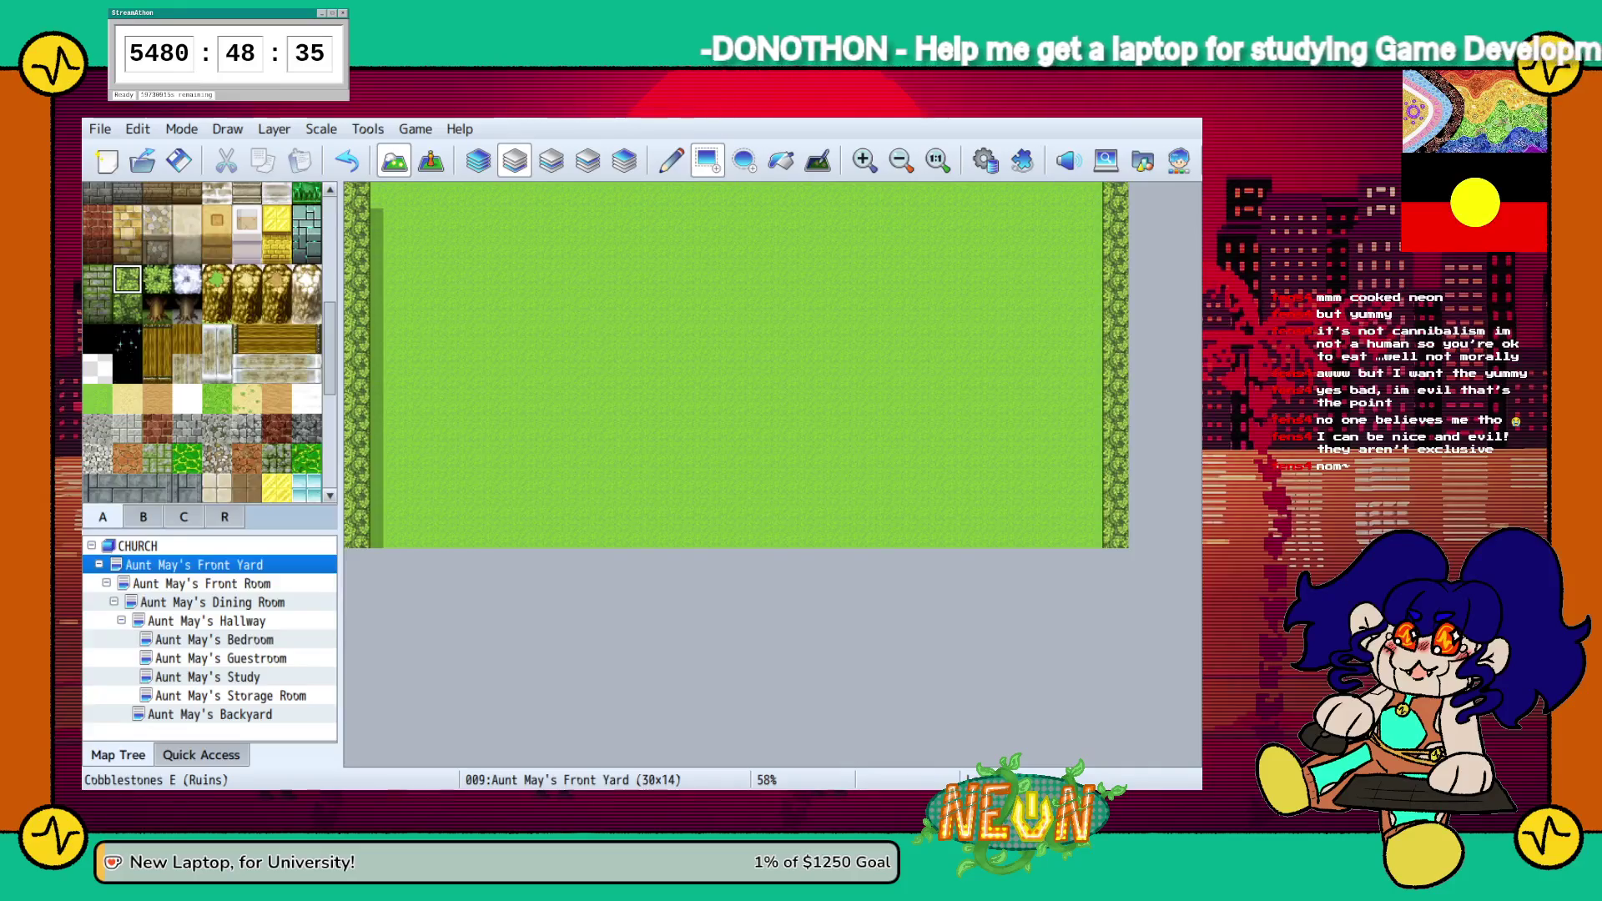
Open Aunt May's Backyard map and browse the outdoor object and pillar tiles in tabs B and C
{"action": "scroll", "coordinate": [205, 342], "scroll_direction": "down", "scroll_amount": 1}
{"action": "scroll", "coordinate": [209, 342], "scroll_direction": "down", "scroll_amount": 3}
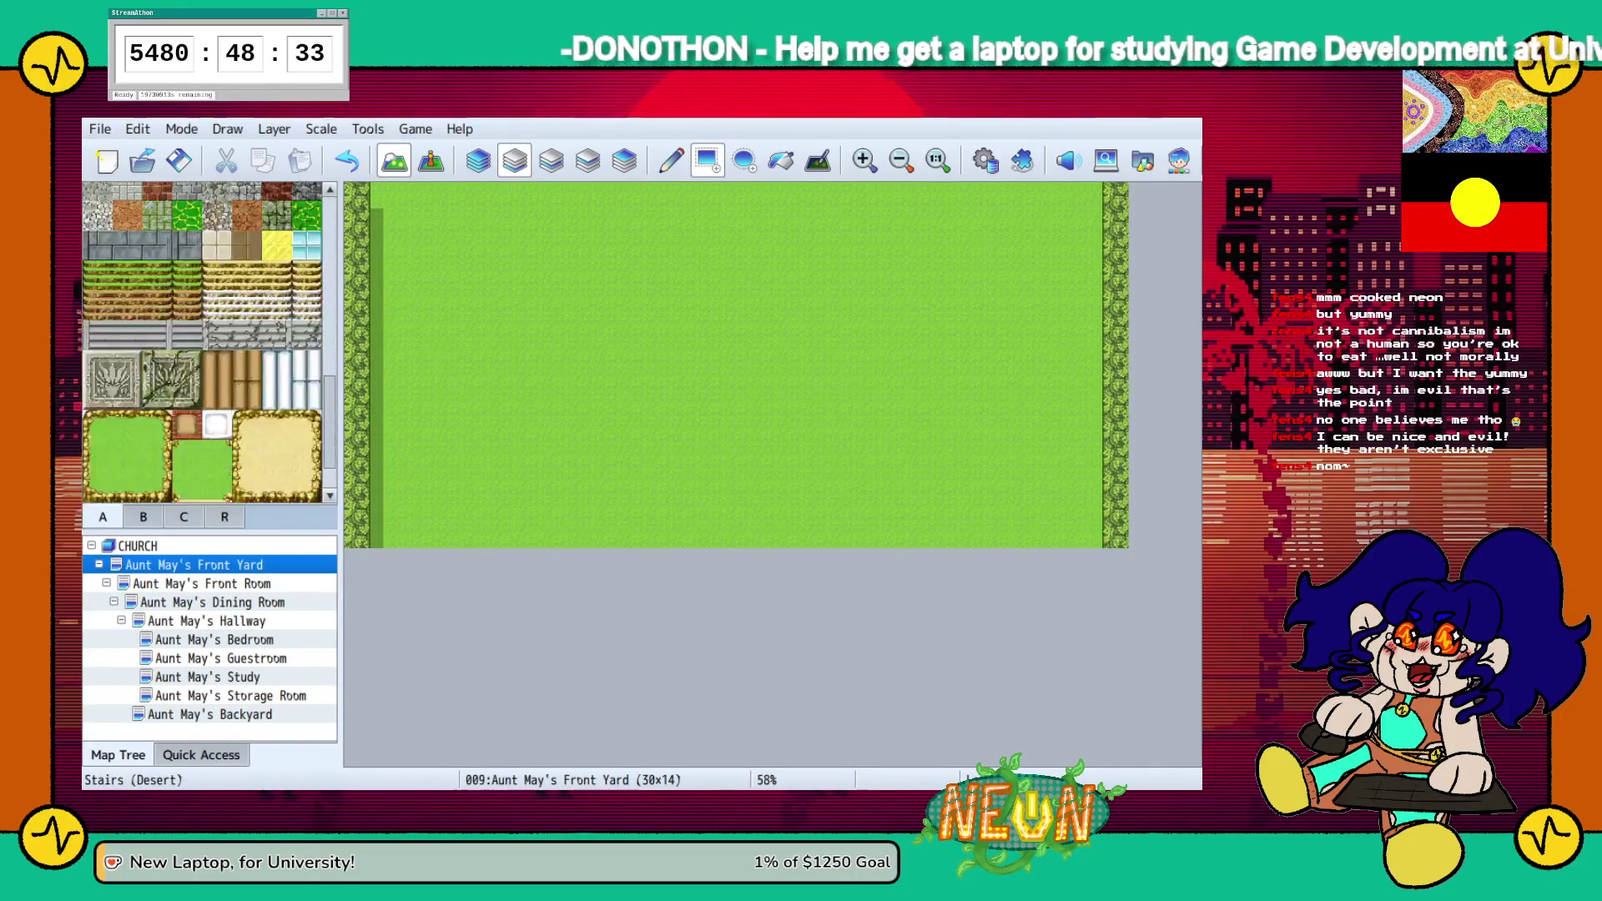
{"action": "left_click", "coordinate": [210, 714]}
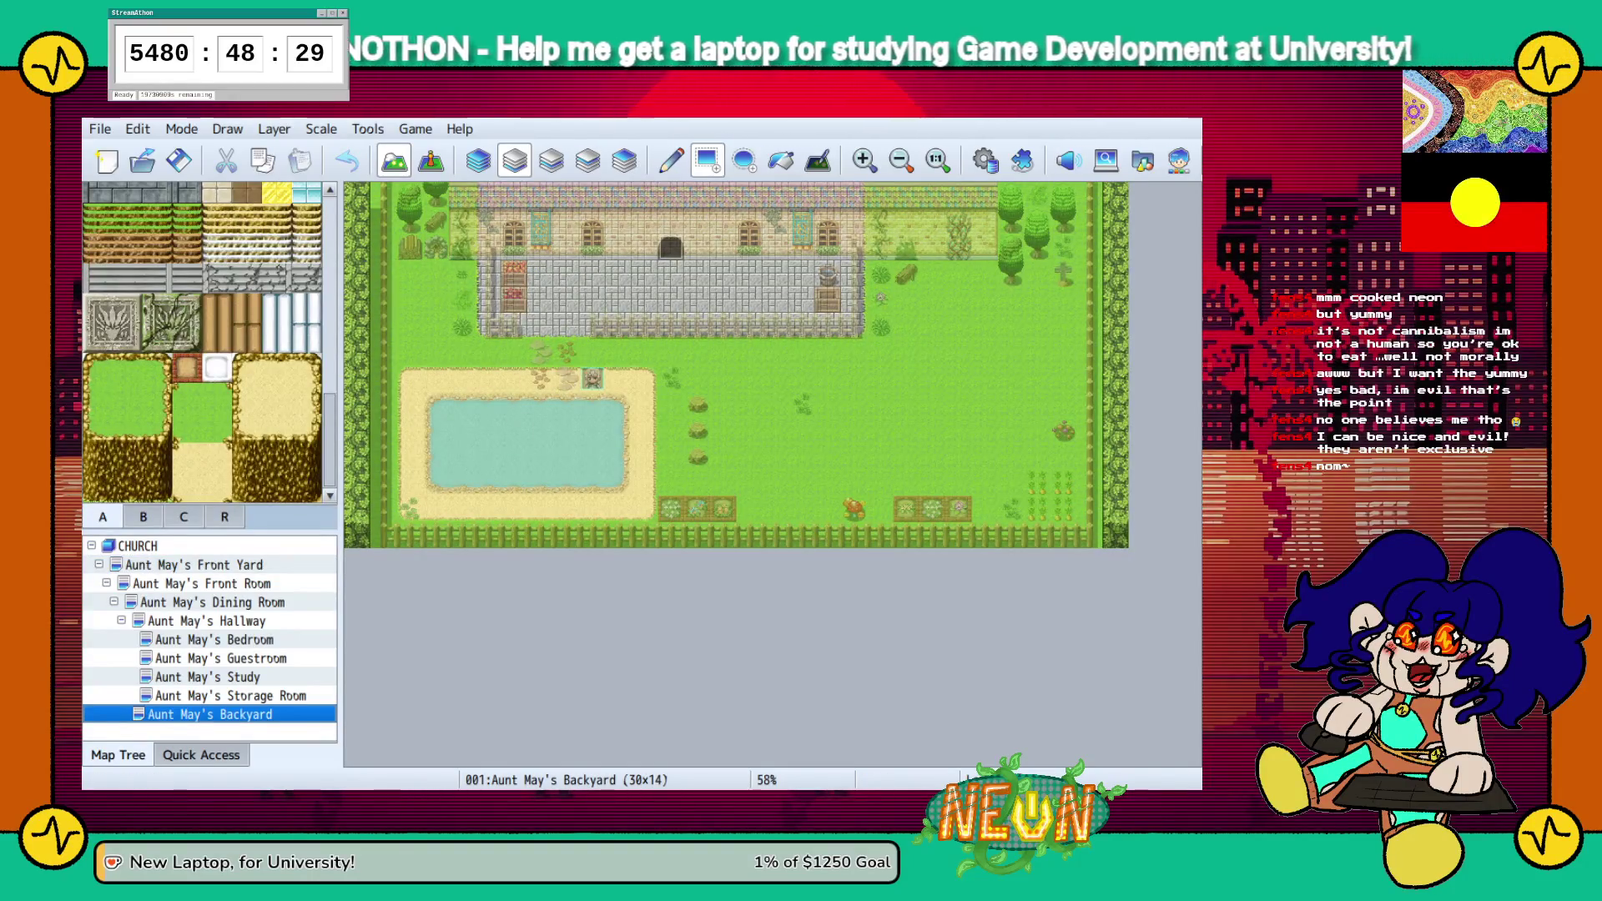
{"action": "left_click", "coordinate": [143, 517]}
{"action": "scroll", "coordinate": [186, 472], "scroll_direction": "down", "scroll_amount": 2}
{"action": "scroll", "coordinate": [167, 400], "scroll_direction": "down", "scroll_amount": 2}
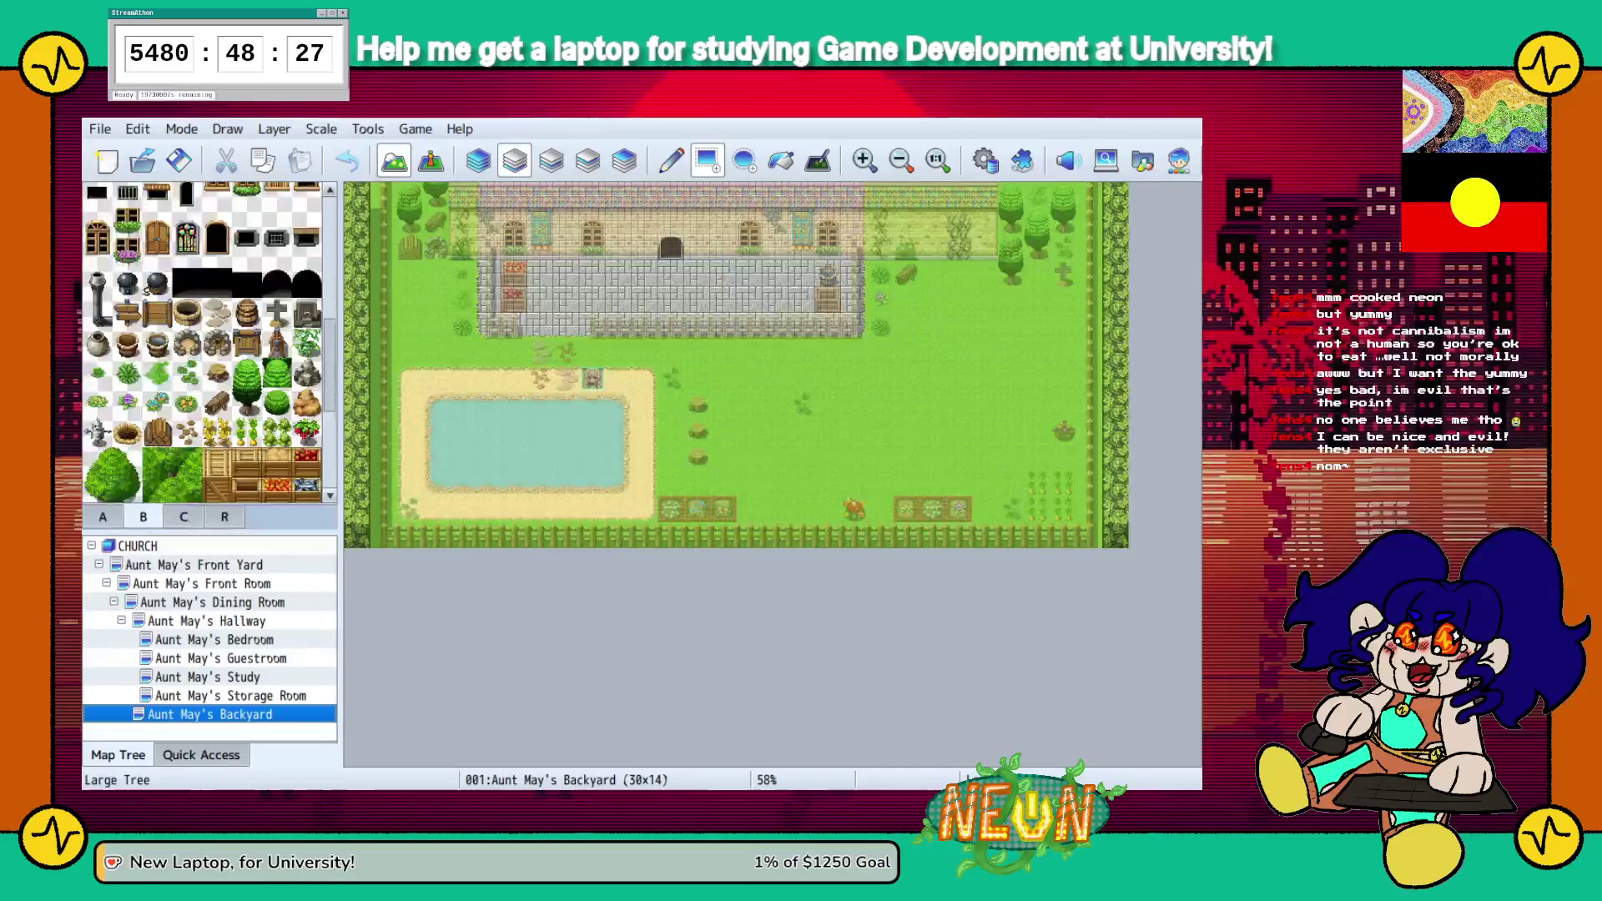
{"action": "scroll", "coordinate": [167, 401], "scroll_direction": "down", "scroll_amount": 1}
{"action": "scroll", "coordinate": [208, 342], "scroll_direction": "up", "scroll_amount": 4}
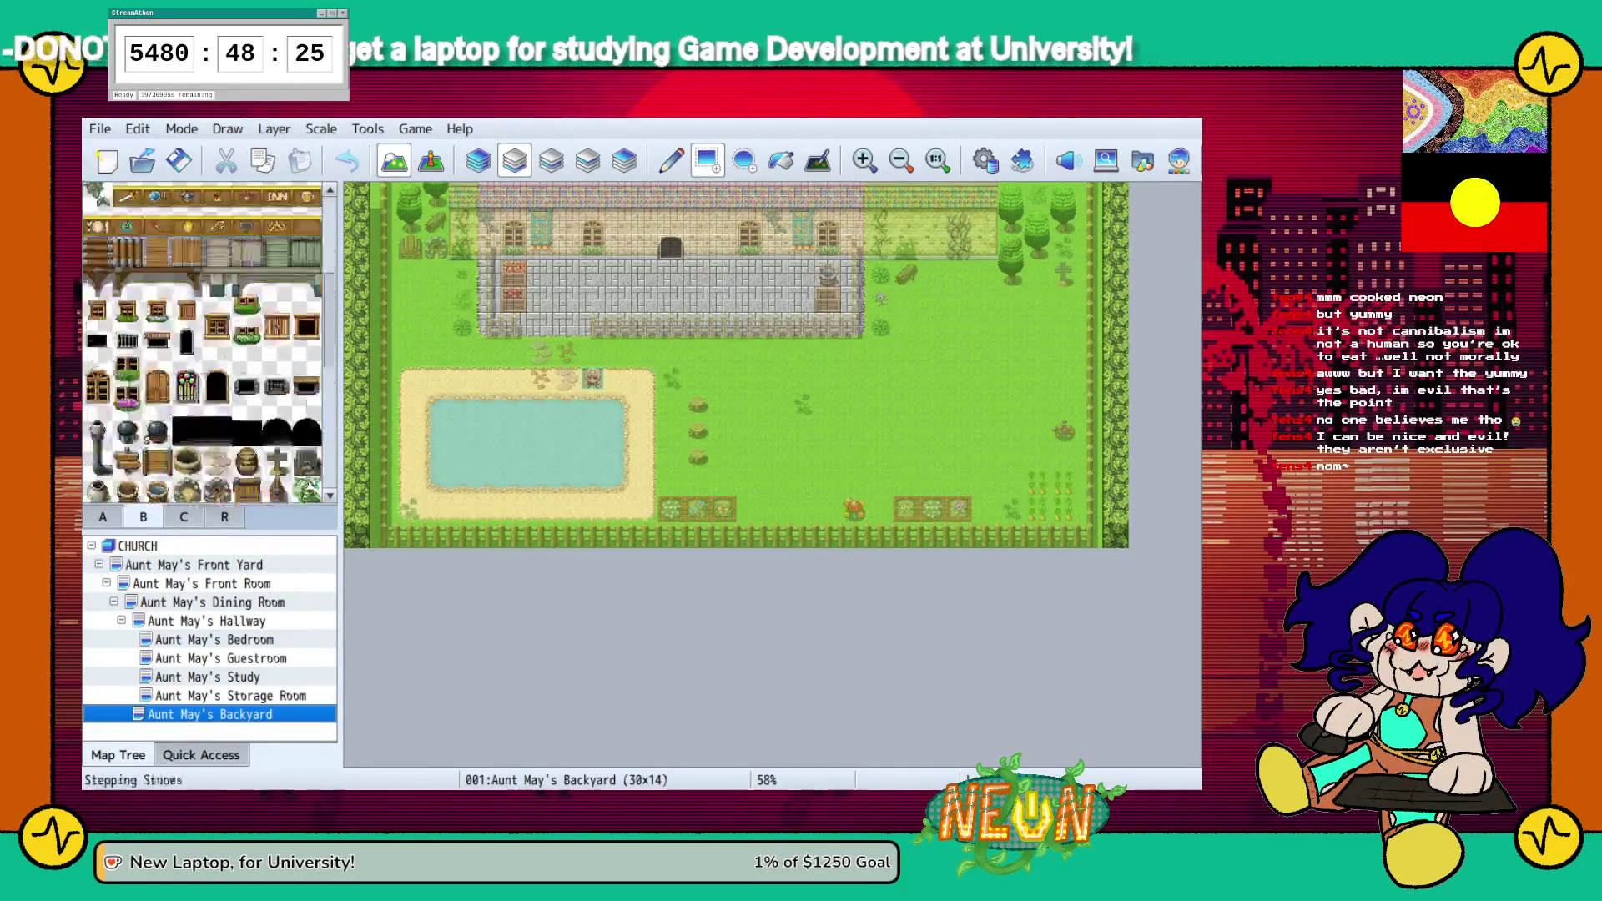
{"action": "left_click", "coordinate": [184, 516]}
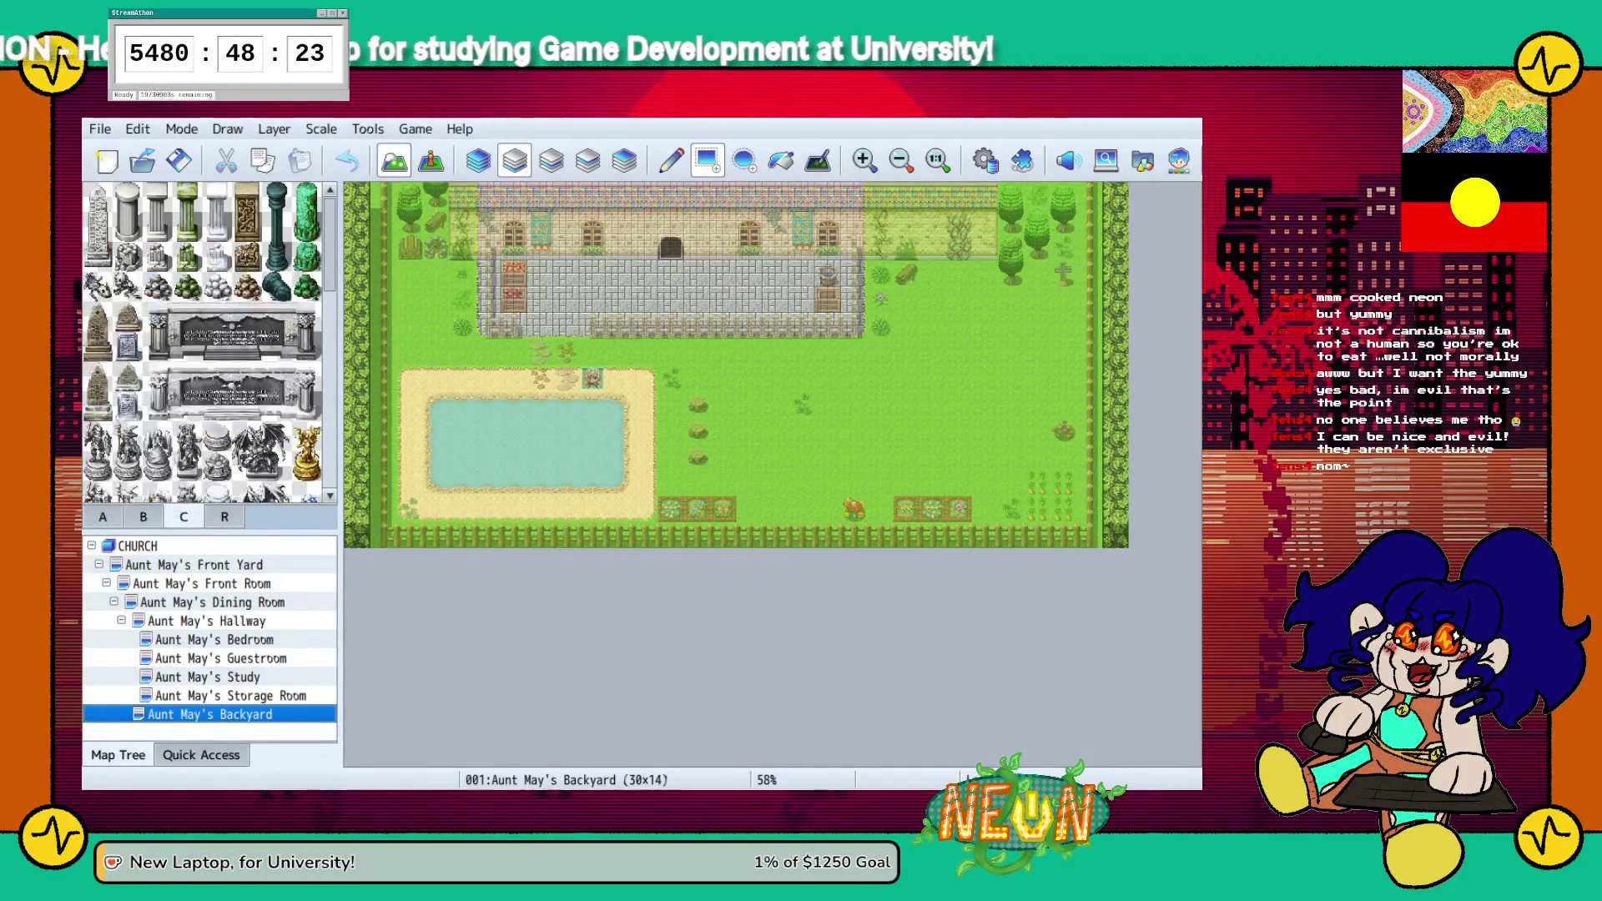
{"action": "scroll", "coordinate": [203, 342], "scroll_direction": "down", "scroll_amount": 8}
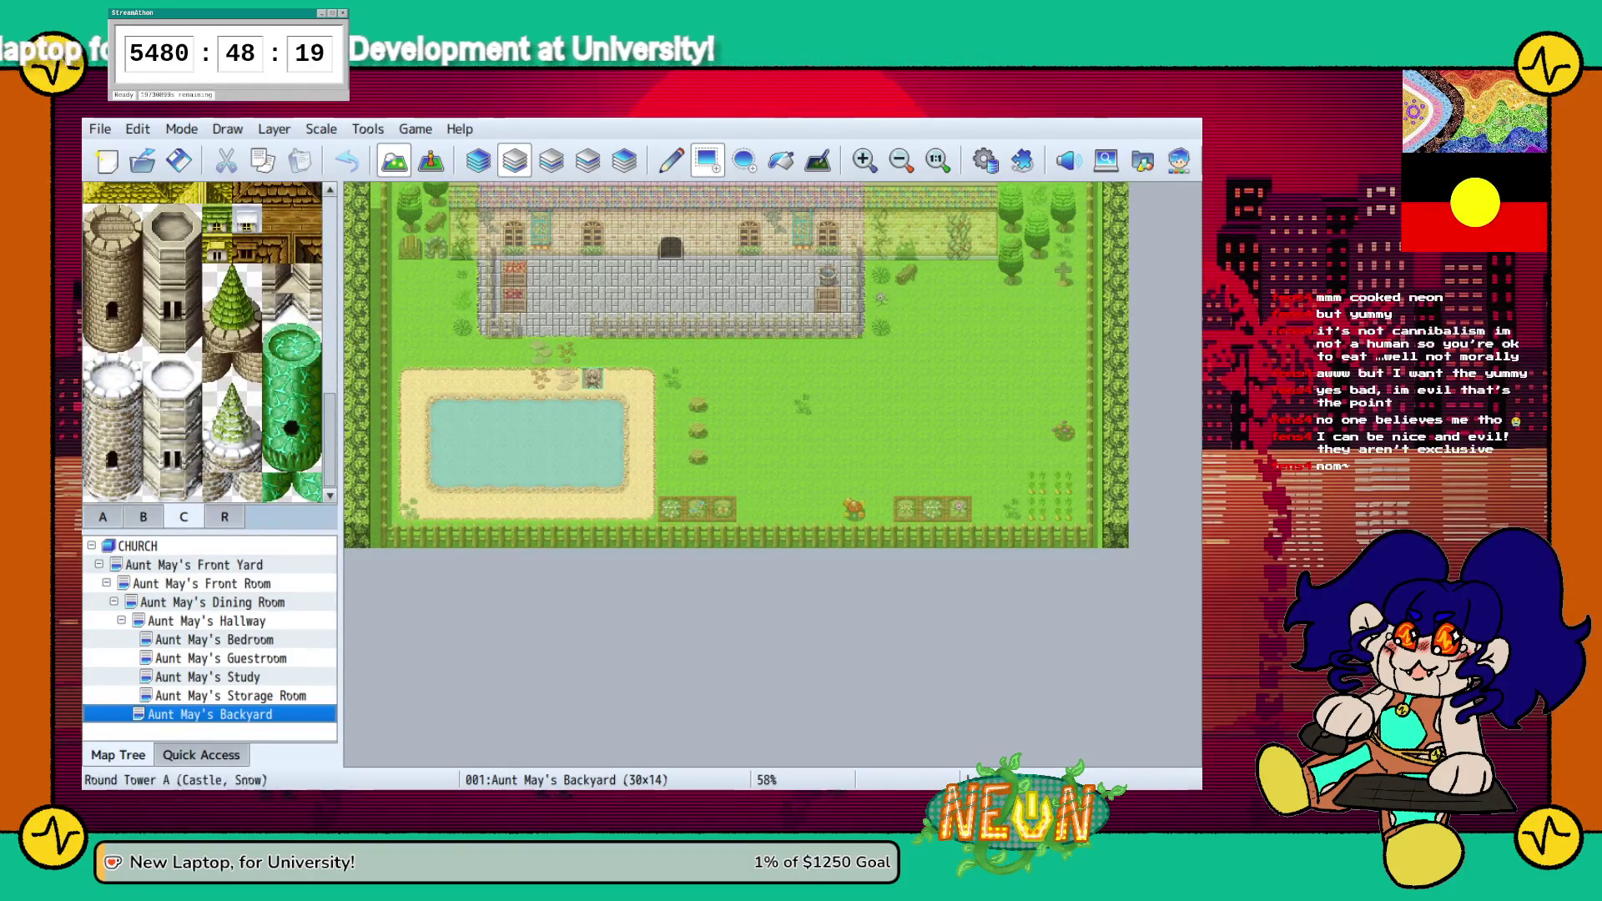
Browse the vine, tent, ground and wall tiles, then select Layer 3 for editing
{"action": "key", "text": "F7"}
{"action": "key", "text": "F5"}
{"action": "left_click", "coordinate": [144, 516]}
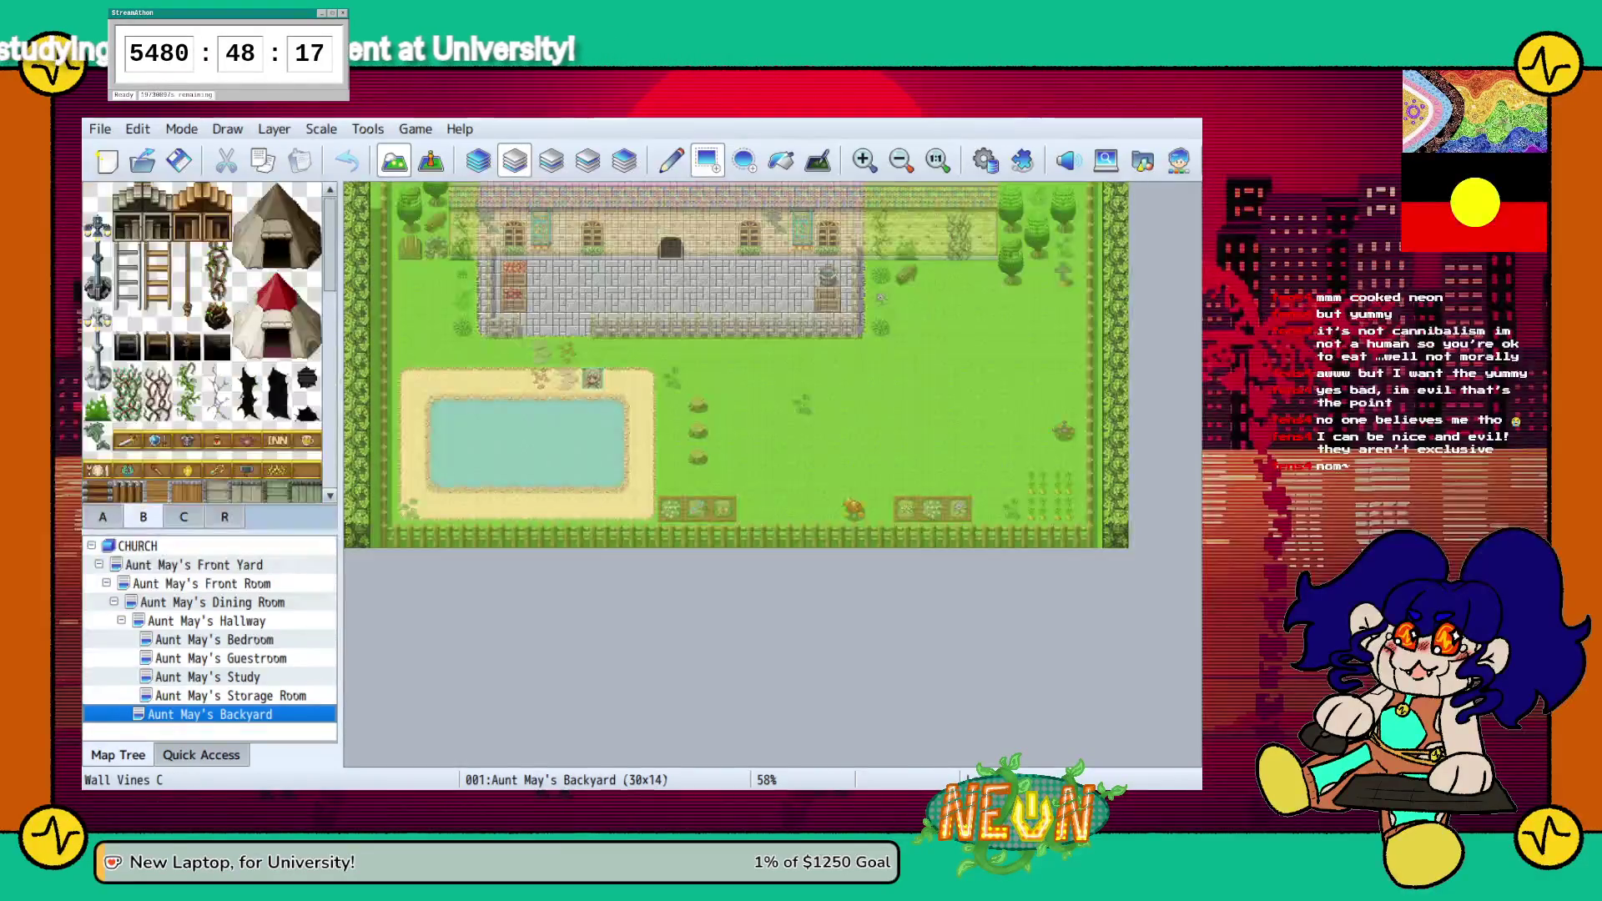
{"action": "scroll", "coordinate": [202, 342], "scroll_direction": "down", "scroll_amount": 10}
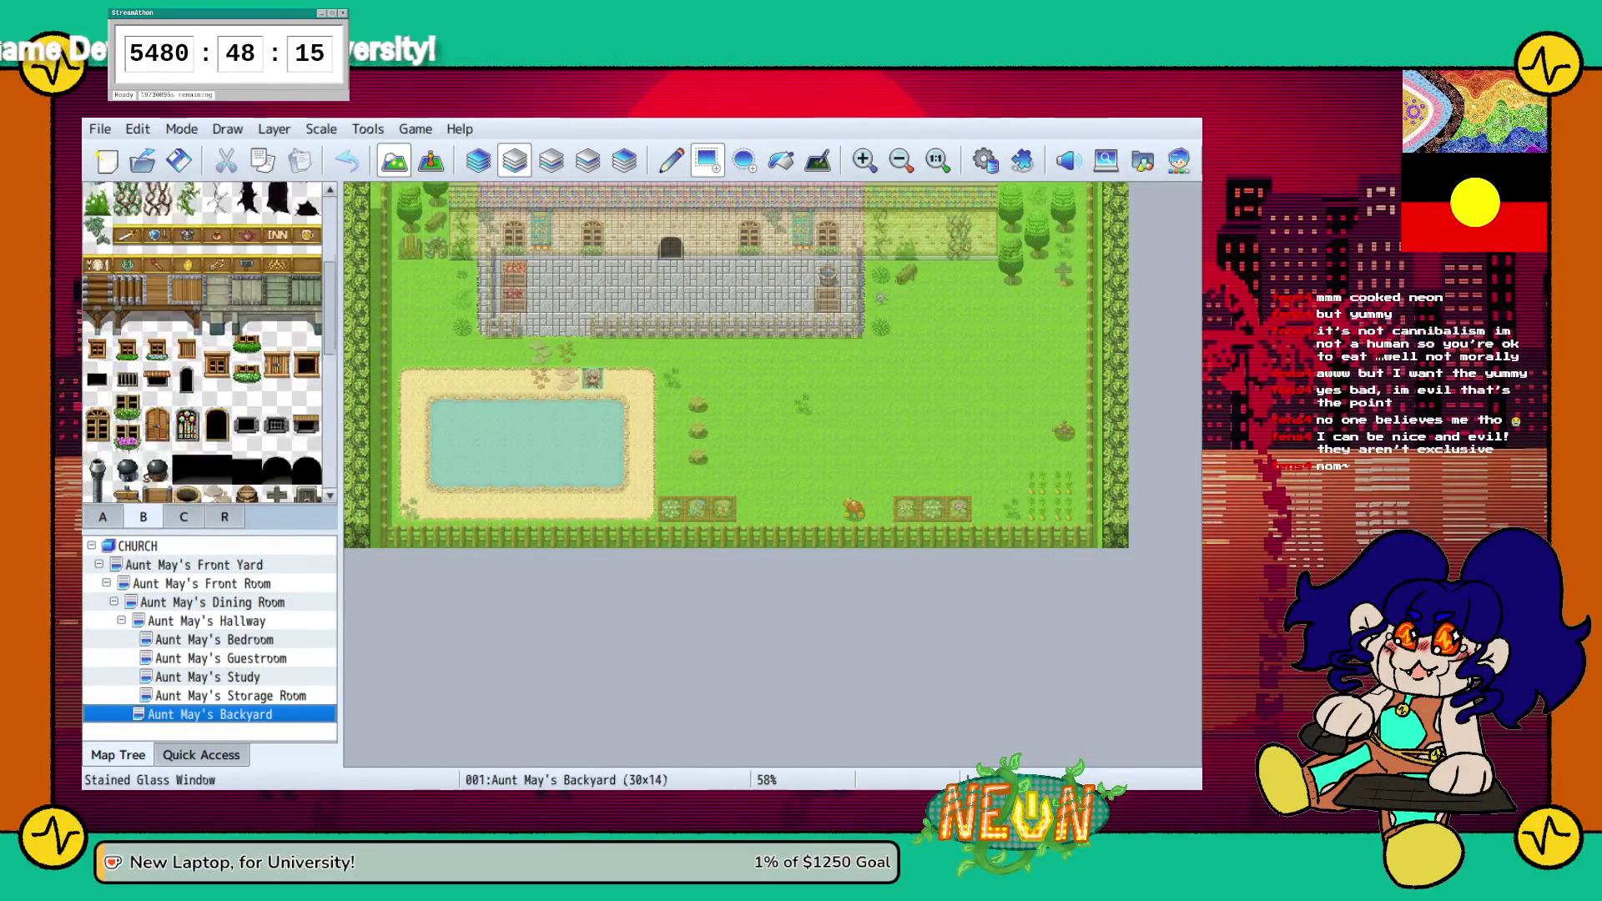
{"action": "scroll", "coordinate": [203, 342], "scroll_direction": "down", "scroll_amount": 3}
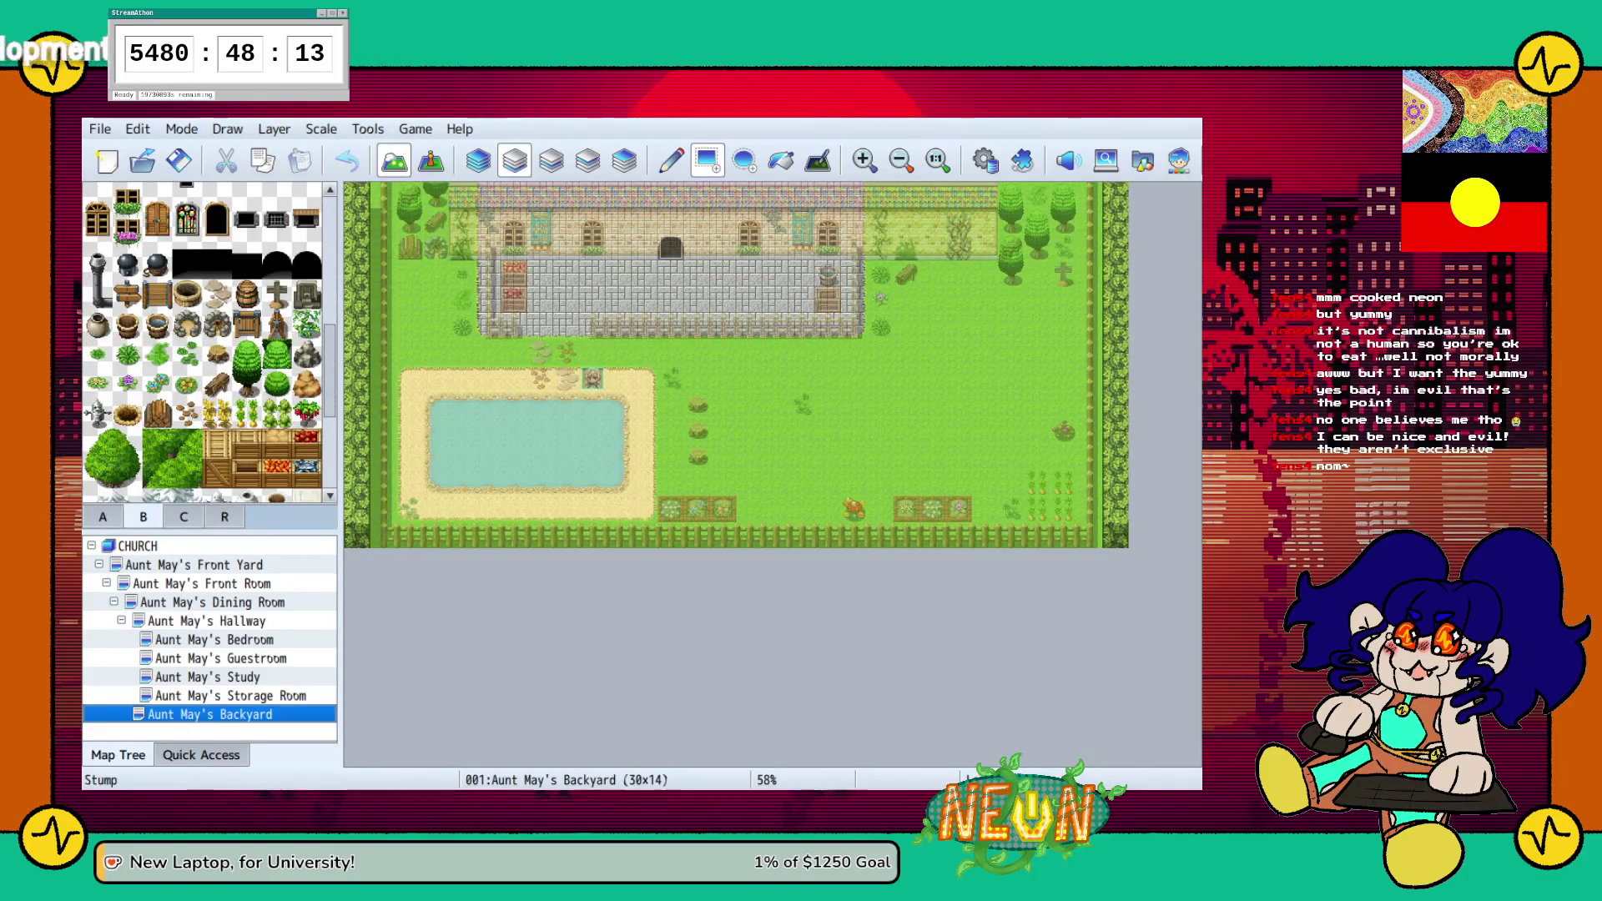
{"action": "scroll", "coordinate": [203, 342], "scroll_direction": "down", "scroll_amount": 5}
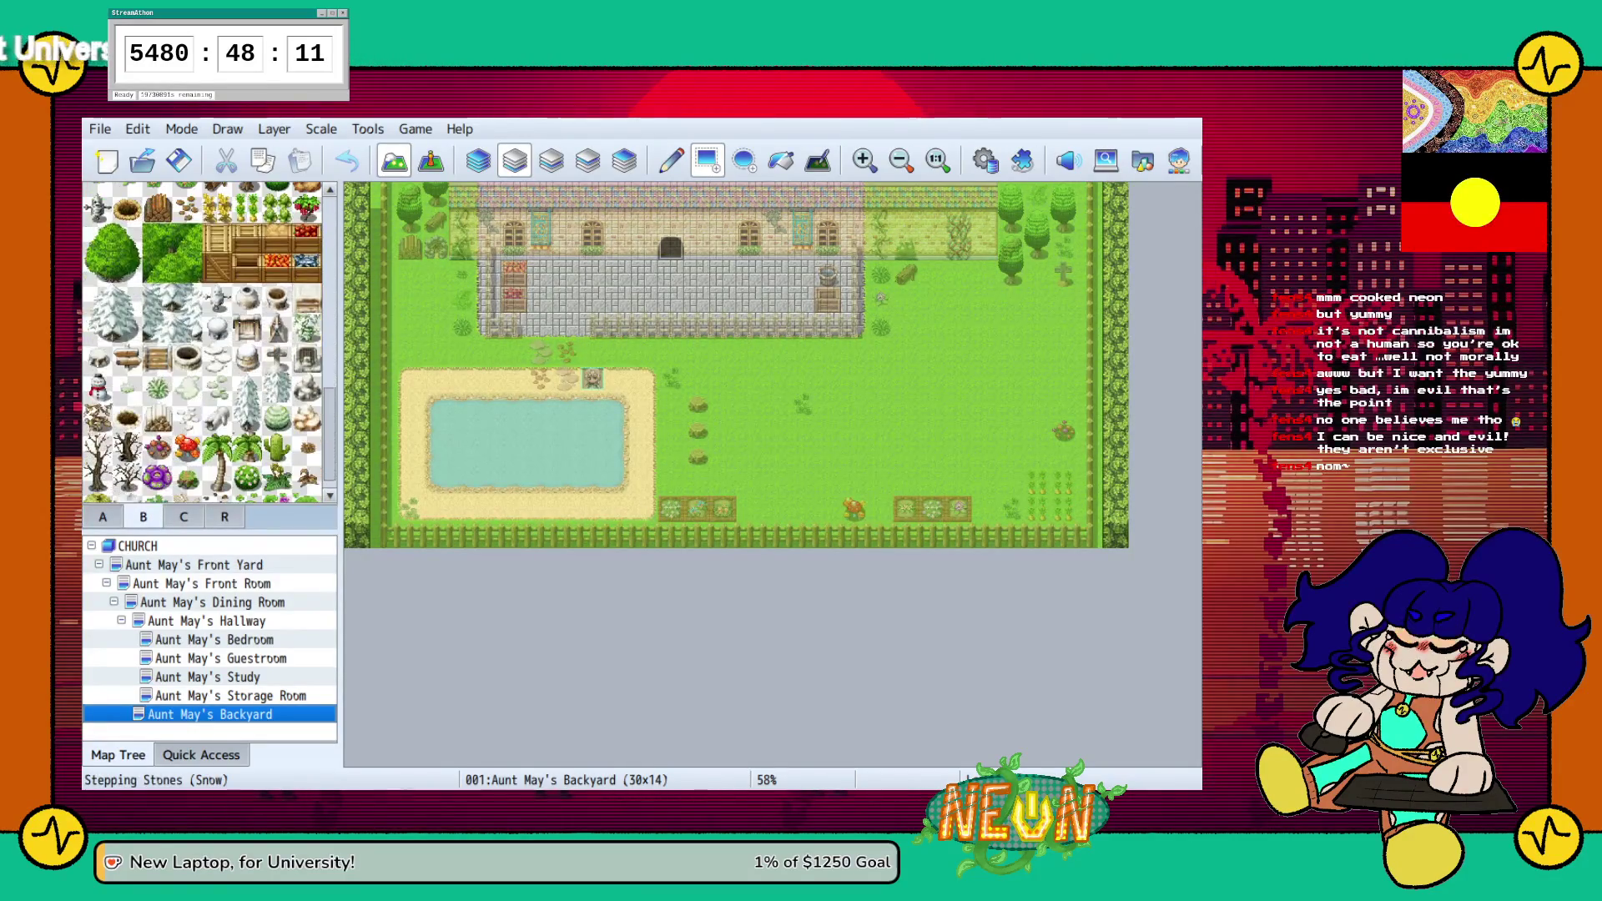
{"action": "scroll", "coordinate": [203, 342], "scroll_direction": "down", "scroll_amount": 1}
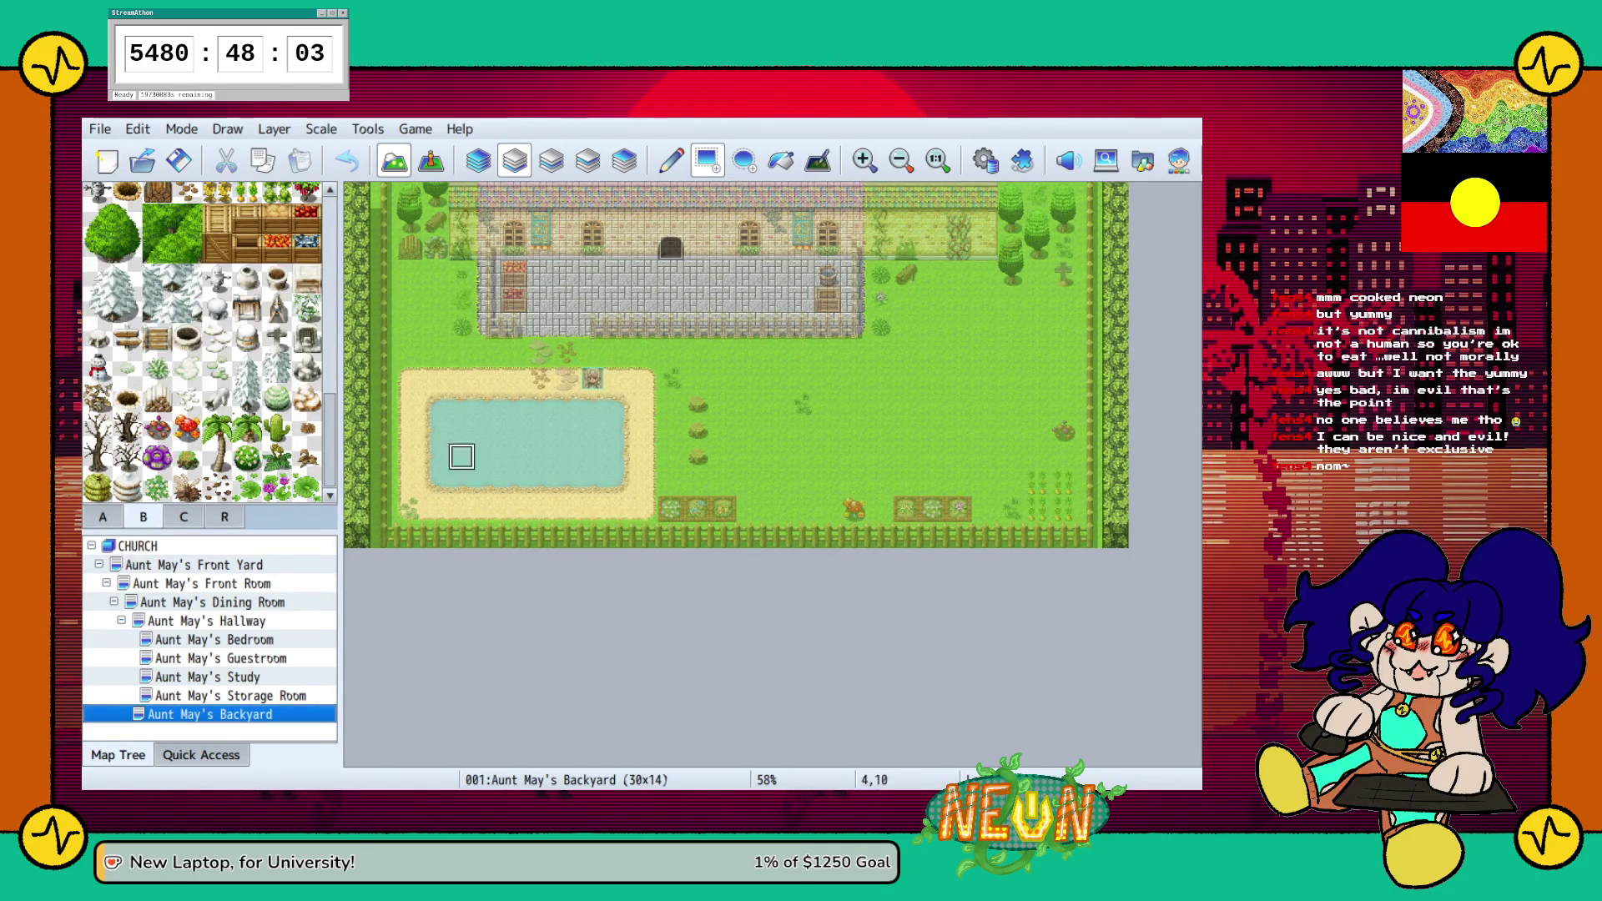
{"action": "left_click", "coordinate": [103, 517]}
{"action": "scroll", "coordinate": [203, 342], "scroll_direction": "down", "scroll_amount": 5}
{"action": "scroll", "coordinate": [202, 342], "scroll_direction": "up", "scroll_amount": 5}
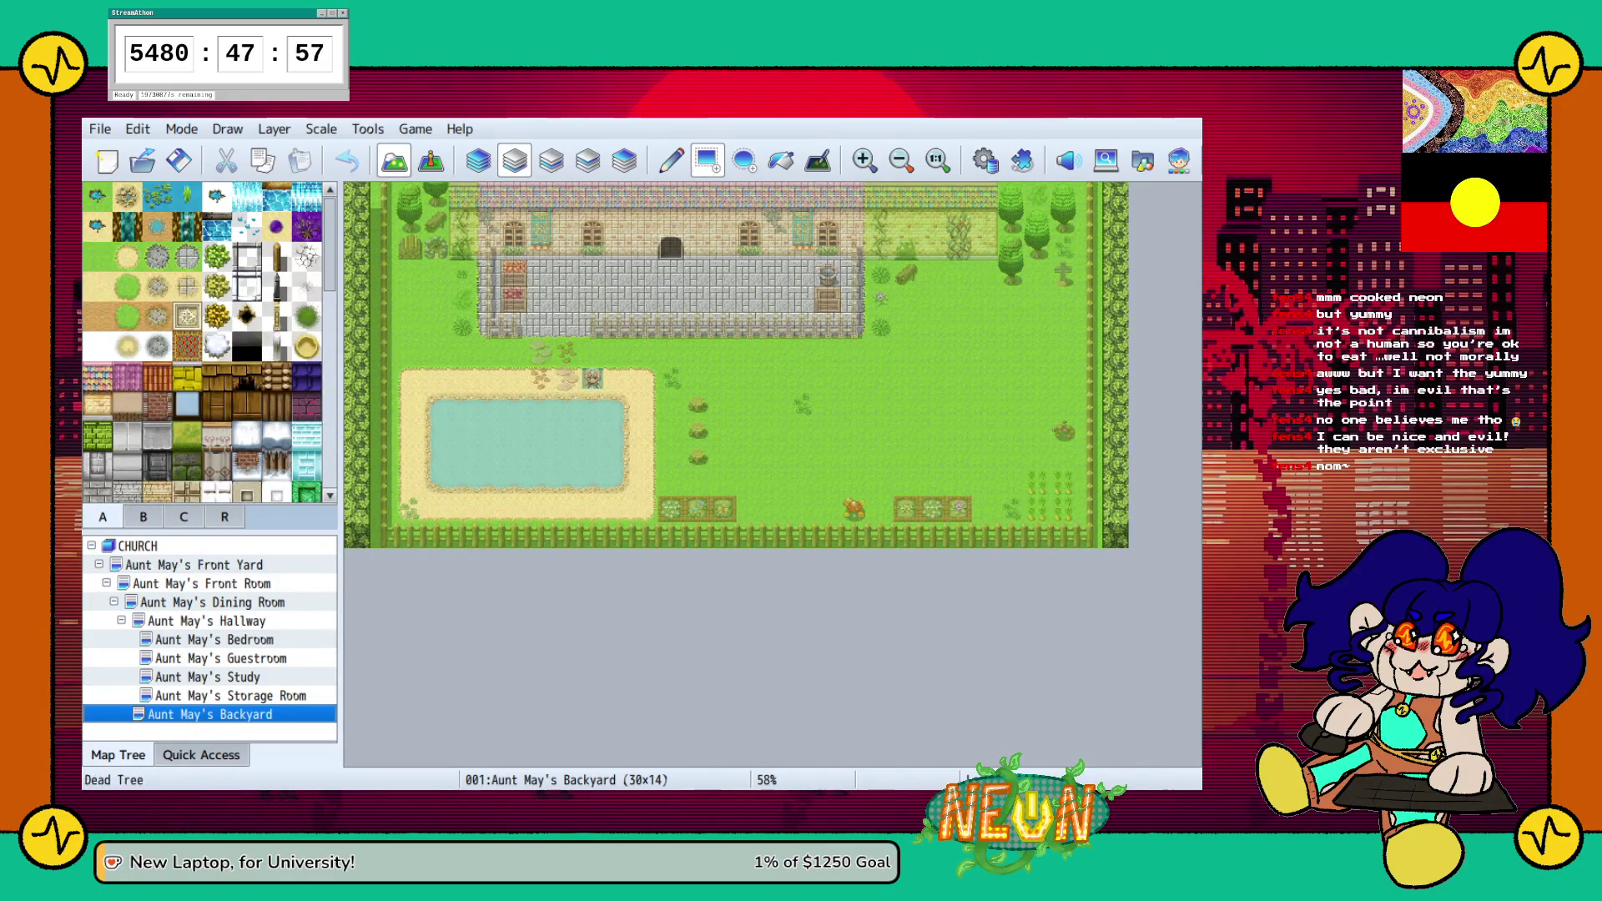
{"action": "left_click", "coordinate": [551, 159]}
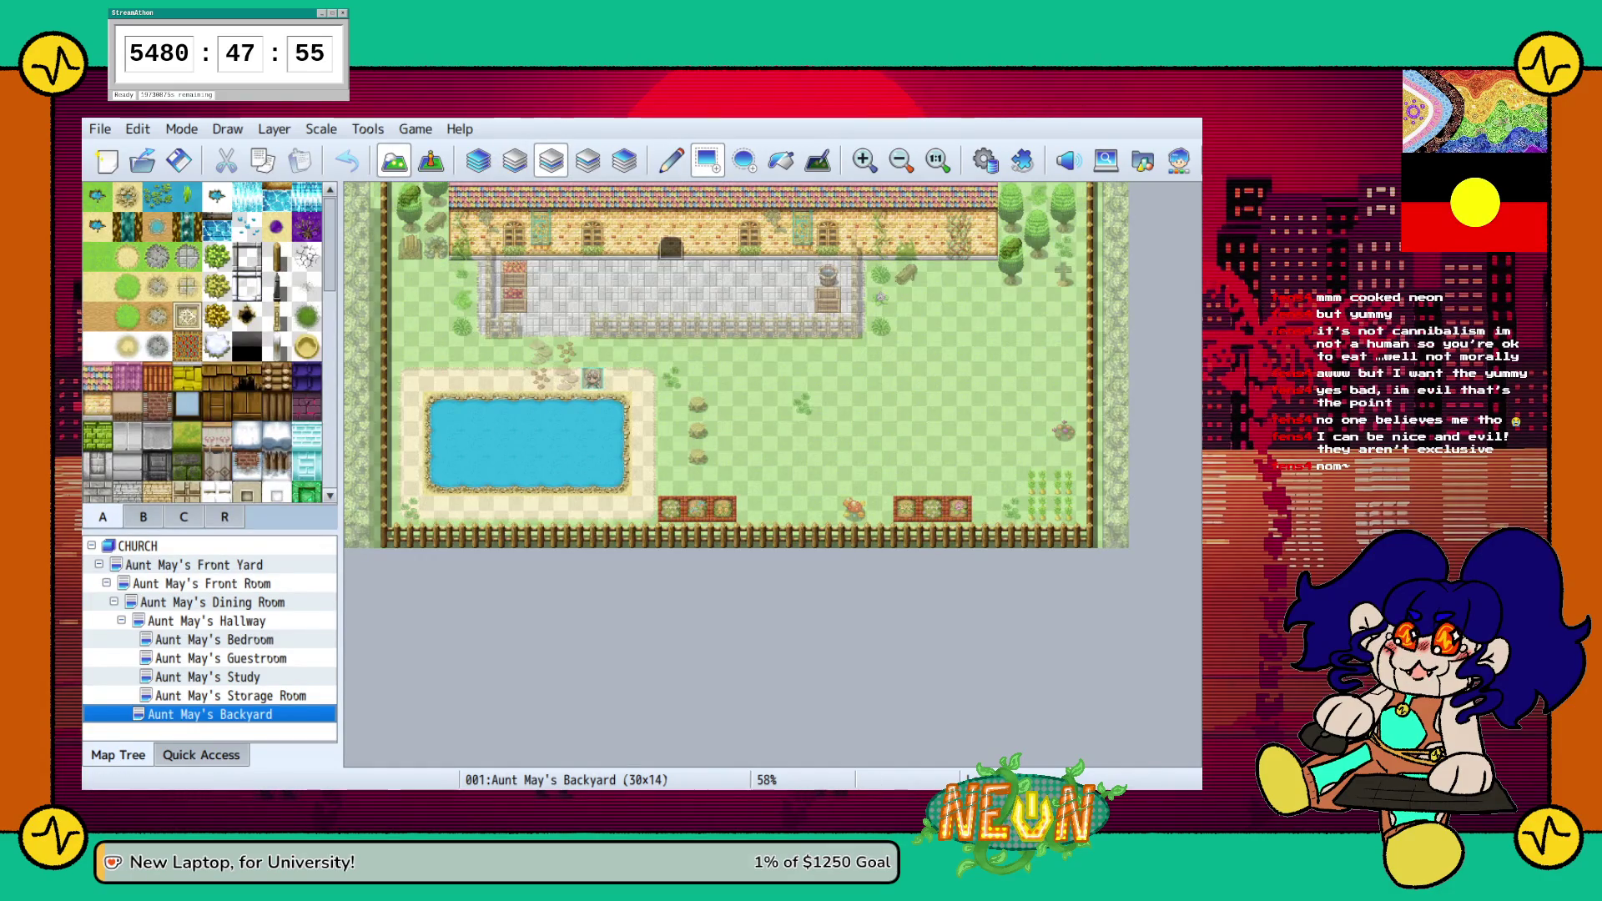
In Aunt May's Front Yard, paint wooden fence columns down the left and right edges
{"action": "left_click", "coordinate": [194, 564]}
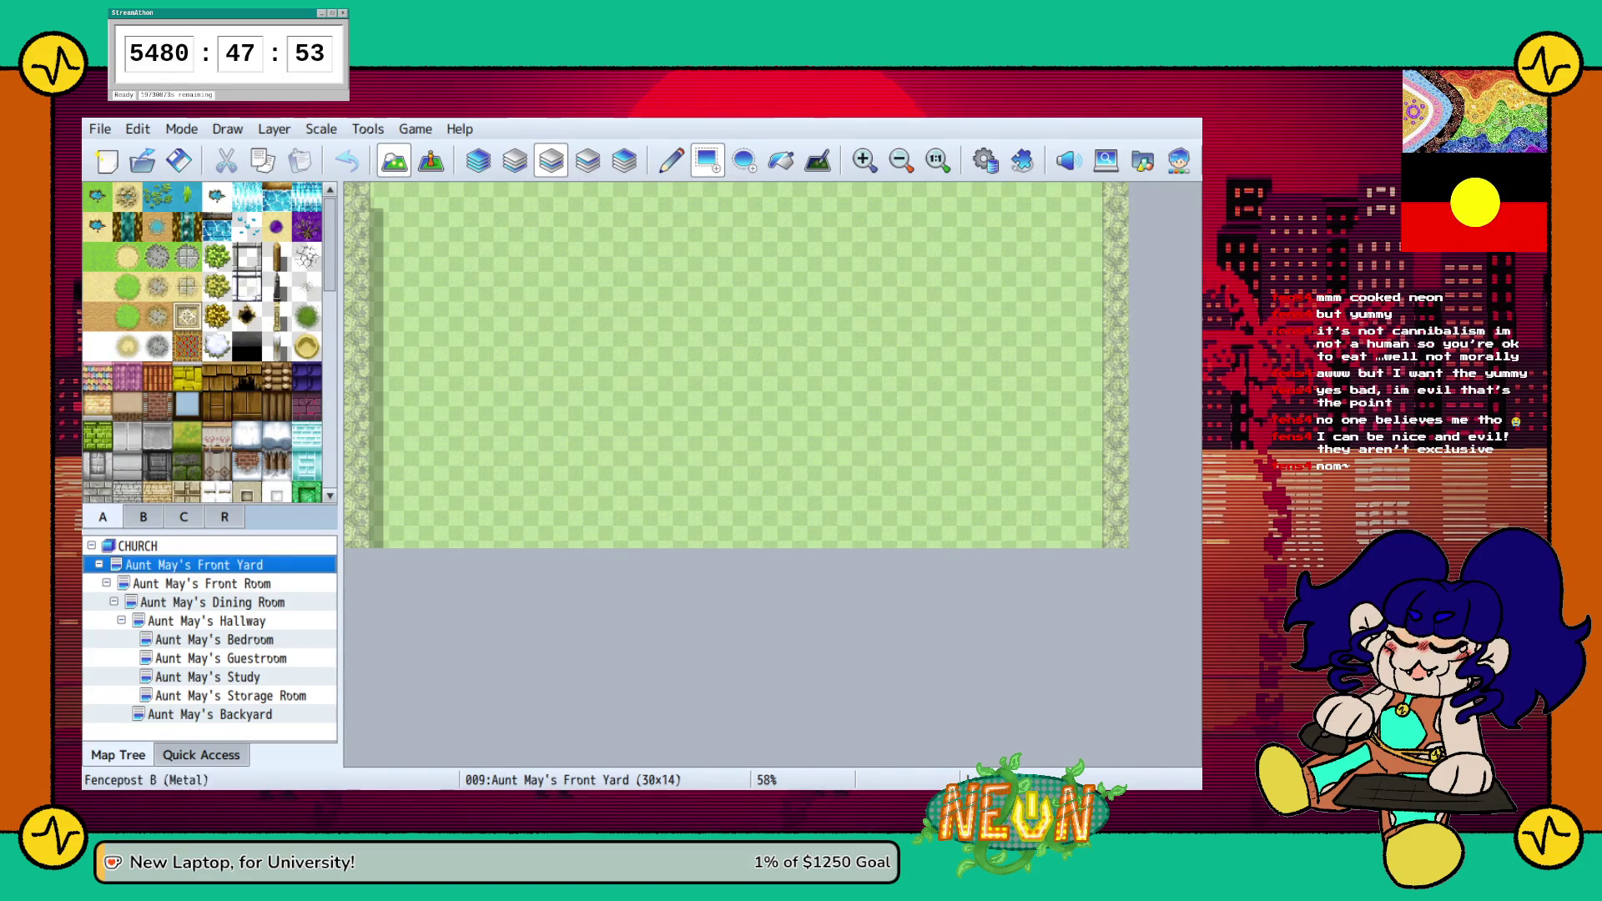
{"action": "left_click", "coordinate": [276, 256]}
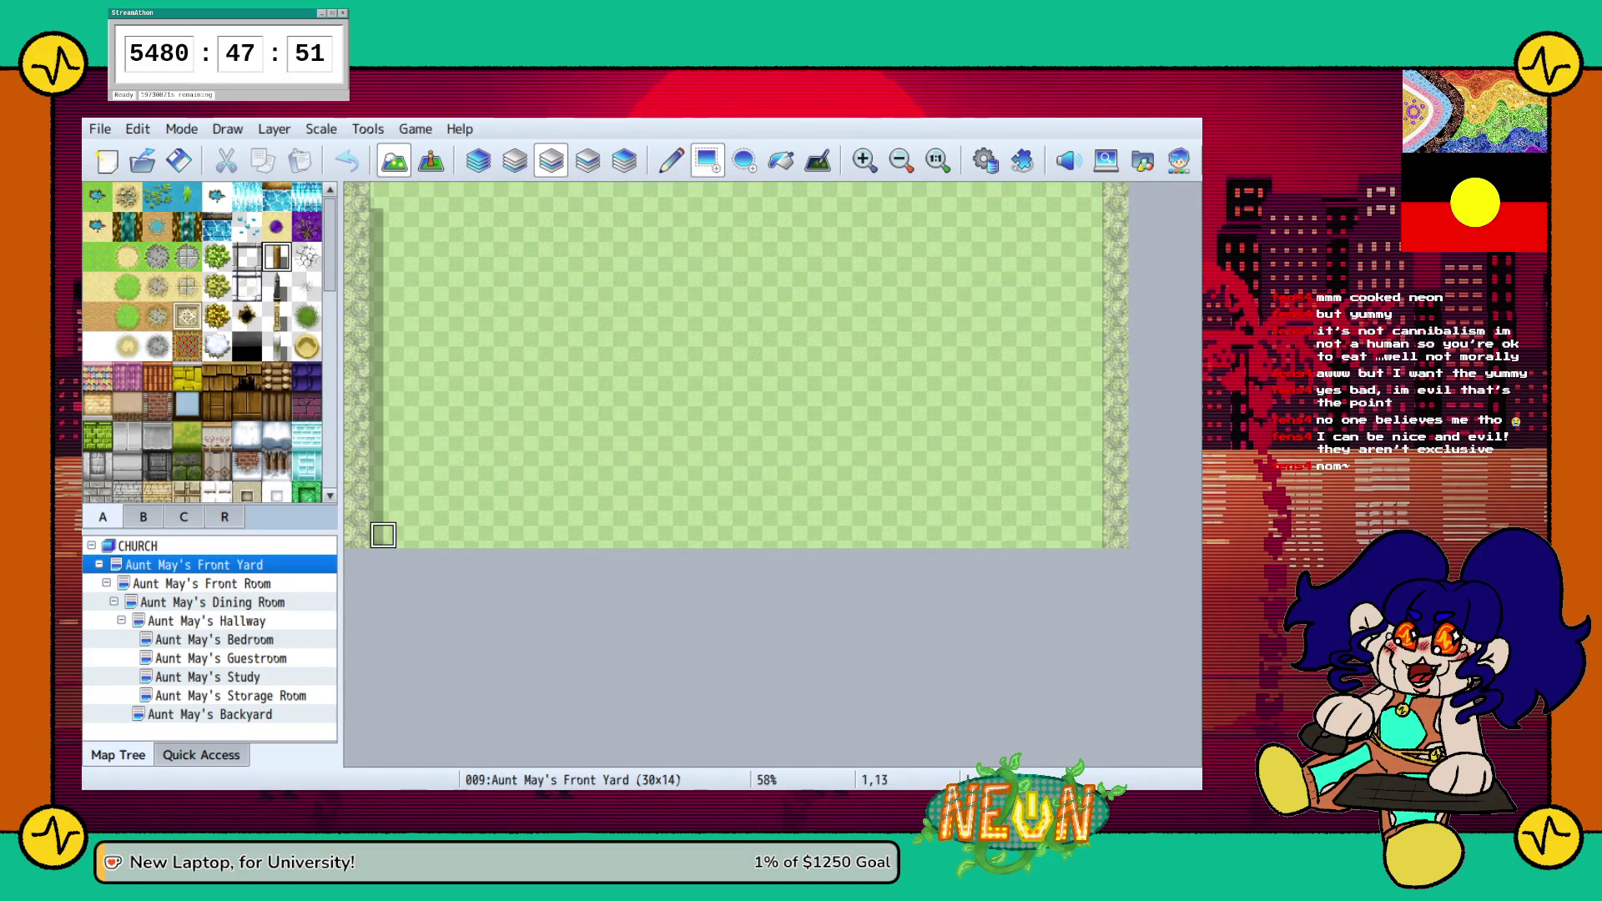
{"action": "left_click_drag", "start_coordinate": [384, 535], "coordinate": [384, 292]}
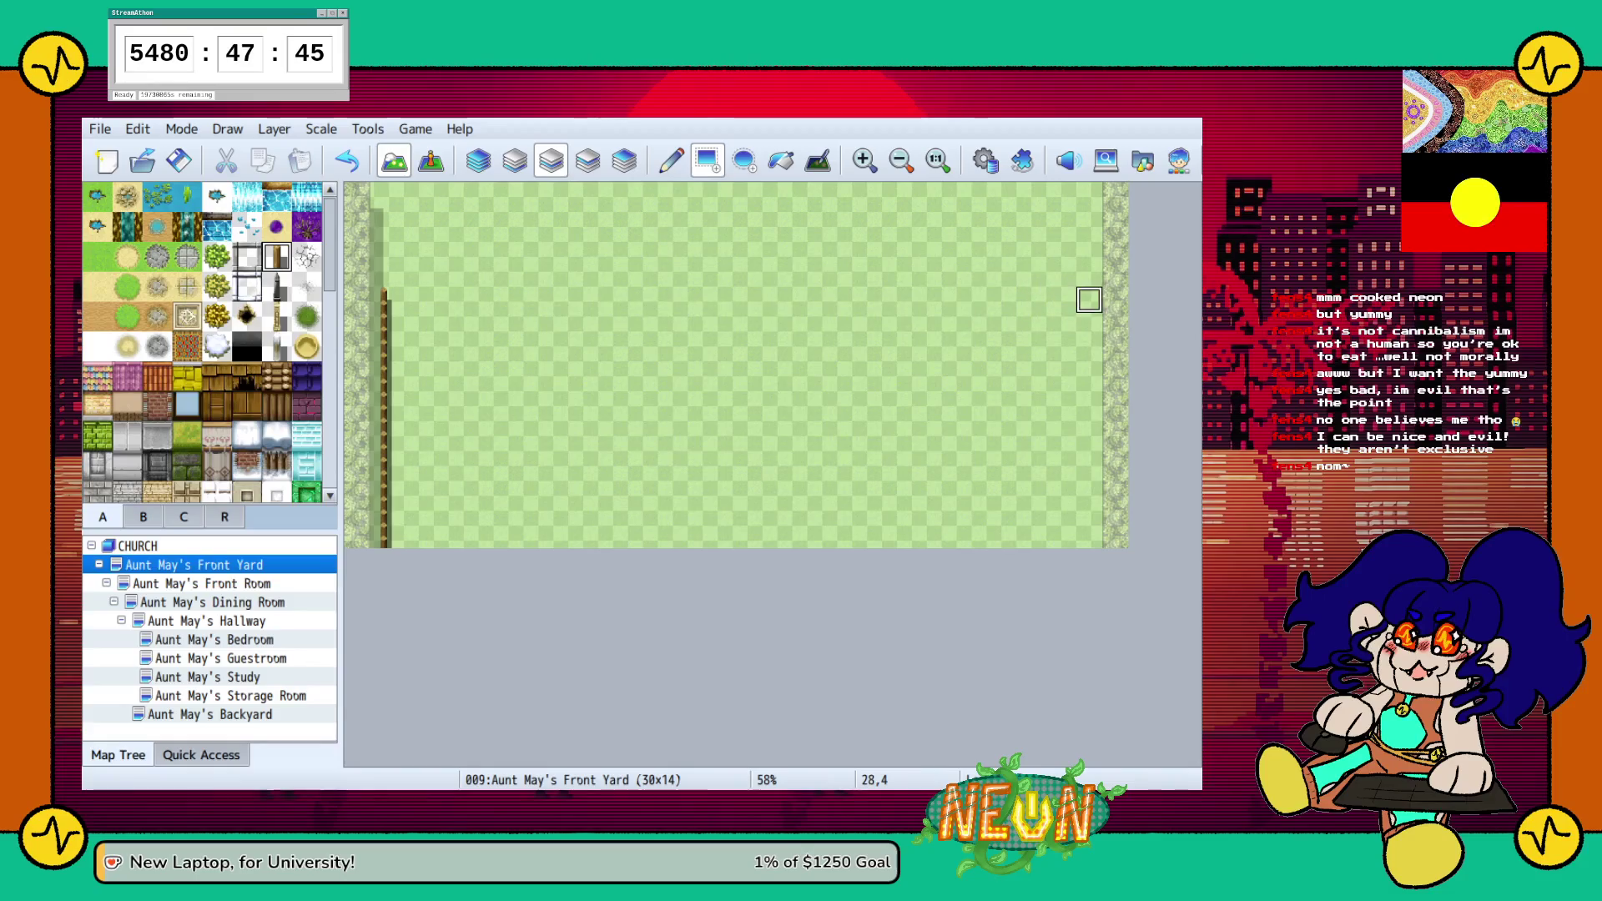
{"action": "left_click_drag", "start_coordinate": [1090, 299], "coordinate": [1089, 485]}
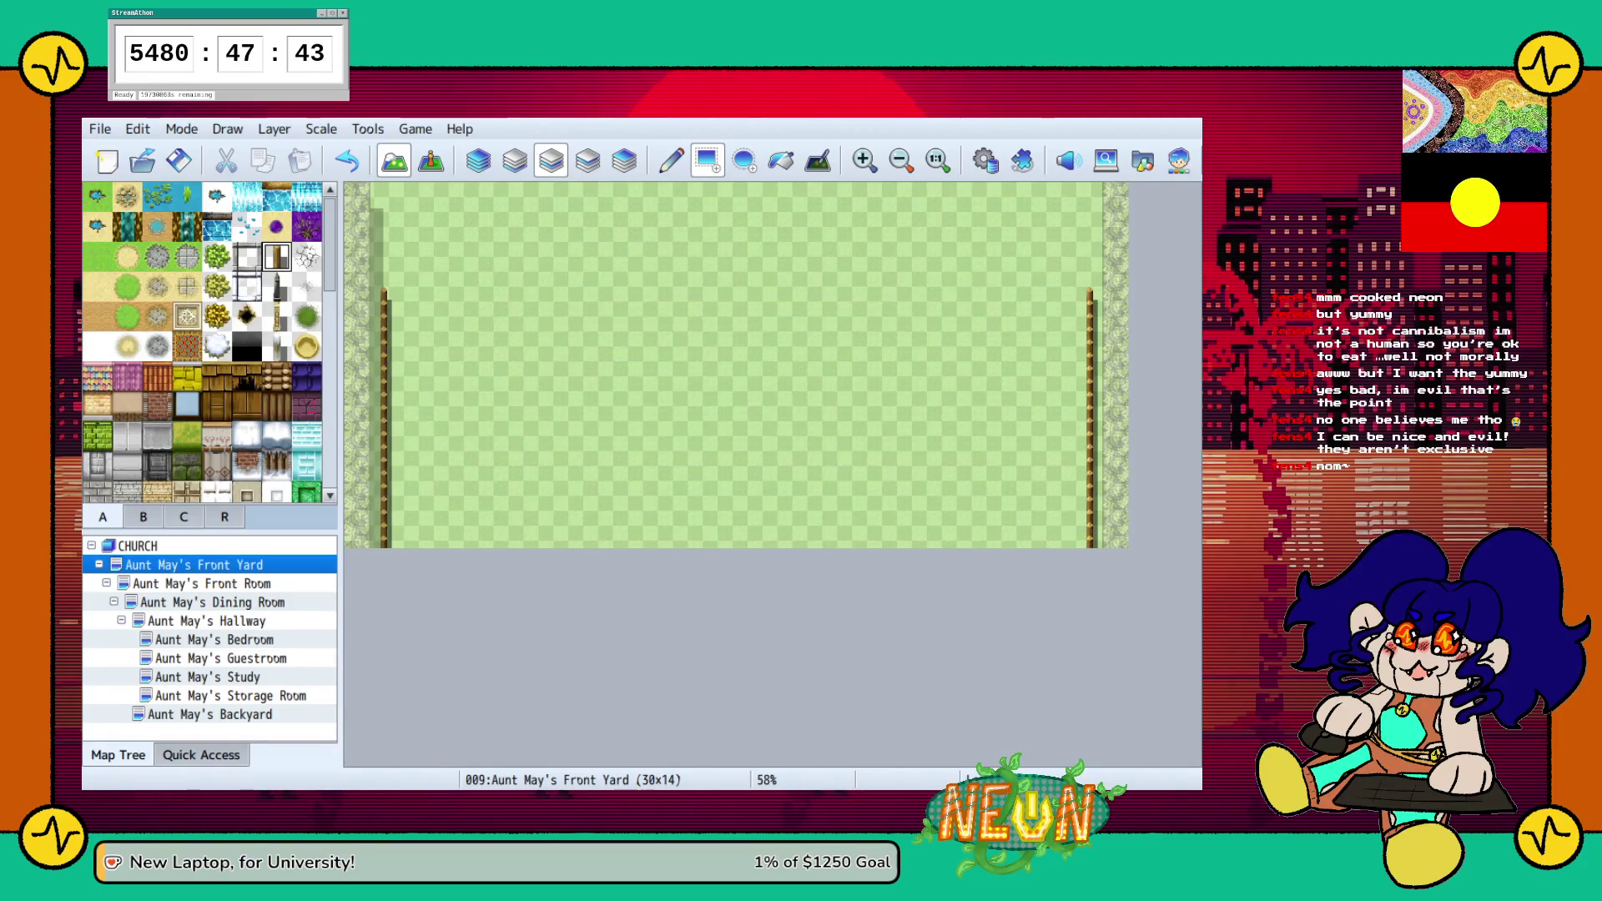
Run the left fence along the top edge, cap the right fence, then open Aunt May's Front Room
{"action": "left_click", "coordinate": [209, 714]}
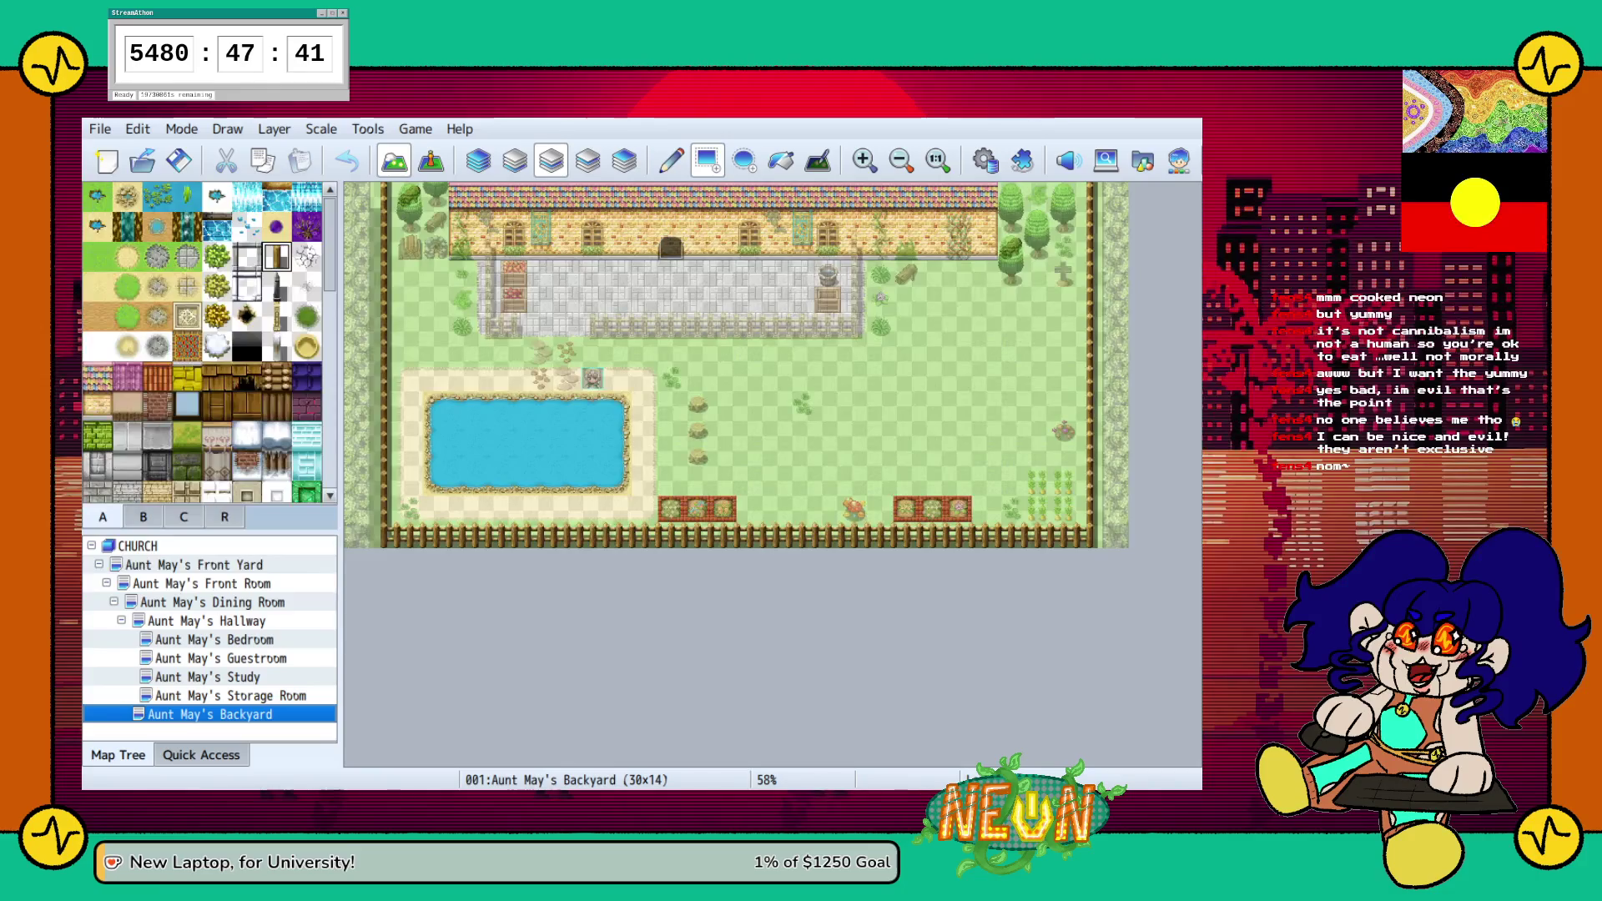
{"action": "left_click", "coordinate": [193, 565]}
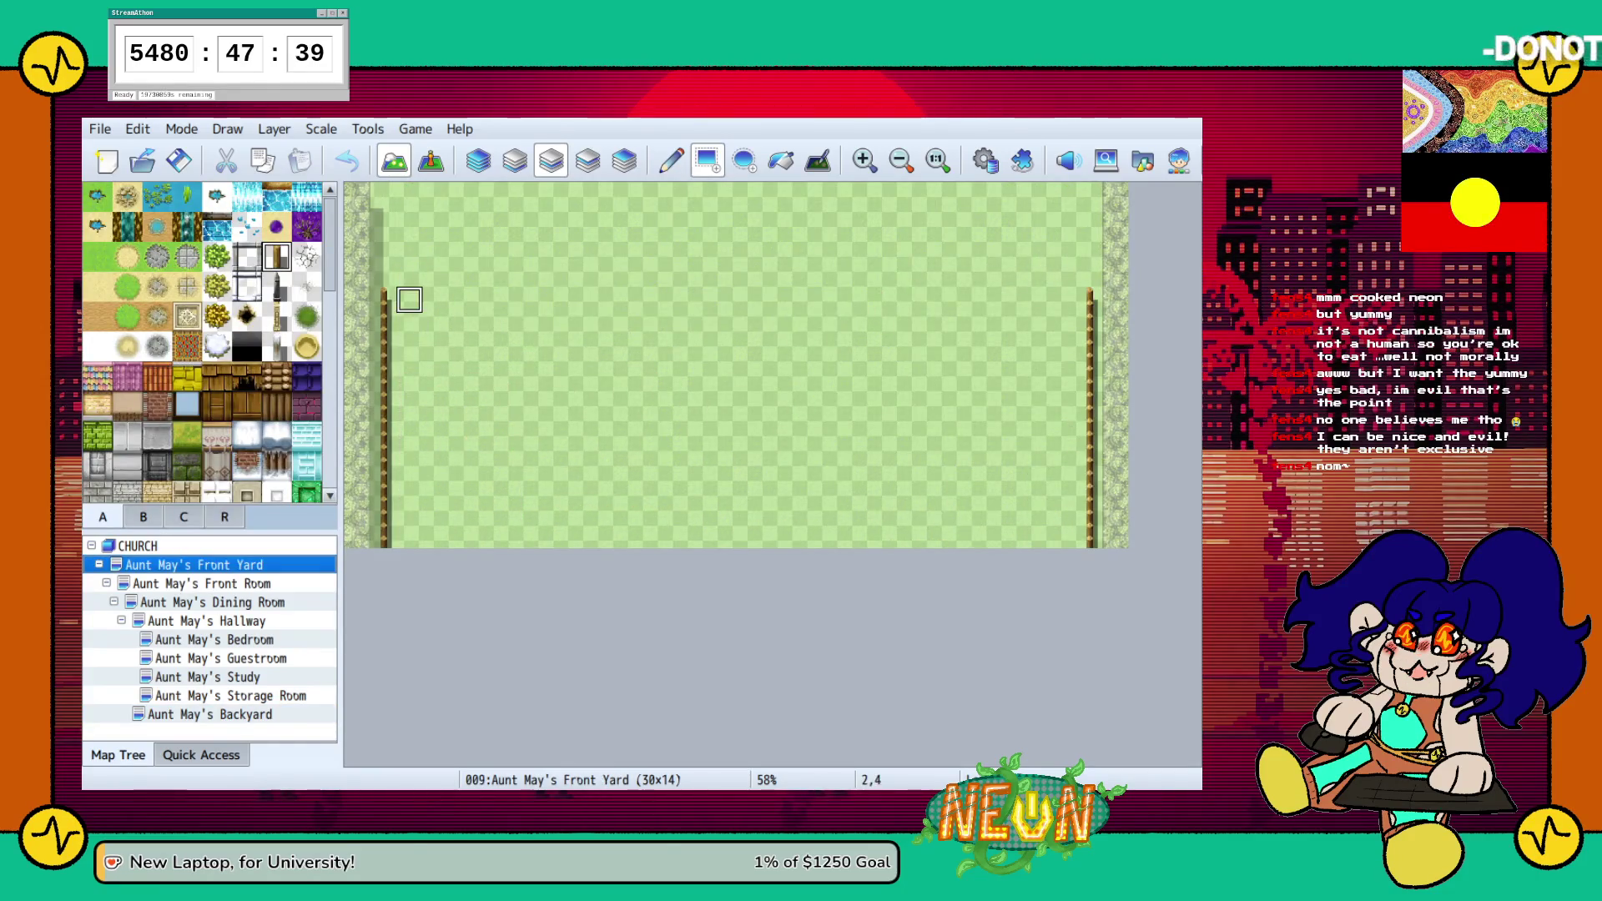
{"action": "left_click_drag", "start_coordinate": [388, 273], "coordinate": [508, 274]}
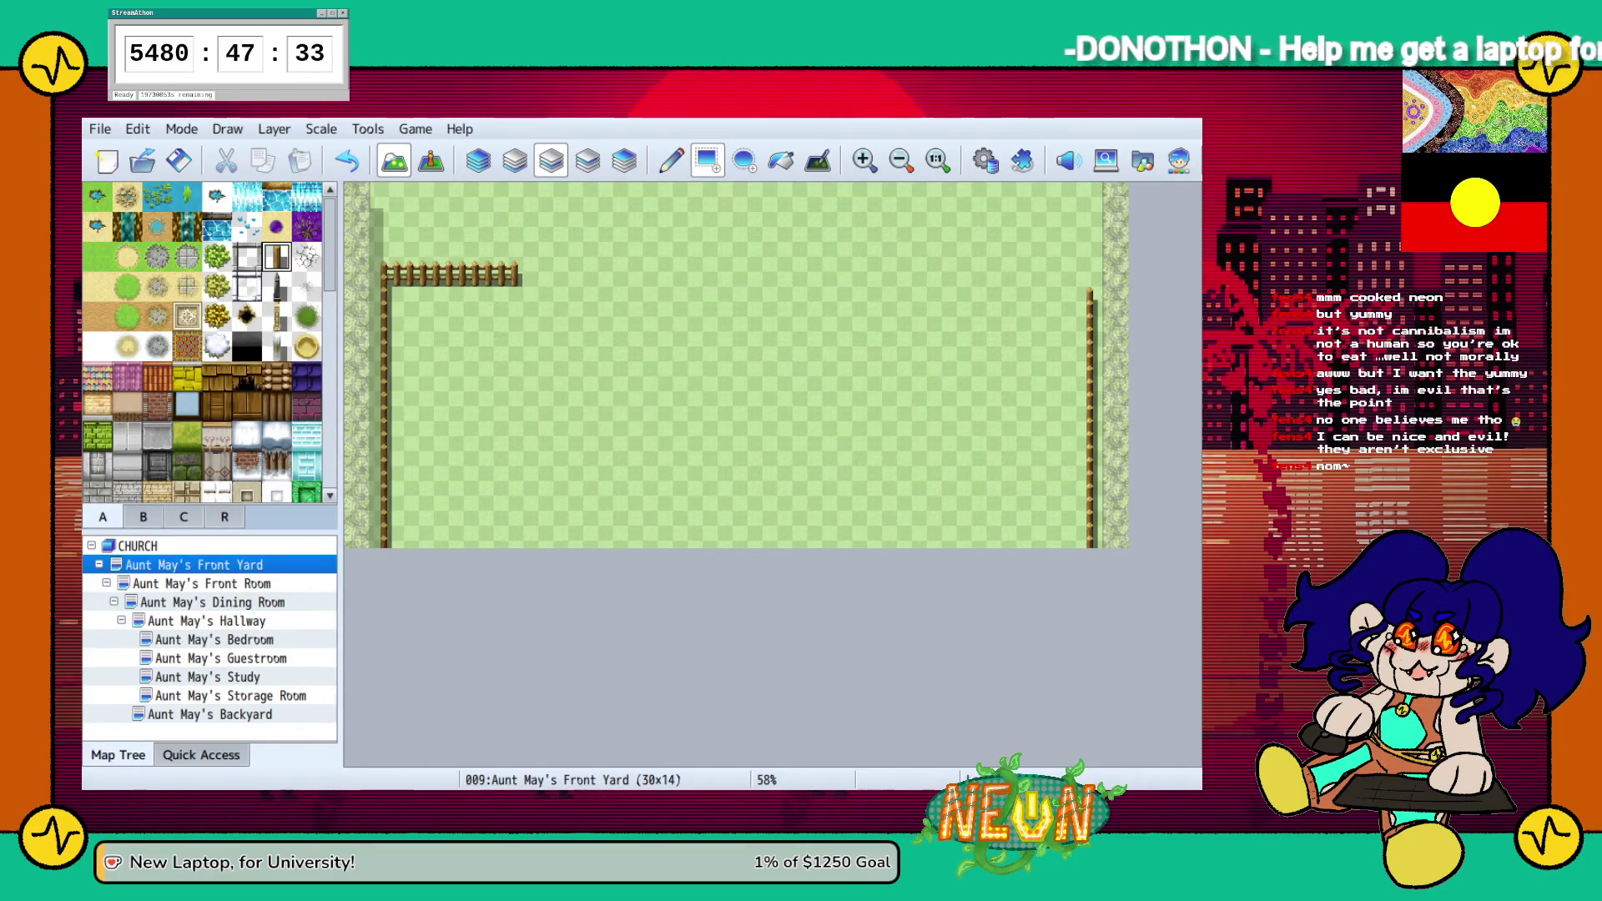
{"action": "left_click", "coordinate": [1076, 274]}
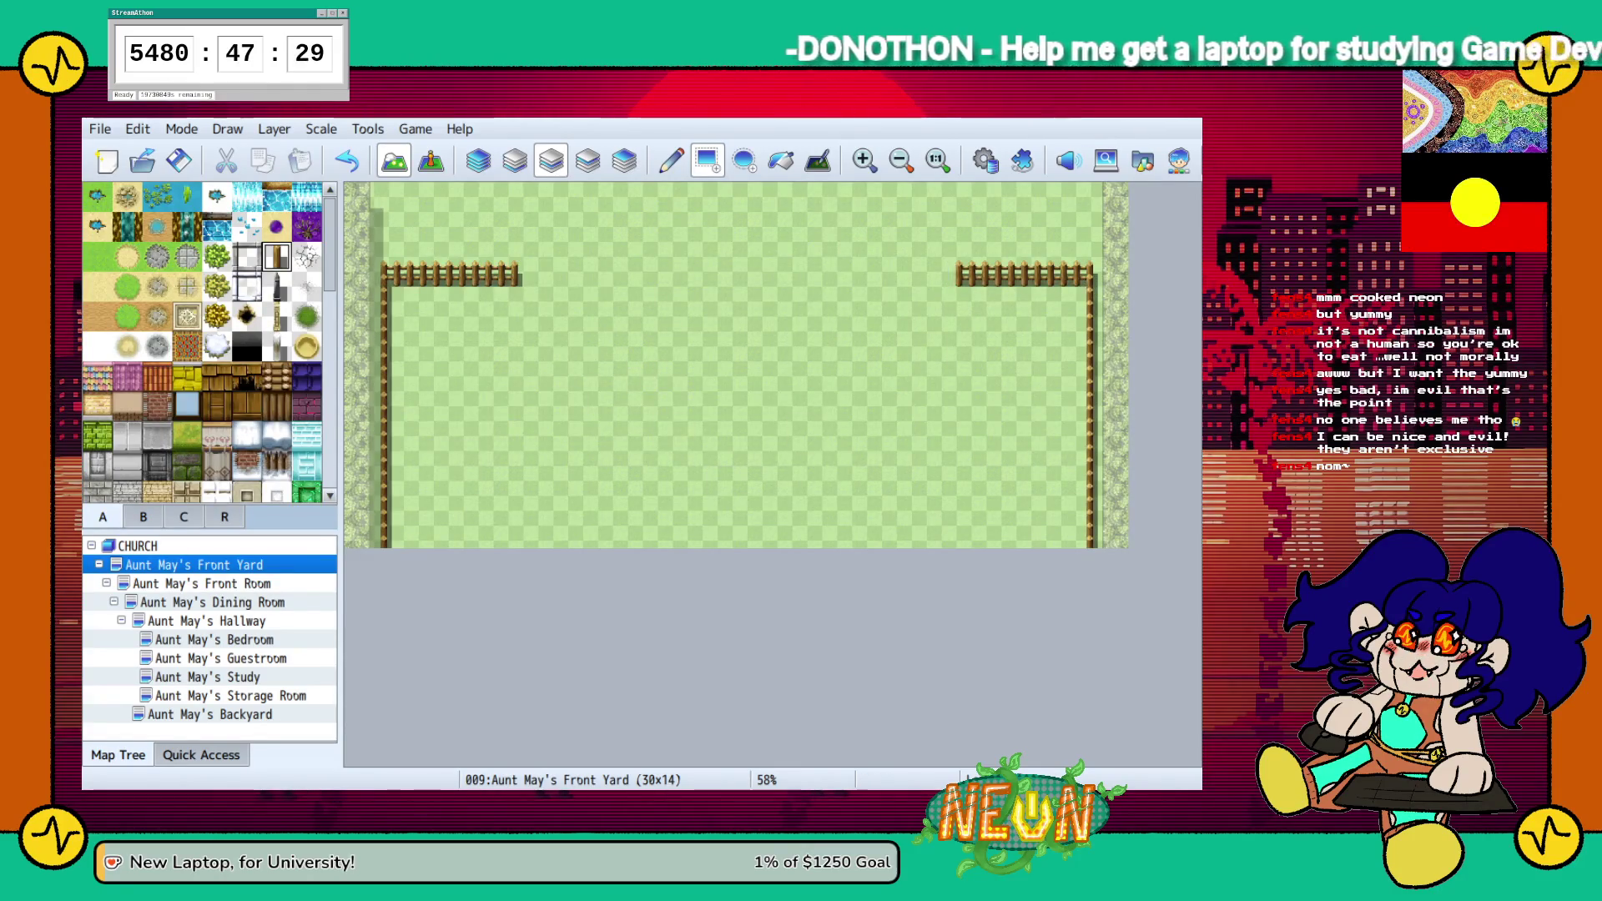
{"action": "left_click", "coordinate": [201, 583]}
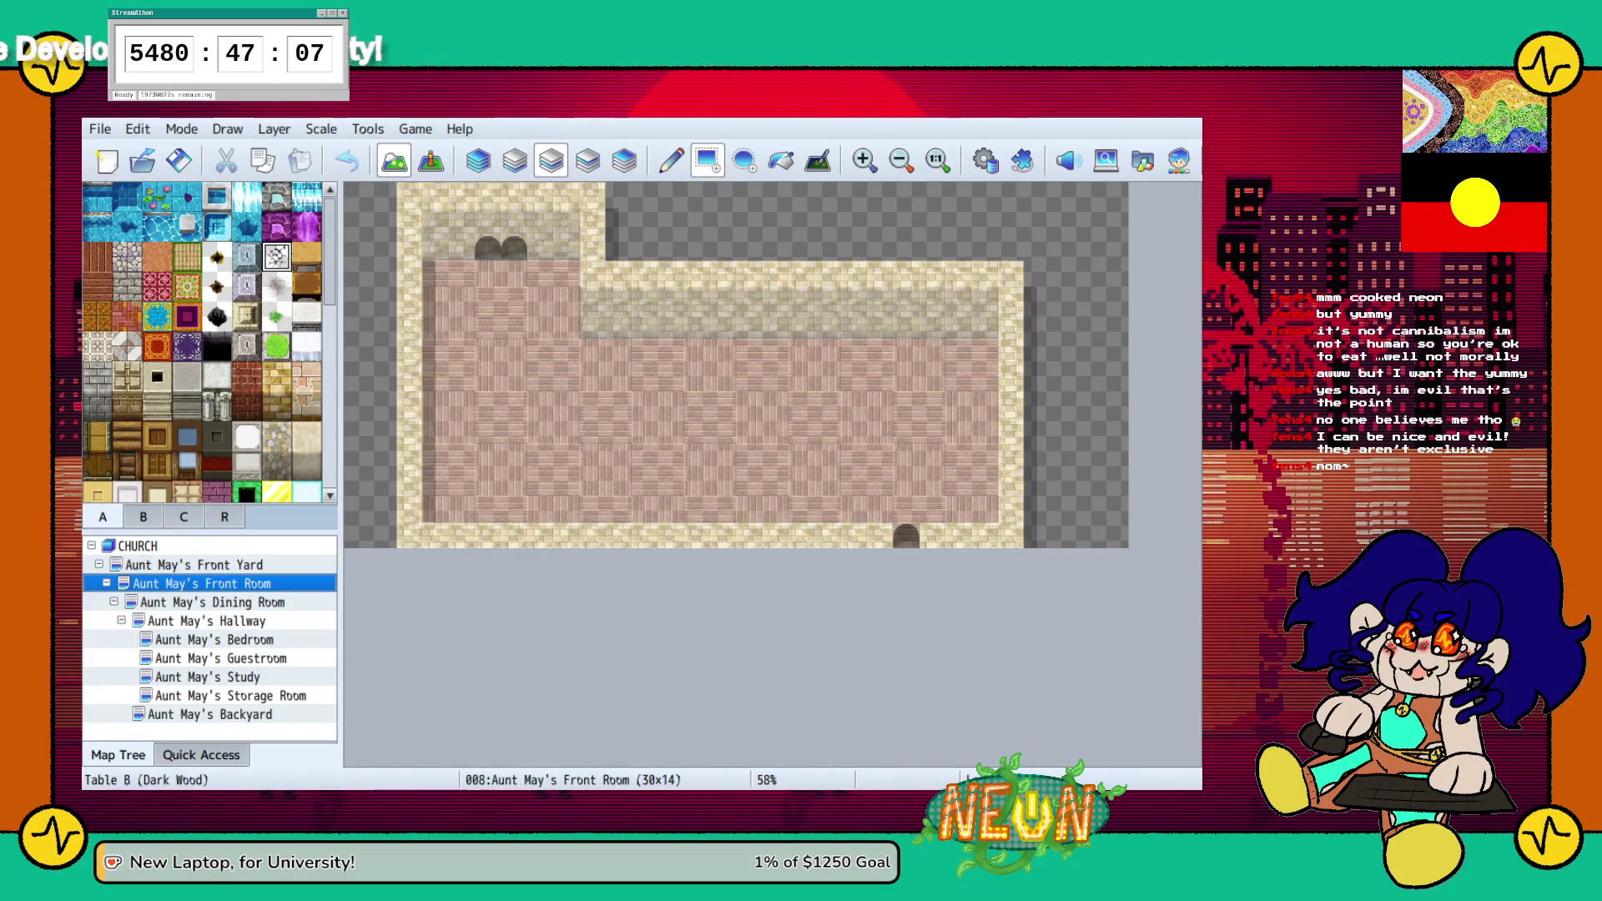
Paint an L-shaped brown table counter near the back wall, undoing misplaced pieces
{"action": "left_click", "coordinate": [306, 256]}
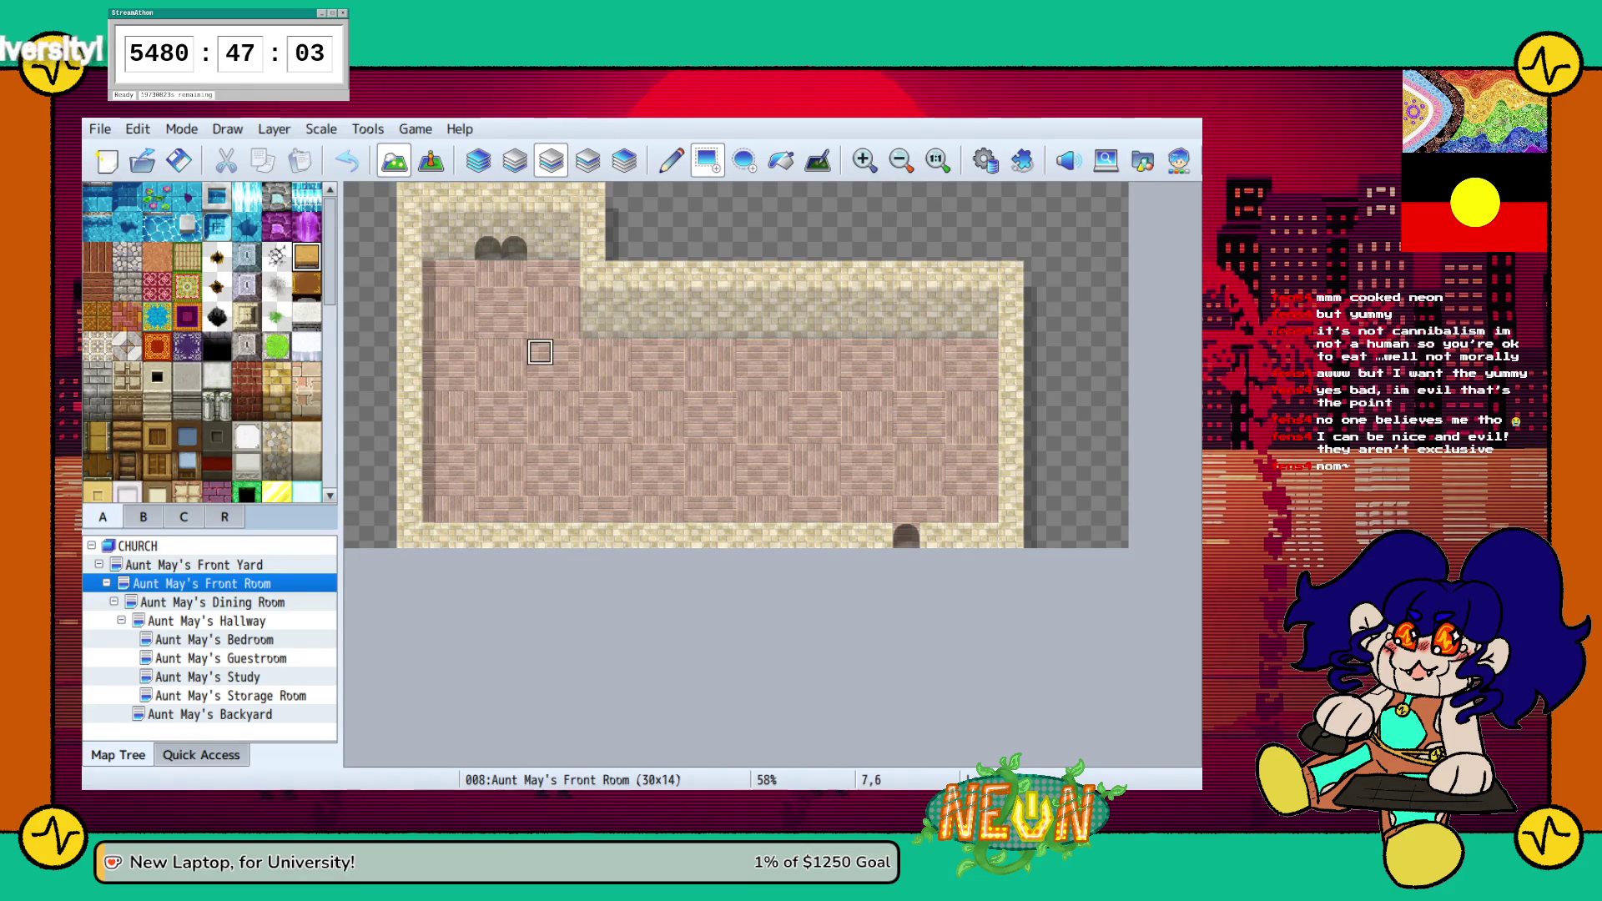
{"action": "left_click", "coordinate": [566, 300]}
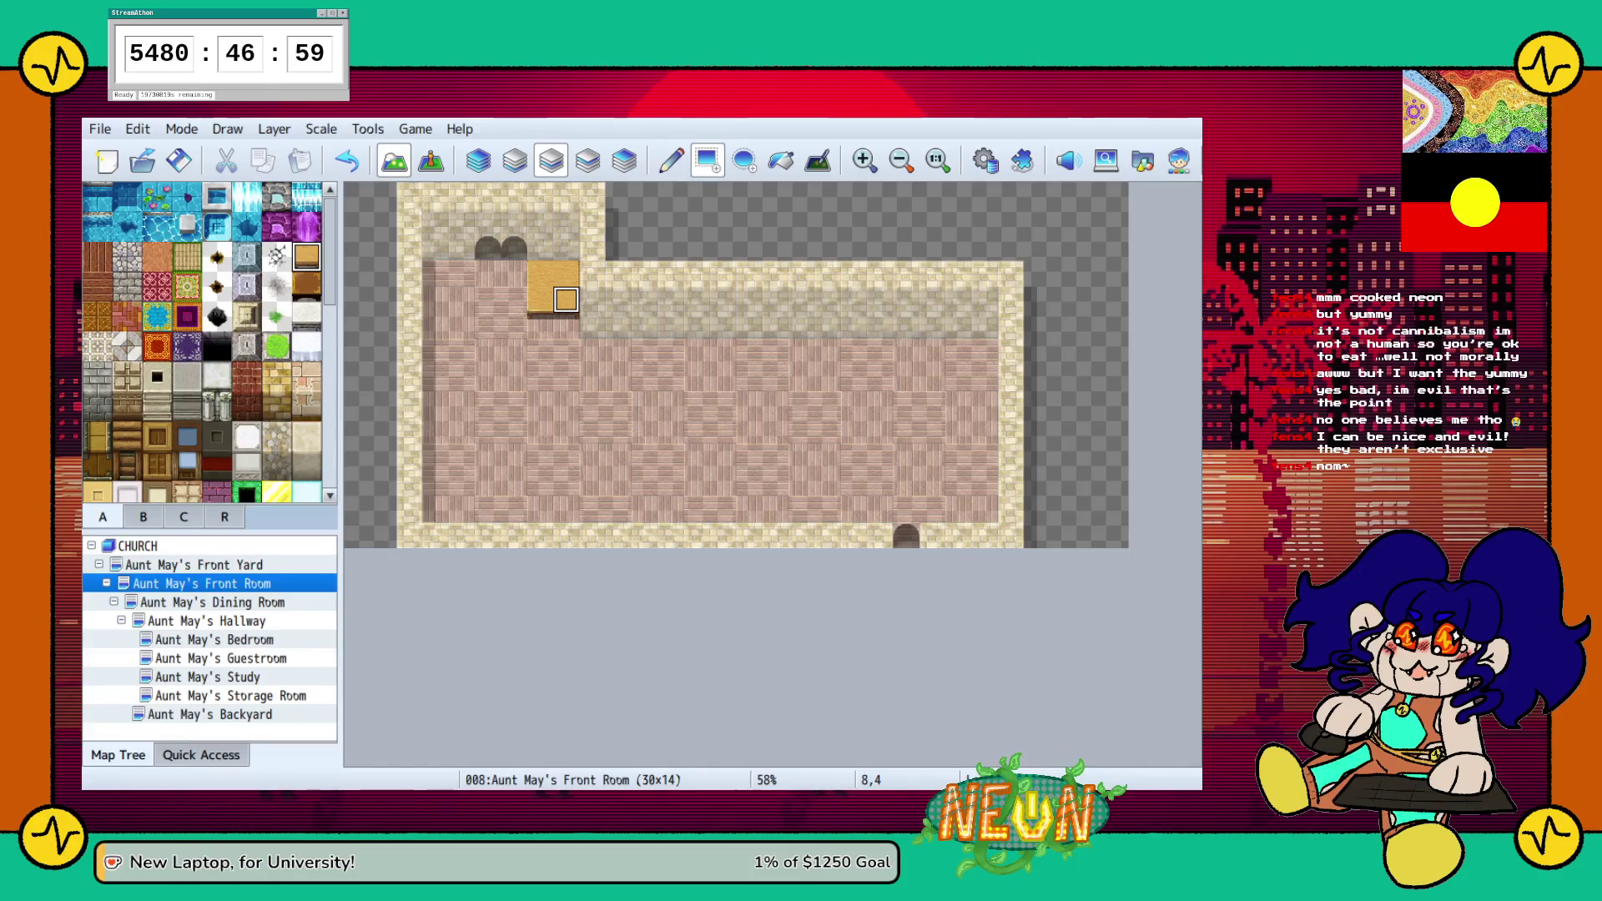
{"action": "key", "text": "ctrl+z"}
{"action": "left_click", "coordinate": [592, 352]}
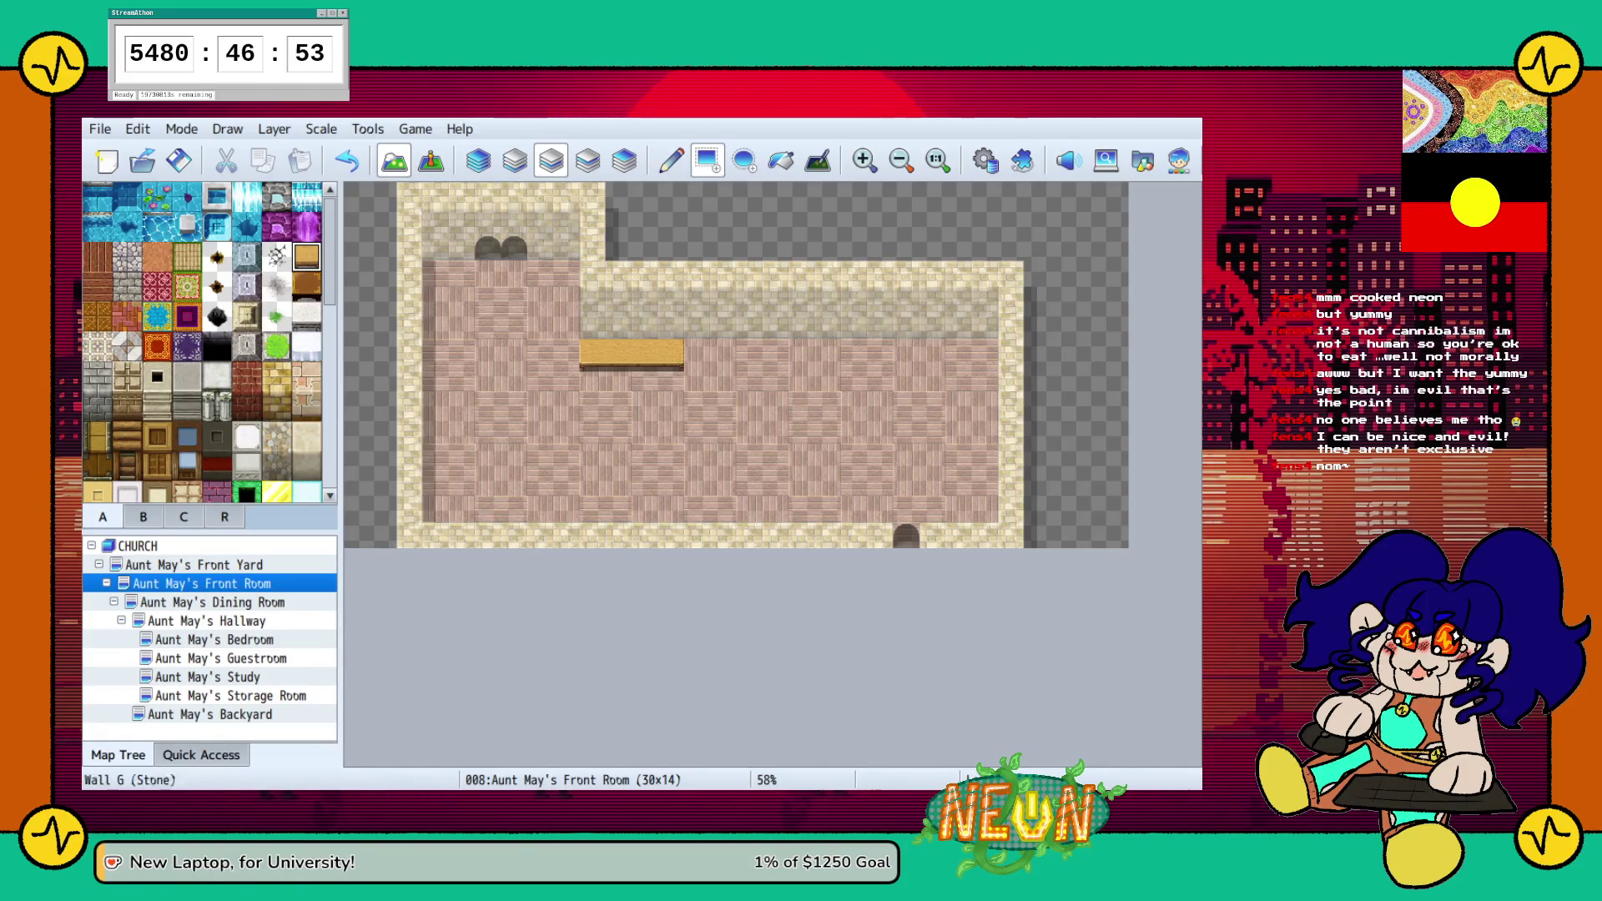
{"action": "left_click_drag", "start_coordinate": [567, 301], "coordinate": [567, 274]}
{"action": "left_click", "coordinate": [306, 285]}
{"action": "mouse_move", "coordinate": [644, 352]}
{"action": "left_mouse_down"}
{"action": "mouse_move", "coordinate": [617, 352]}
{"action": "mouse_move", "coordinate": [667, 326]}
{"action": "left_mouse_up"}
{"action": "key", "text": "ctrl+z"}
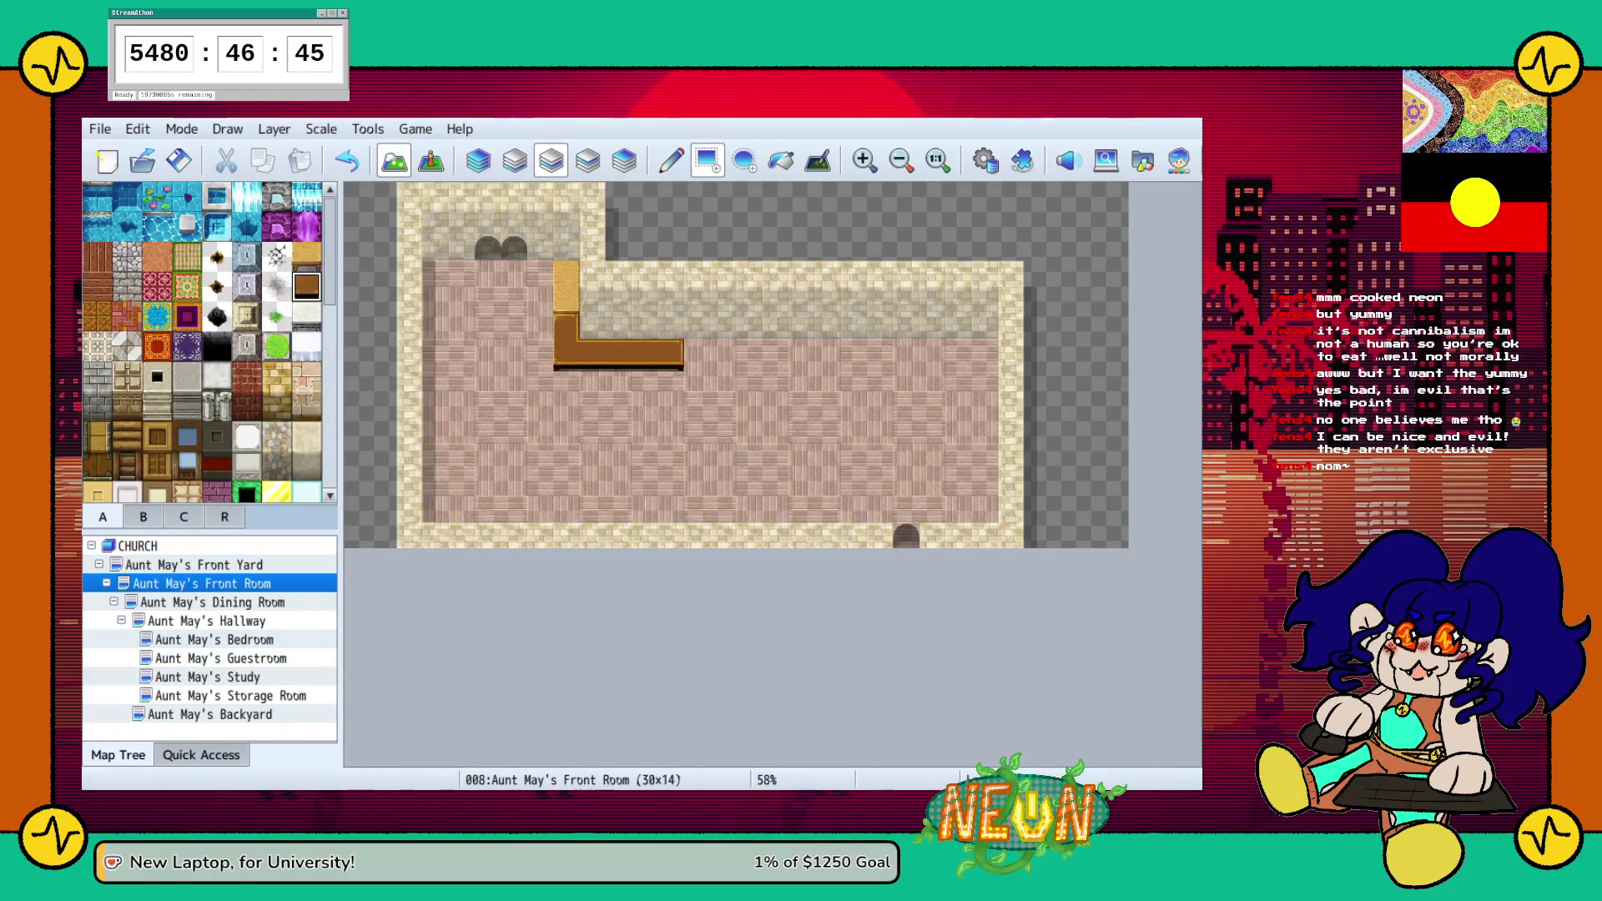
Select the empty tile in tab B, then browse the floor and wall tiles in tab A
{"action": "left_click", "coordinate": [143, 516]}
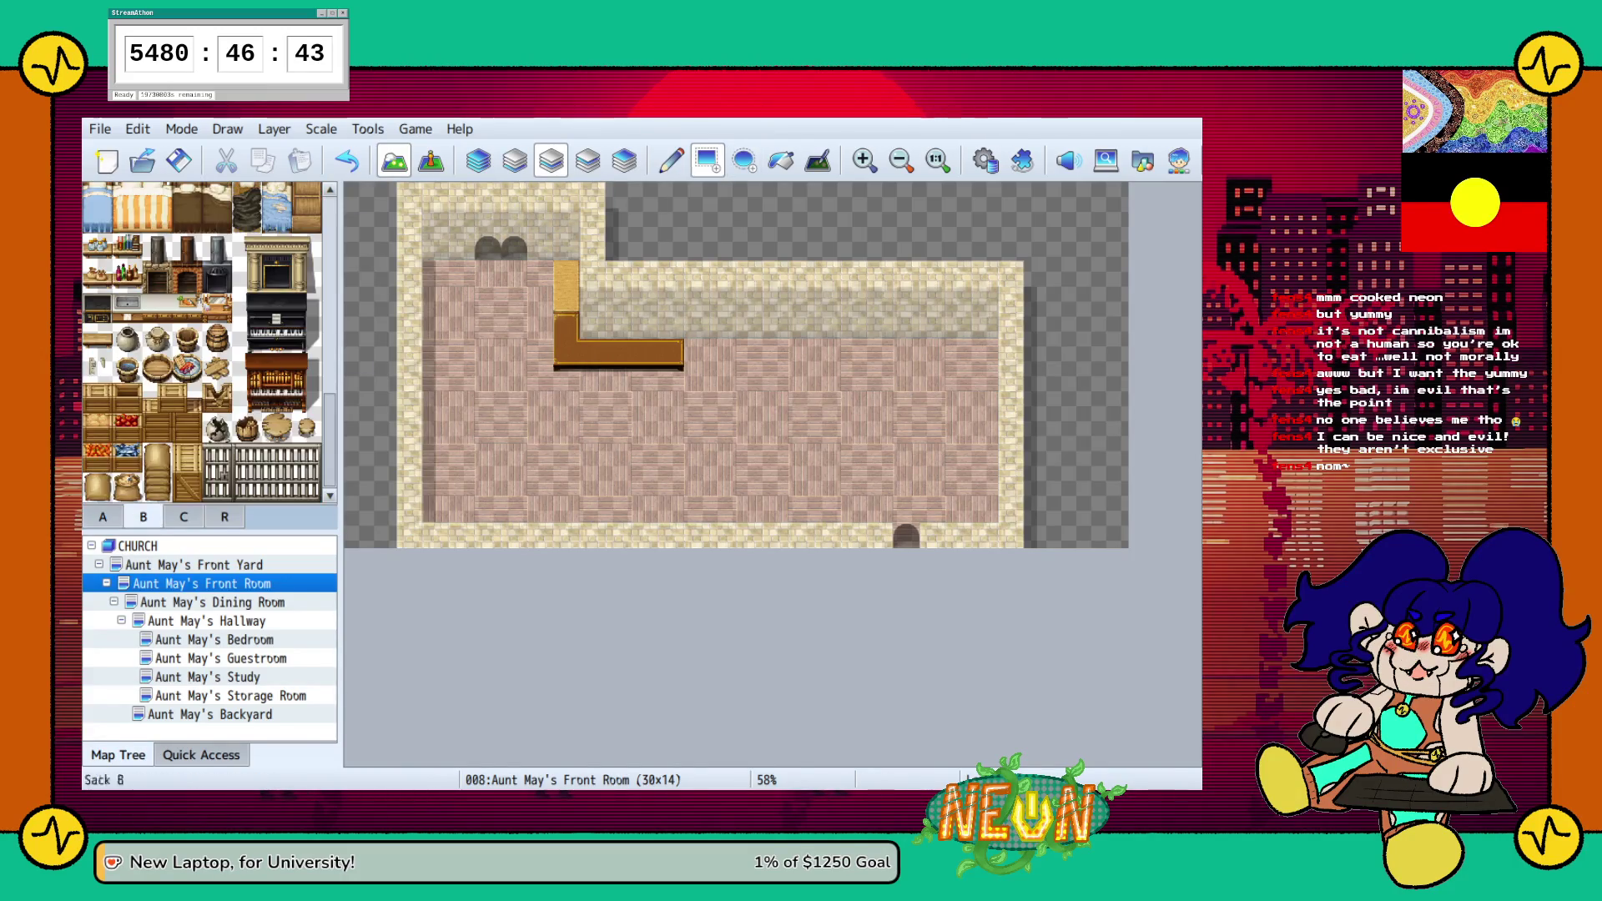
{"action": "scroll", "coordinate": [157, 238], "scroll_direction": "up", "scroll_amount": 5}
{"action": "scroll", "coordinate": [157, 334], "scroll_direction": "up", "scroll_amount": 5}
{"action": "left_click", "coordinate": [97, 196]}
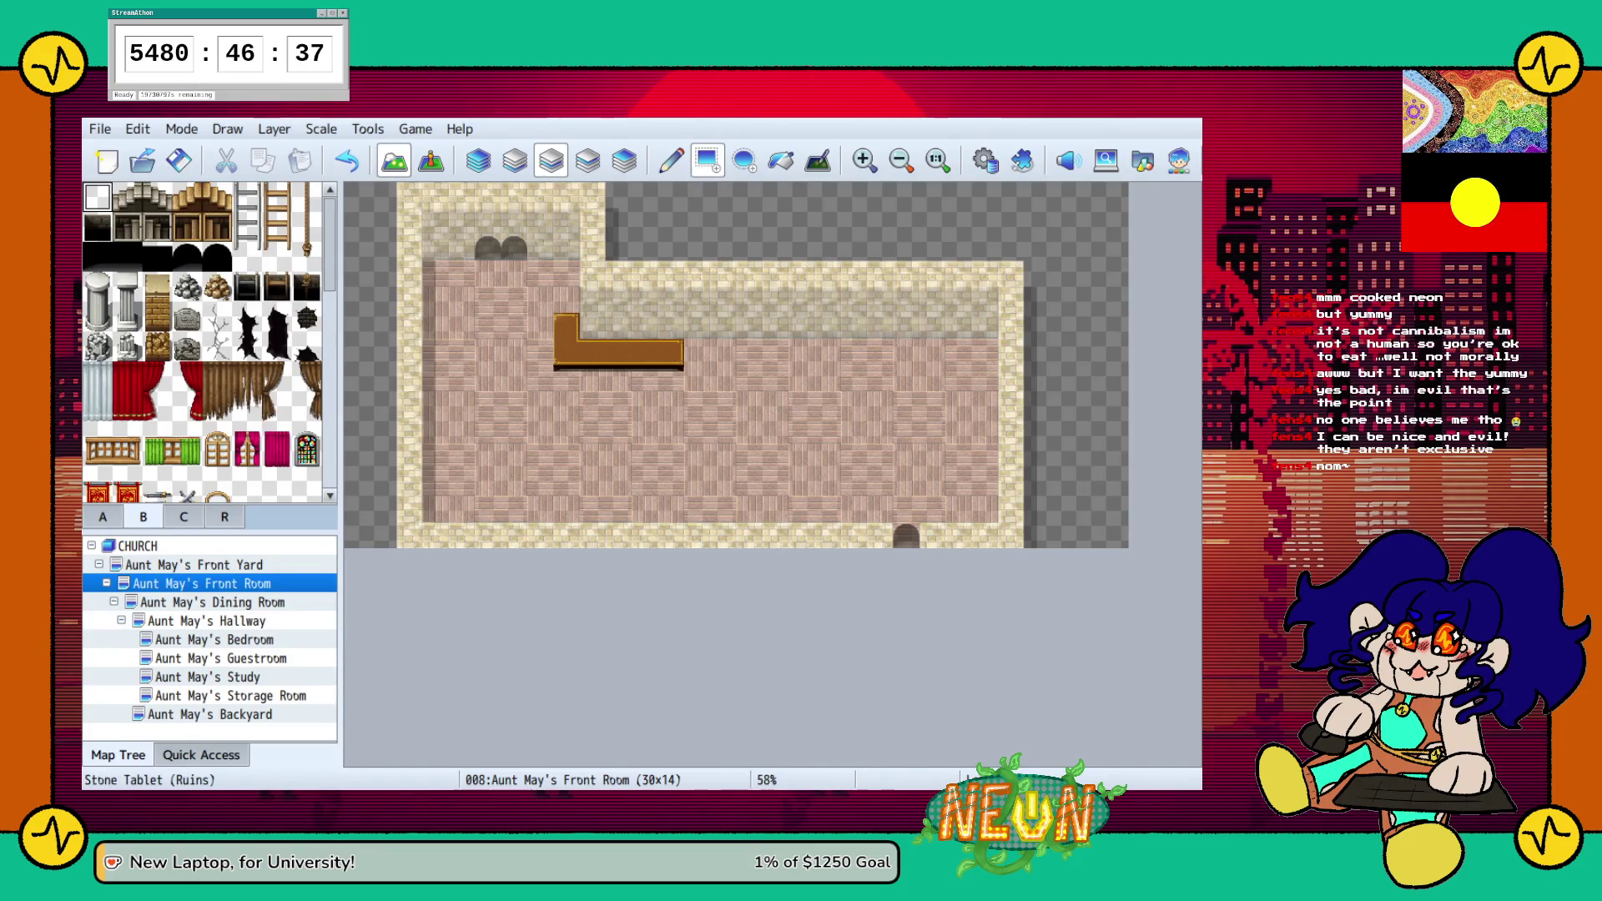
{"action": "left_click", "coordinate": [103, 516]}
{"action": "scroll", "coordinate": [209, 342], "scroll_direction": "down", "scroll_amount": 8}
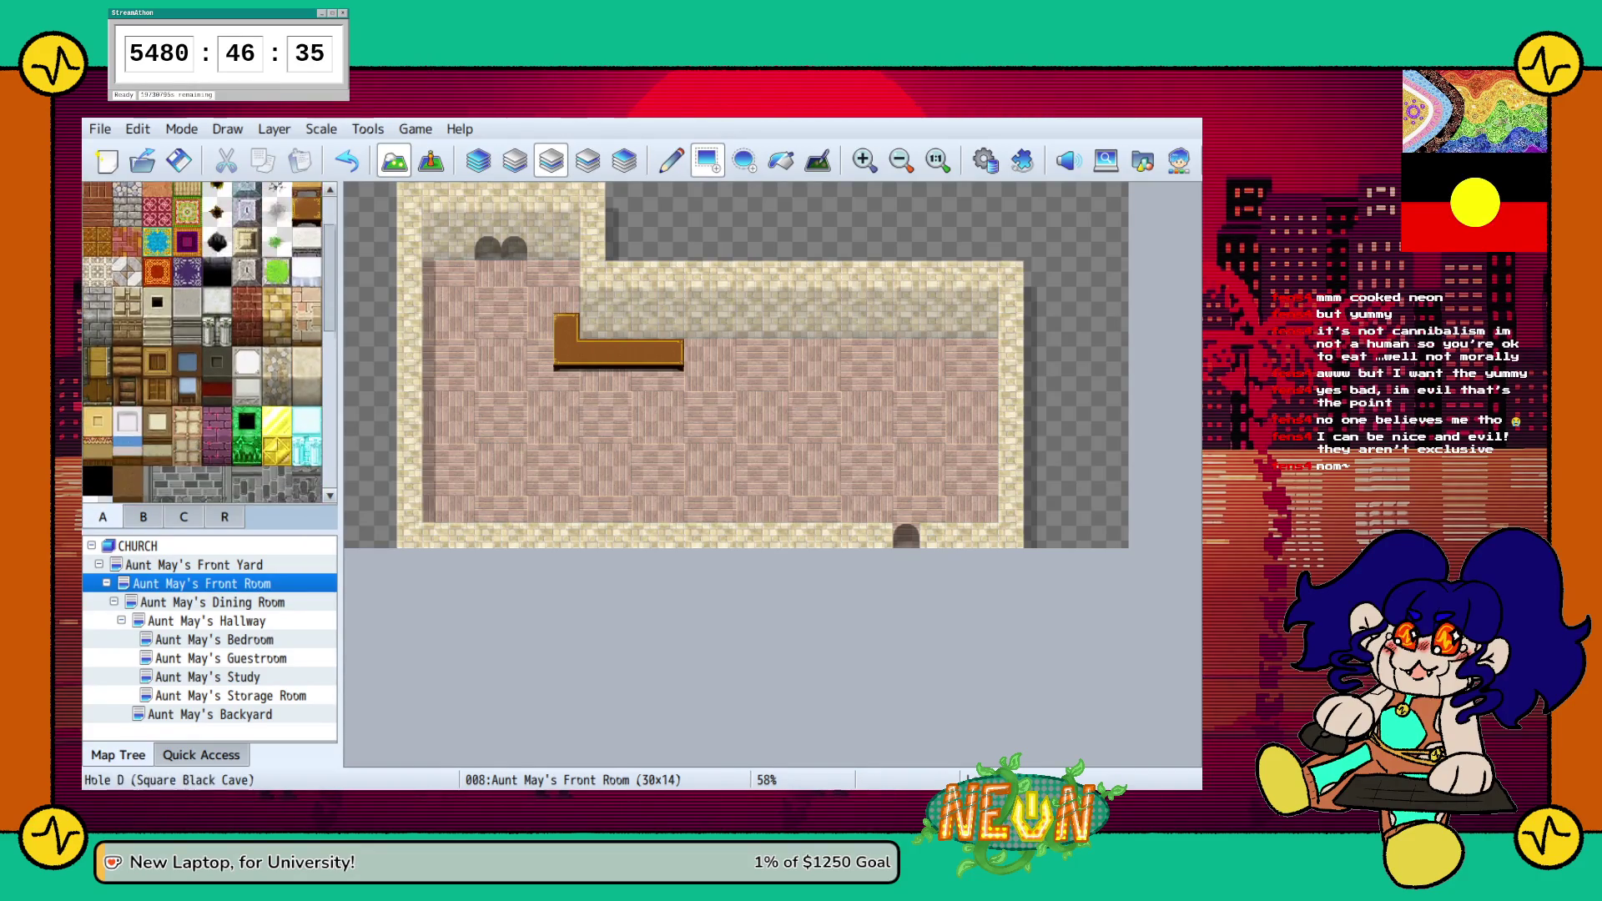
{"action": "scroll", "coordinate": [208, 342], "scroll_direction": "down", "scroll_amount": 4}
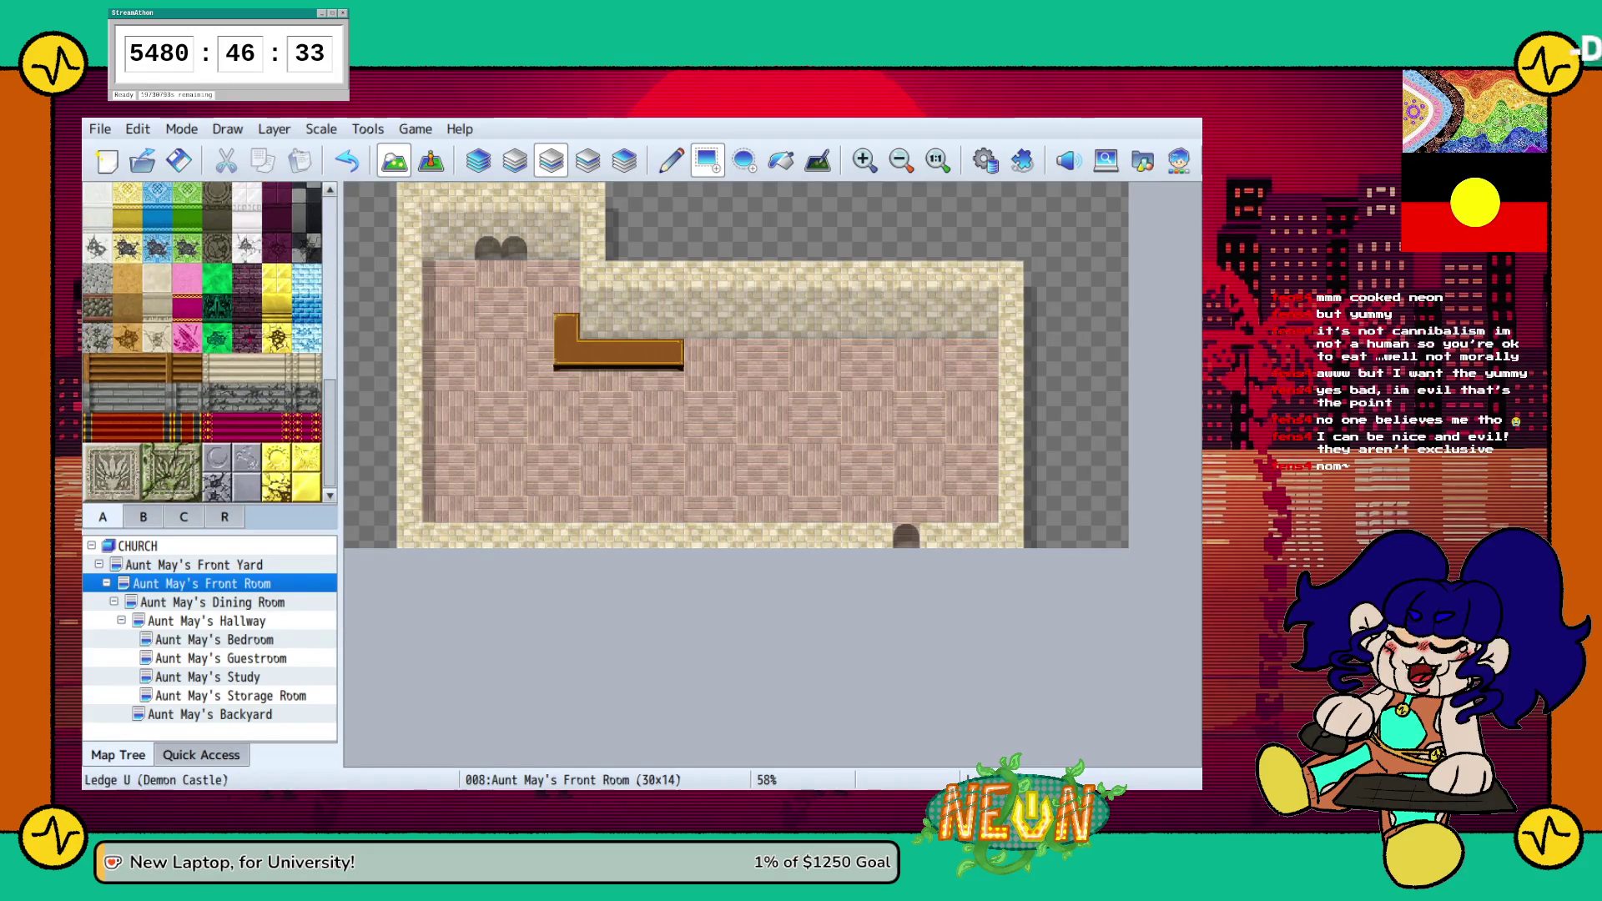
{"action": "scroll", "coordinate": [209, 343], "scroll_direction": "up", "scroll_amount": 12}
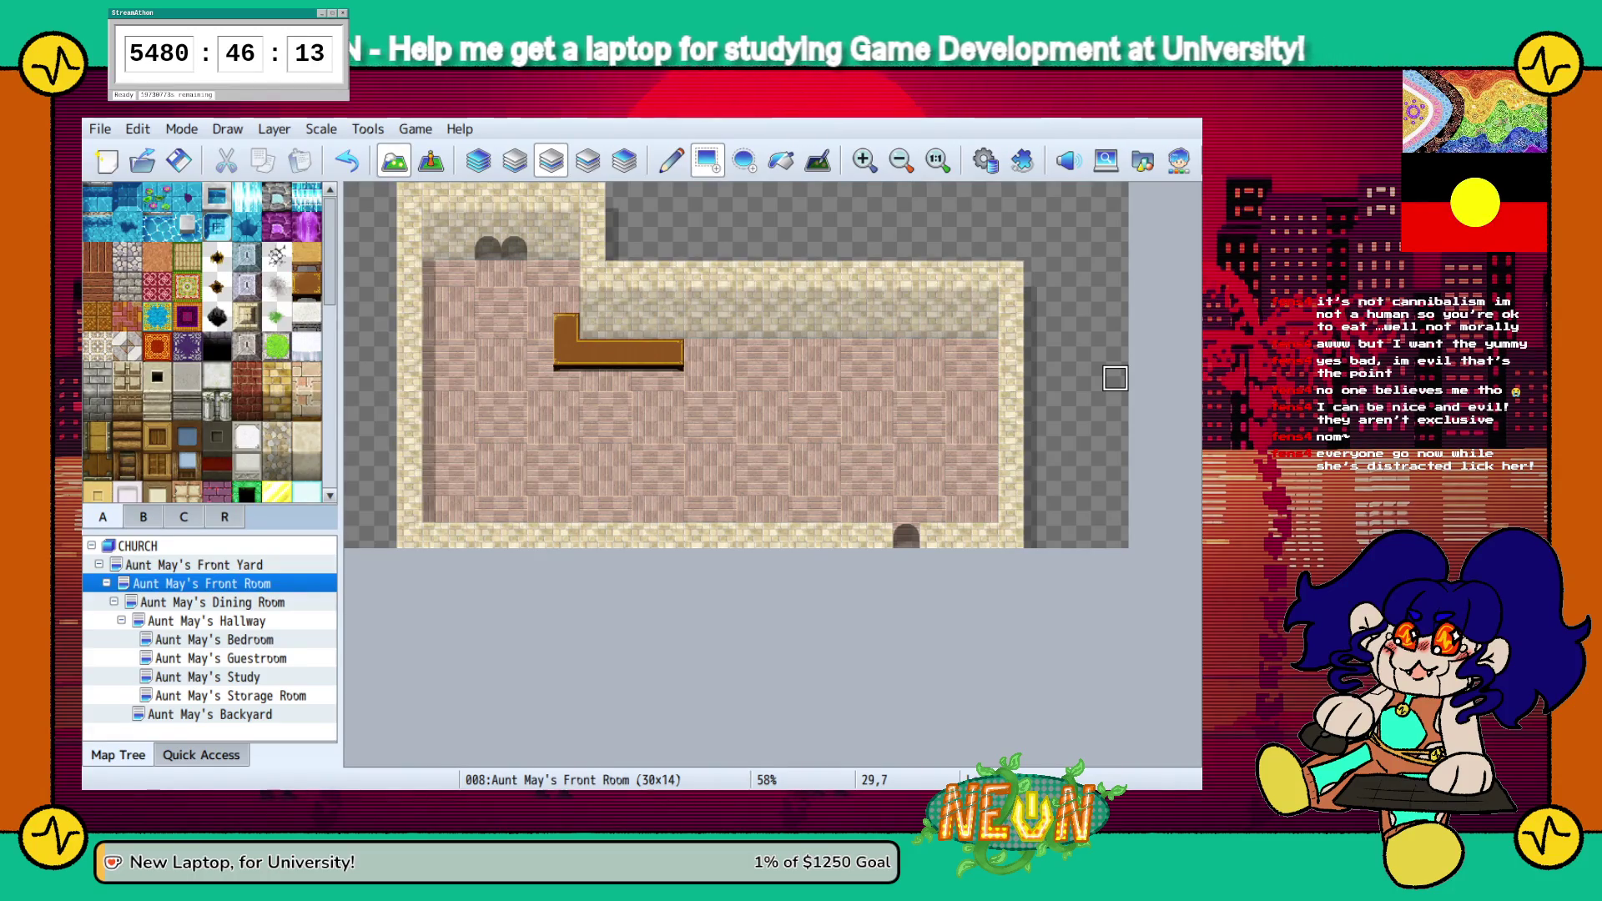
Switch to the tab C decoration tiles for painting on the upper layer
{"action": "left_click", "coordinate": [183, 516]}
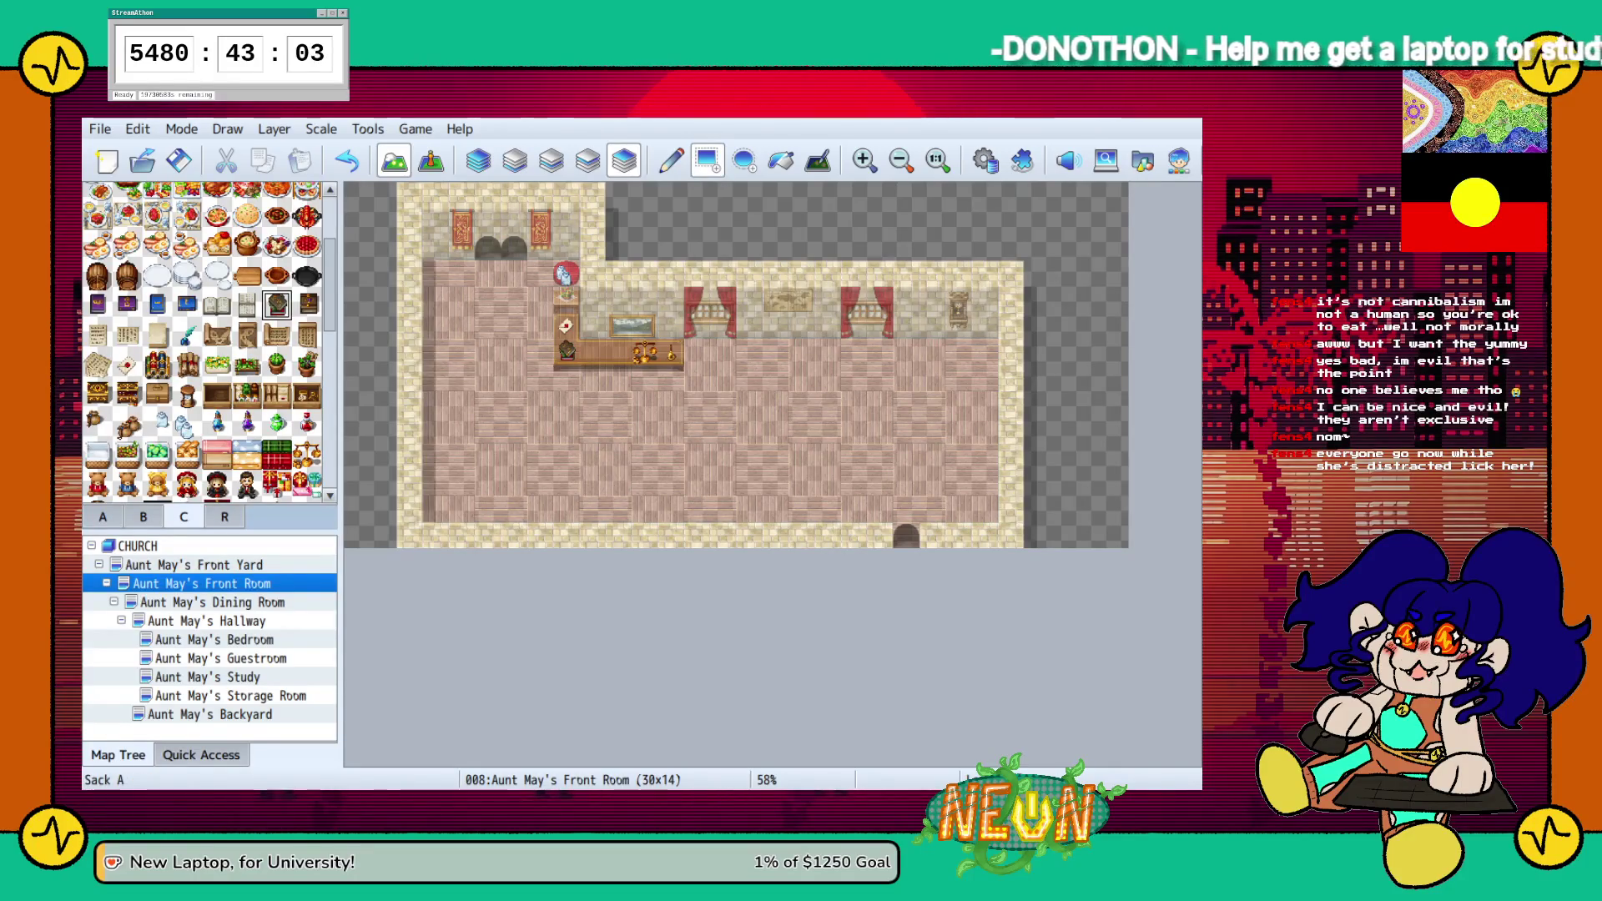
Place two bookshelf decorations on the wooden counter
{"action": "scroll", "coordinate": [97, 400], "scroll_direction": "up", "scroll_amount": 2}
{"action": "left_click", "coordinate": [97, 420]}
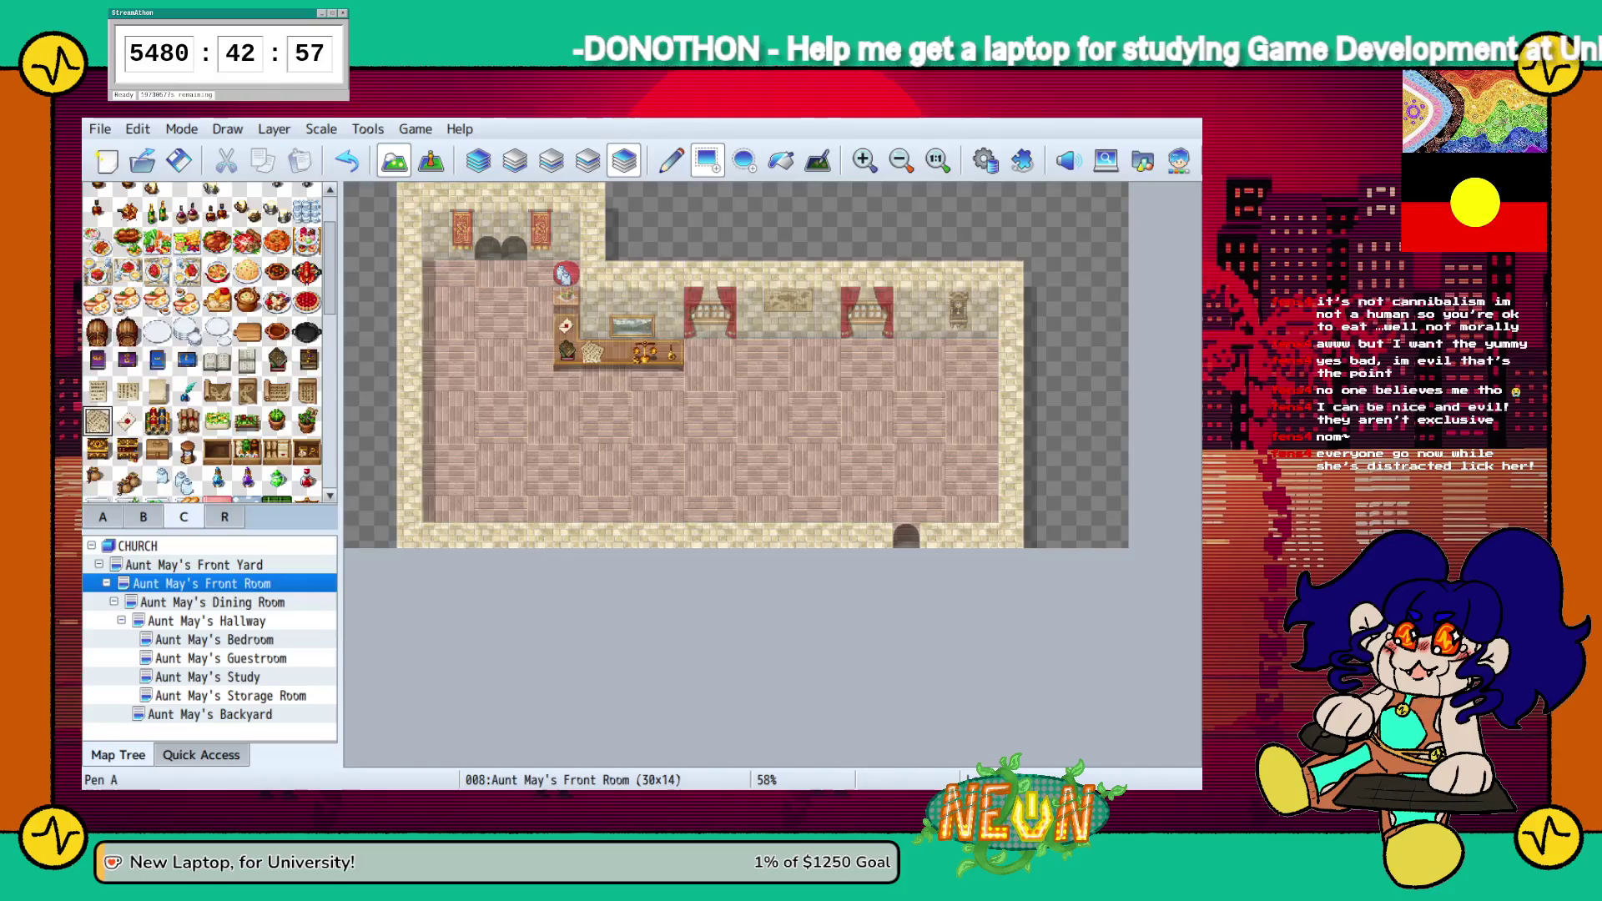
{"action": "scroll", "coordinate": [187, 406], "scroll_direction": "up", "scroll_amount": 2}
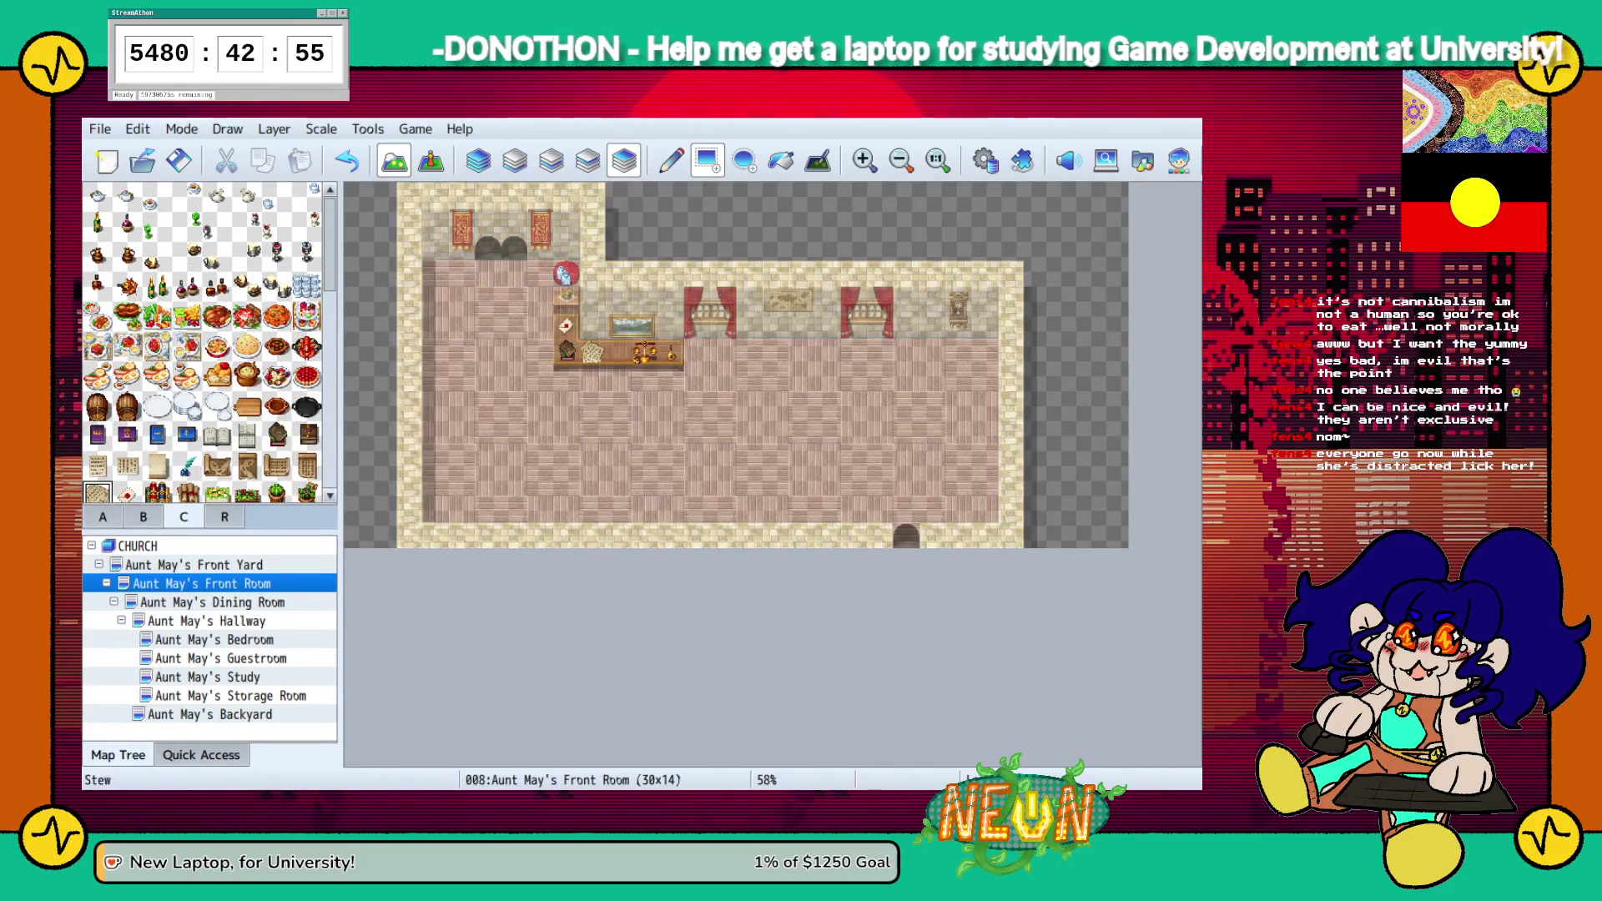
{"action": "scroll", "coordinate": [501, 352], "scroll_direction": "down", "scroll_amount": 3}
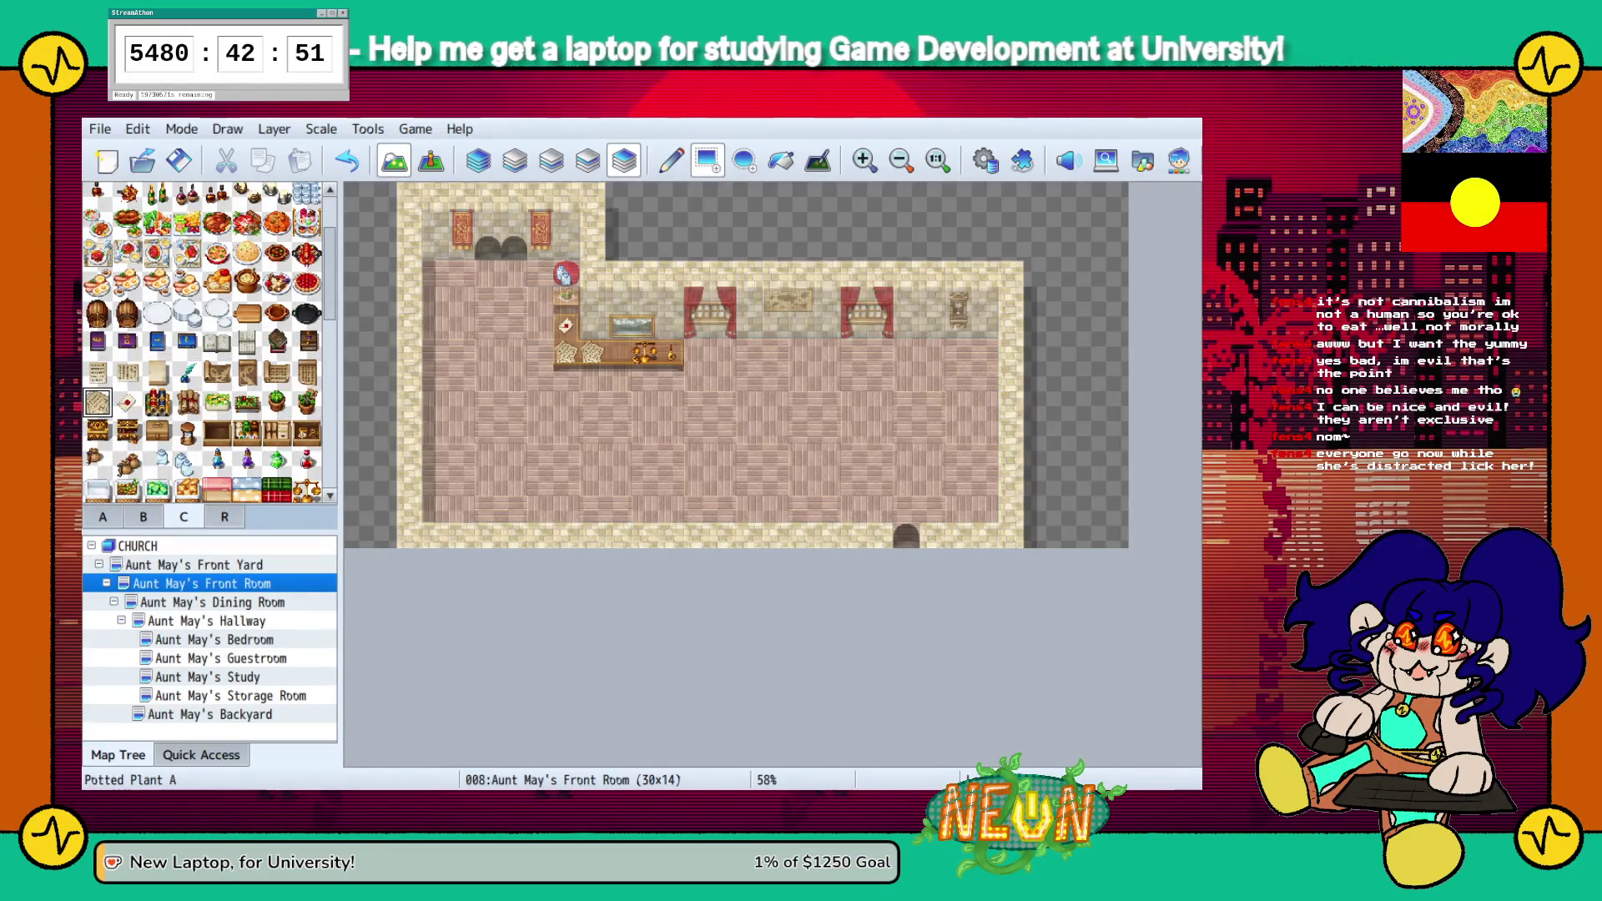
{"action": "left_click", "coordinate": [156, 402]}
{"action": "left_click", "coordinate": [592, 352]}
{"action": "left_click", "coordinate": [618, 353]}
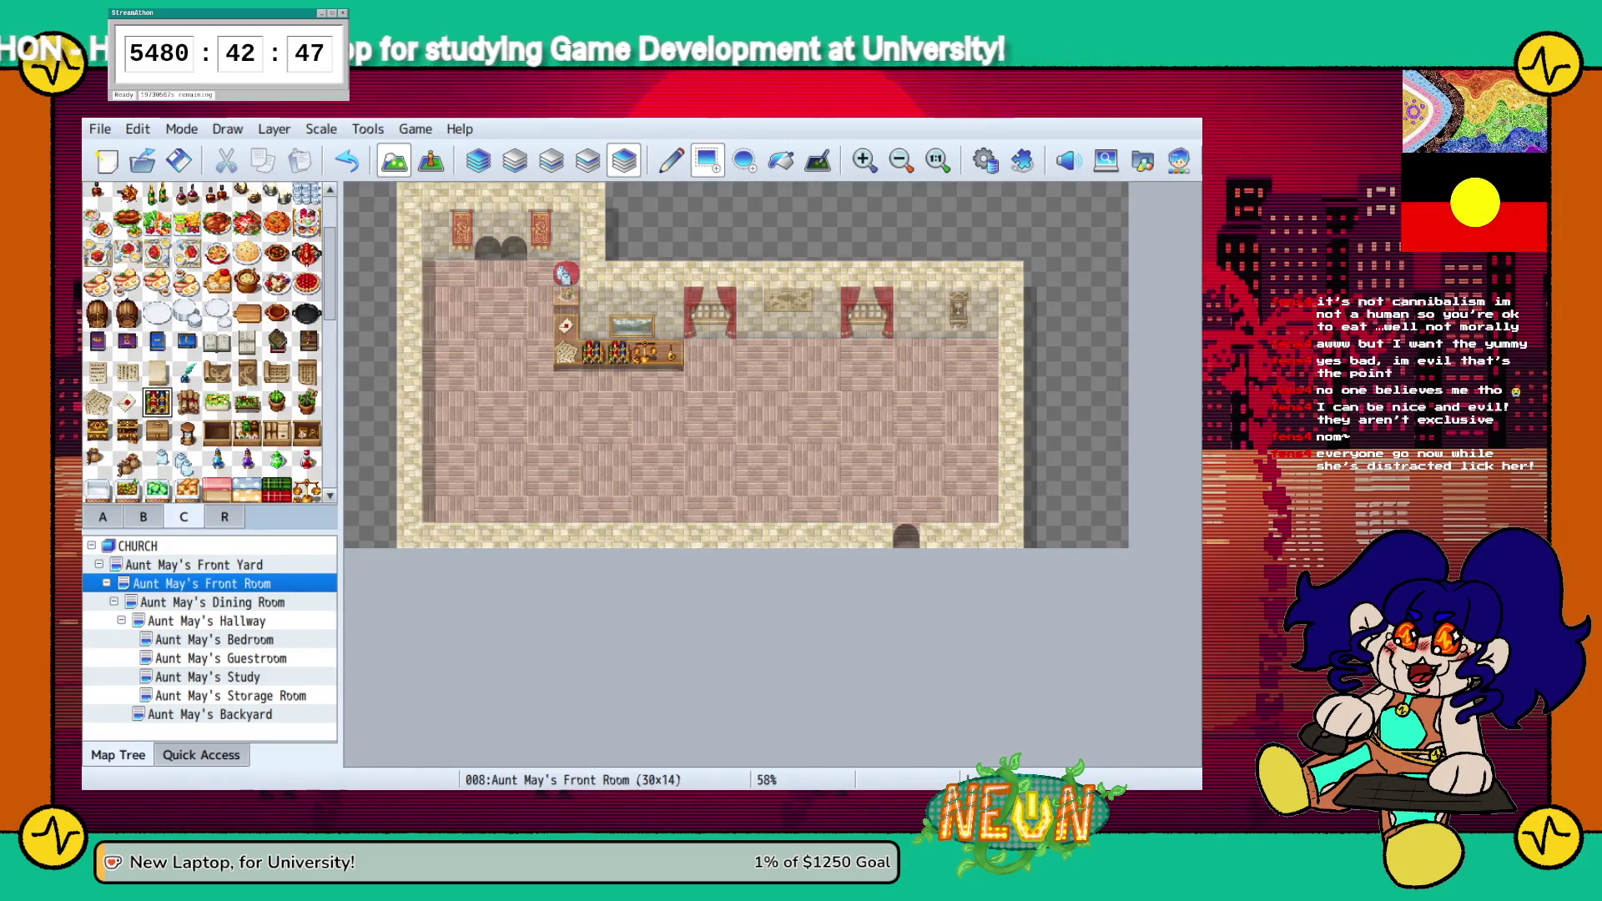
Swap one counter bookshelf for a dark vase, pick the book tile, and open Aunt May's Front Yard
{"action": "left_click", "coordinate": [276, 342]}
{"action": "left_click", "coordinate": [593, 352]}
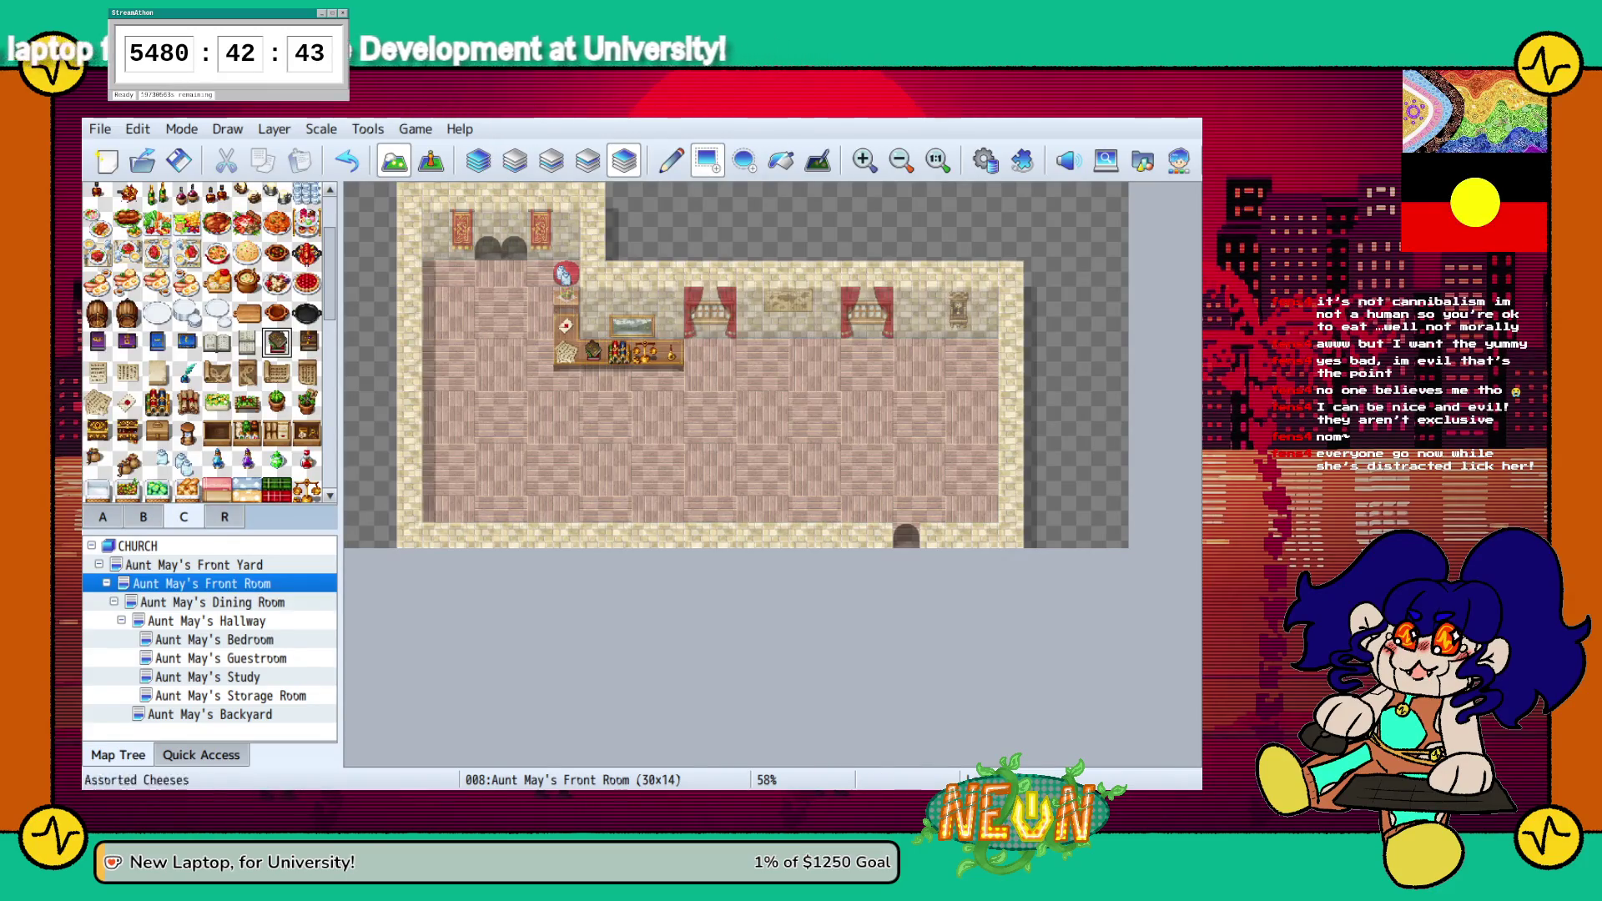
{"action": "scroll", "coordinate": [209, 342], "scroll_direction": "up", "scroll_amount": 3}
{"action": "left_click", "coordinate": [216, 435]}
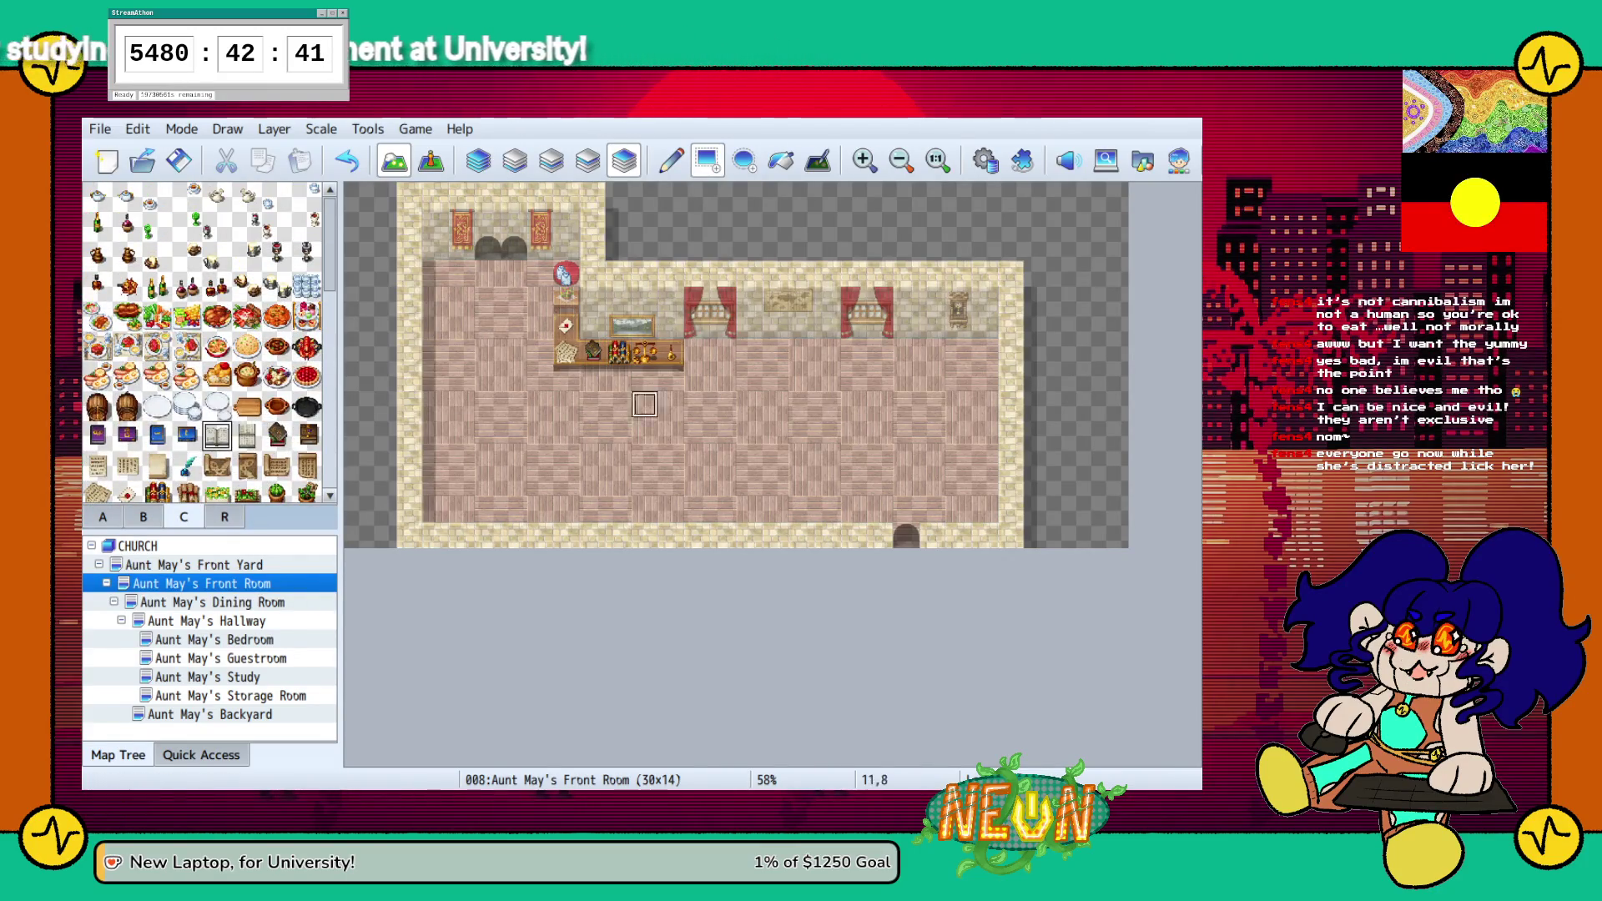
{"action": "scroll", "coordinate": [209, 342], "scroll_direction": "down", "scroll_amount": 3}
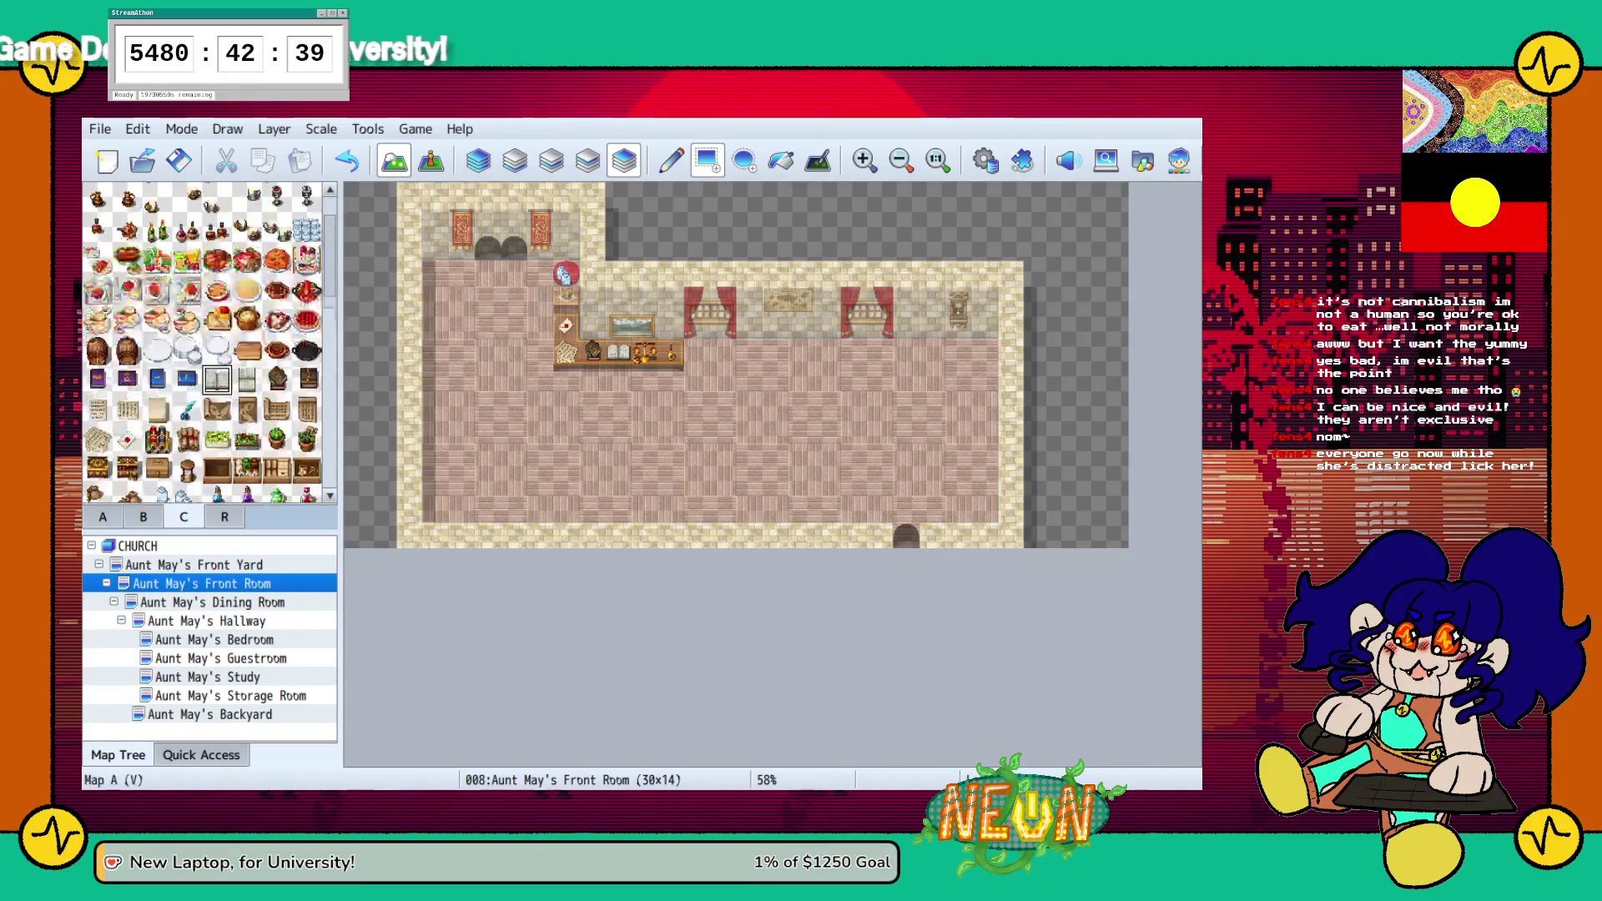
{"action": "scroll", "coordinate": [208, 342], "scroll_direction": "up", "scroll_amount": 4}
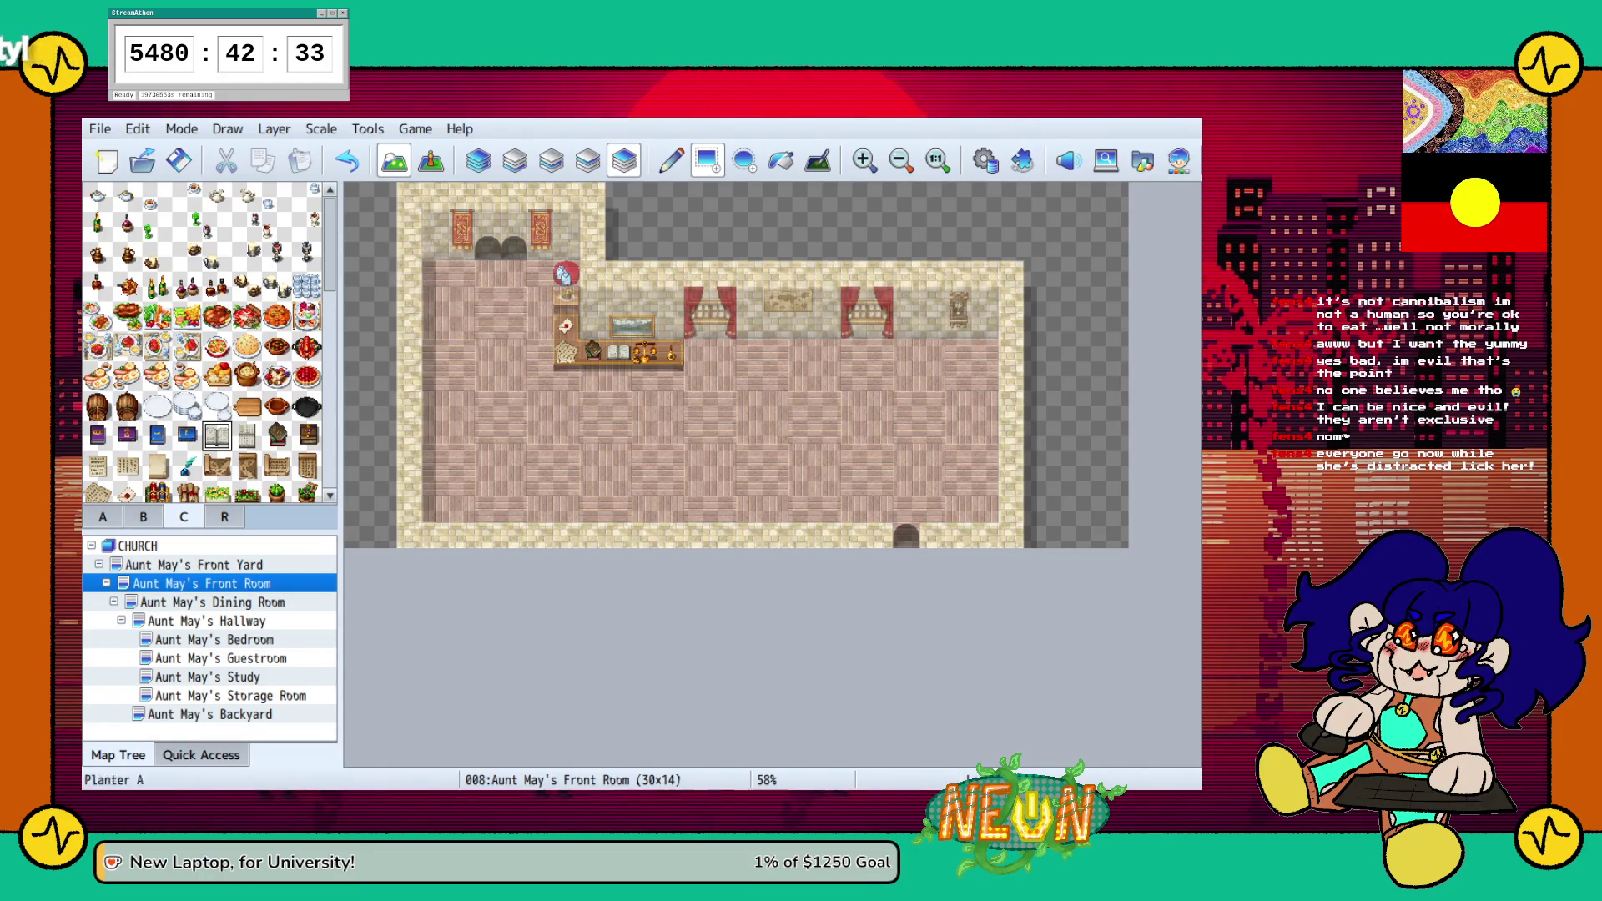
{"action": "left_click", "coordinate": [193, 565]}
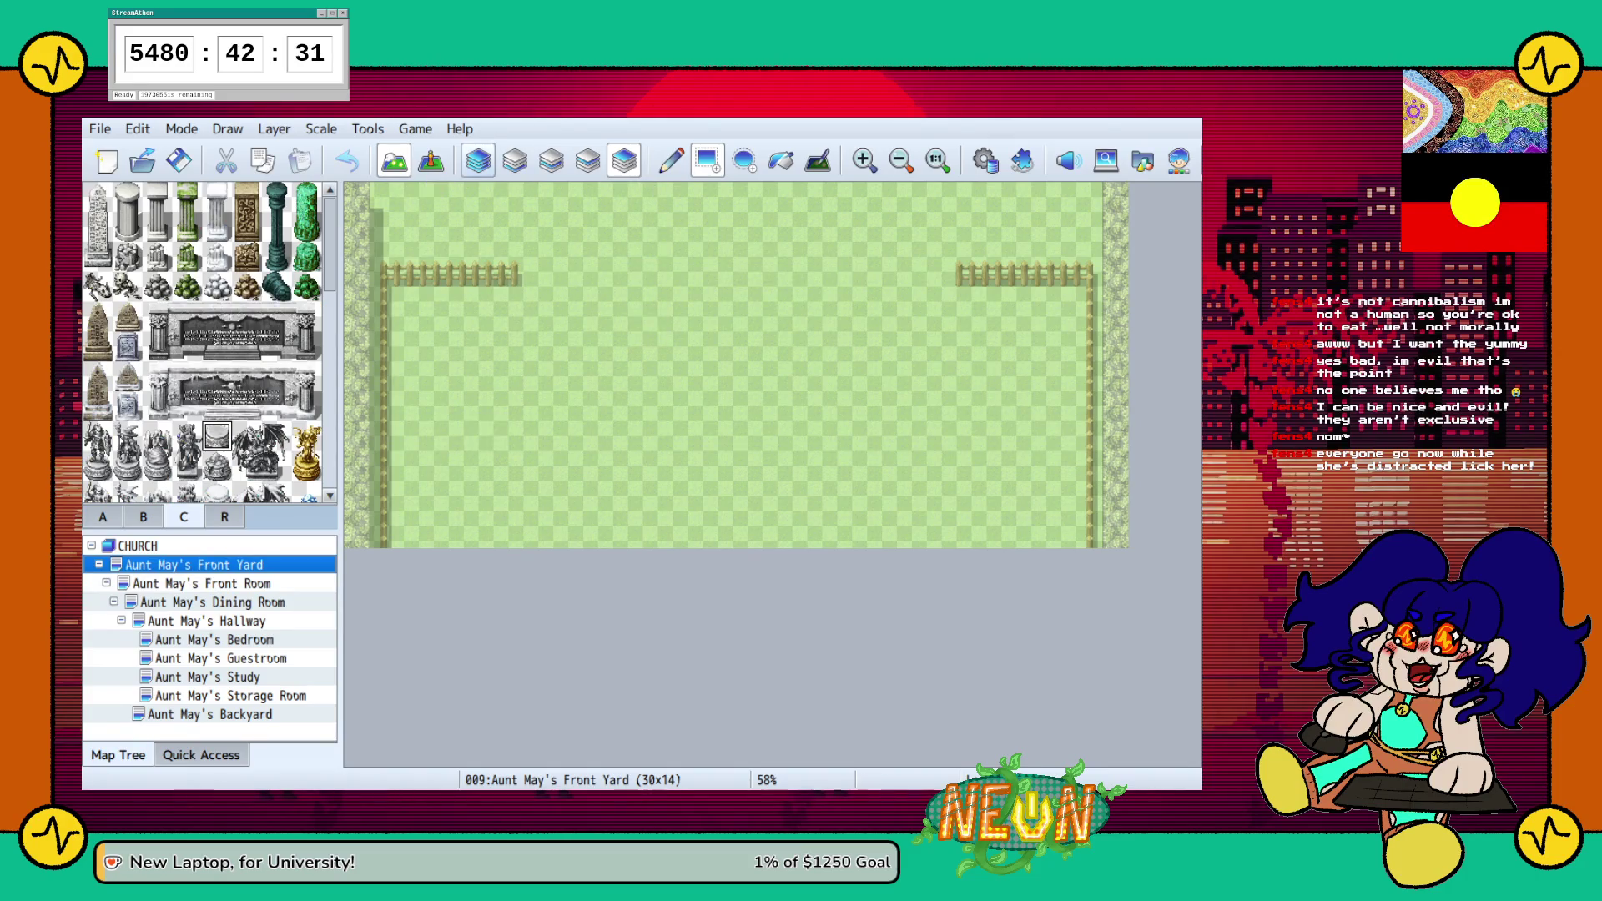
Compare with the Backyard, then paint a brick strip along the yard's bottom and undo it
{"action": "left_click", "coordinate": [624, 160]}
{"action": "left_click", "coordinate": [552, 161]}
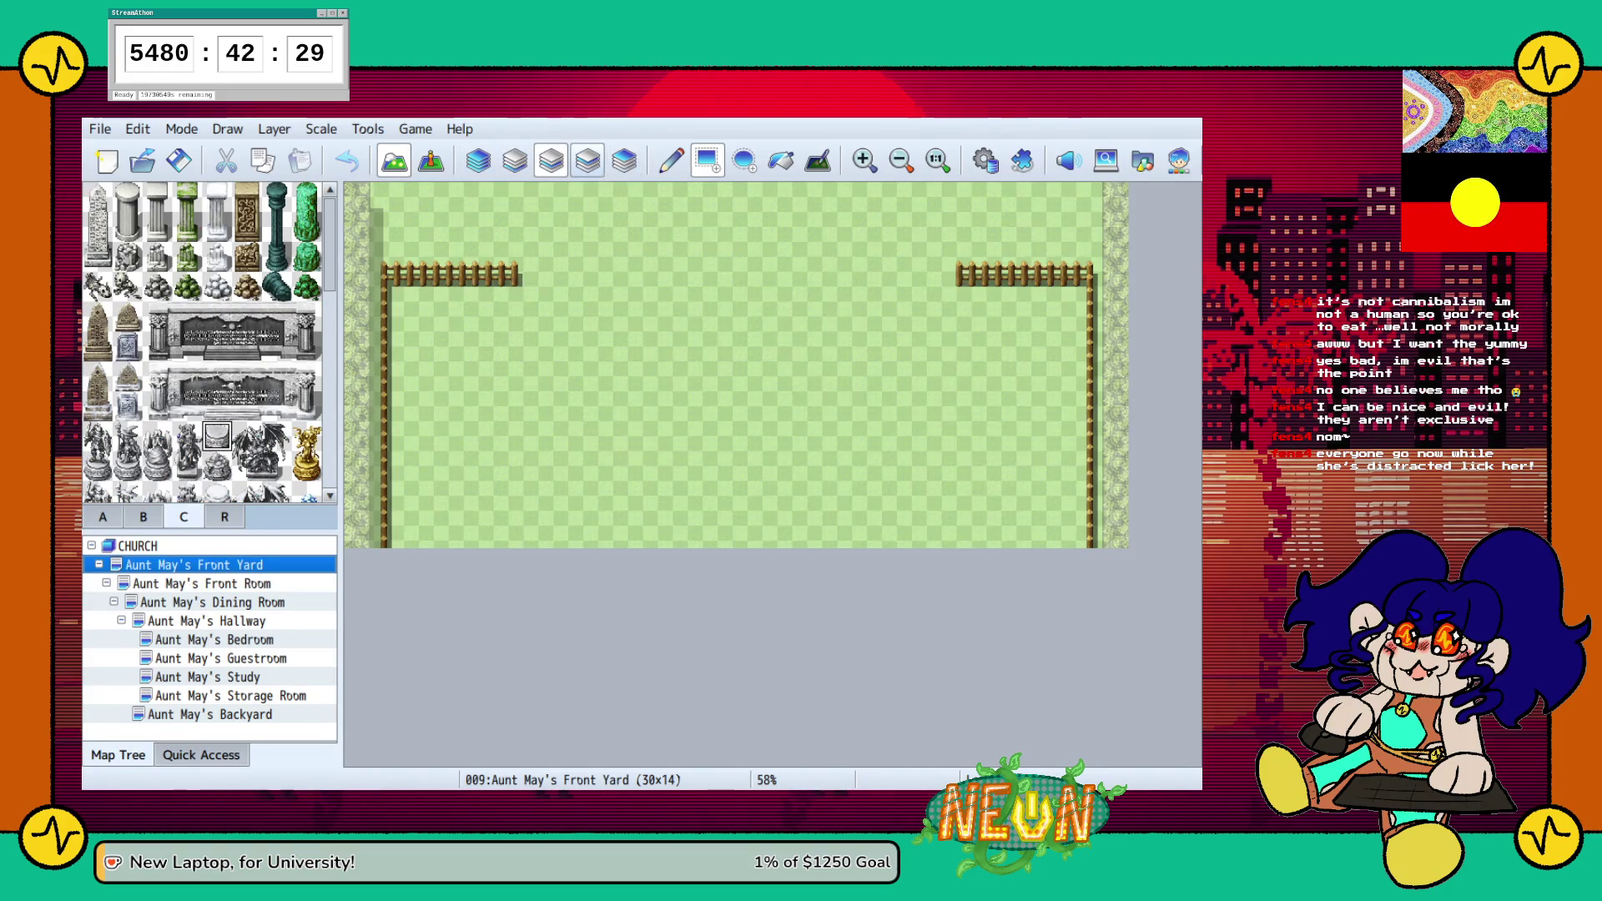
{"action": "left_click", "coordinate": [209, 714]}
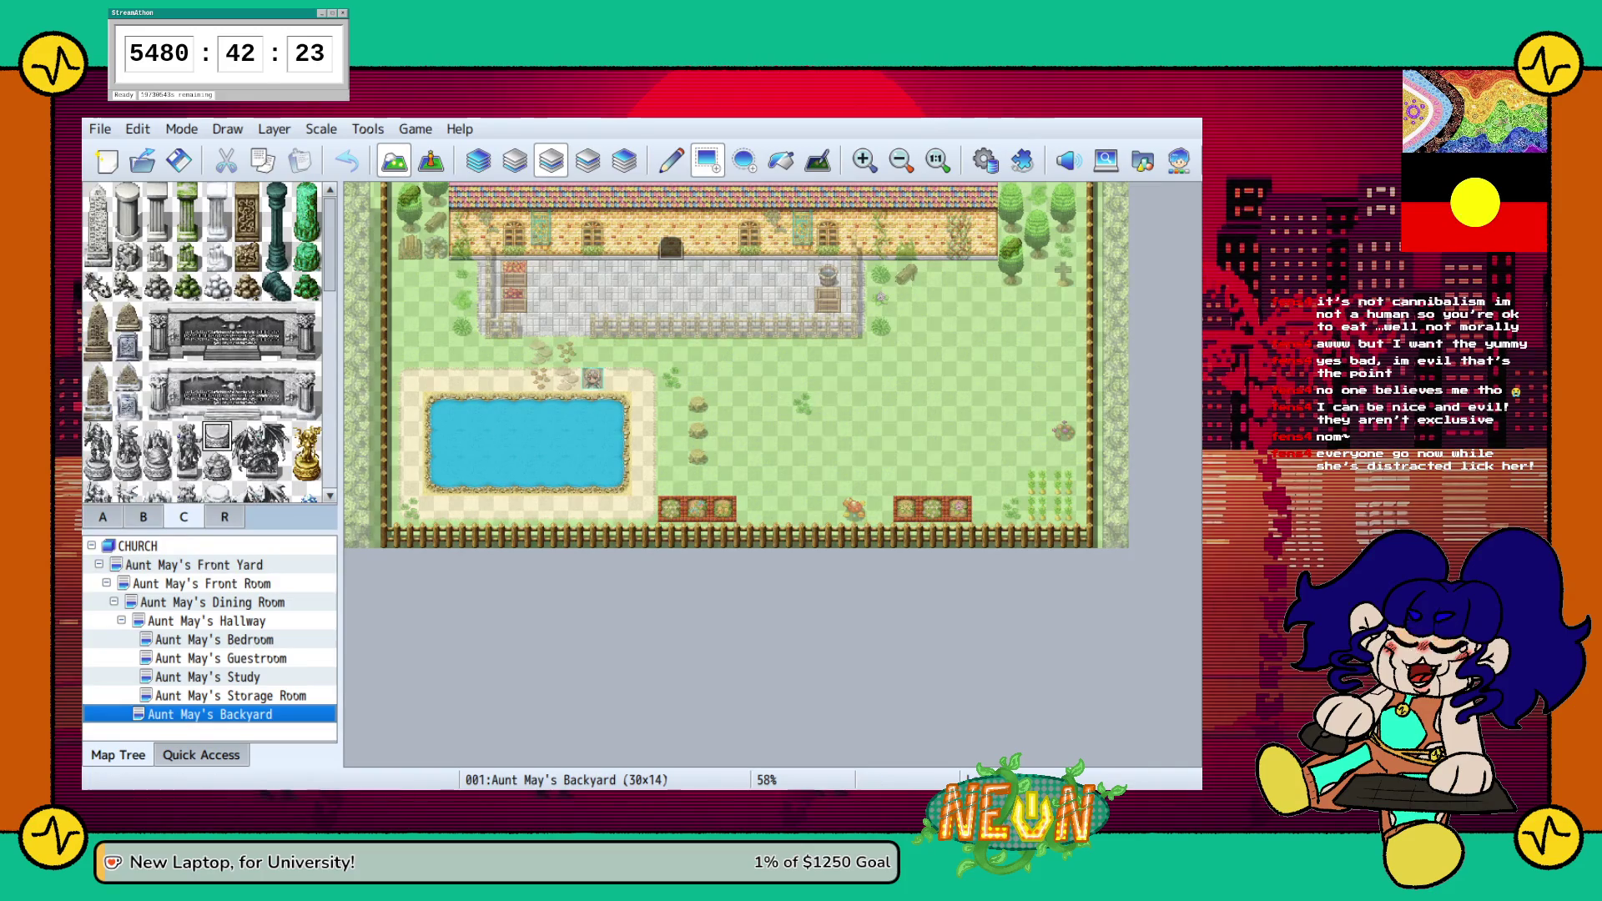
{"action": "left_click", "coordinate": [143, 516]}
{"action": "left_click", "coordinate": [102, 517]}
{"action": "left_click", "coordinate": [97, 293]}
{"action": "left_click", "coordinate": [194, 565]}
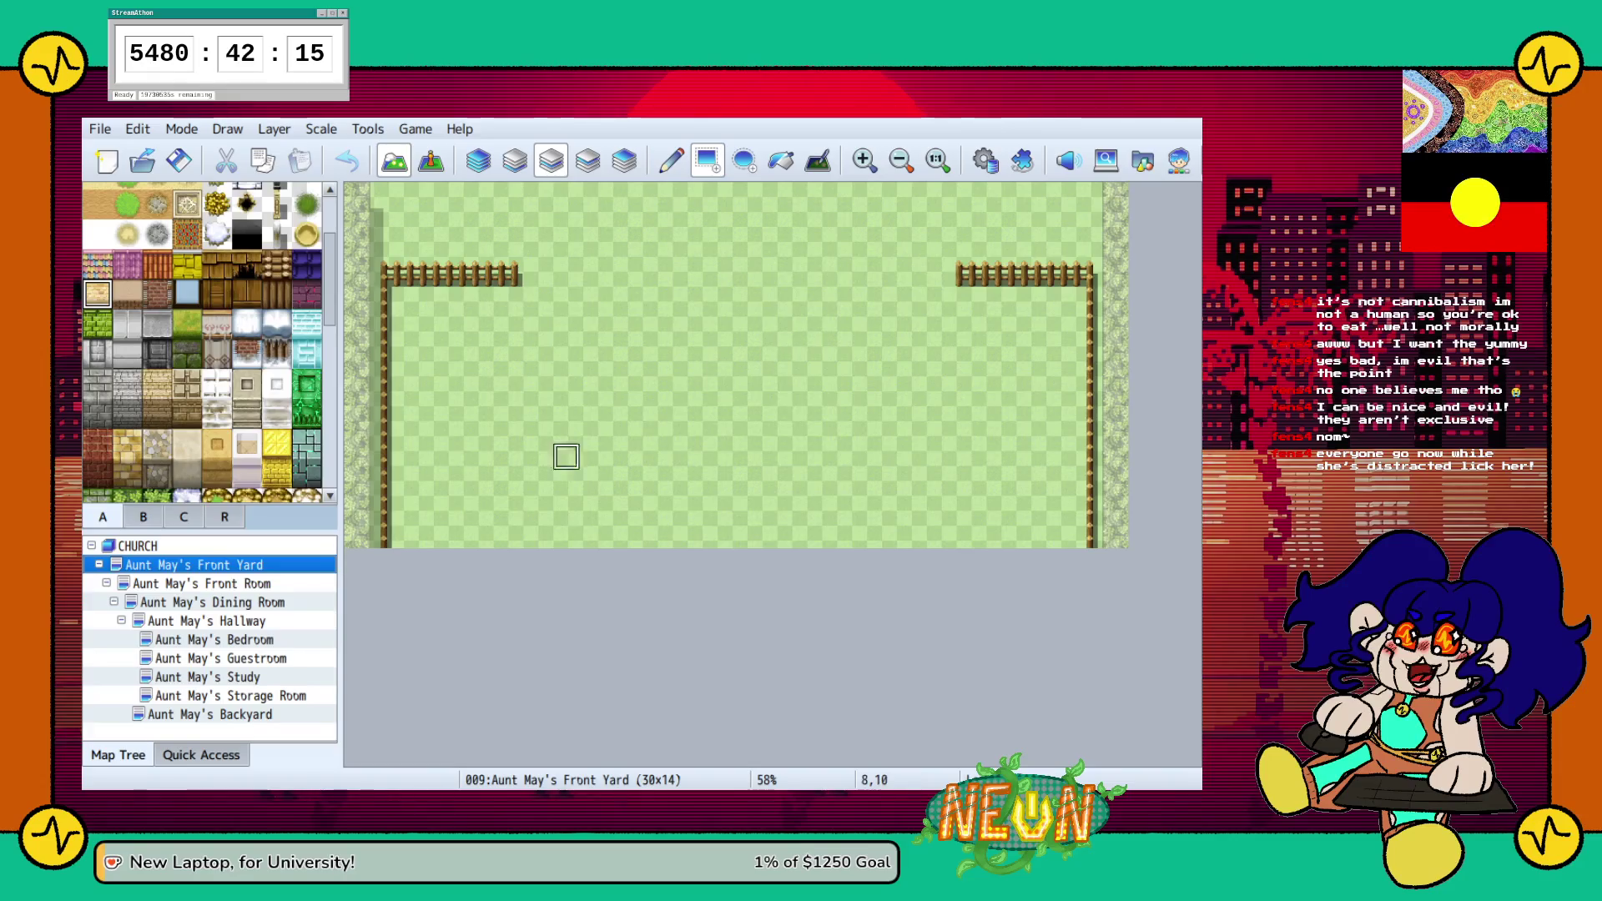
{"action": "left_click", "coordinate": [97, 263]}
{"action": "mouse_move", "coordinate": [462, 509]}
{"action": "left_mouse_down"}
{"action": "mouse_move", "coordinate": [467, 534]}
{"action": "mouse_move", "coordinate": [1039, 555]}
{"action": "mouse_move", "coordinate": [1013, 555]}
{"action": "left_mouse_up"}
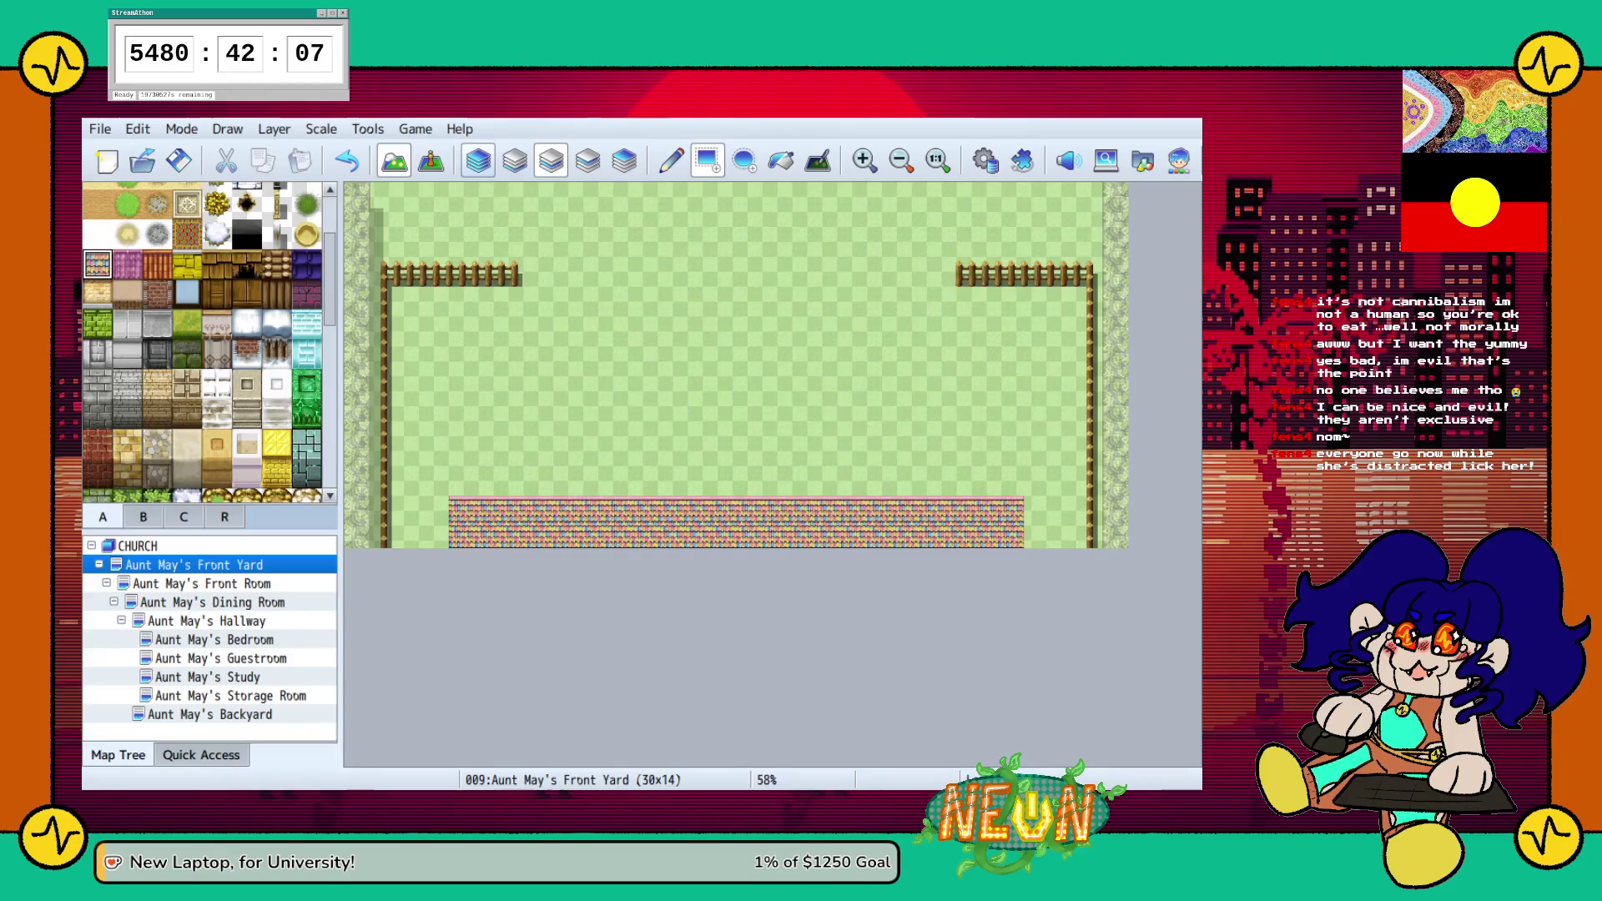
{"action": "left_click", "coordinate": [346, 160]}
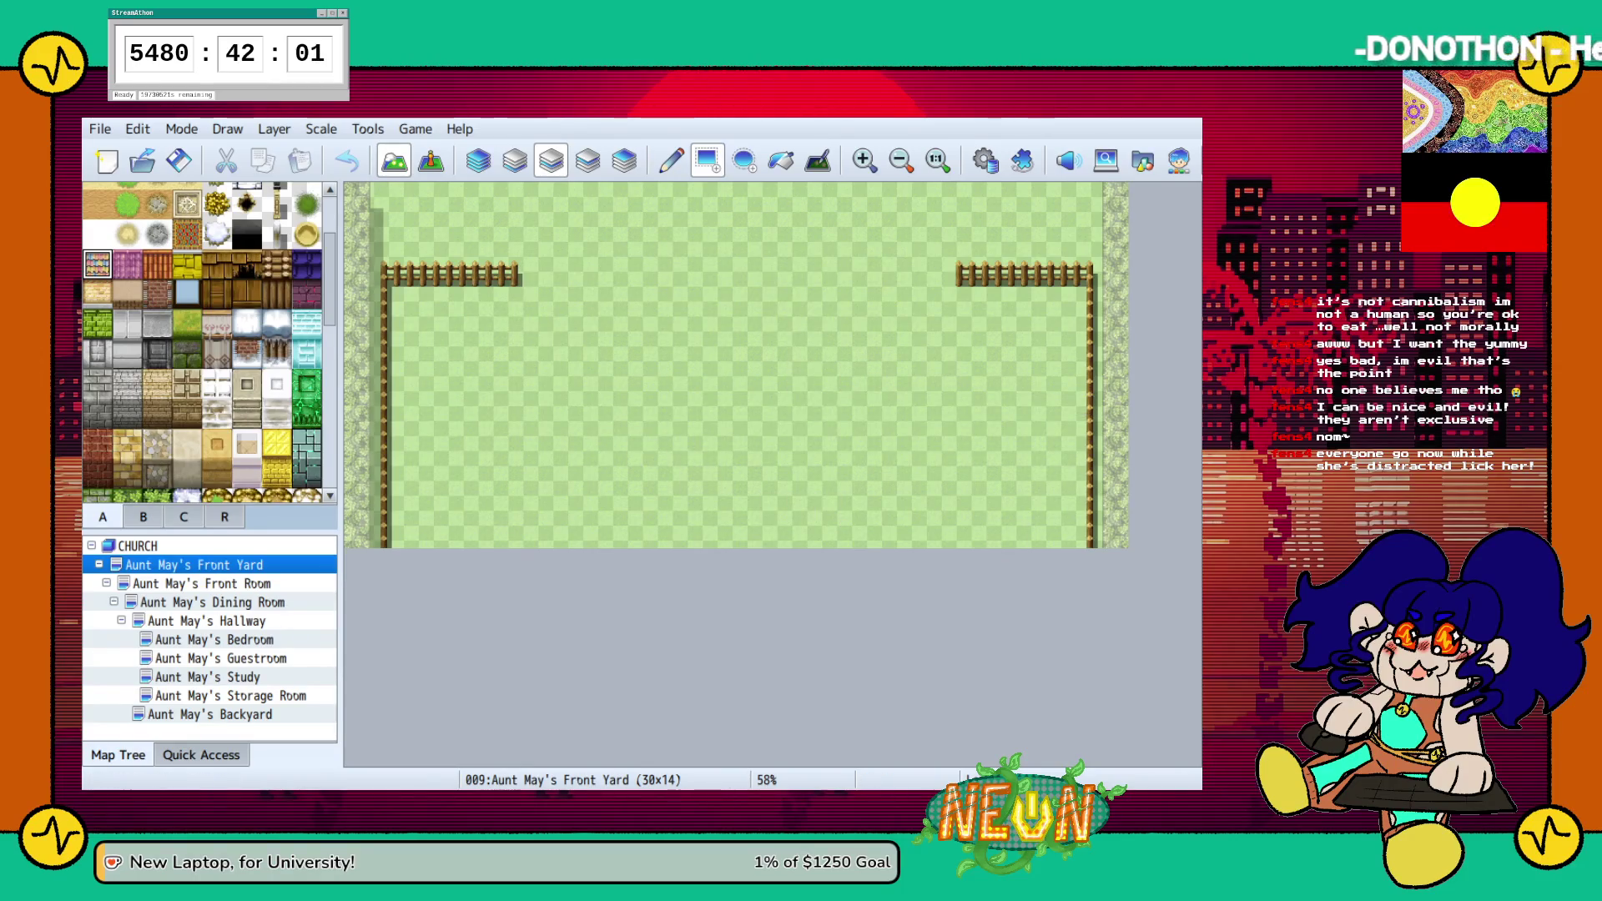
Extend the left fence upward and run a wooden fence across the middle of the yard
{"action": "left_click", "coordinate": [143, 517]}
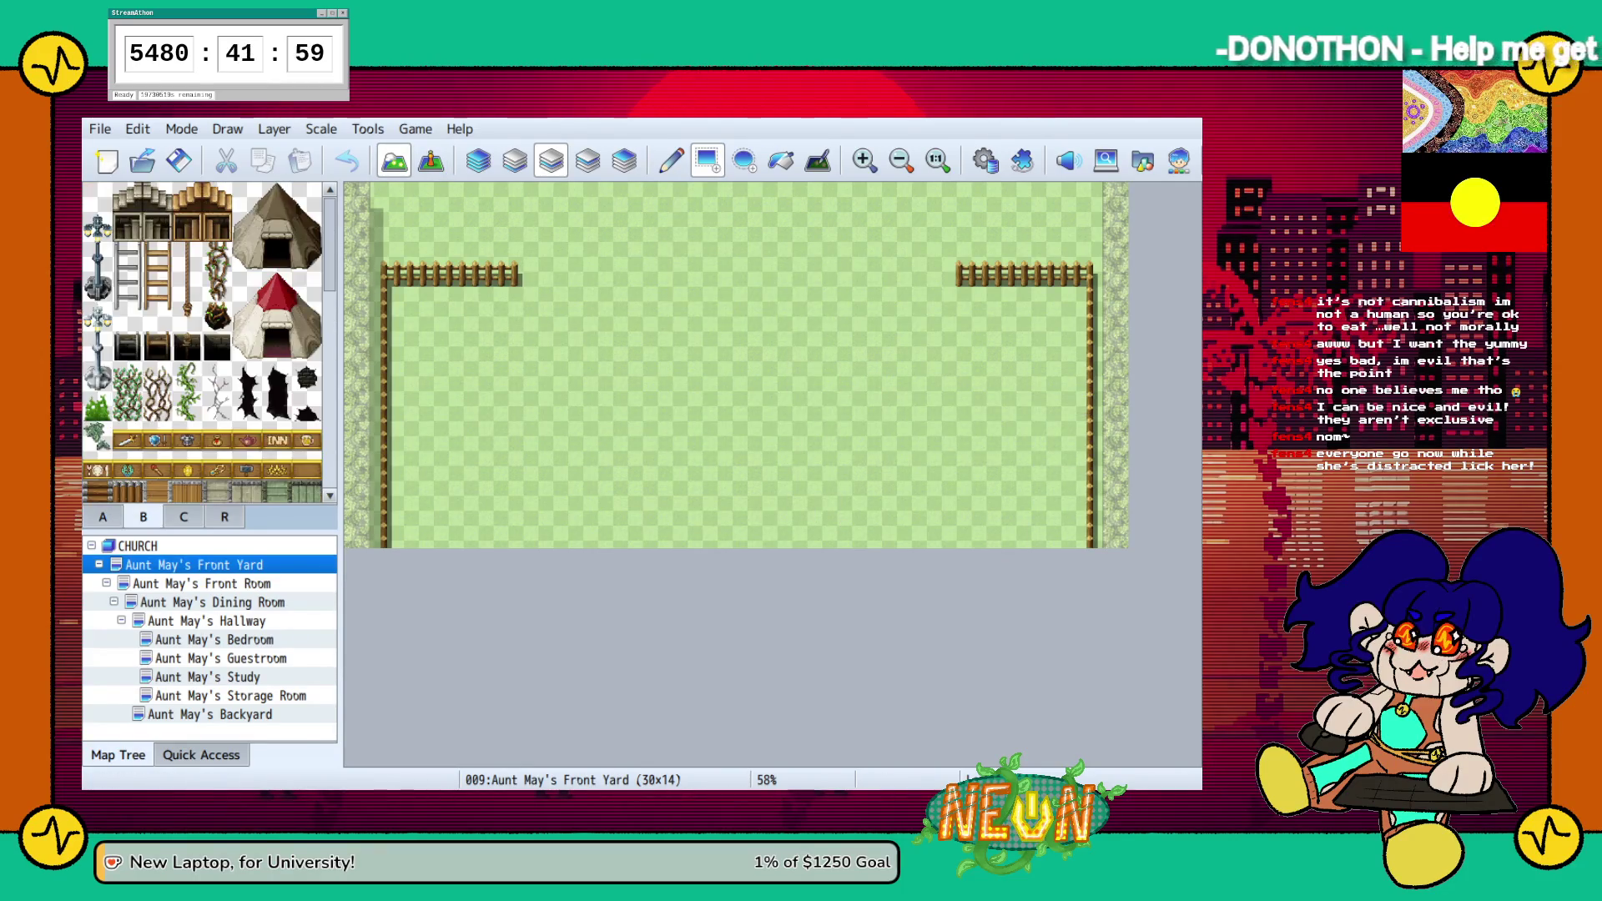
{"action": "left_click", "coordinate": [184, 516]}
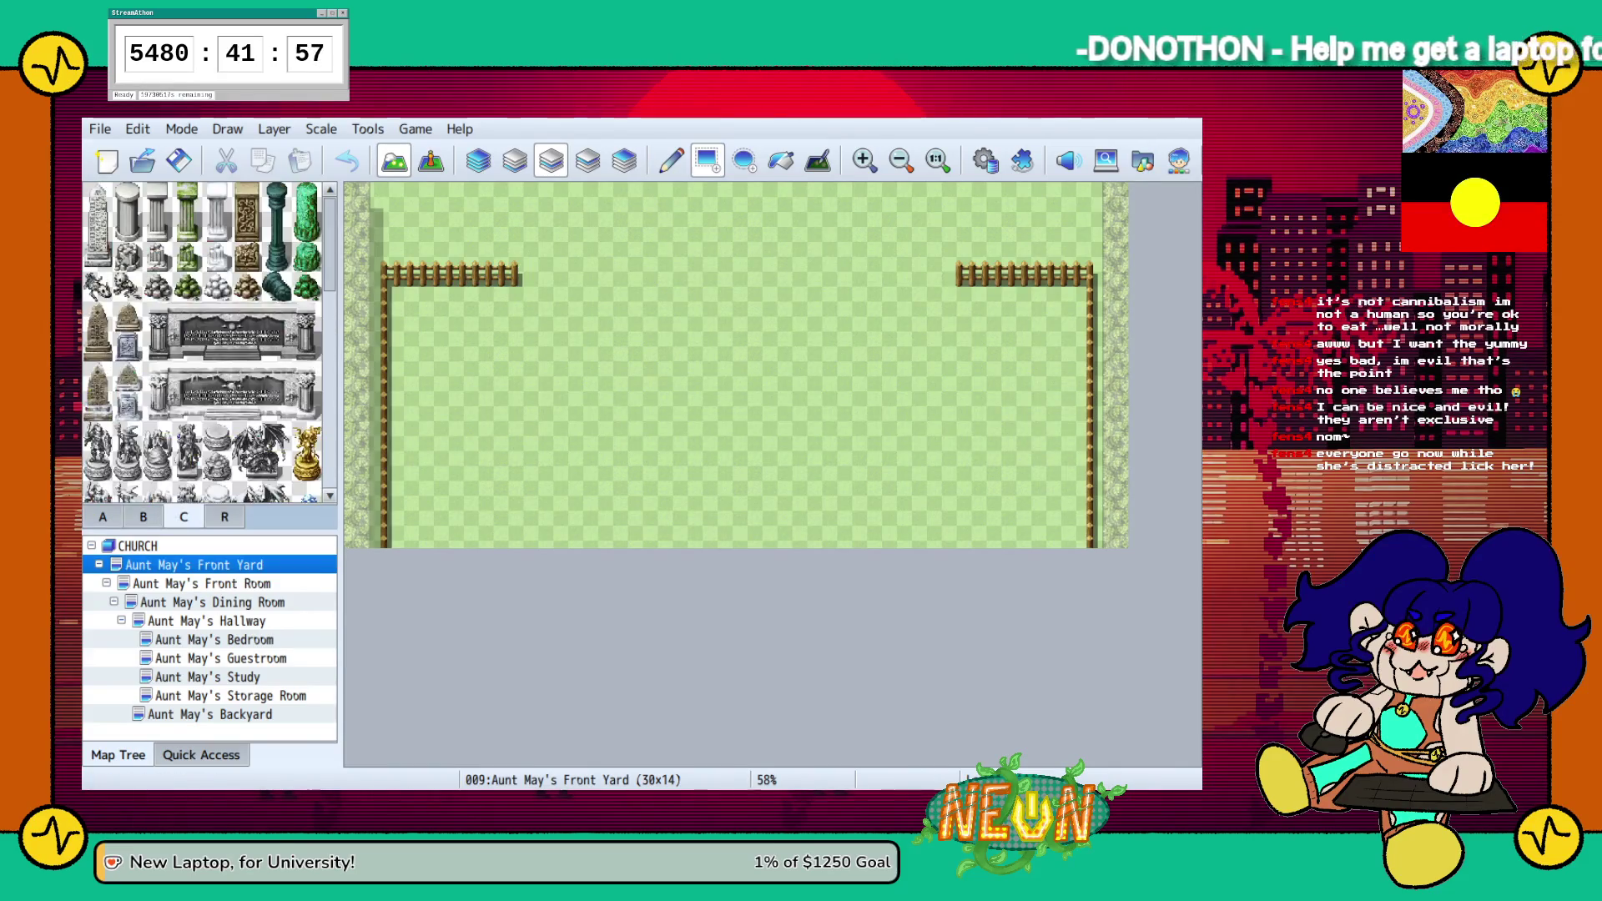
{"action": "left_click", "coordinate": [102, 516]}
{"action": "scroll", "coordinate": [208, 342], "scroll_direction": "up", "scroll_amount": 2}
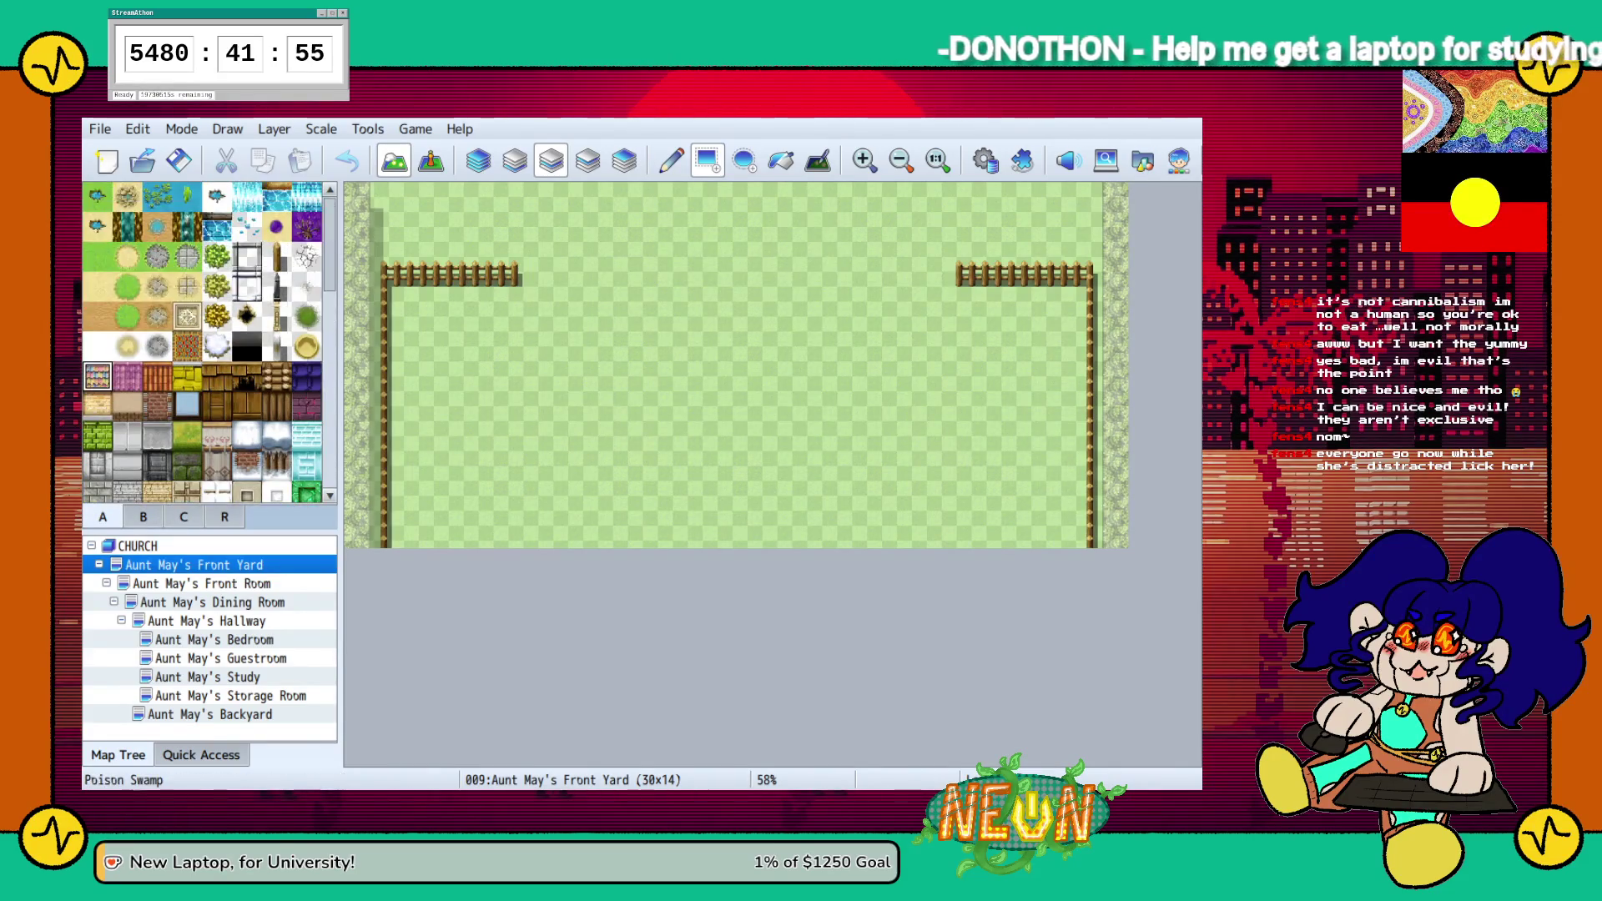
{"action": "left_click", "coordinate": [277, 256]}
{"action": "left_click_drag", "start_coordinate": [383, 264], "coordinate": [384, 194]}
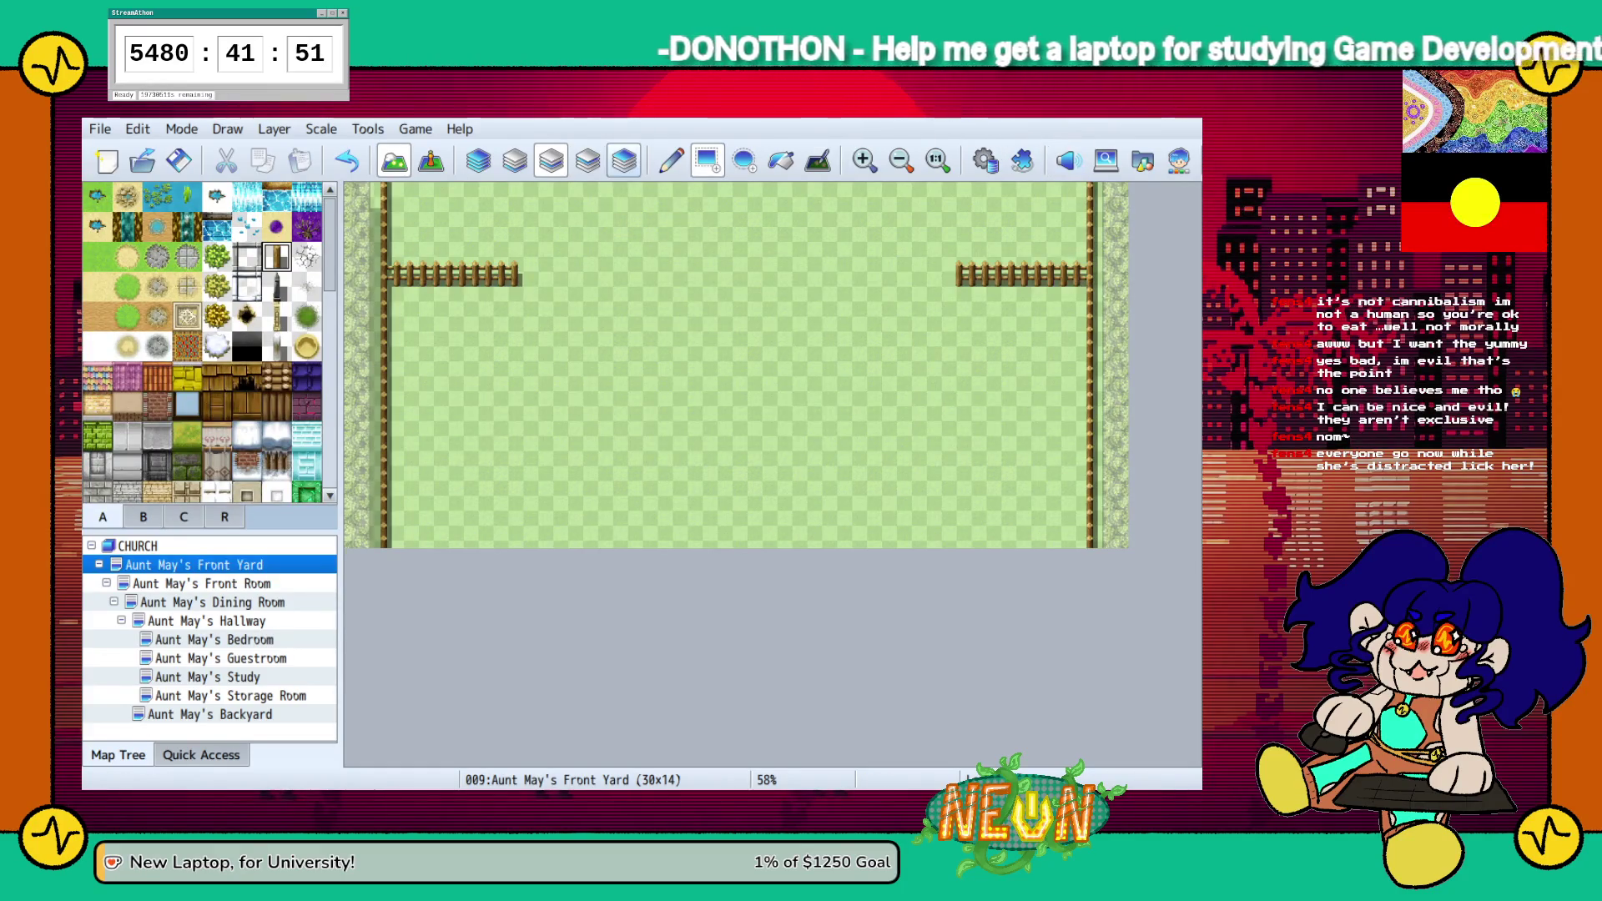
{"action": "left_click_drag", "start_coordinate": [383, 378], "coordinate": [1088, 378]}
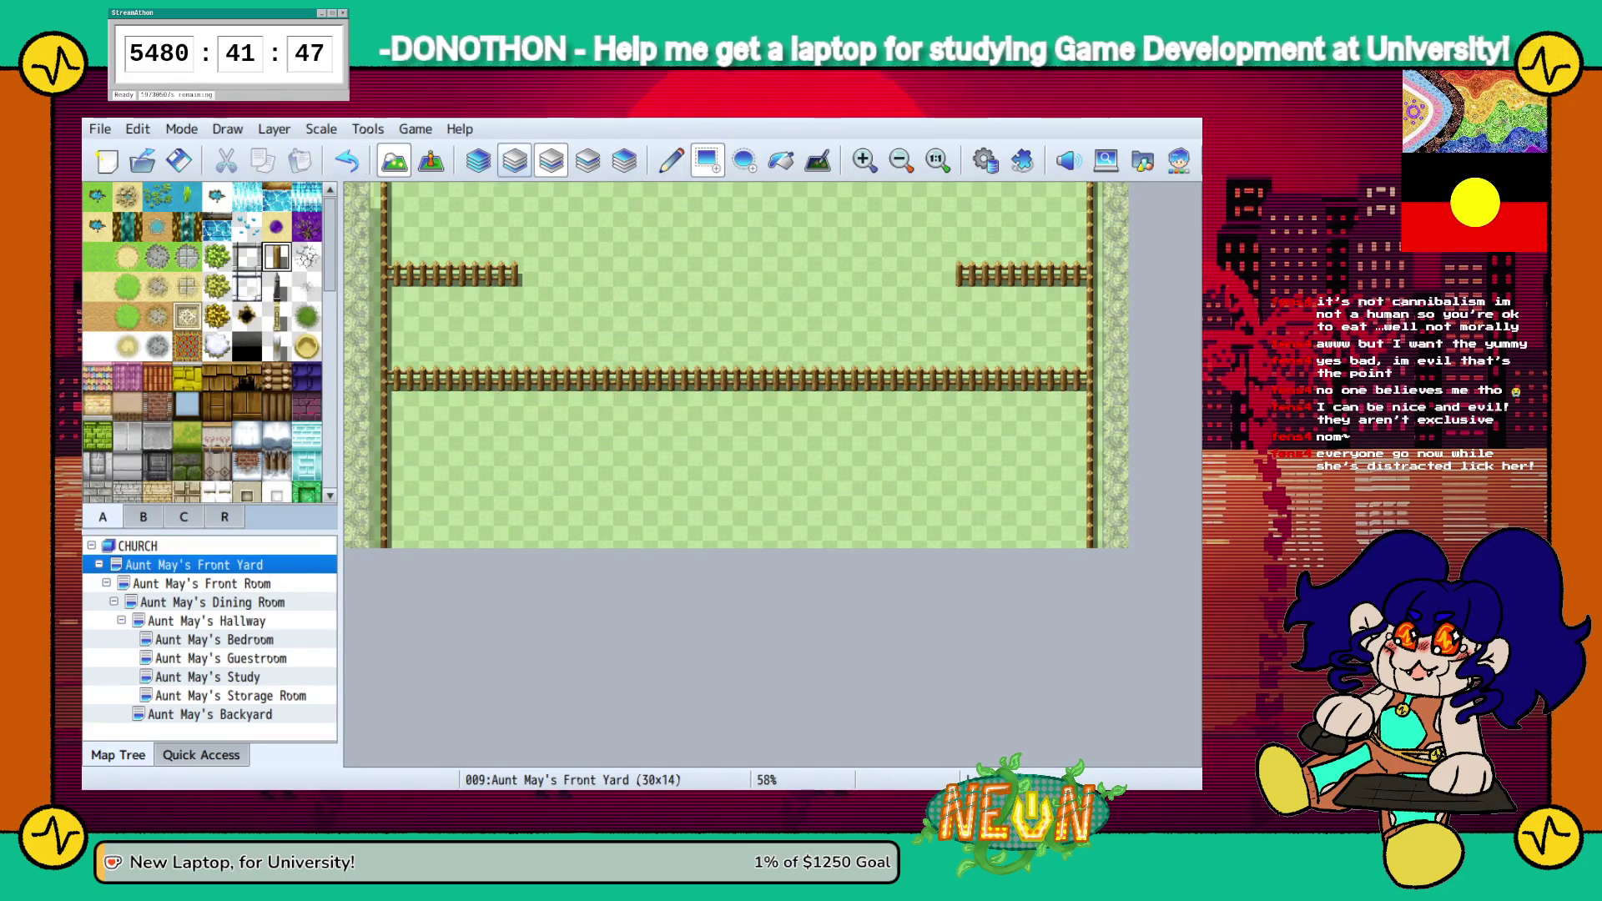
Erase the top fences and lower side fences, and cut a wide gap in the middle fence
{"action": "left_click", "coordinate": [142, 516]}
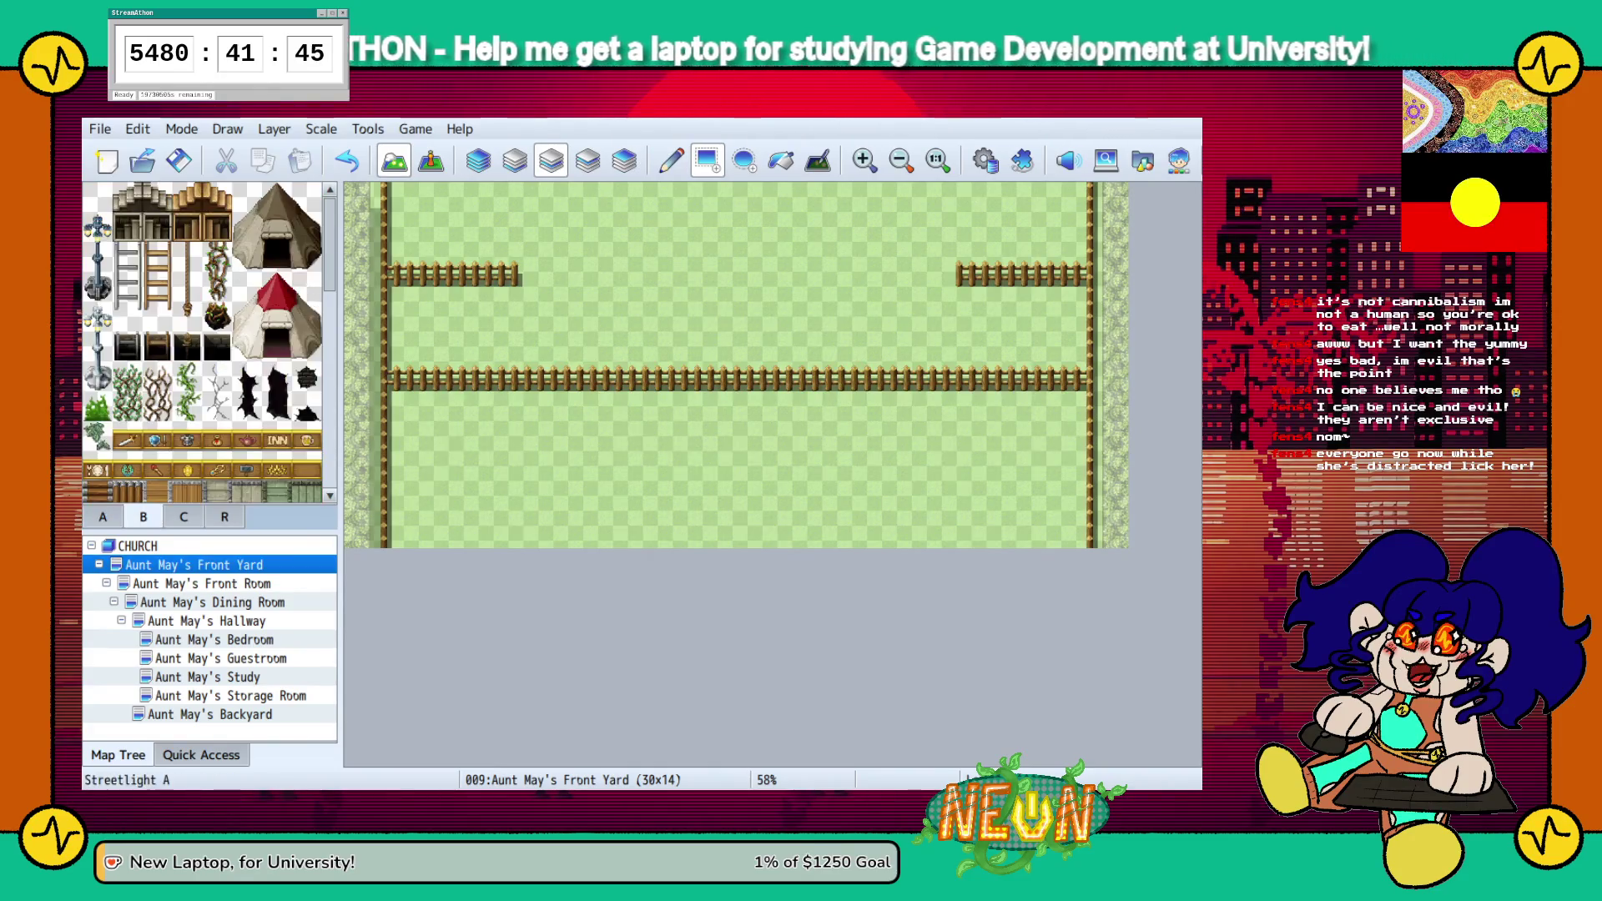
{"action": "left_click", "coordinate": [97, 195]}
{"action": "left_click_drag", "start_coordinate": [434, 274], "coordinate": [1091, 274]}
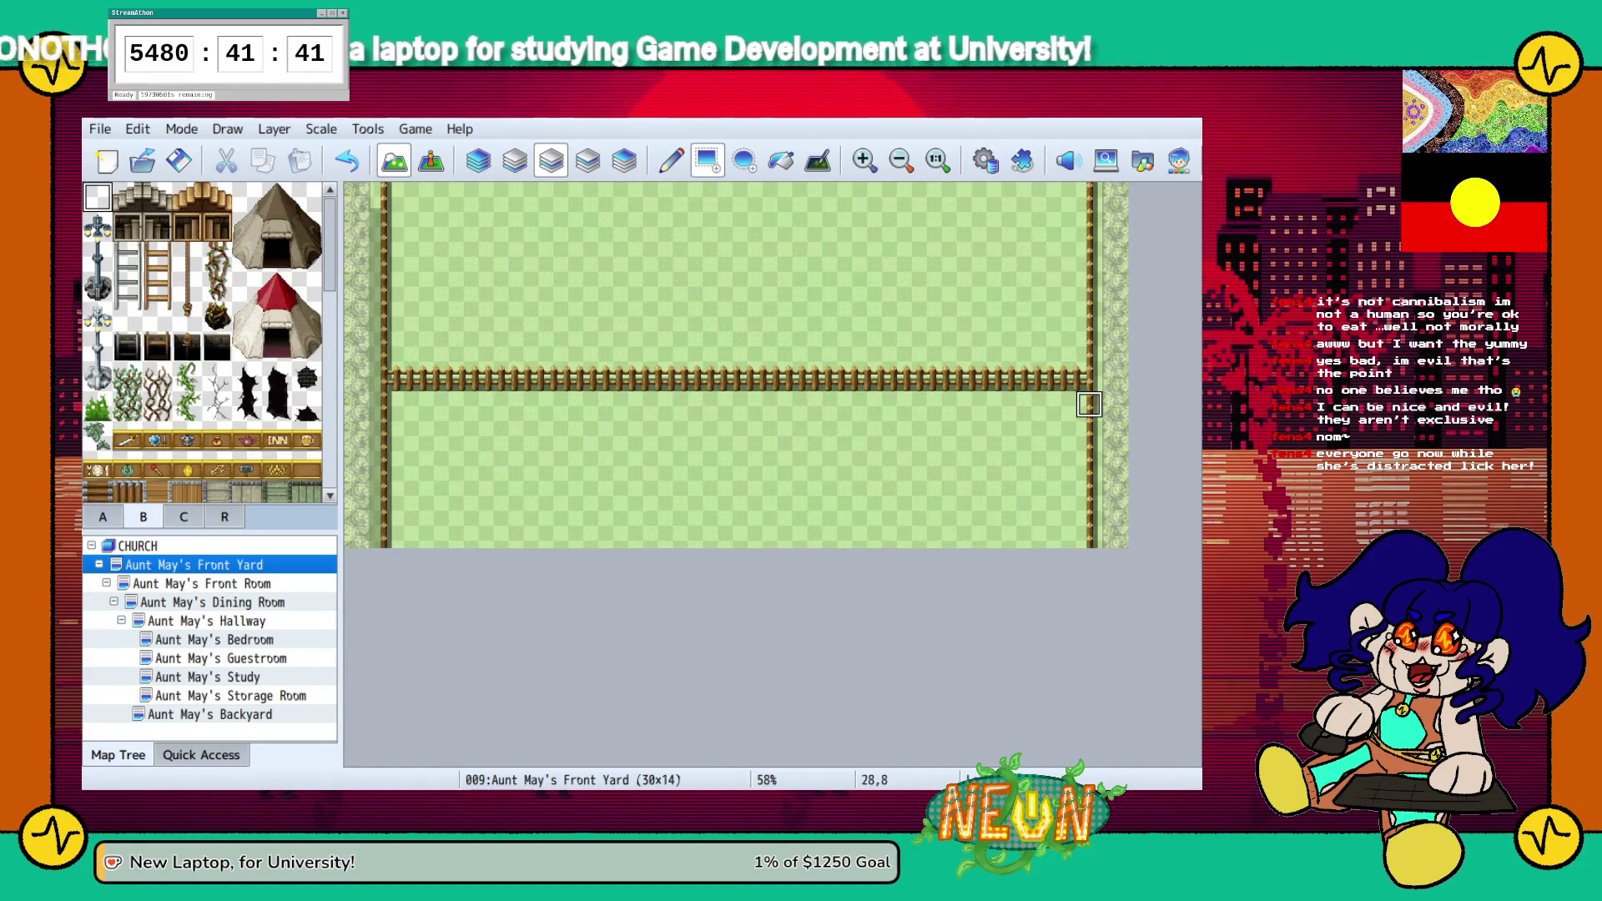
{"action": "left_click_drag", "start_coordinate": [1090, 396], "coordinate": [1091, 542]}
{"action": "left_click_drag", "start_coordinate": [384, 394], "coordinate": [385, 542]}
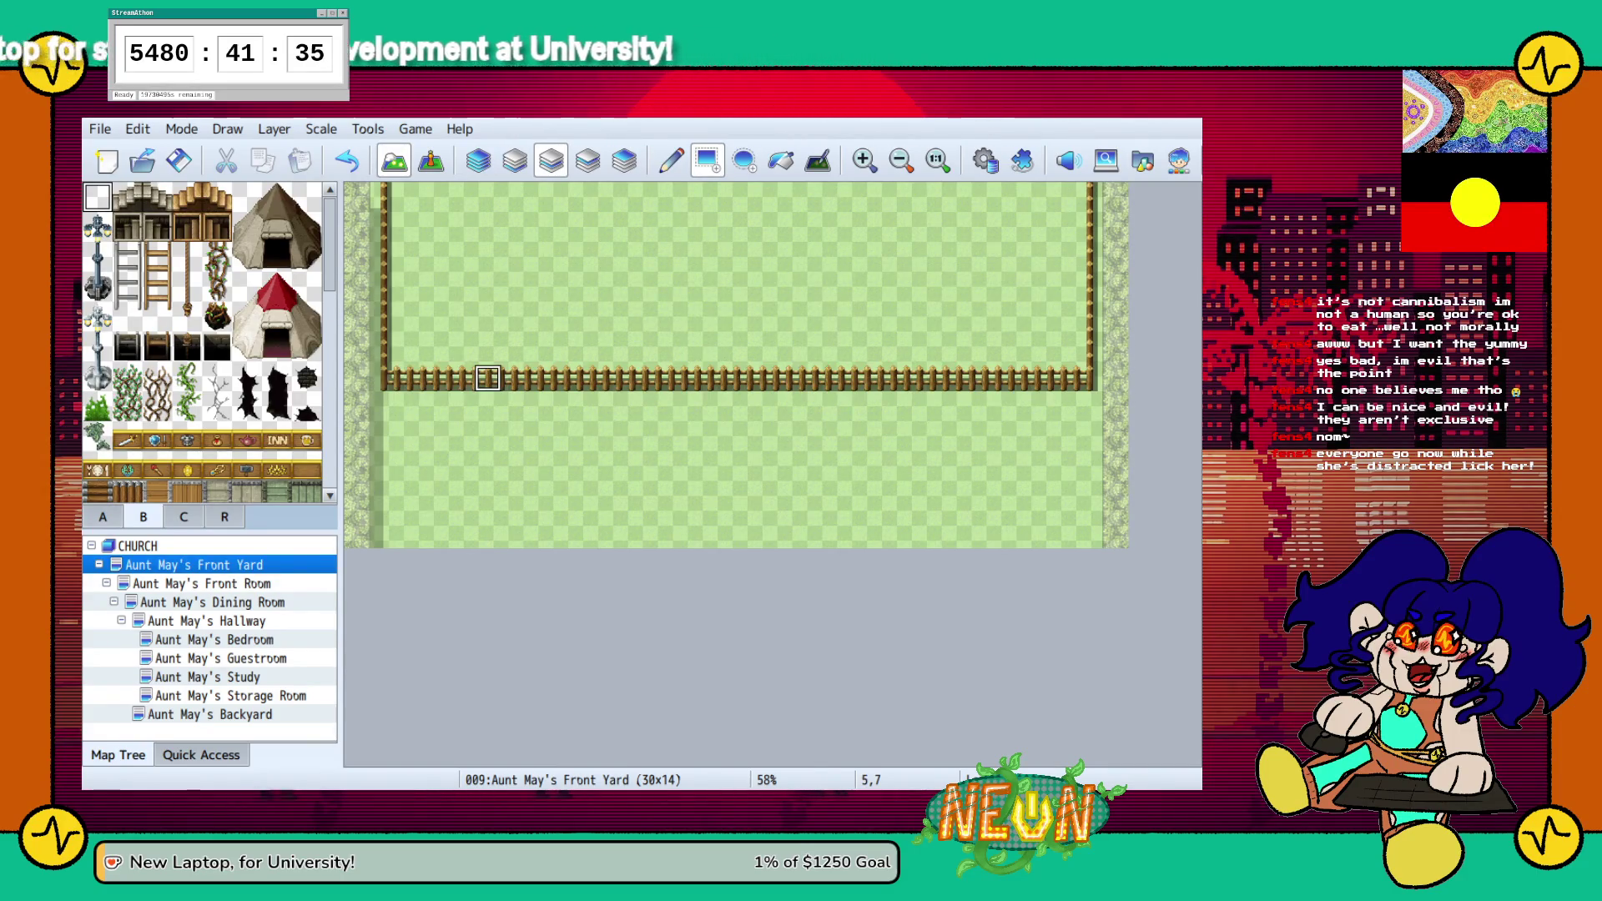
{"action": "left_click_drag", "start_coordinate": [588, 378], "coordinate": [683, 378]}
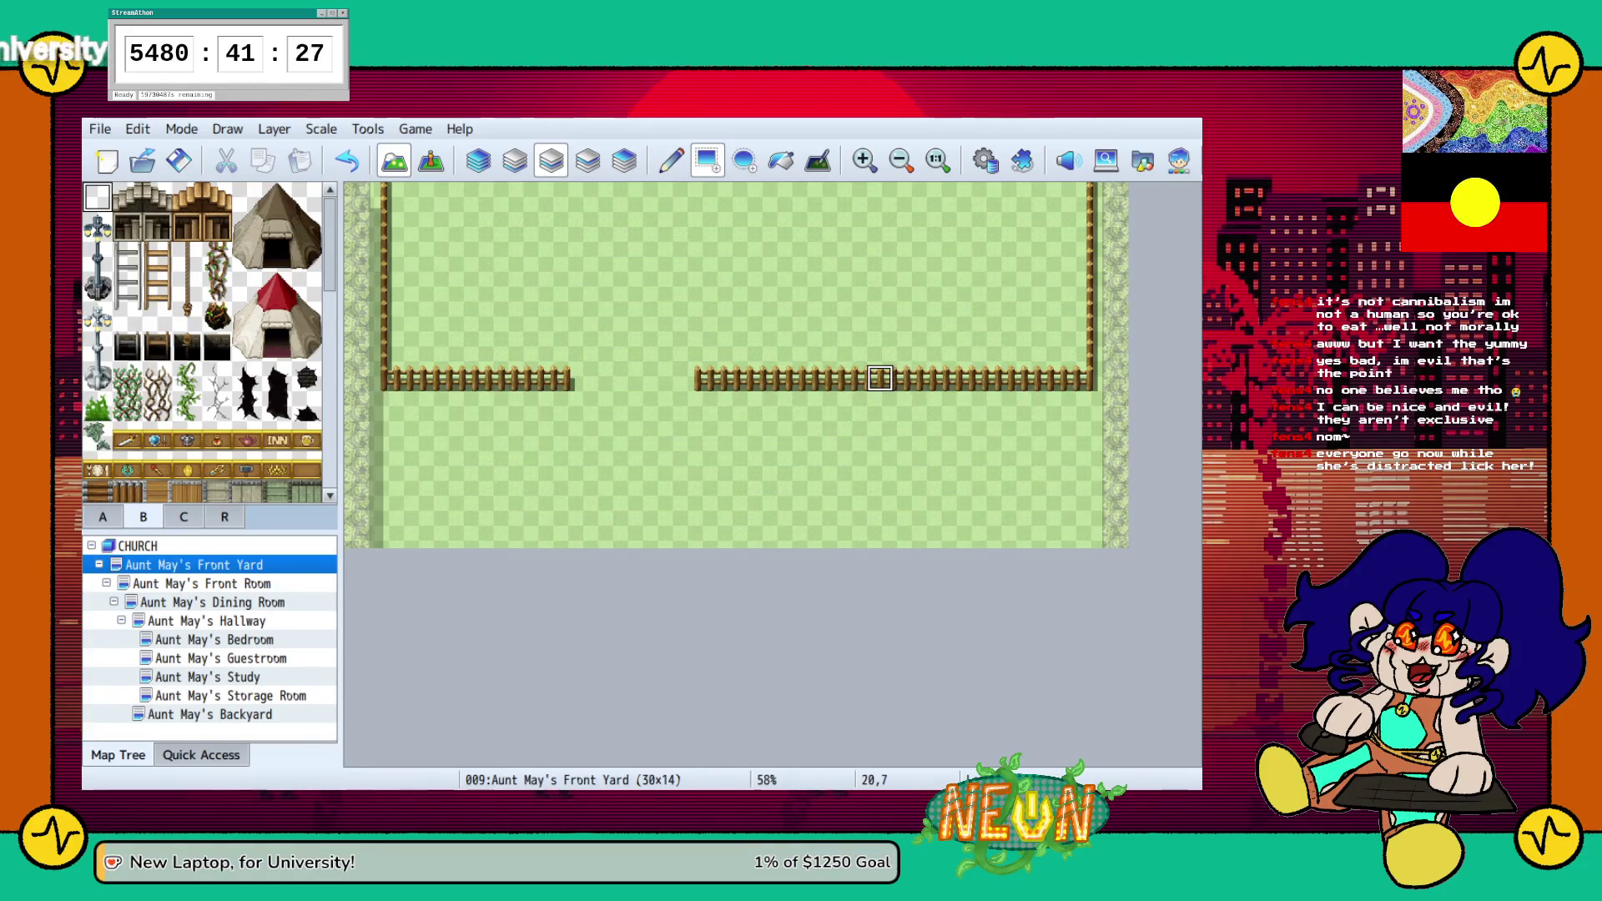
{"action": "left_click_drag", "start_coordinate": [895, 378], "coordinate": [739, 378]}
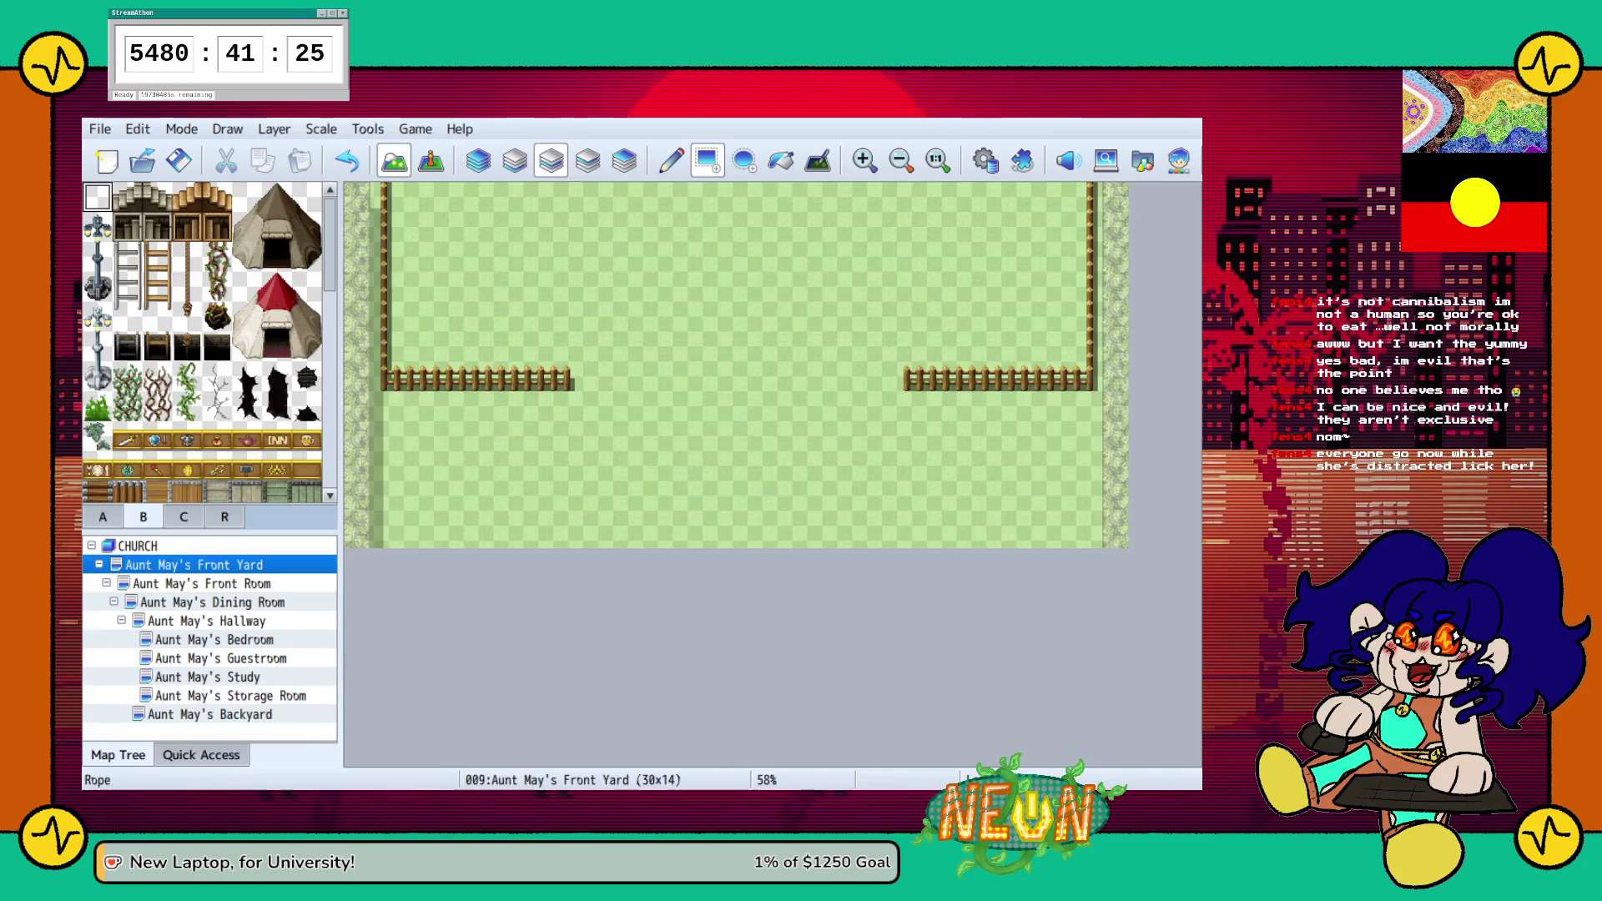
{"action": "left_click", "coordinate": [102, 516]}
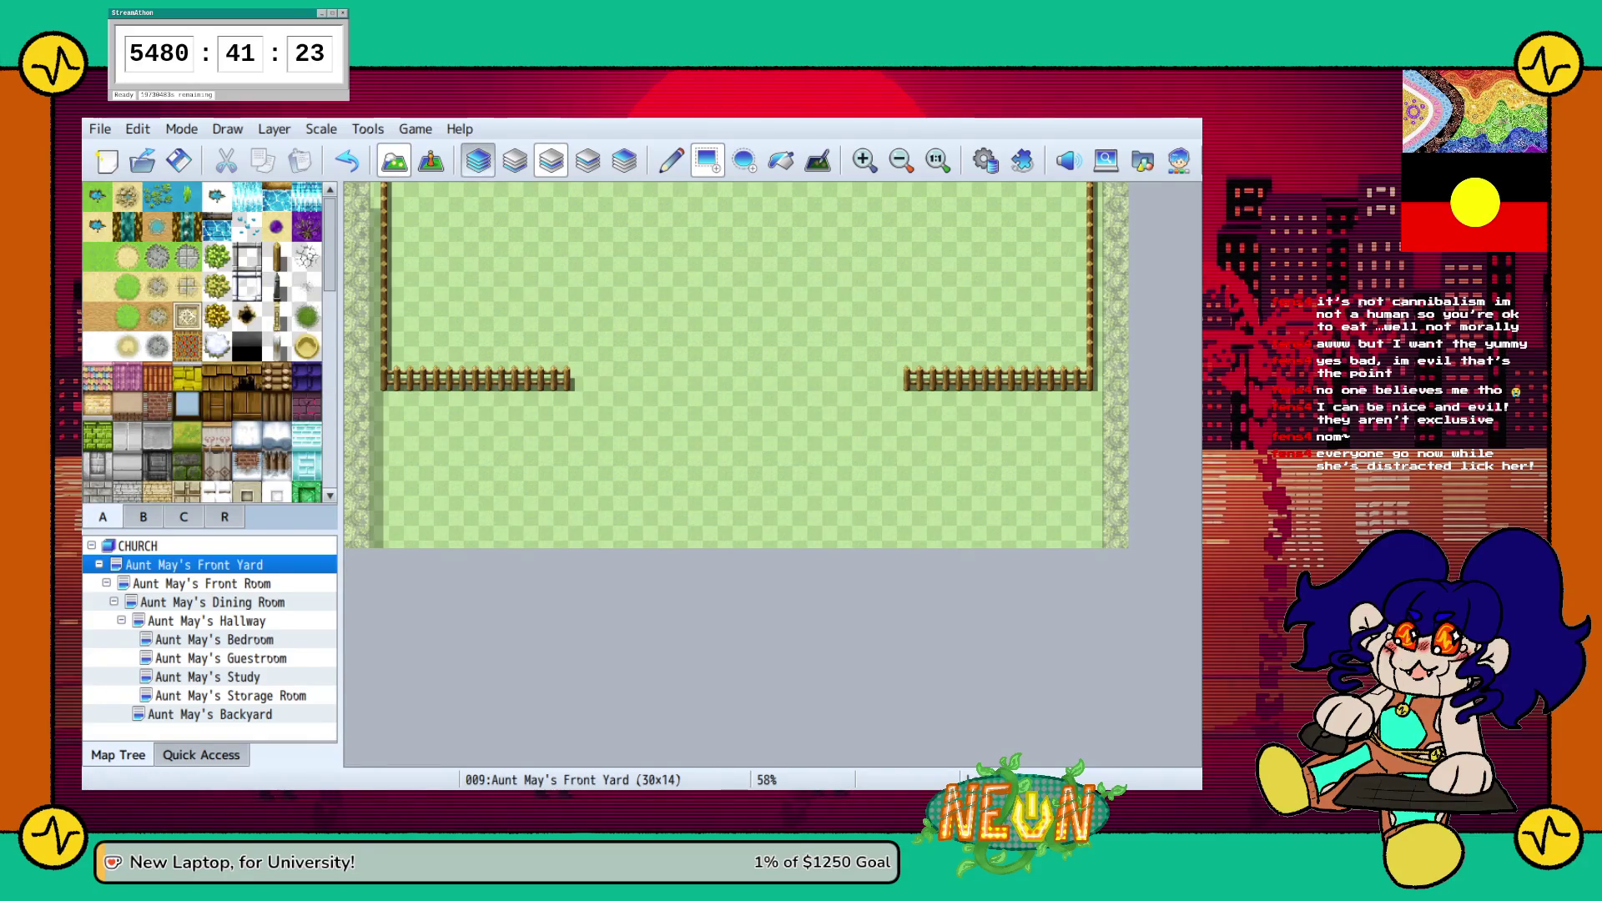
{"action": "left_click", "coordinate": [515, 160]}
{"action": "scroll", "coordinate": [210, 342], "scroll_direction": "down", "scroll_amount": 3}
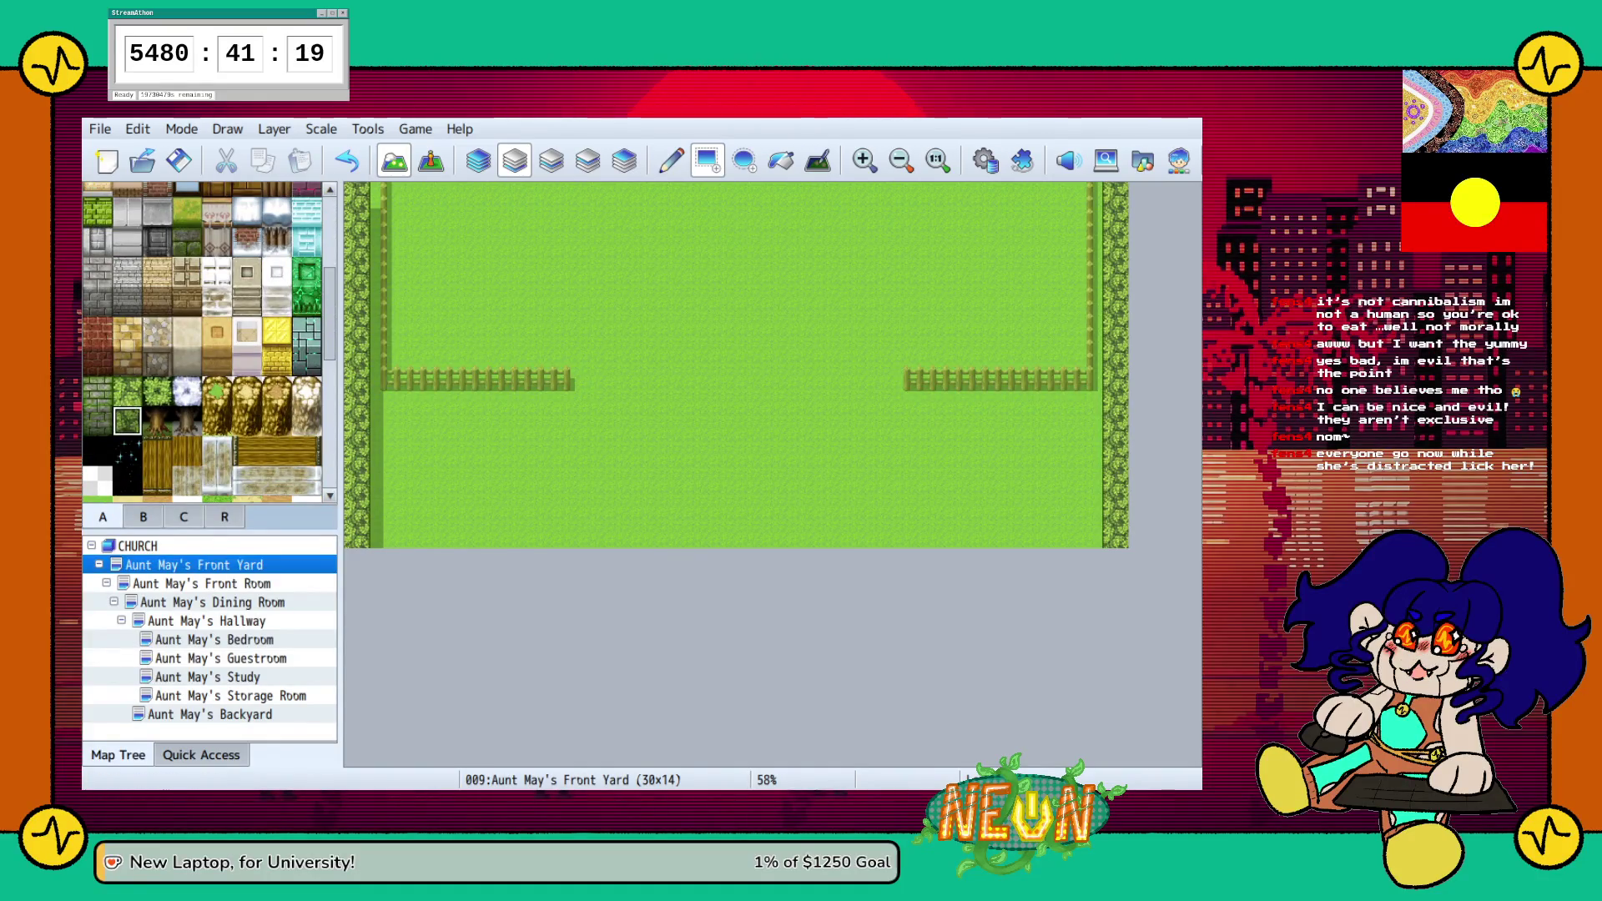
Paint grass over the left and right hedge strips below the middle fence
{"action": "left_click", "coordinate": [210, 714]}
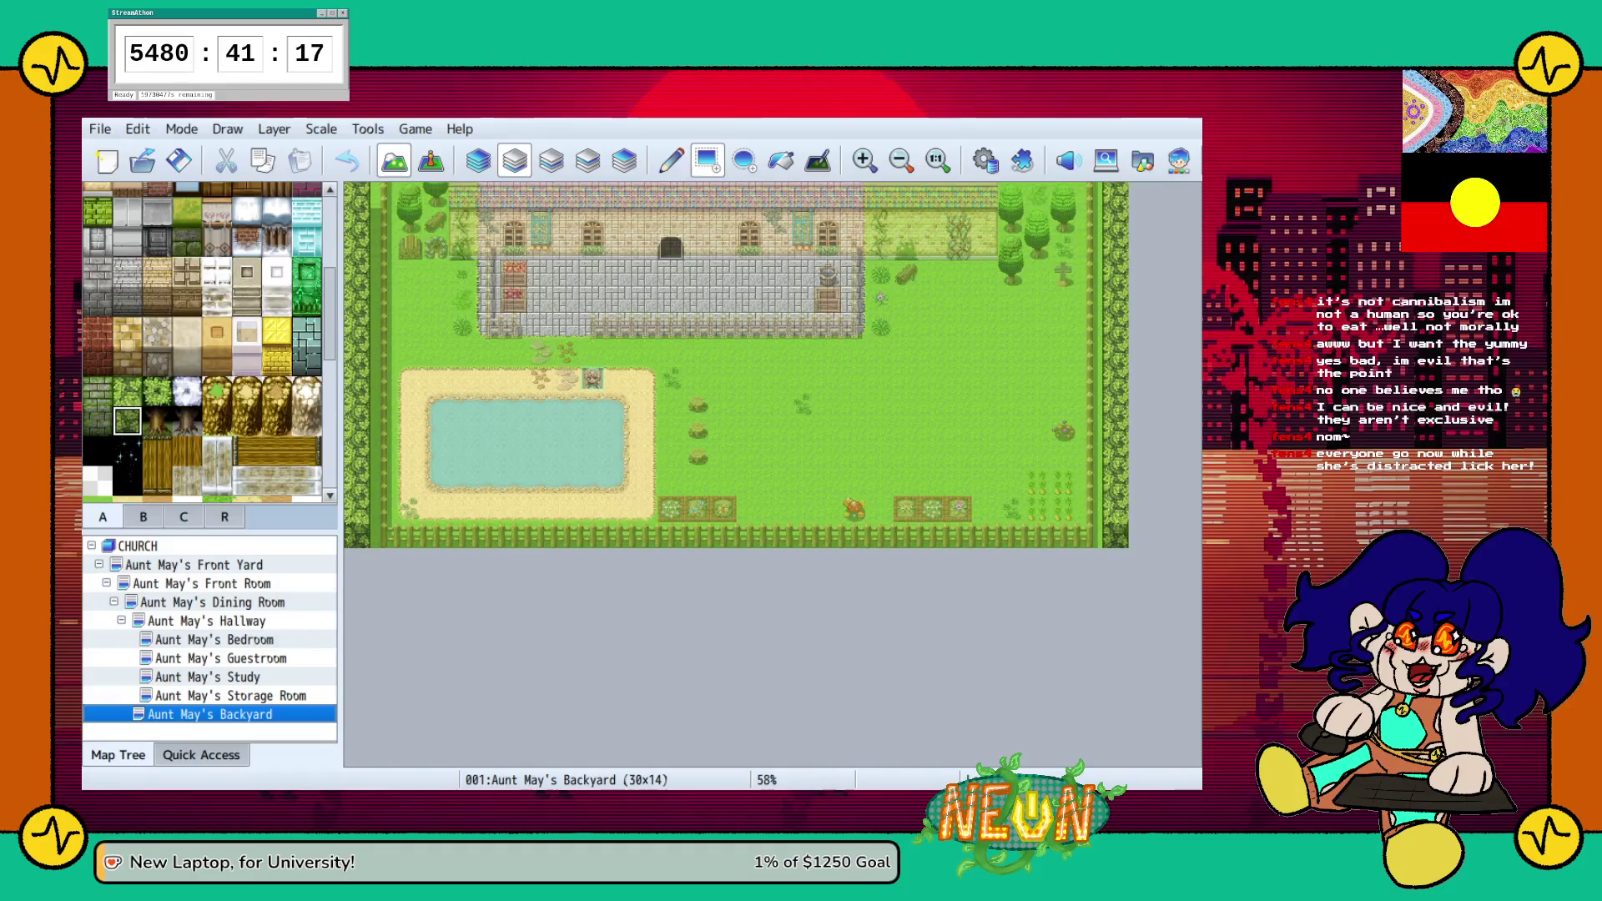
{"action": "left_click", "coordinate": [193, 565]}
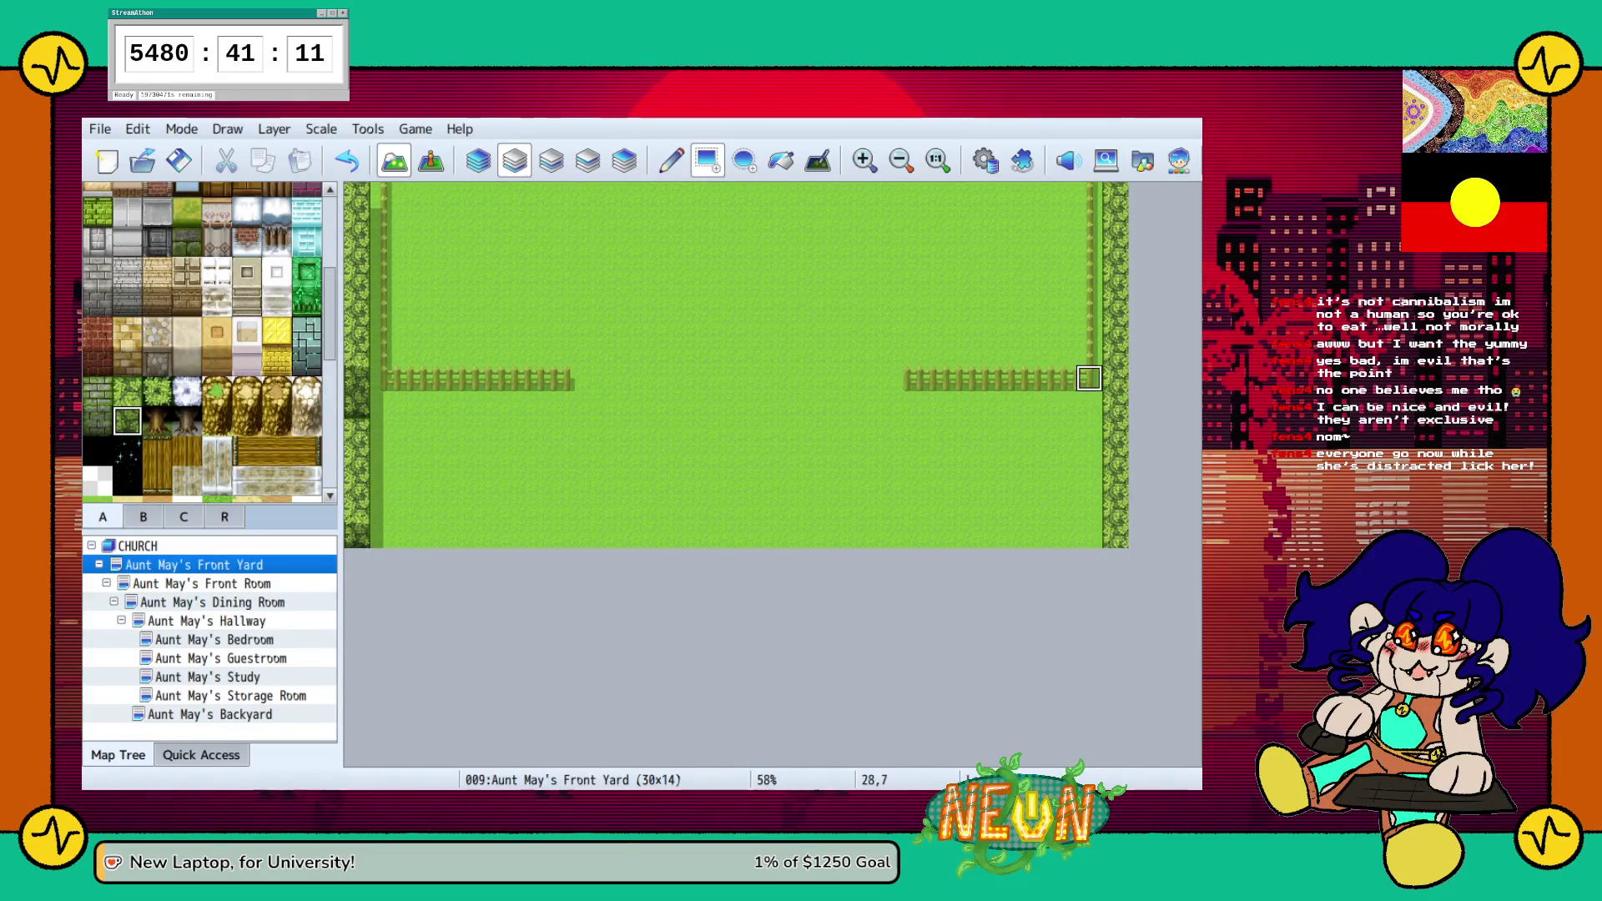
{"action": "scroll", "coordinate": [202, 342], "scroll_direction": "up", "scroll_amount": 5}
{"action": "left_click", "coordinate": [96, 257]}
{"action": "left_click_drag", "start_coordinate": [377, 377], "coordinate": [365, 538]}
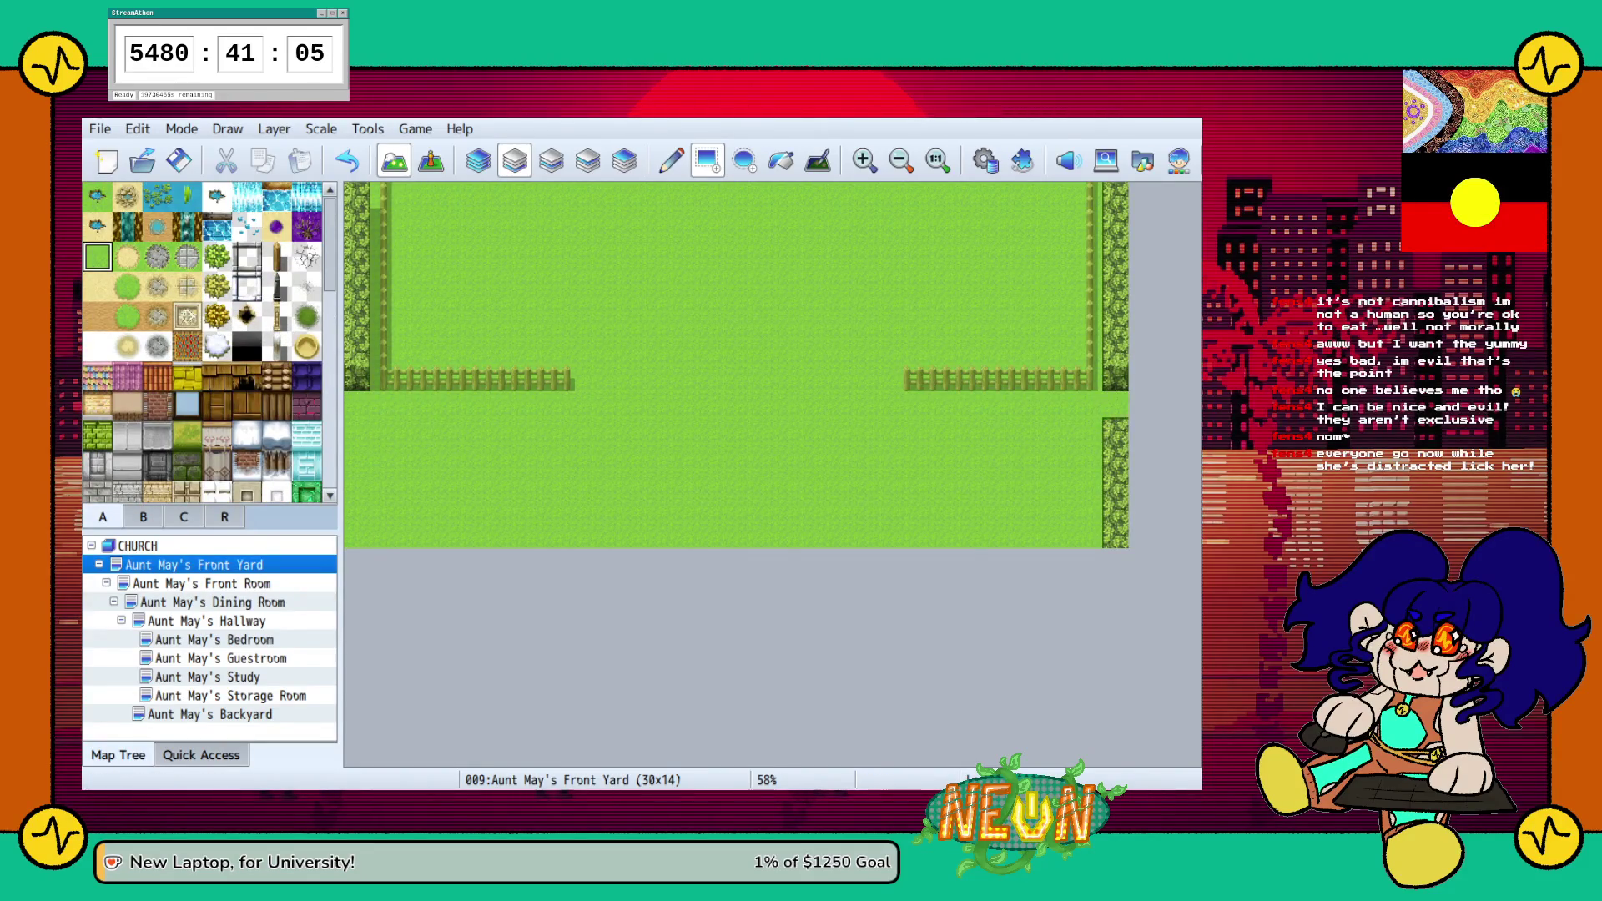
{"action": "left_click_drag", "start_coordinate": [1114, 419], "coordinate": [1115, 538]}
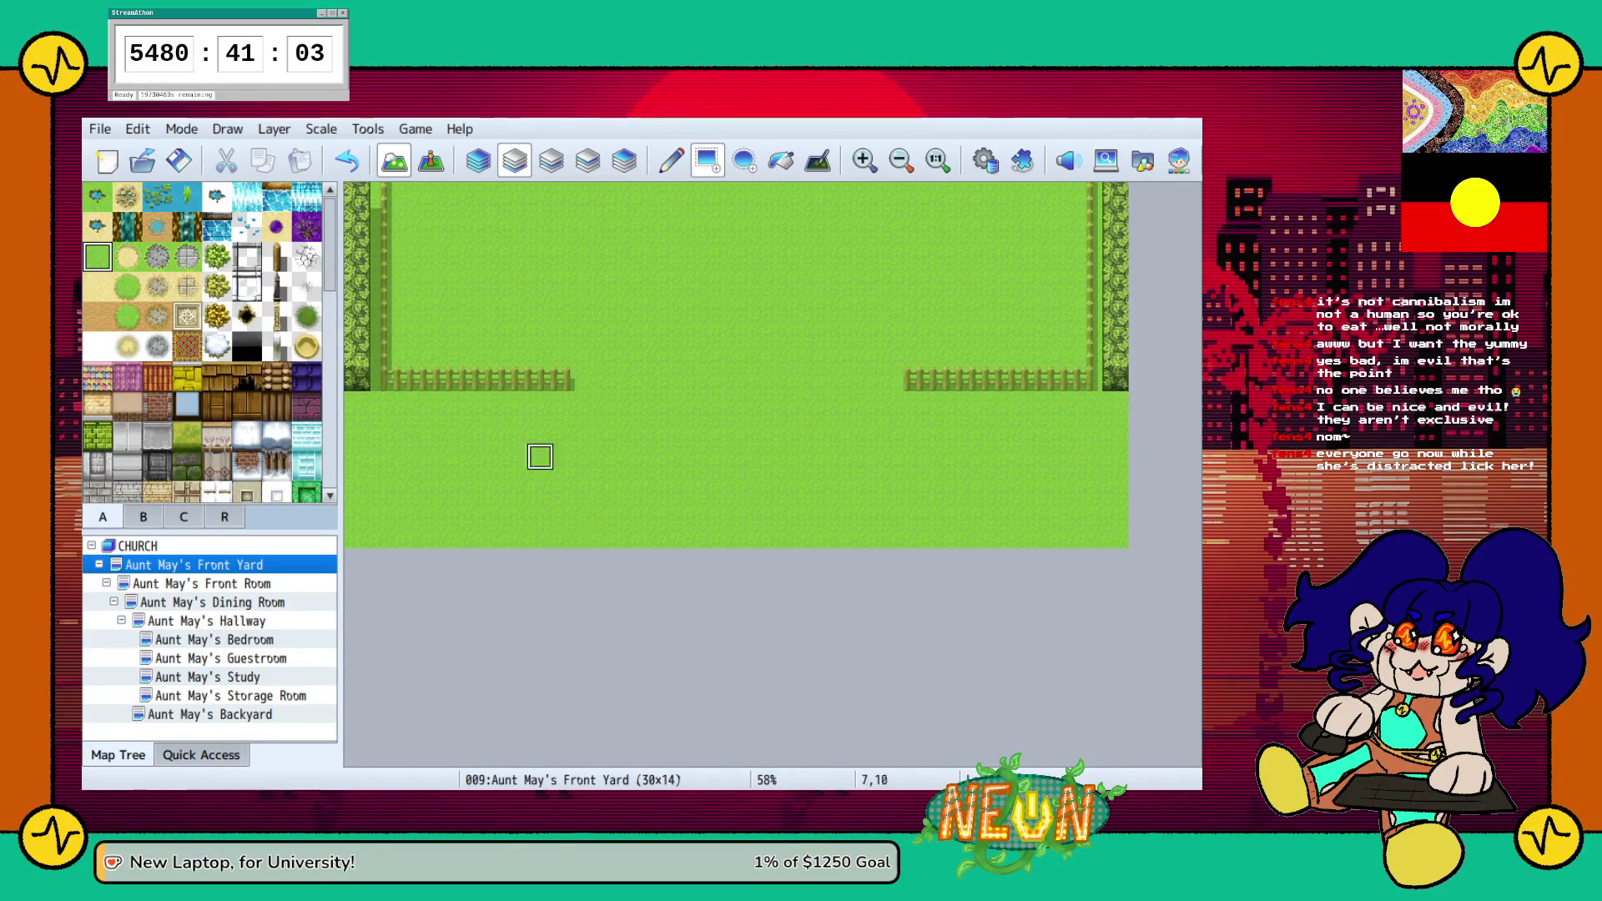
{"action": "scroll", "coordinate": [200, 342], "scroll_direction": "down", "scroll_amount": 5}
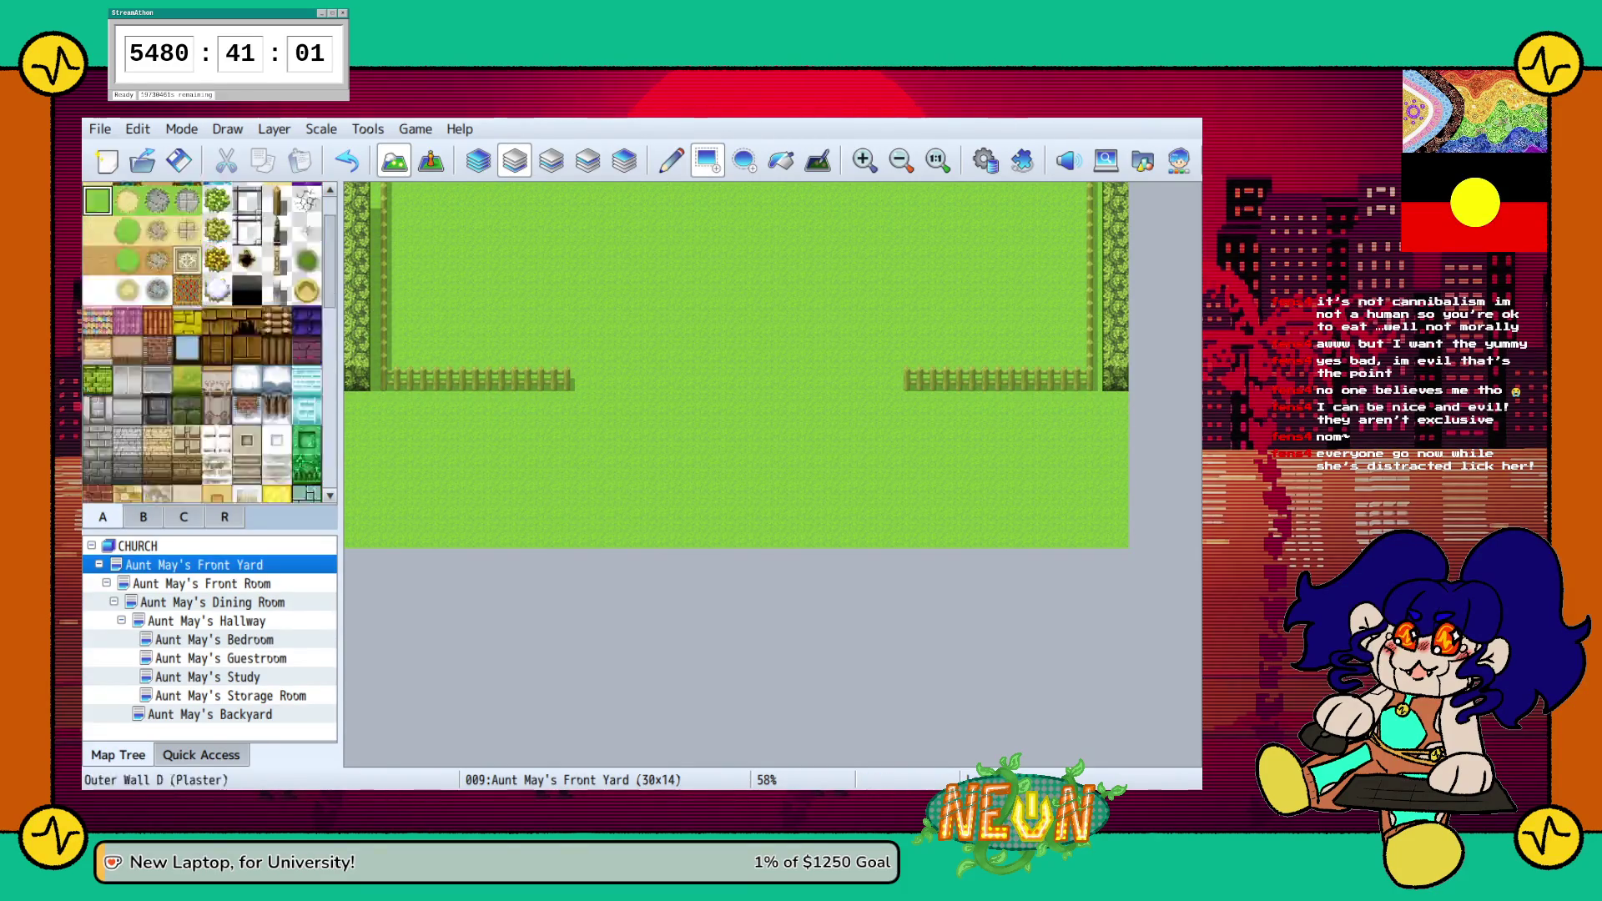
{"action": "scroll", "coordinate": [200, 342], "scroll_direction": "down", "scroll_amount": 2}
Paint two hedge rows beneath both the left and right fence sections
{"action": "left_click", "coordinate": [127, 409]}
{"action": "left_click_drag", "start_coordinate": [357, 405], "coordinate": [566, 405]}
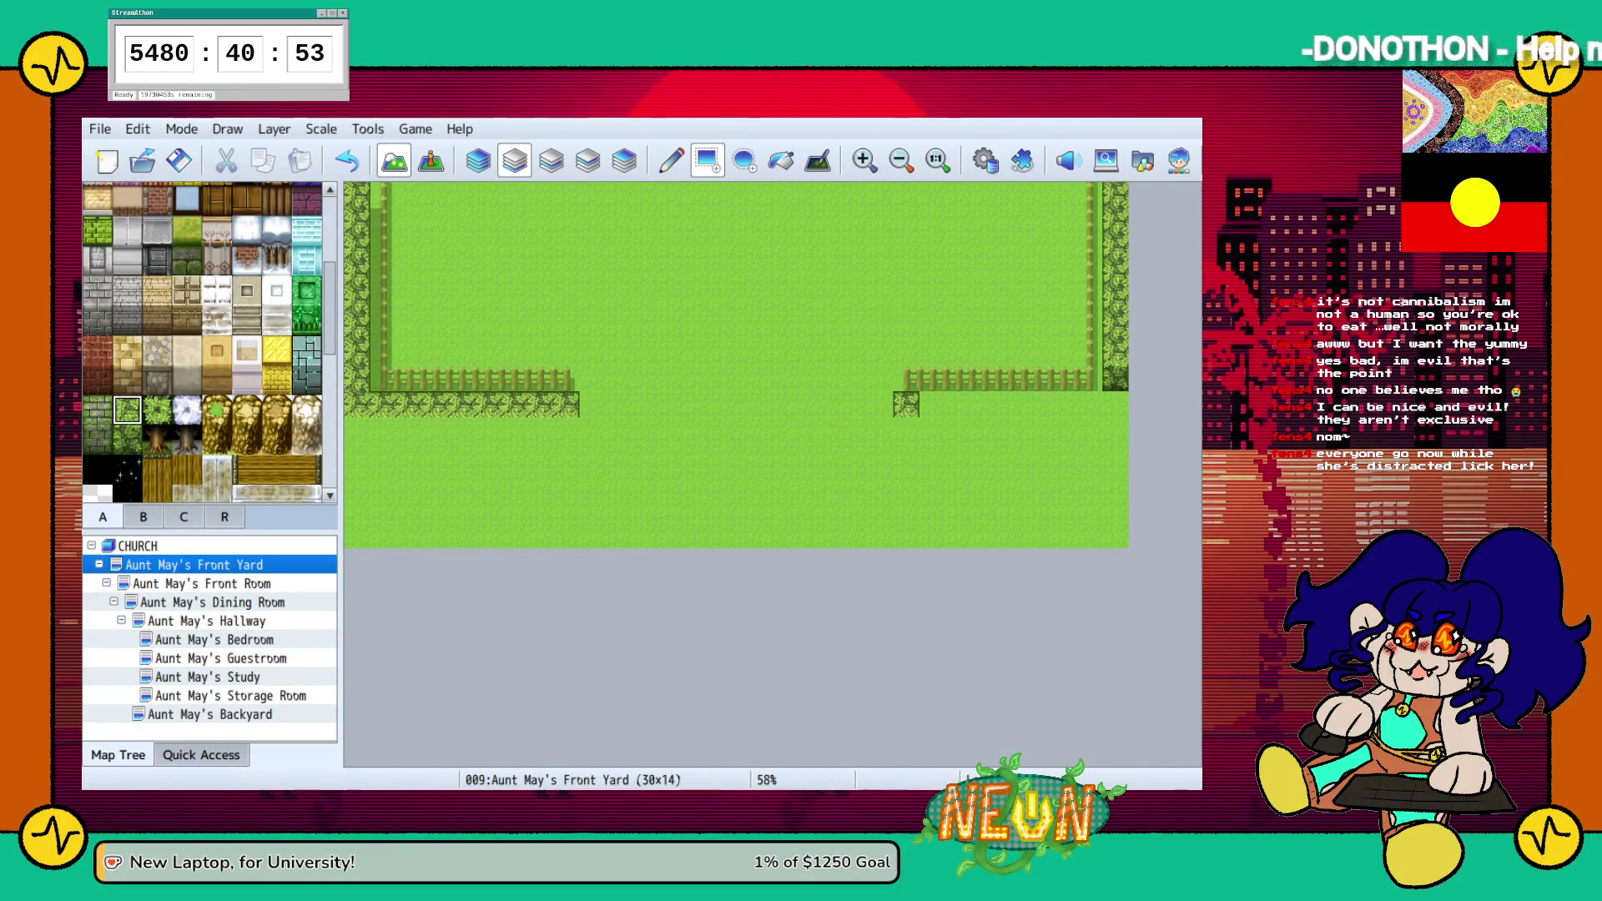
{"action": "left_click_drag", "start_coordinate": [906, 404], "coordinate": [1010, 404]}
{"action": "left_click_drag", "start_coordinate": [905, 378], "coordinate": [1114, 378]}
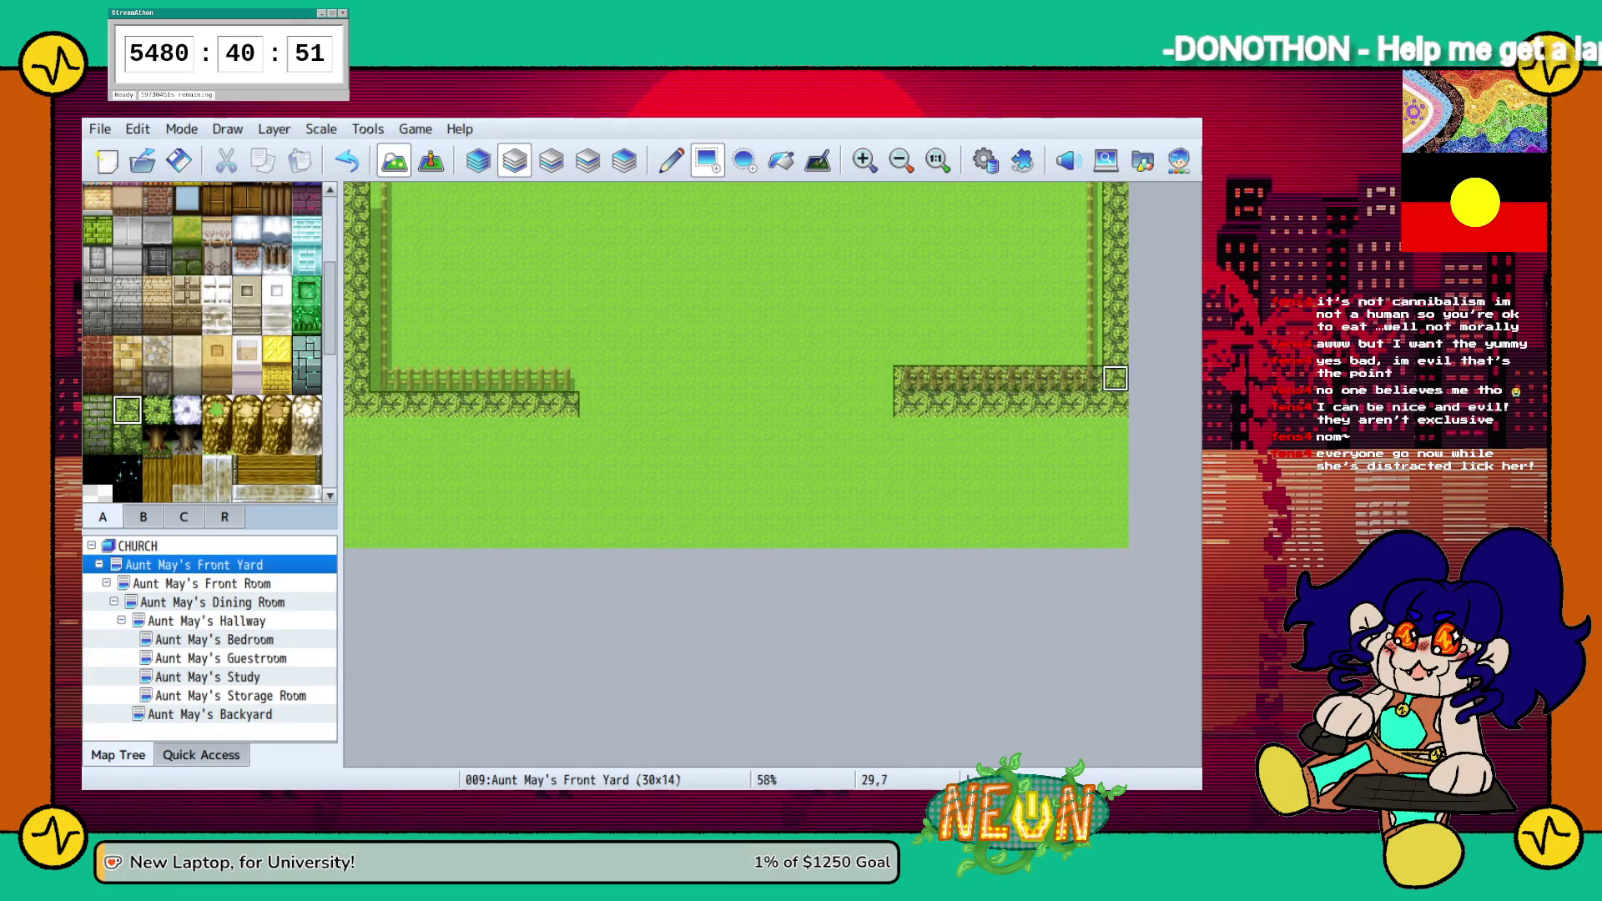
{"action": "key", "text": "ctrl+z"}
{"action": "key", "text": "ctrl+z"}
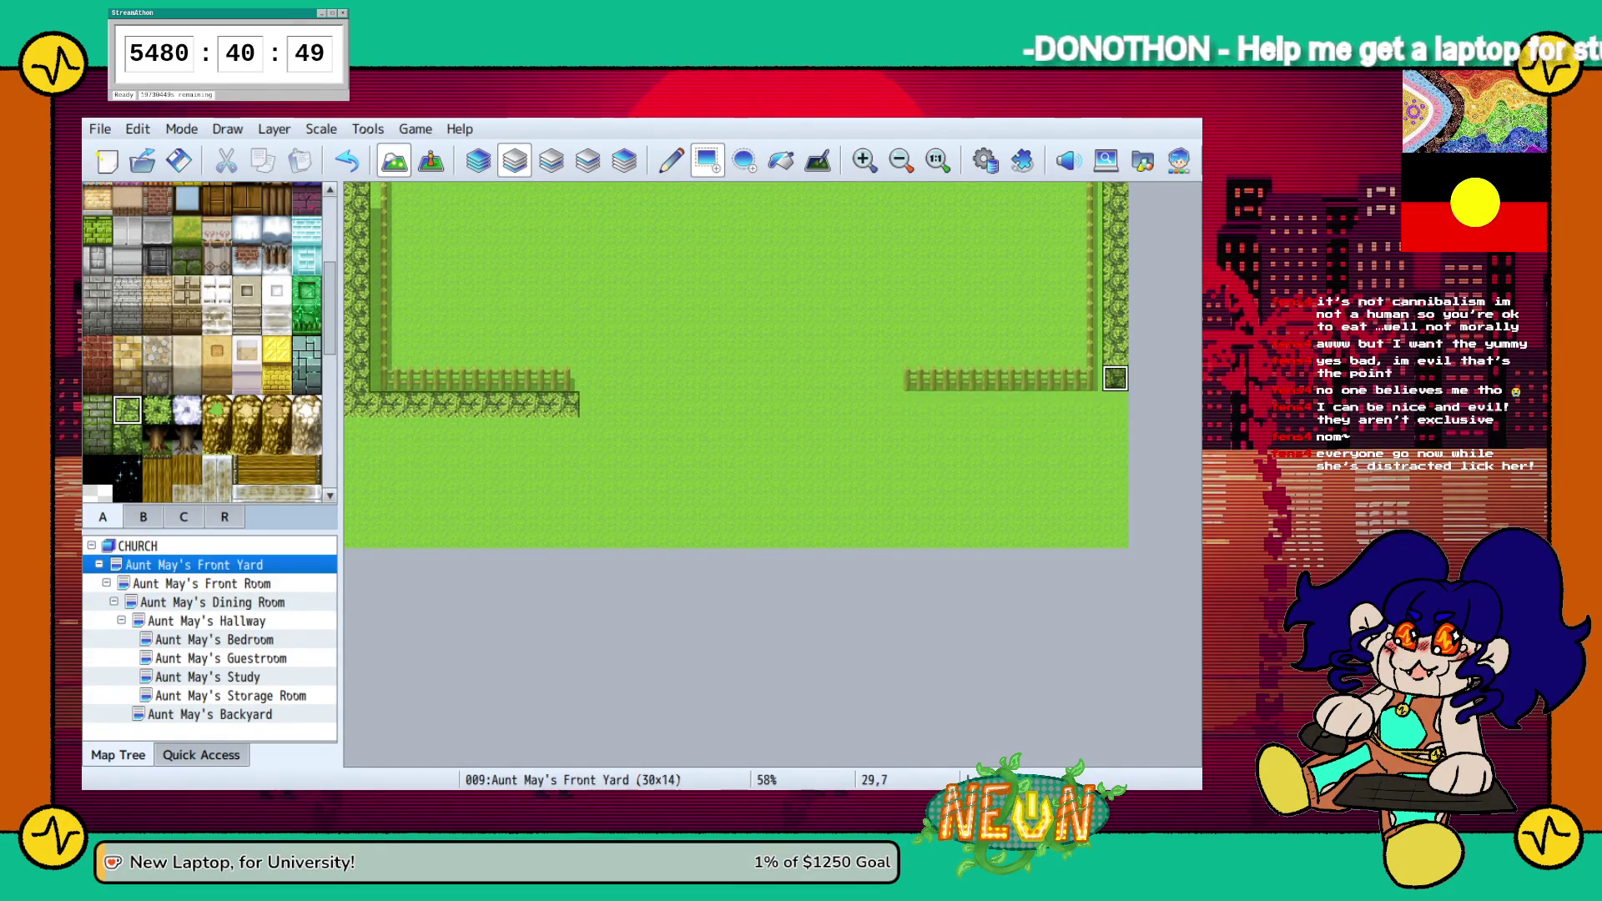
{"action": "left_click_drag", "start_coordinate": [1115, 404], "coordinate": [906, 404]}
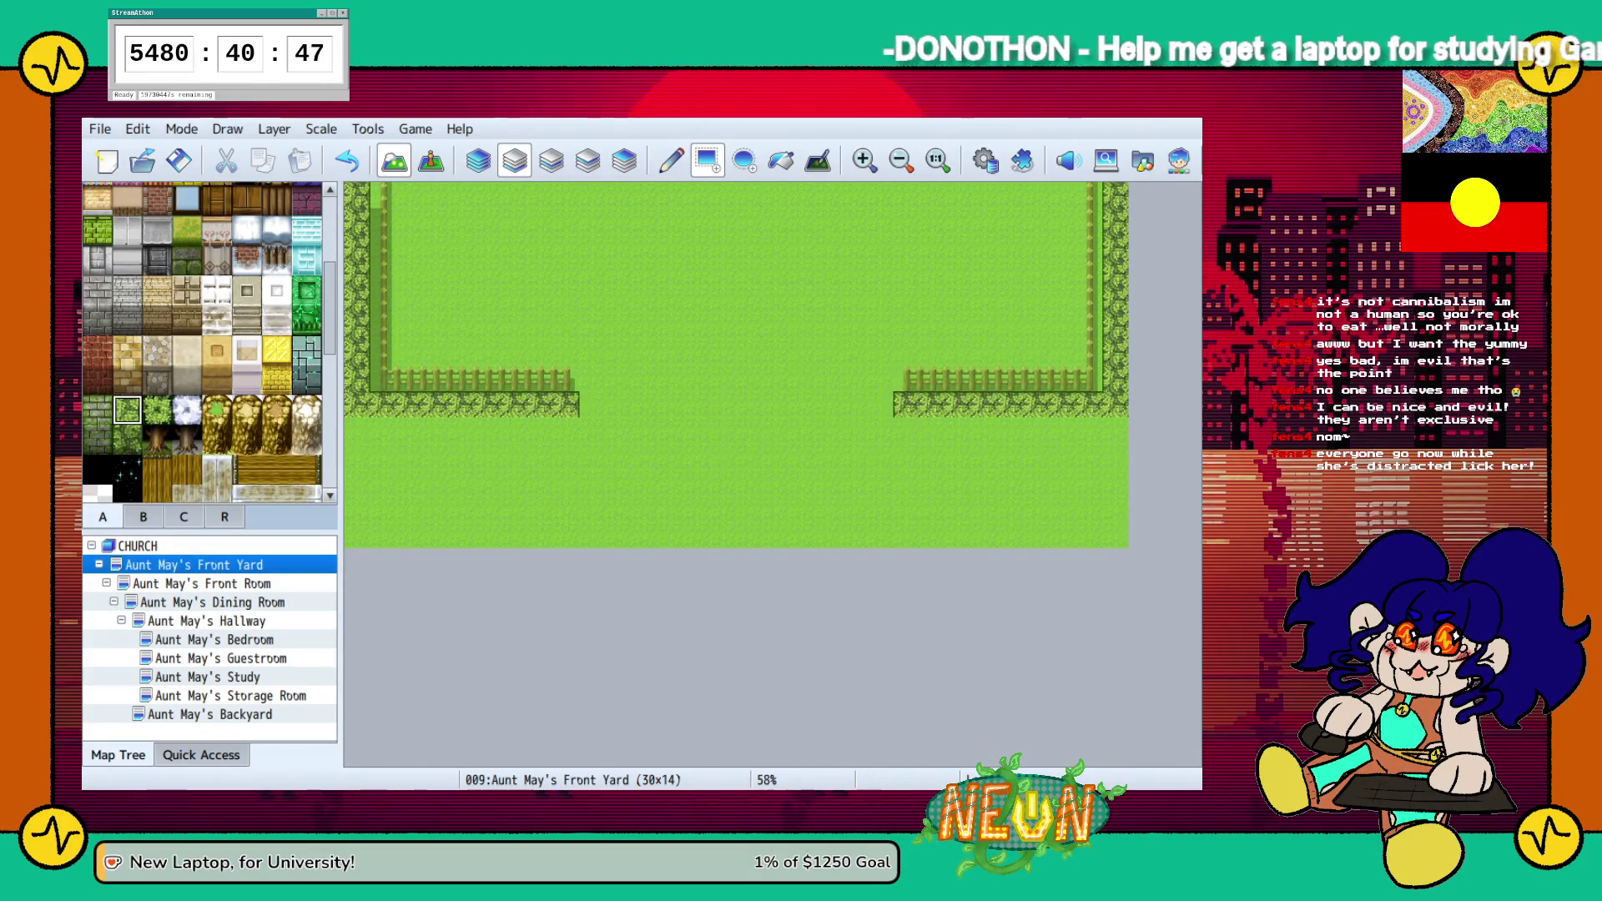
{"action": "left_click", "coordinate": [127, 439]}
{"action": "left_click_drag", "start_coordinate": [357, 430], "coordinate": [567, 431]}
{"action": "left_click_drag", "start_coordinate": [906, 431], "coordinate": [1114, 430]}
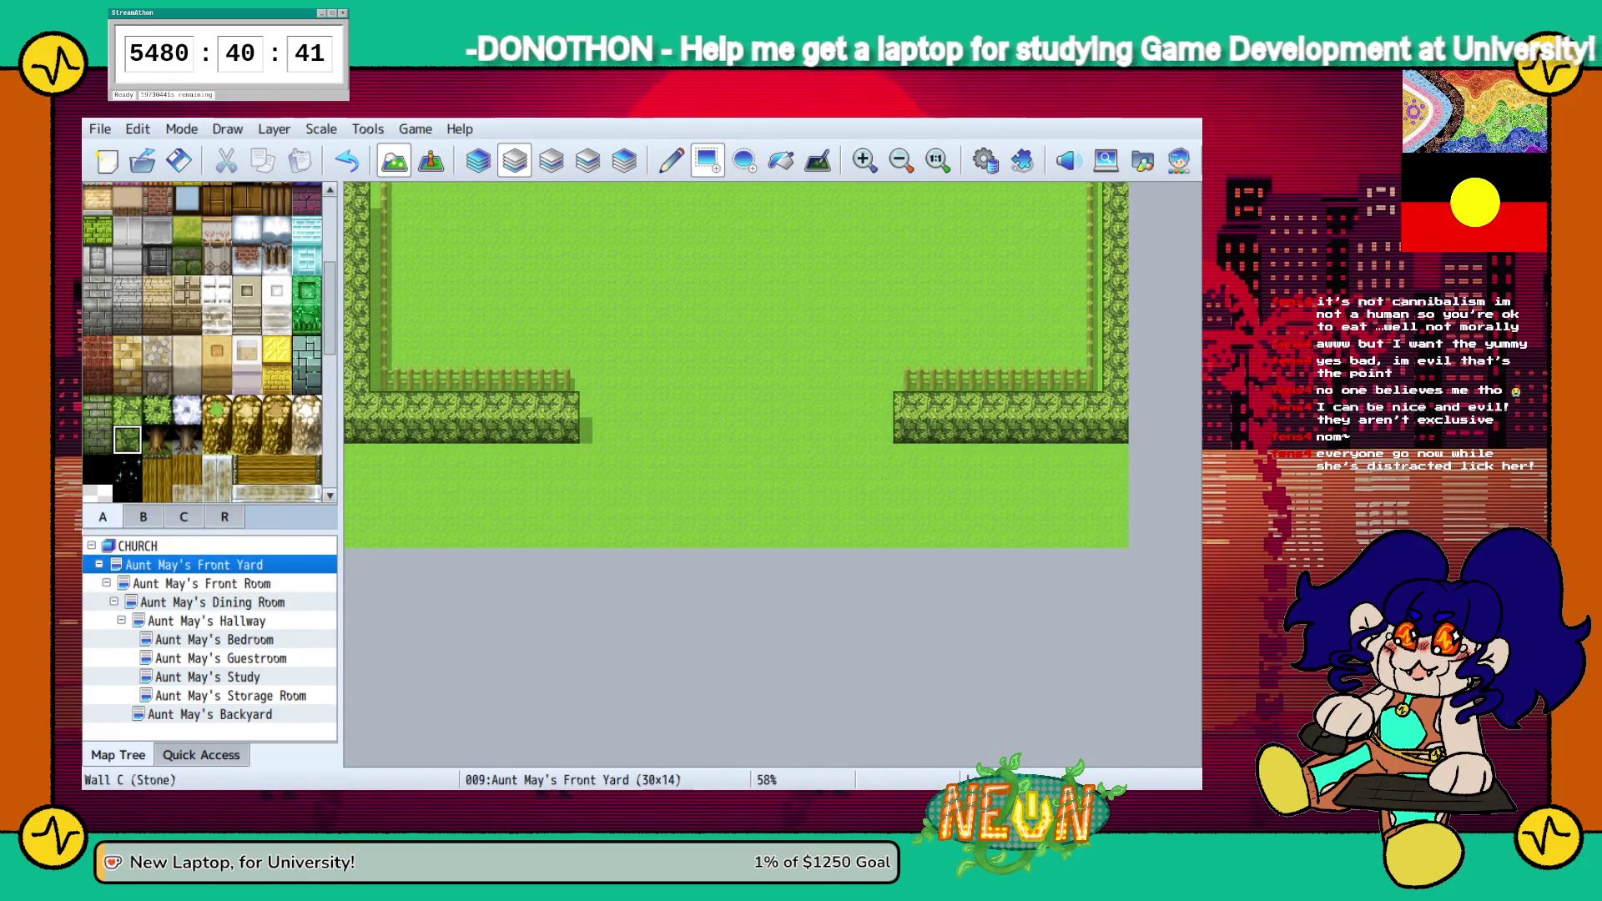
Turn the hedges' inner ends back to grass to widen the central opening
{"action": "scroll", "coordinate": [209, 342], "scroll_direction": "up", "scroll_amount": 3}
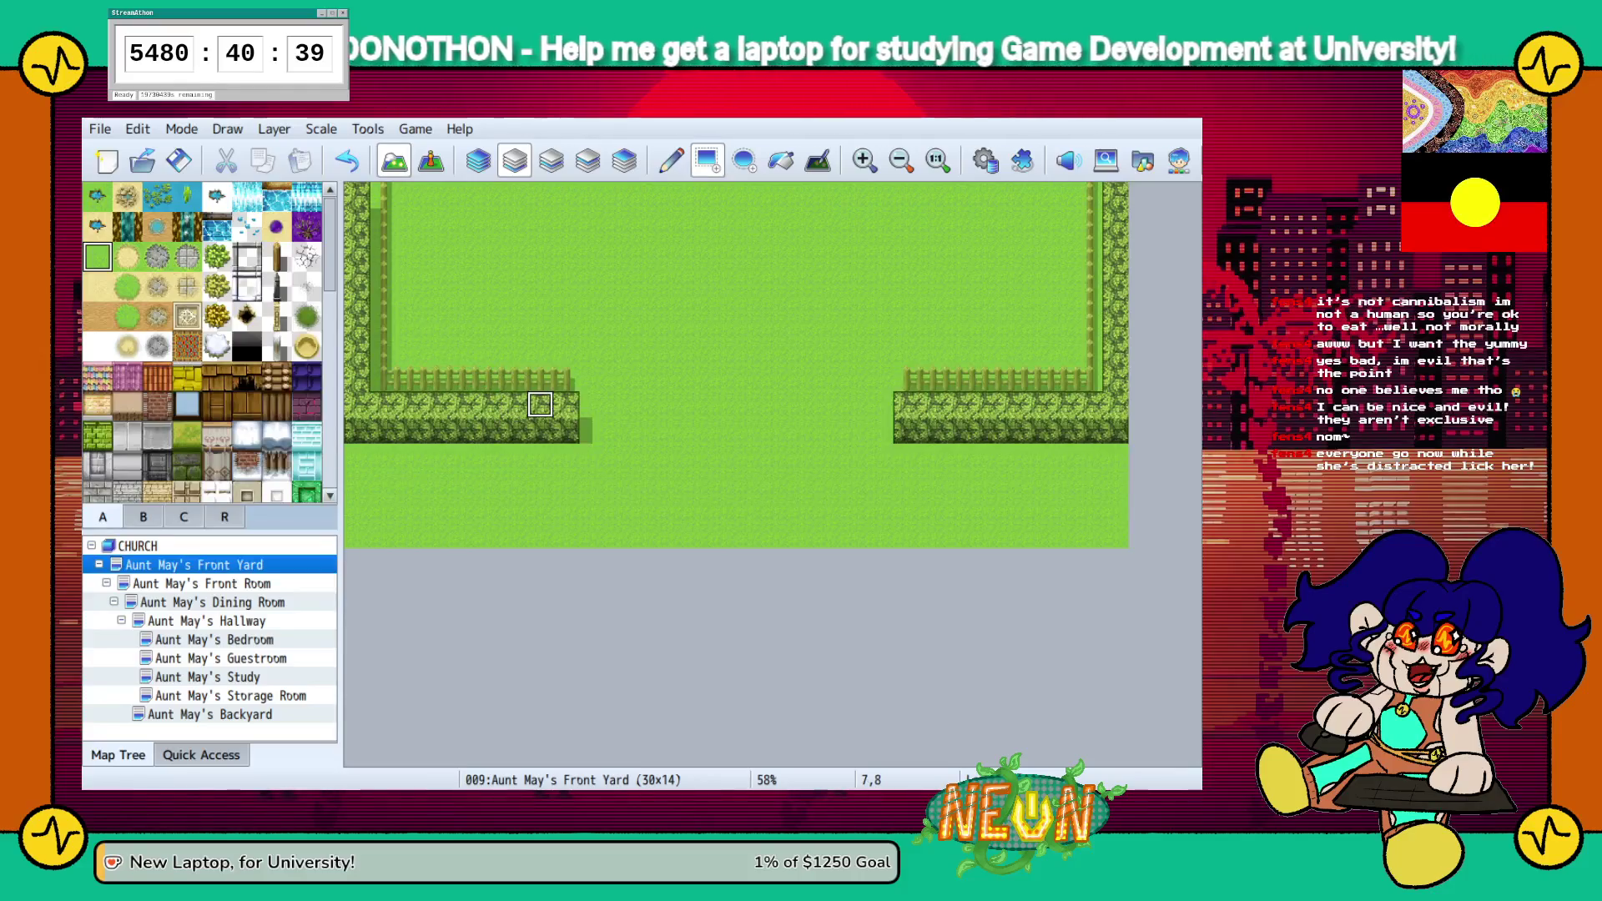
{"action": "left_click_drag", "start_coordinate": [567, 405], "coordinate": [540, 430]}
{"action": "left_click_drag", "start_coordinate": [906, 404], "coordinate": [958, 431]}
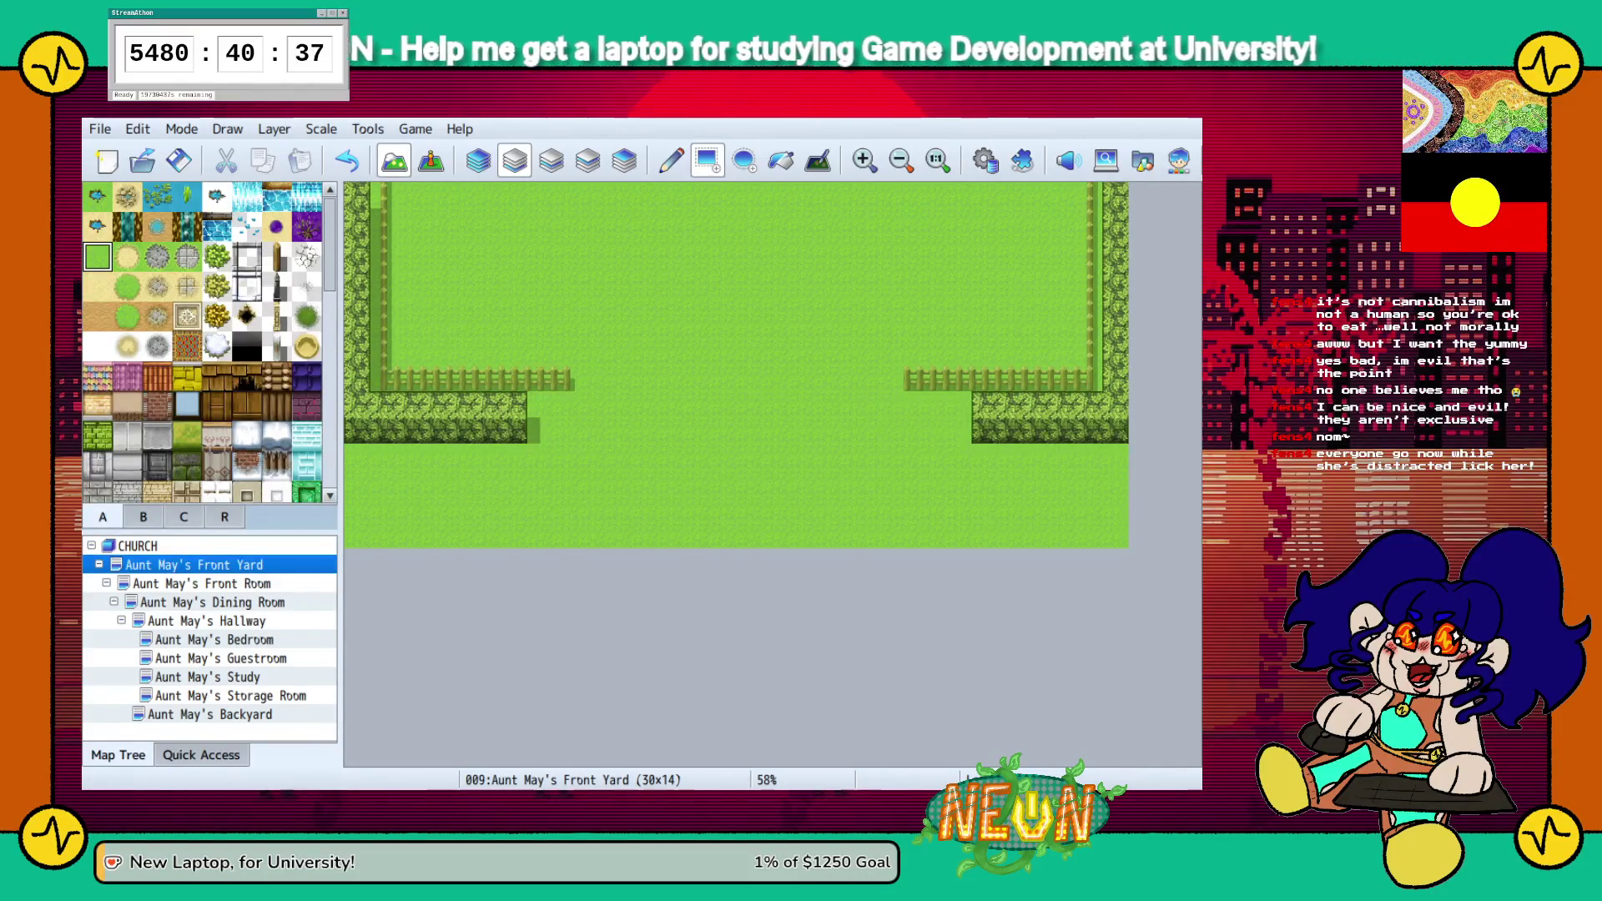
{"action": "left_click_drag", "start_coordinate": [514, 404], "coordinate": [514, 456]}
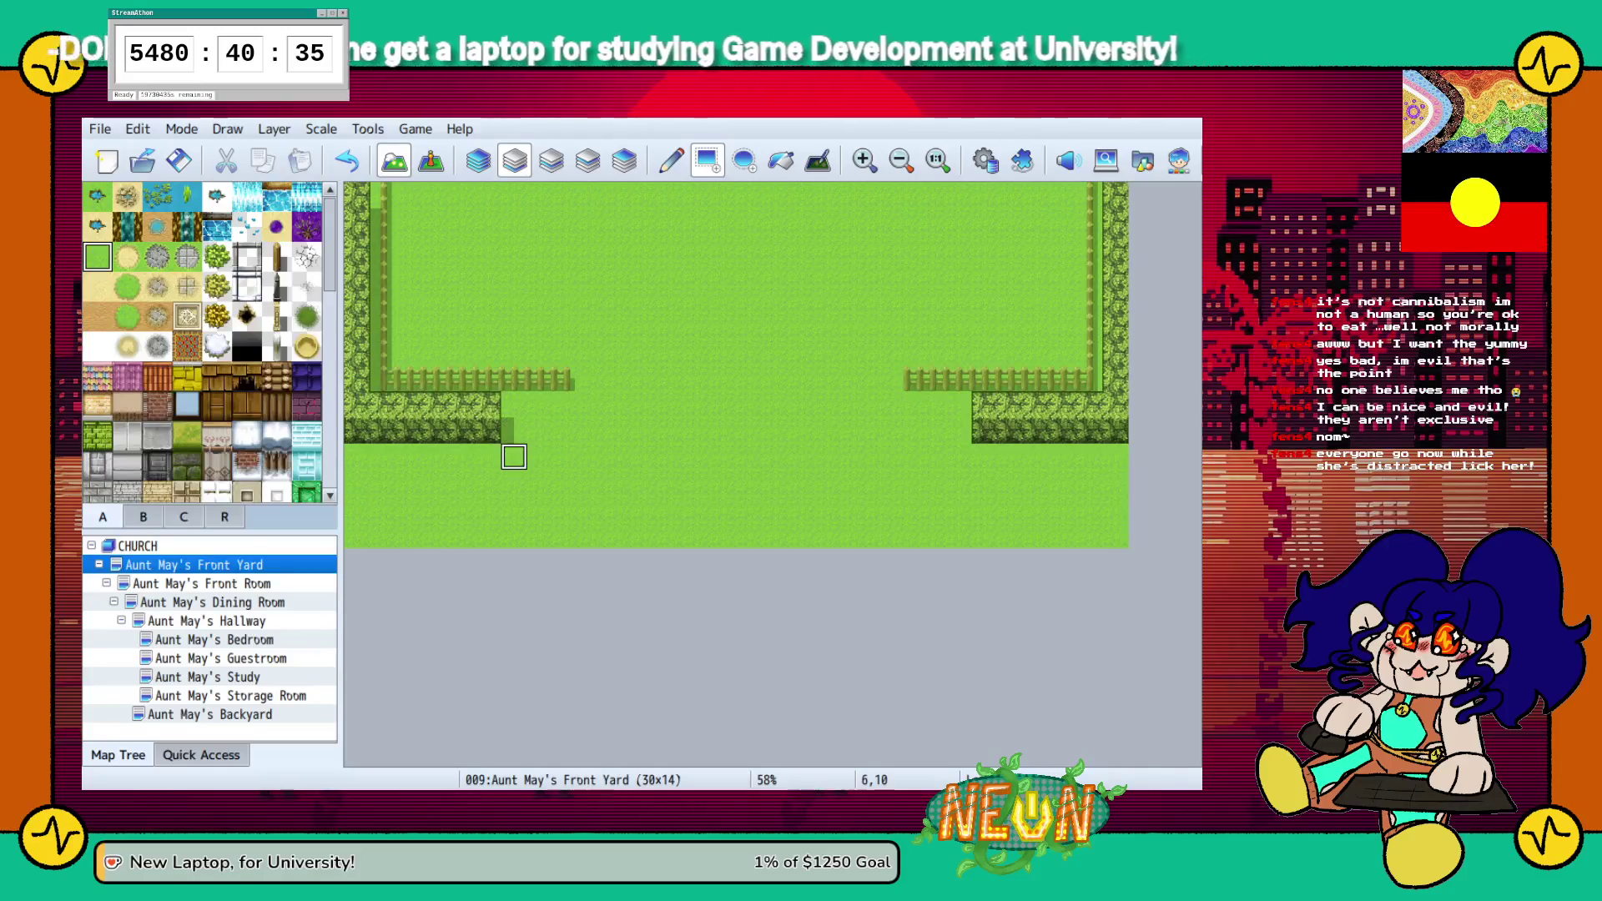
{"action": "scroll", "coordinate": [201, 342], "scroll_direction": "down", "scroll_amount": 3}
{"action": "scroll", "coordinate": [208, 342], "scroll_direction": "down", "scroll_amount": 5}
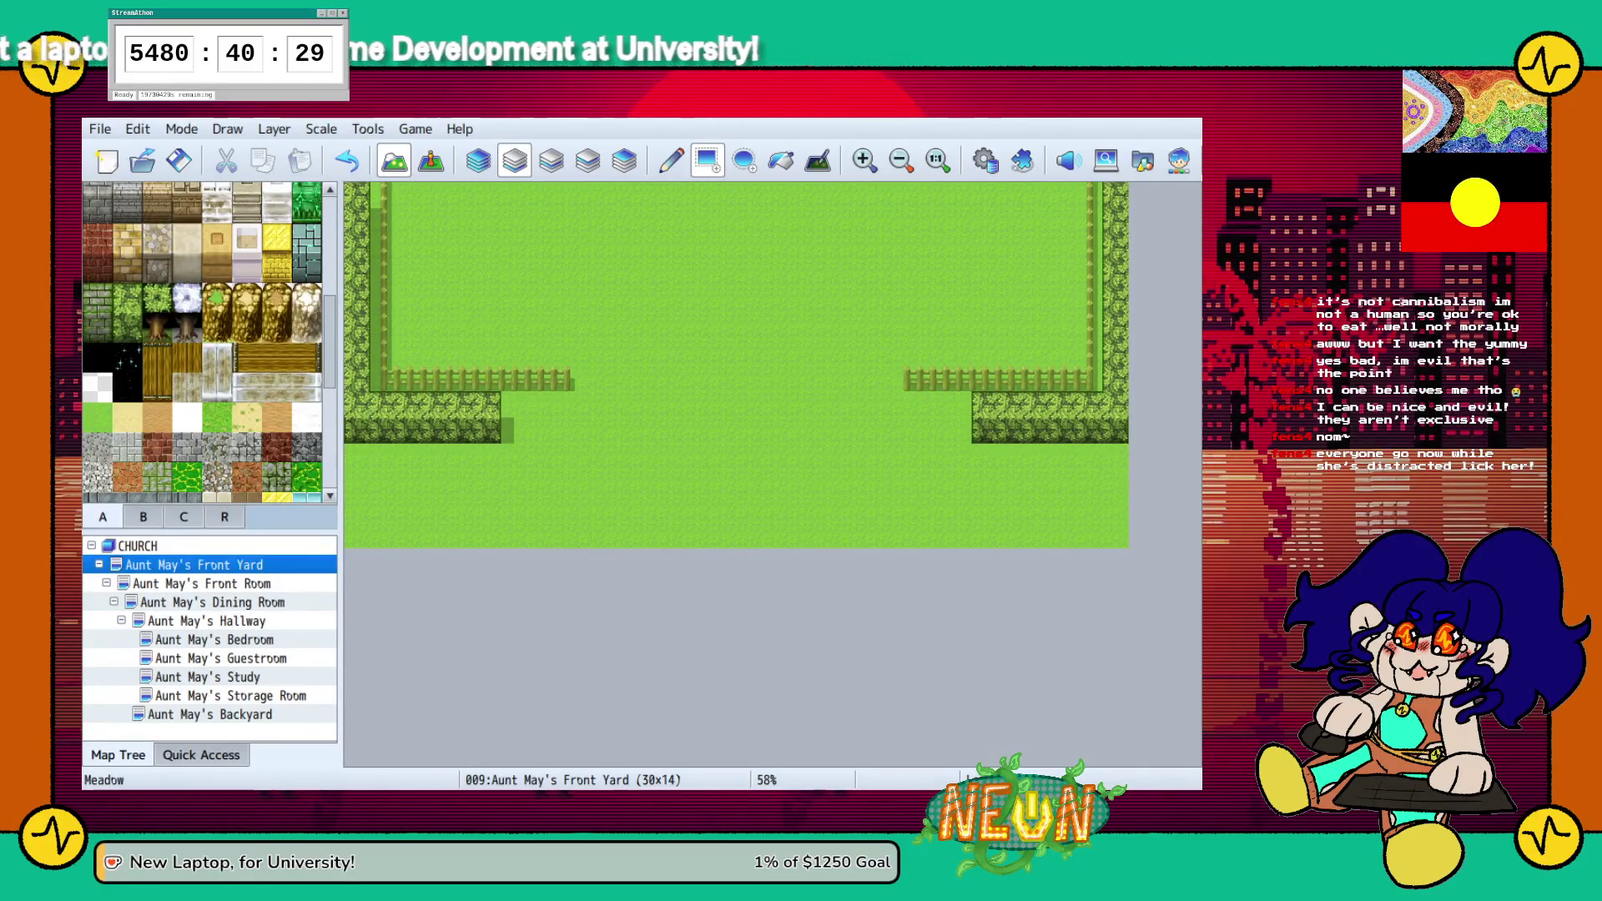
{"action": "left_click", "coordinate": [217, 418]}
{"action": "mouse_move", "coordinate": [357, 535]}
{"action": "left_mouse_down"}
{"action": "mouse_move", "coordinate": [463, 480]}
{"action": "mouse_move", "coordinate": [435, 533]}
{"action": "mouse_move", "coordinate": [436, 509]}
{"action": "left_mouse_up"}
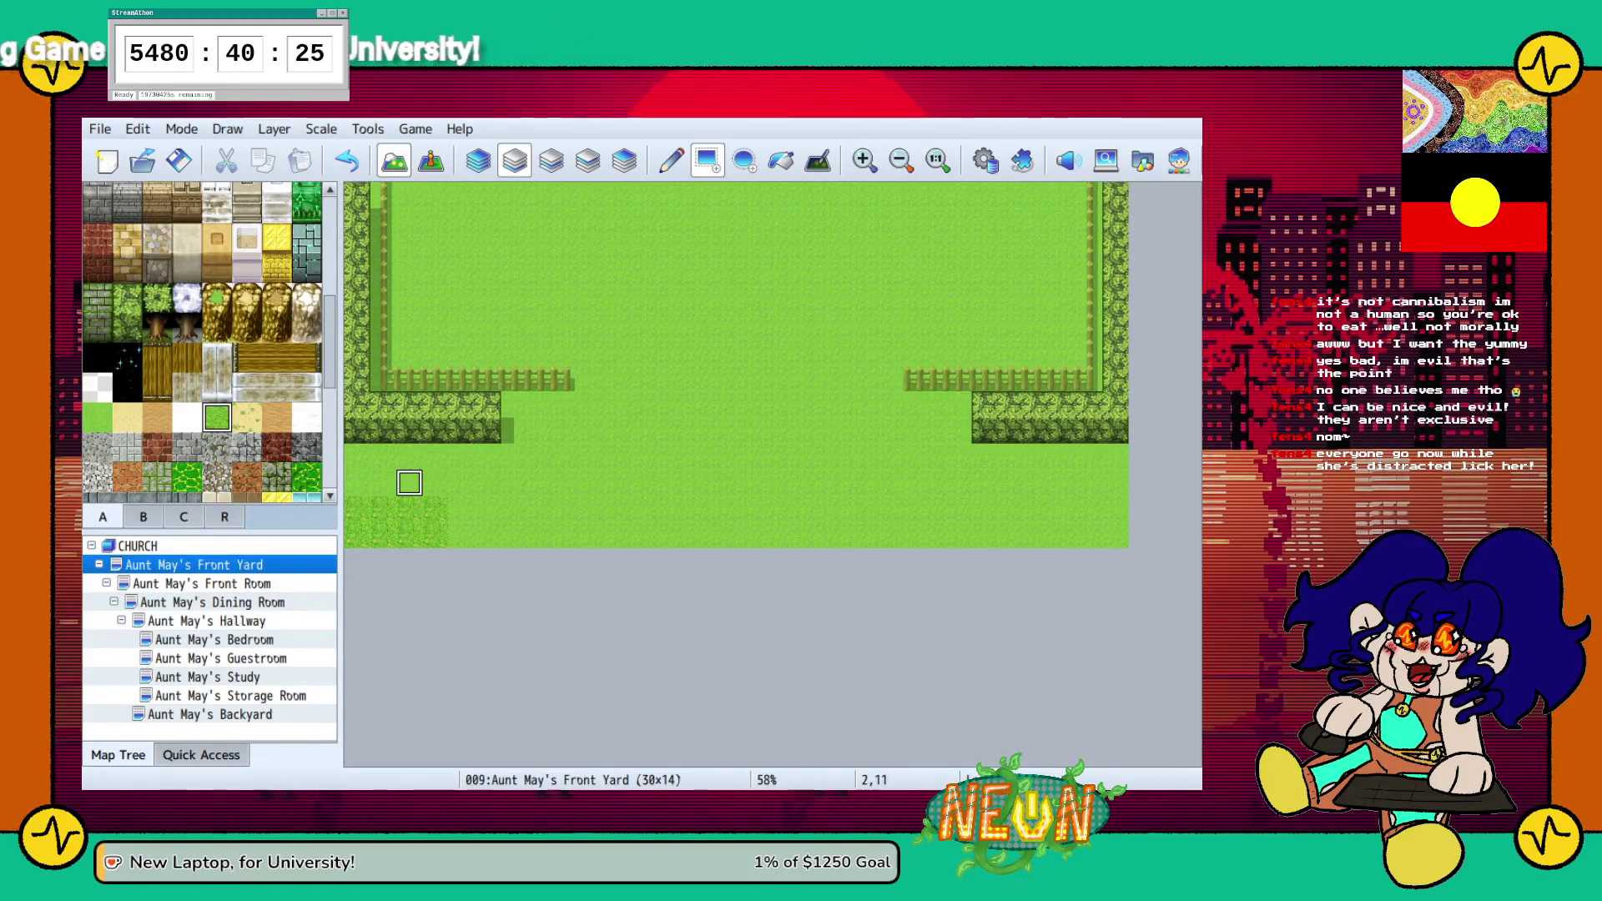
{"action": "key", "text": "ctrl+z"}
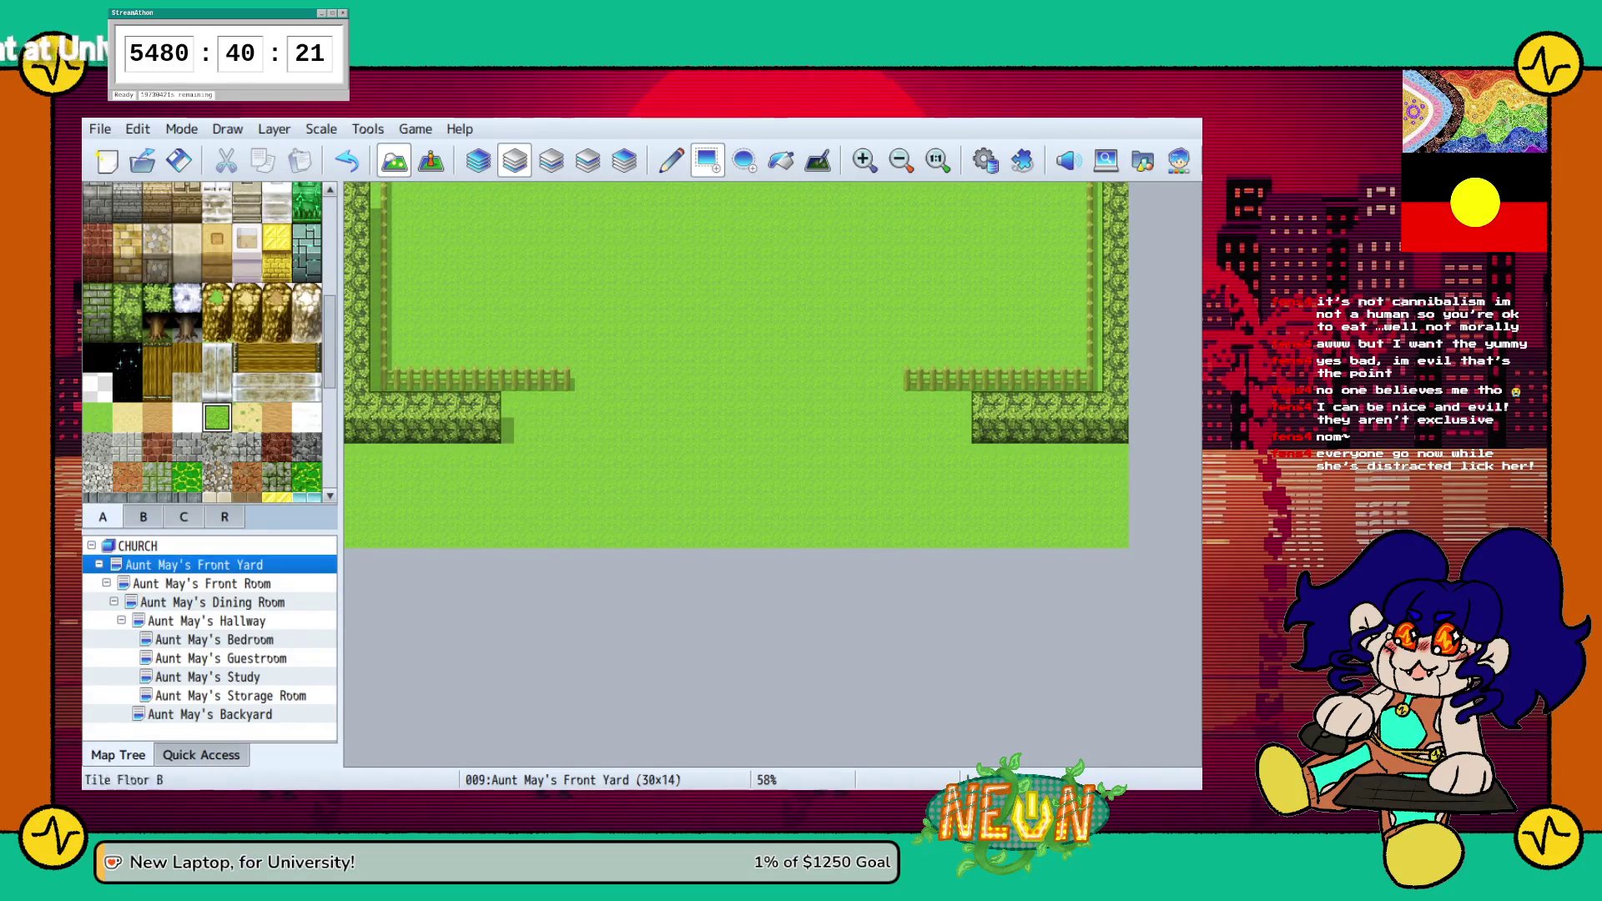
{"action": "scroll", "coordinate": [209, 342], "scroll_direction": "down", "scroll_amount": 1}
{"action": "scroll", "coordinate": [209, 342], "scroll_direction": "up", "scroll_amount": 5}
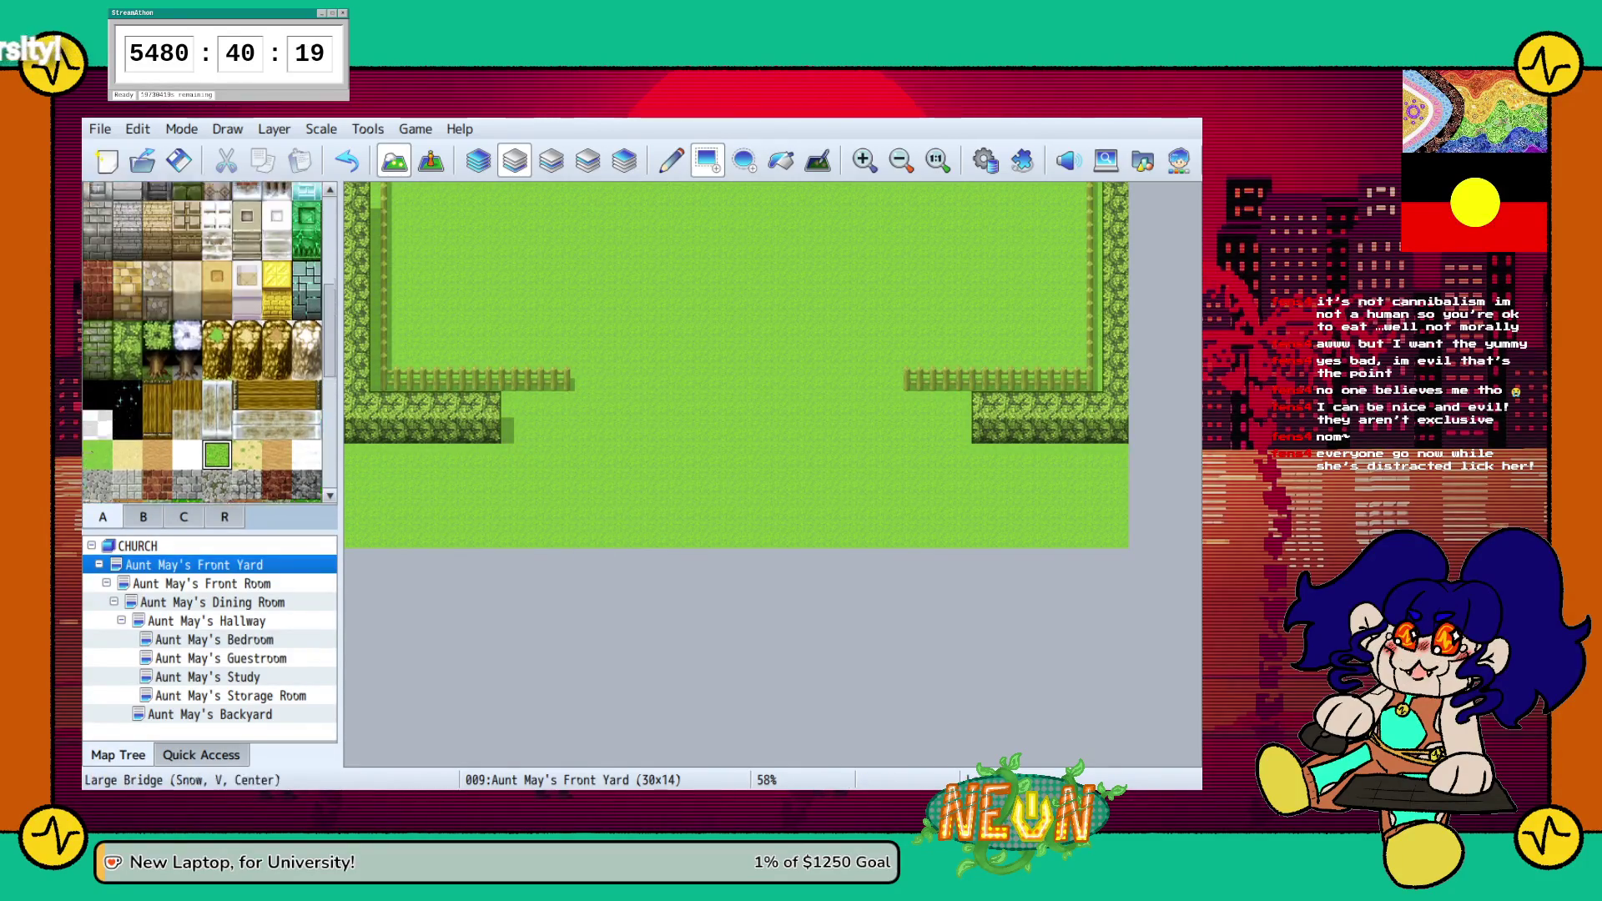
{"action": "left_click", "coordinate": [98, 405]}
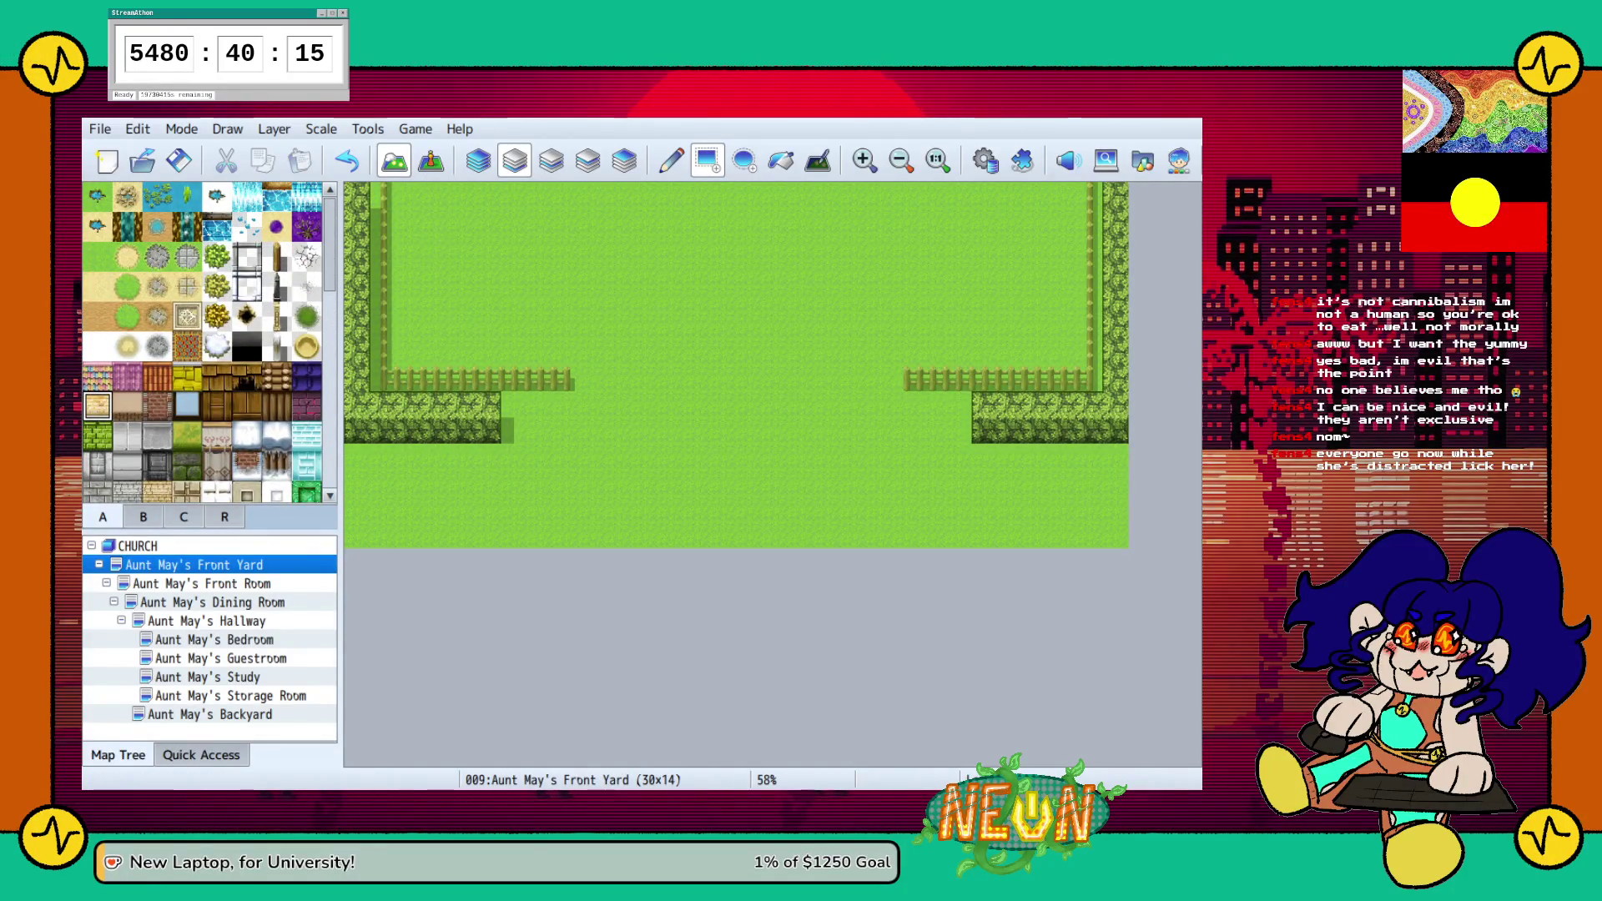
{"action": "left_click", "coordinate": [210, 714]}
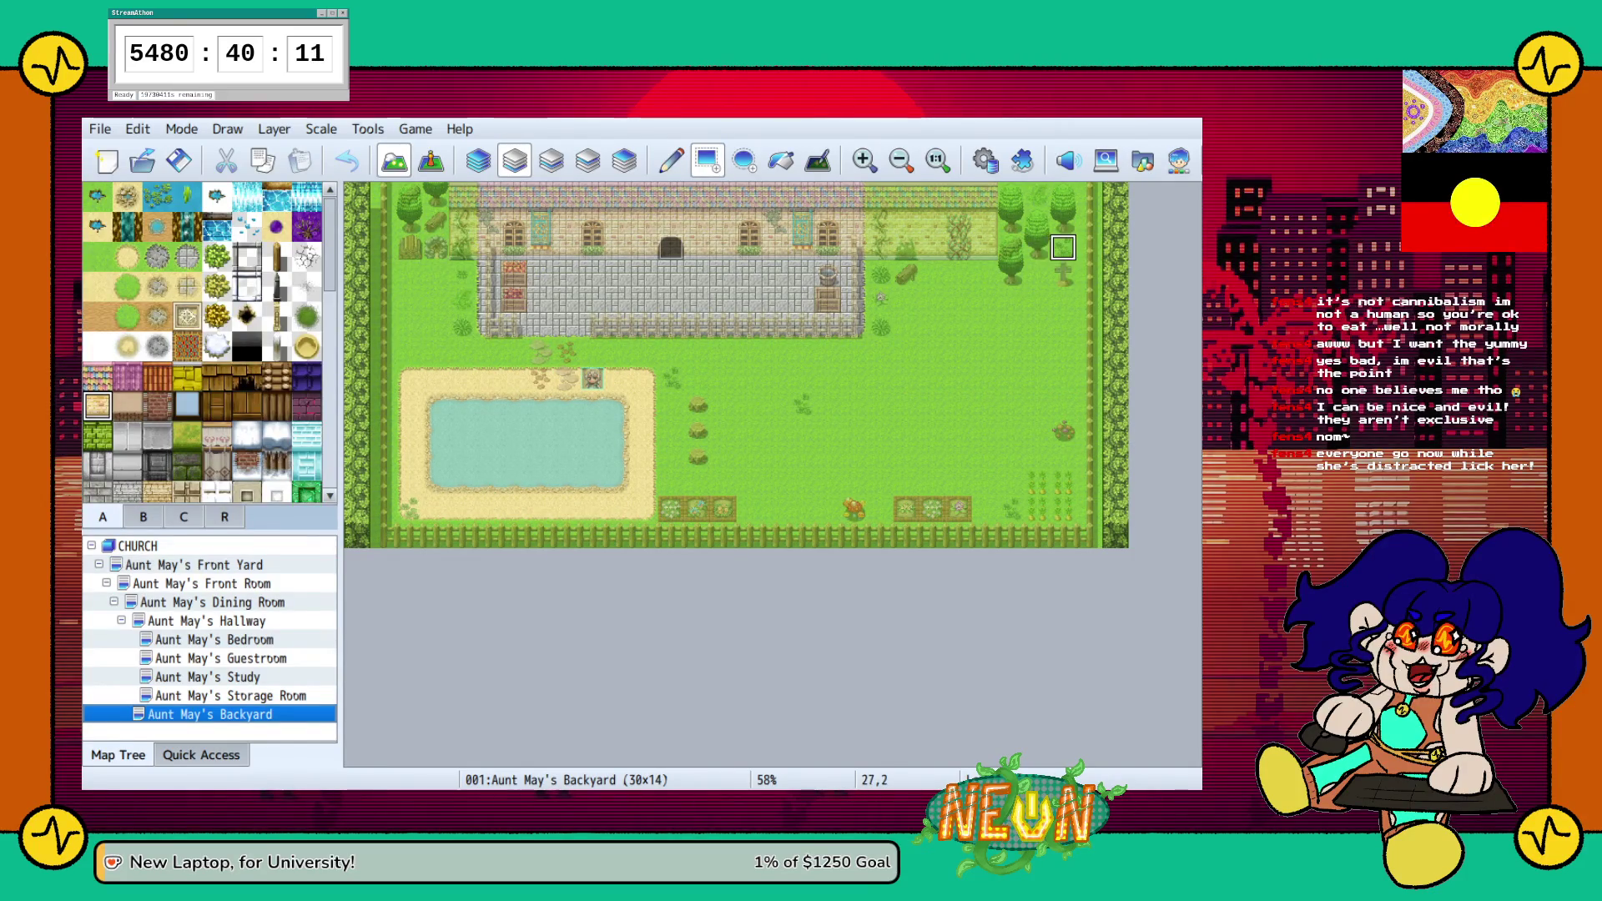
{"action": "left_click", "coordinate": [194, 565]}
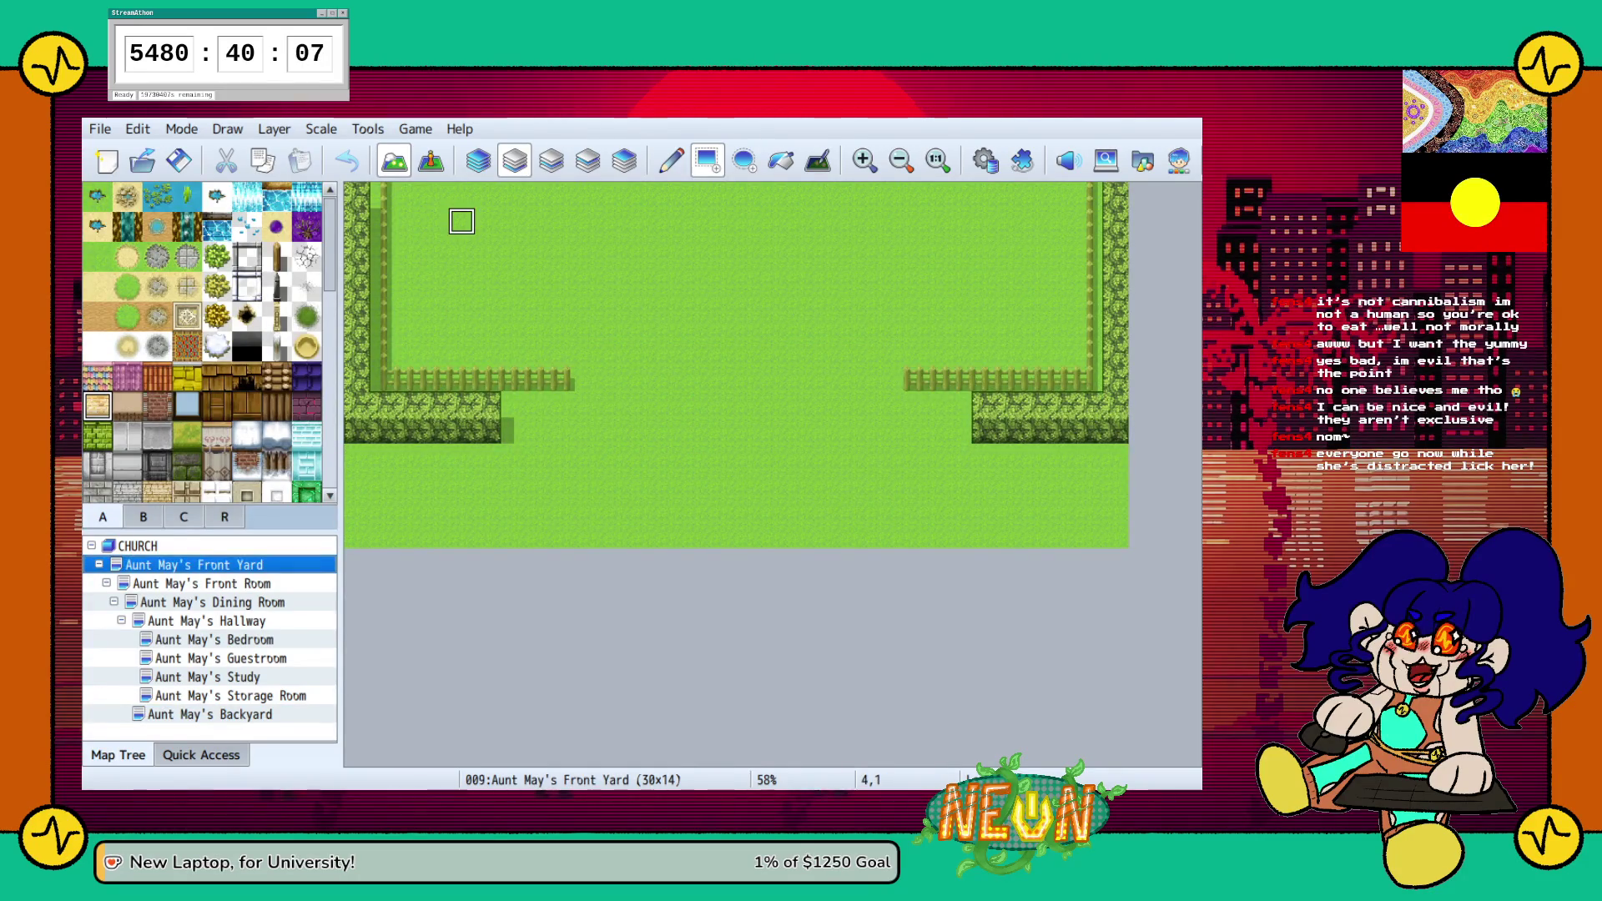
Draw a sandstone wall across the top of the yard with a deeper right section
{"action": "left_click", "coordinate": [461, 221]}
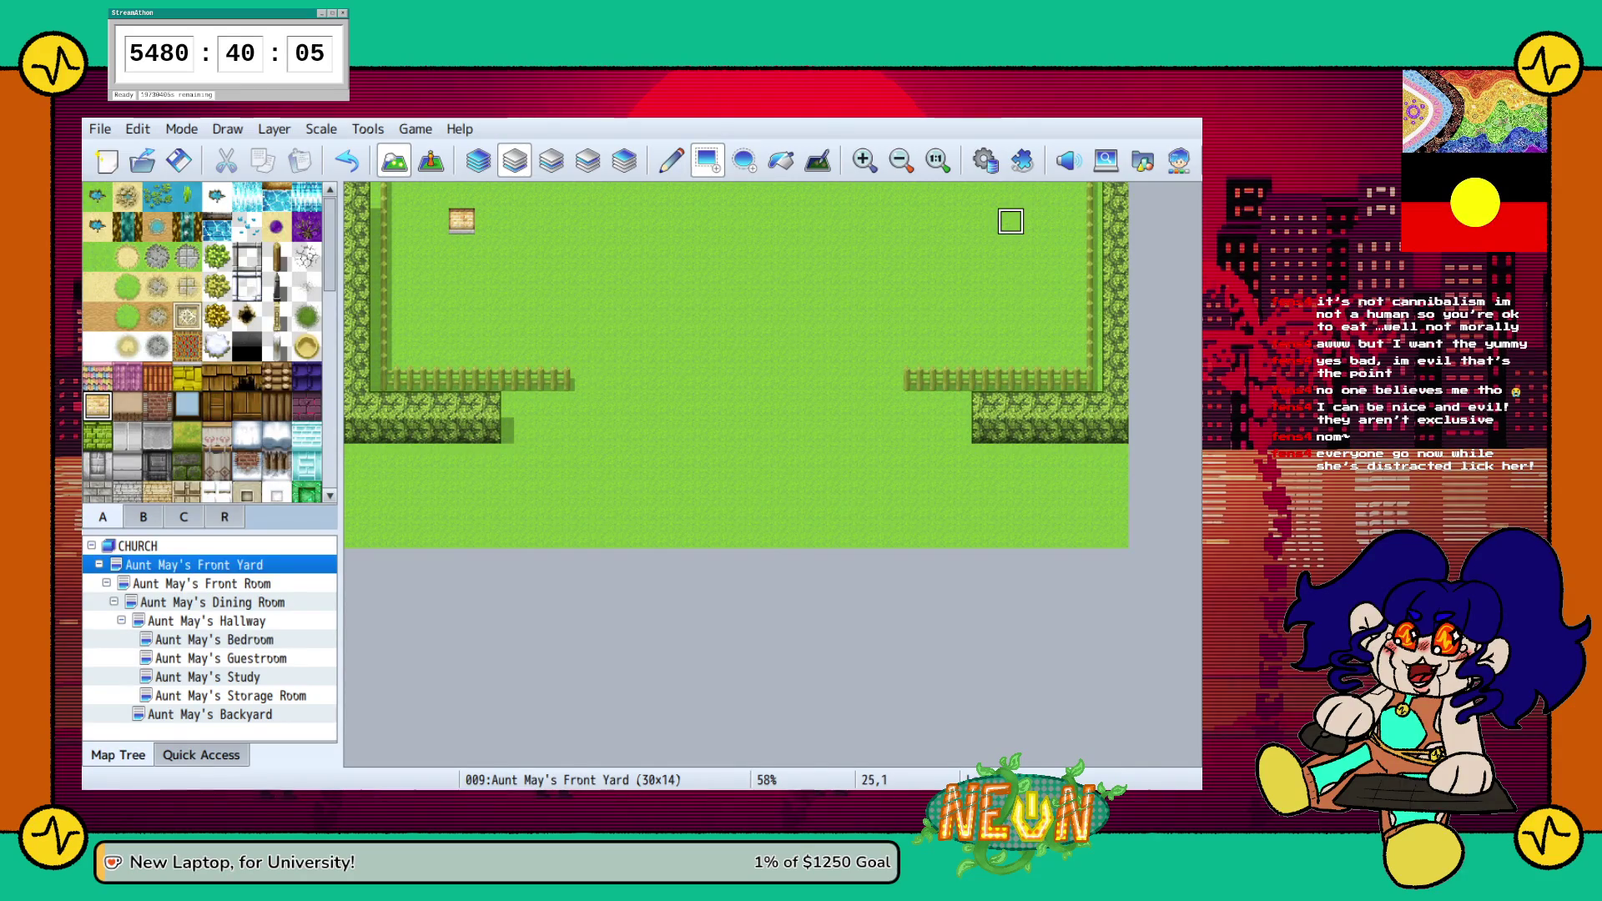
{"action": "left_click", "coordinate": [984, 221]}
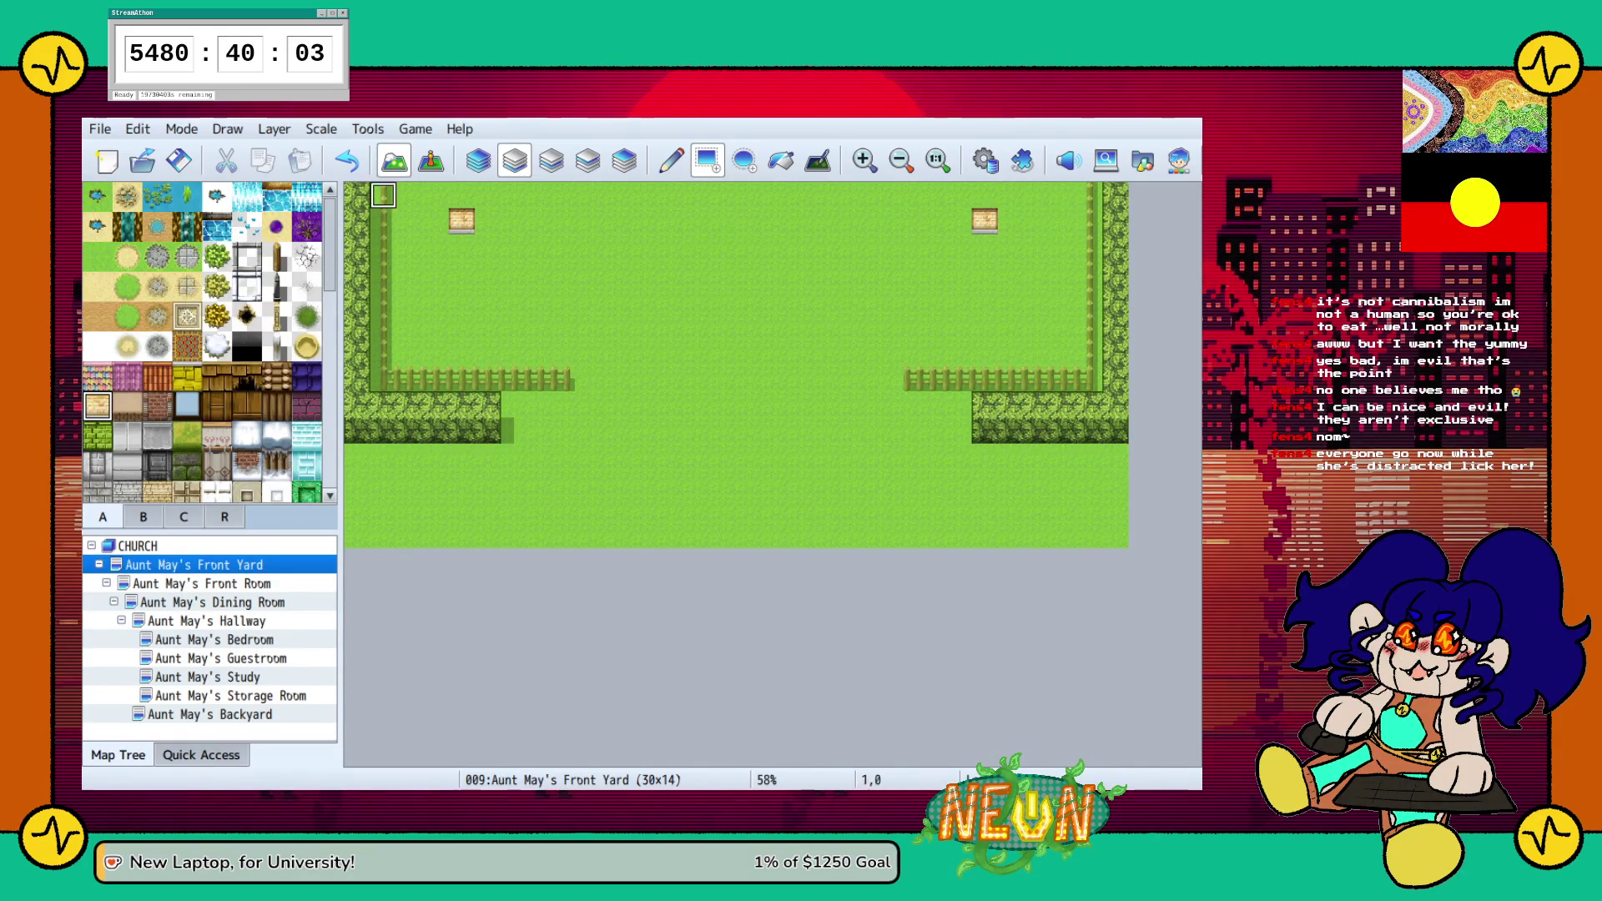
{"action": "mouse_move", "coordinate": [461, 195]}
{"action": "left_mouse_down"}
{"action": "mouse_move", "coordinate": [461, 221]}
{"action": "mouse_move", "coordinate": [984, 221]}
{"action": "left_mouse_up"}
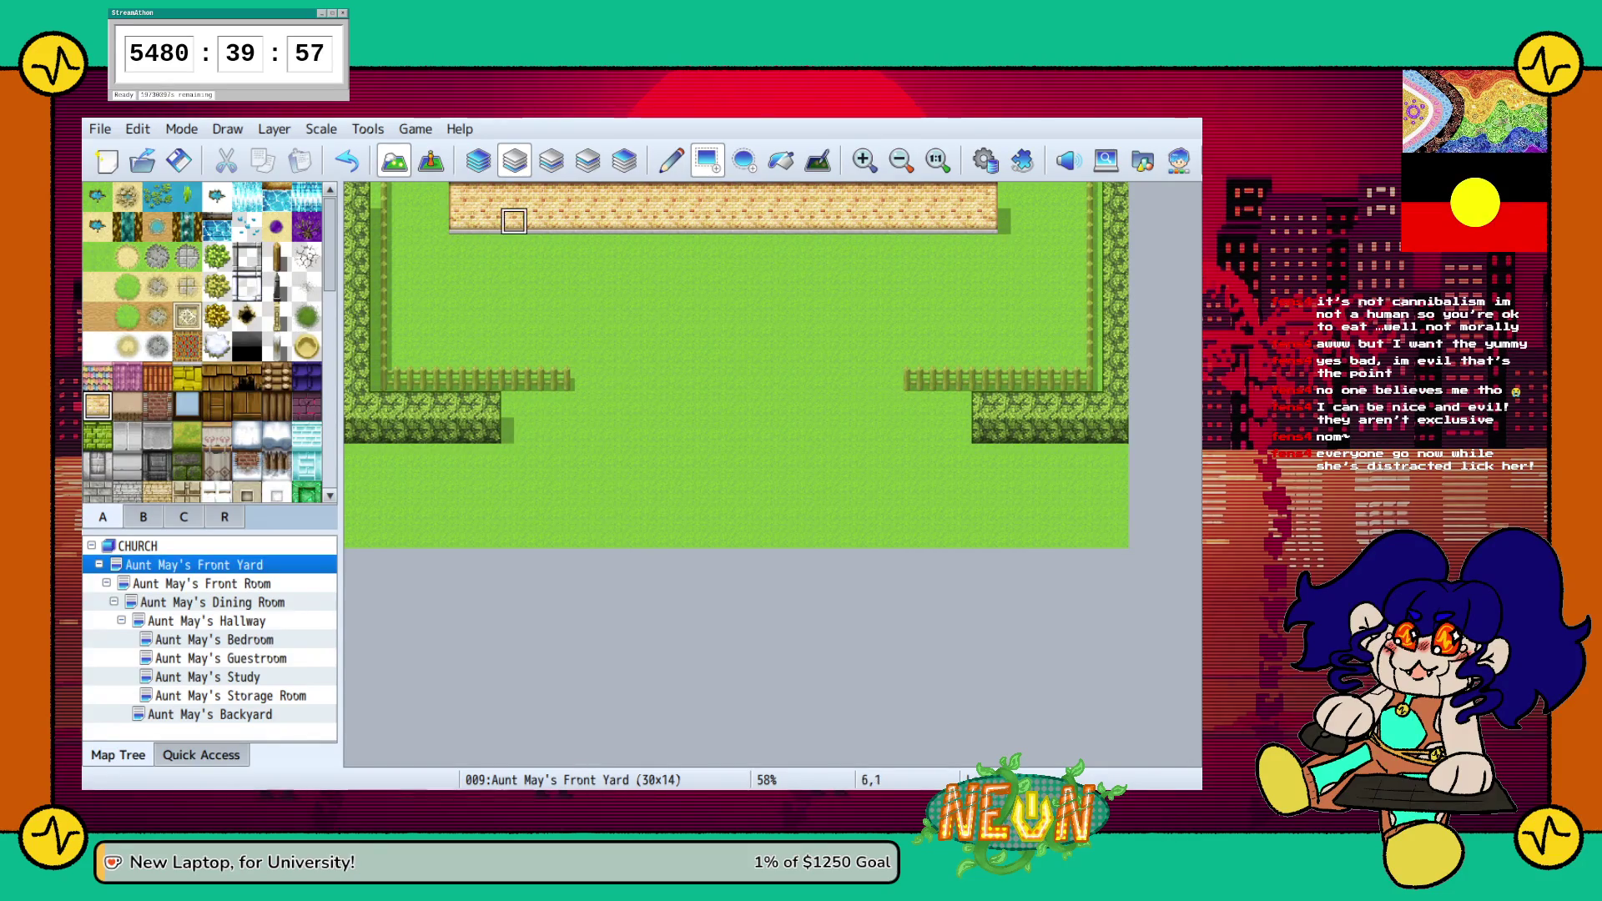
{"action": "left_click_drag", "start_coordinate": [461, 274], "coordinate": [984, 274]}
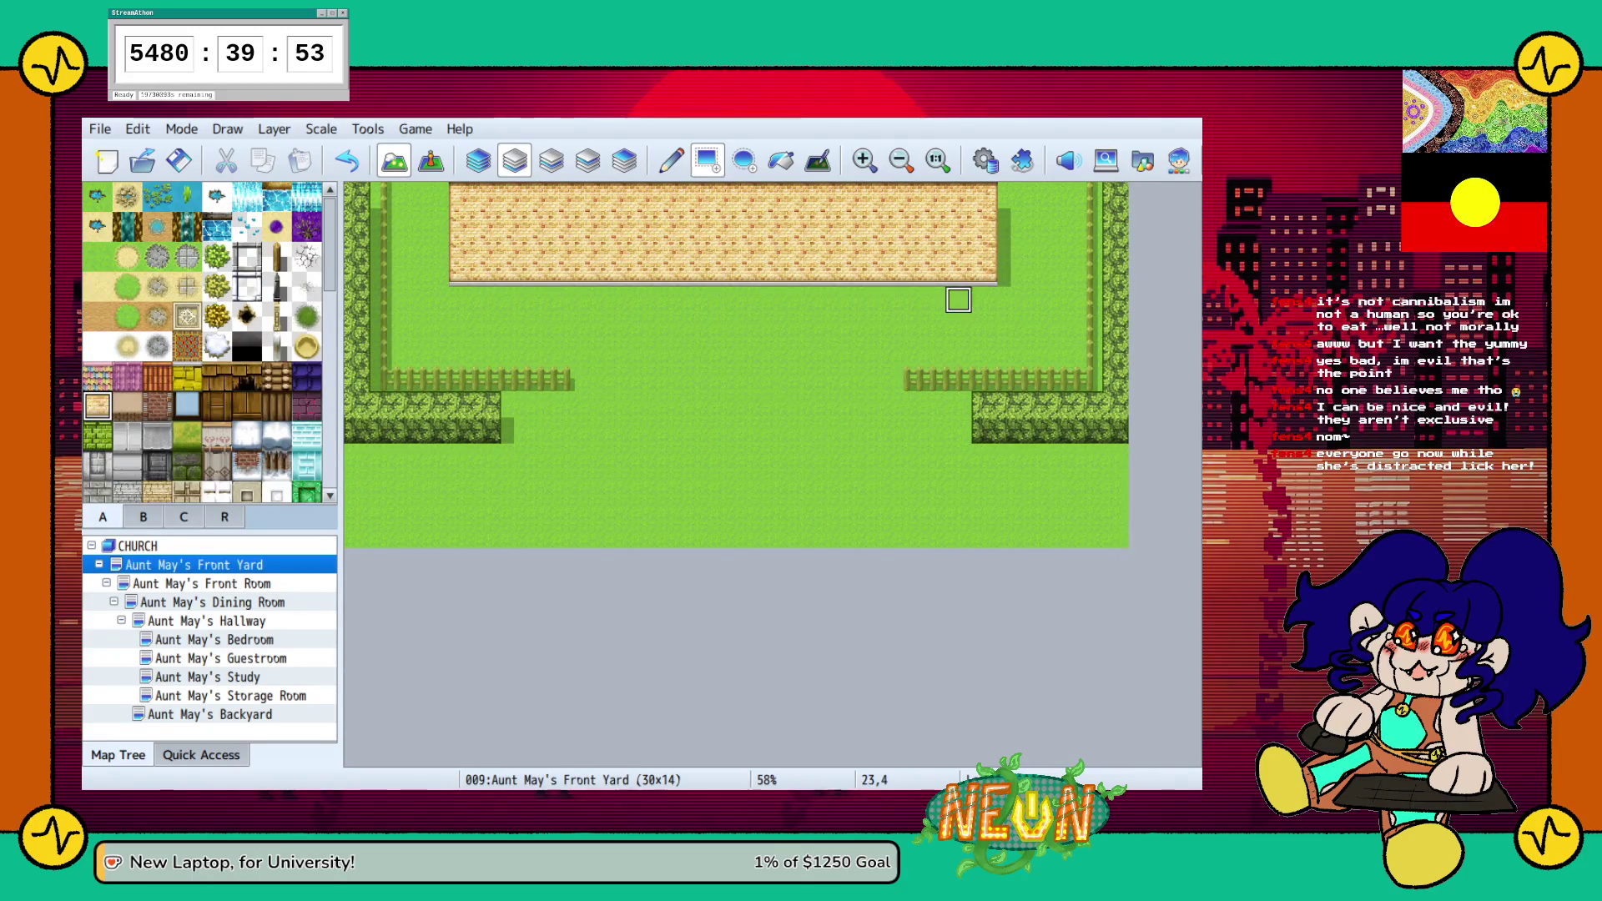
{"action": "key", "text": "ctrl+z"}
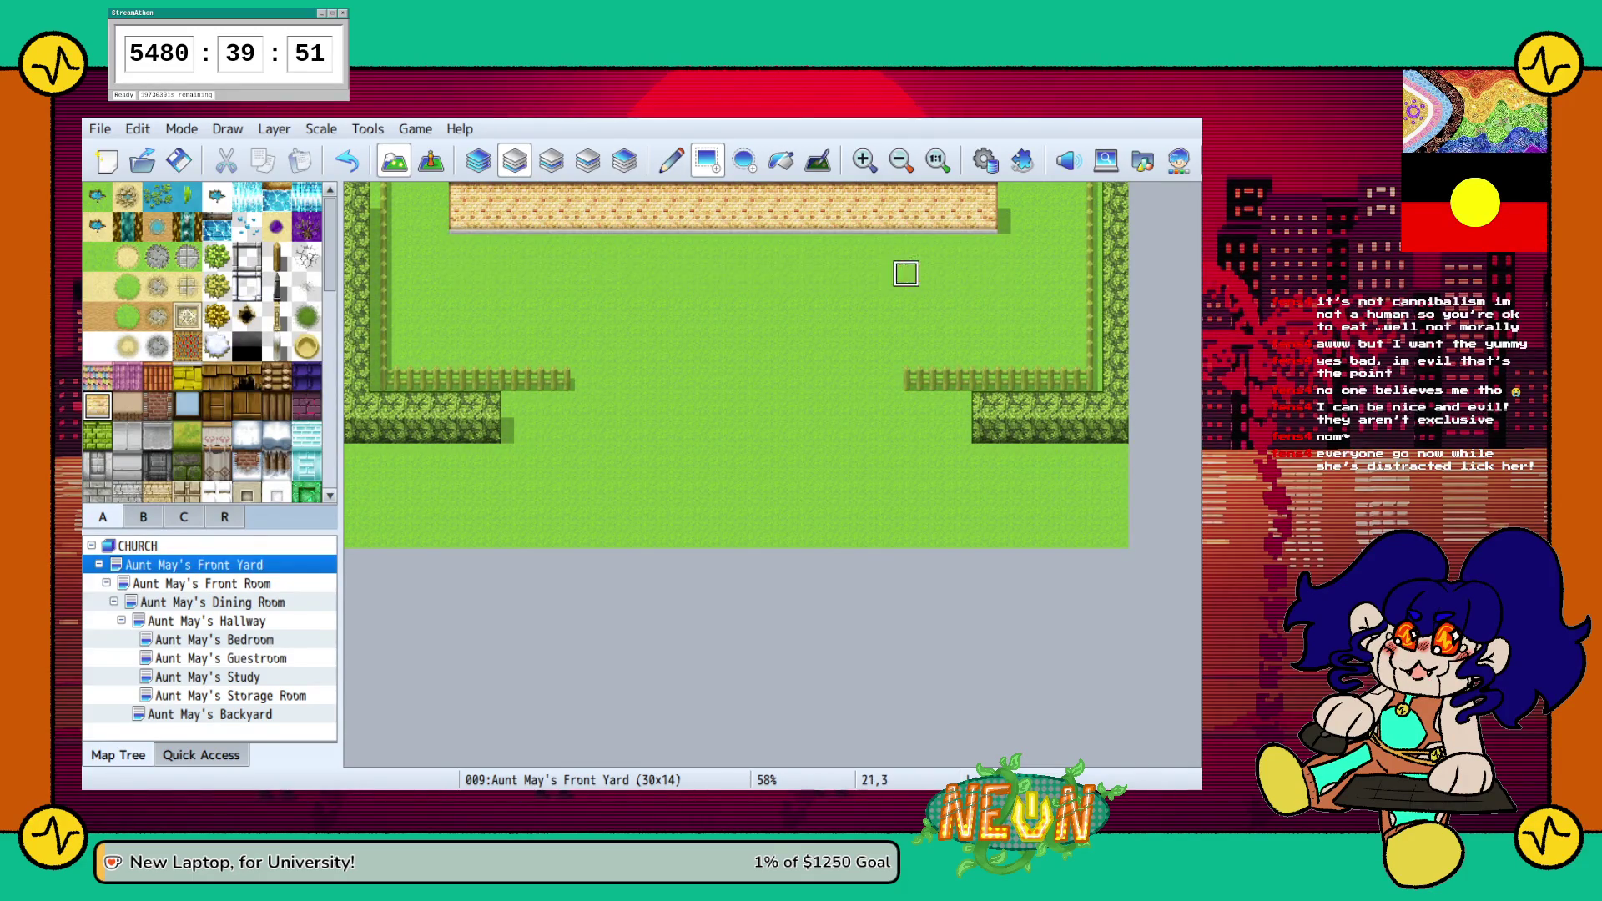
{"action": "left_click_drag", "start_coordinate": [986, 274], "coordinate": [826, 273]}
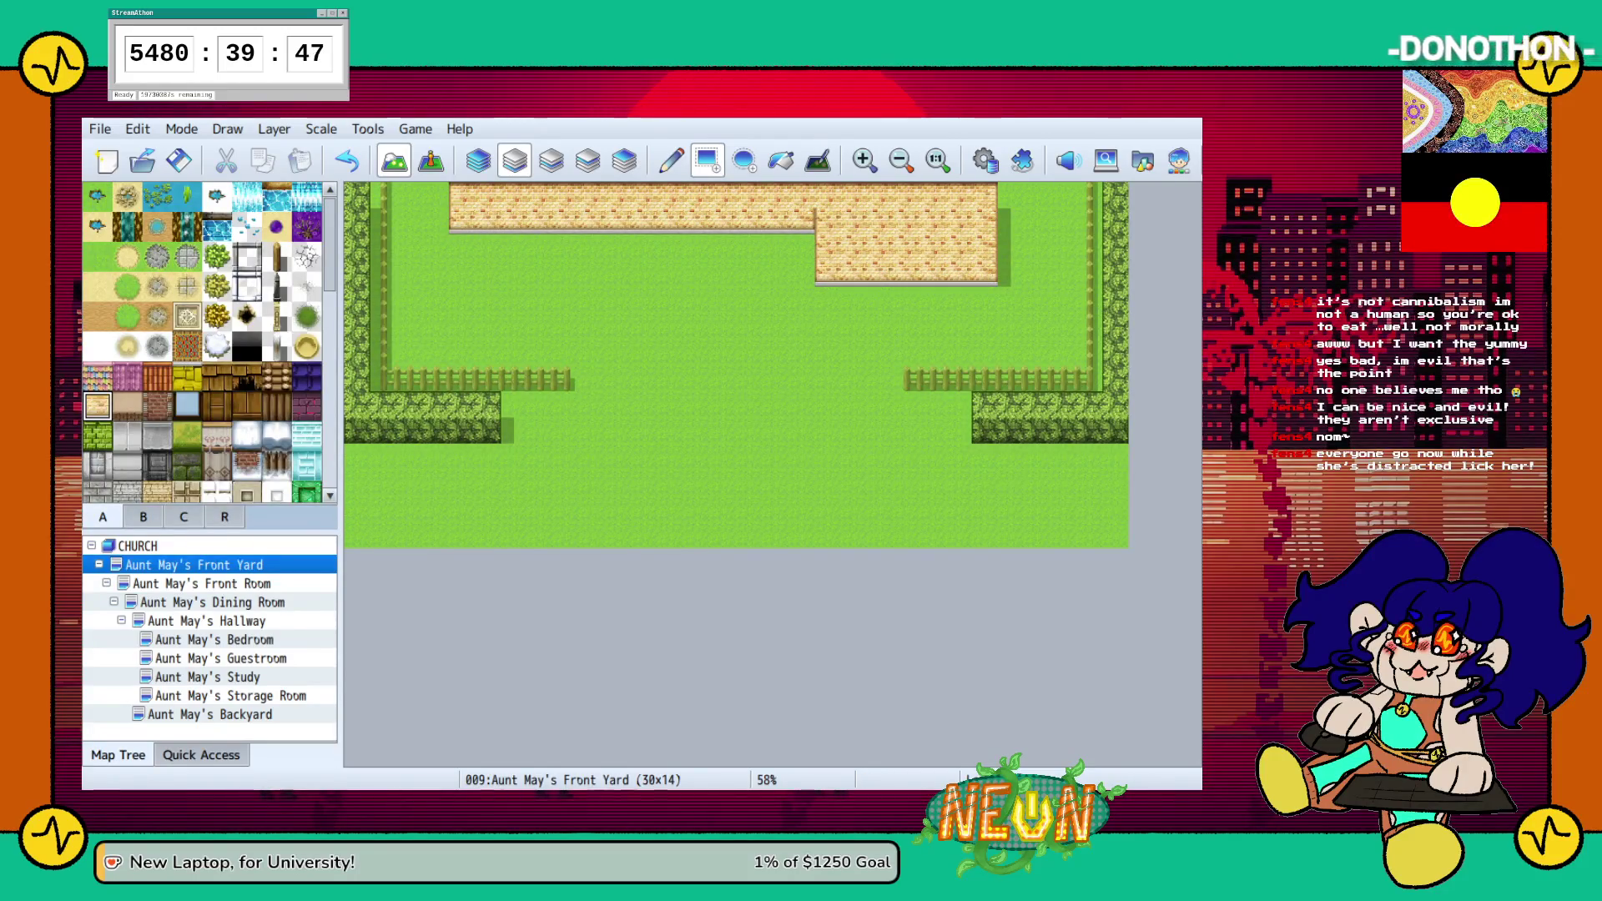
Paint a pink roof edge along the wall's top row
{"action": "left_click", "coordinate": [98, 376]}
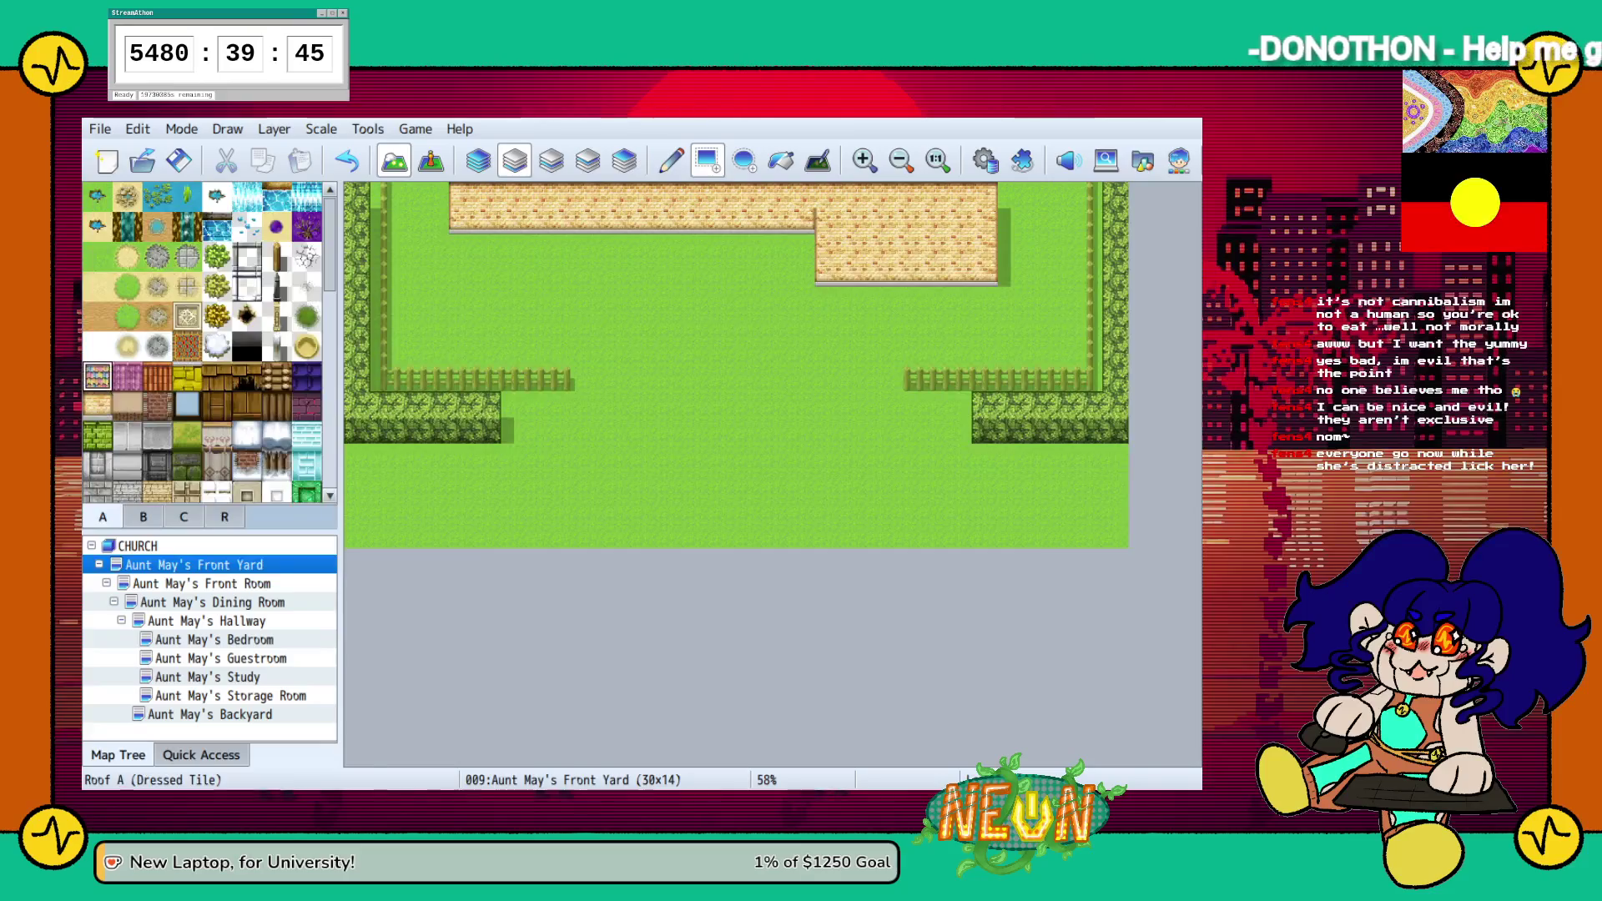
{"action": "mouse_move", "coordinate": [827, 221]}
{"action": "left_mouse_down"}
{"action": "mouse_move", "coordinate": [986, 221]}
{"action": "mouse_move", "coordinate": [780, 195]}
{"action": "mouse_move", "coordinate": [476, 194]}
{"action": "left_mouse_up"}
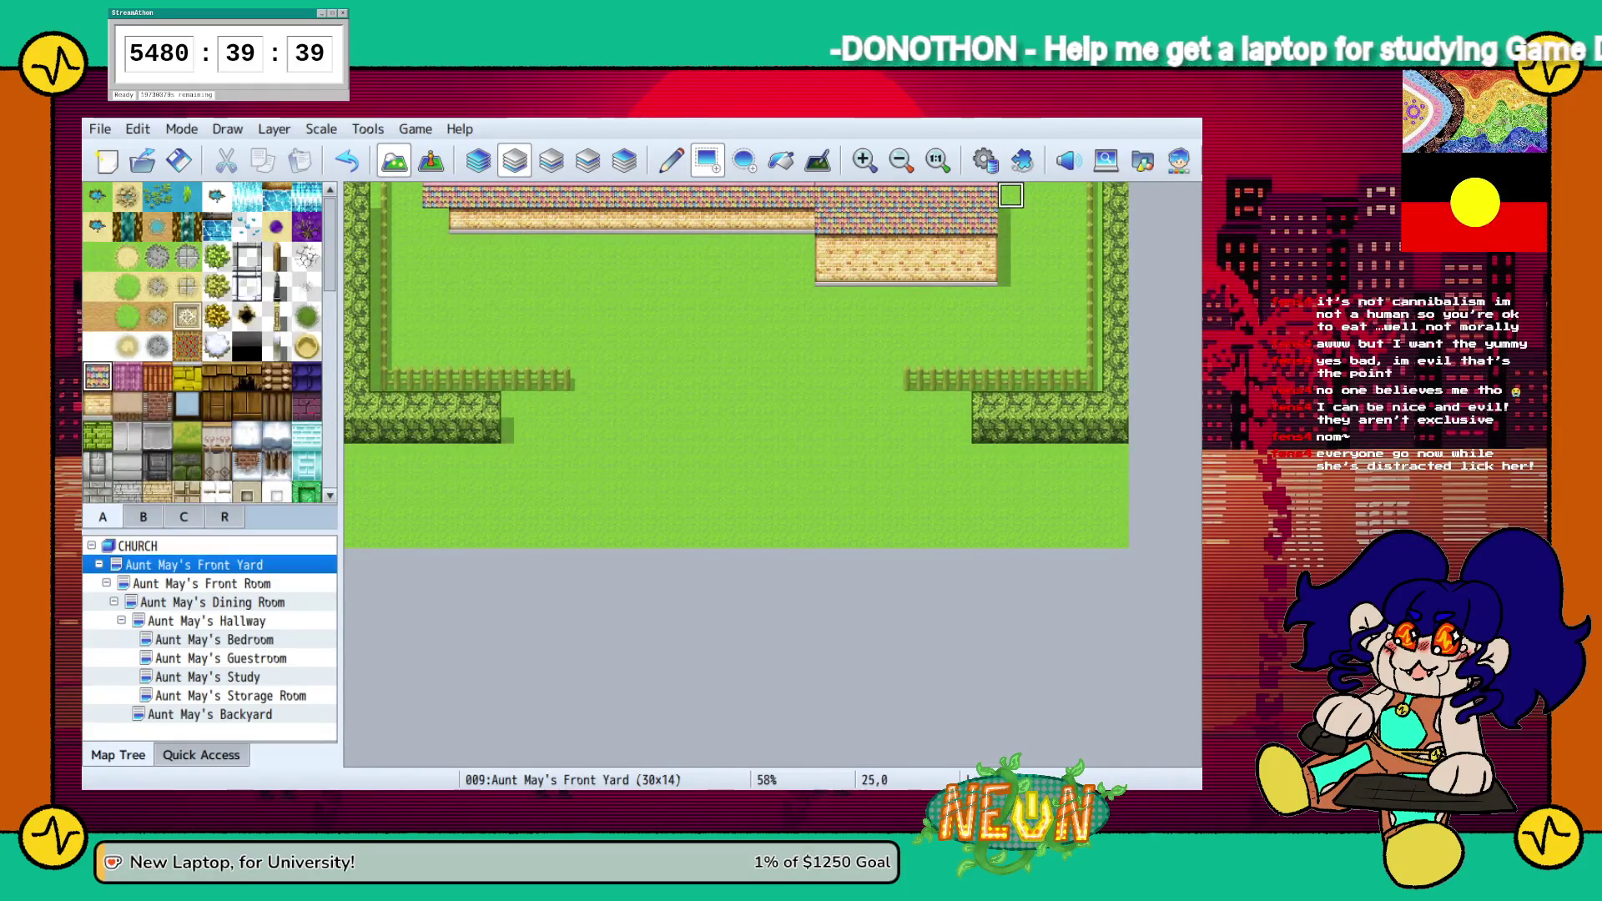
{"action": "key", "text": "ctrl+z"}
{"action": "left_click_drag", "start_coordinate": [461, 195], "coordinate": [984, 194]}
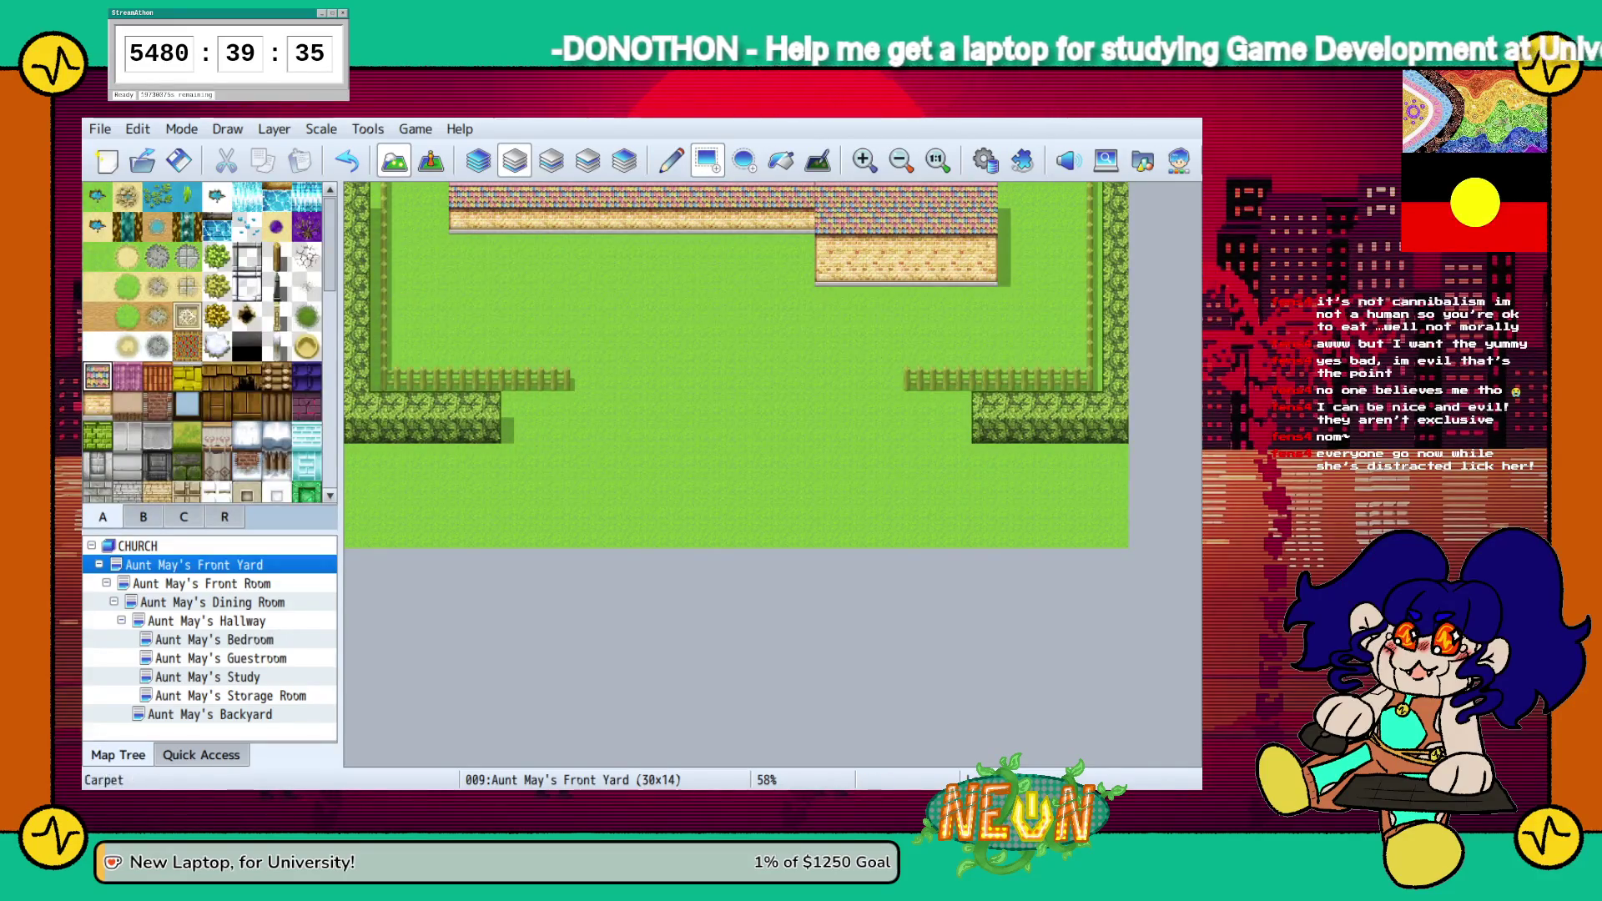
Paint beige wall along the house's lower row, then bring up the Backyard map
{"action": "left_click", "coordinate": [98, 406]}
{"action": "left_click", "coordinate": [462, 246]}
{"action": "left_click_drag", "start_coordinate": [488, 246], "coordinate": [803, 247]}
{"action": "left_click_drag", "start_coordinate": [827, 301], "coordinate": [984, 300]}
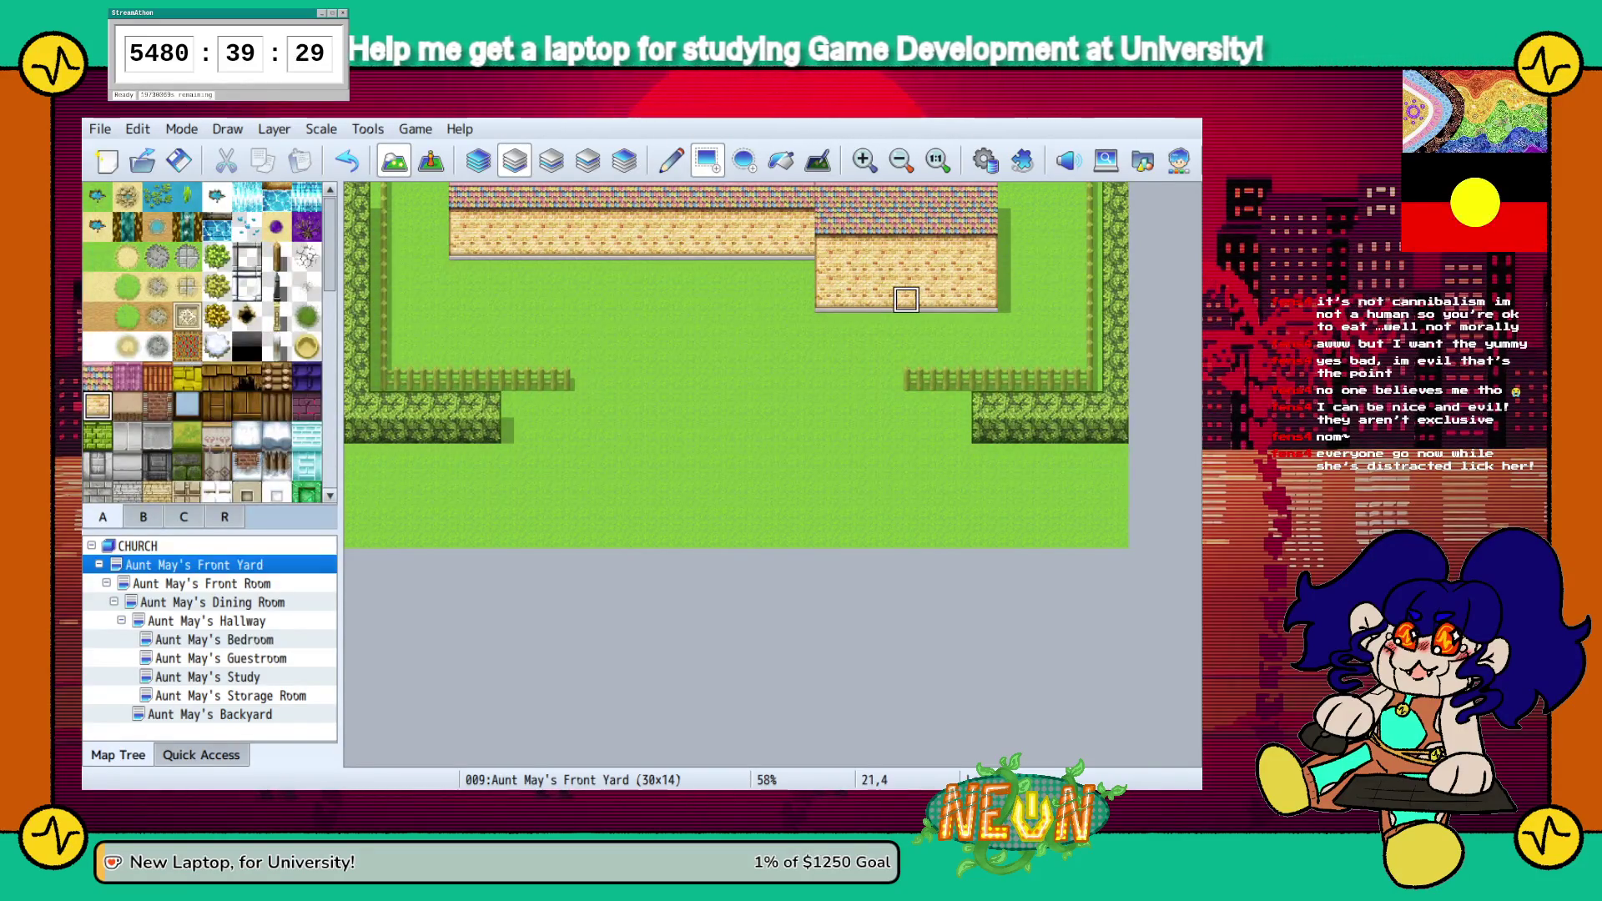
{"action": "key", "text": "ctrl+z"}
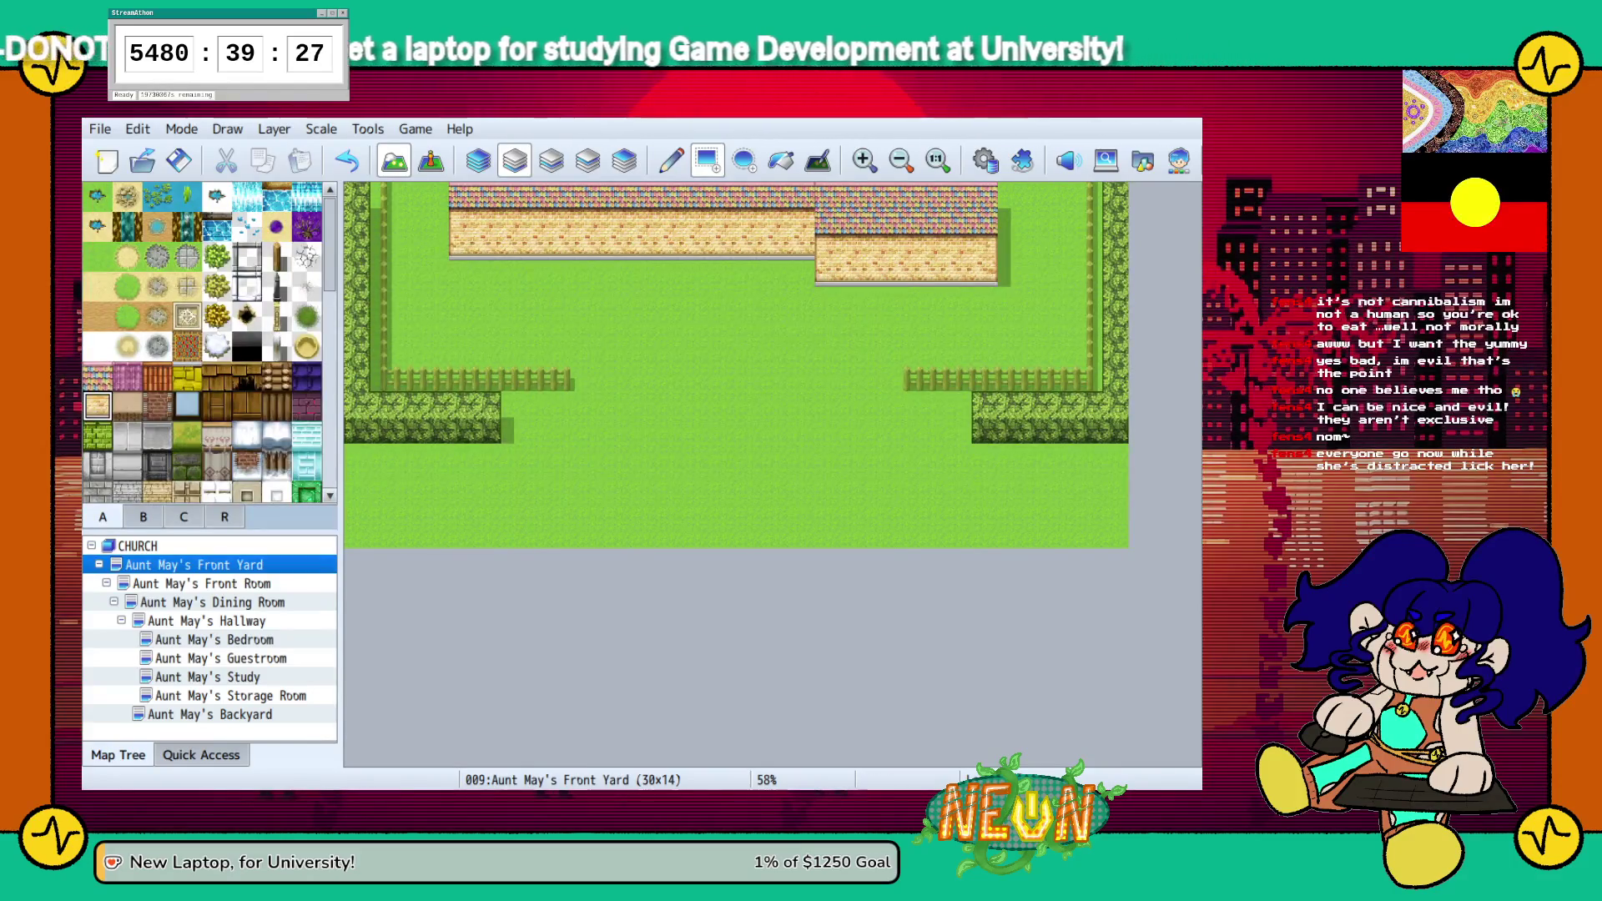
{"action": "left_click", "coordinate": [212, 714]}
{"action": "key", "text": "F5"}
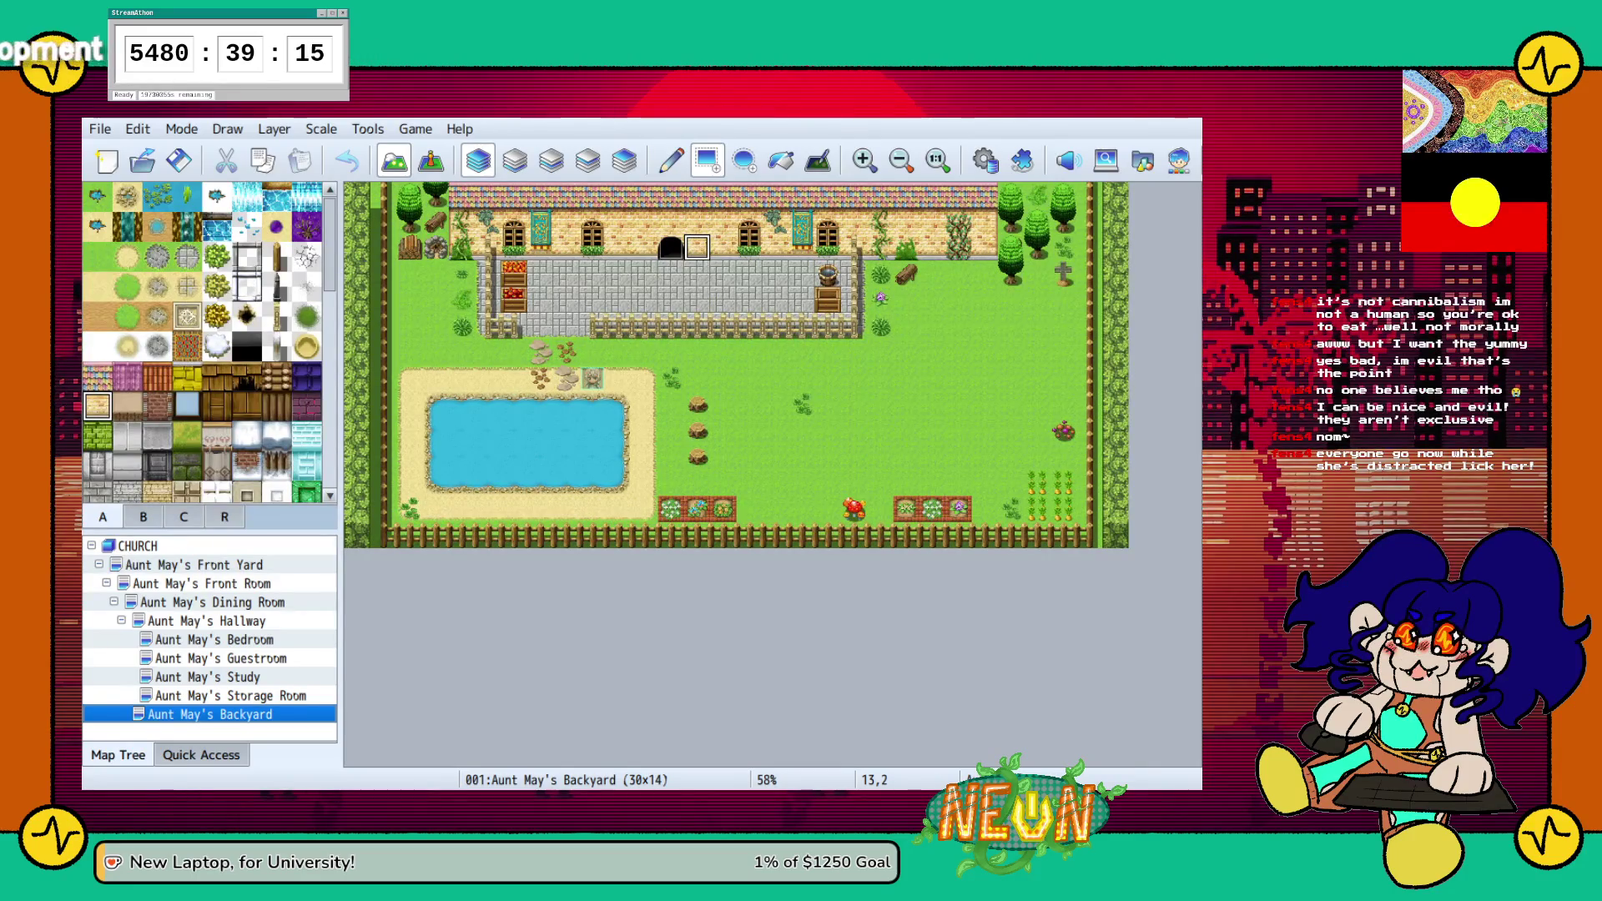
Check the Front Room map, then paint grass over the Front Yard's right fence and hedge
{"action": "left_click", "coordinate": [194, 565]}
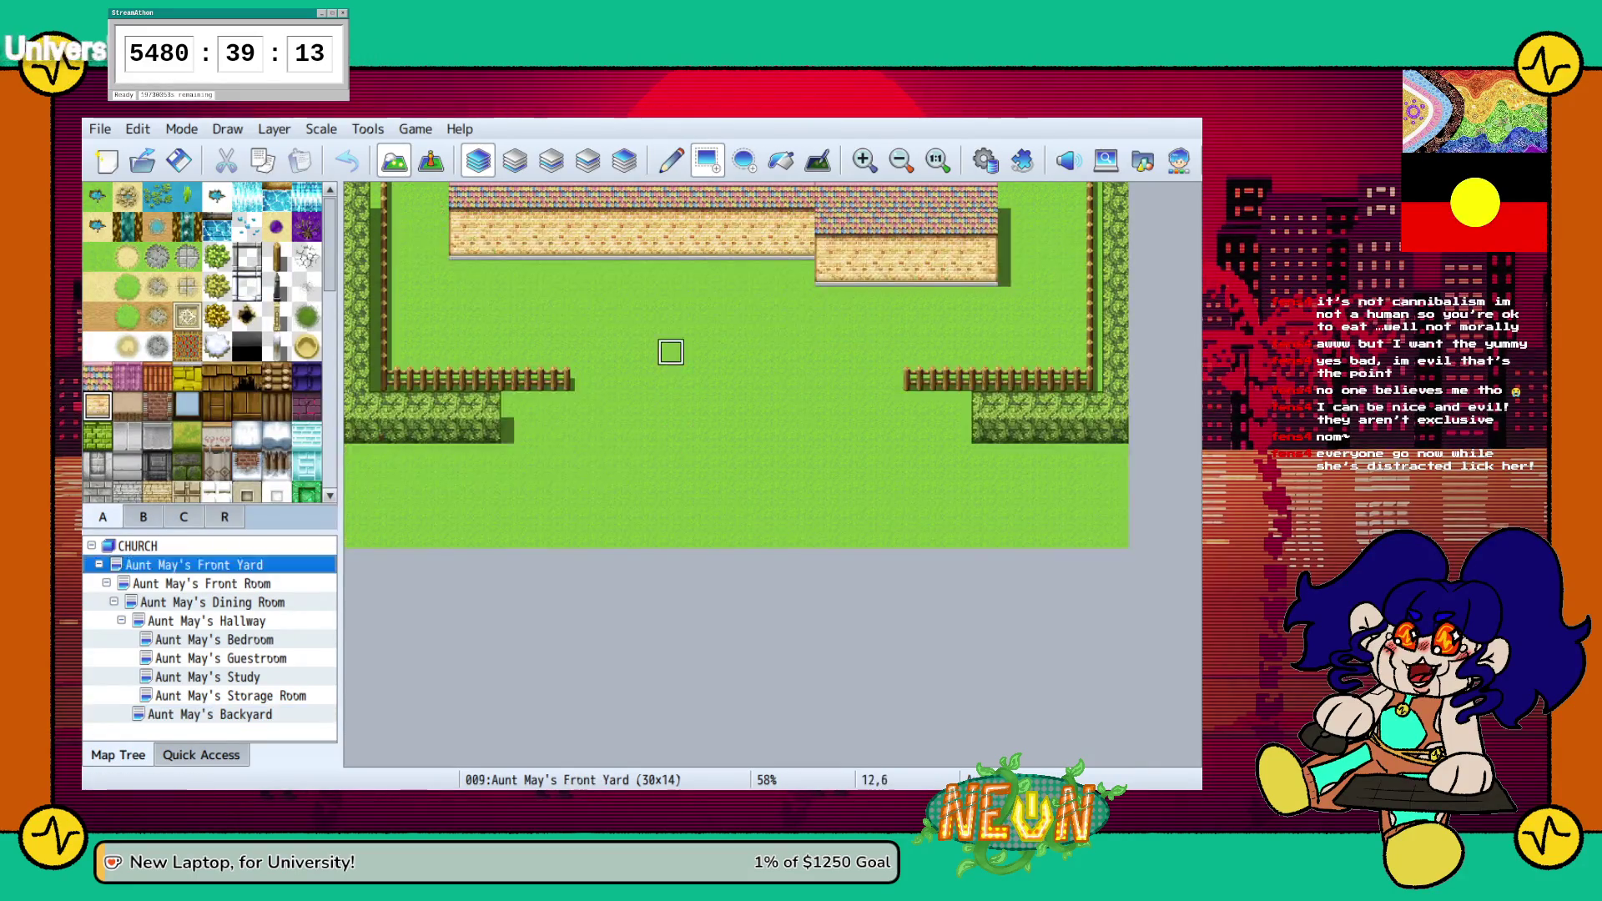
{"action": "left_click", "coordinate": [201, 583]}
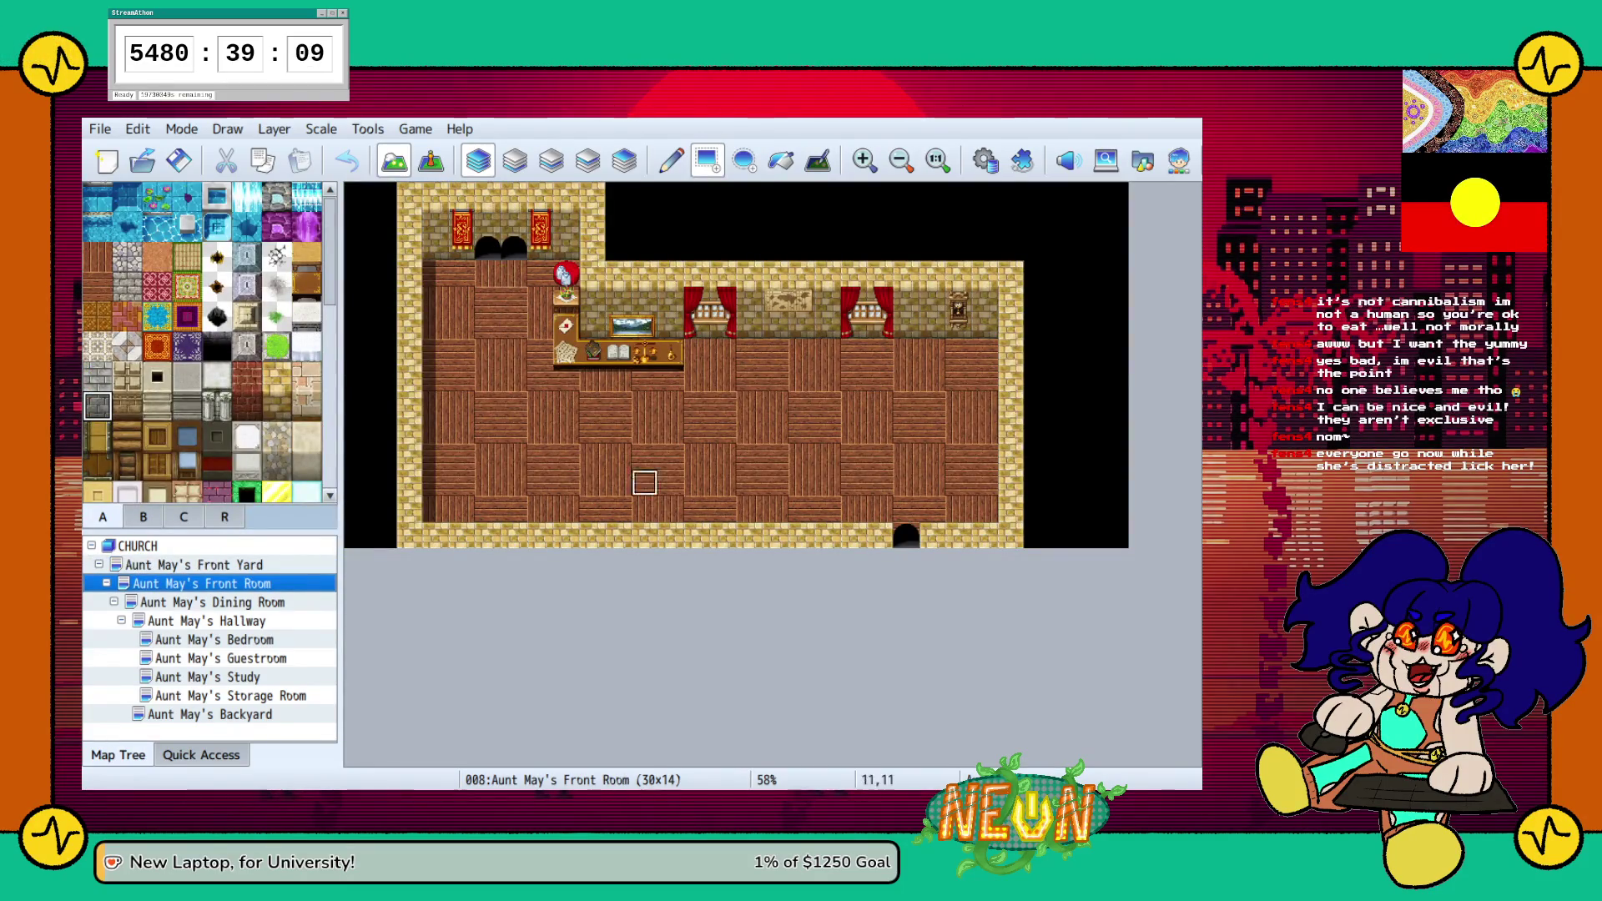
{"action": "left_click", "coordinate": [193, 565]}
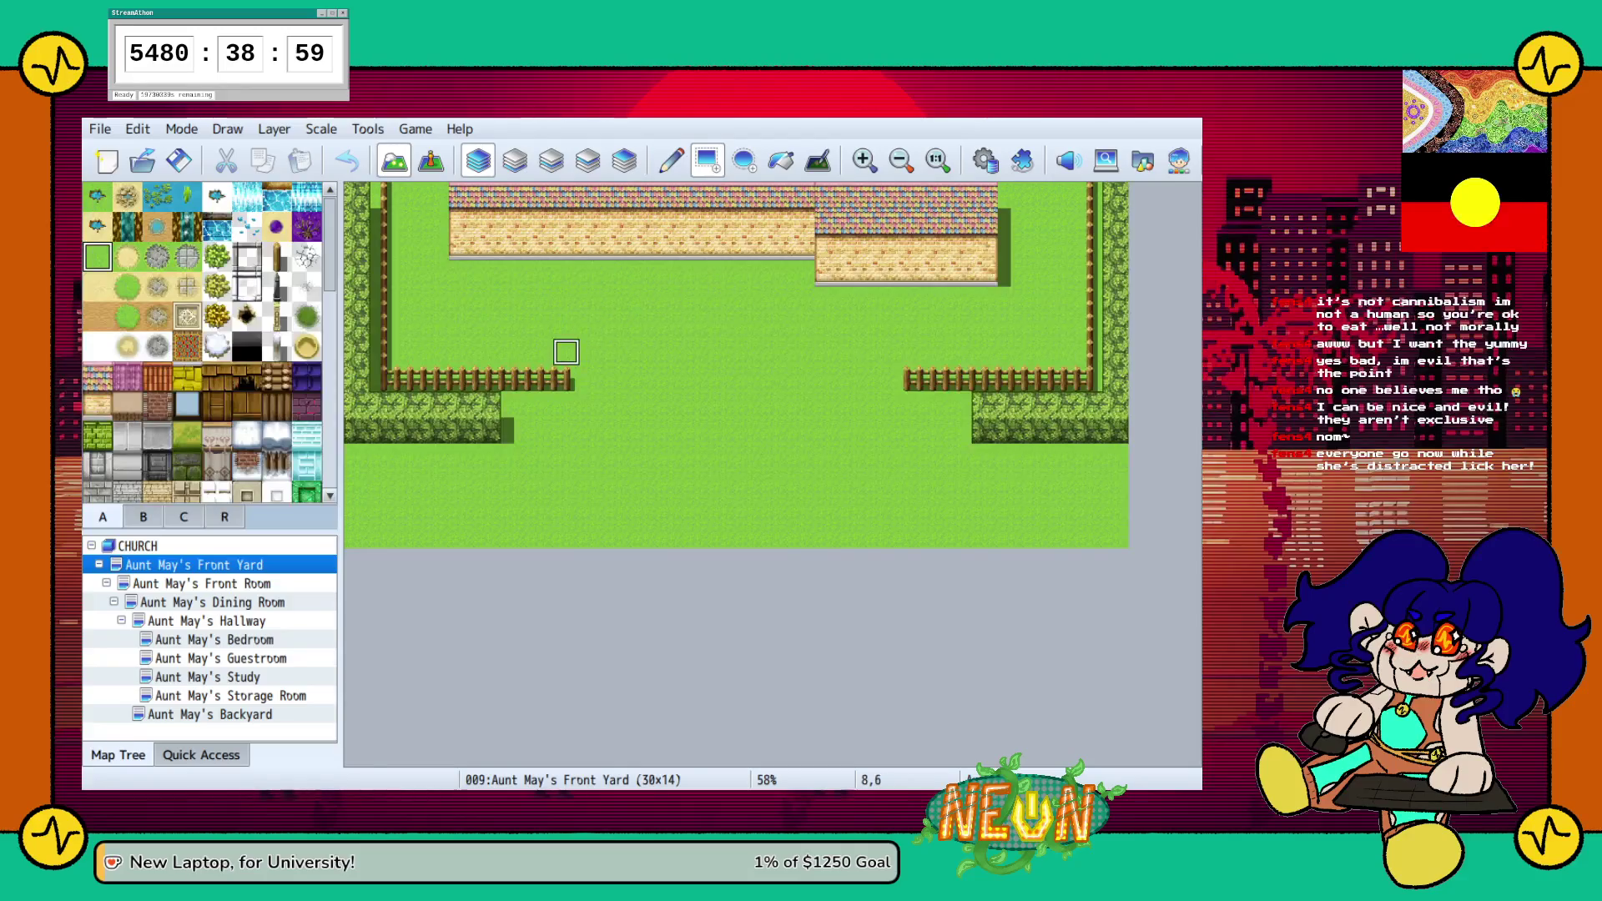
{"action": "mouse_move", "coordinate": [906, 378]}
{"action": "left_mouse_down"}
{"action": "mouse_move", "coordinate": [1034, 378]}
{"action": "mouse_move", "coordinate": [984, 405]}
{"action": "mouse_move", "coordinate": [1062, 430]}
{"action": "left_mouse_up"}
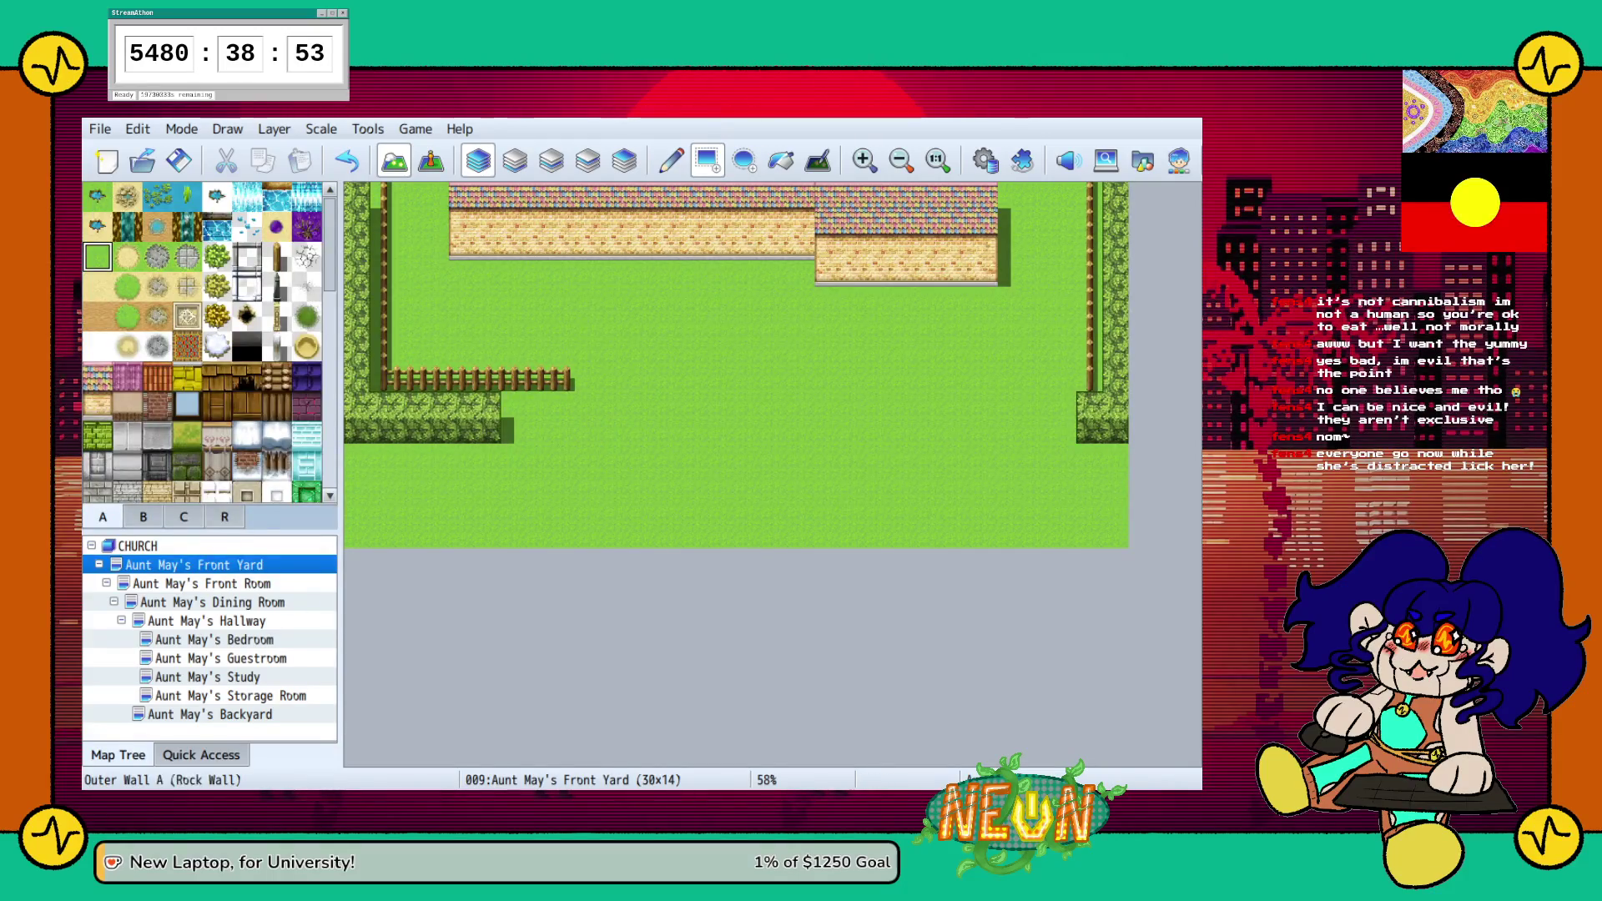
Extend the left wooden fence rightward past mid-yard on the upper layer
{"action": "left_click", "coordinate": [277, 257]}
{"action": "left_click", "coordinate": [514, 160]}
{"action": "key", "text": "F7"}
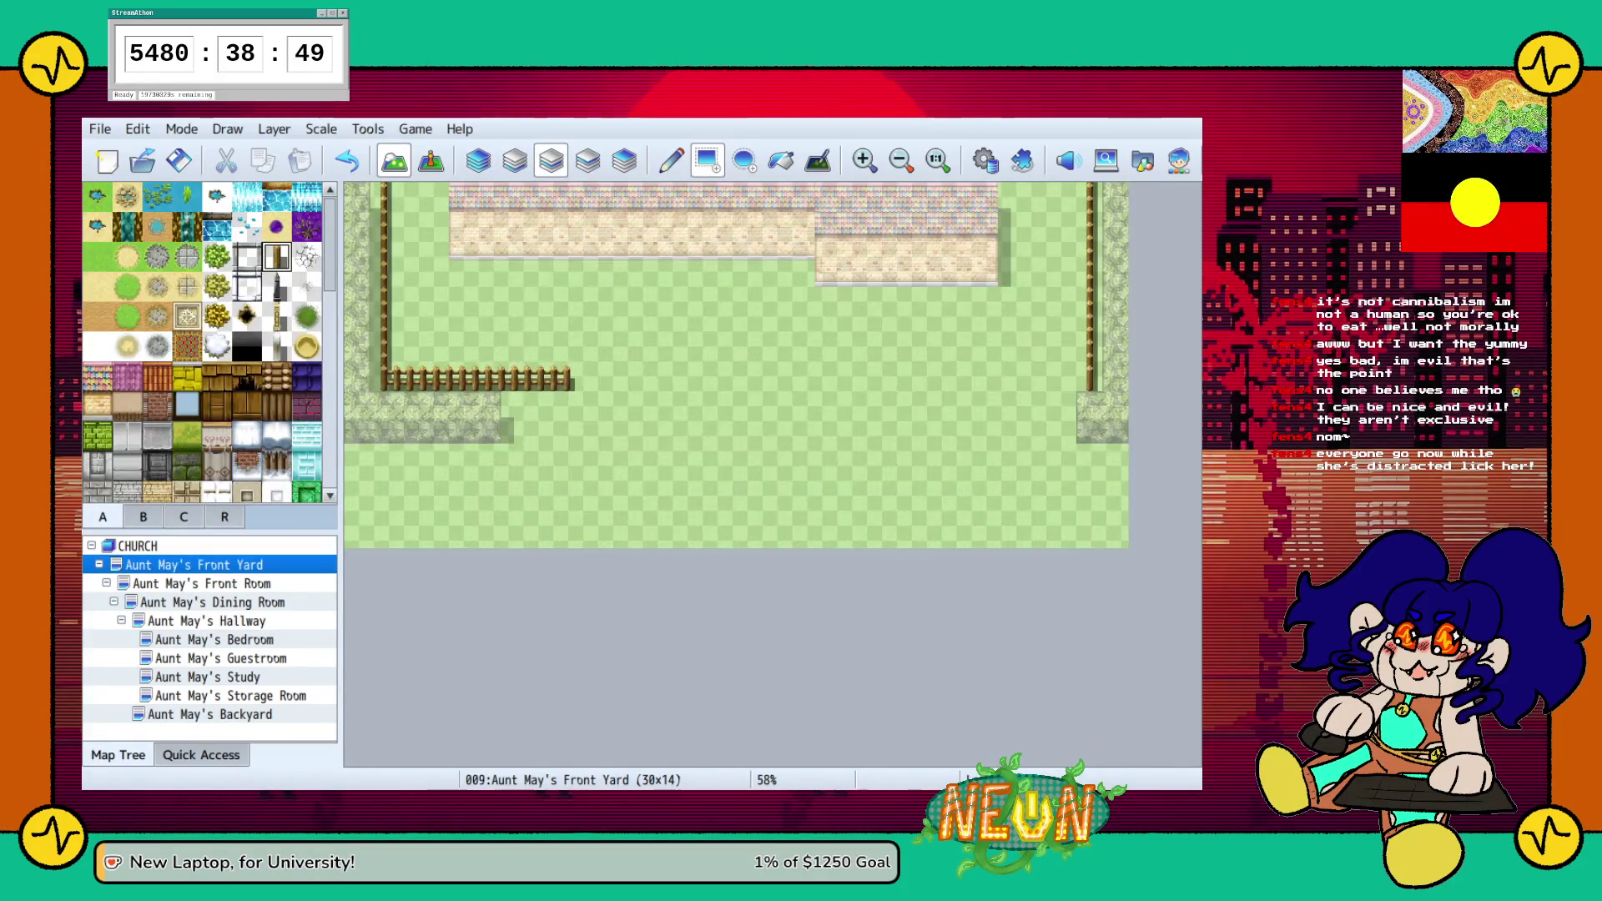
{"action": "left_click_drag", "start_coordinate": [592, 380], "coordinate": [824, 379]}
Undo the last fence tile and extend the fence along the right side of the yard
{"action": "key", "text": "ctrl+z"}
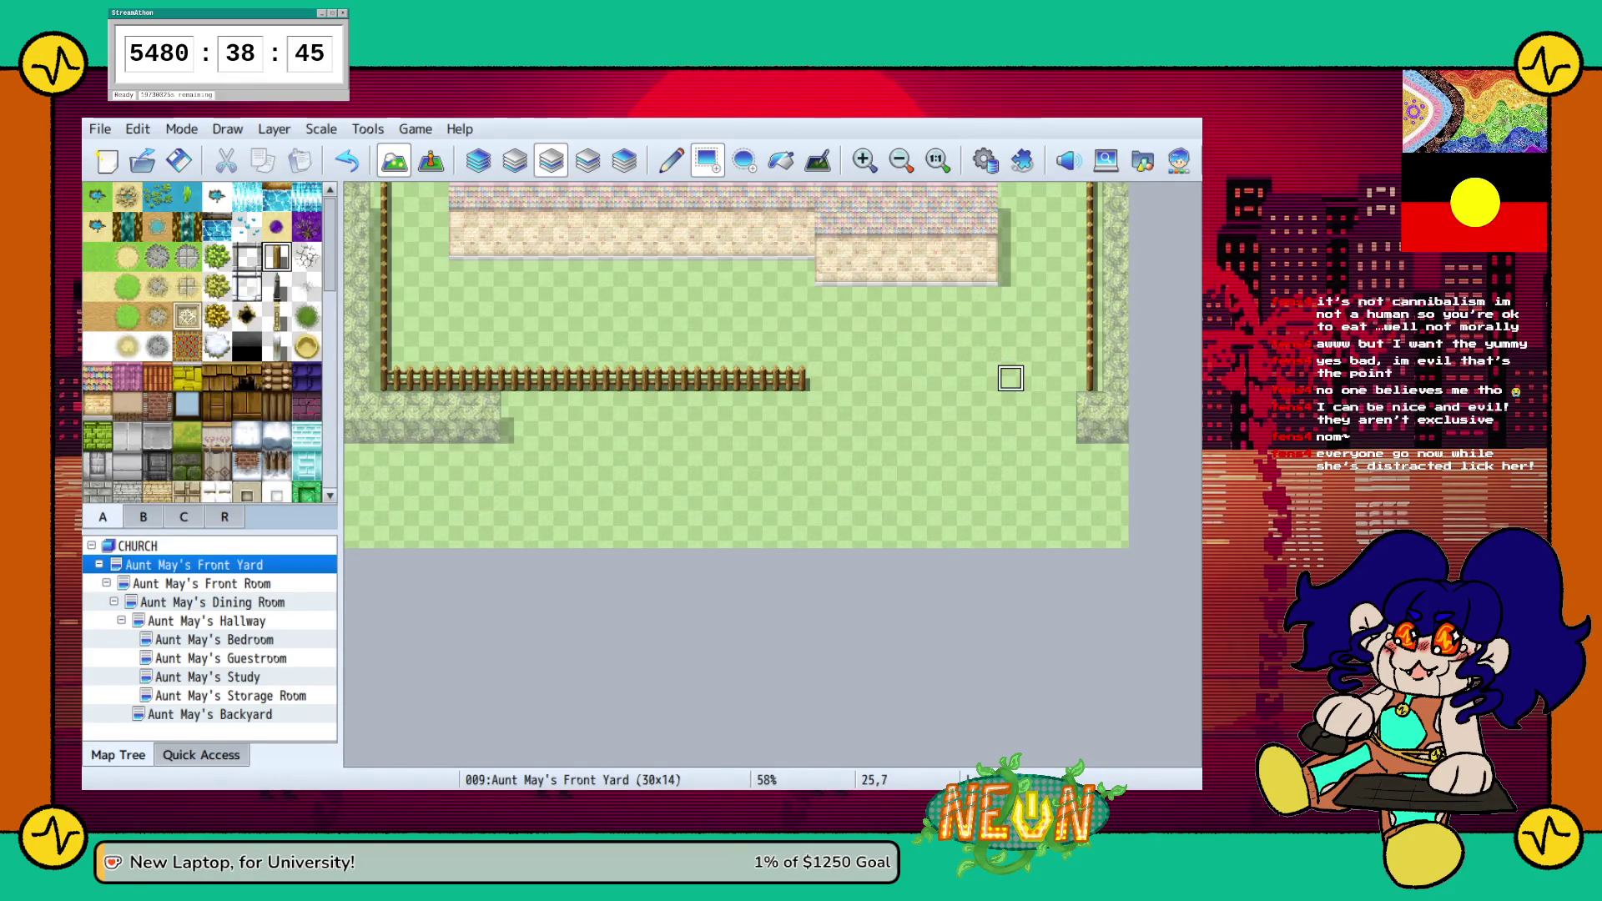
{"action": "left_click_drag", "start_coordinate": [1011, 380], "coordinate": [1035, 379]}
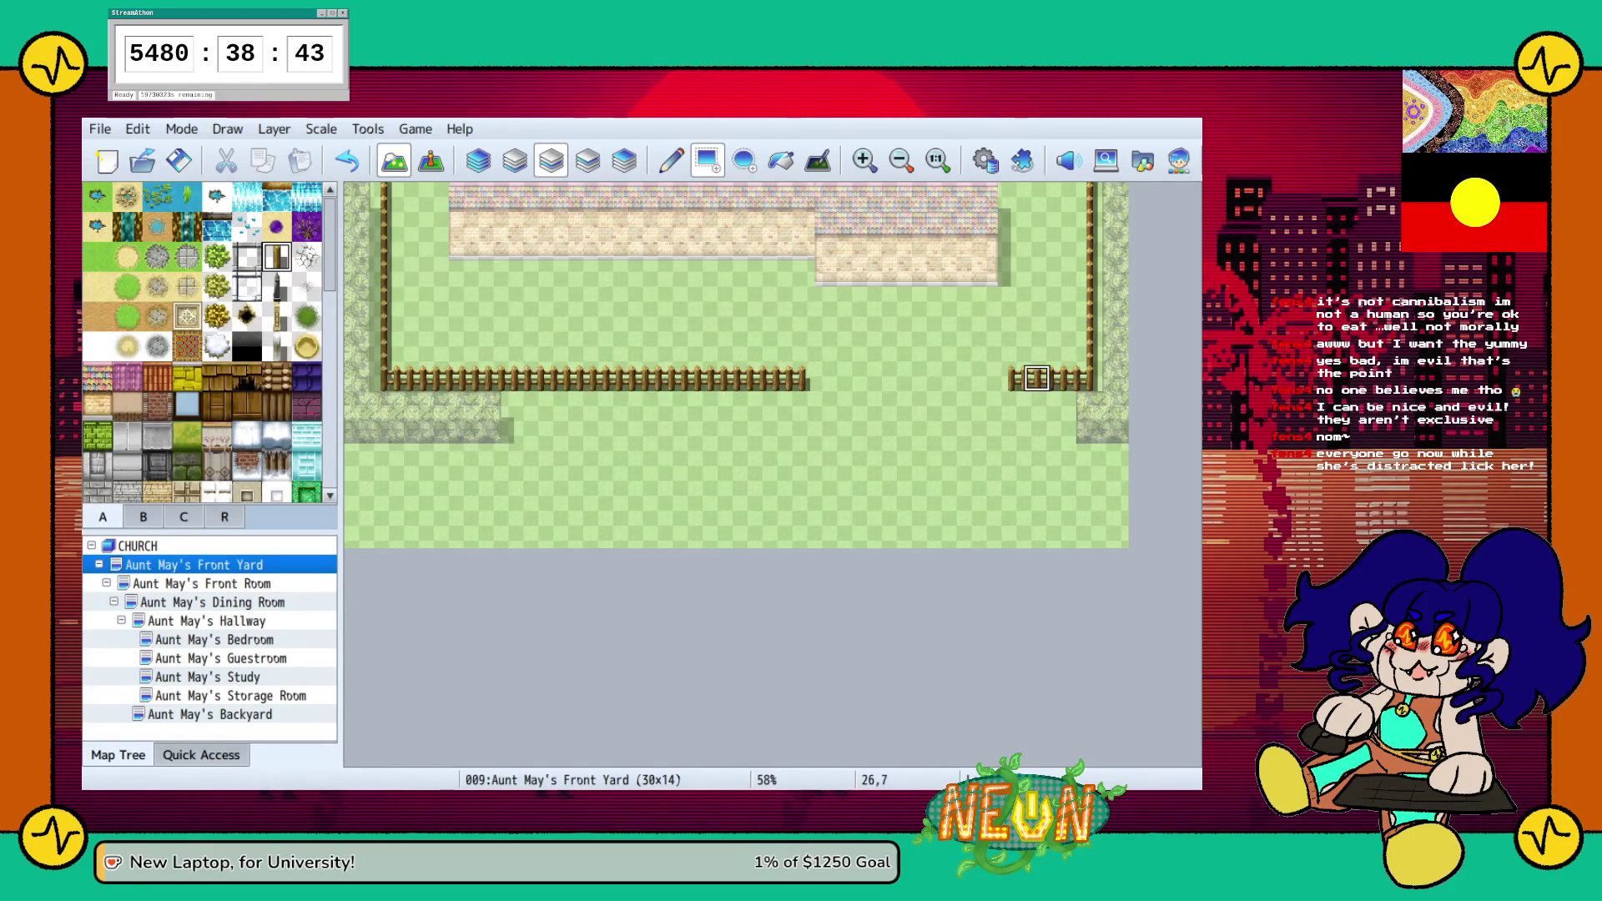
{"action": "scroll", "coordinate": [204, 342], "scroll_direction": "down", "scroll_amount": 1}
{"action": "scroll", "coordinate": [204, 342], "scroll_direction": "down", "scroll_amount": 3}
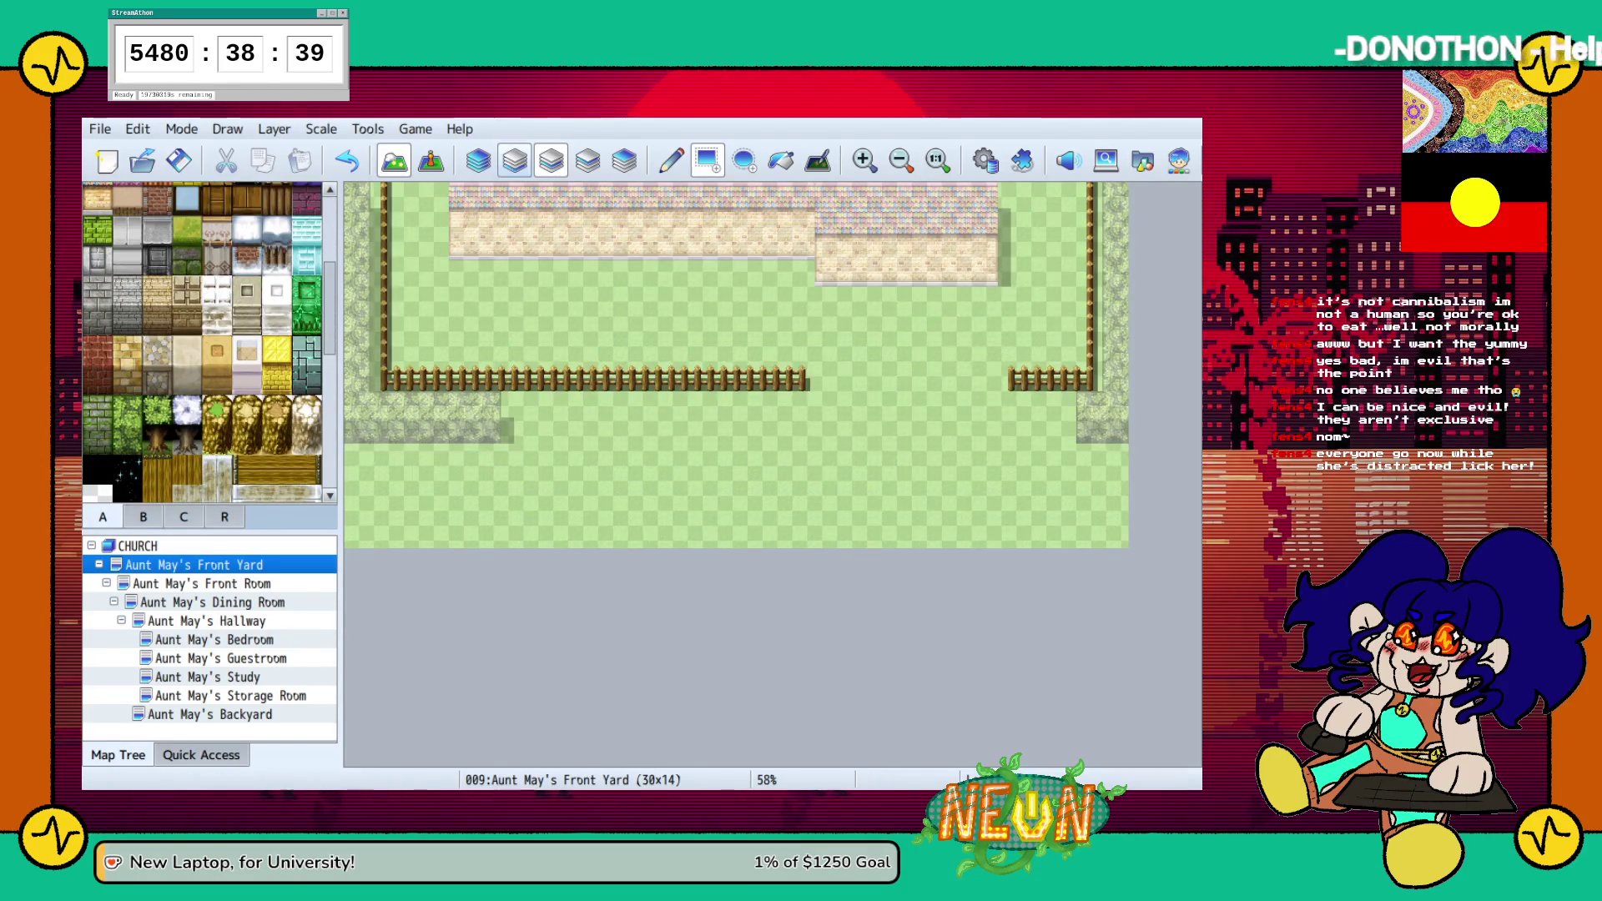
Paint two hedge rows across the lower front yard with the Wall I (Hedge) tile
{"action": "left_click", "coordinate": [127, 409]}
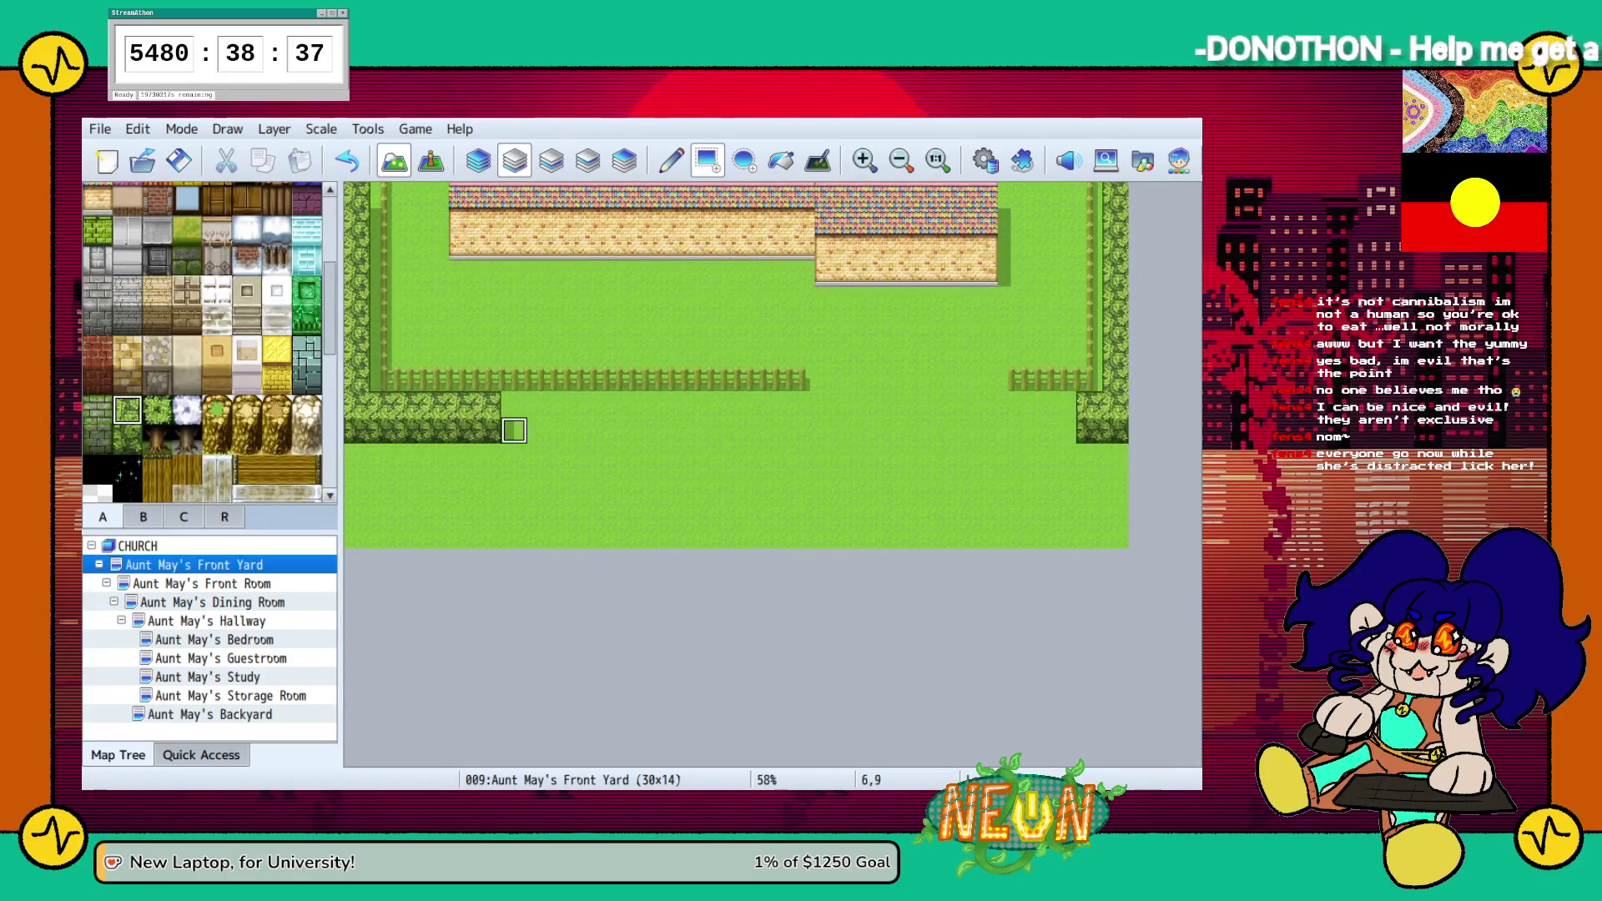
{"action": "left_click_drag", "start_coordinate": [538, 405], "coordinate": [775, 405]}
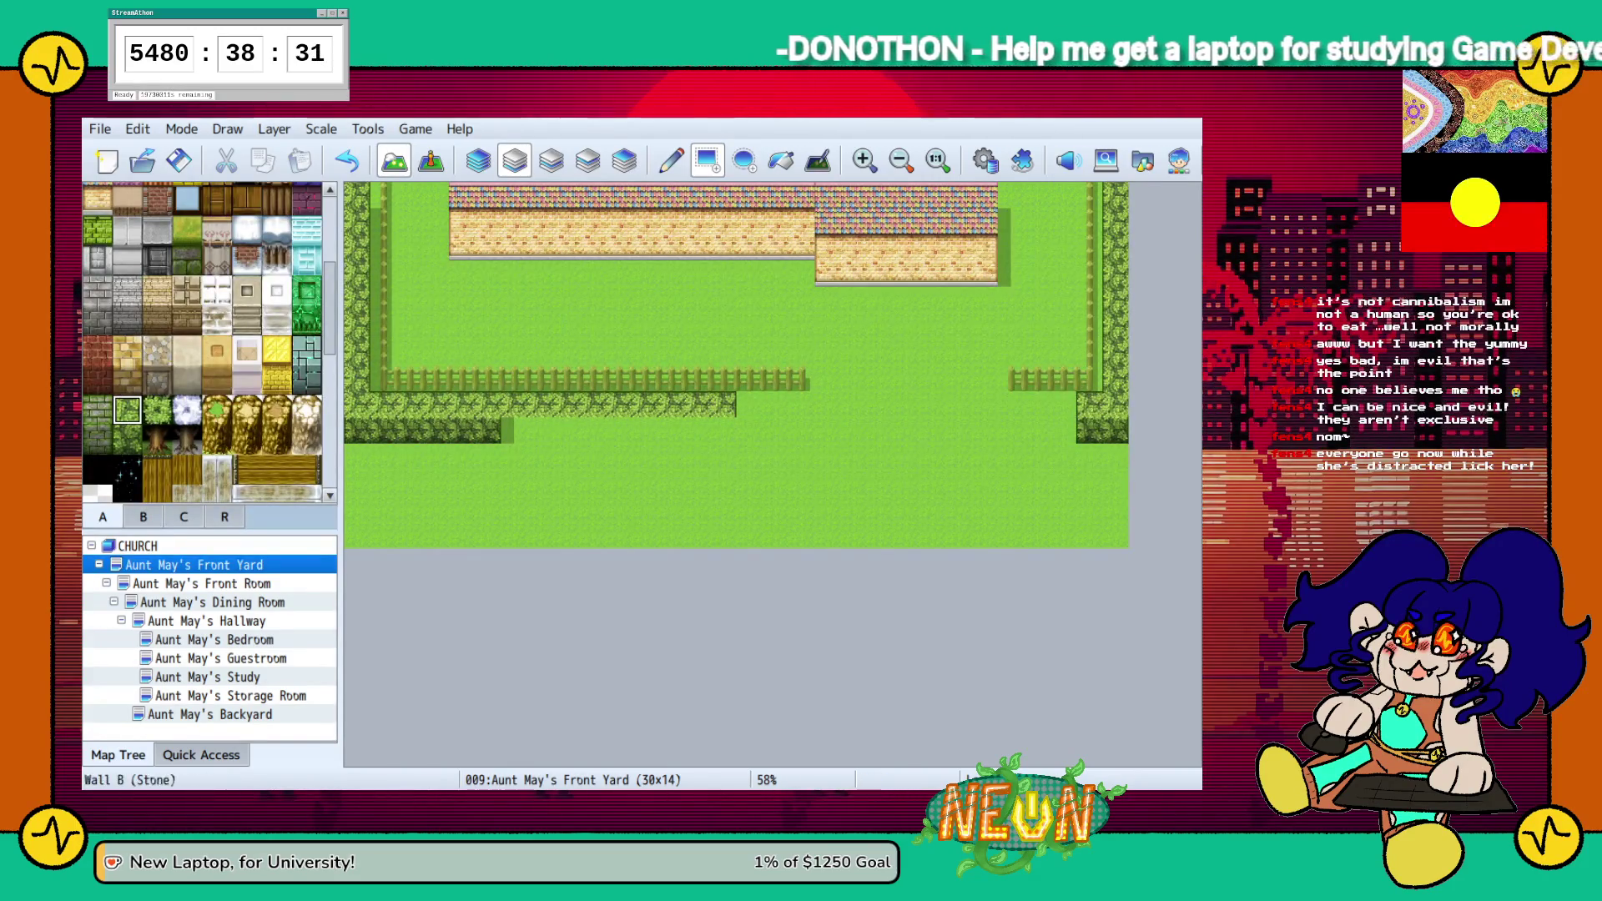
{"action": "left_click", "coordinate": [127, 440]}
{"action": "left_click_drag", "start_coordinate": [507, 431], "coordinate": [802, 430]}
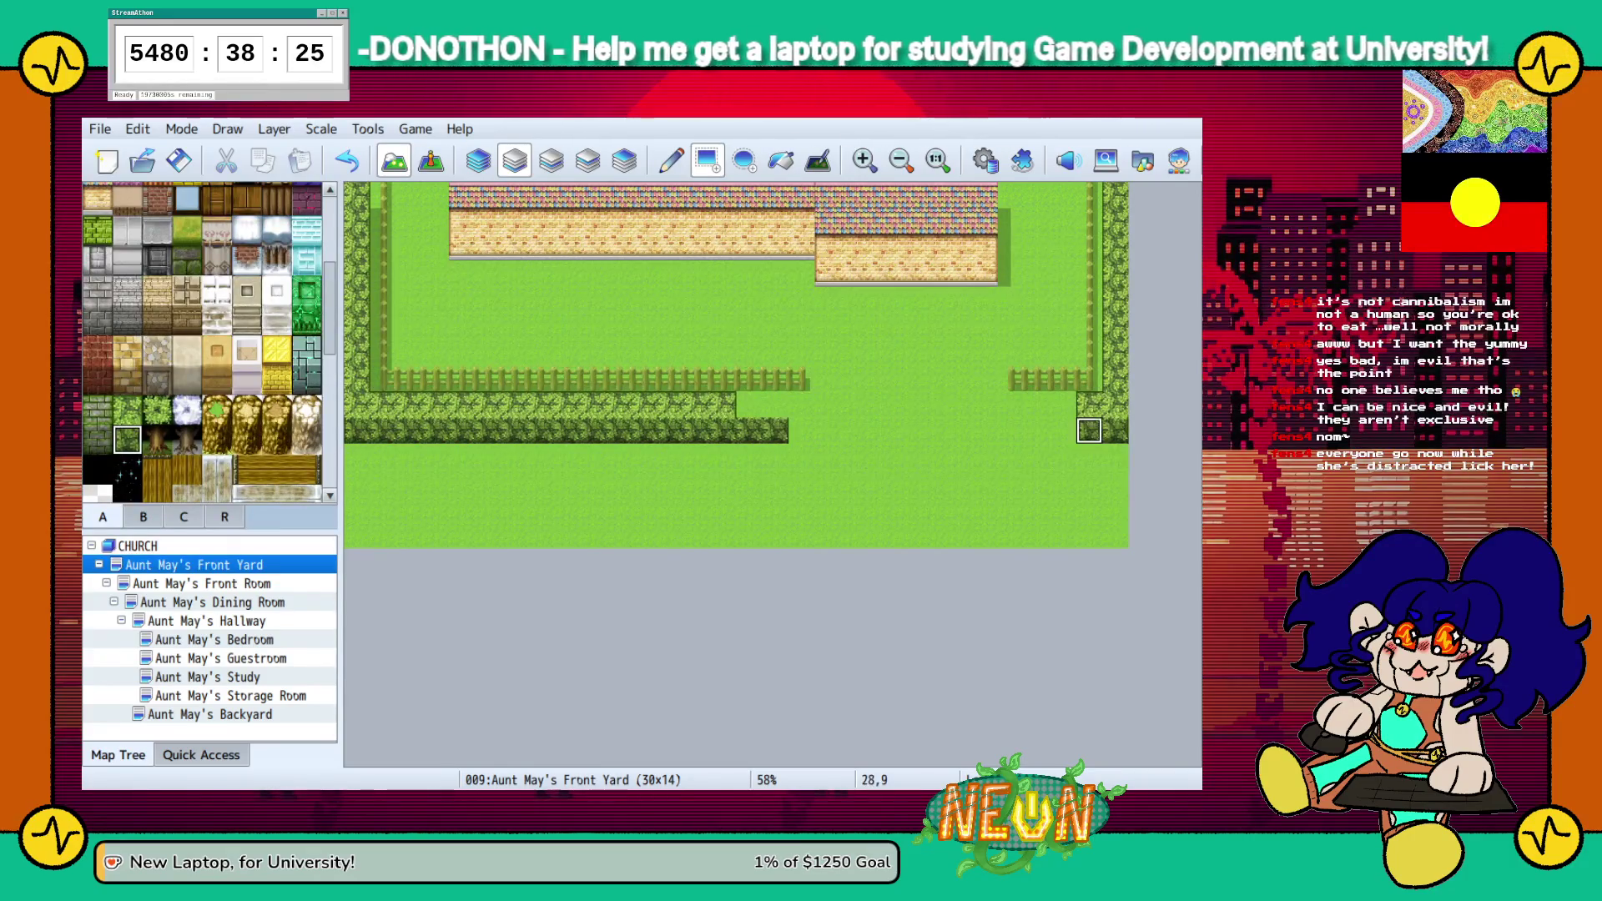
Extend the hedge rows on both sides toward the central gap
{"action": "left_click", "coordinate": [1036, 430]}
{"action": "left_click", "coordinate": [127, 408]}
{"action": "left_click_drag", "start_coordinate": [749, 404], "coordinate": [775, 404]}
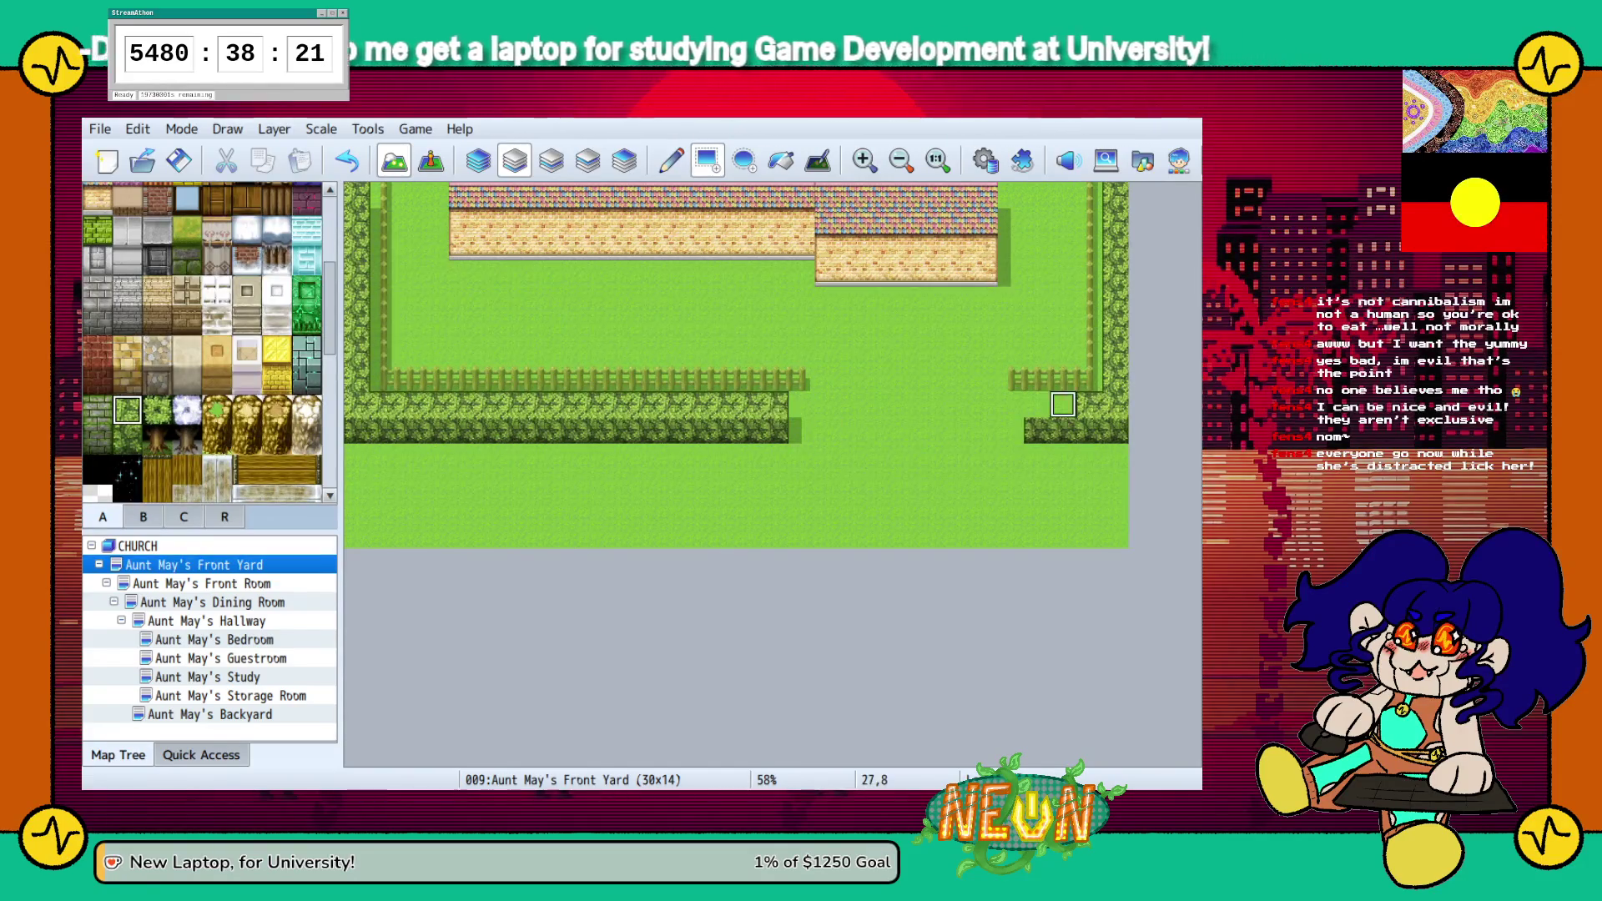
{"action": "left_click_drag", "start_coordinate": [1037, 405], "coordinate": [1063, 405]}
{"action": "scroll", "coordinate": [208, 333], "scroll_direction": "up", "scroll_amount": 3}
{"action": "left_click", "coordinate": [157, 256]}
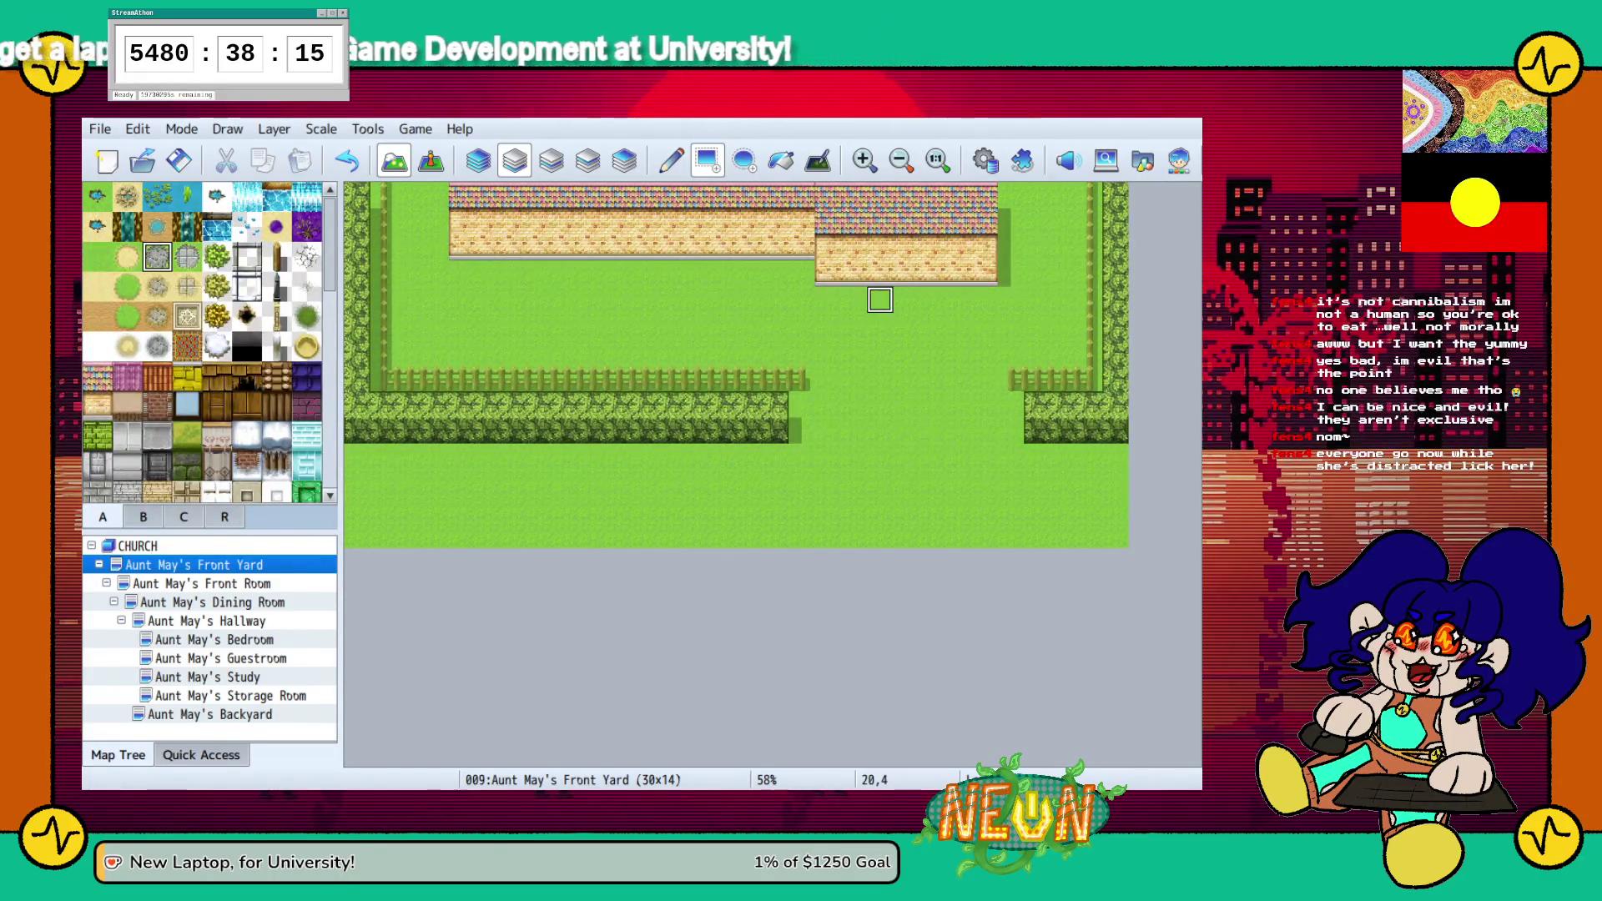
Paint a grey stone path rectangle from below the house down through the hedge gap, plus a road edging strip
{"action": "mouse_move", "coordinate": [880, 299]}
{"action": "left_mouse_down"}
{"action": "mouse_move", "coordinate": [907, 371]}
{"action": "mouse_move", "coordinate": [907, 451]}
{"action": "mouse_move", "coordinate": [955, 450]}
{"action": "left_mouse_up"}
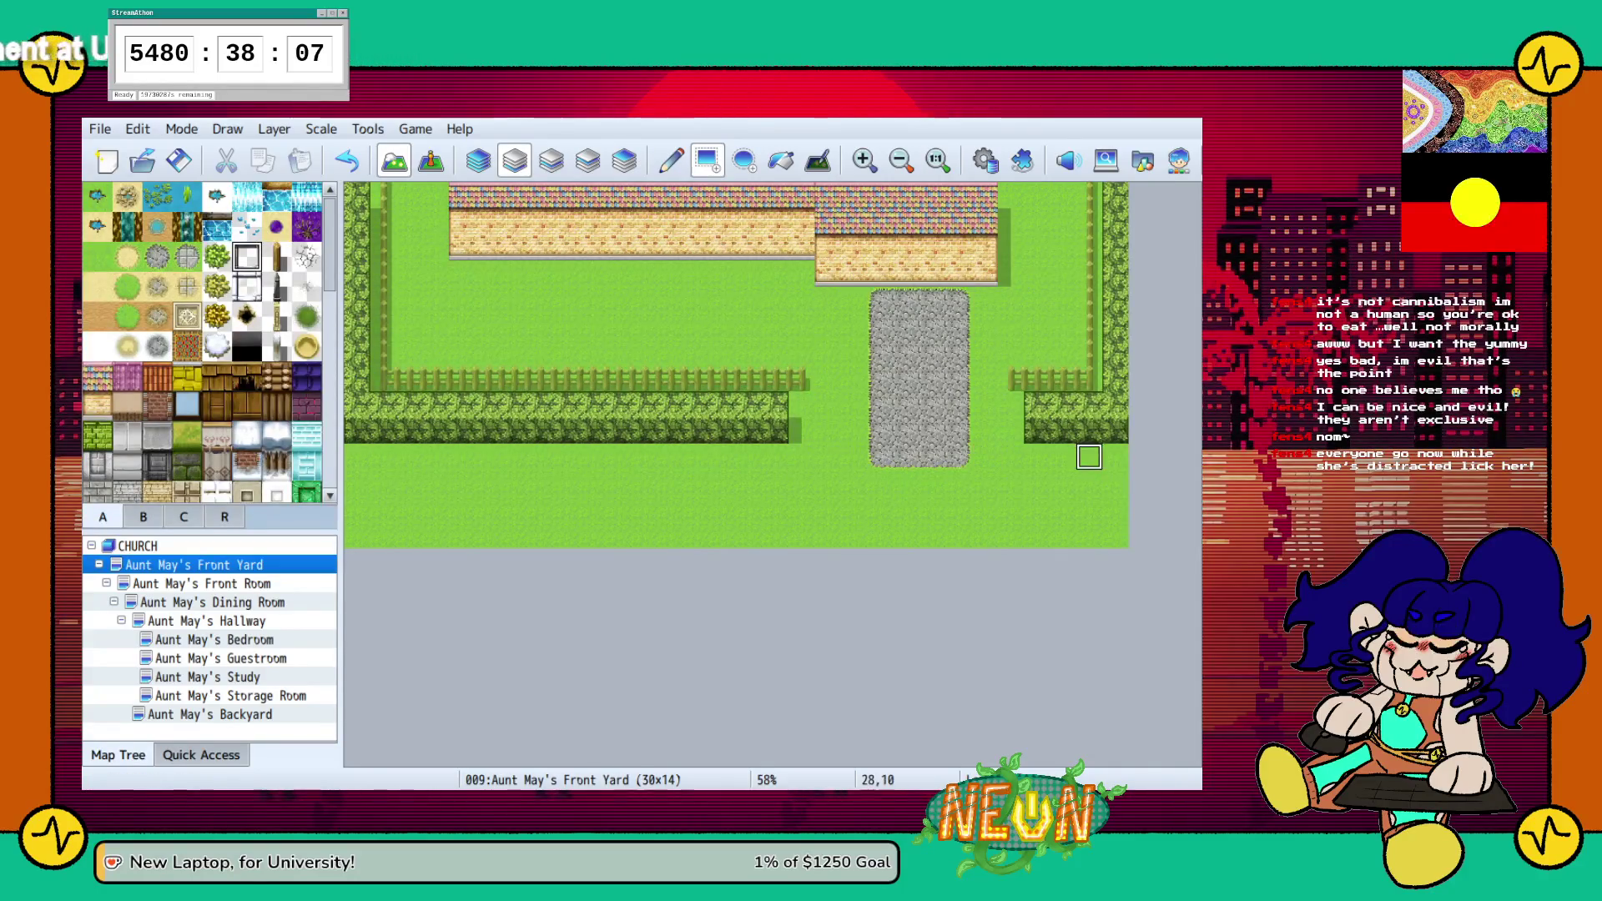
{"action": "mouse_move", "coordinate": [1115, 483]}
{"action": "left_mouse_down"}
{"action": "mouse_move", "coordinate": [538, 482]}
{"action": "mouse_move", "coordinate": [355, 534]}
{"action": "left_mouse_up"}
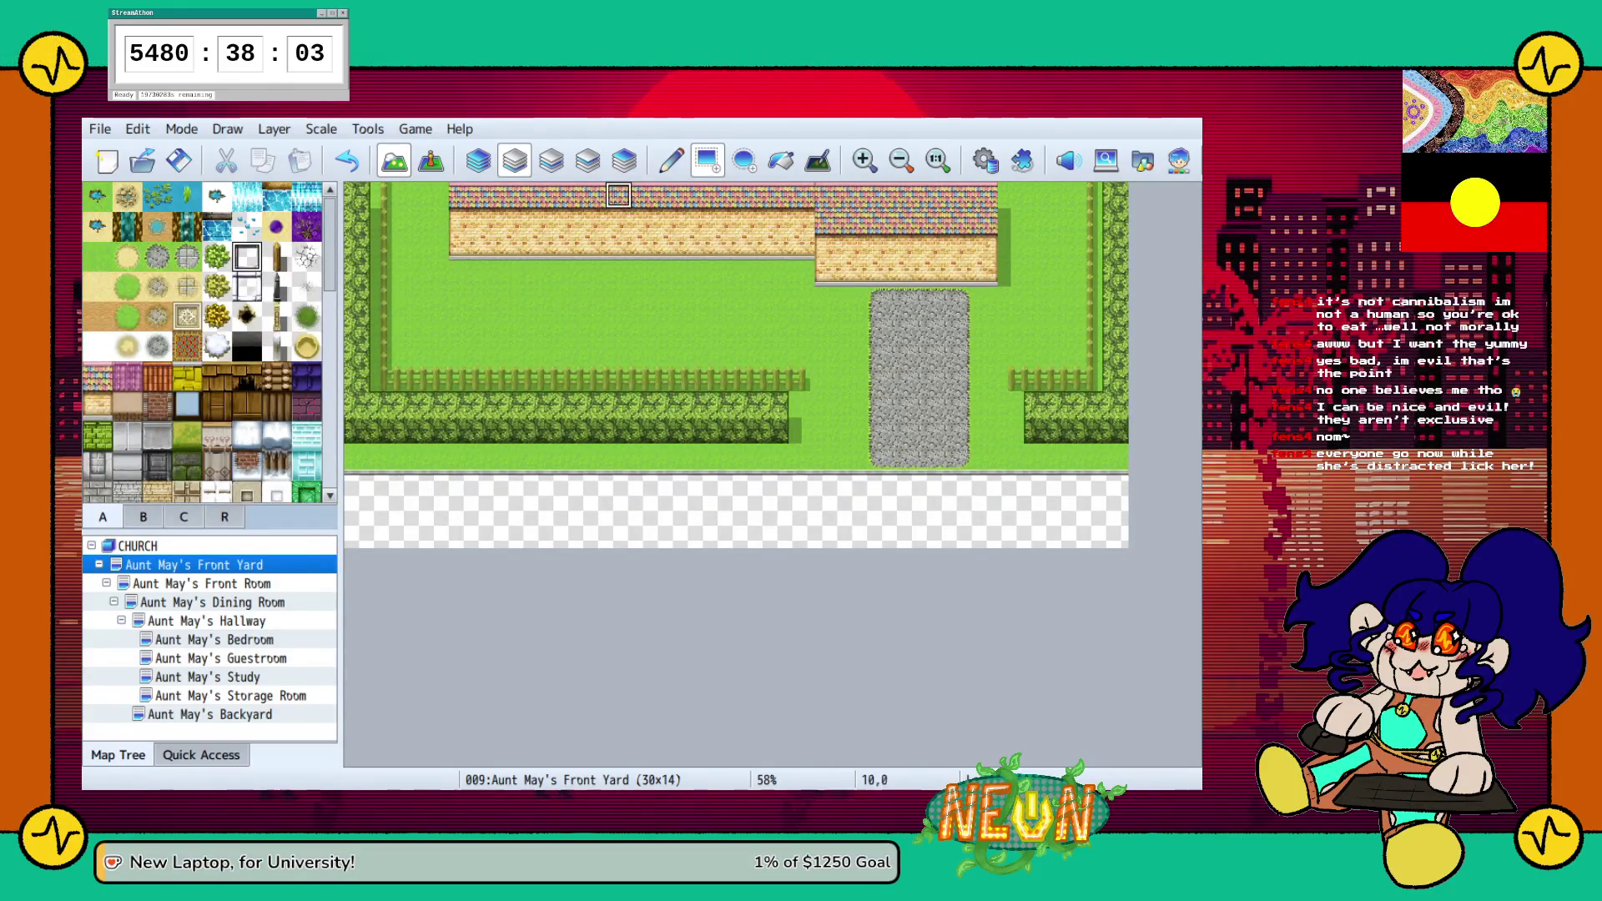
{"action": "left_click", "coordinate": [550, 160]}
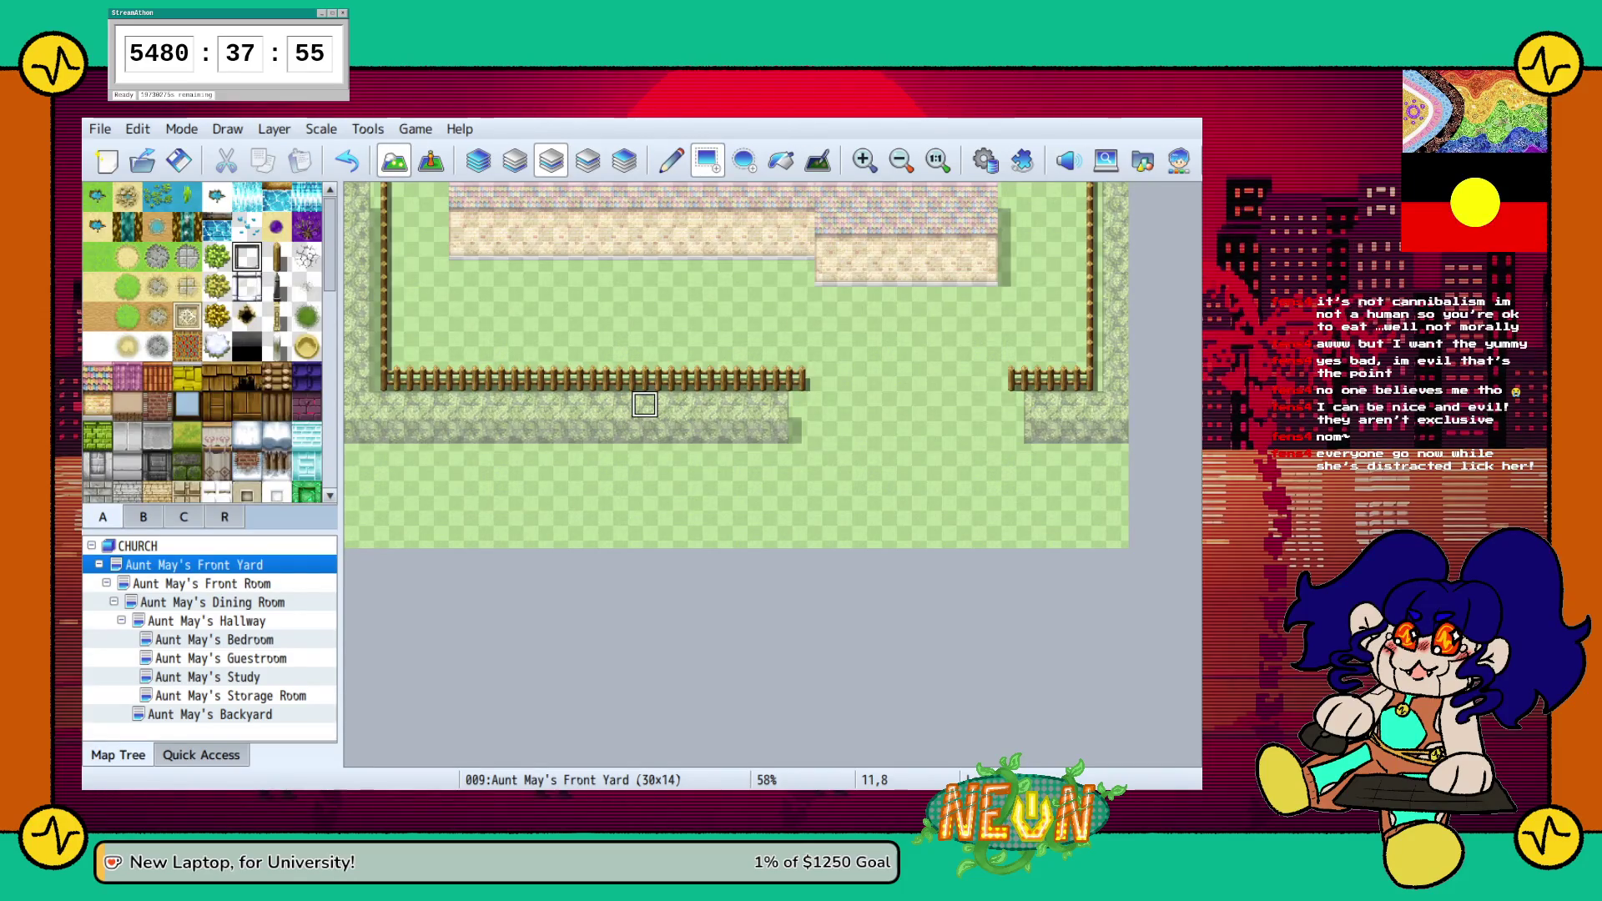
{"action": "left_click", "coordinate": [157, 256]}
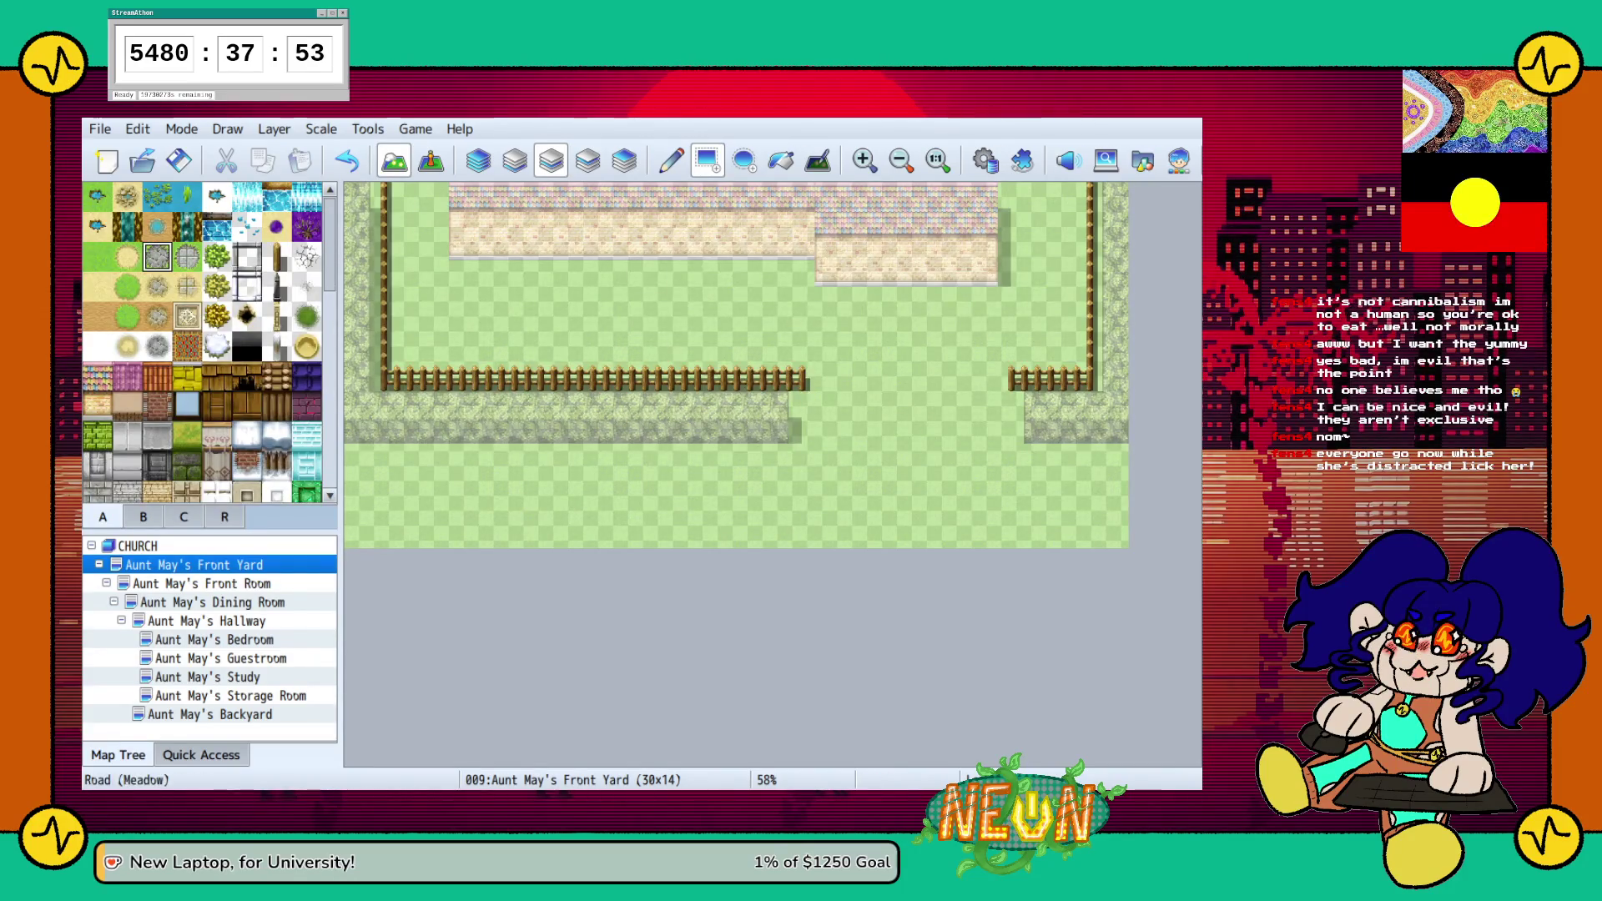
{"action": "left_click", "coordinate": [515, 160]}
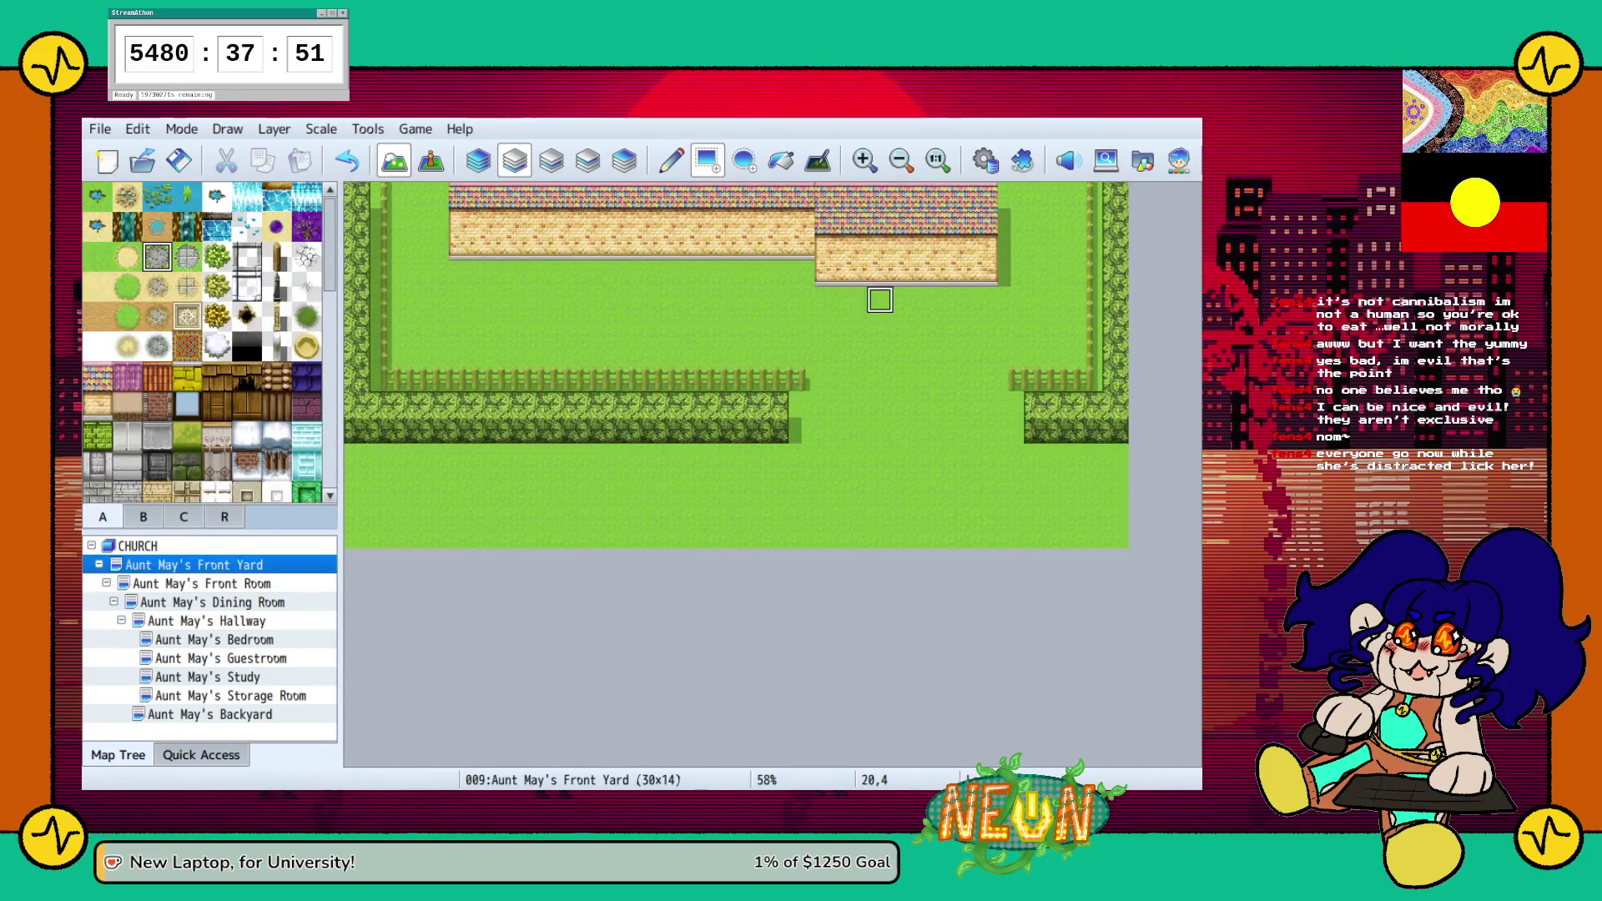
{"action": "mouse_move", "coordinate": [879, 300]}
{"action": "left_mouse_down"}
{"action": "mouse_move", "coordinate": [931, 454]}
{"action": "mouse_move", "coordinate": [958, 454]}
{"action": "mouse_move", "coordinate": [931, 455]}
{"action": "left_mouse_up"}
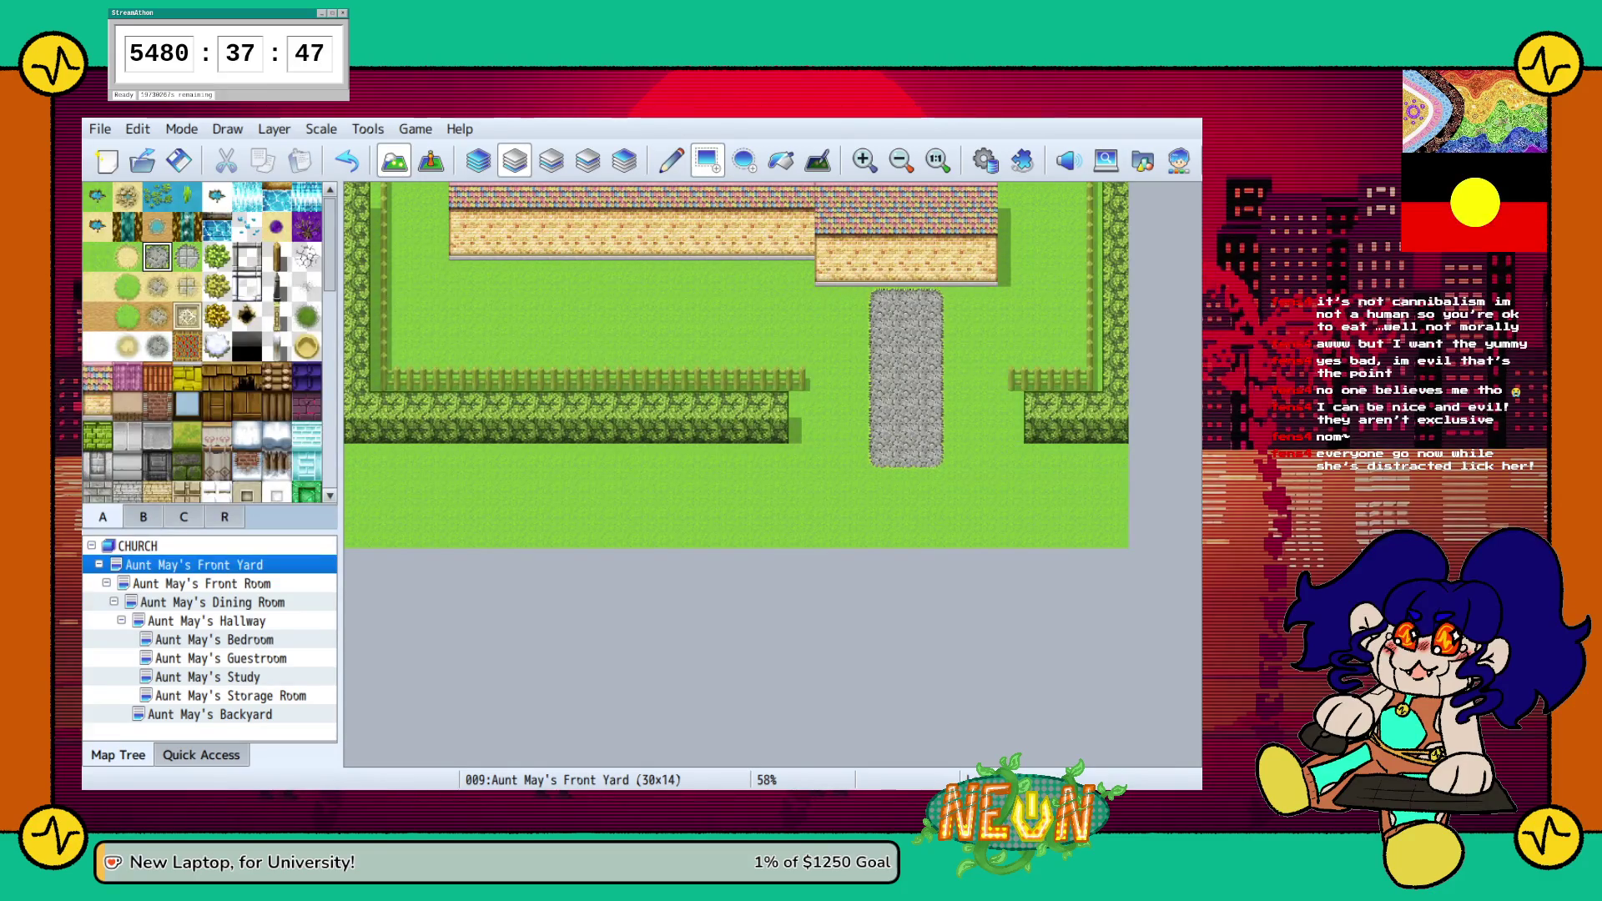
{"action": "left_click", "coordinate": [857, 299]}
{"action": "mouse_move", "coordinate": [857, 299]}
{"action": "left_mouse_down"}
{"action": "mouse_move", "coordinate": [958, 400]}
{"action": "mouse_move", "coordinate": [958, 455]}
{"action": "left_mouse_up"}
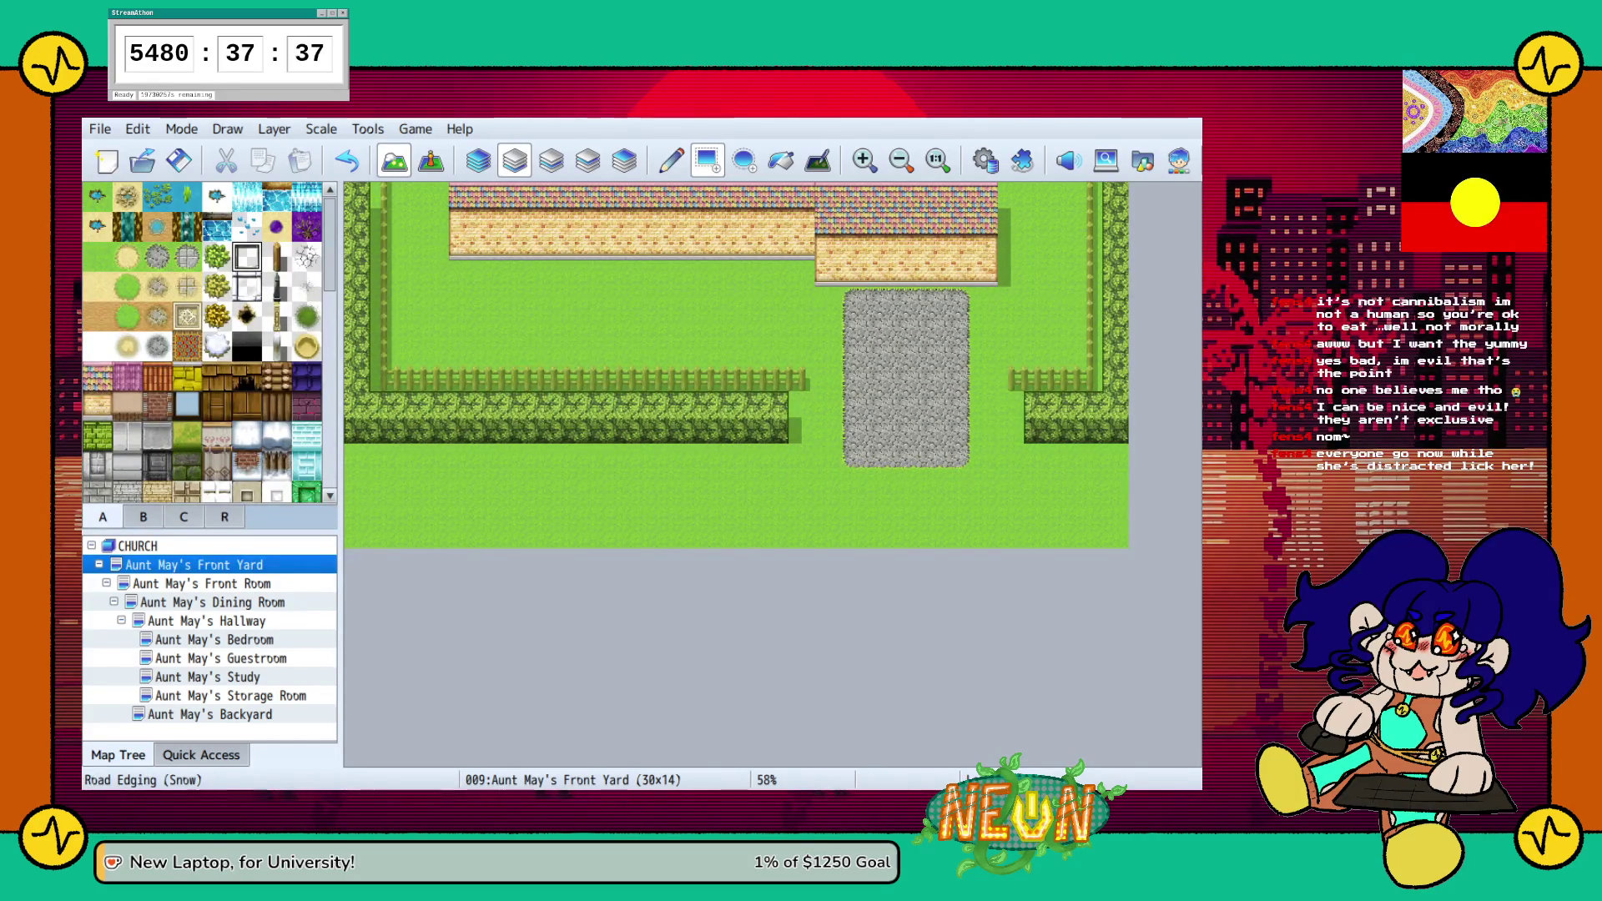
{"action": "left_click", "coordinate": [550, 161]}
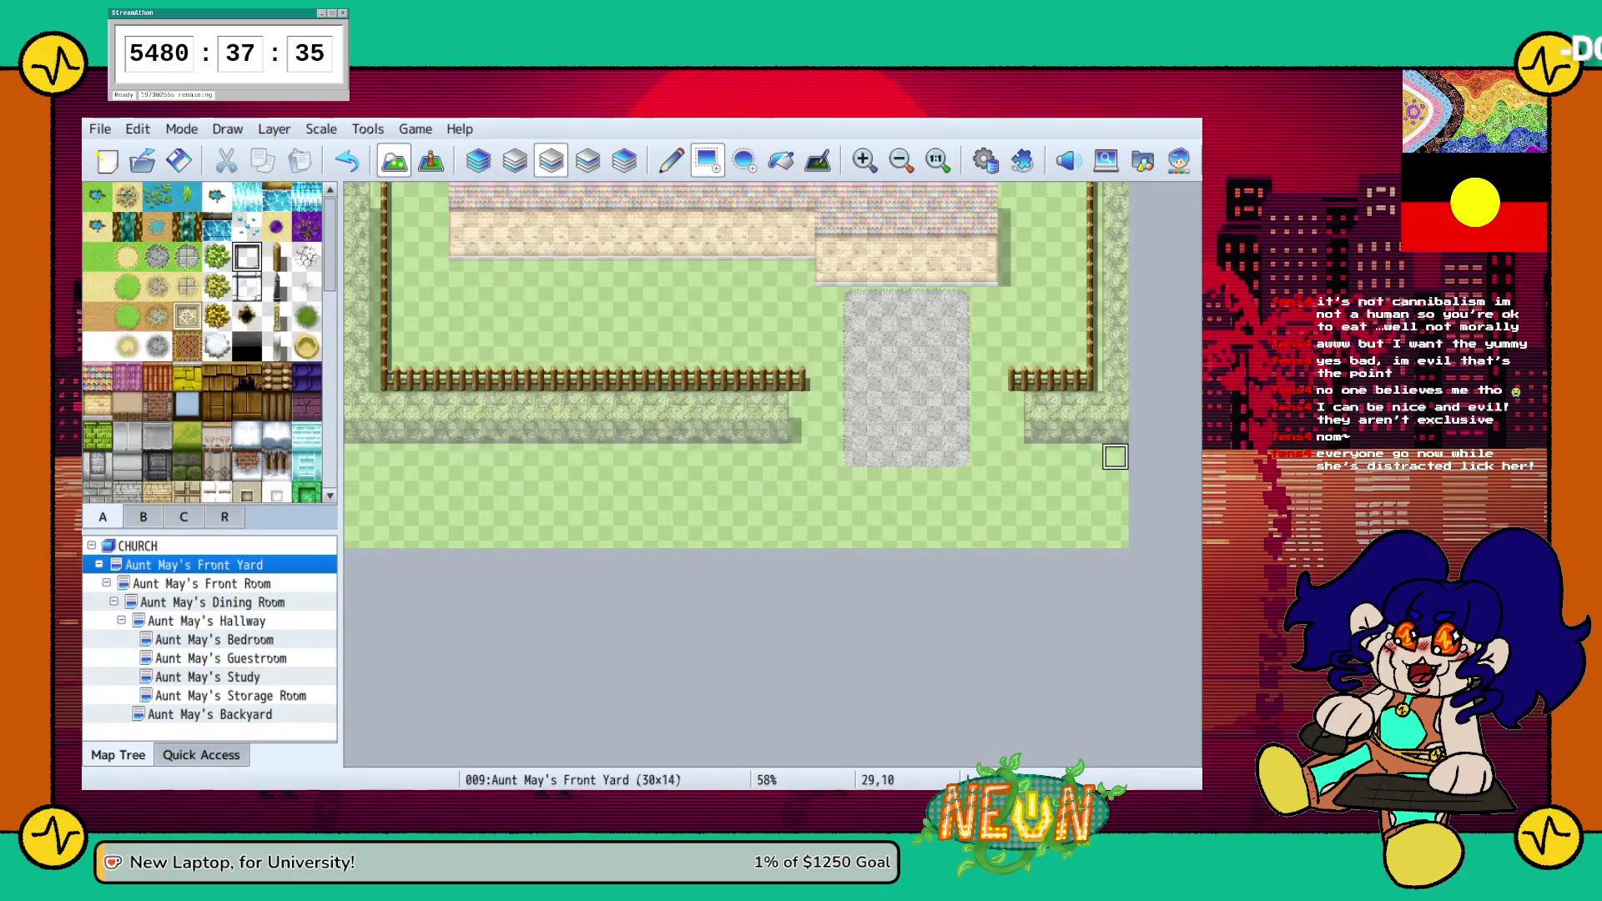
Paint an edging strip and a stone wall across the full width of the map's bottom rows
{"action": "mouse_move", "coordinate": [1114, 483]}
{"action": "left_mouse_down"}
{"action": "mouse_move", "coordinate": [488, 509]}
{"action": "mouse_move", "coordinate": [356, 483]}
{"action": "left_mouse_up"}
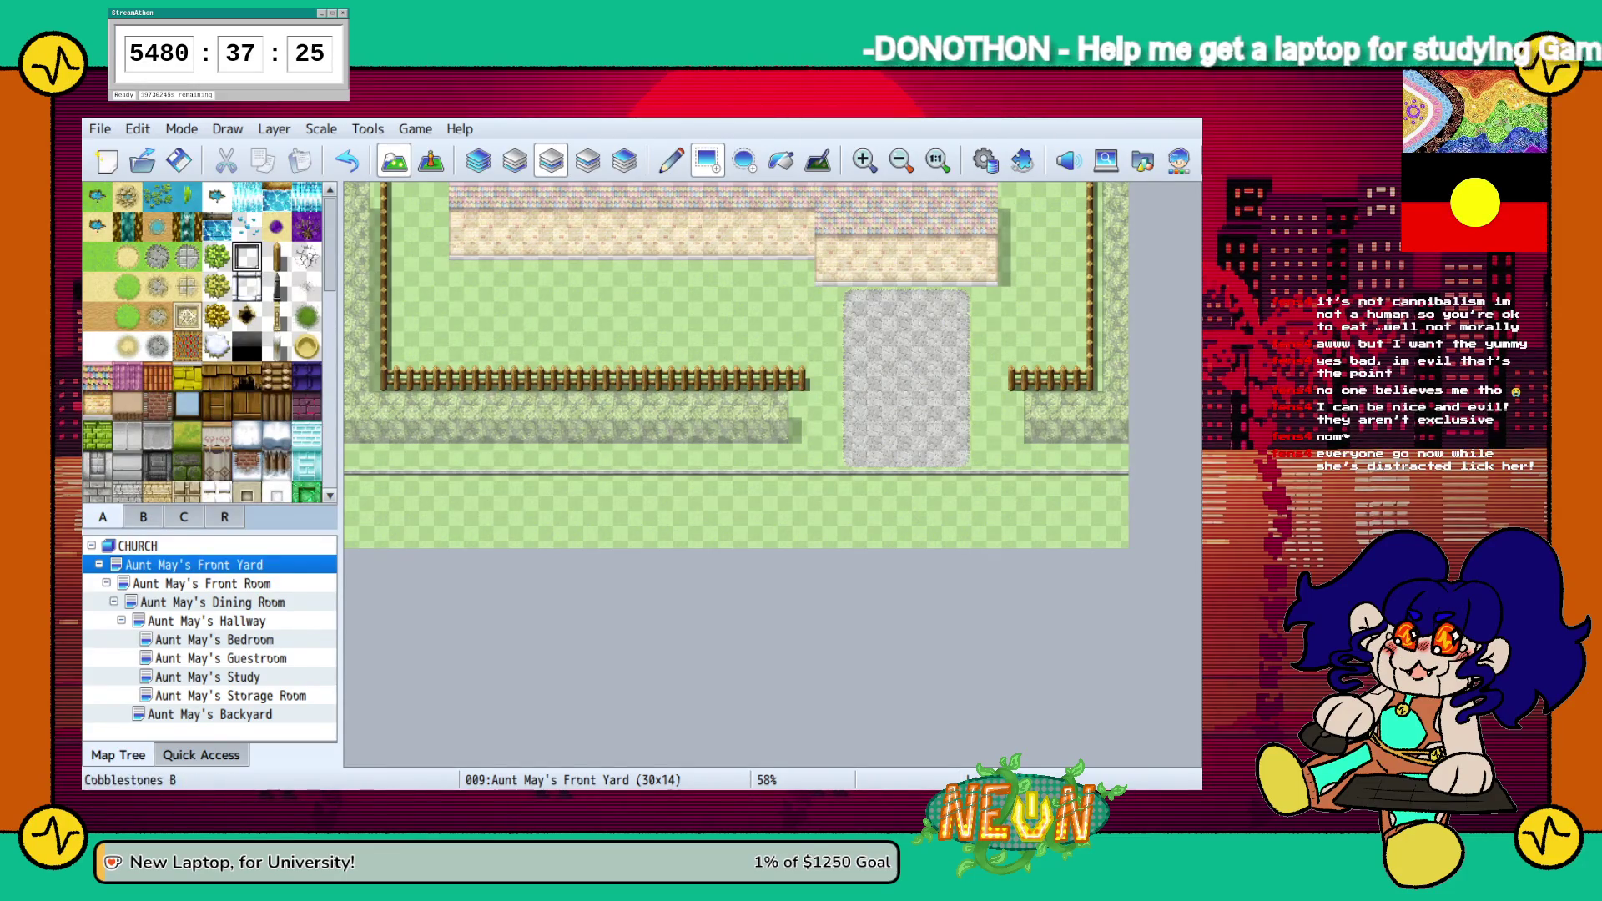
{"action": "scroll", "coordinate": [208, 342], "scroll_direction": "down", "scroll_amount": 4}
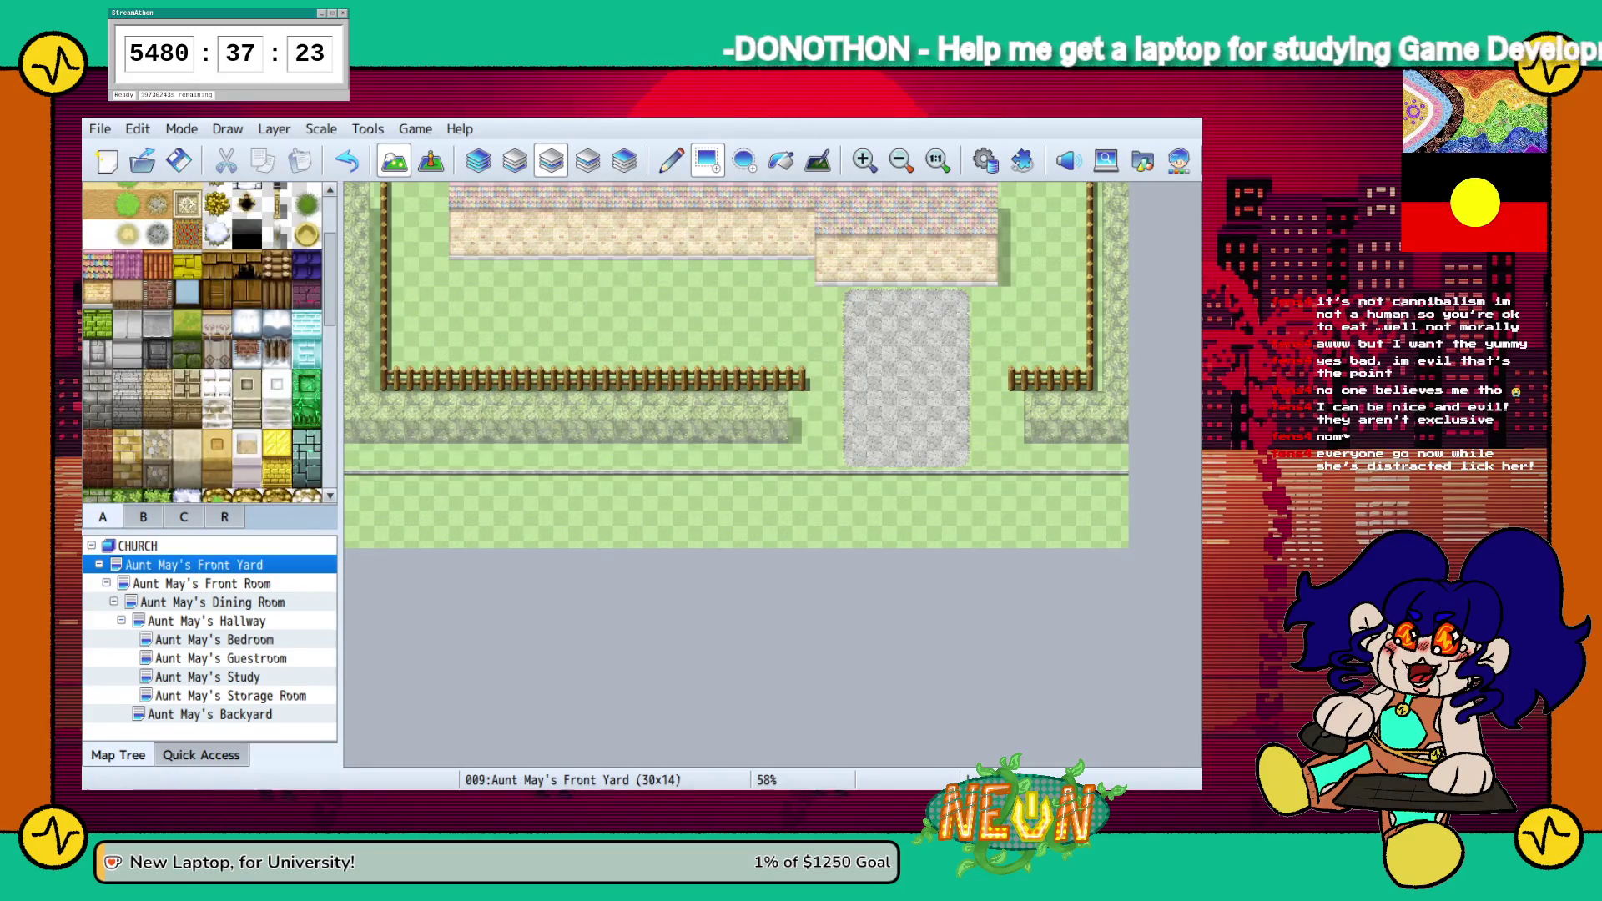
{"action": "scroll", "coordinate": [209, 342], "scroll_direction": "down", "scroll_amount": 1}
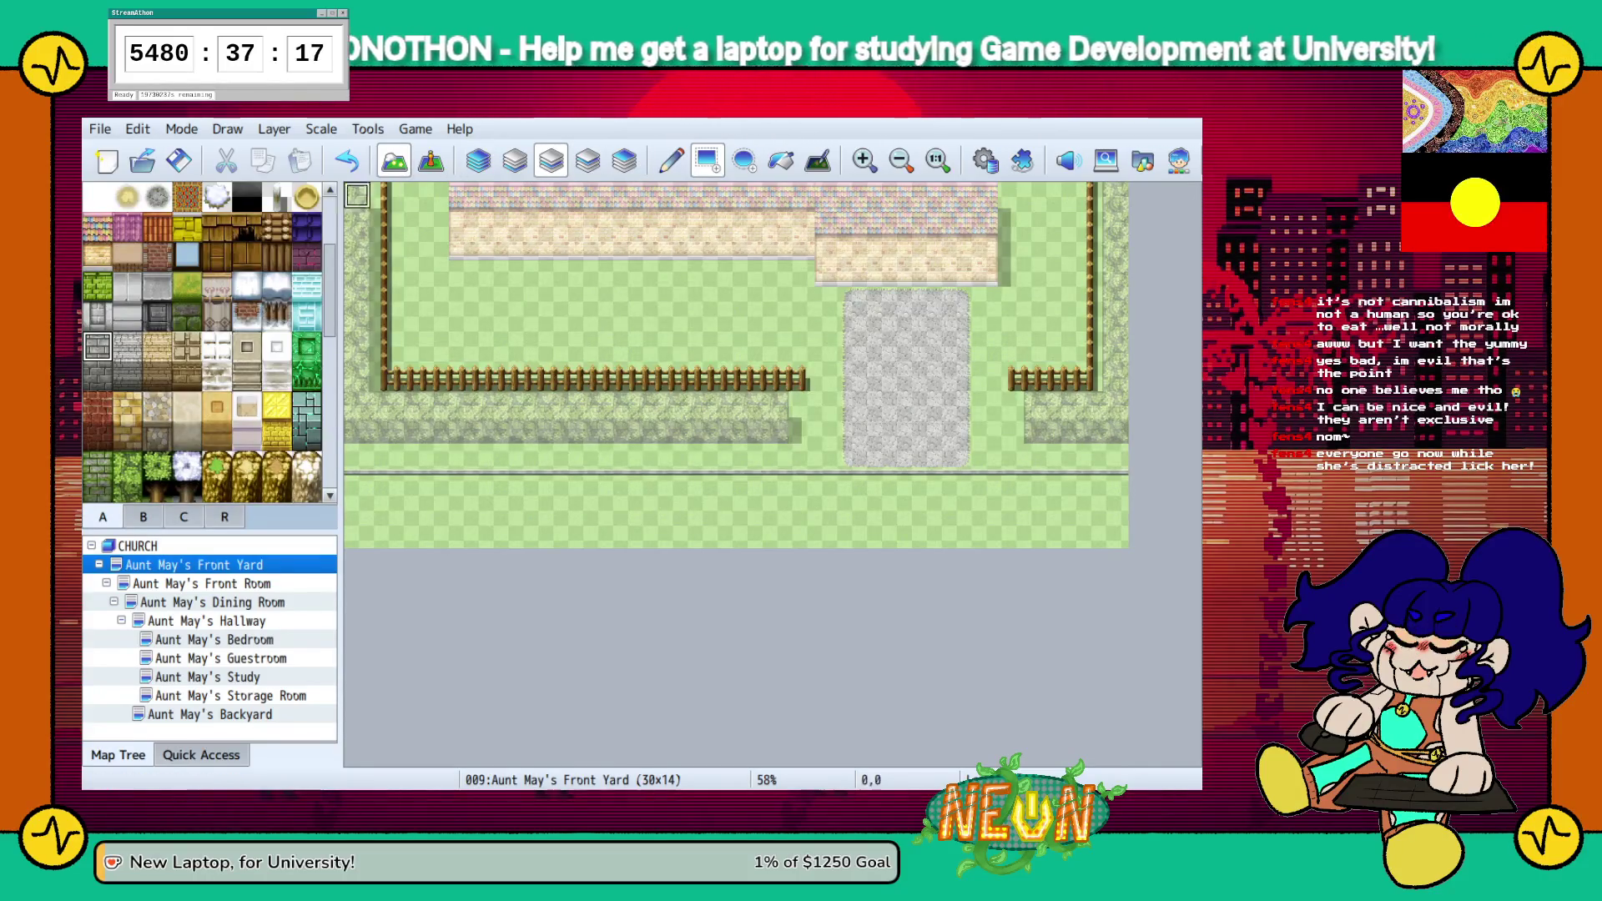
{"action": "left_click", "coordinate": [514, 160]}
{"action": "left_click_drag", "start_coordinate": [357, 484], "coordinate": [1117, 534]}
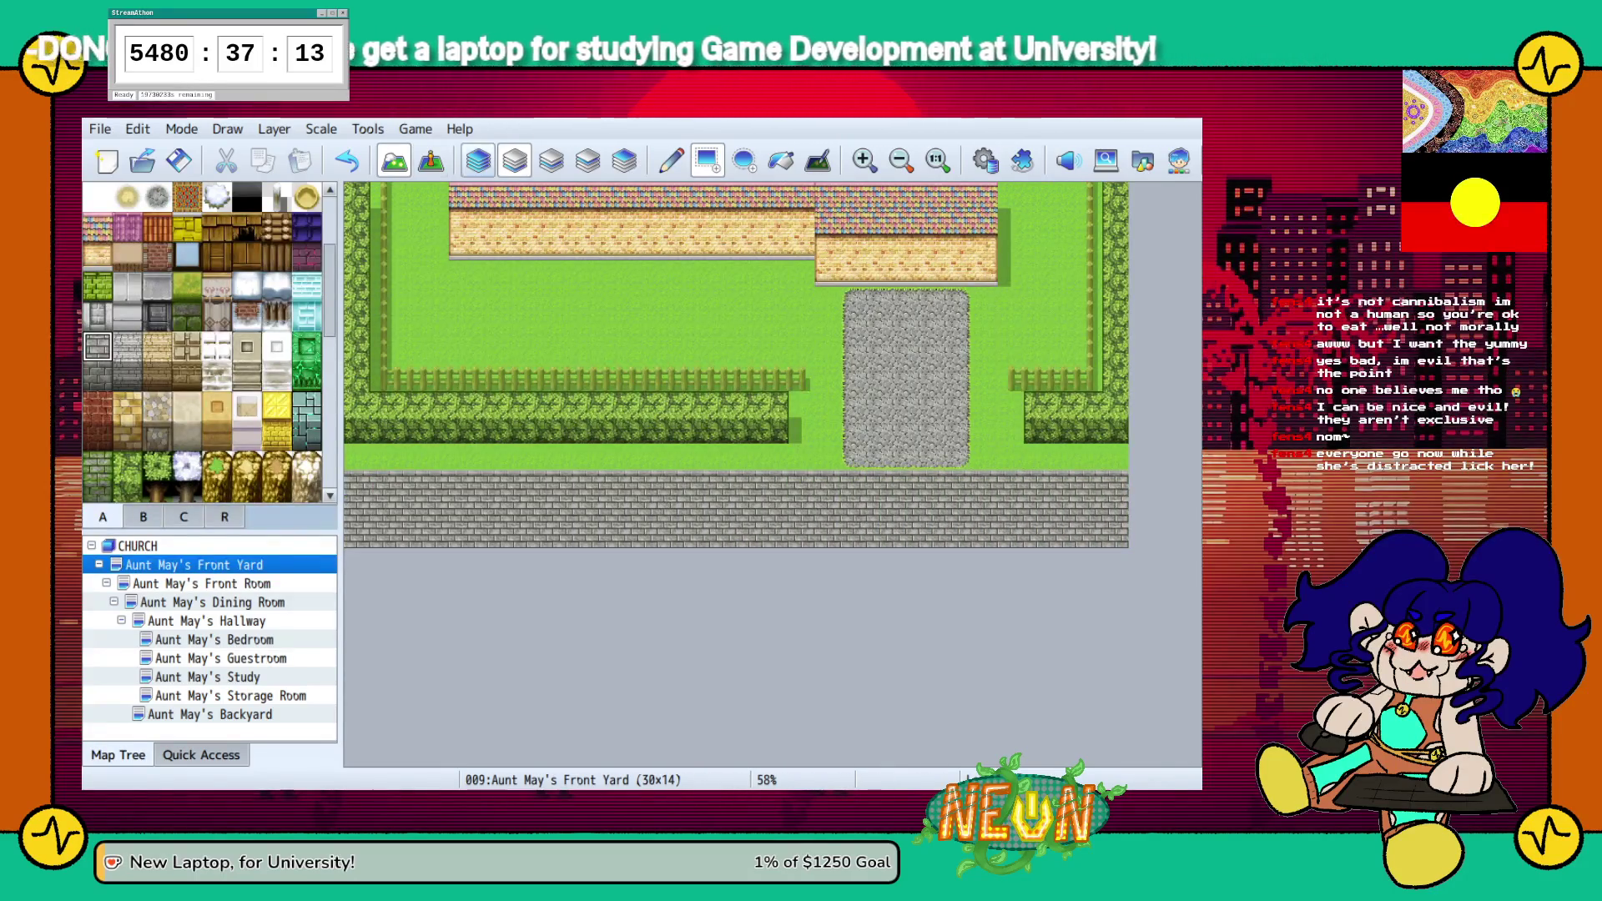
Paint gravel ground across the bottom three rows on layer 1
{"action": "left_click", "coordinate": [478, 160]}
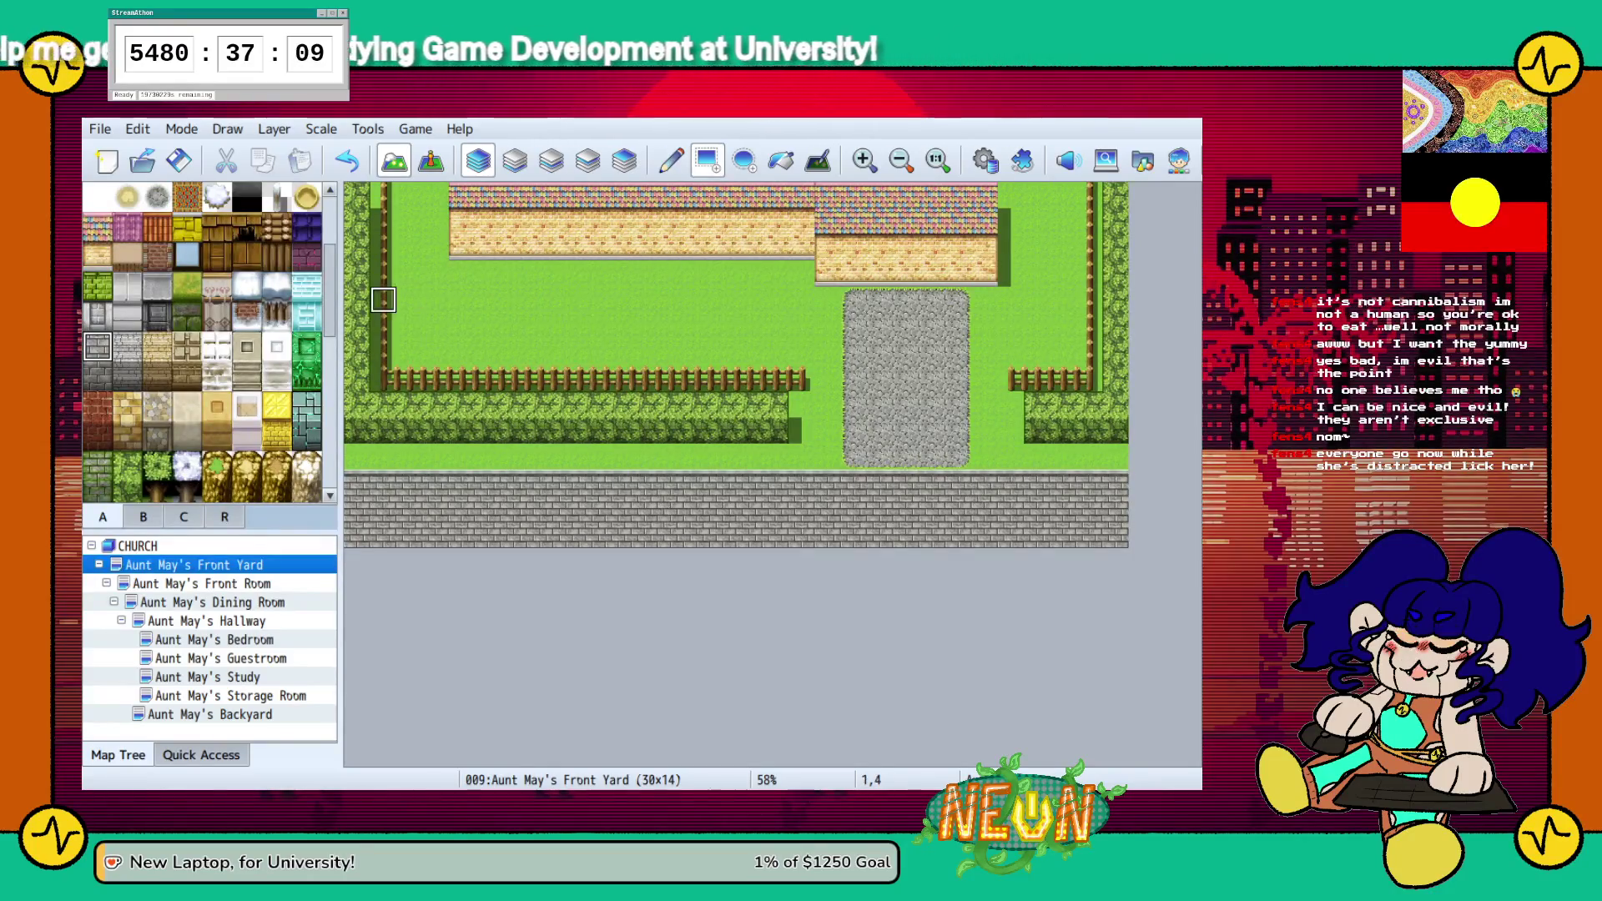
{"action": "left_click", "coordinate": [156, 406]}
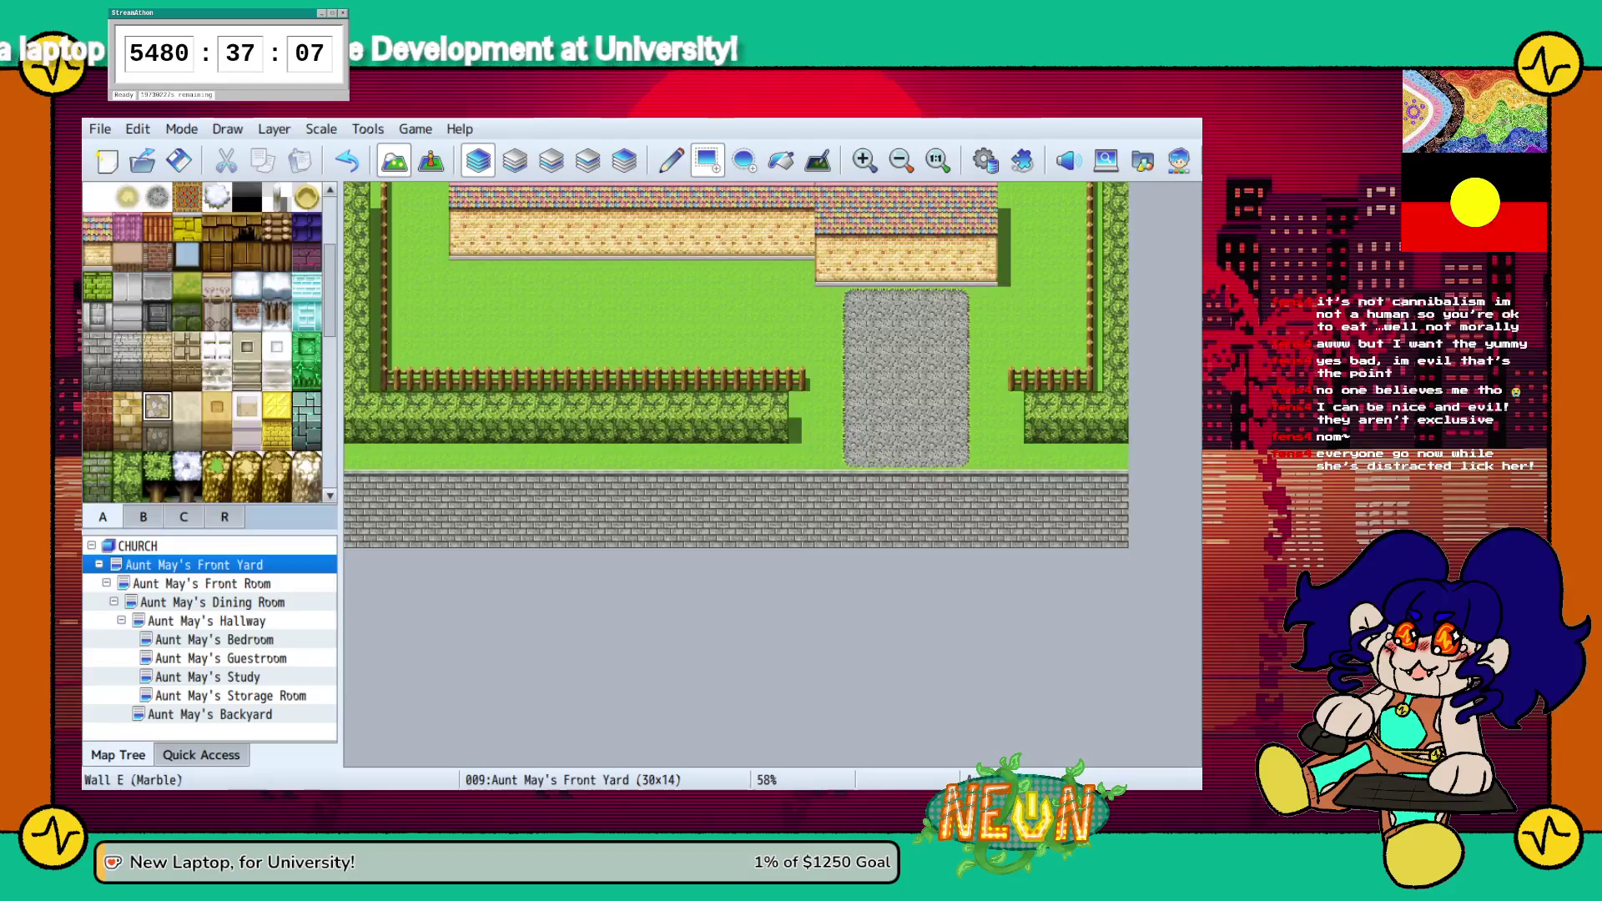
{"action": "left_click_drag", "start_coordinate": [357, 483], "coordinate": [1117, 483]}
{"action": "key", "text": "ctrl+z"}
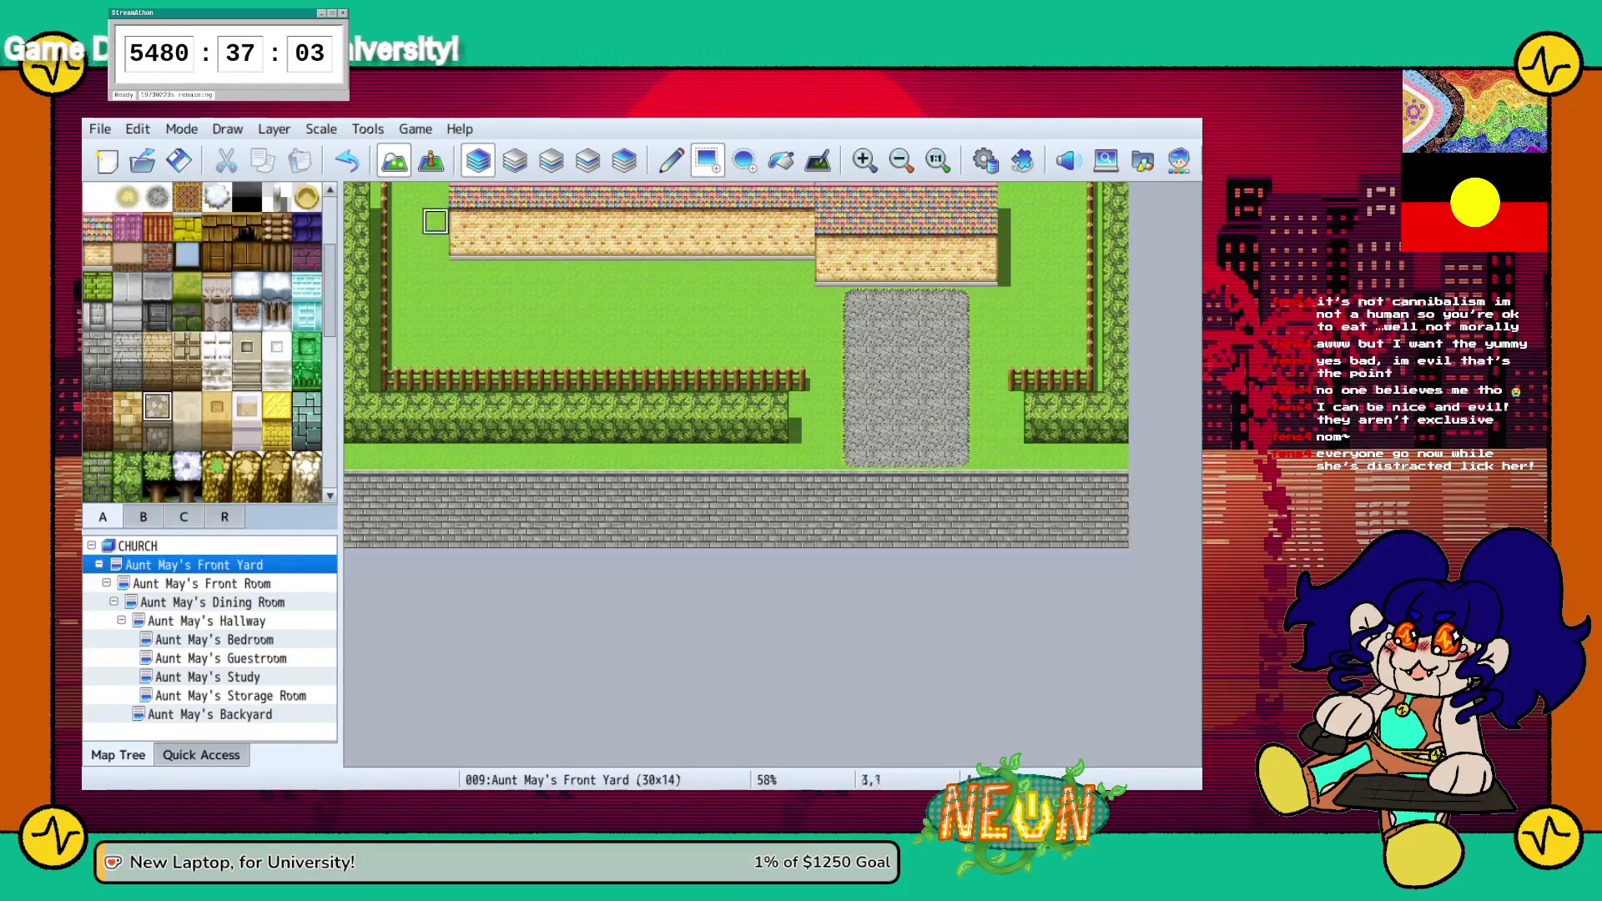
{"action": "left_click", "coordinate": [515, 160]}
{"action": "key", "text": "ctrl+z"}
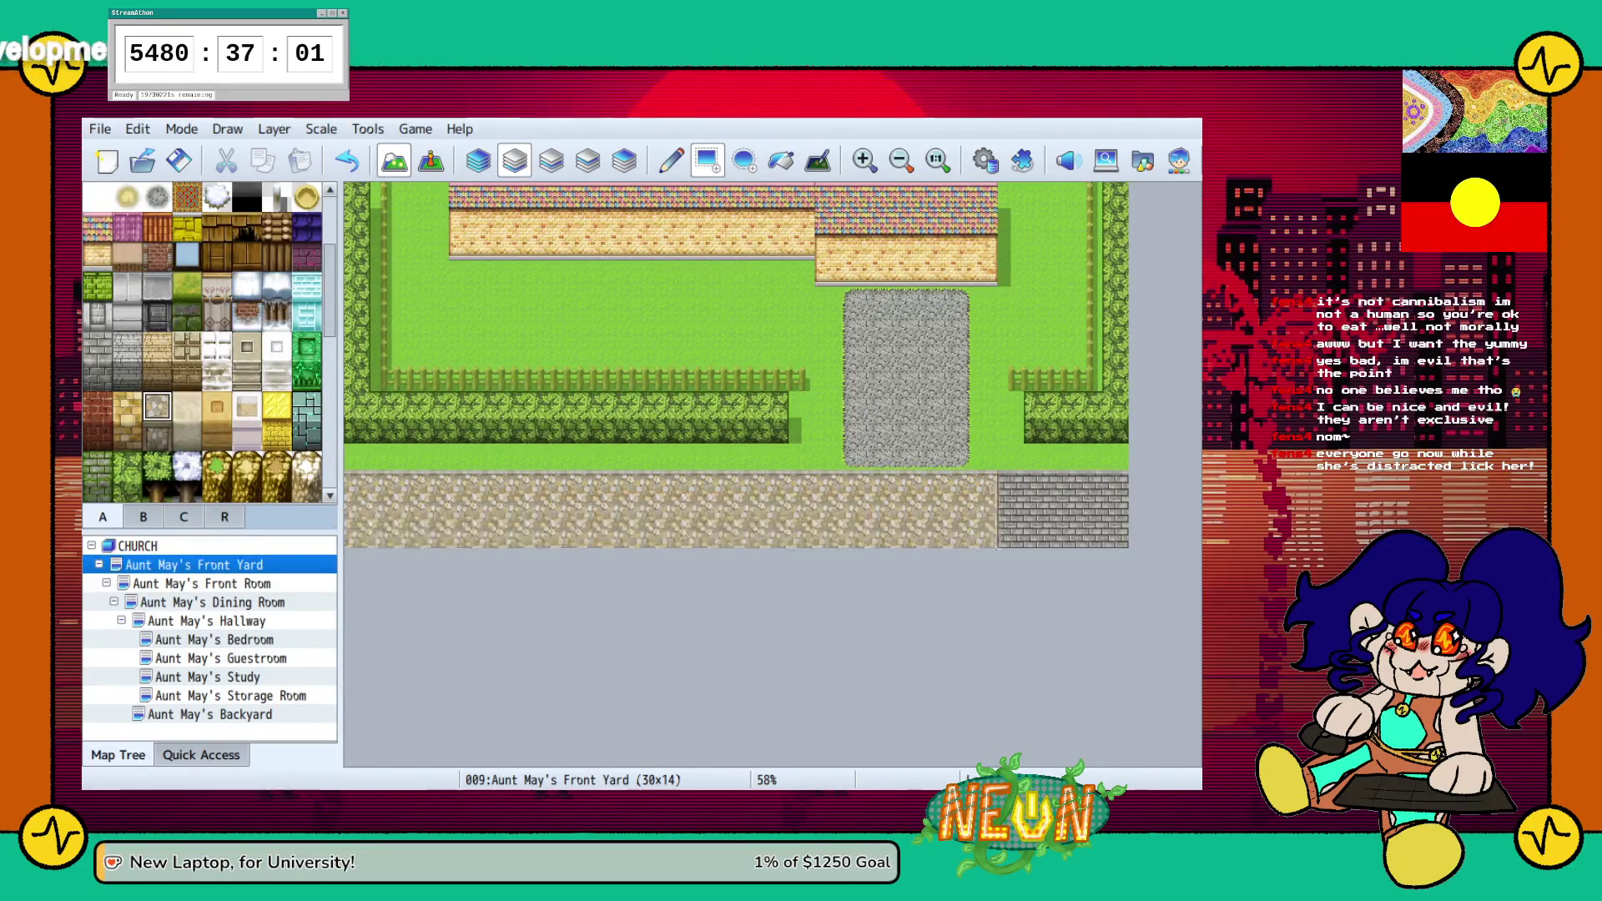
{"action": "key", "text": "F5"}
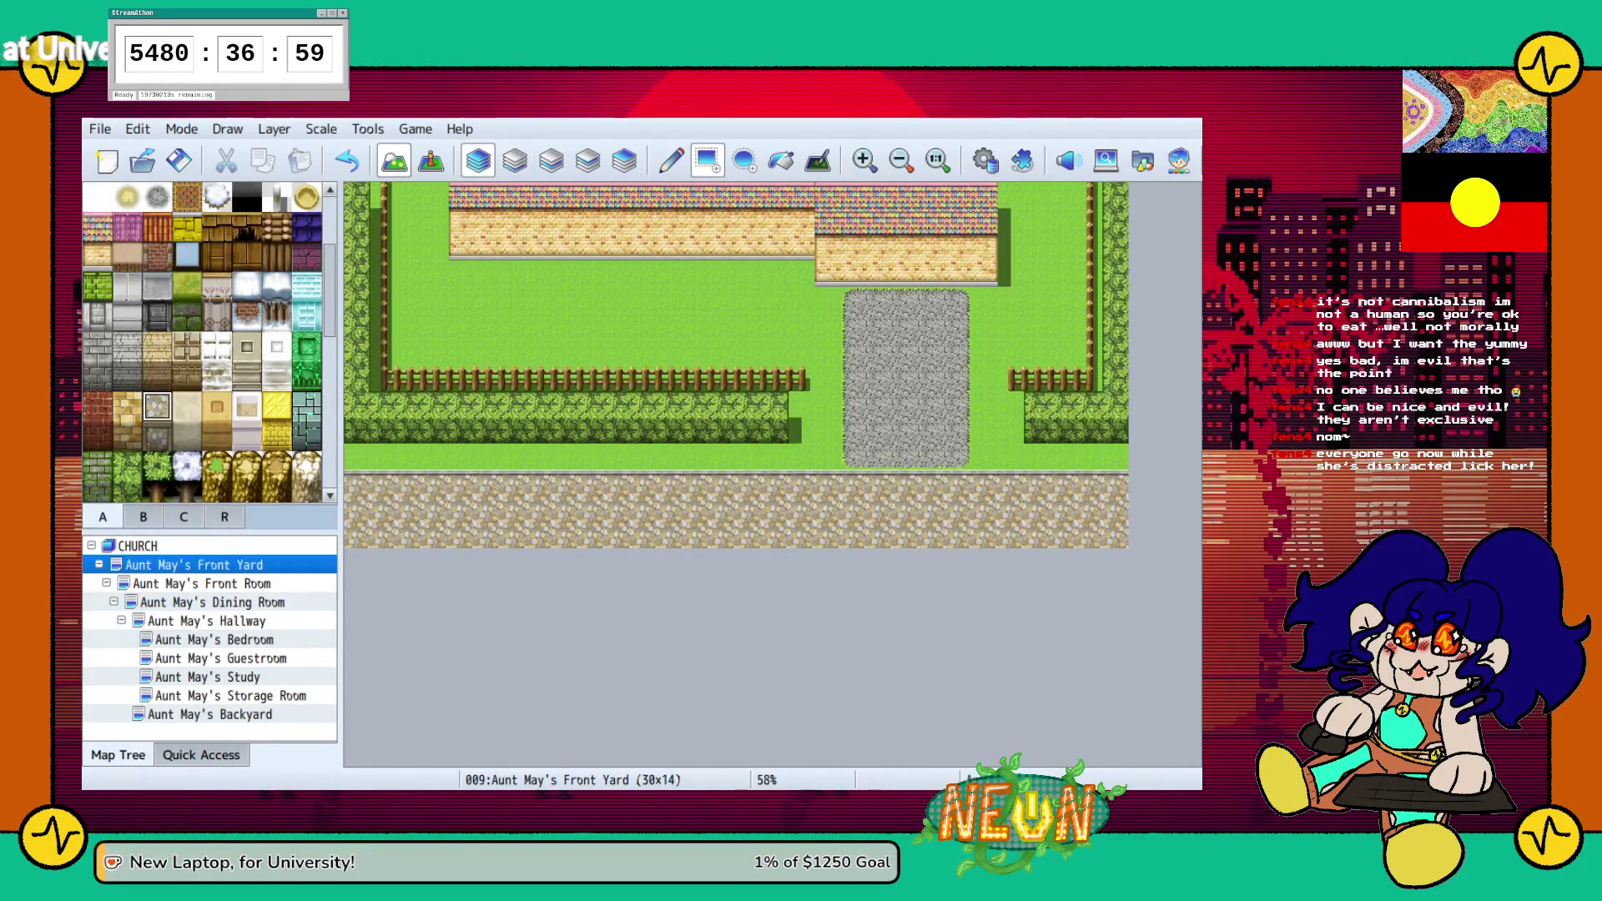
{"action": "scroll", "coordinate": [126, 376], "scroll_direction": "up", "scroll_amount": 5}
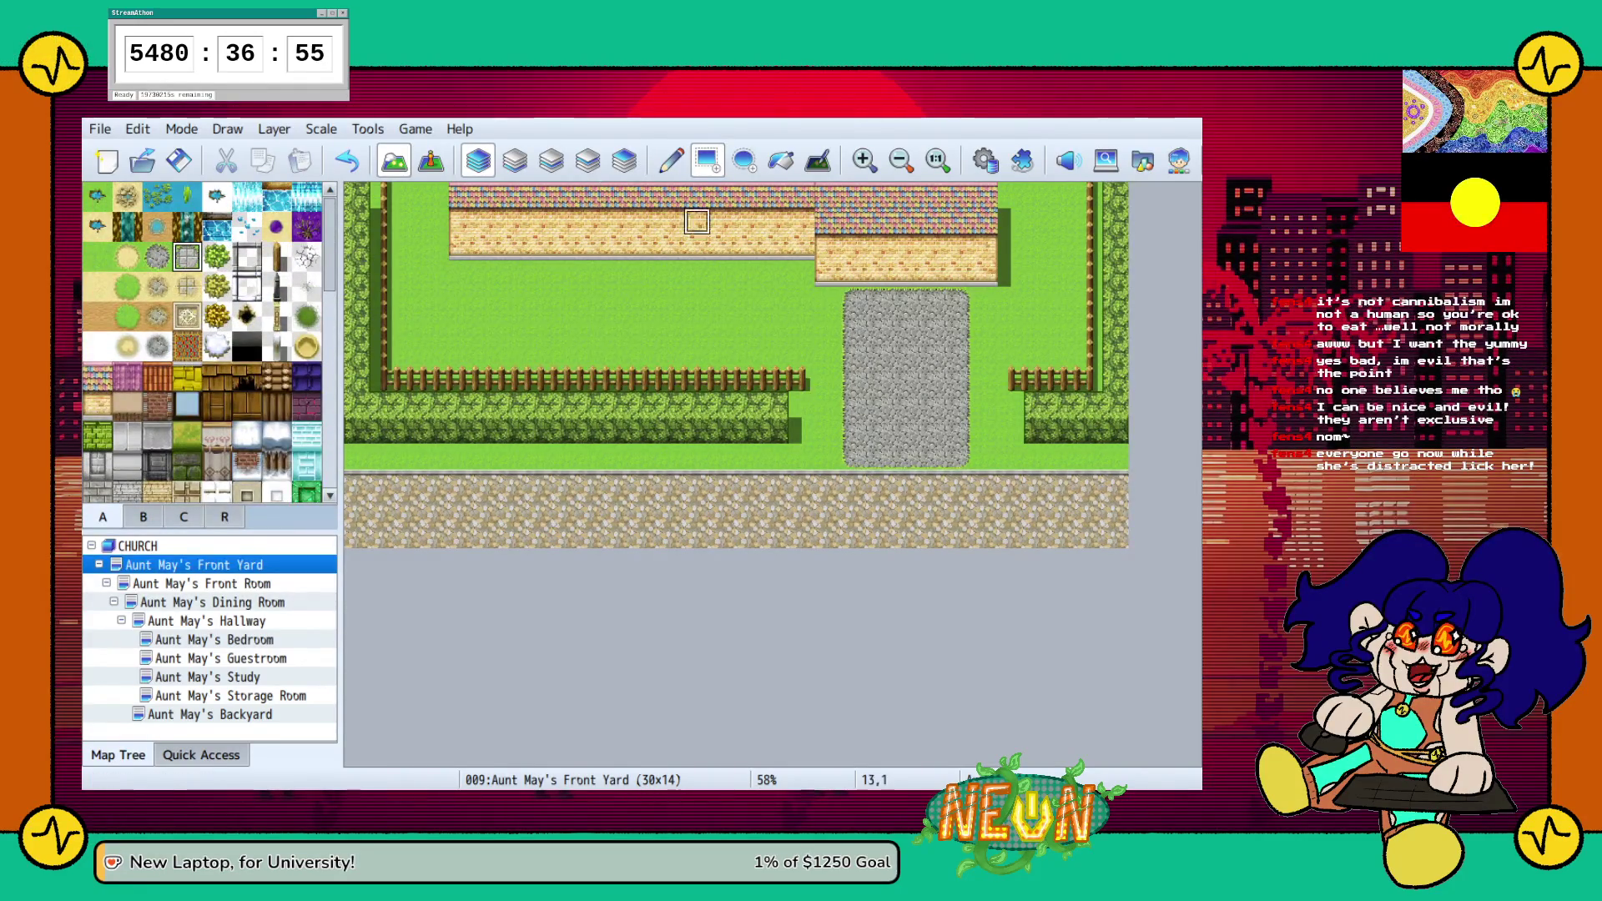
Repaint the path in grey paved tiles and cover its left and right columns with Meadow grass
{"action": "left_click", "coordinate": [551, 158]}
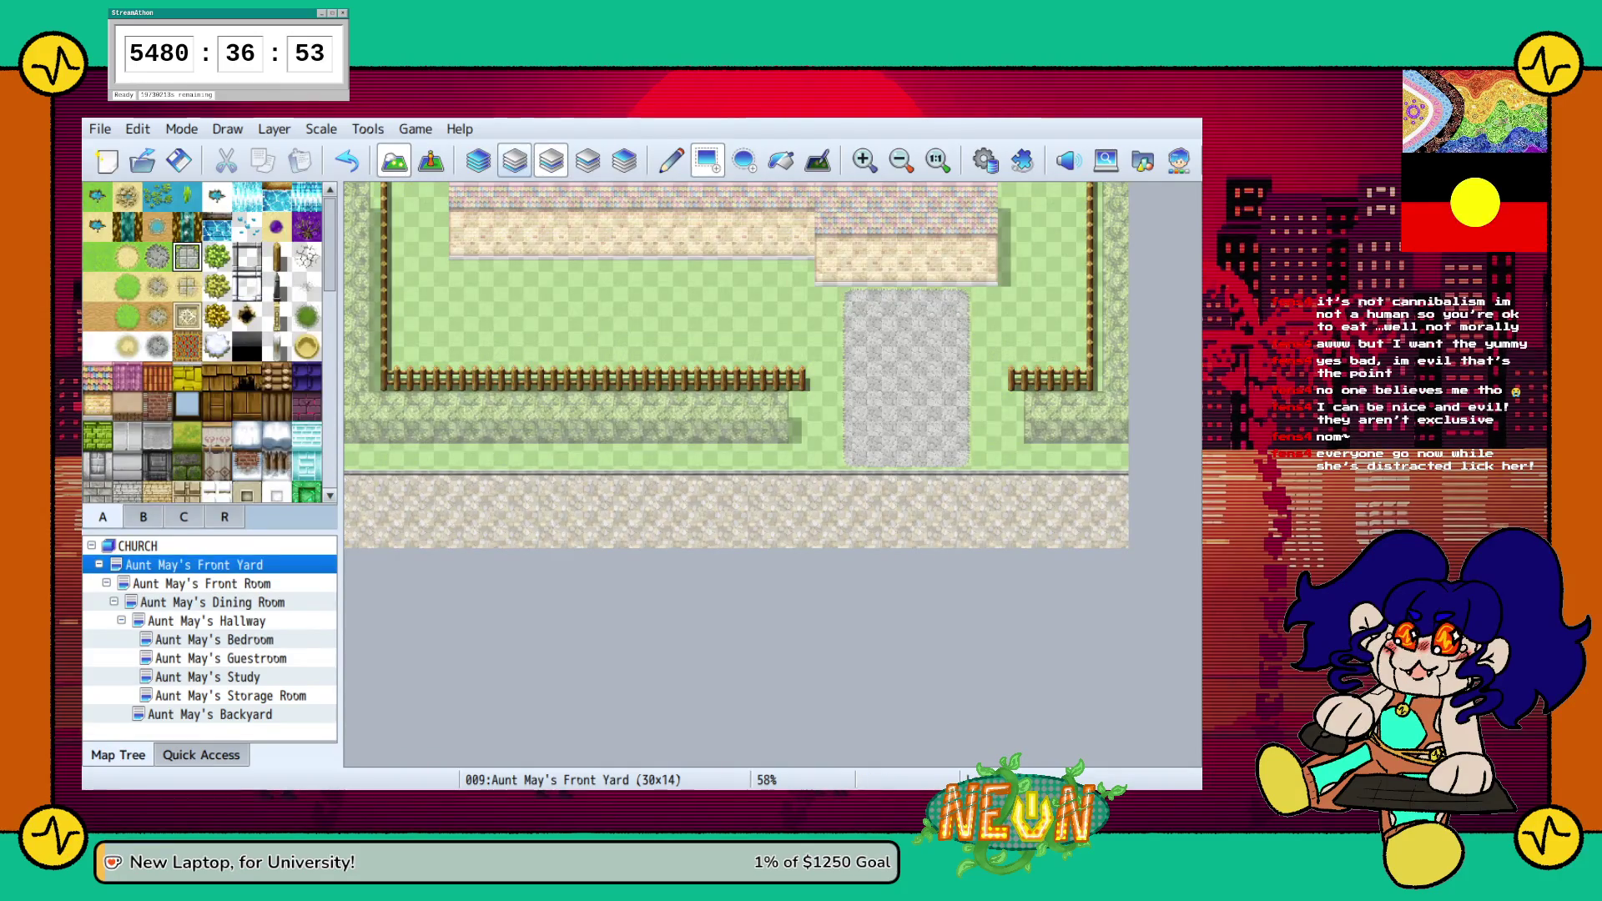
{"action": "left_click", "coordinate": [514, 159]}
{"action": "mouse_move", "coordinate": [853, 299]}
{"action": "left_mouse_down"}
{"action": "mouse_move", "coordinate": [951, 392]}
{"action": "mouse_move", "coordinate": [957, 455]}
{"action": "left_mouse_up"}
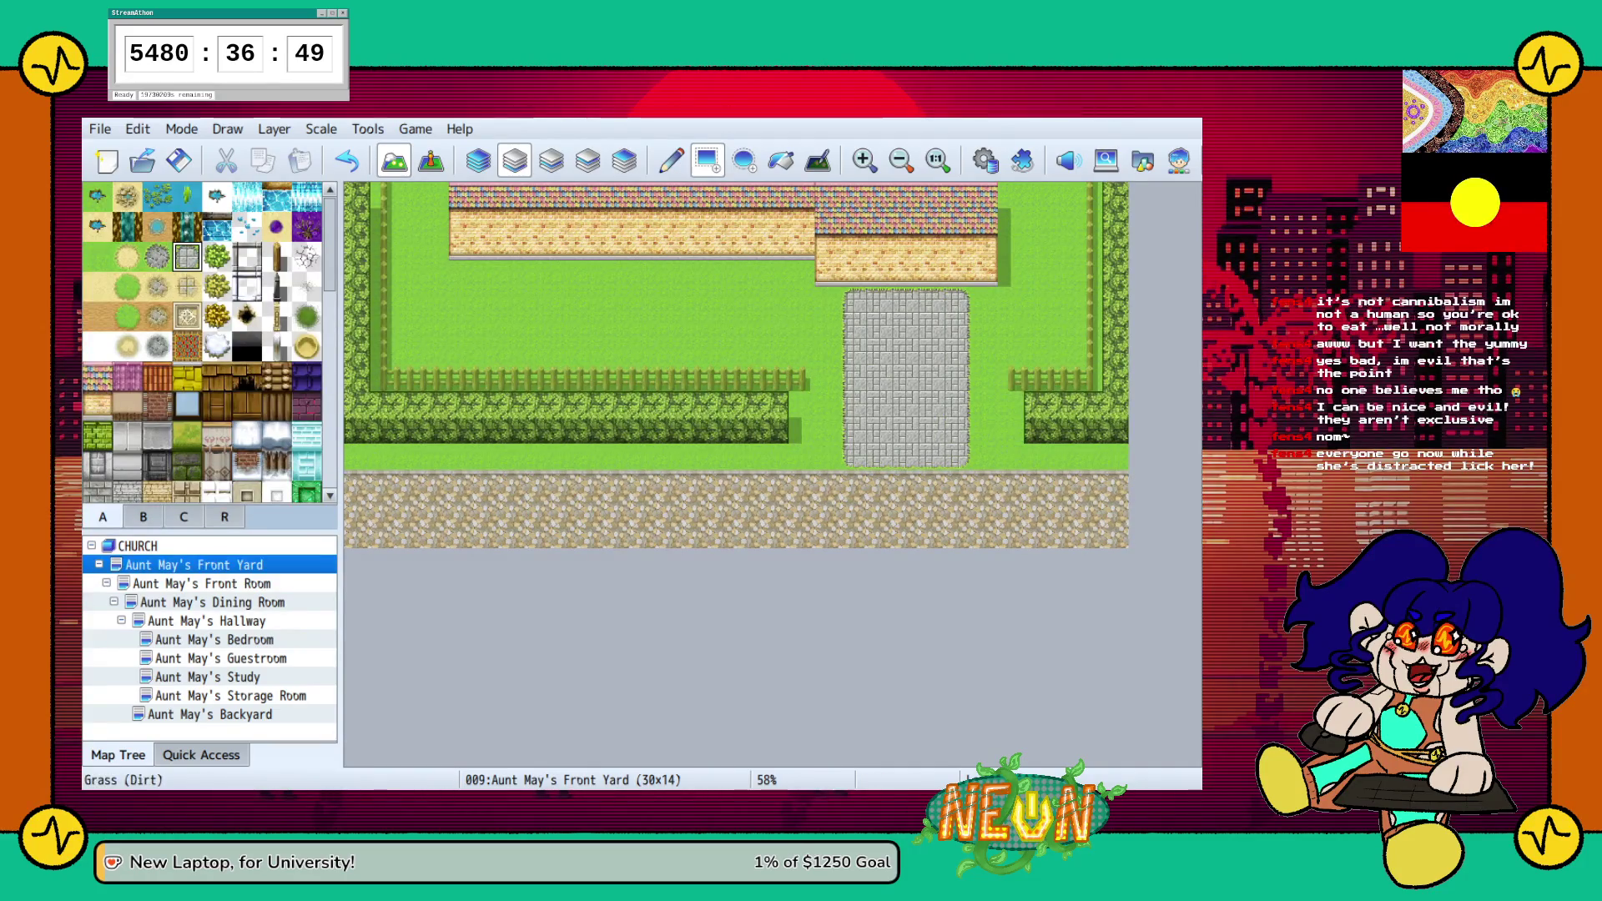
{"action": "left_click", "coordinate": [97, 256]}
{"action": "left_click_drag", "start_coordinate": [856, 299], "coordinate": [855, 455]}
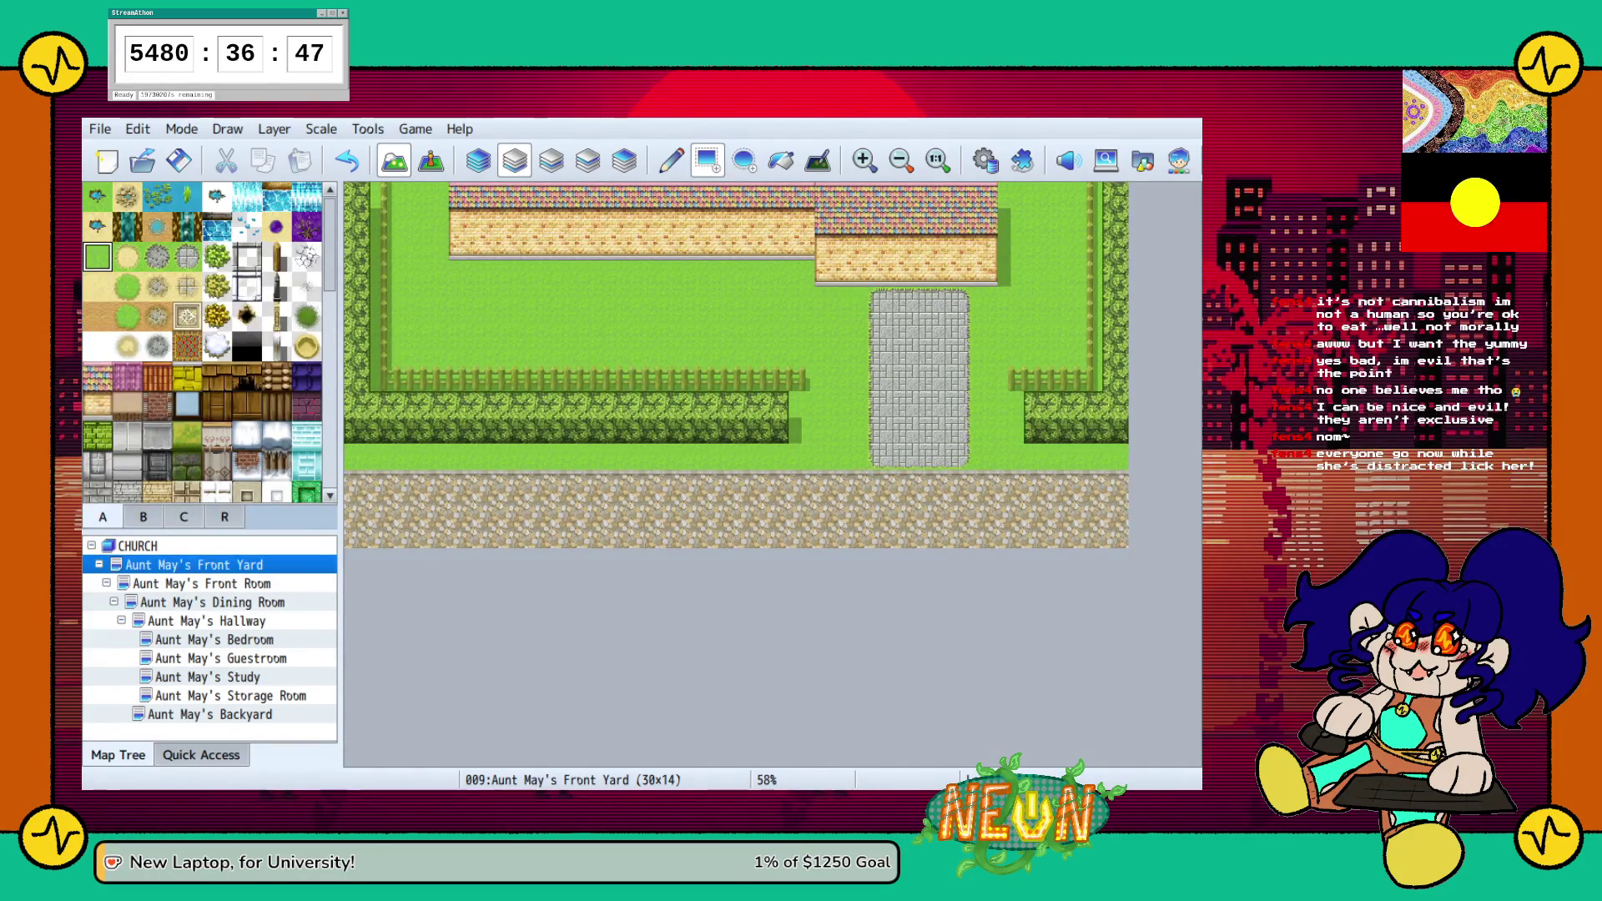
{"action": "left_click", "coordinate": [956, 453]}
{"action": "left_click_drag", "start_coordinate": [956, 300], "coordinate": [956, 429]}
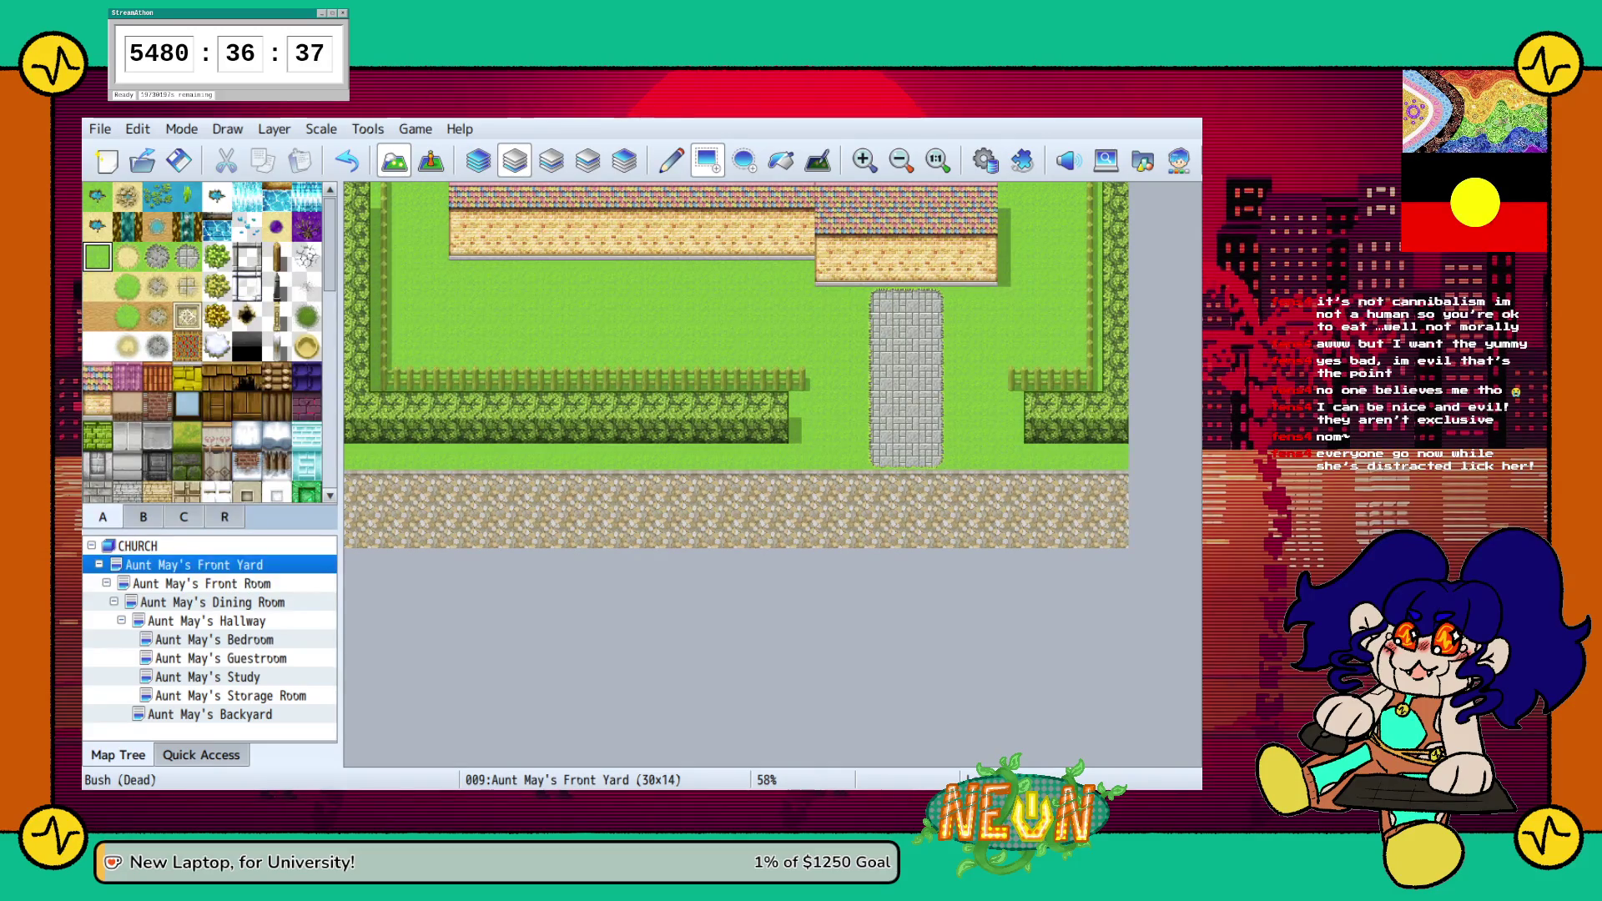
Try repainting the path as a gravel strip, then undo it
{"action": "scroll", "coordinate": [205, 342], "scroll_direction": "down", "scroll_amount": 5}
{"action": "scroll", "coordinate": [204, 342], "scroll_direction": "down", "scroll_amount": 8}
{"action": "scroll", "coordinate": [204, 342], "scroll_direction": "up", "scroll_amount": 1}
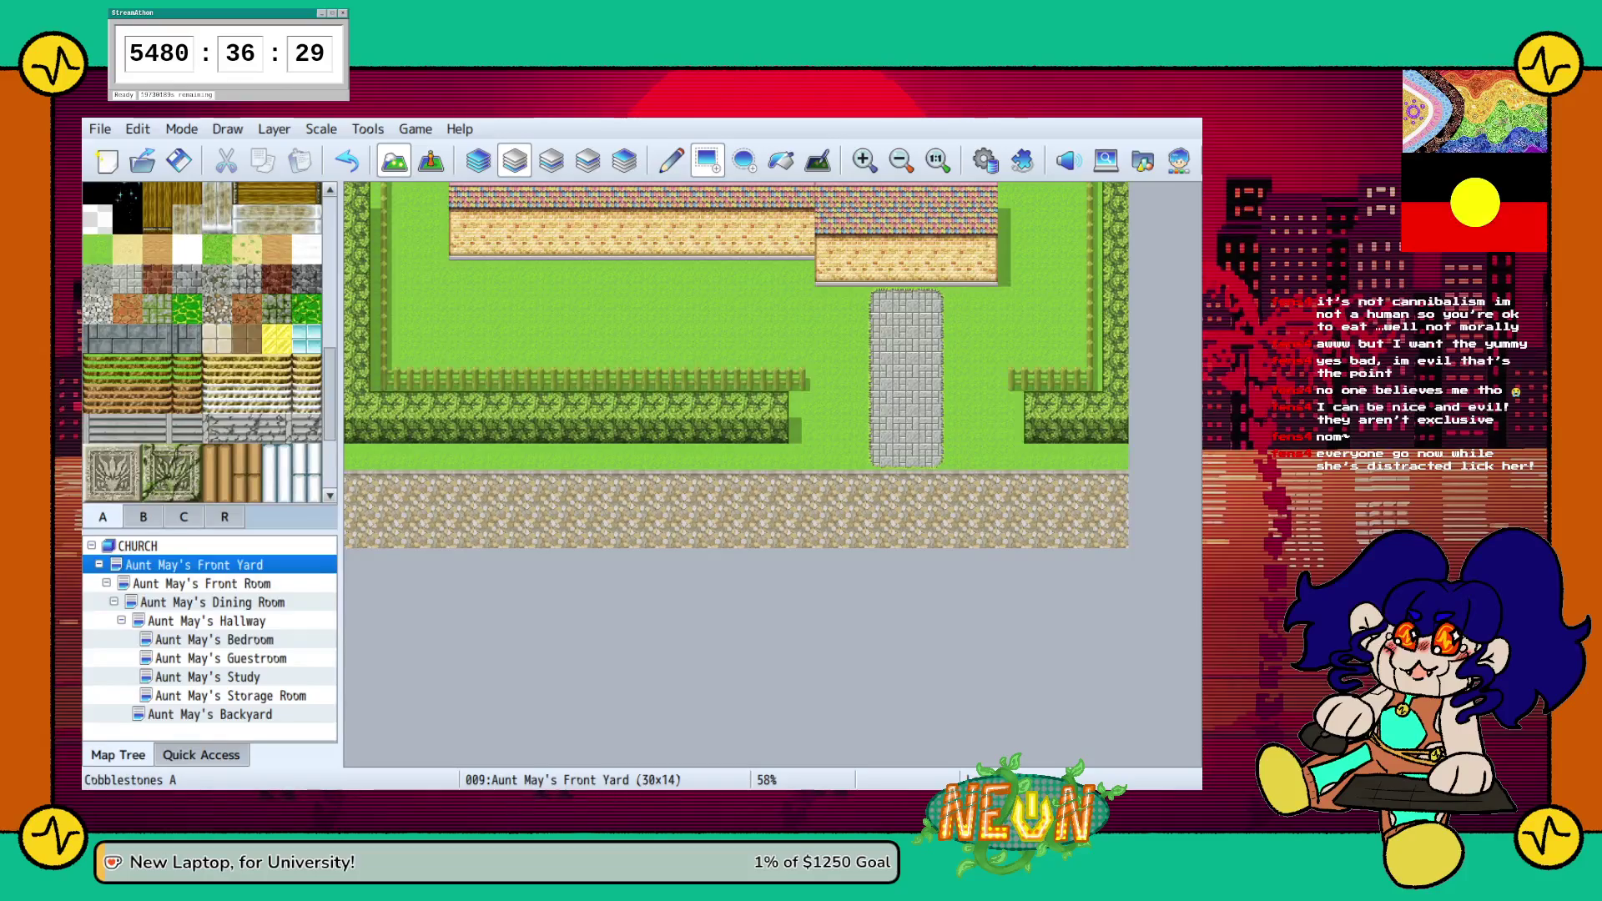
{"action": "left_click", "coordinate": [98, 279]}
{"action": "left_click_drag", "start_coordinate": [879, 299], "coordinate": [932, 457]}
{"action": "key", "text": "ctrl+z"}
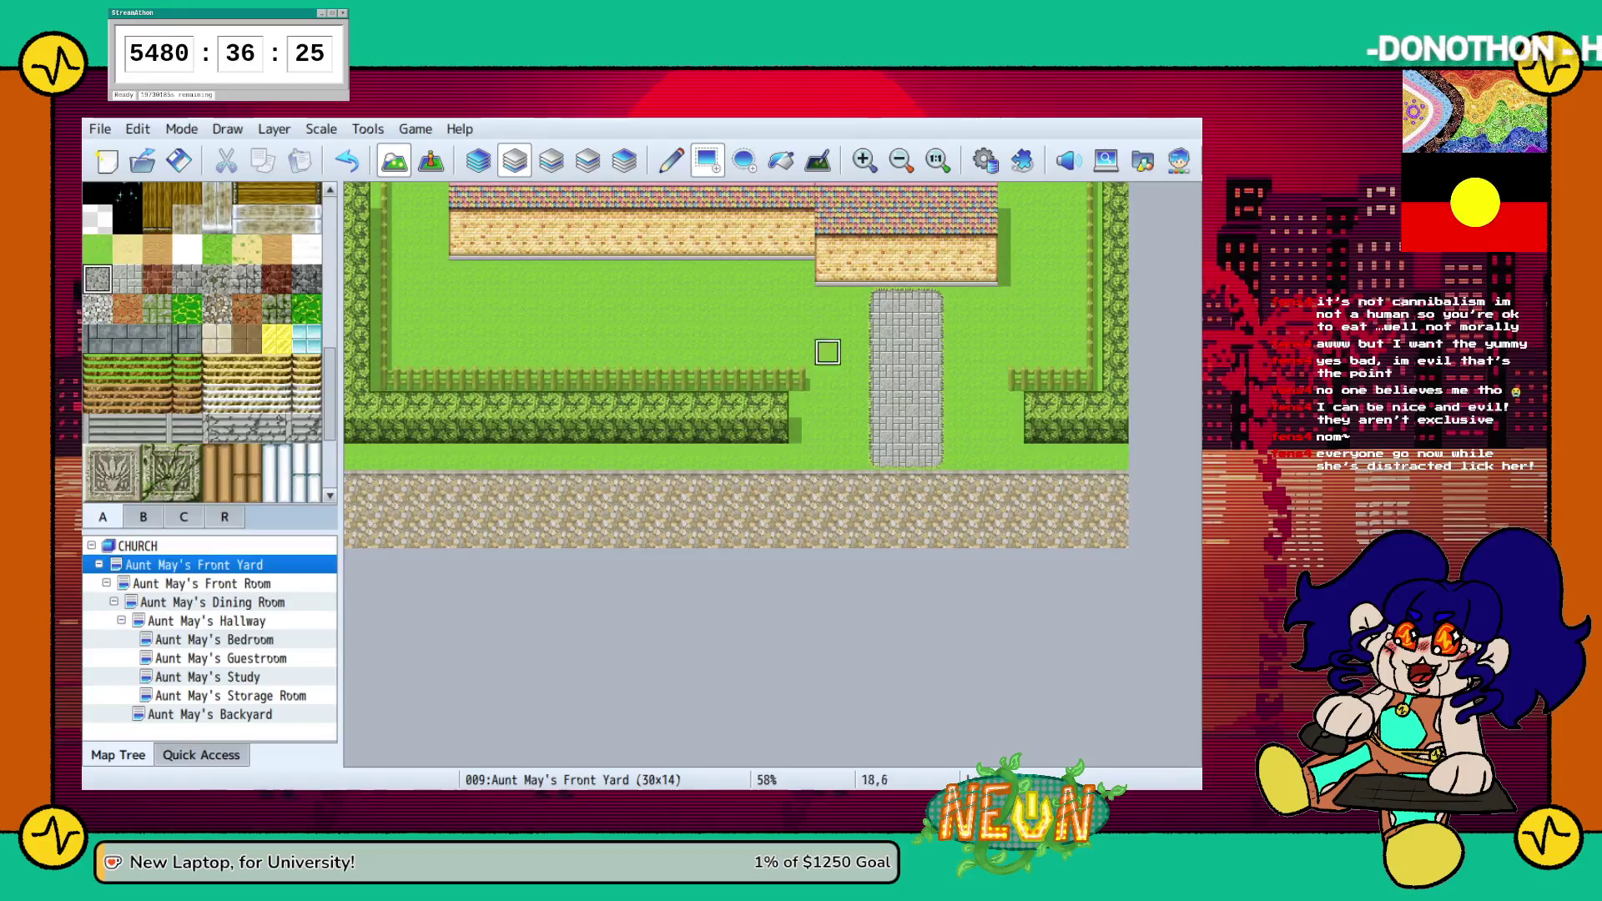
Repaint the bottom strip with grey gravel, then Cobblestones B and darker cobblestone variants
{"action": "left_click", "coordinate": [478, 160]}
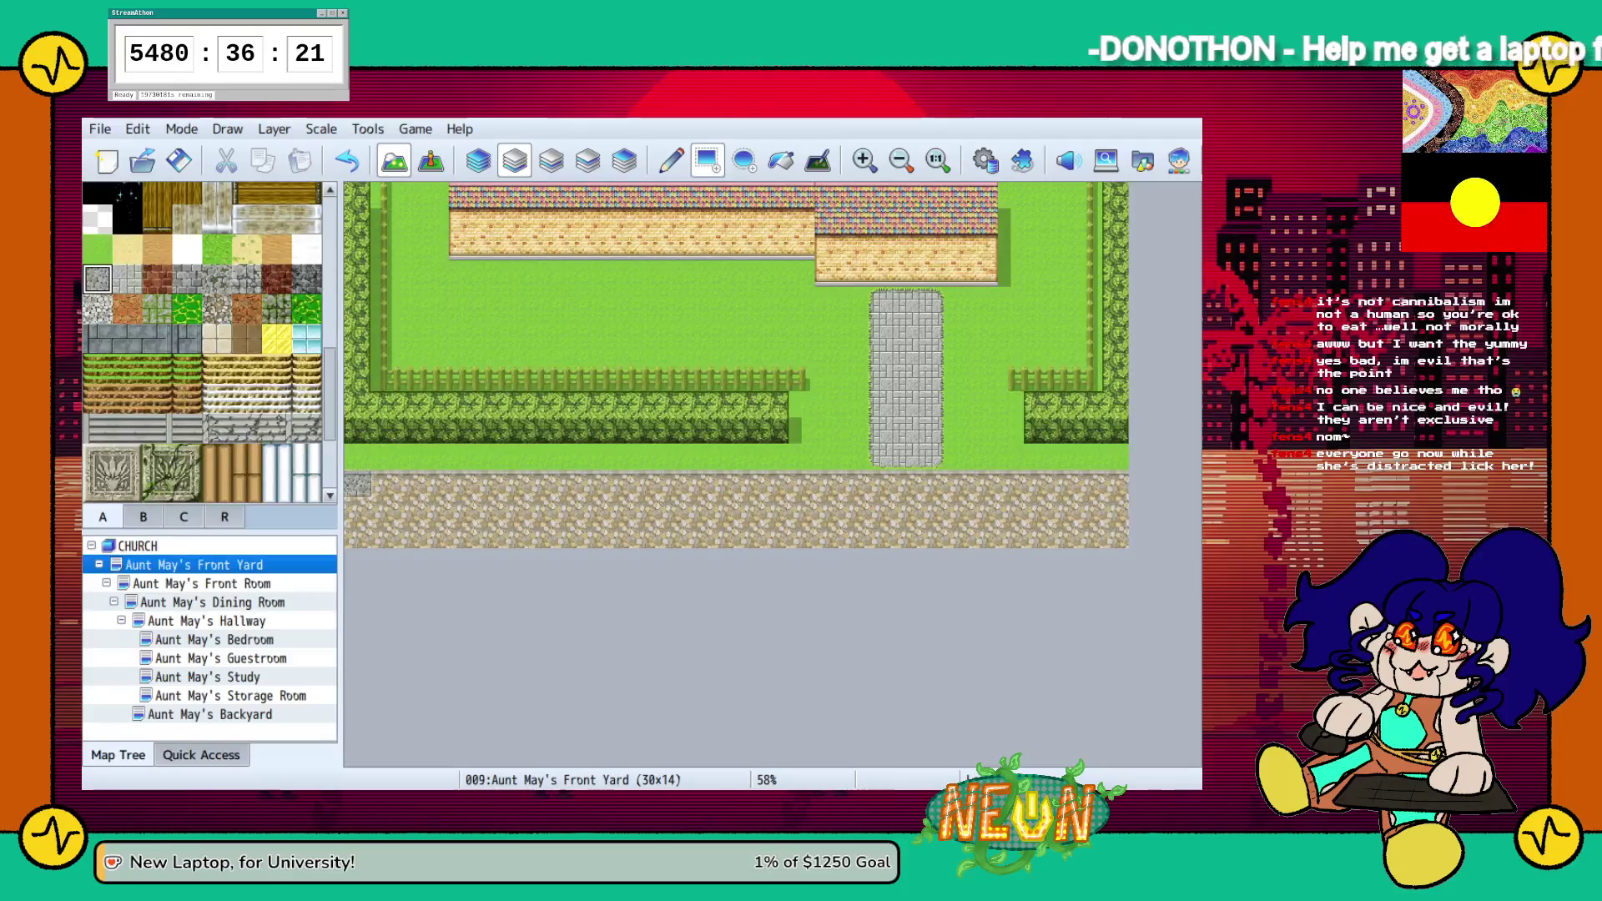
{"action": "left_click_drag", "start_coordinate": [350, 480], "coordinate": [1118, 538]}
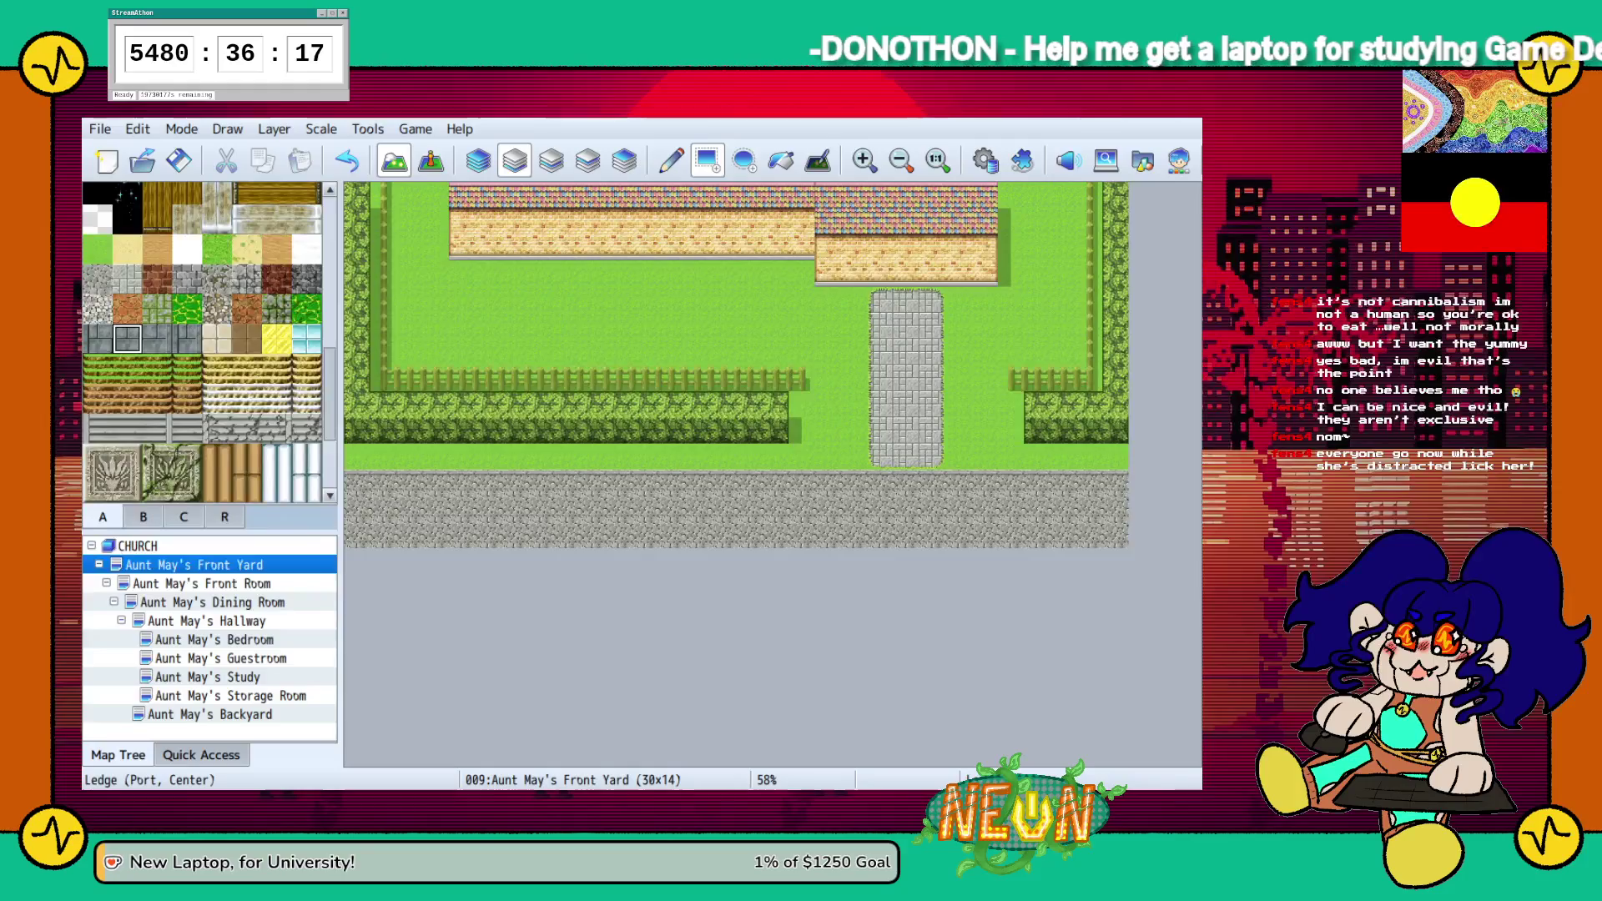
{"action": "left_click_drag", "start_coordinate": [354, 484], "coordinate": [1118, 538]}
{"action": "left_click", "coordinate": [187, 279]}
{"action": "left_click_drag", "start_coordinate": [350, 500], "coordinate": [1118, 538]}
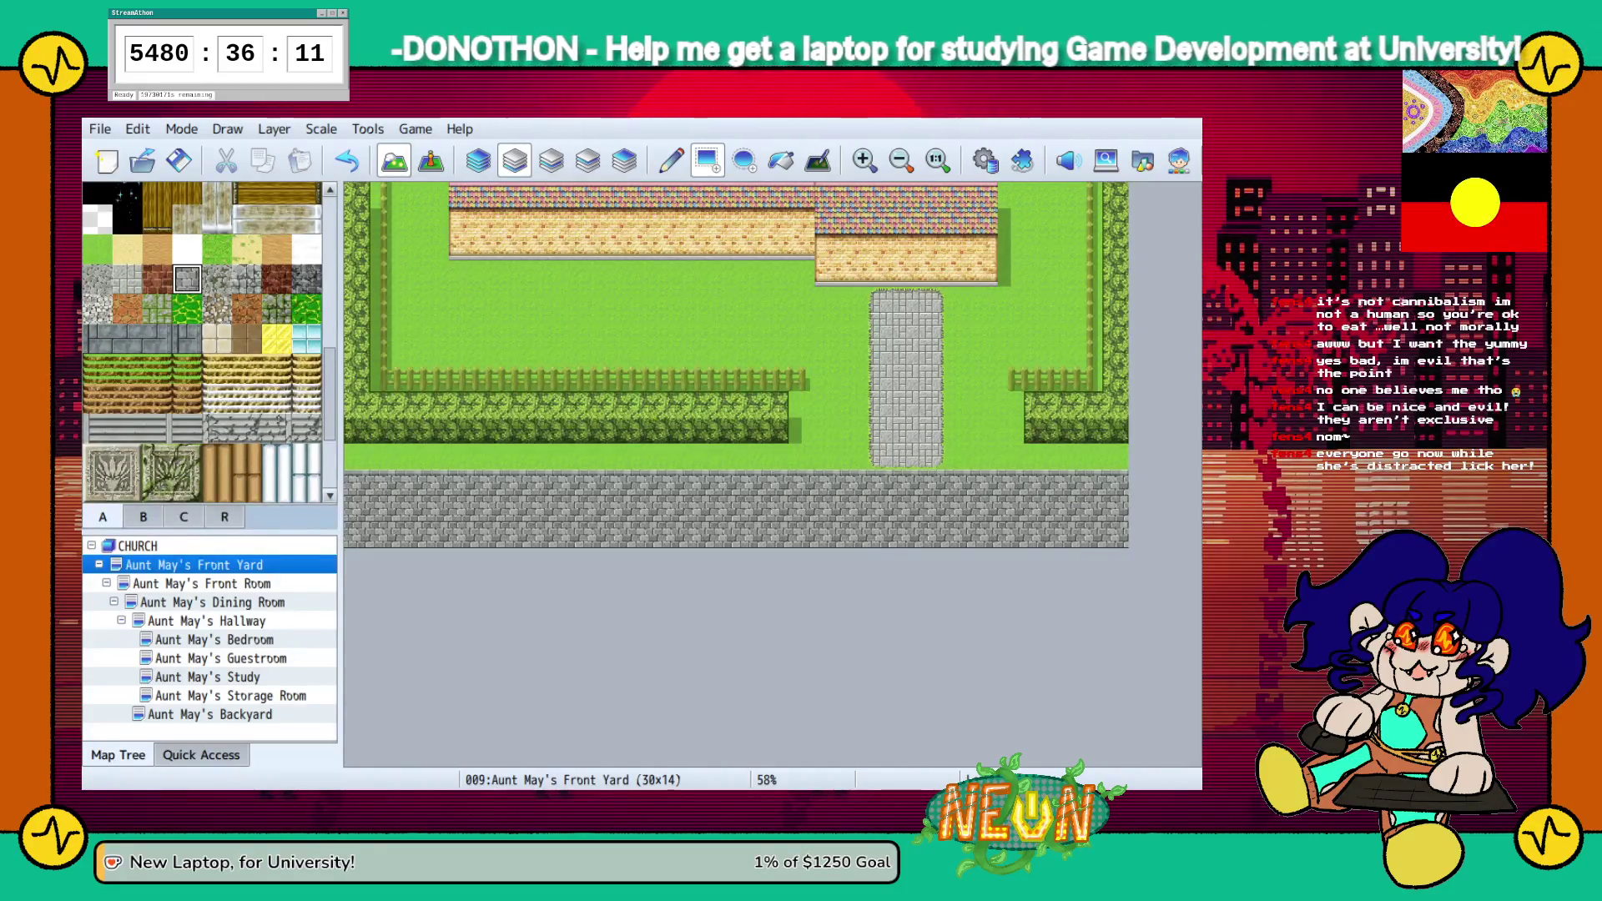
{"action": "mouse_move", "coordinate": [357, 484]}
{"action": "left_mouse_down"}
{"action": "mouse_move", "coordinate": [359, 534]}
{"action": "mouse_move", "coordinate": [1118, 538]}
{"action": "mouse_move", "coordinate": [357, 482]}
{"action": "left_mouse_up"}
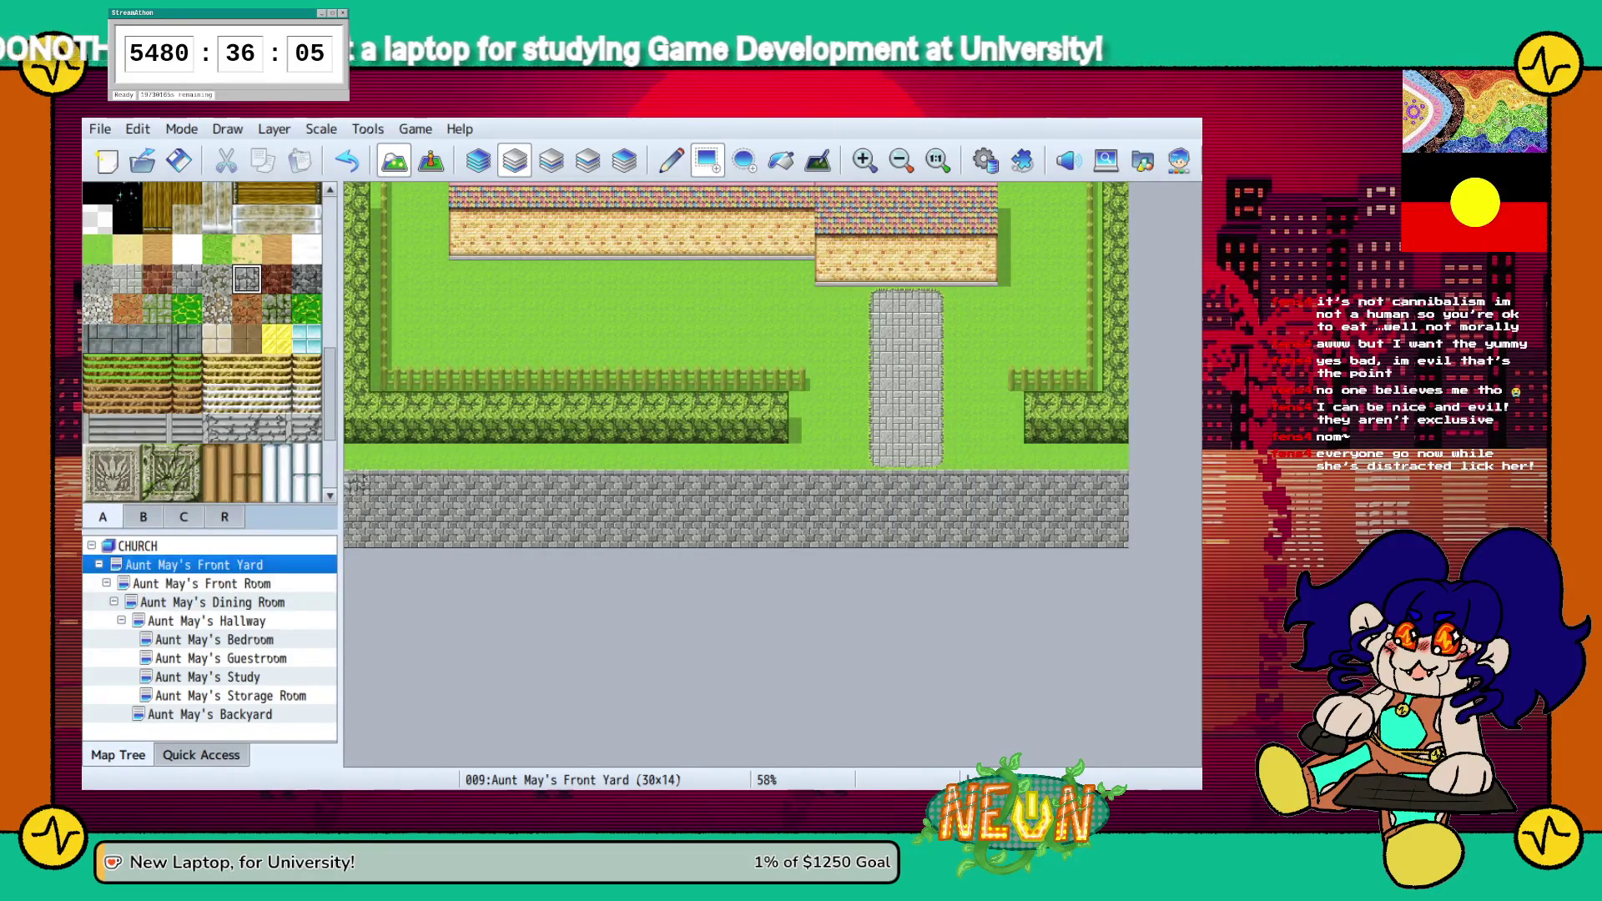
Fill the bottom three rows with Cobblestones A (Ruins), then finish them in grey brick
{"action": "left_click", "coordinate": [217, 278]}
{"action": "mouse_move", "coordinate": [357, 482]}
{"action": "left_mouse_down"}
{"action": "mouse_move", "coordinate": [680, 534]}
{"action": "mouse_move", "coordinate": [1118, 536]}
{"action": "left_mouse_up"}
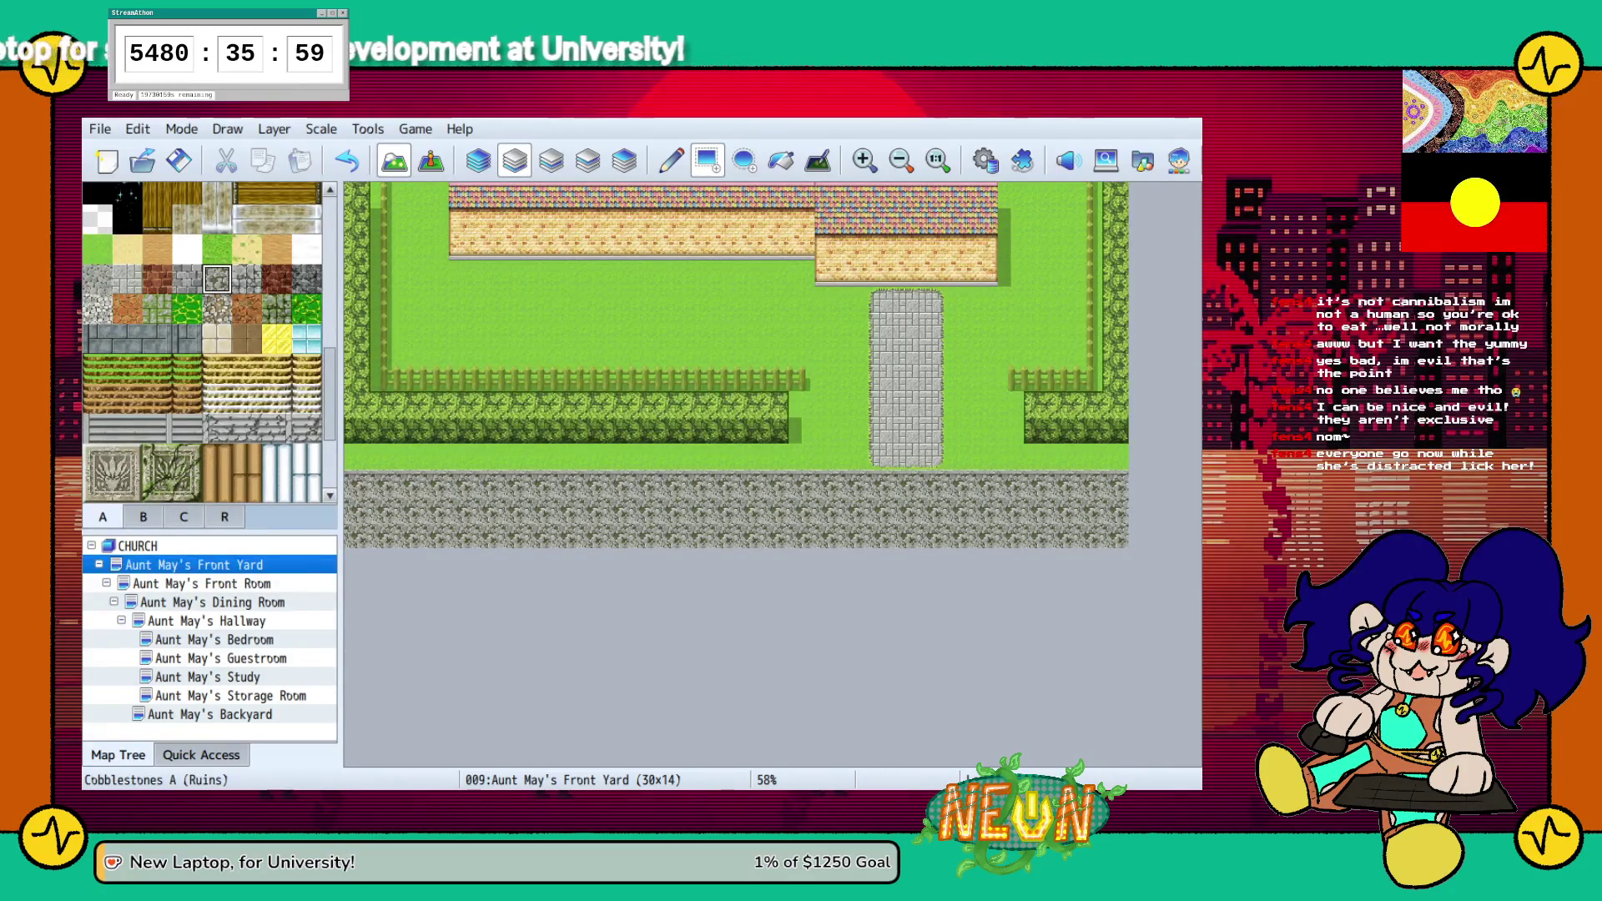
{"action": "left_click", "coordinate": [187, 278]}
{"action": "left_click_drag", "start_coordinate": [357, 482], "coordinate": [1118, 538]}
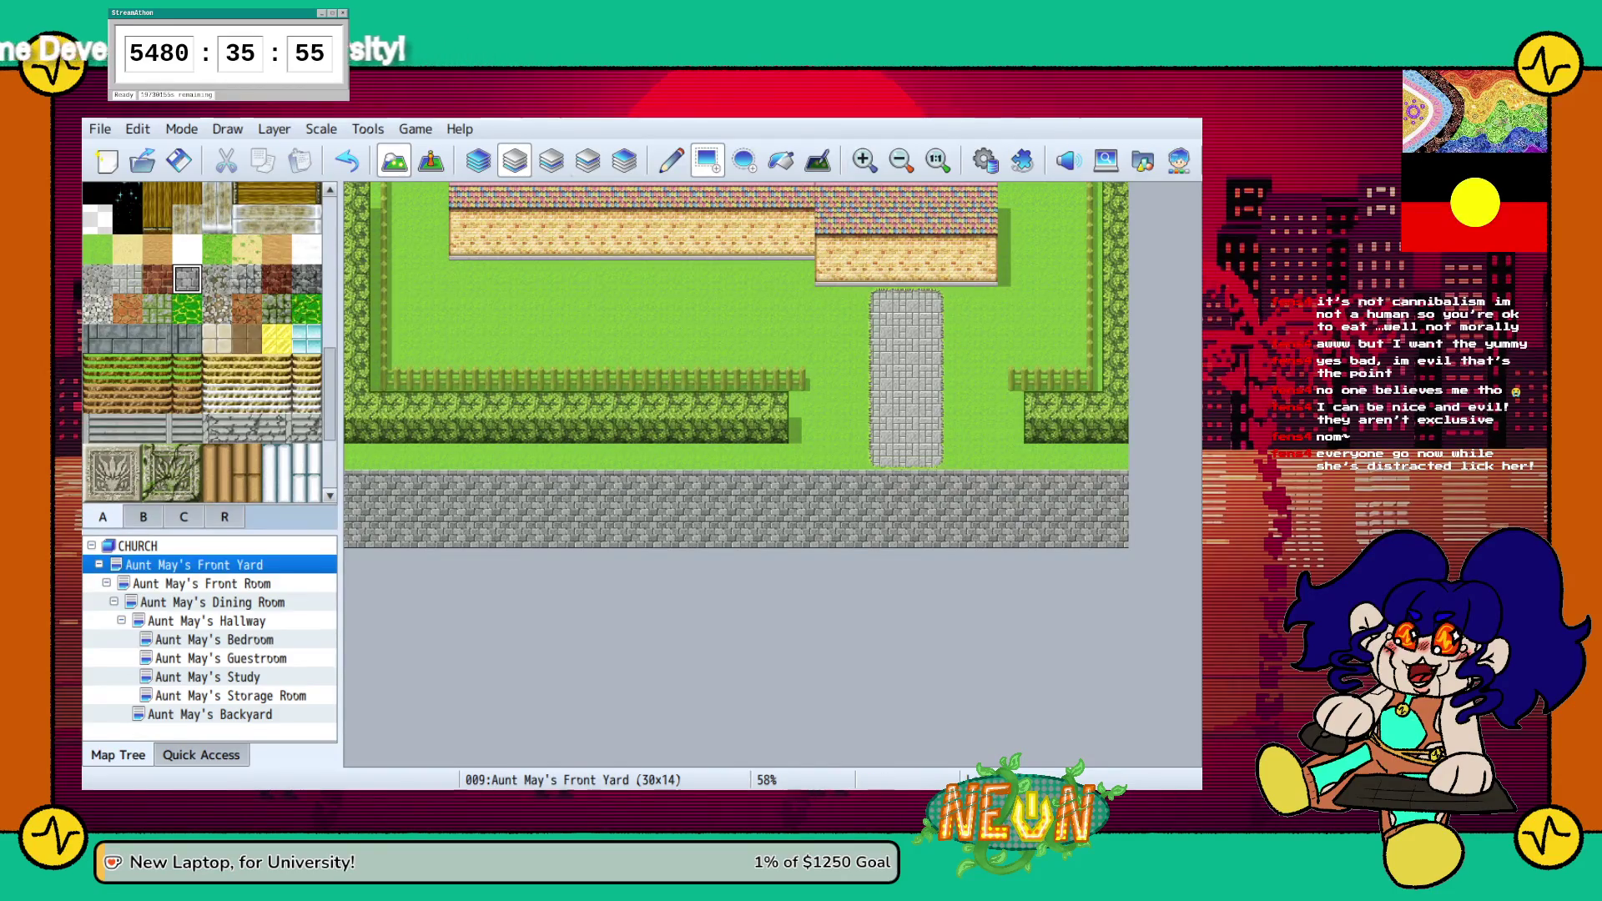
{"action": "left_click", "coordinate": [552, 160]}
On the fourth layer, choose the dark Entrance B doorway tile from tileset tab B
{"action": "left_click", "coordinate": [588, 160]}
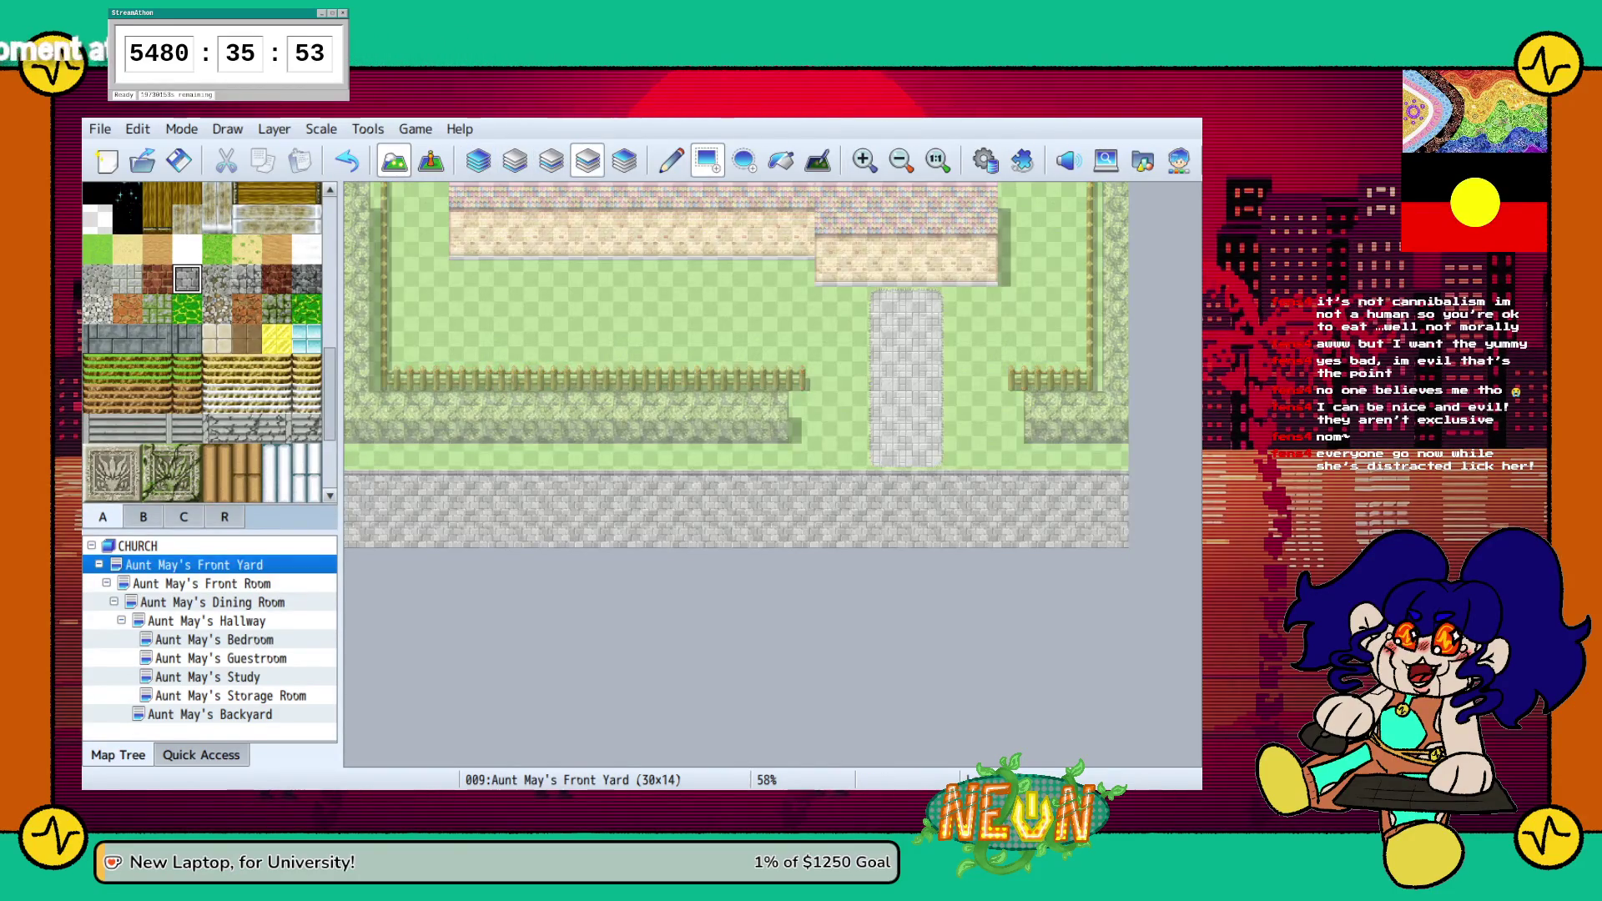
{"action": "left_click", "coordinate": [143, 516]}
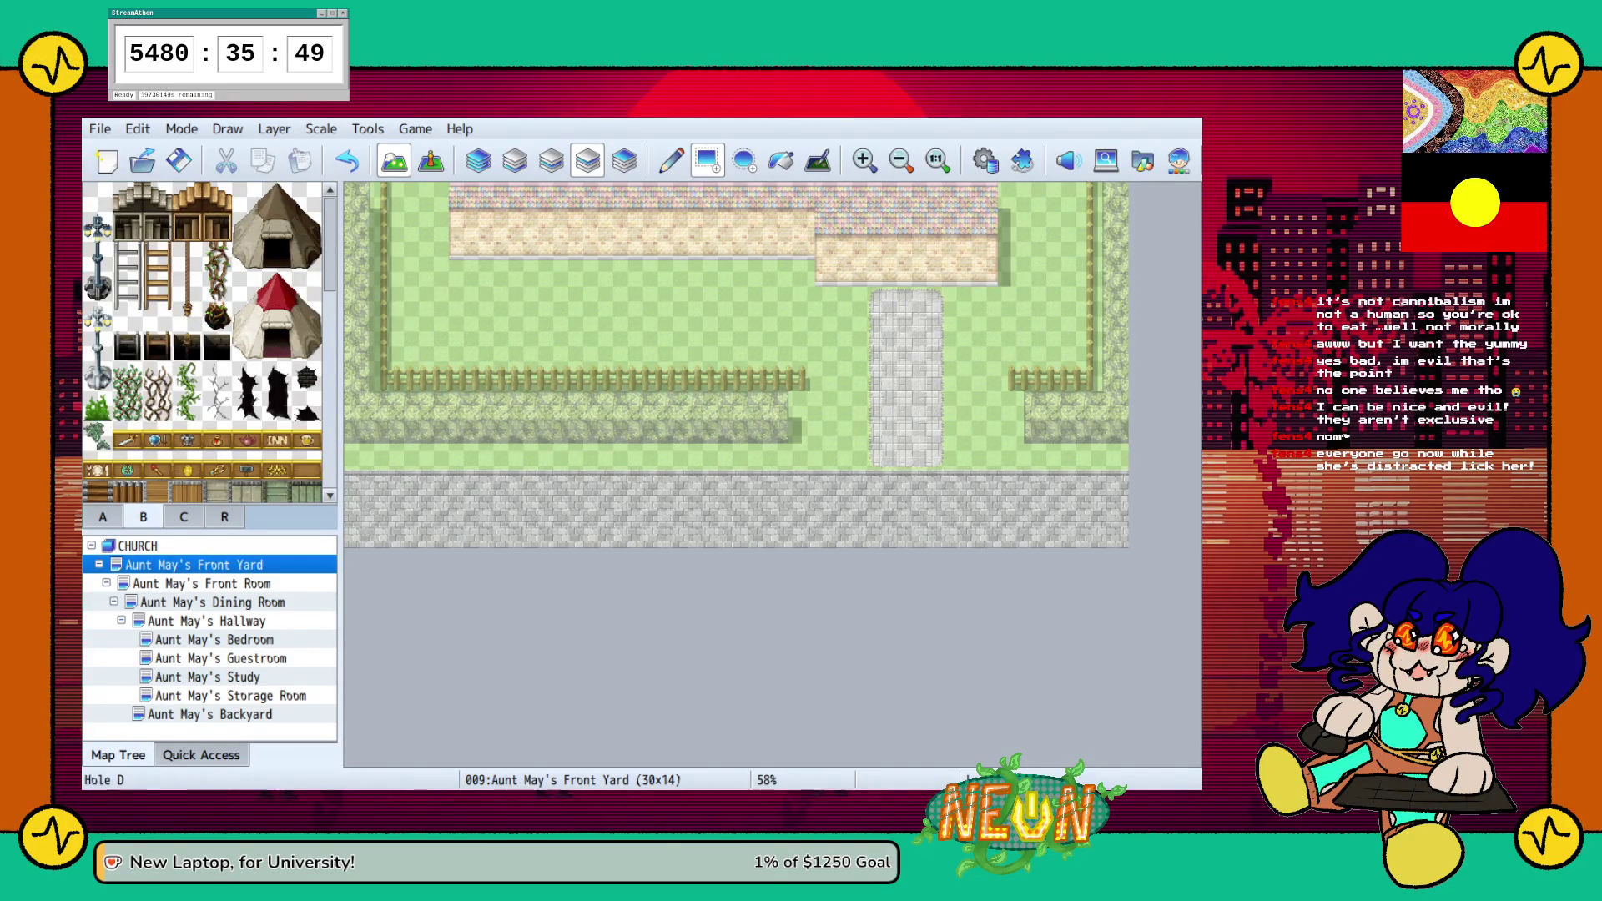
{"action": "left_click", "coordinate": [276, 256]}
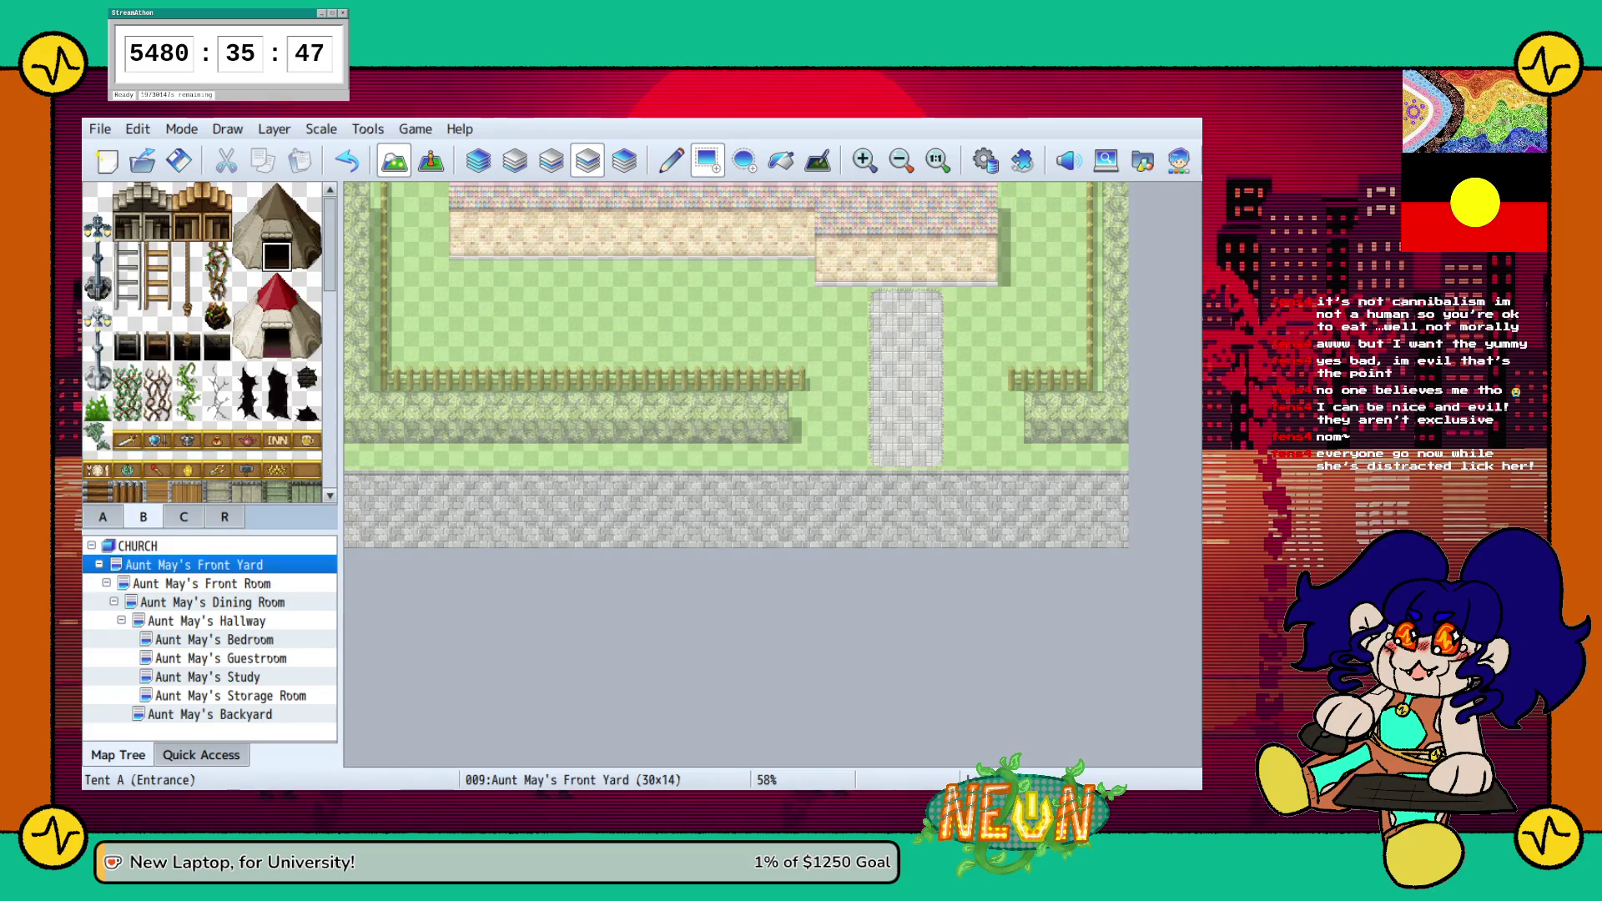
{"action": "scroll", "coordinate": [217, 351], "scroll_direction": "down", "scroll_amount": 10}
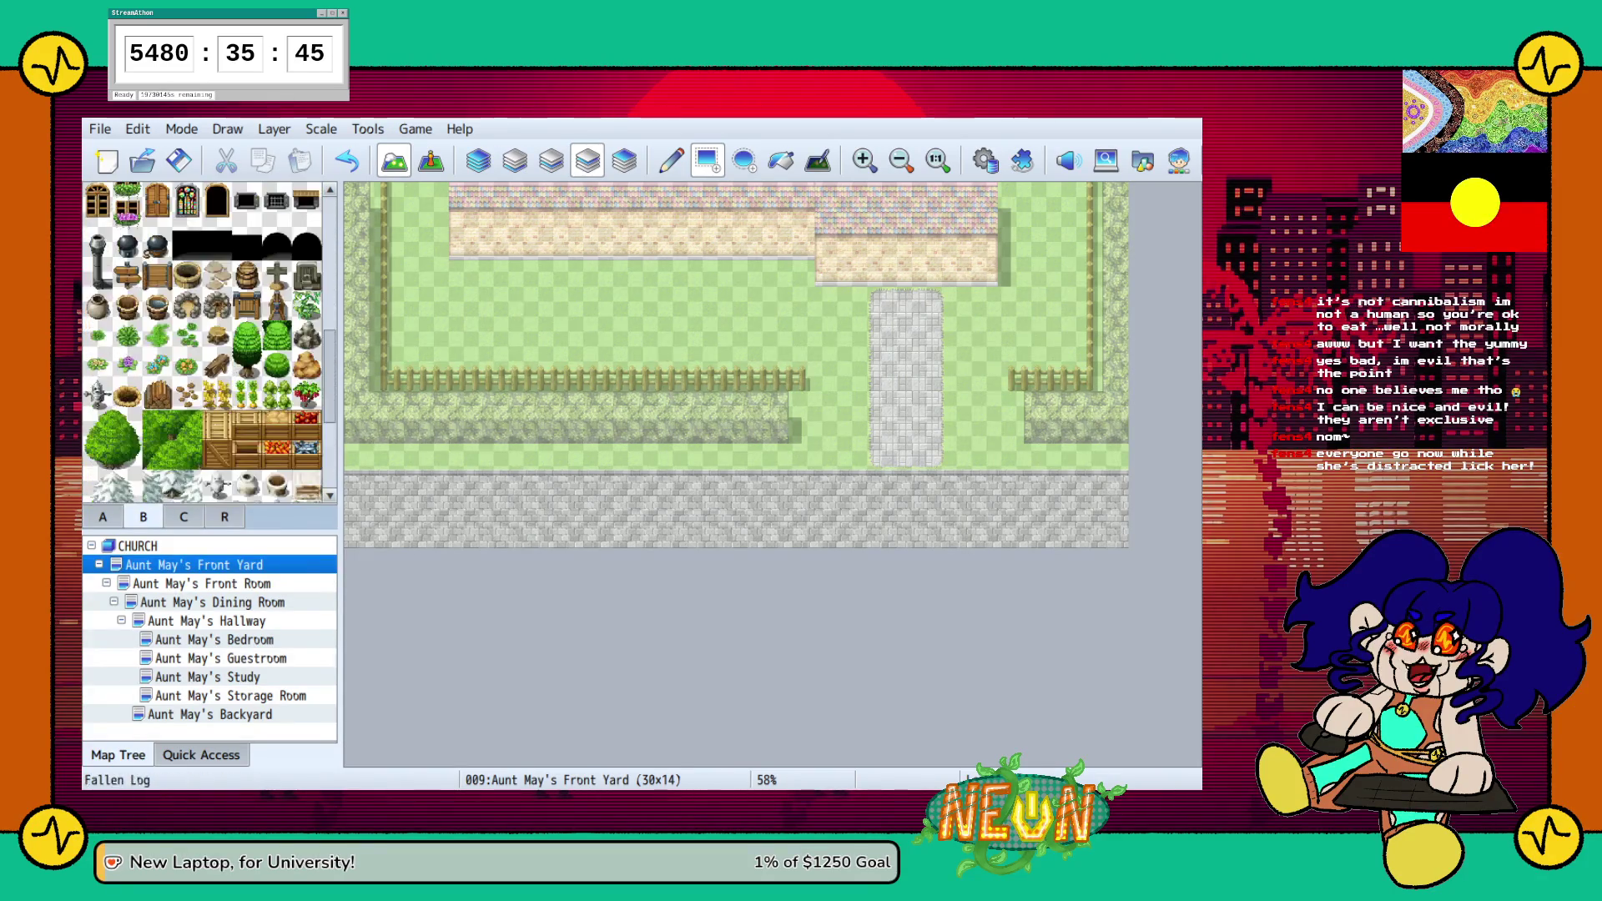
{"action": "left_click", "coordinate": [276, 245]}
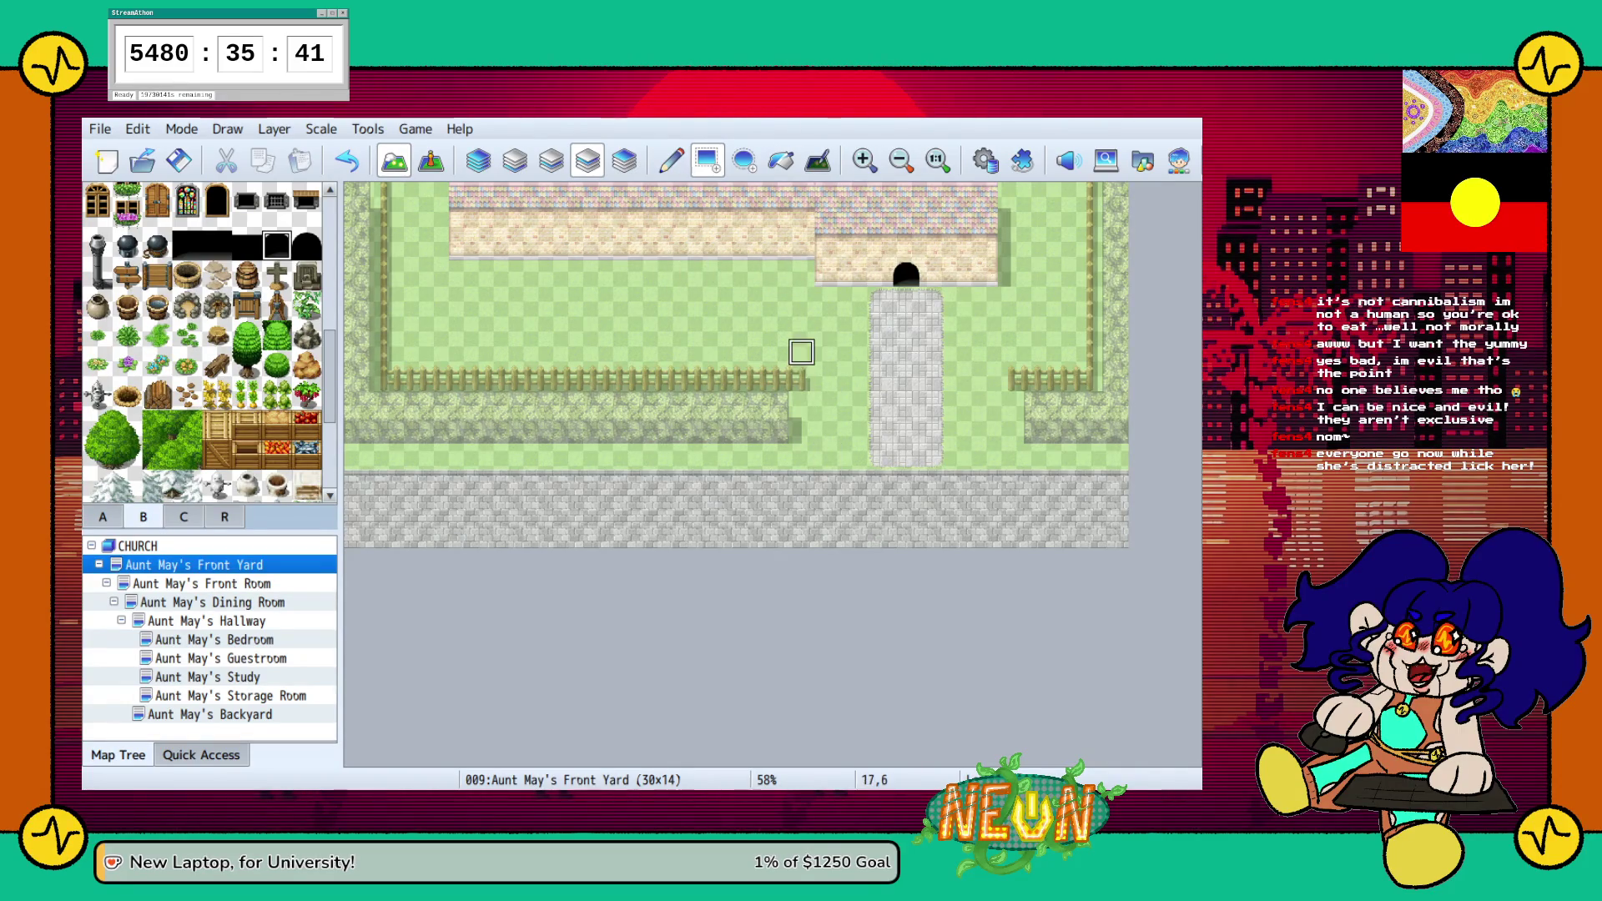
{"action": "scroll", "coordinate": [209, 342], "scroll_direction": "up", "scroll_amount": 2}
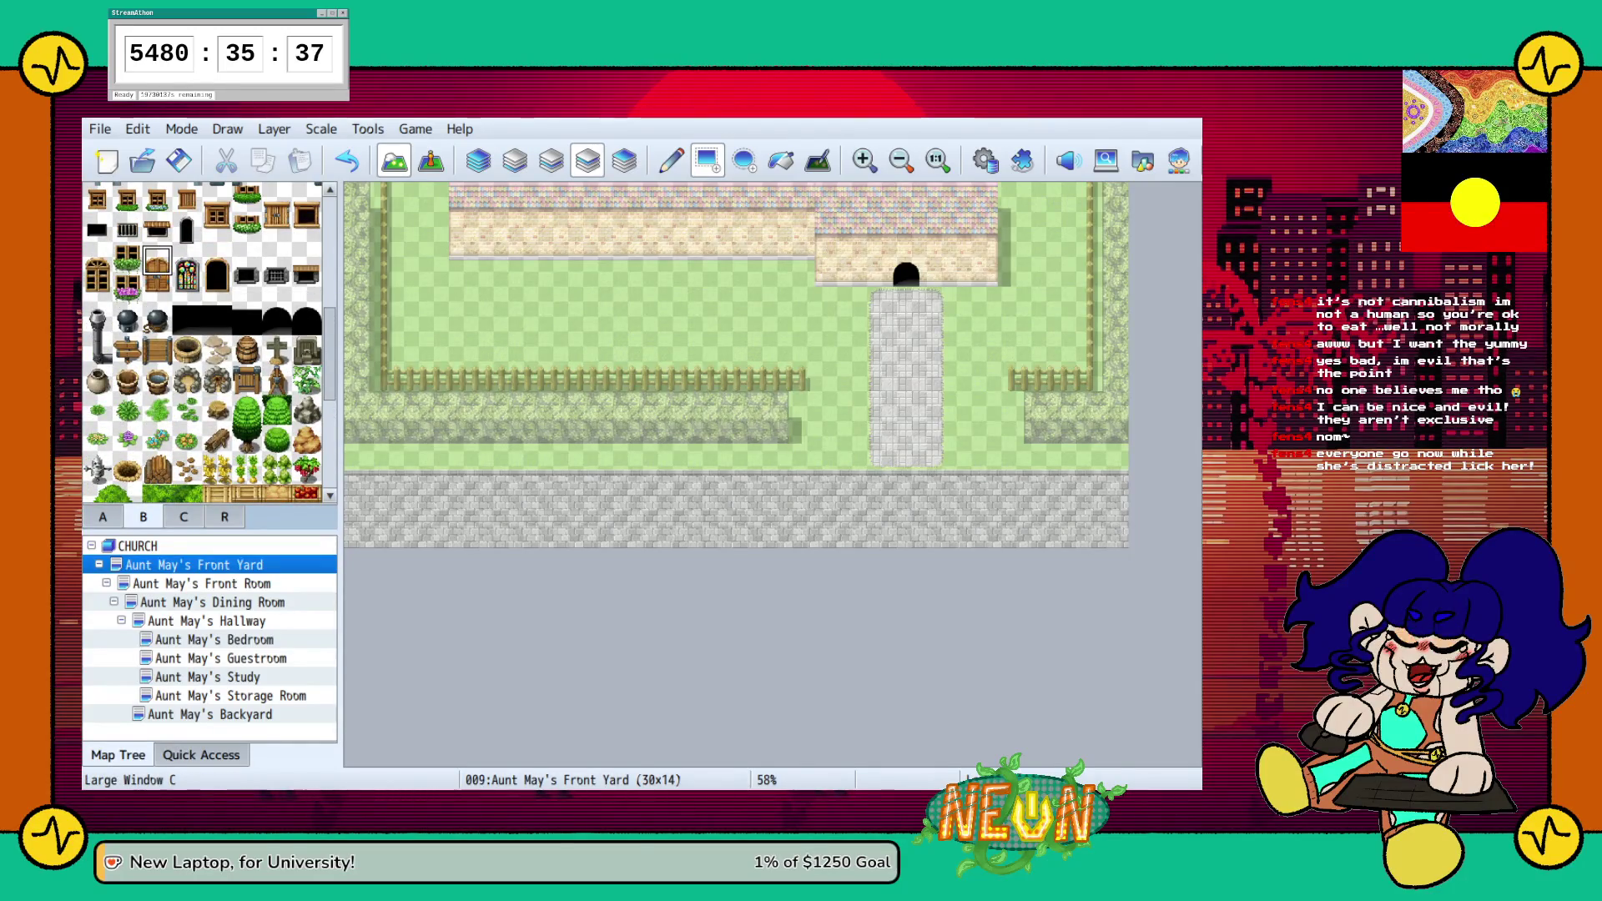
{"action": "left_click", "coordinate": [157, 290]}
{"action": "scroll", "coordinate": [208, 342], "scroll_direction": "down", "scroll_amount": 3}
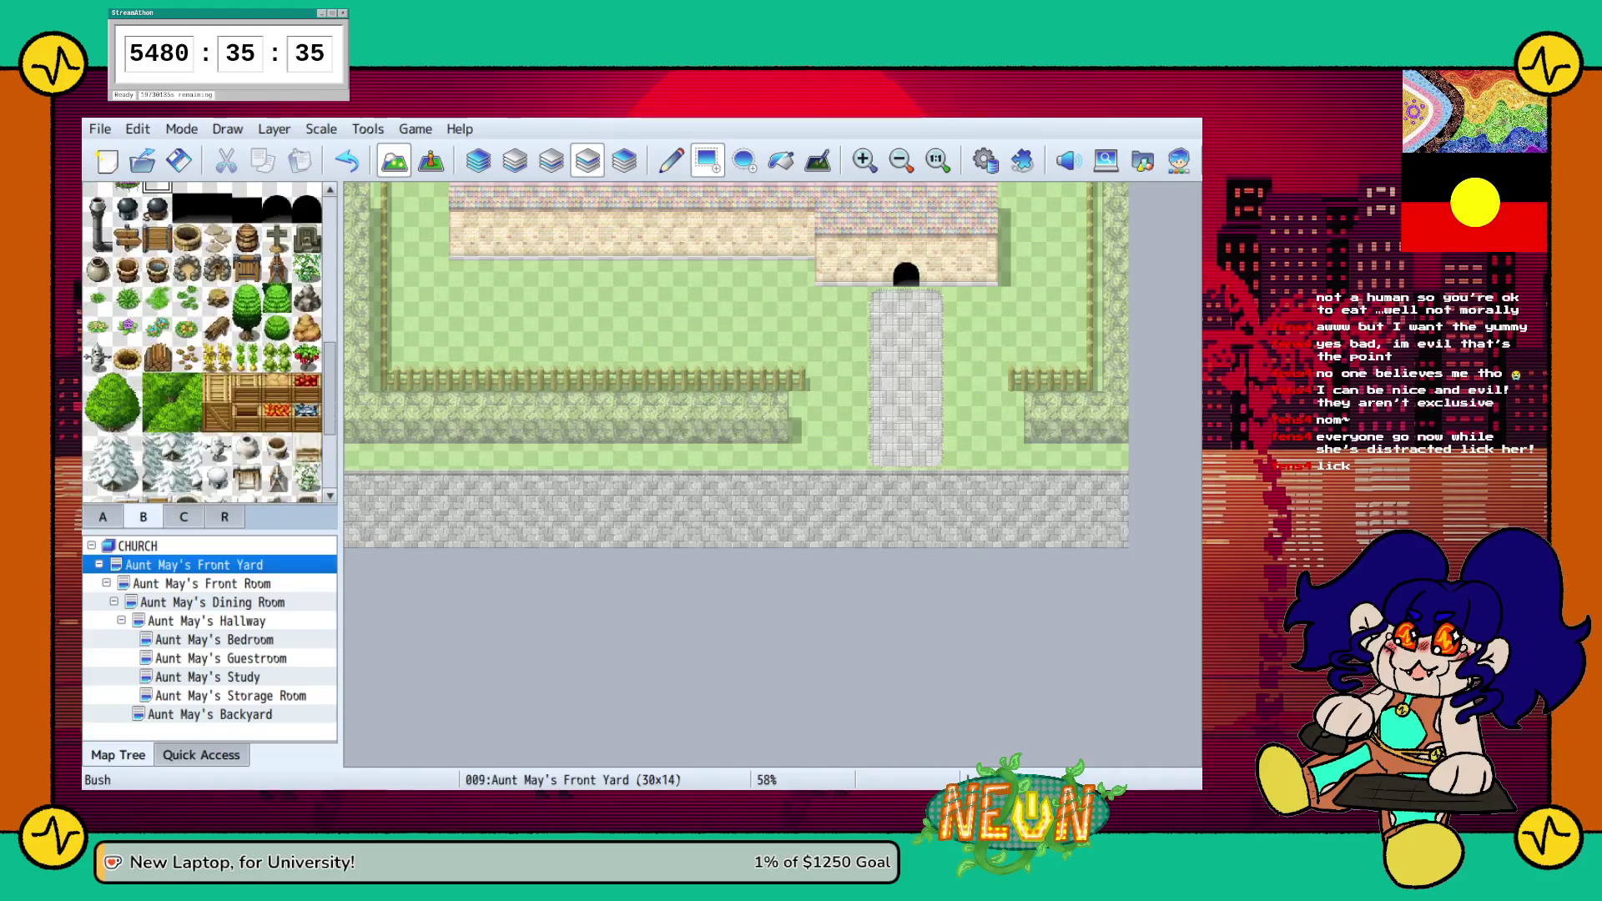
{"action": "scroll", "coordinate": [209, 342], "scroll_direction": "up", "scroll_amount": 6}
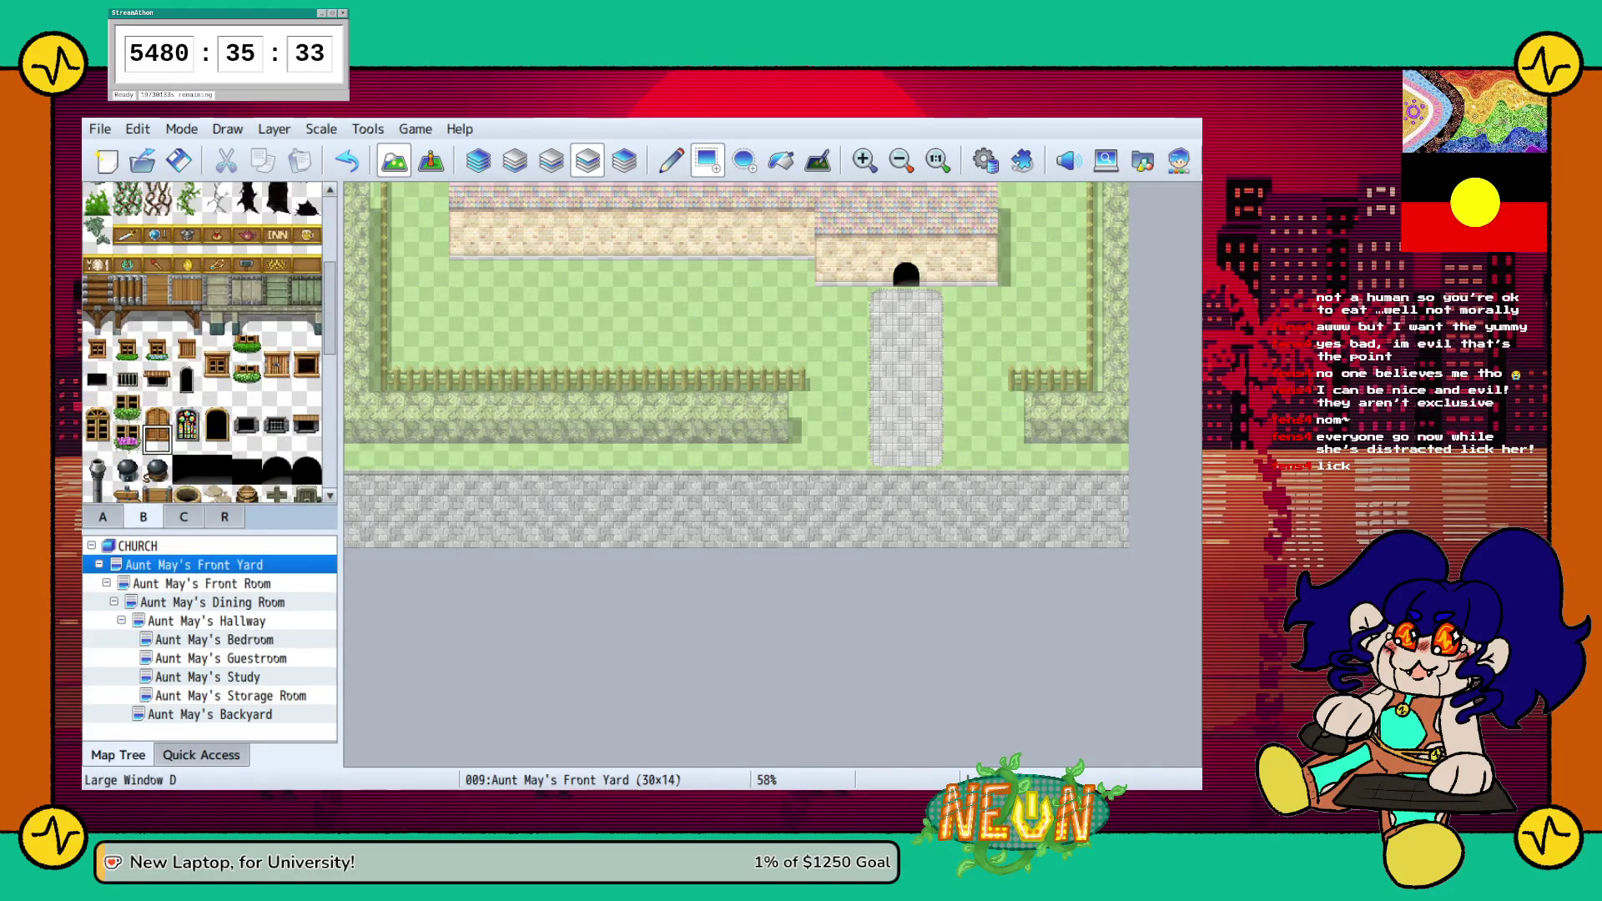
Place the door in the house's arched doorway, undoing a misplaced door at the path's top
{"action": "left_click", "coordinate": [906, 274]}
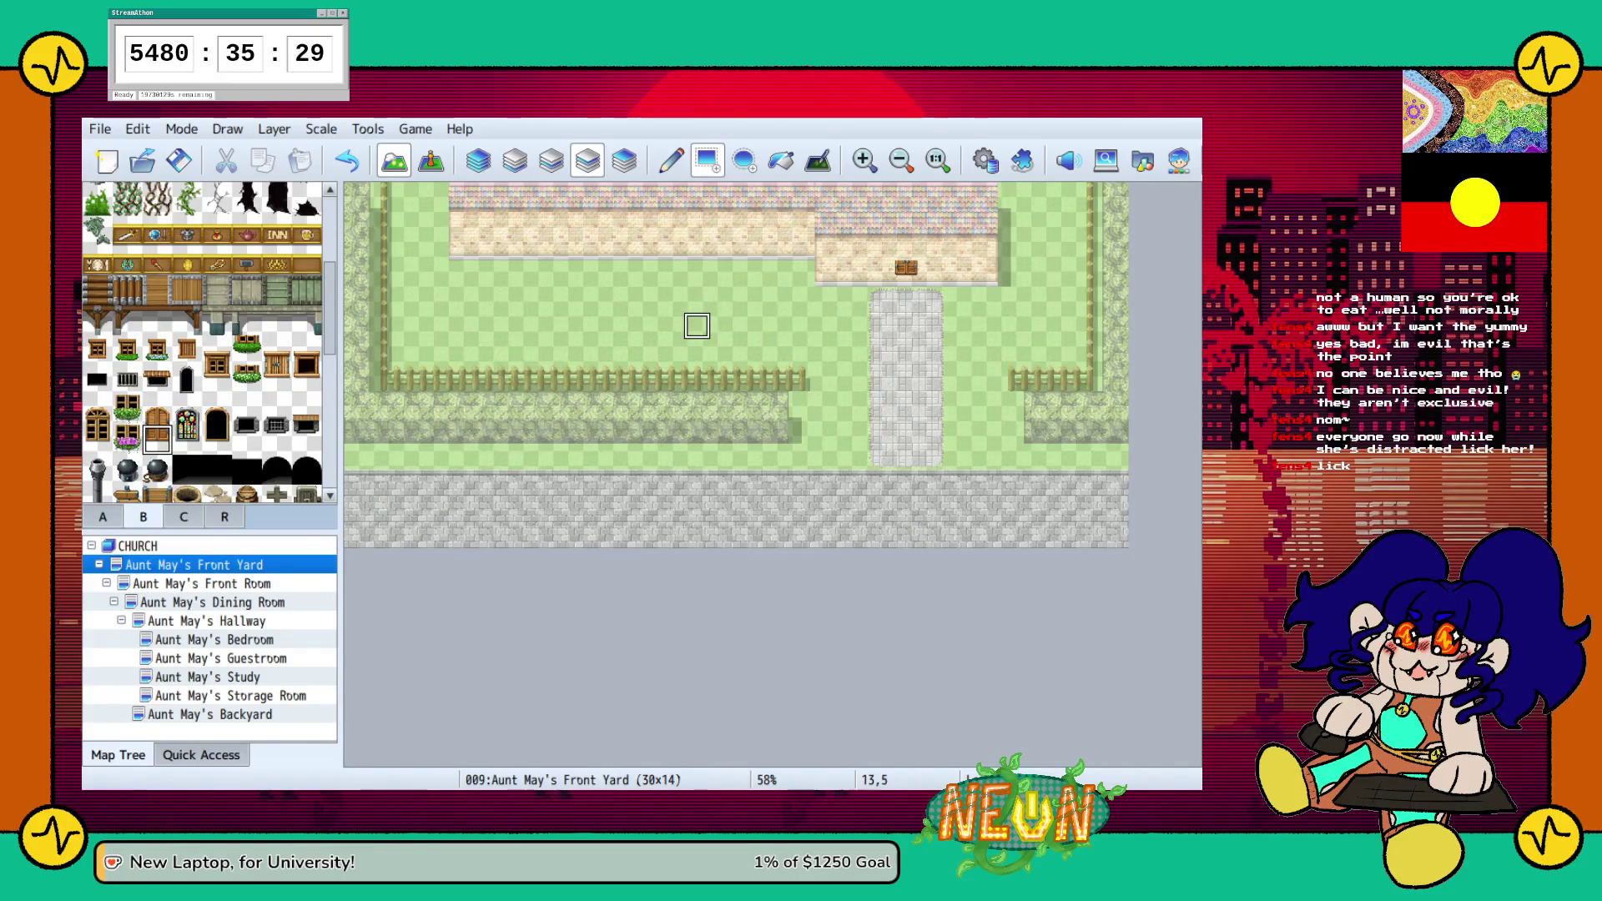
{"action": "left_click", "coordinate": [906, 299]}
{"action": "key", "text": "ctrl+z"}
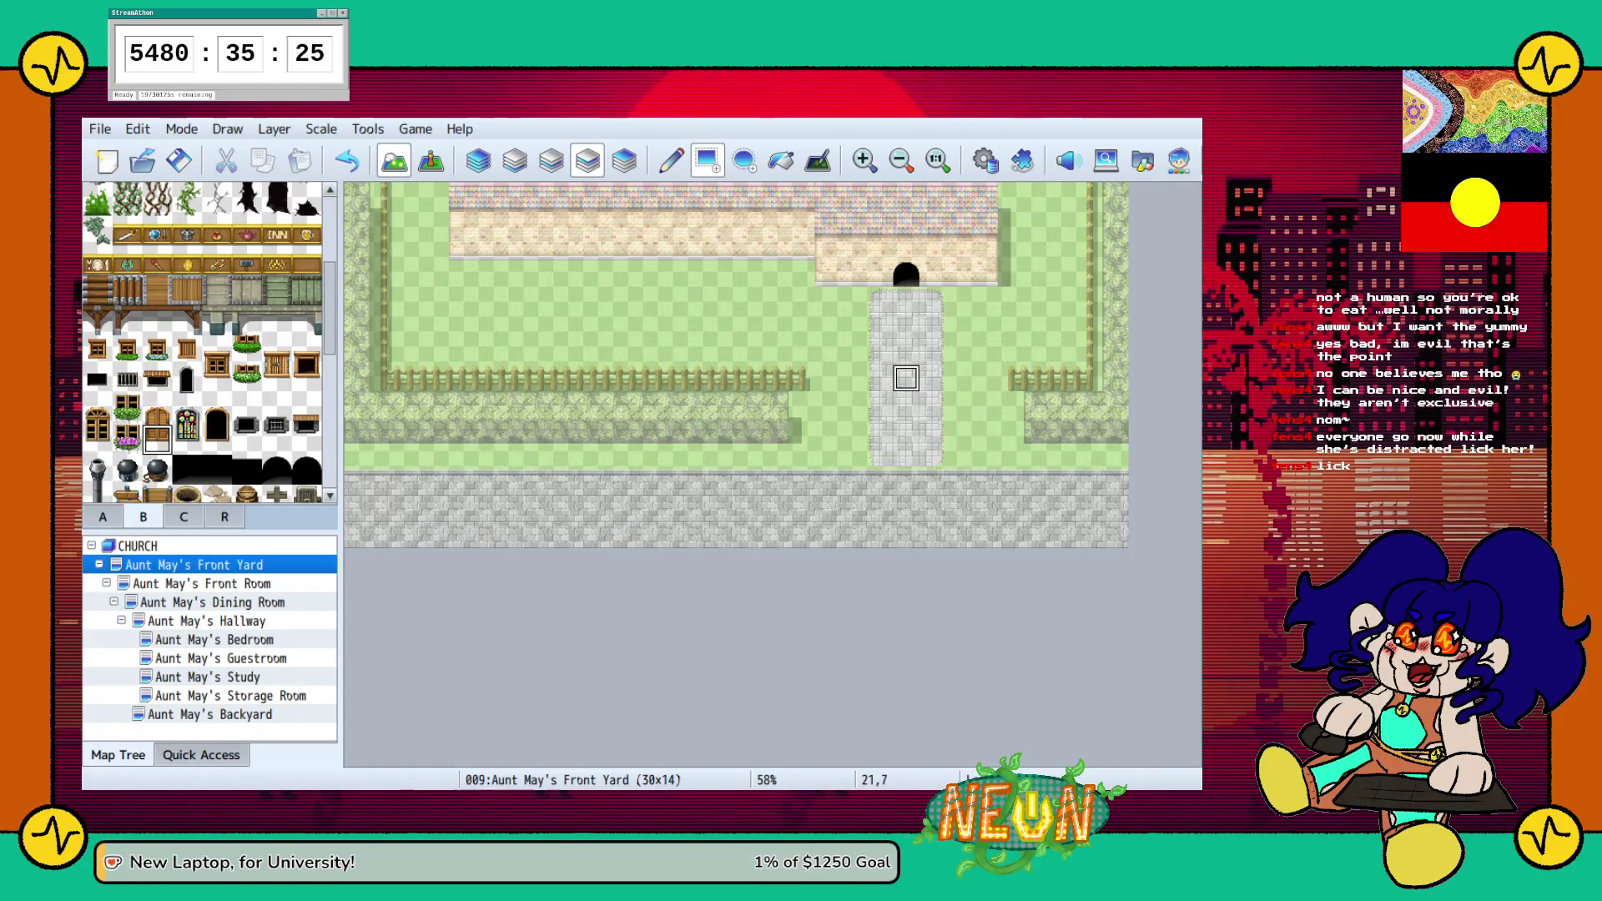
{"action": "scroll", "coordinate": [203, 342], "scroll_direction": "down", "scroll_amount": 2}
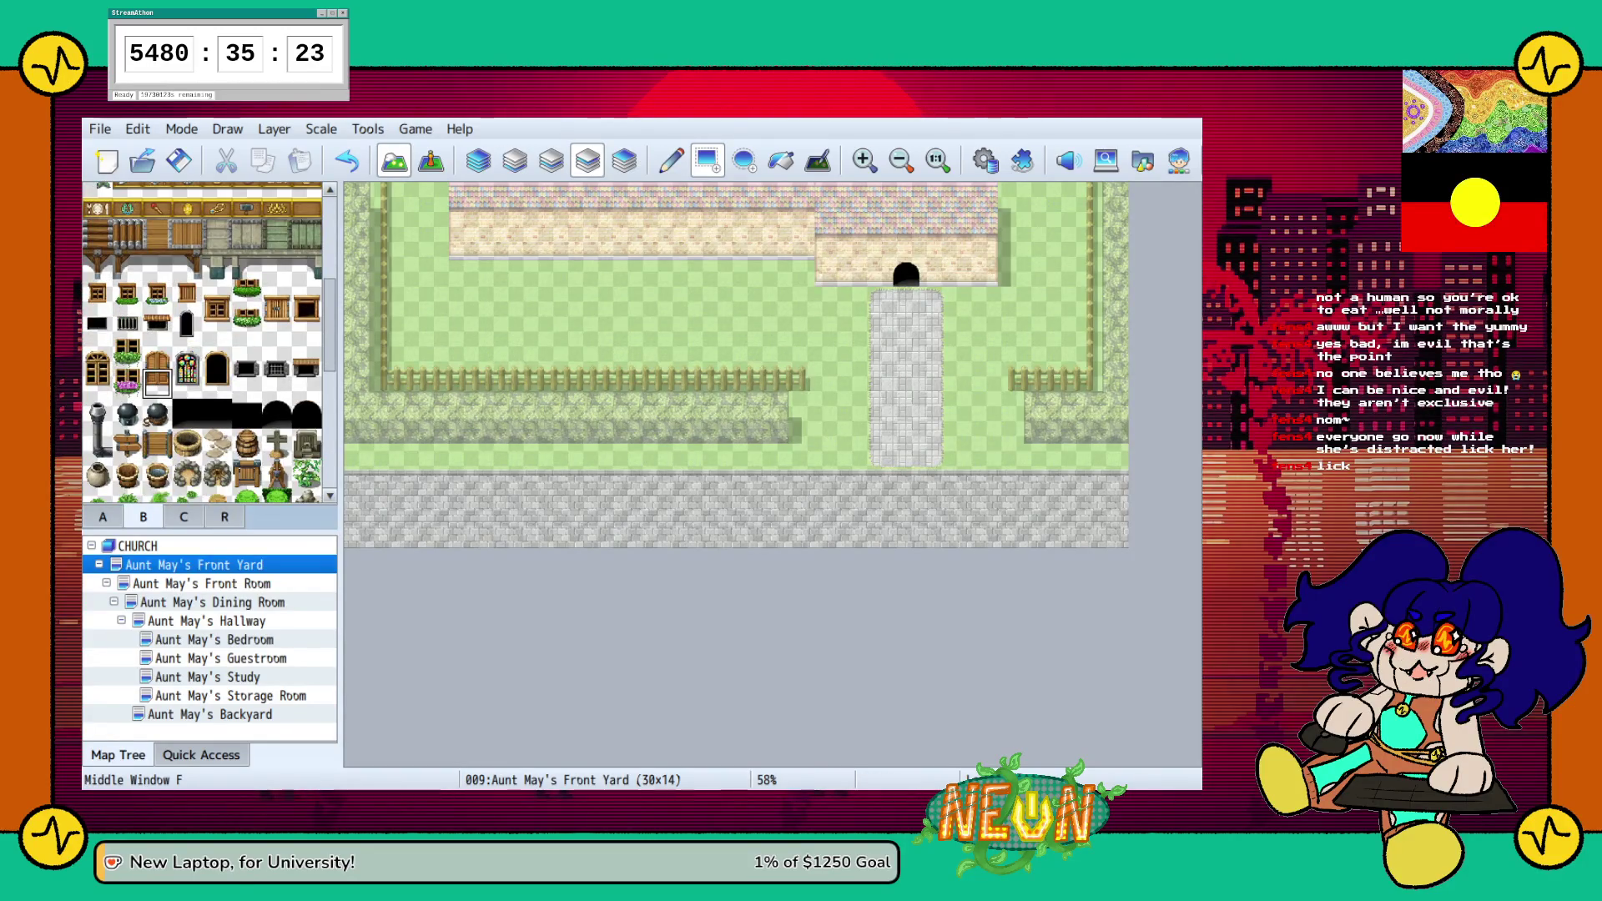
Browse the pillar and statue tiles and the region tiles in tileset tabs C and R
{"action": "scroll", "coordinate": [202, 342], "scroll_direction": "down", "scroll_amount": 8}
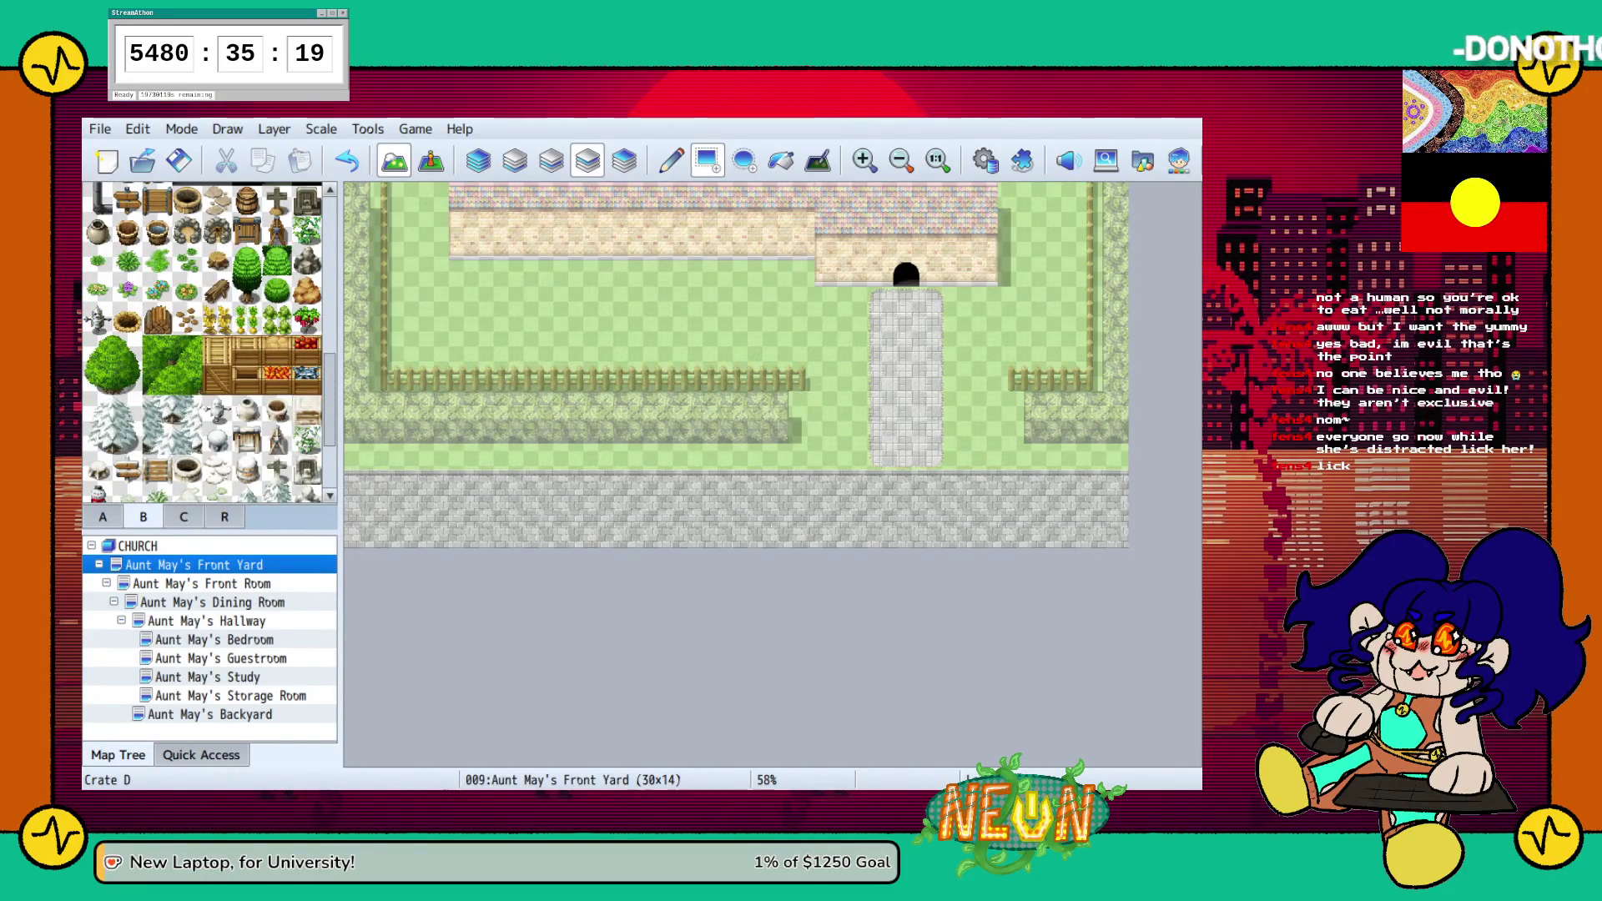
{"action": "scroll", "coordinate": [203, 342], "scroll_direction": "up", "scroll_amount": 6}
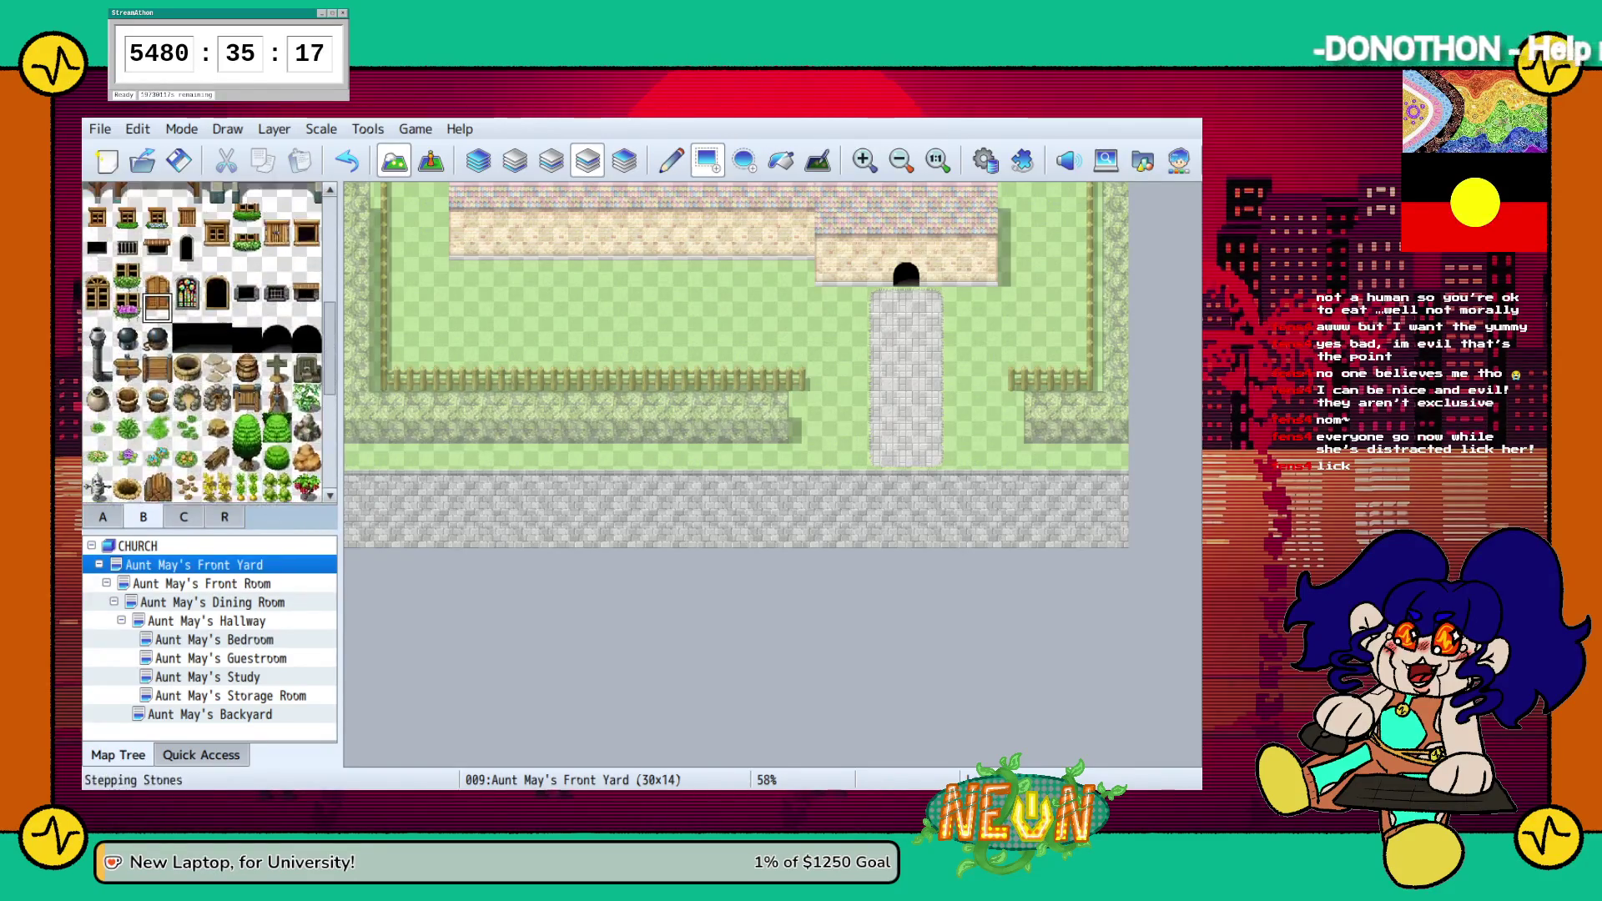
{"action": "scroll", "coordinate": [203, 342], "scroll_direction": "up", "scroll_amount": 6}
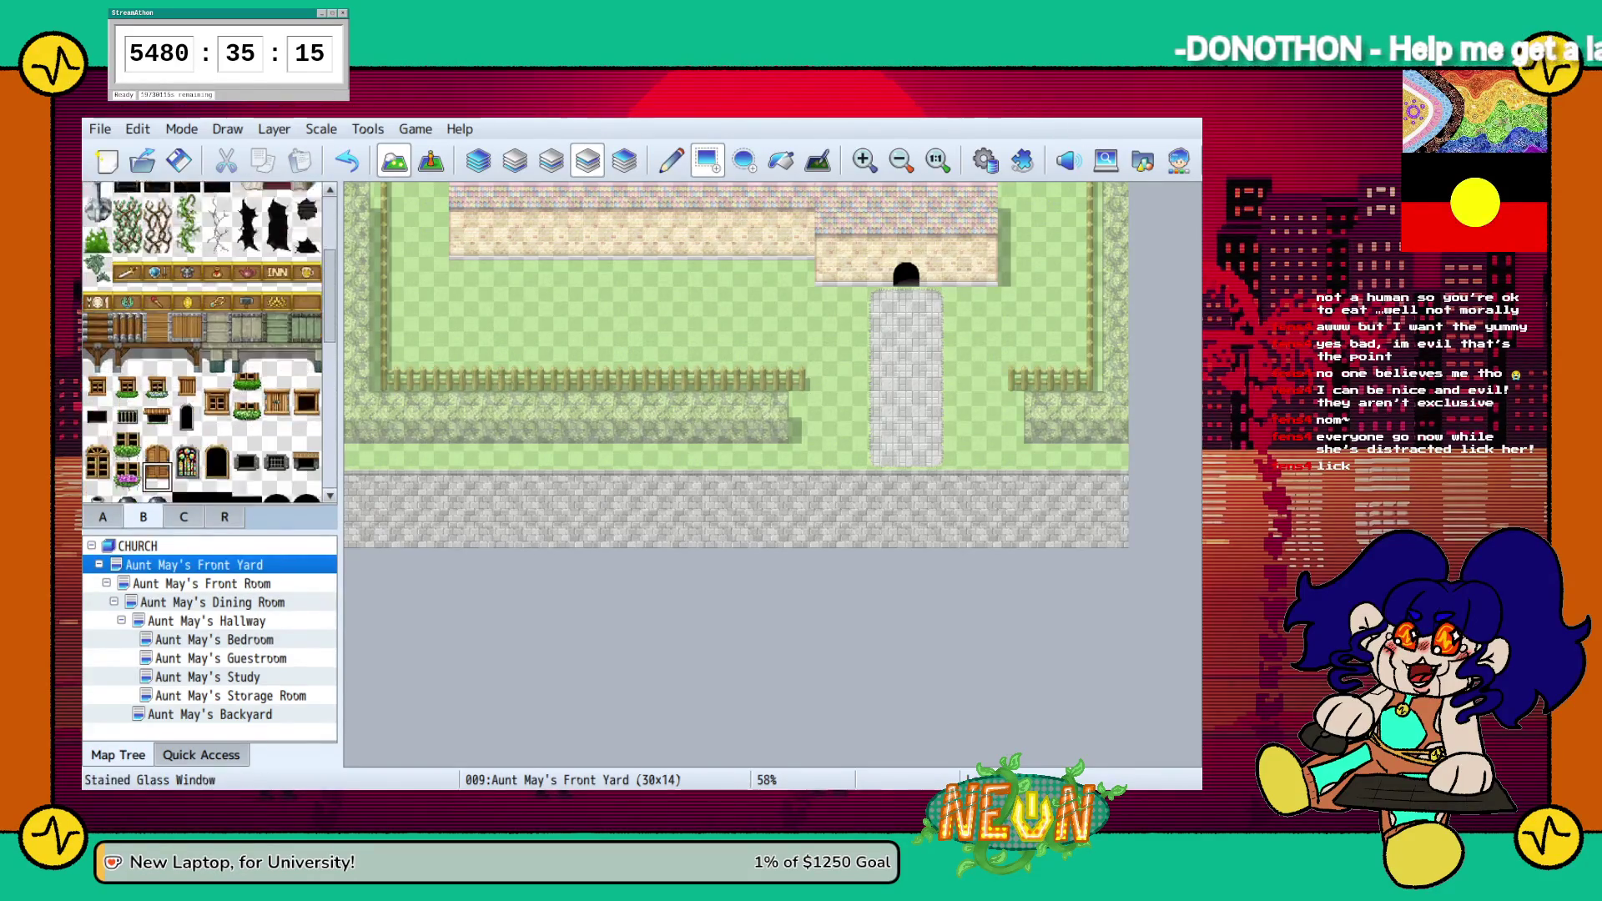
{"action": "scroll", "coordinate": [202, 342], "scroll_direction": "down", "scroll_amount": 1}
{"action": "left_click", "coordinate": [184, 516]}
{"action": "left_click", "coordinate": [225, 517]}
{"action": "left_click", "coordinate": [184, 516]}
{"action": "scroll", "coordinate": [203, 342], "scroll_direction": "down", "scroll_amount": 10}
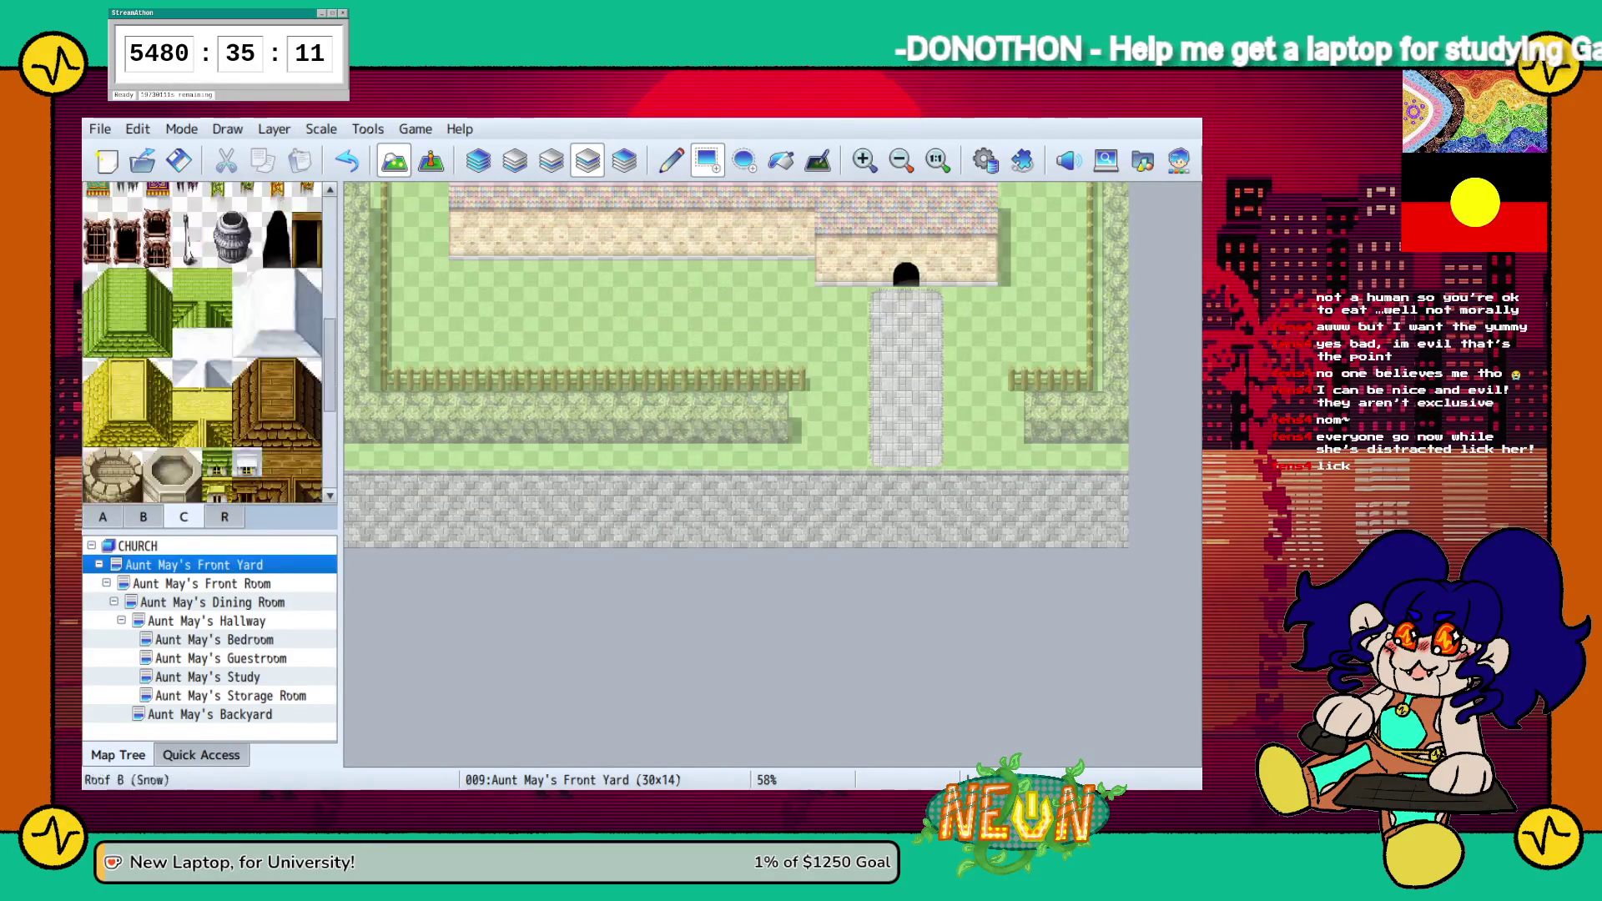
{"action": "scroll", "coordinate": [203, 342], "scroll_direction": "down", "scroll_amount": 5}
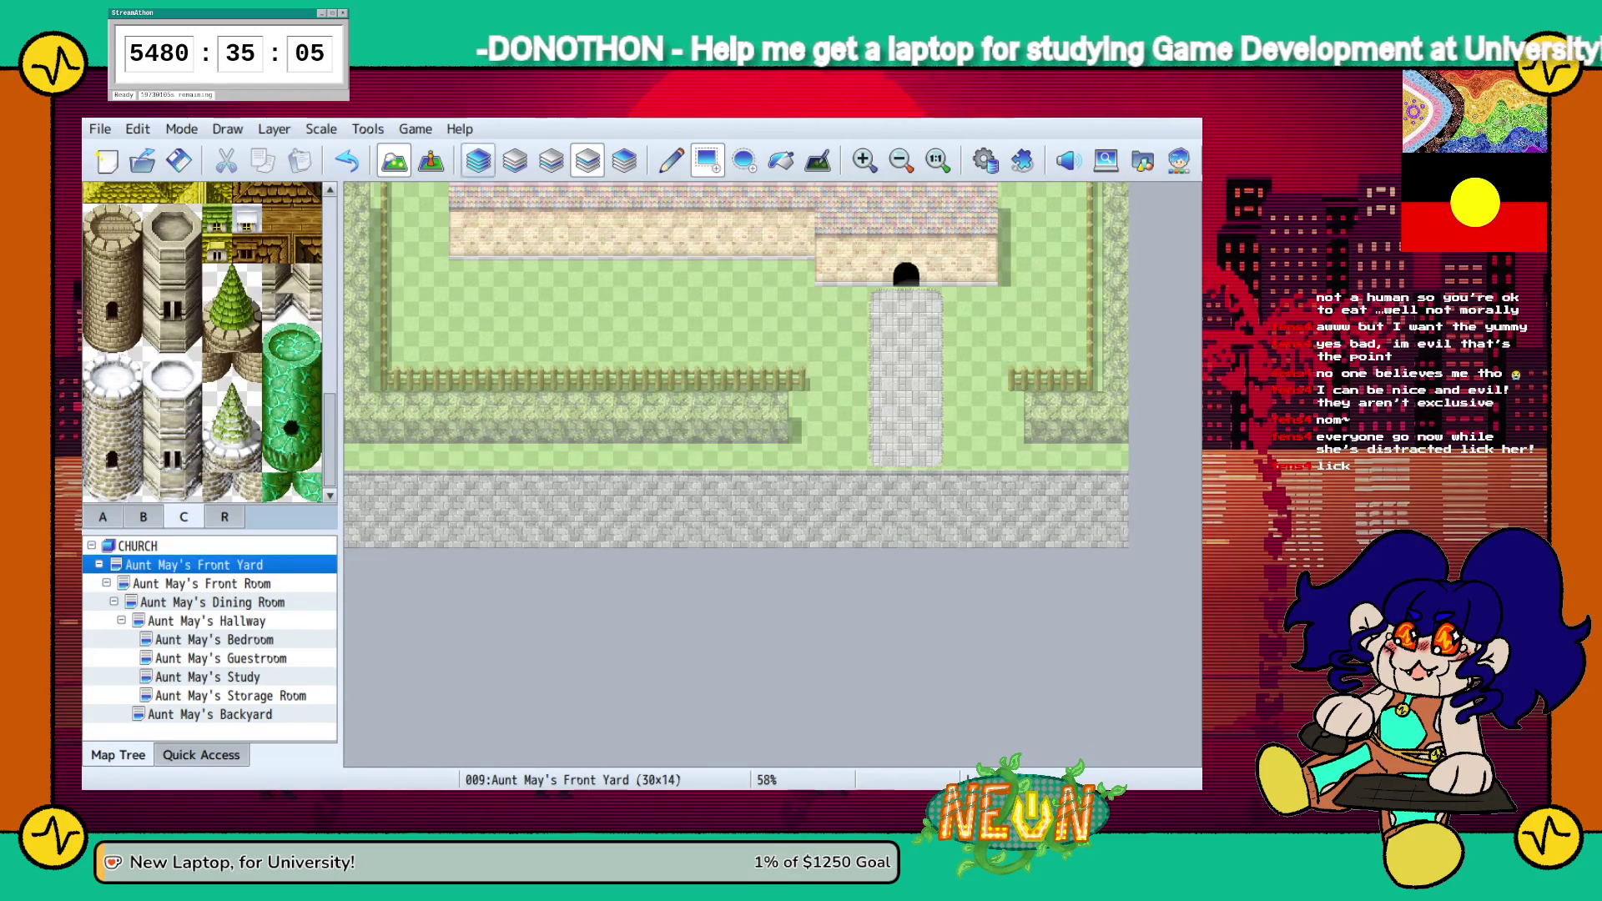
Return to layer 2 and tab B, then open the Aunt May's Front Room map
{"action": "left_click", "coordinate": [514, 160]}
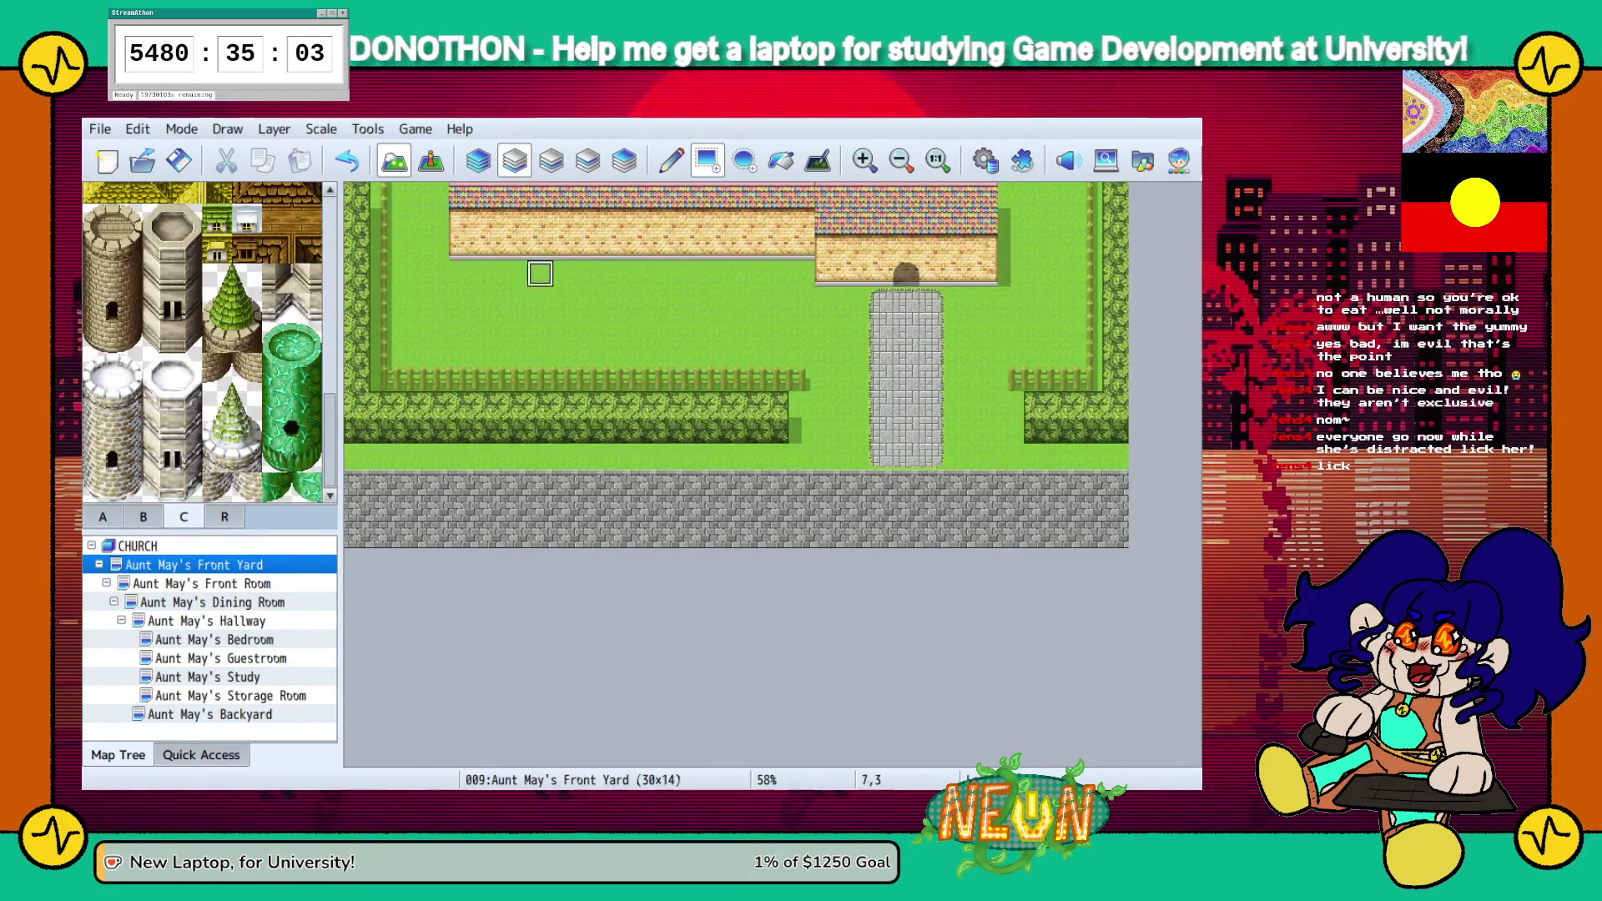
{"action": "scroll", "coordinate": [203, 342], "scroll_direction": "up", "scroll_amount": 10}
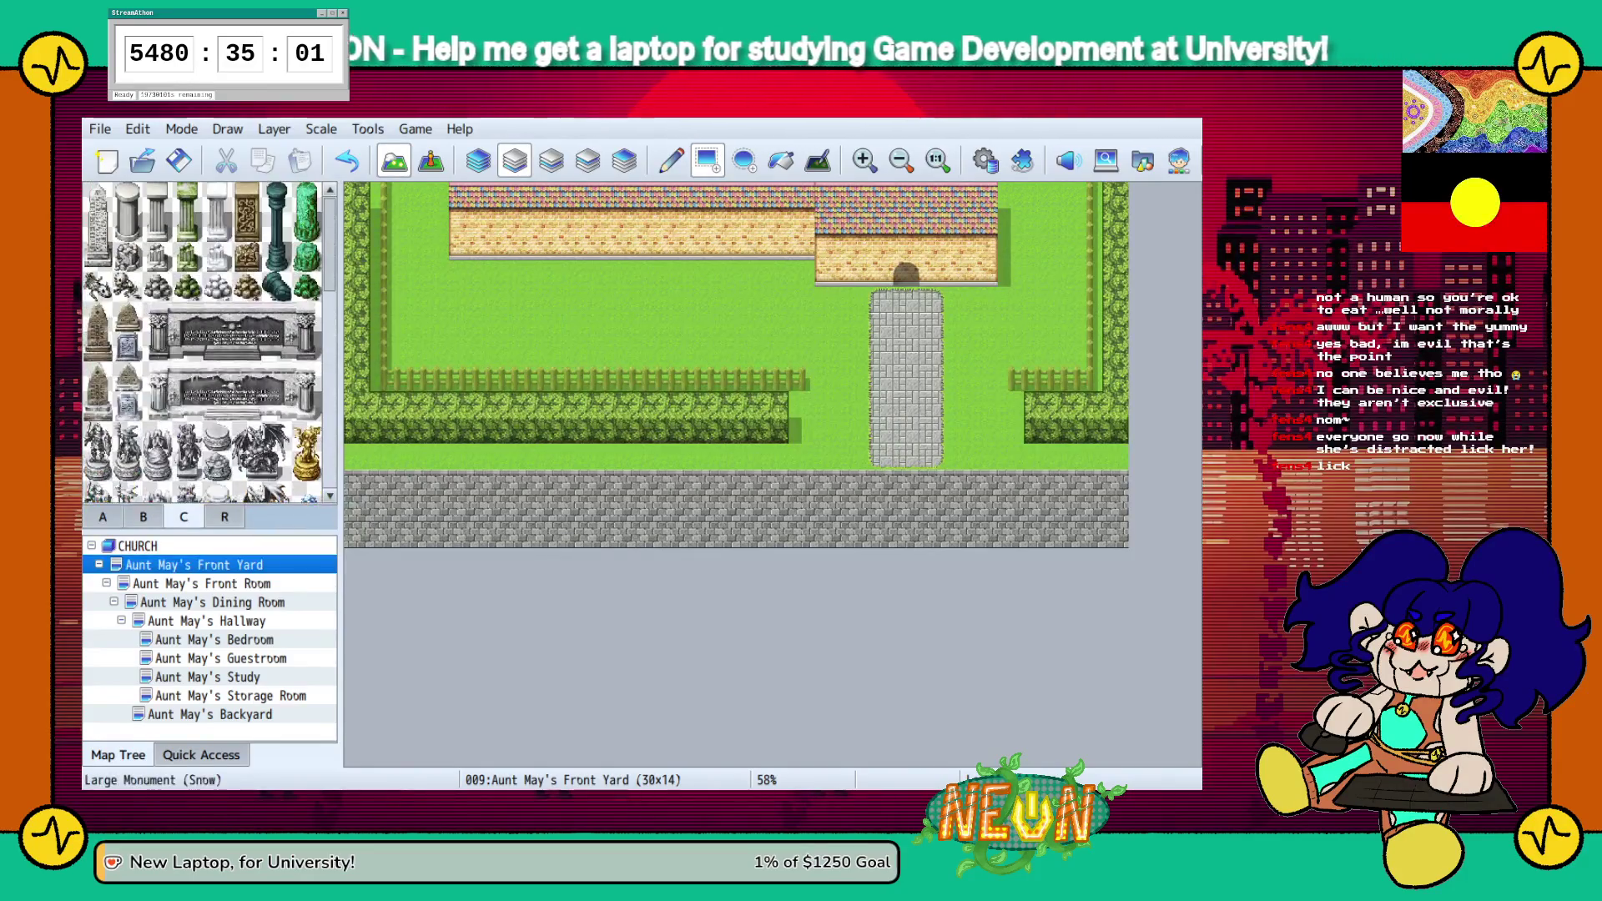
{"action": "left_click", "coordinate": [143, 516]}
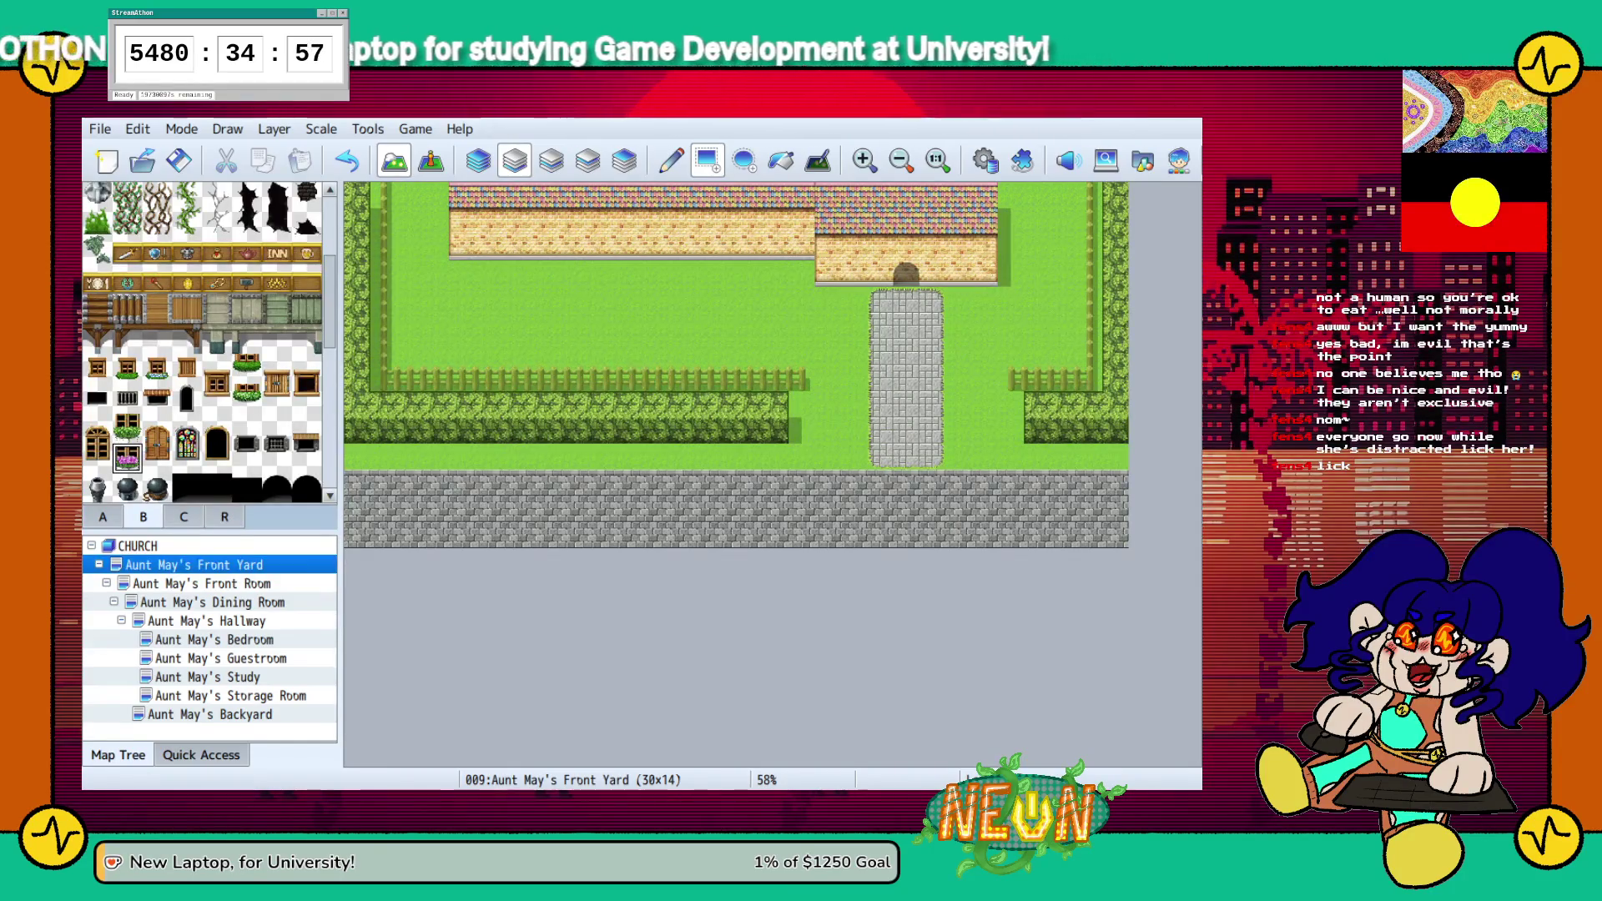
{"action": "left_click", "coordinate": [202, 584]}
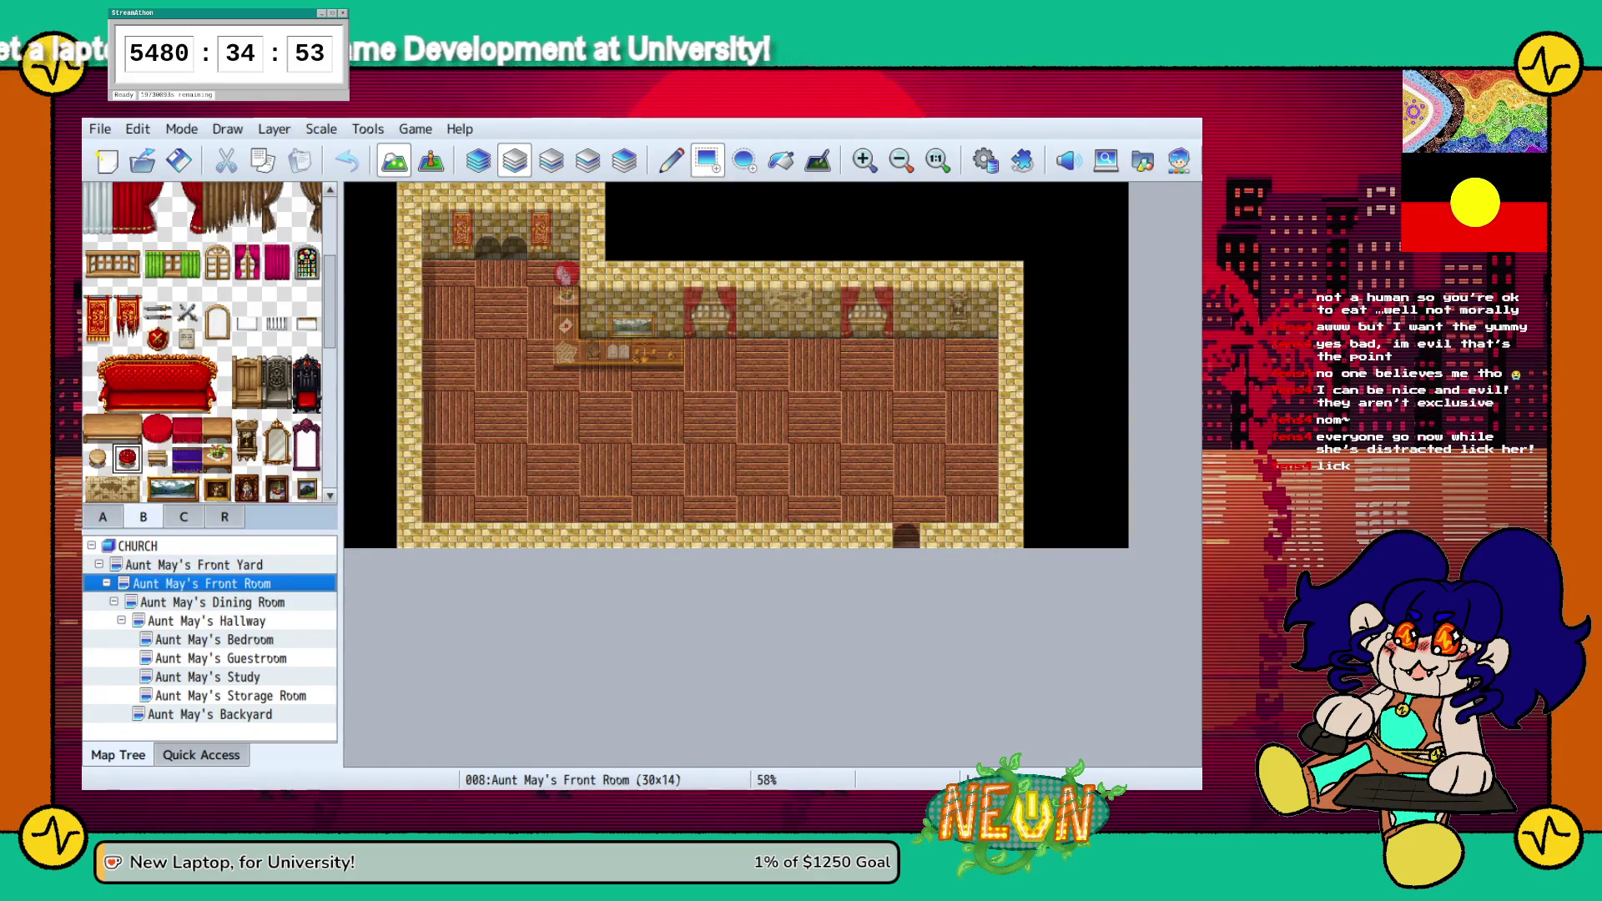
Select Aunt May's Front Yard in the Map Tree with the Up arrow key
{"action": "key", "text": "Up"}
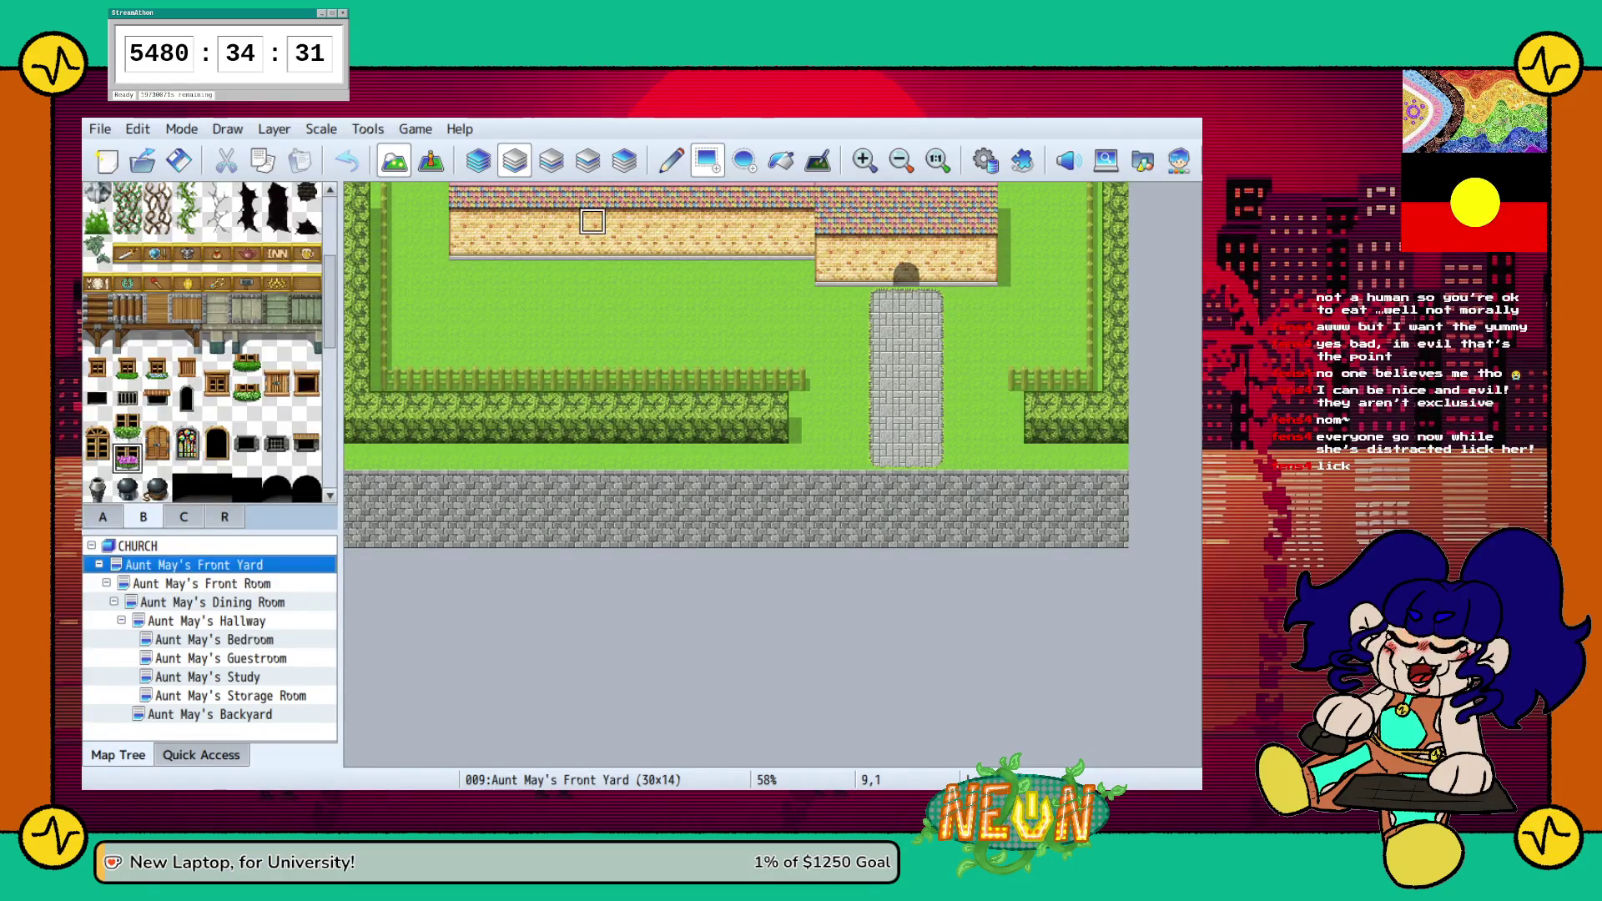
Place four flowered windows along the house wall on the upper layer
{"action": "left_click", "coordinate": [593, 248]}
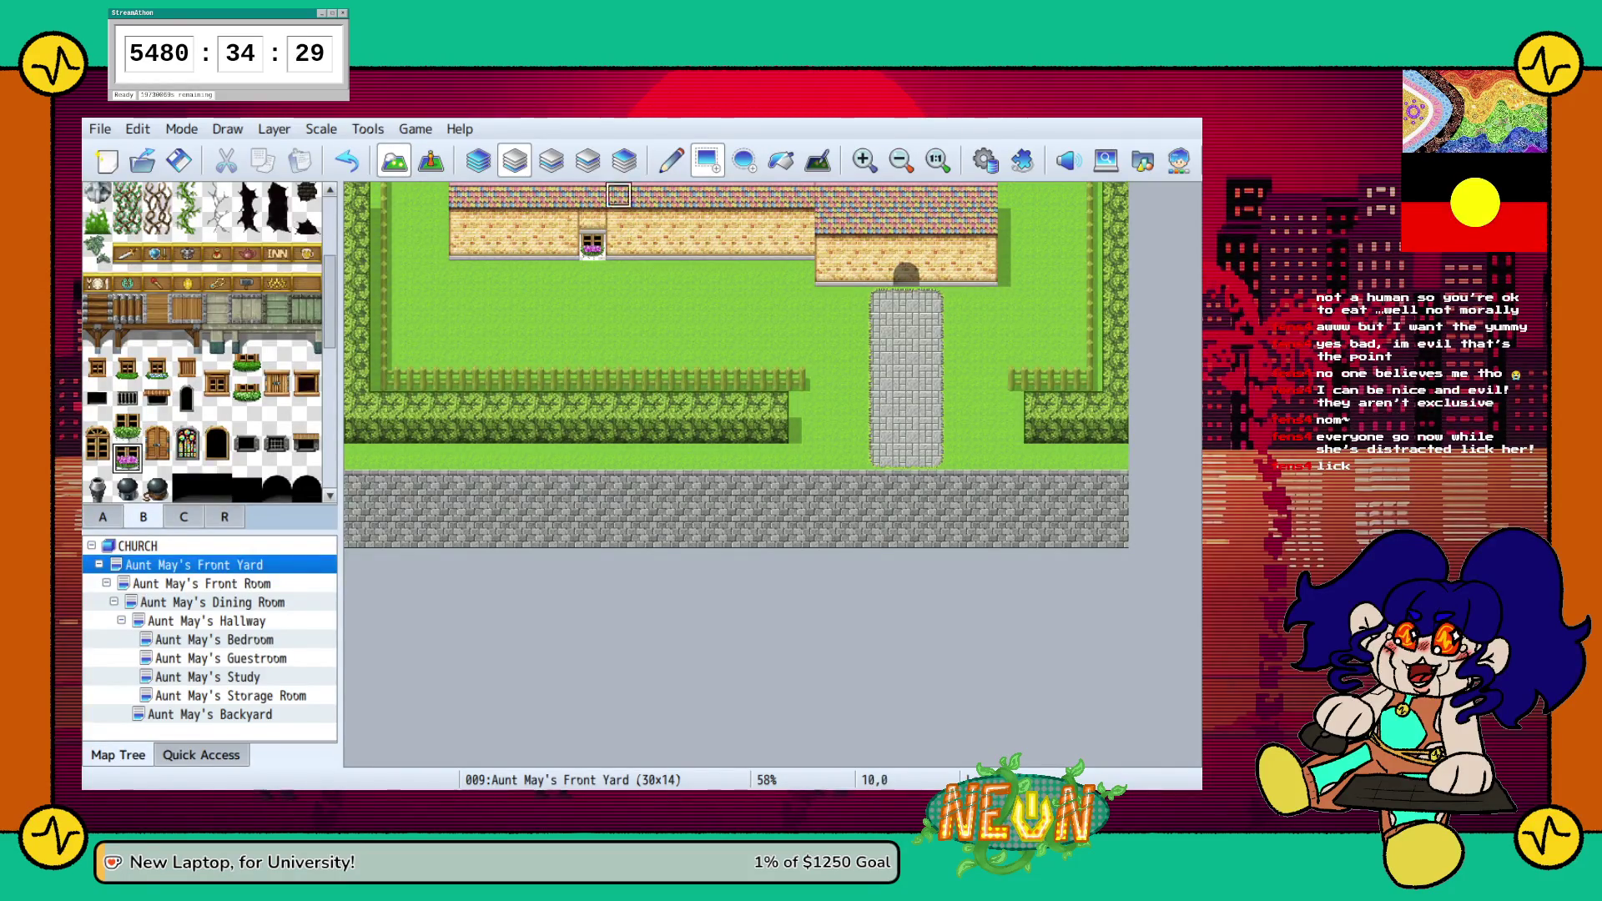
{"action": "key", "text": "ctrl+z"}
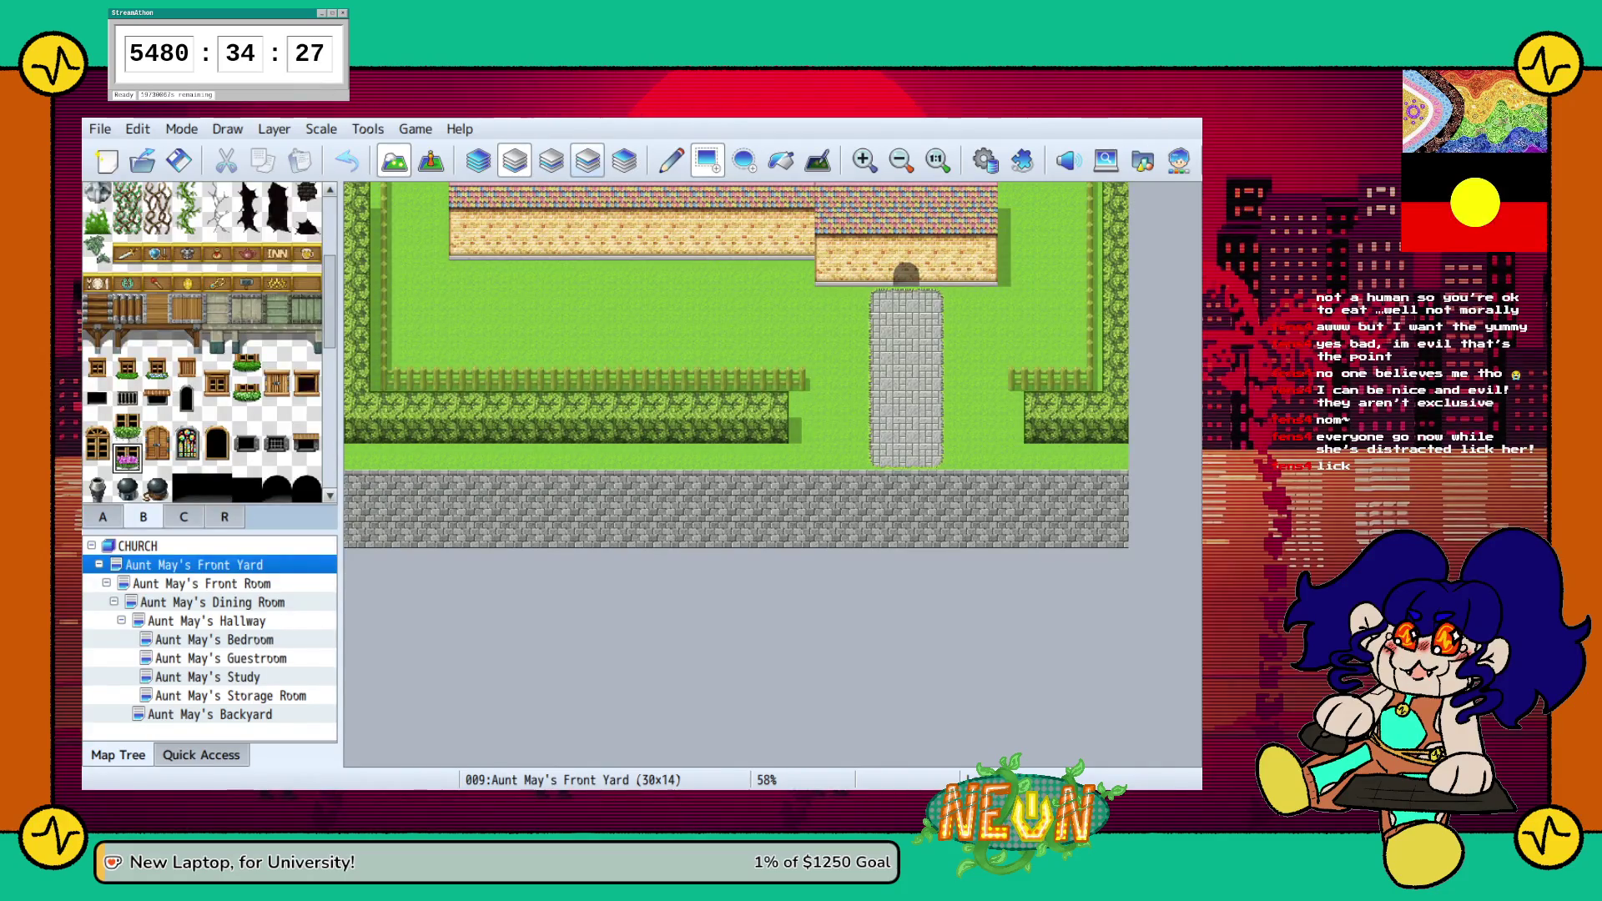
{"action": "left_click", "coordinate": [587, 161]}
{"action": "left_click", "coordinate": [592, 248]}
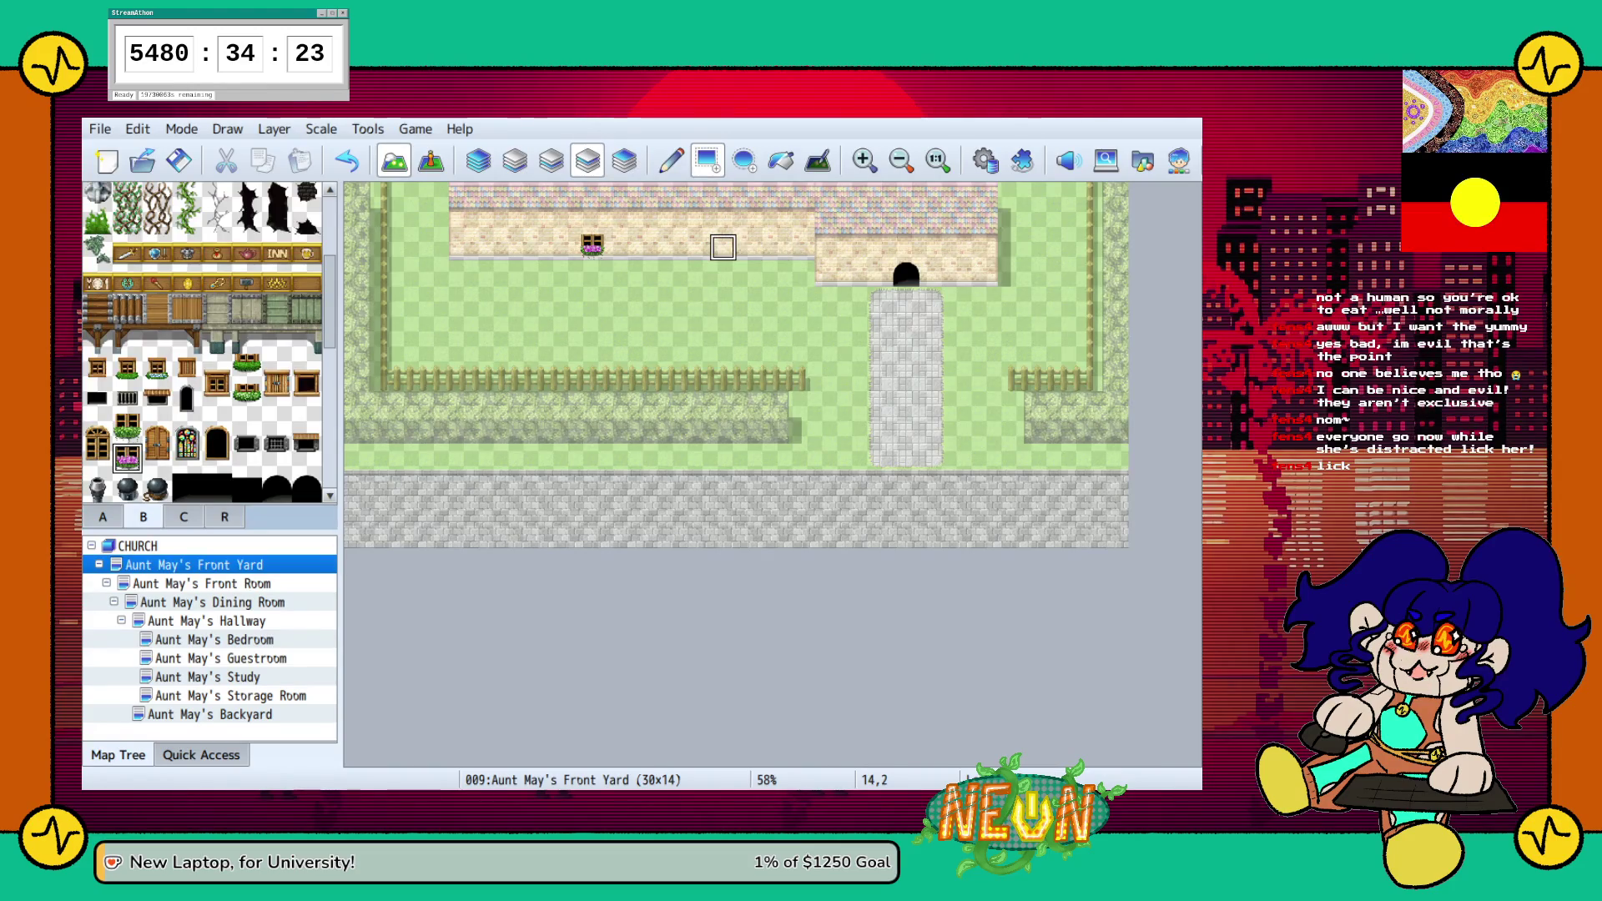
{"action": "left_click", "coordinate": [671, 247]}
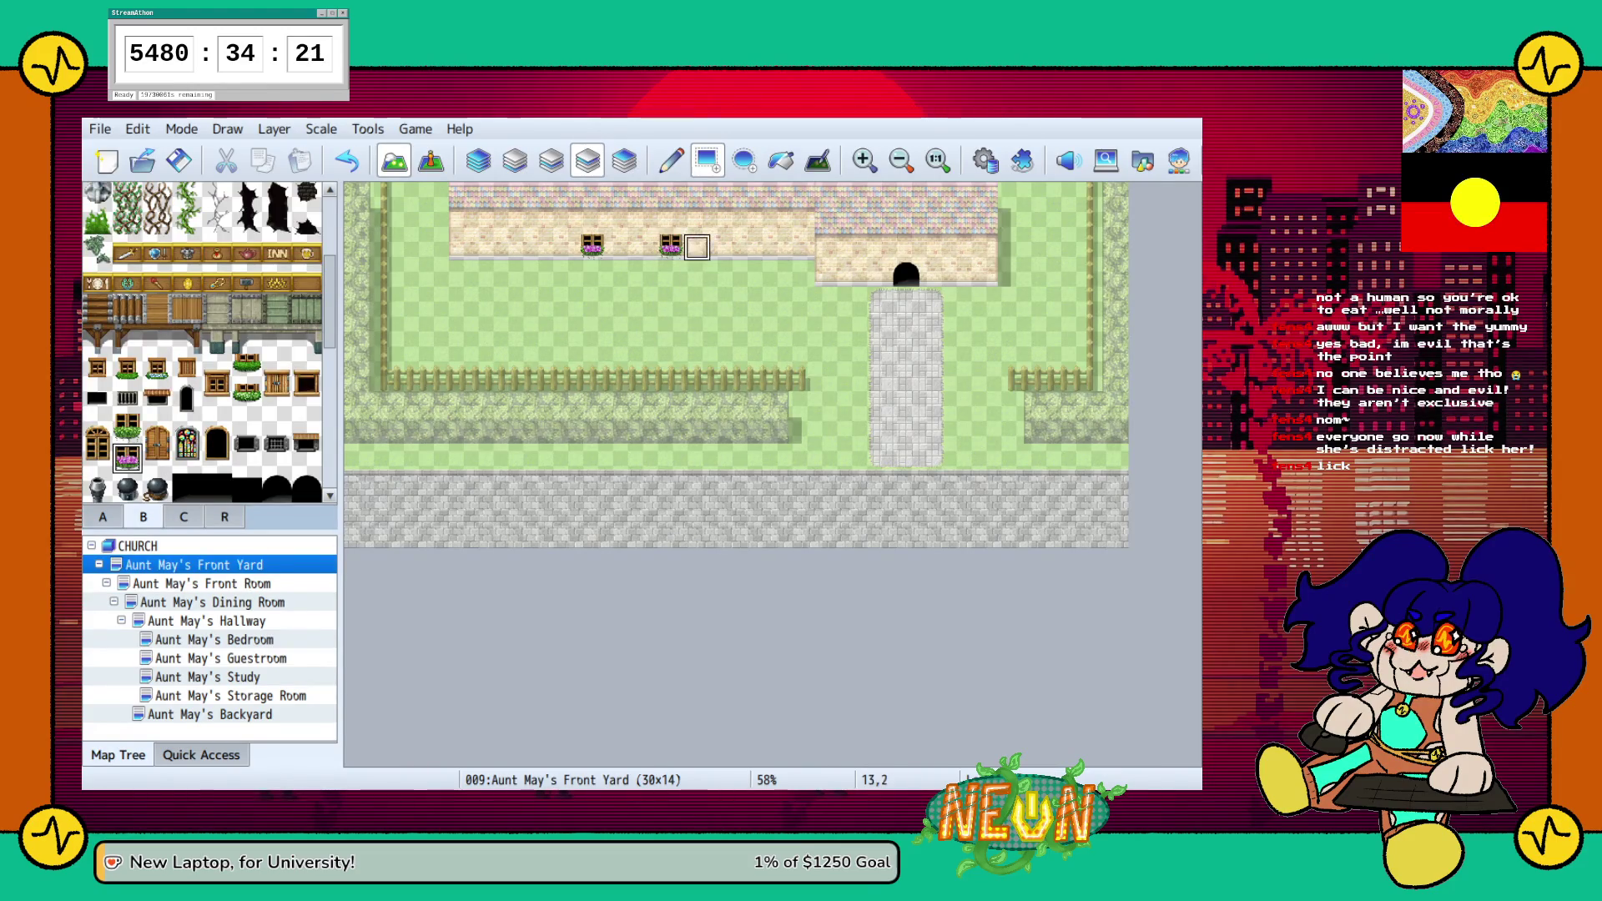
{"action": "left_click", "coordinate": [723, 247]}
{"action": "left_click", "coordinate": [539, 247]}
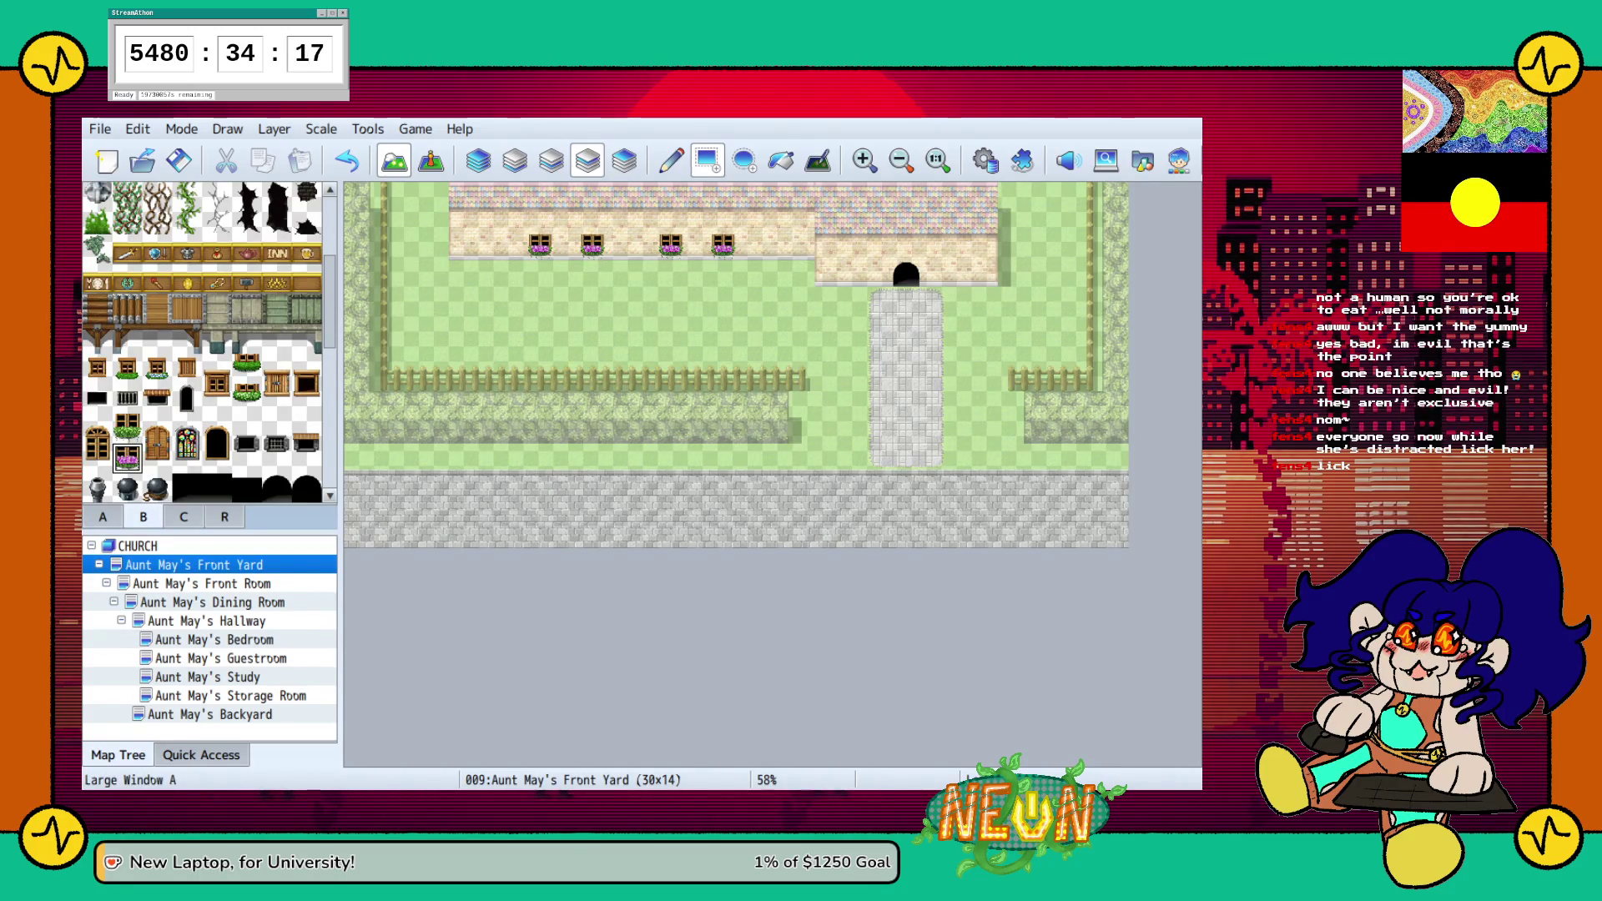
Add two arched window tops with flowered window bottoms beneath them
{"action": "left_click", "coordinate": [97, 428]}
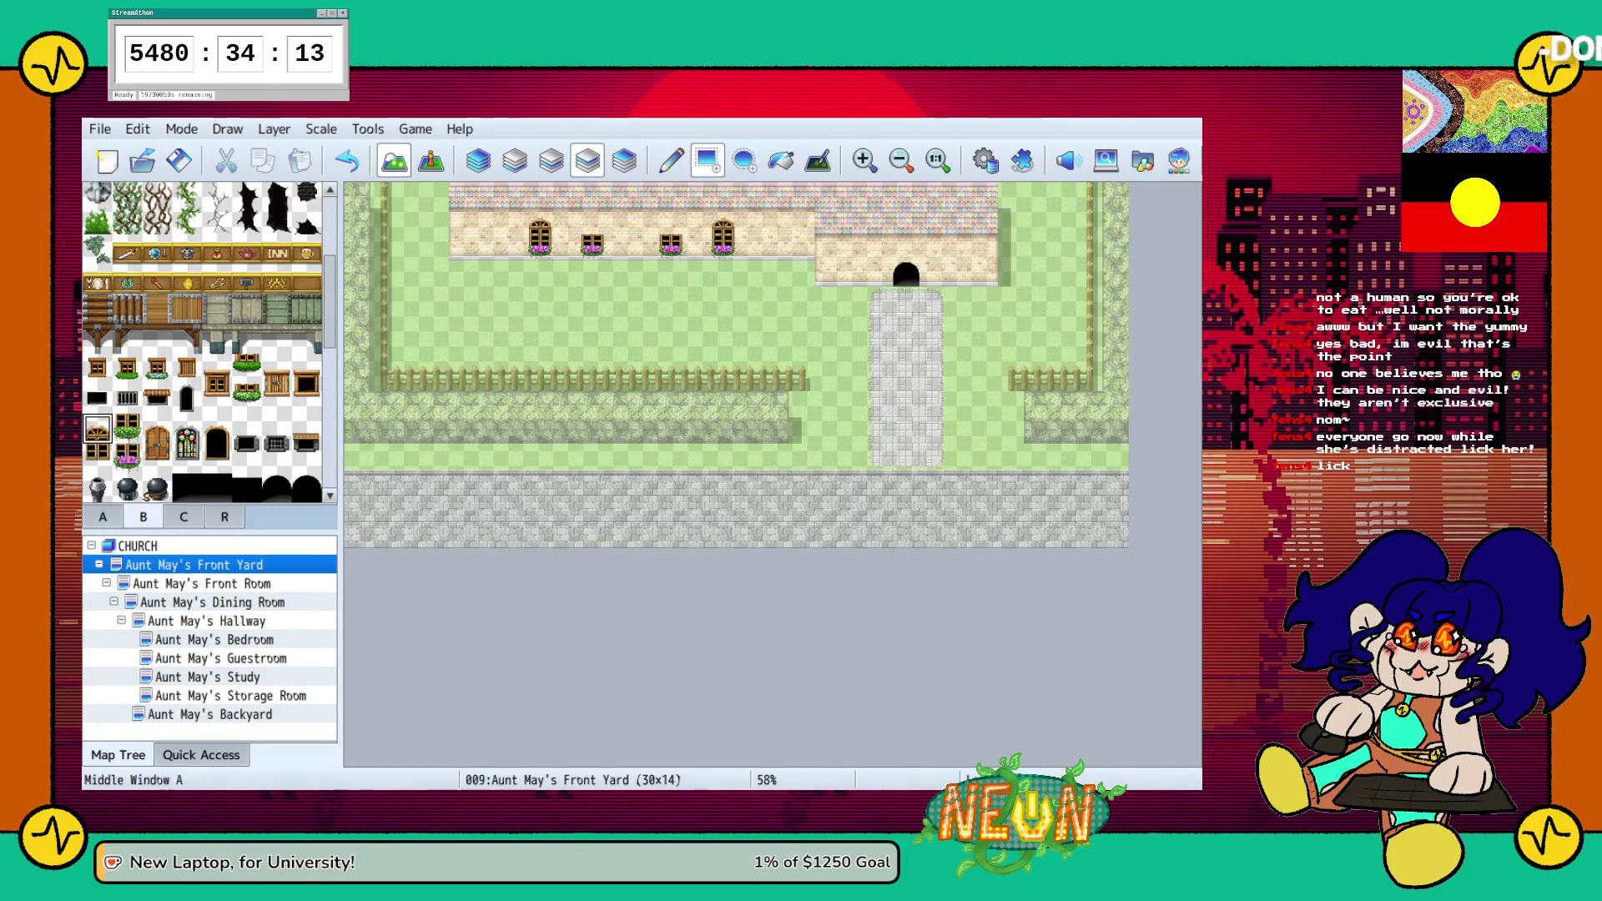
{"action": "left_click", "coordinate": [696, 221]}
{"action": "left_click", "coordinate": [566, 221]}
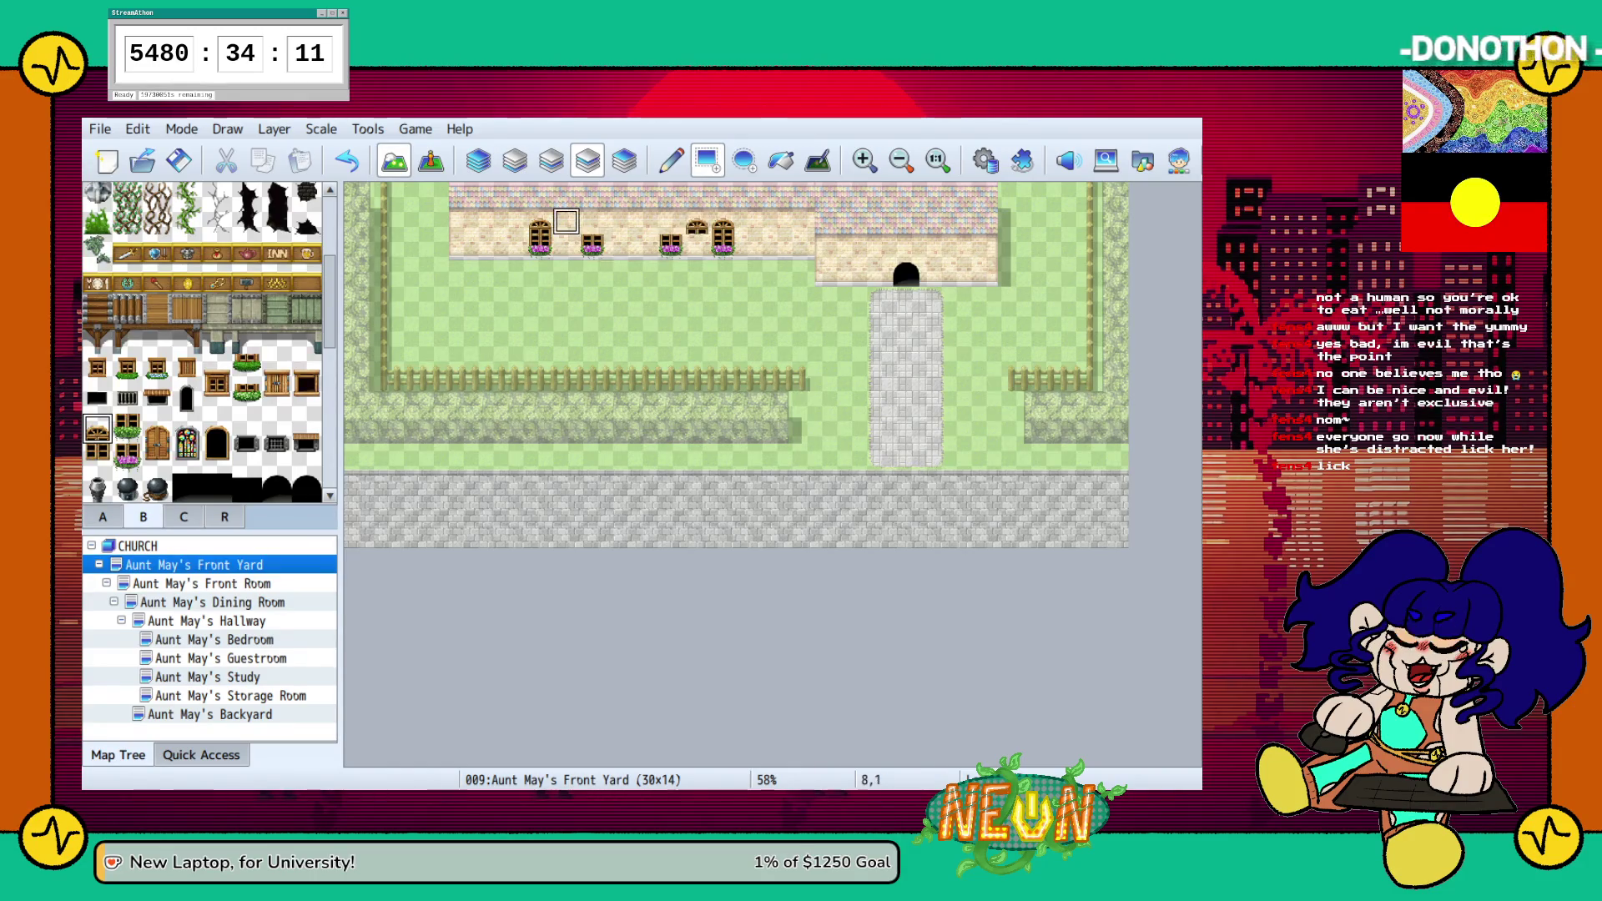
{"action": "left_click", "coordinate": [127, 457]}
{"action": "left_click", "coordinate": [566, 248]}
{"action": "left_click", "coordinate": [697, 248]}
Erase the leftmost arched top and the extra windows with the transparent tile
{"action": "scroll", "coordinate": [155, 276], "scroll_direction": "up", "scroll_amount": 5}
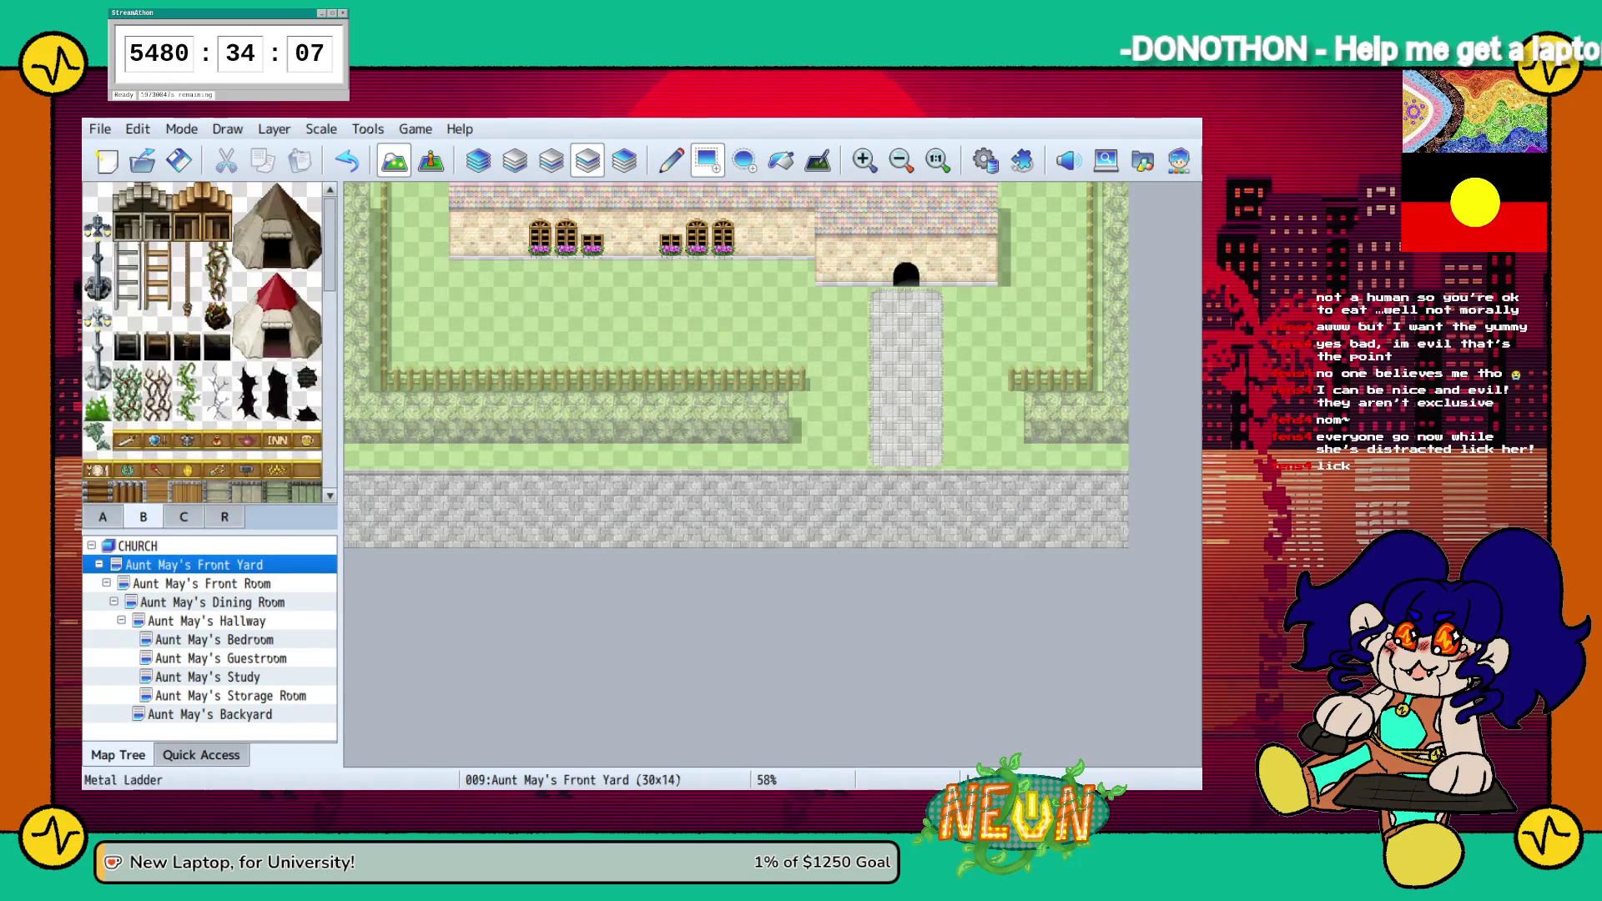
{"action": "left_click", "coordinate": [97, 195]}
{"action": "left_click", "coordinate": [540, 221]}
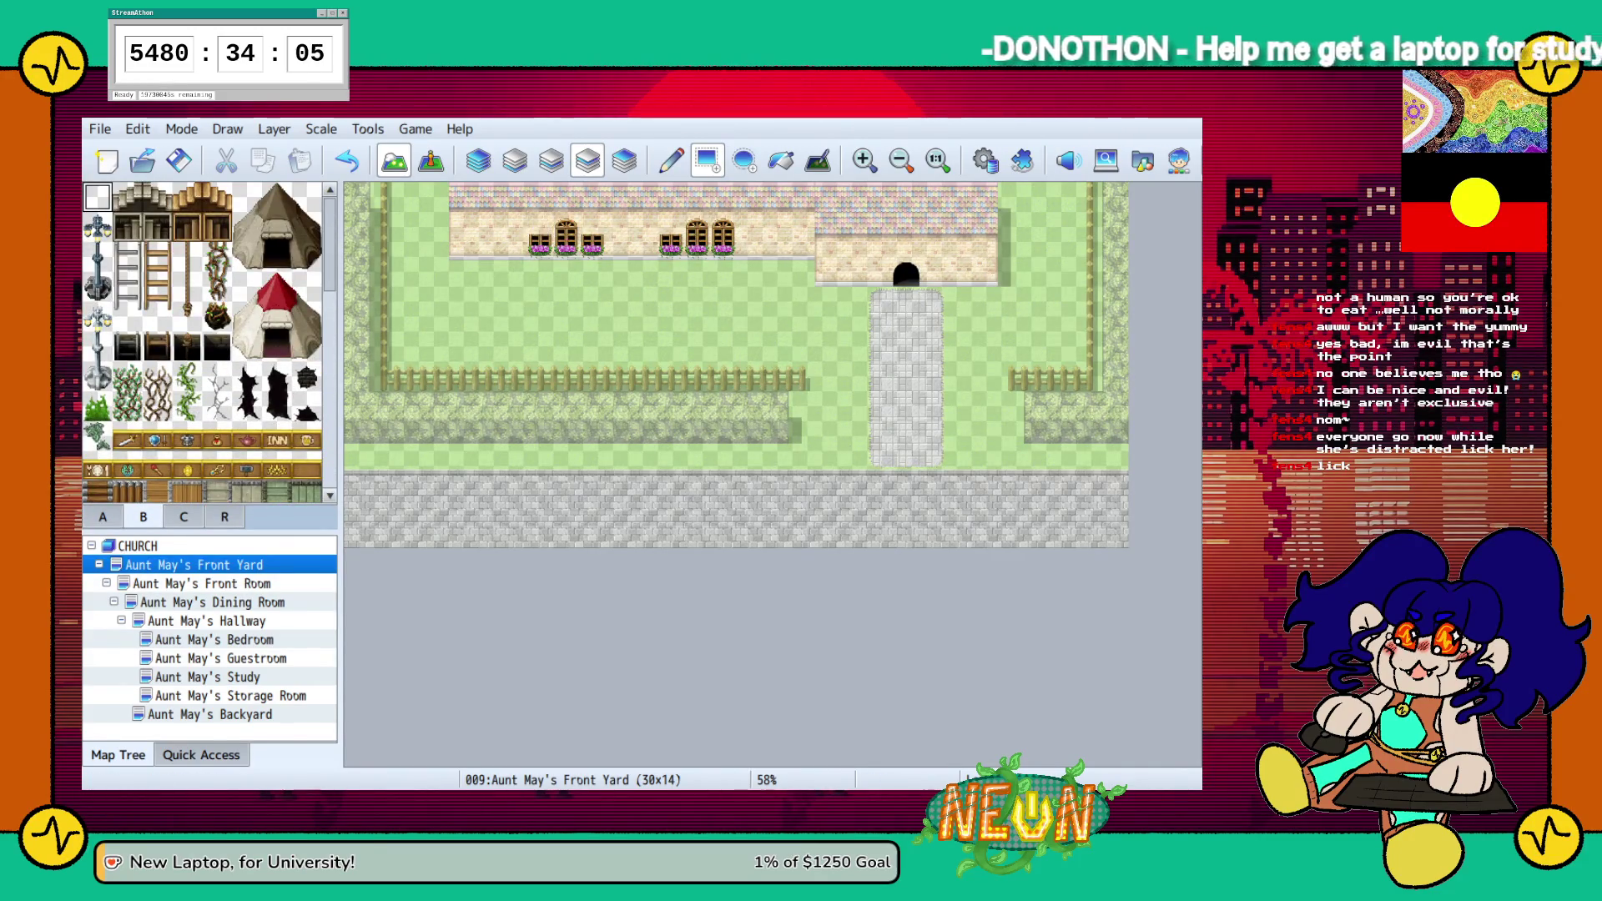
{"action": "left_click", "coordinate": [592, 248]}
{"action": "left_click", "coordinate": [670, 248]}
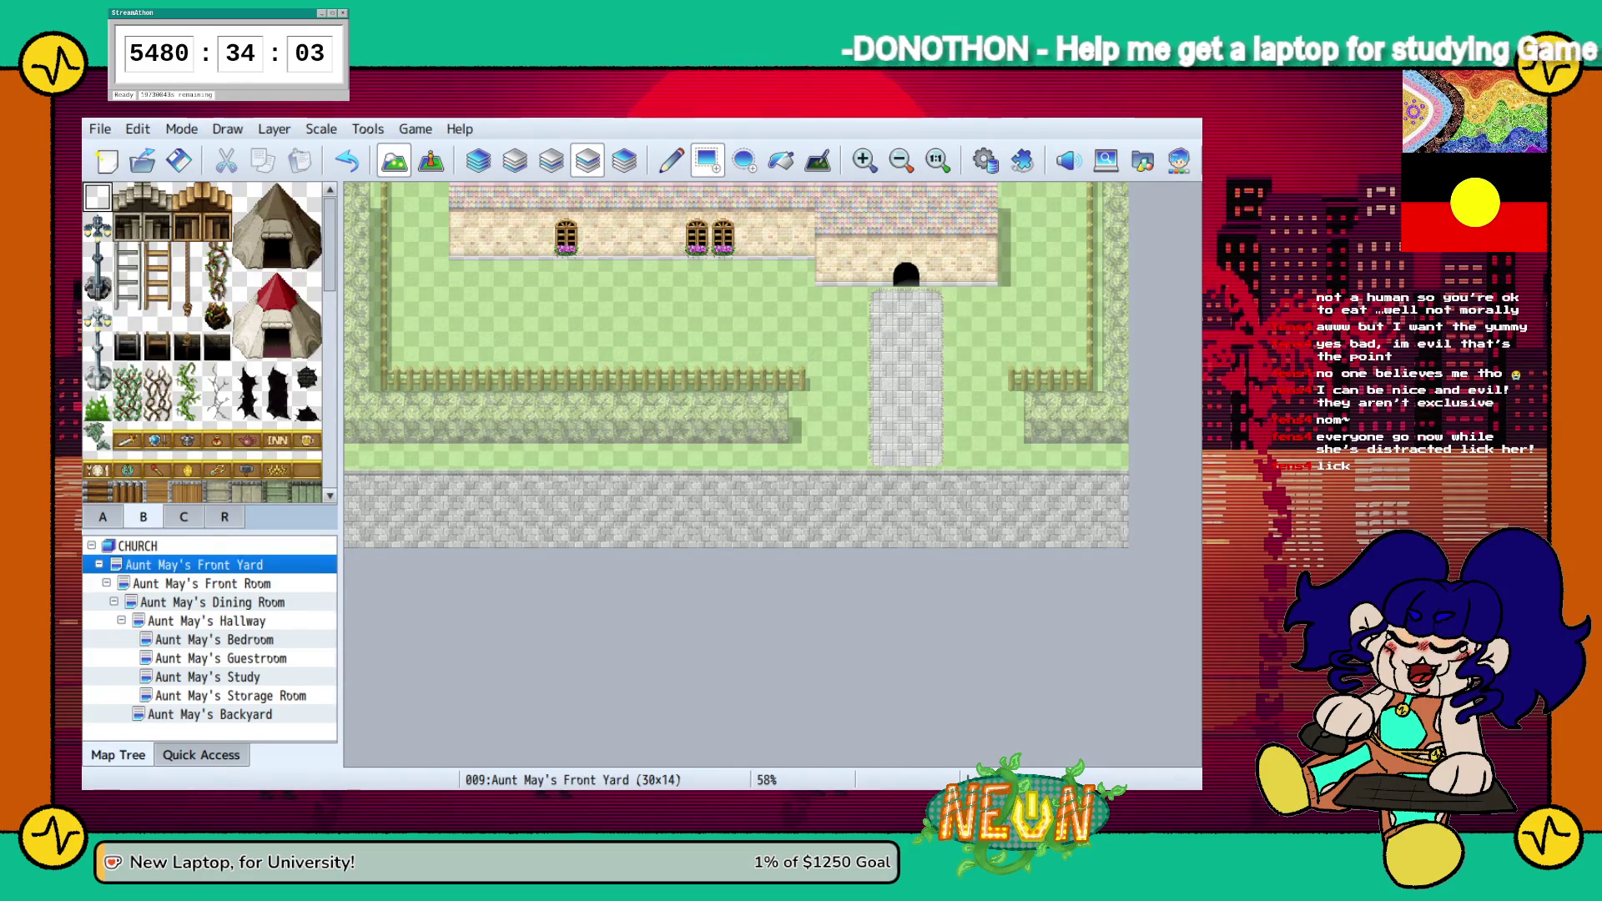
{"action": "left_click_drag", "start_coordinate": [723, 221], "coordinate": [724, 247]}
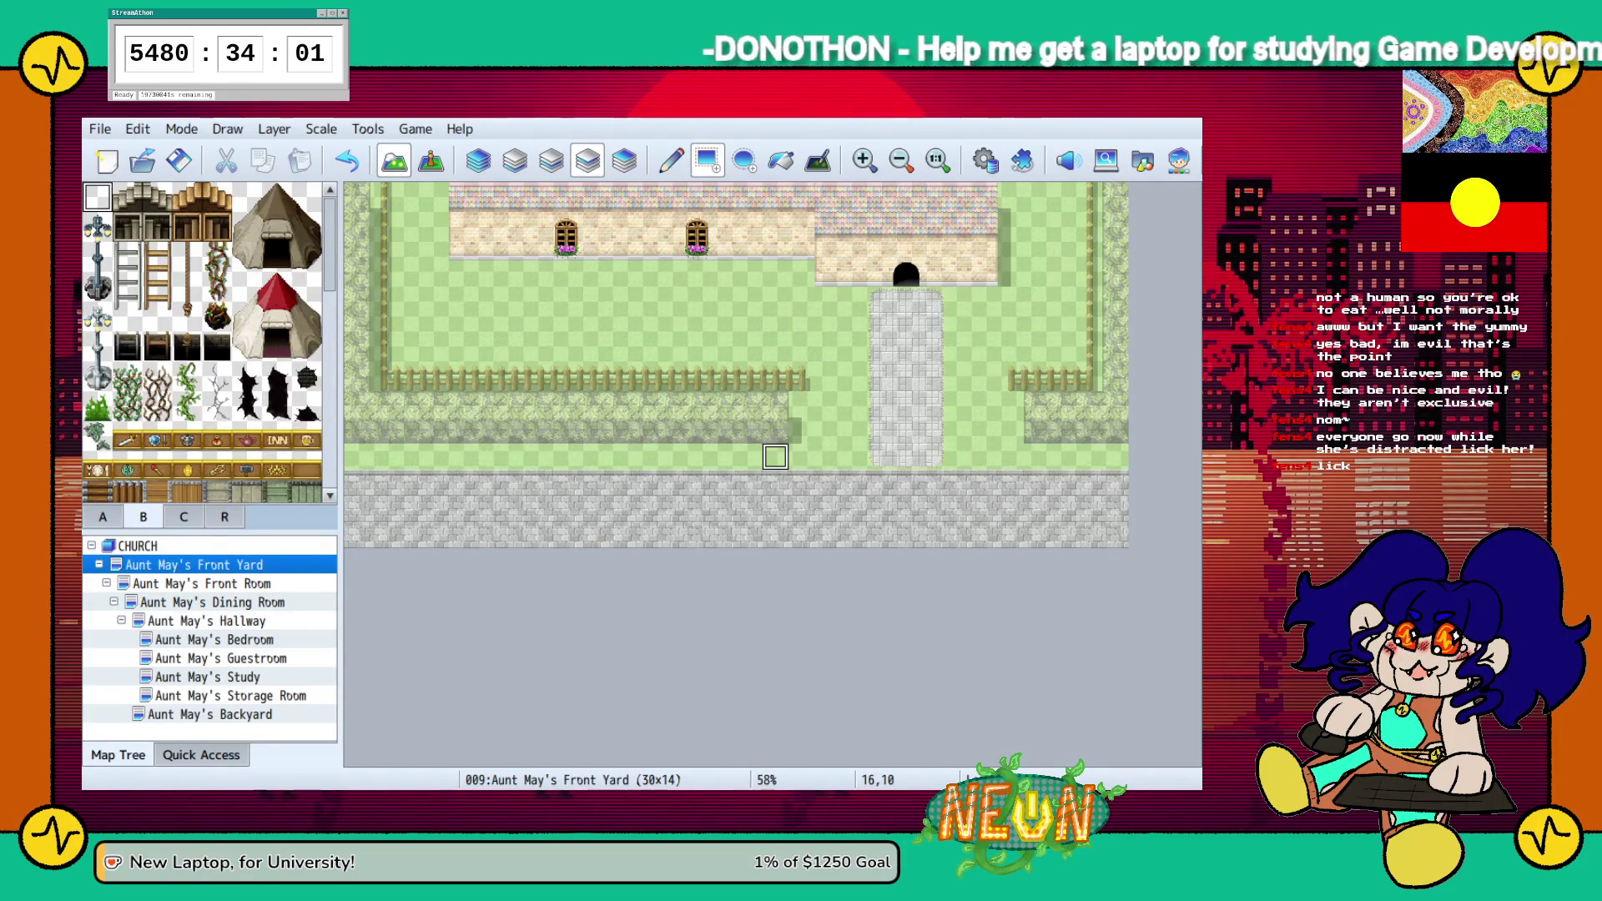
{"action": "scroll", "coordinate": [202, 342], "scroll_direction": "down", "scroll_amount": 3}
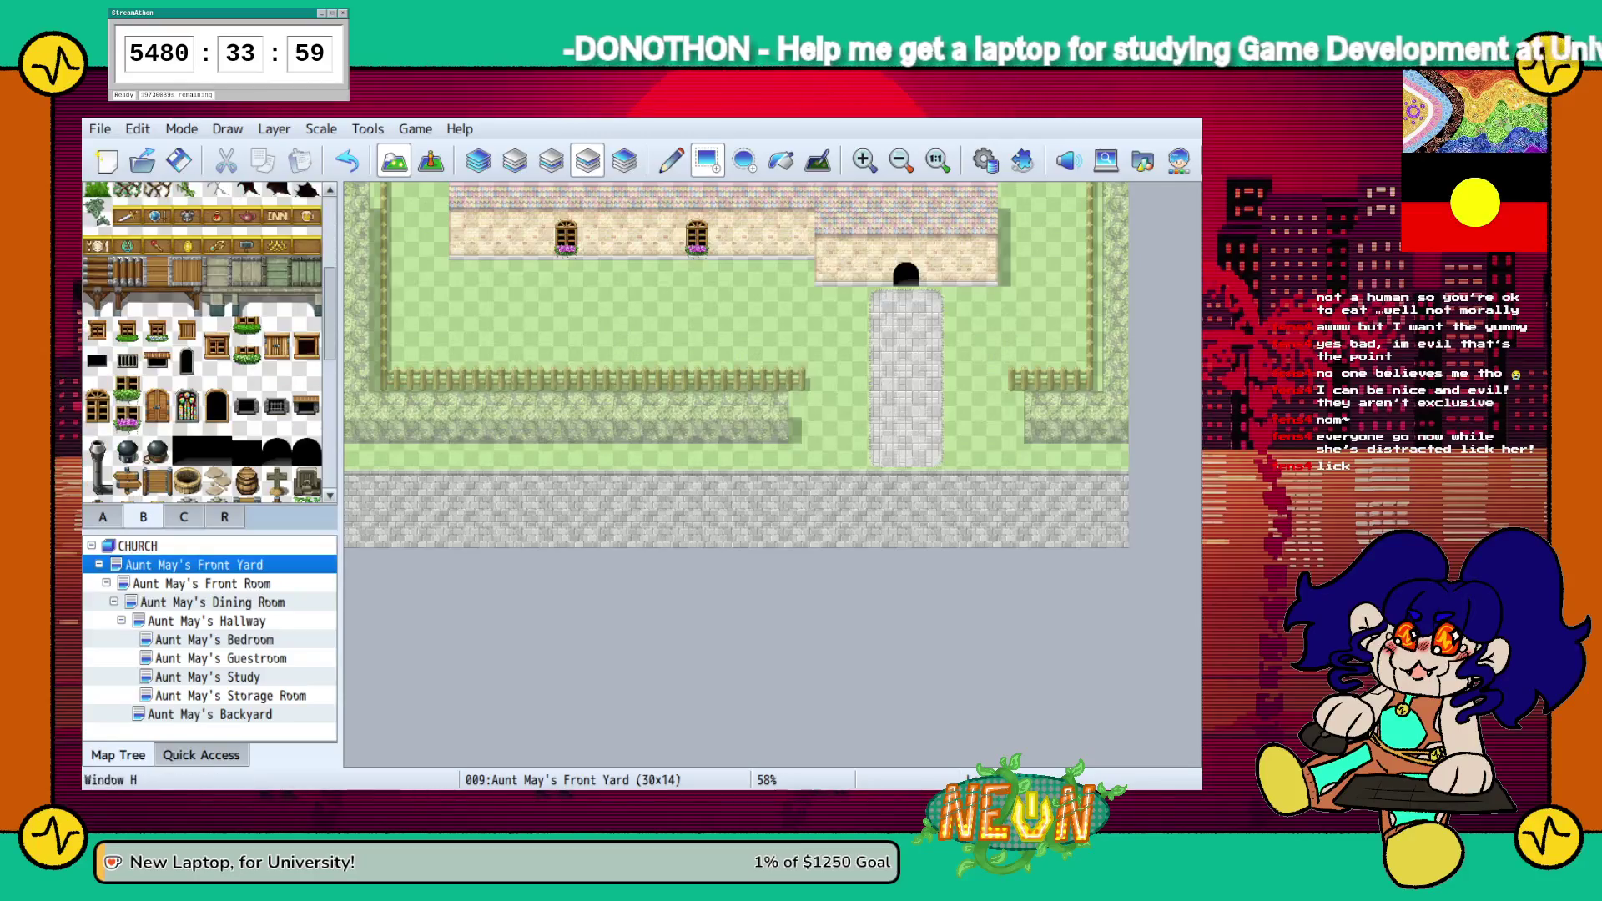
Place a tree in the yard's top-left corner
{"action": "scroll", "coordinate": [210, 342], "scroll_direction": "down", "scroll_amount": 1}
{"action": "scroll", "coordinate": [210, 342], "scroll_direction": "down", "scroll_amount": 1}
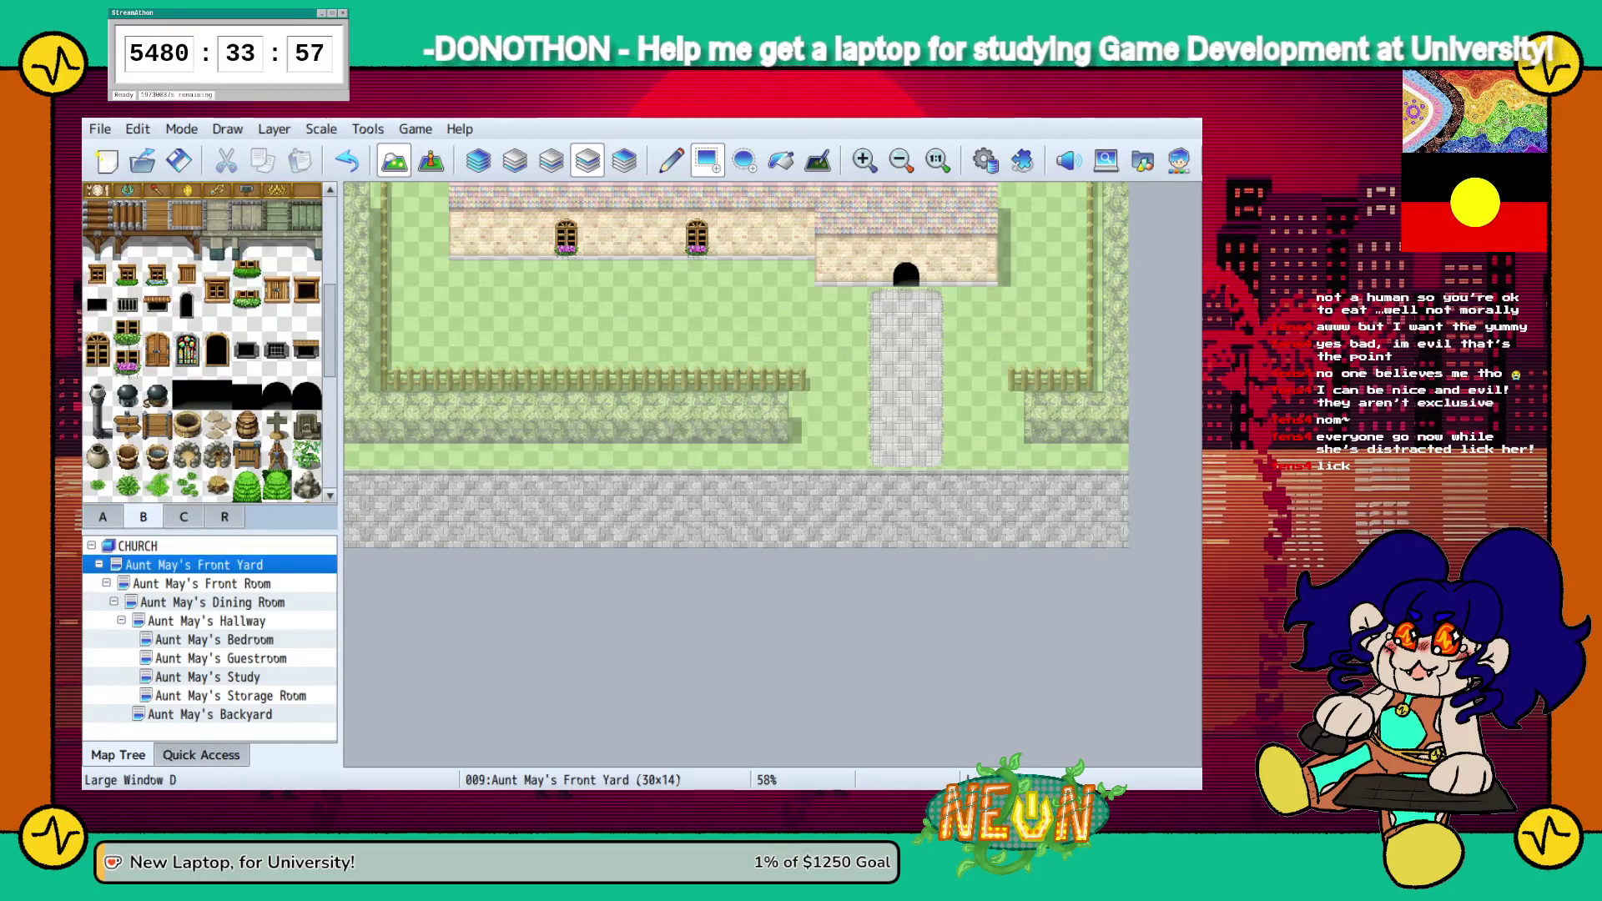
{"action": "scroll", "coordinate": [203, 342], "scroll_direction": "down", "scroll_amount": 3}
{"action": "scroll", "coordinate": [203, 343], "scroll_direction": "down", "scroll_amount": 5}
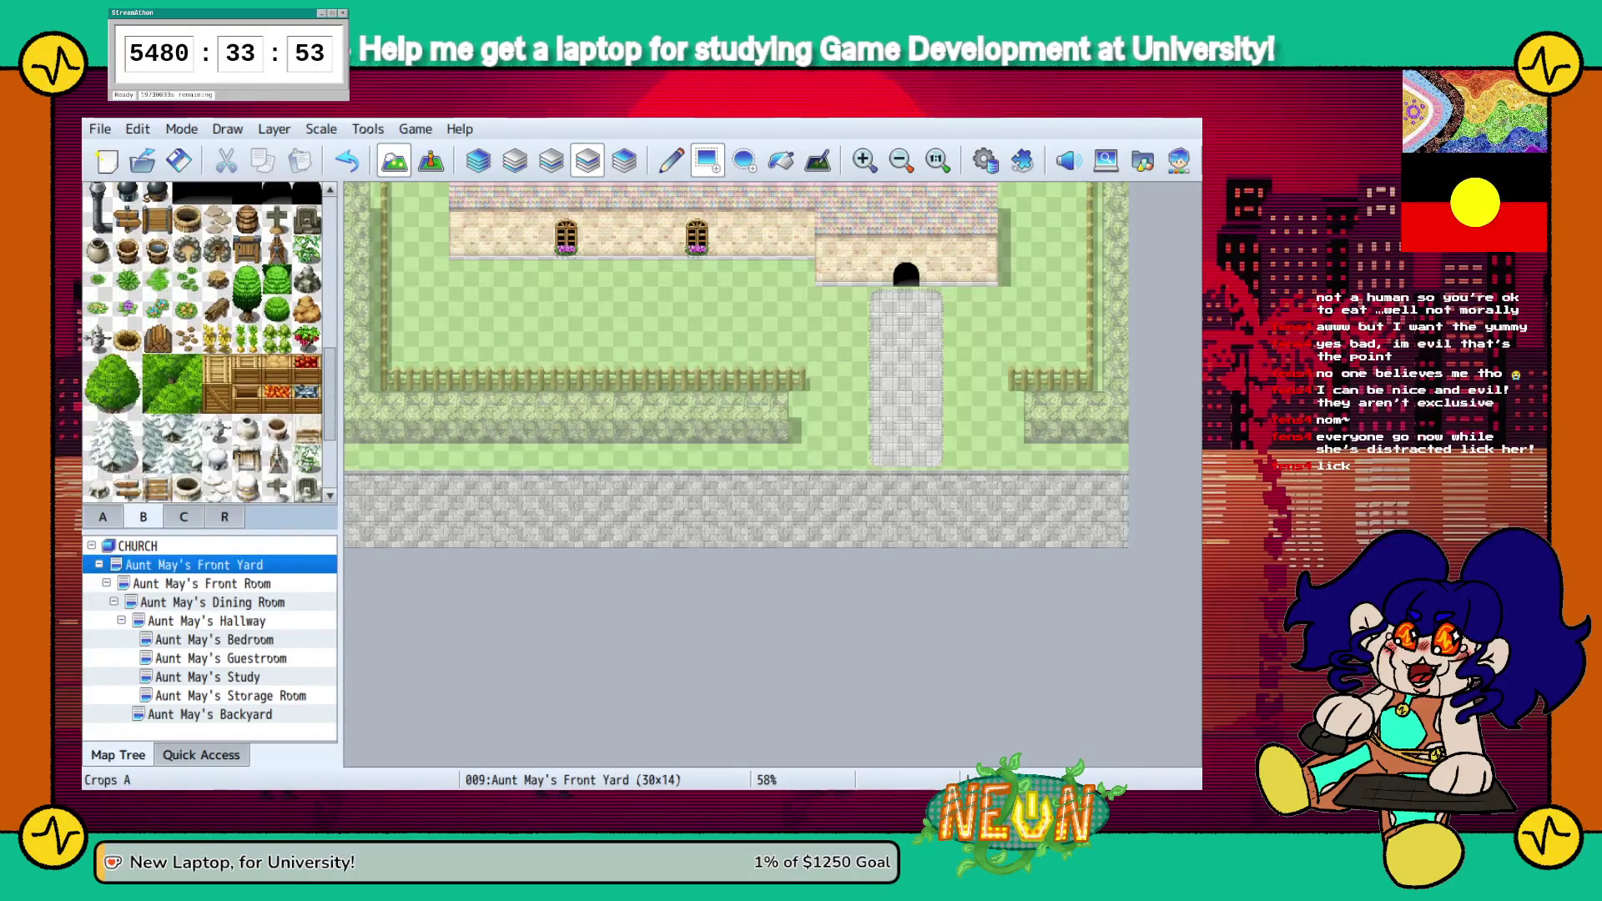
{"action": "left_click", "coordinate": [247, 308]}
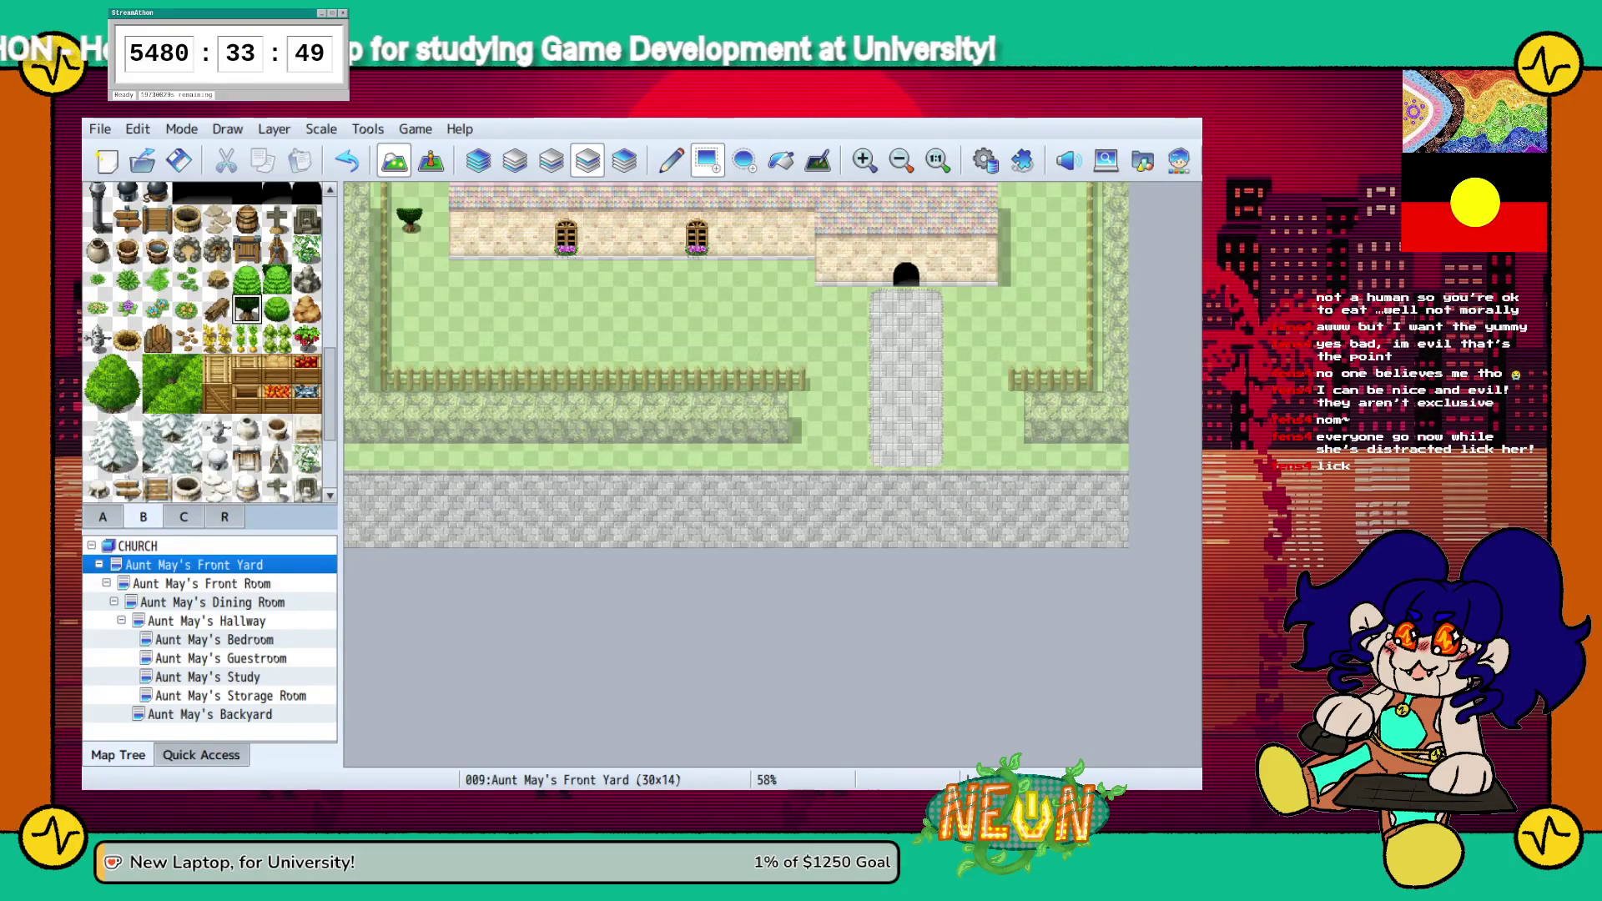
{"action": "left_click", "coordinate": [435, 194]}
{"action": "left_click", "coordinate": [247, 280]}
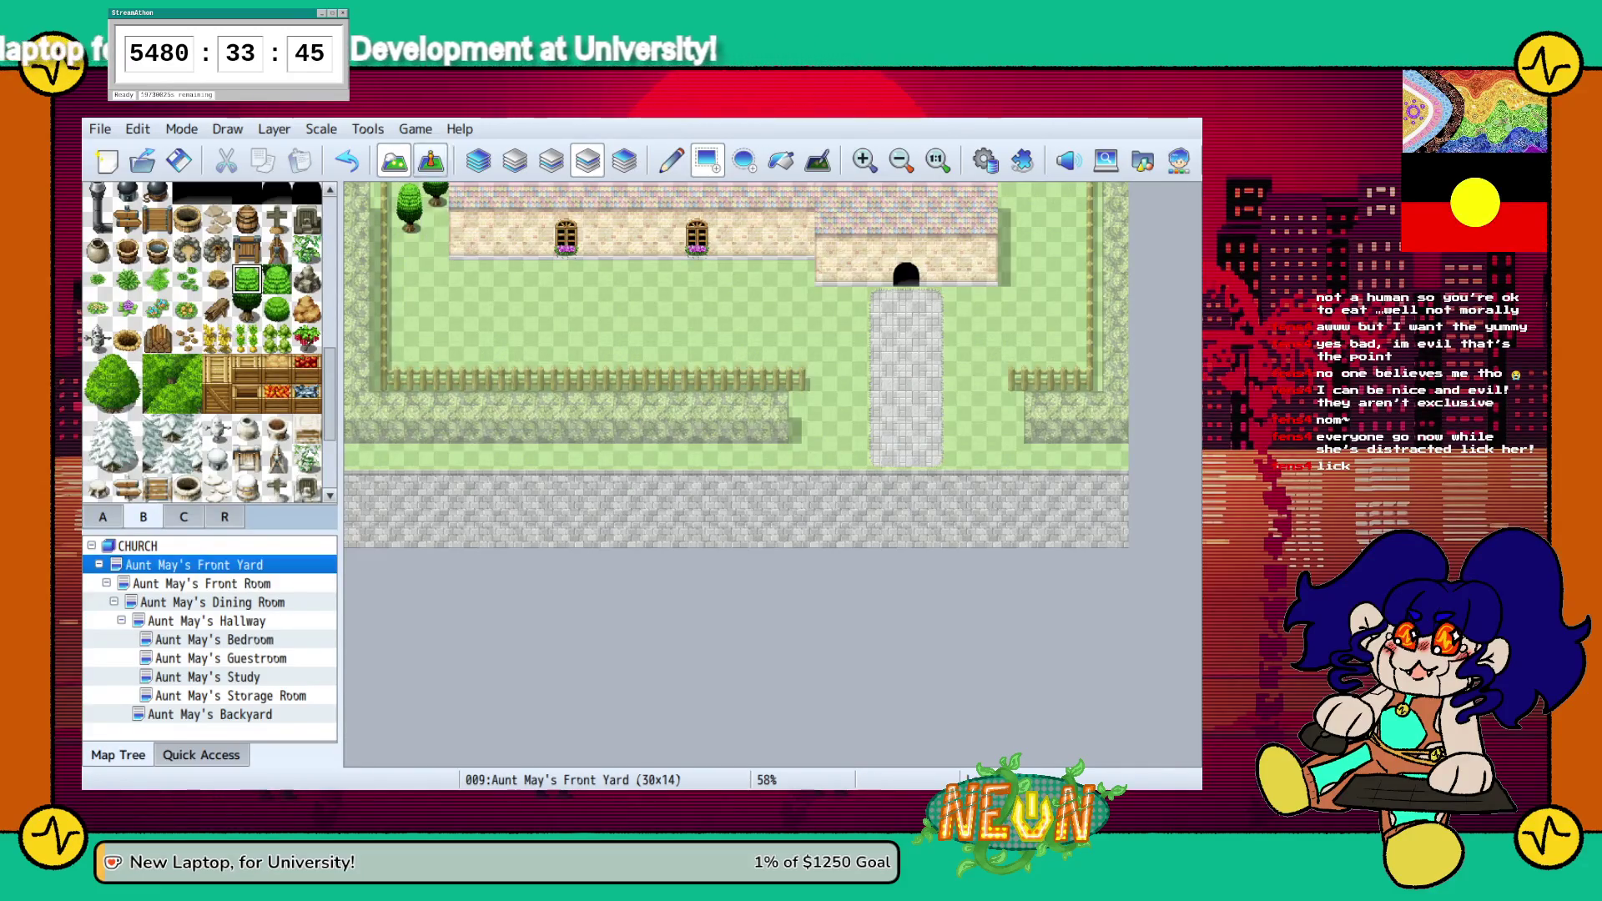
Fill the yard's top-right corner with trees
{"action": "left_click", "coordinate": [1037, 195]}
{"action": "left_click", "coordinate": [1063, 222]}
{"action": "left_click", "coordinate": [1037, 248]}
{"action": "left_click", "coordinate": [247, 309]}
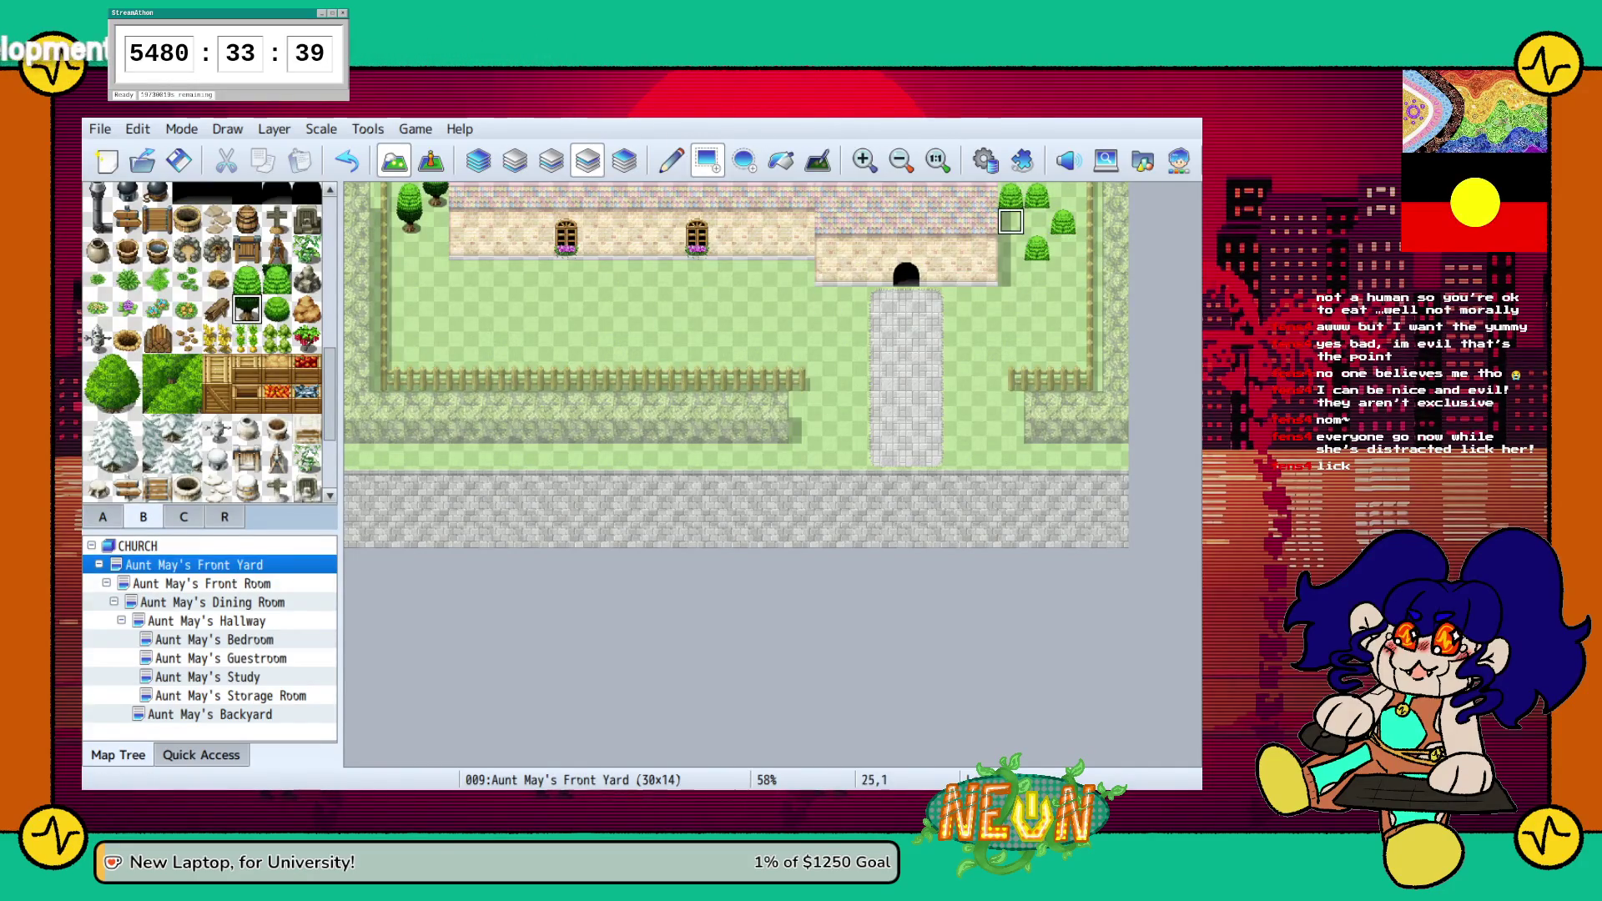
{"action": "left_click", "coordinate": [1010, 221]}
{"action": "left_click", "coordinate": [1037, 221]}
{"action": "left_click", "coordinate": [1062, 248]}
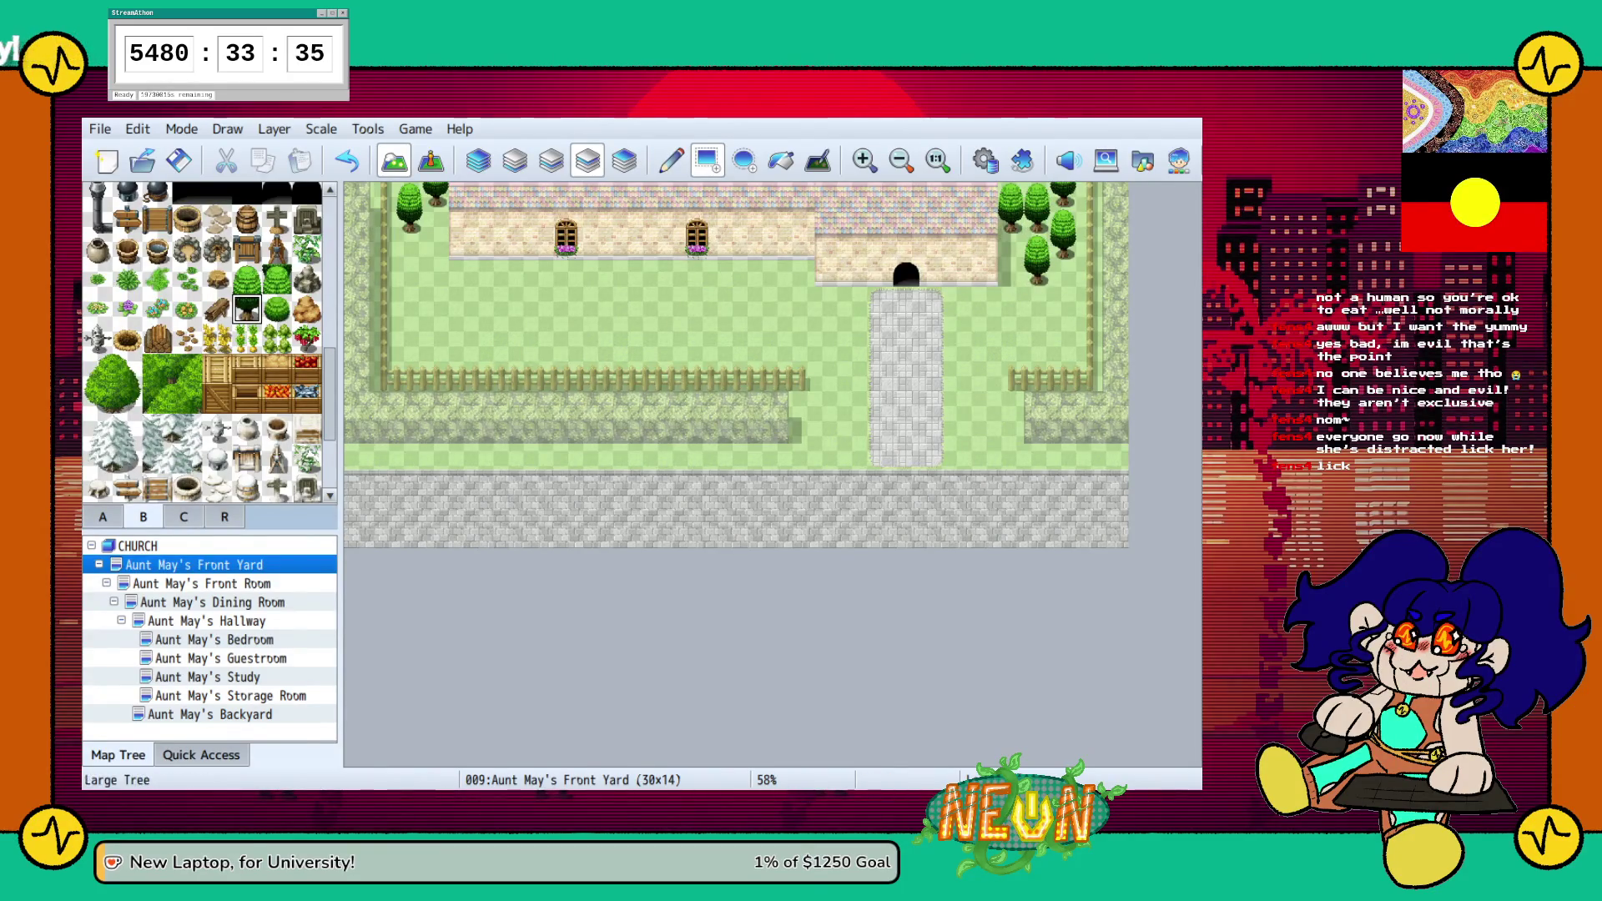
Replace the top-right tree with a large bush, undoing one misplaced bush piece
{"action": "left_click", "coordinate": [98, 398]}
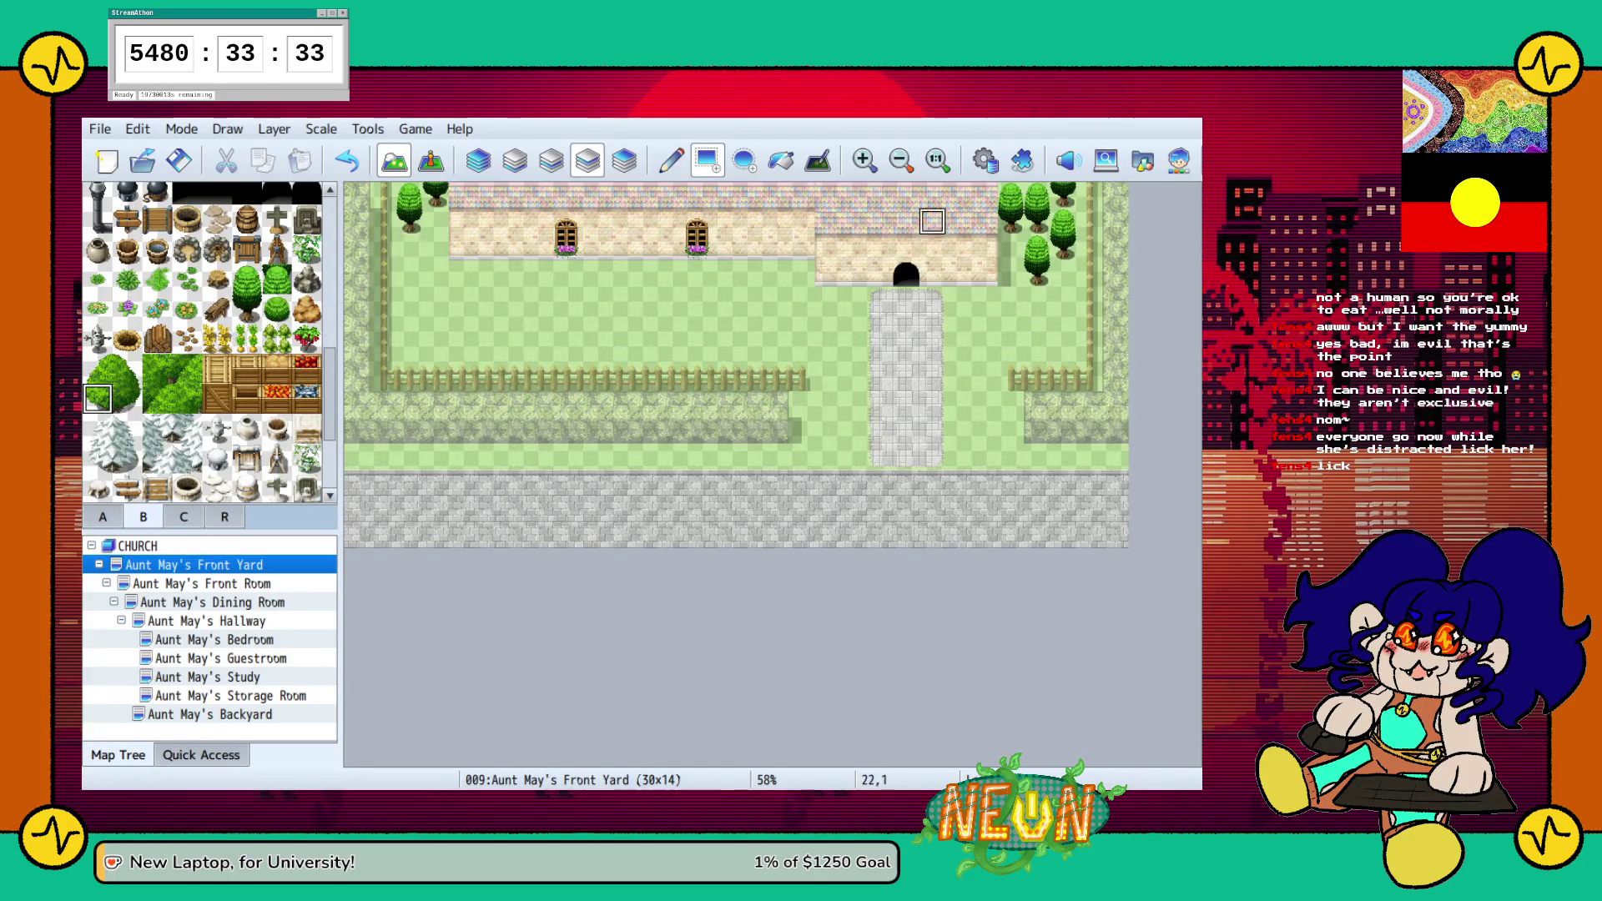
{"action": "left_click", "coordinate": [1011, 221]}
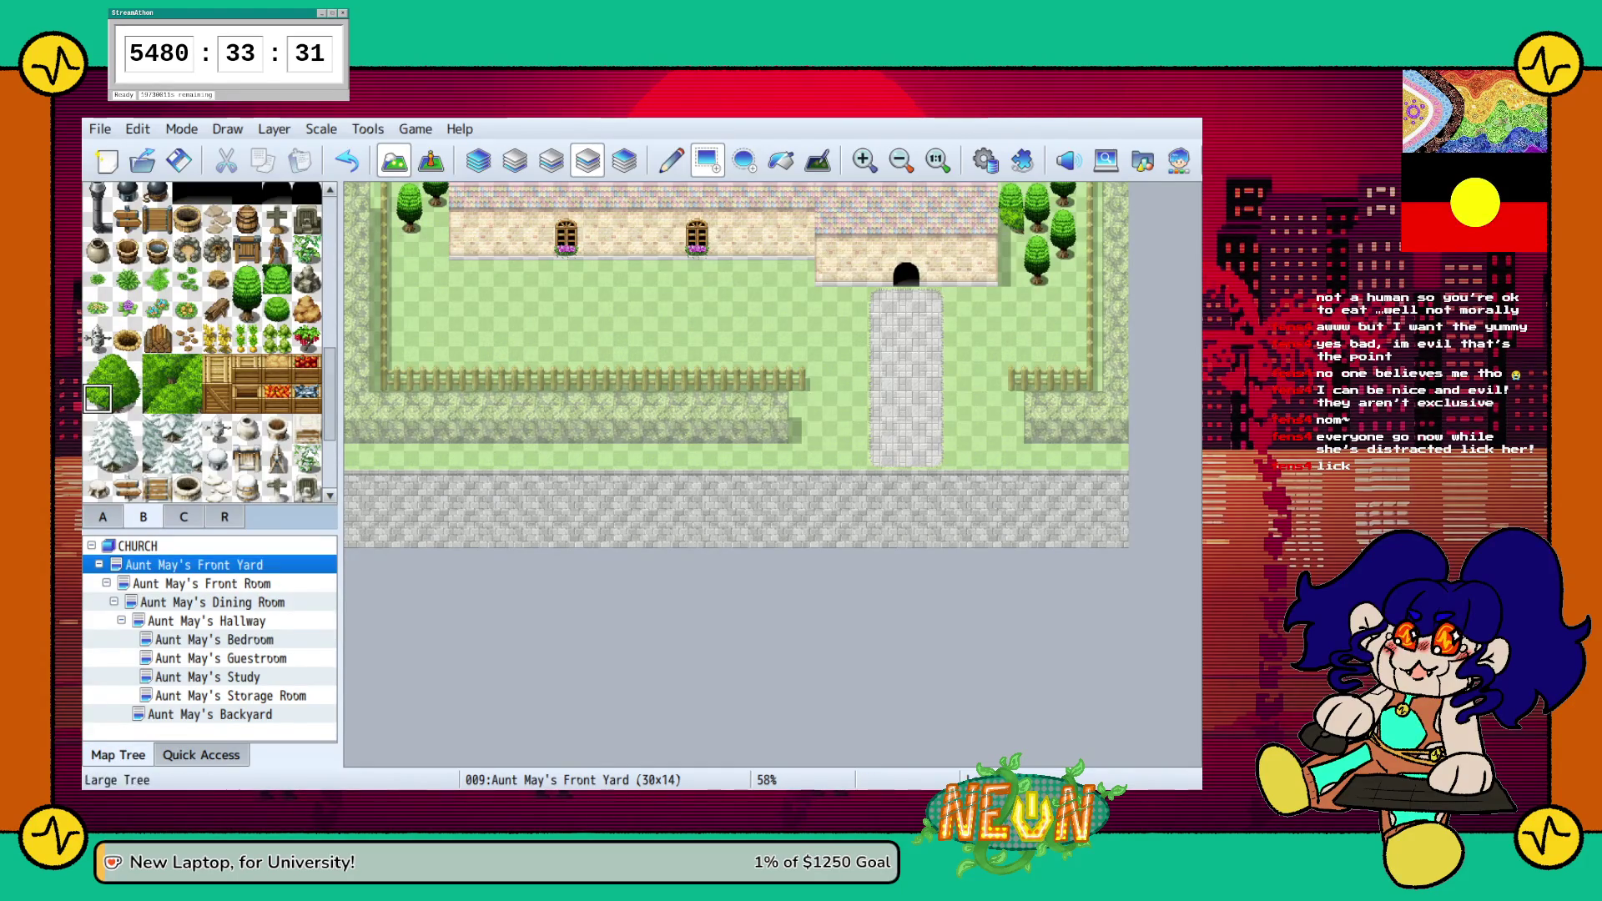
{"action": "left_click", "coordinate": [1036, 195]}
{"action": "left_click", "coordinate": [98, 368]}
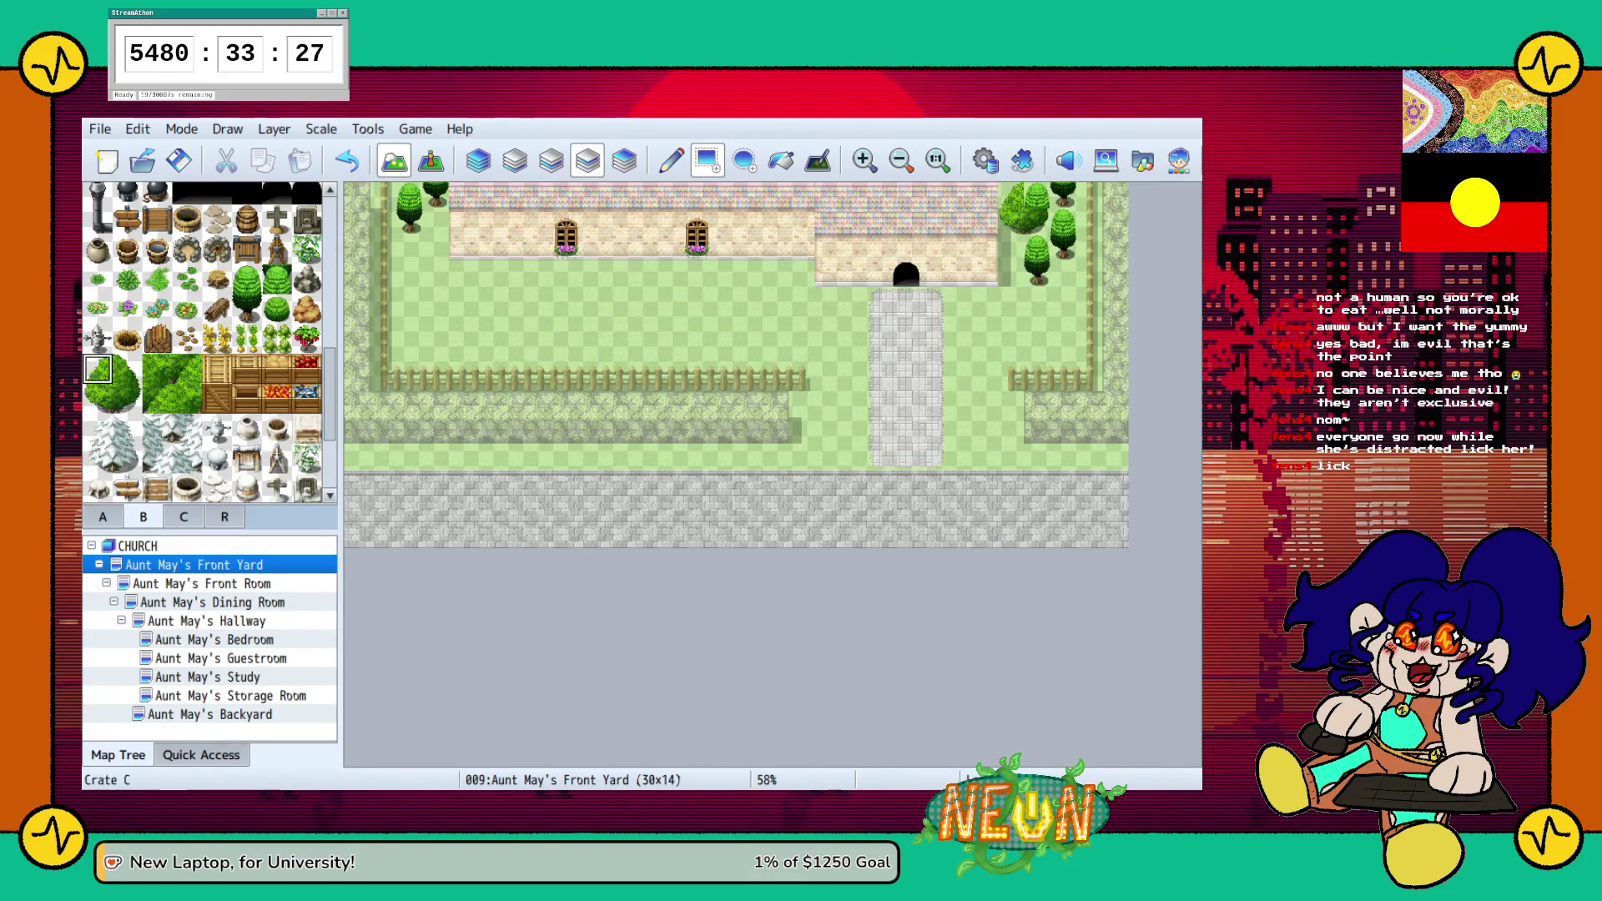
{"action": "left_click", "coordinate": [127, 368]}
{"action": "key", "text": "ctrl+z"}
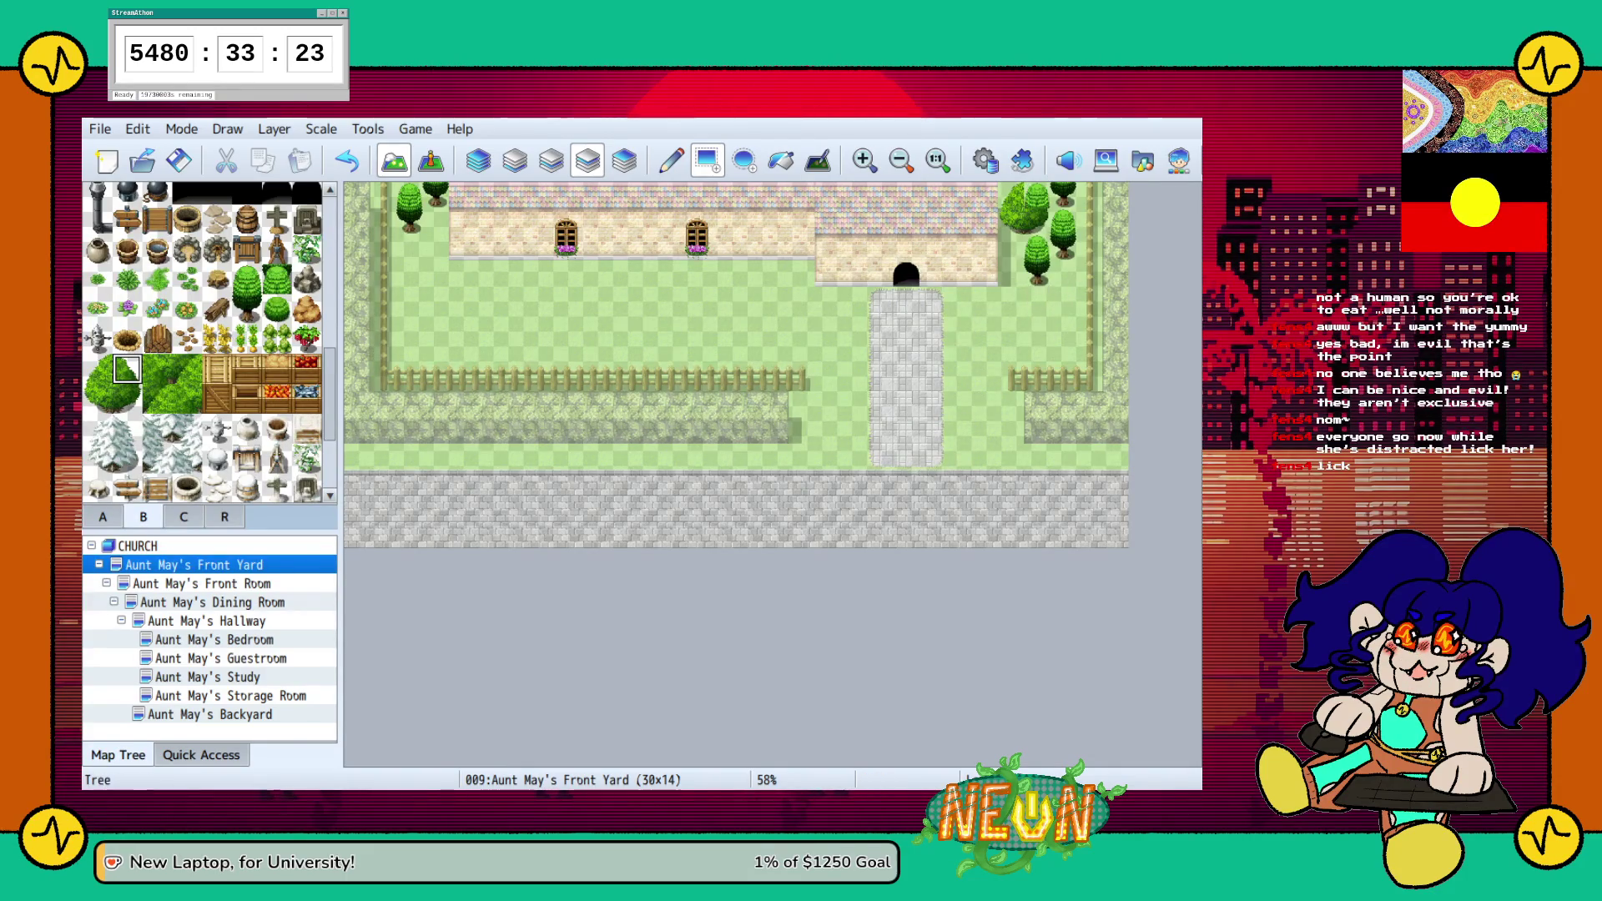
Place small bushes down both sides of the yard and rocks at the top of the stone path
{"action": "left_click", "coordinate": [276, 309]}
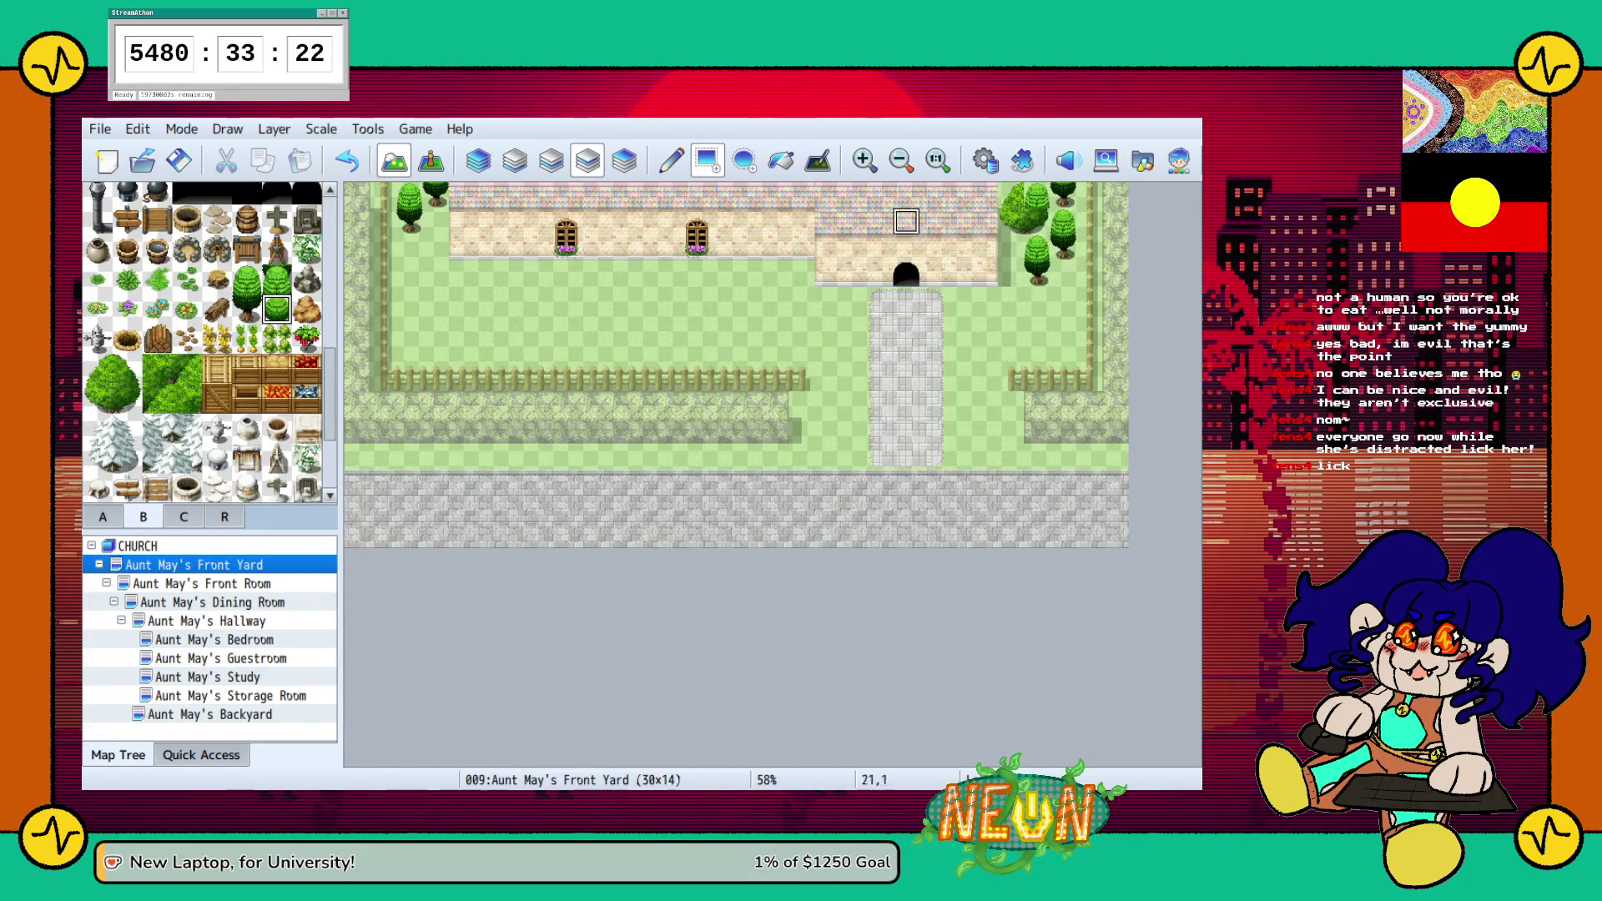
{"action": "left_click", "coordinate": [1063, 299]}
{"action": "left_click", "coordinate": [1037, 352]}
{"action": "left_click", "coordinate": [1010, 300]}
{"action": "left_click", "coordinate": [1063, 325]}
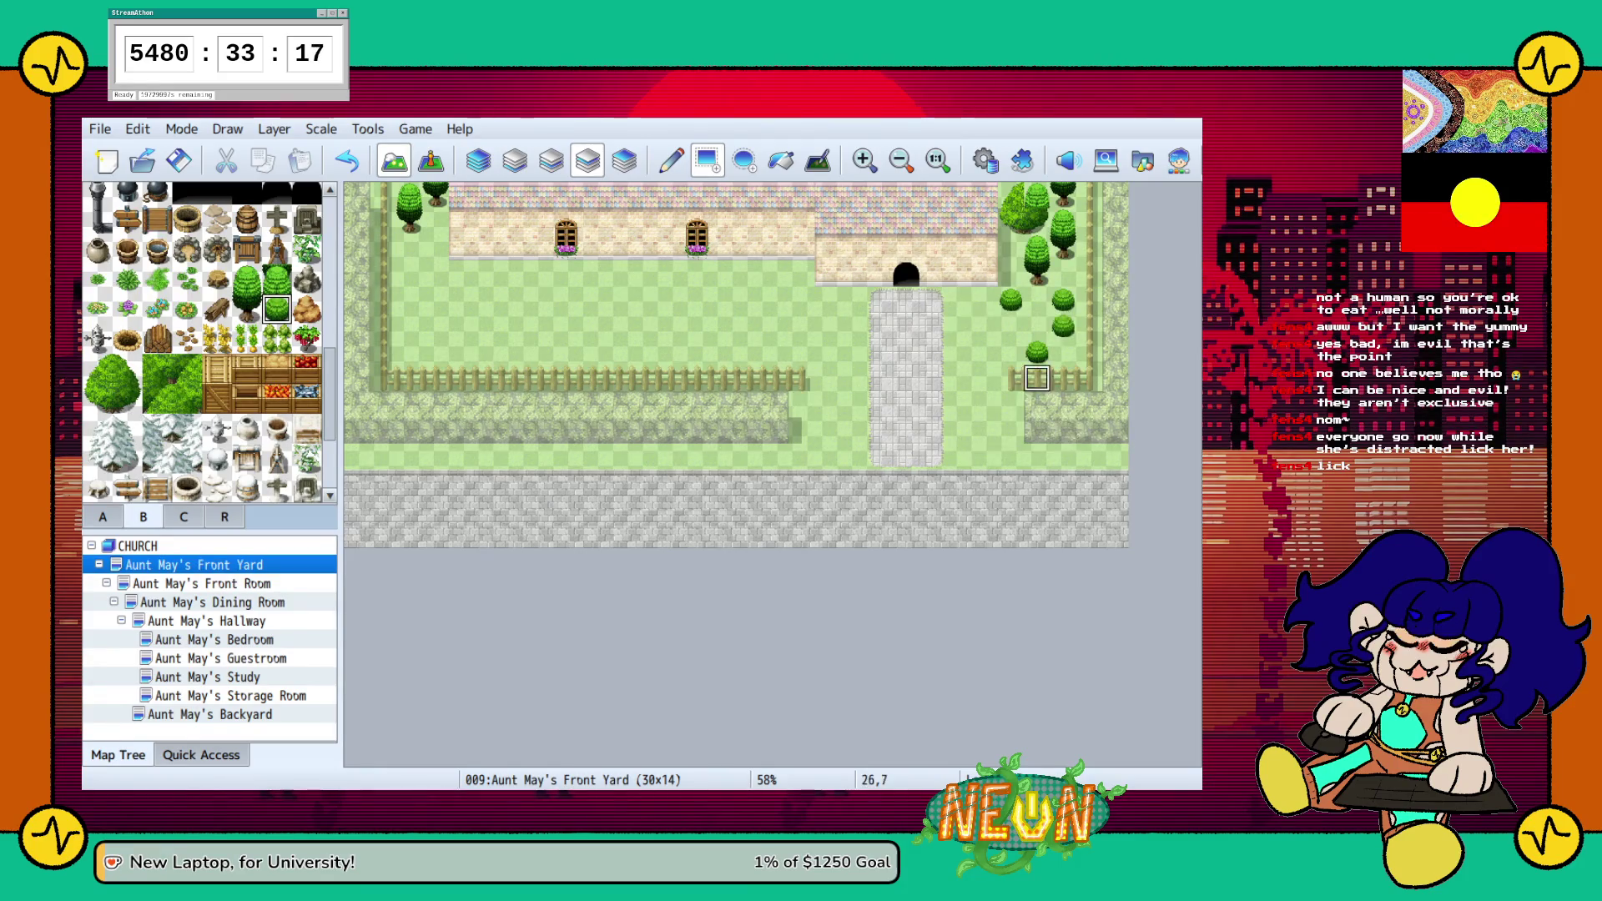
{"action": "left_click", "coordinate": [409, 300]}
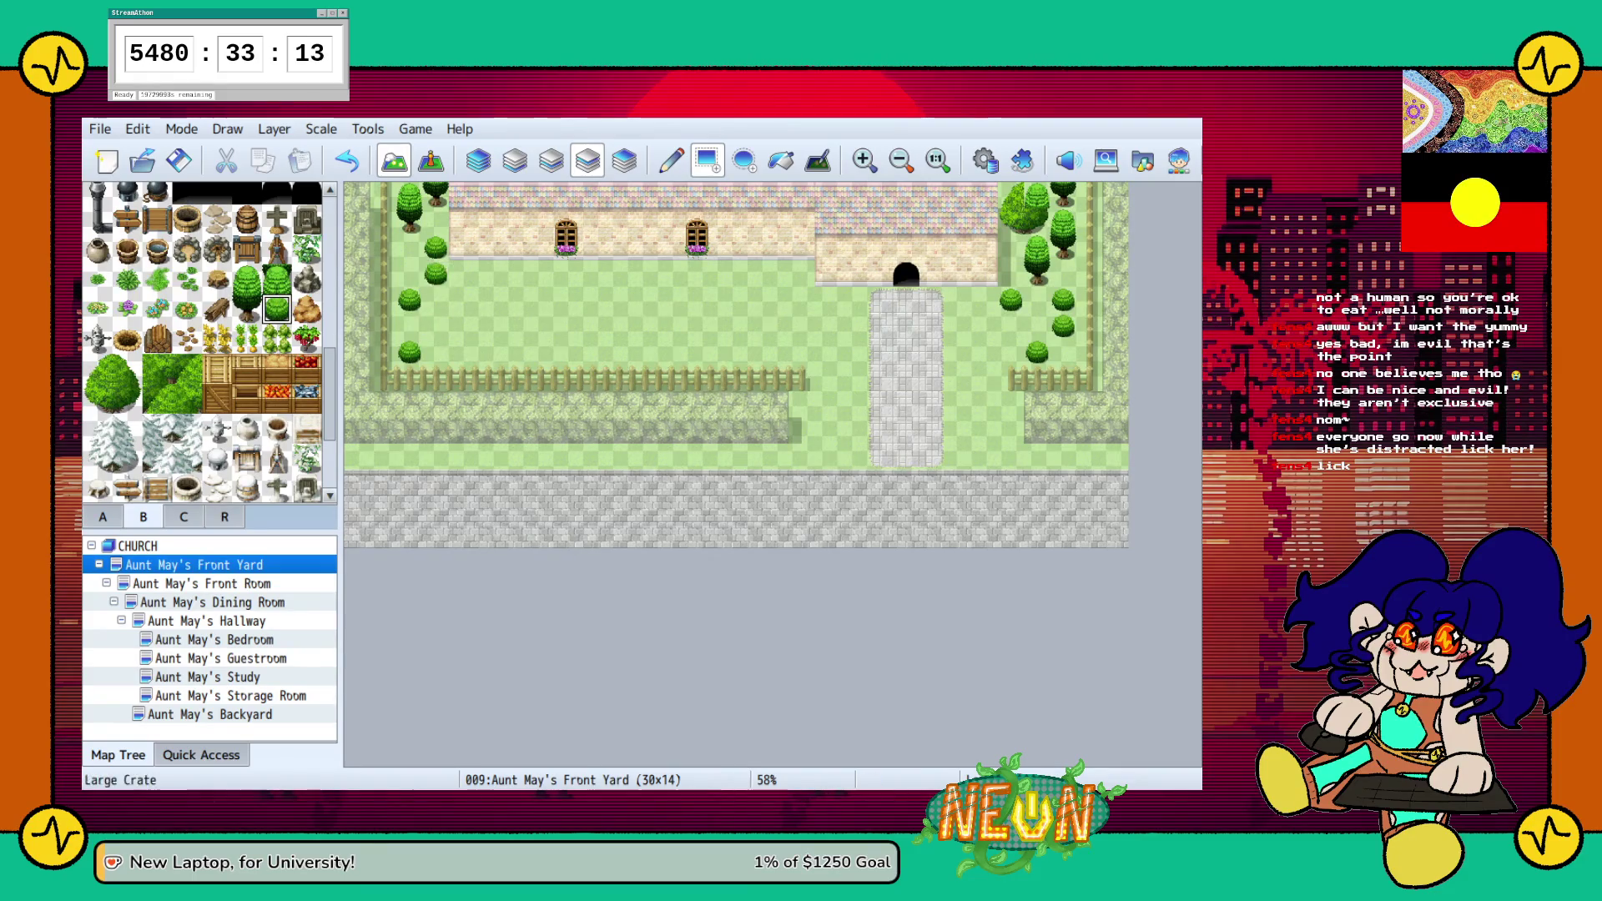
{"action": "left_click", "coordinate": [187, 338]}
{"action": "left_click", "coordinate": [880, 299]}
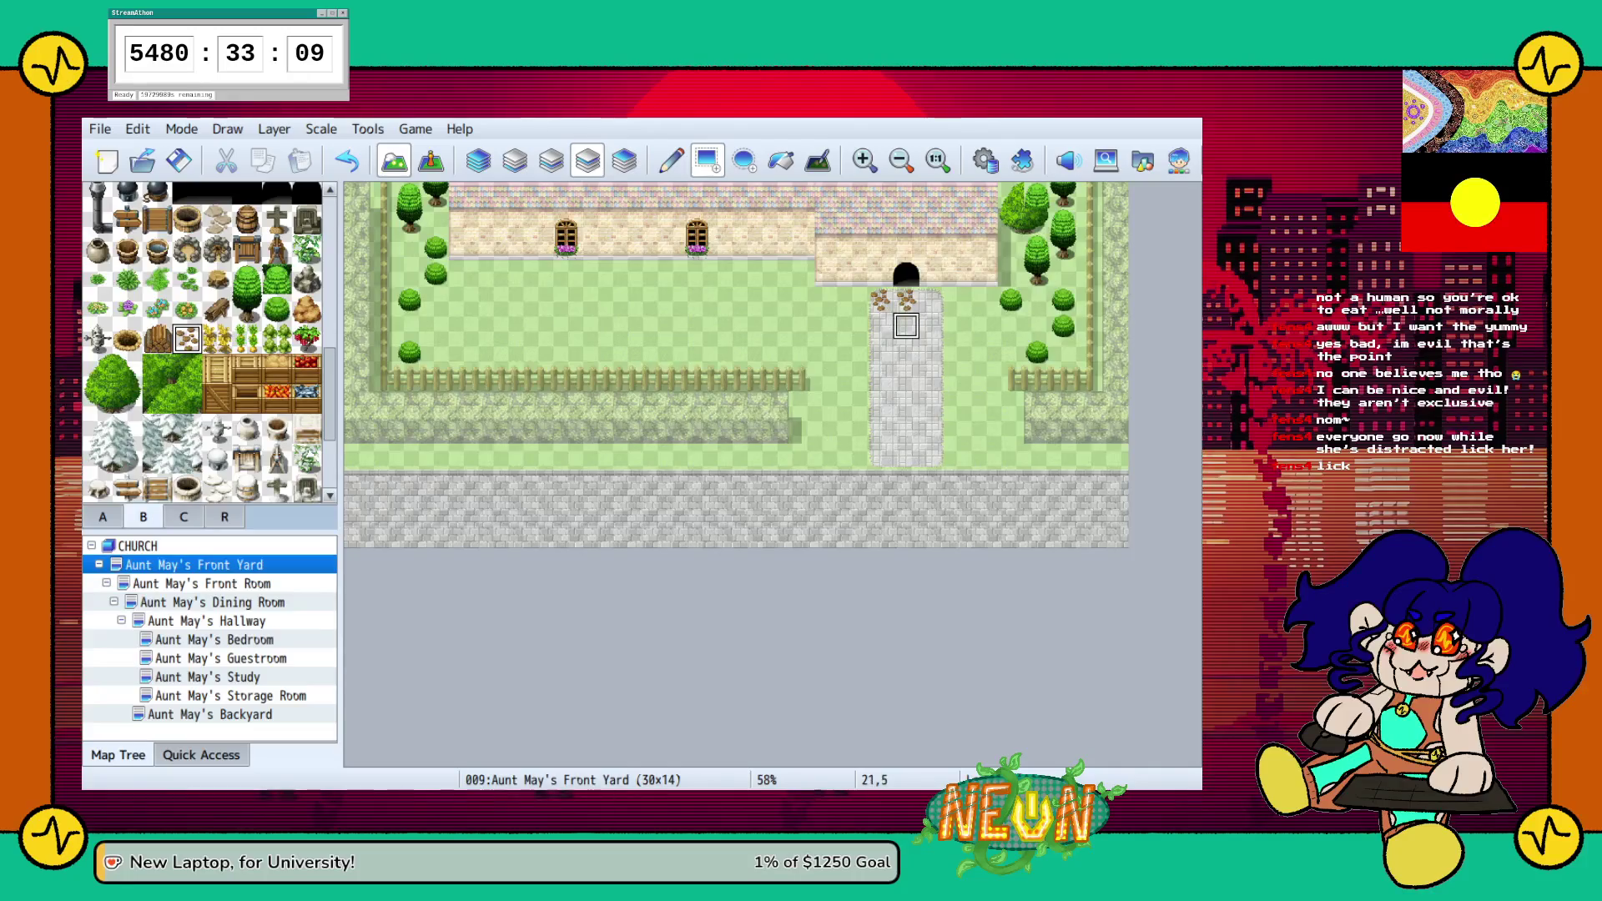
Undo the misplaced rock, dot three rocks down the stone path, and place a scarecrow on the left lawn
{"action": "key", "text": "ctrl+z"}
{"action": "left_click", "coordinate": [906, 351]}
{"action": "left_click", "coordinate": [906, 378]}
{"action": "left_click", "coordinate": [906, 431]}
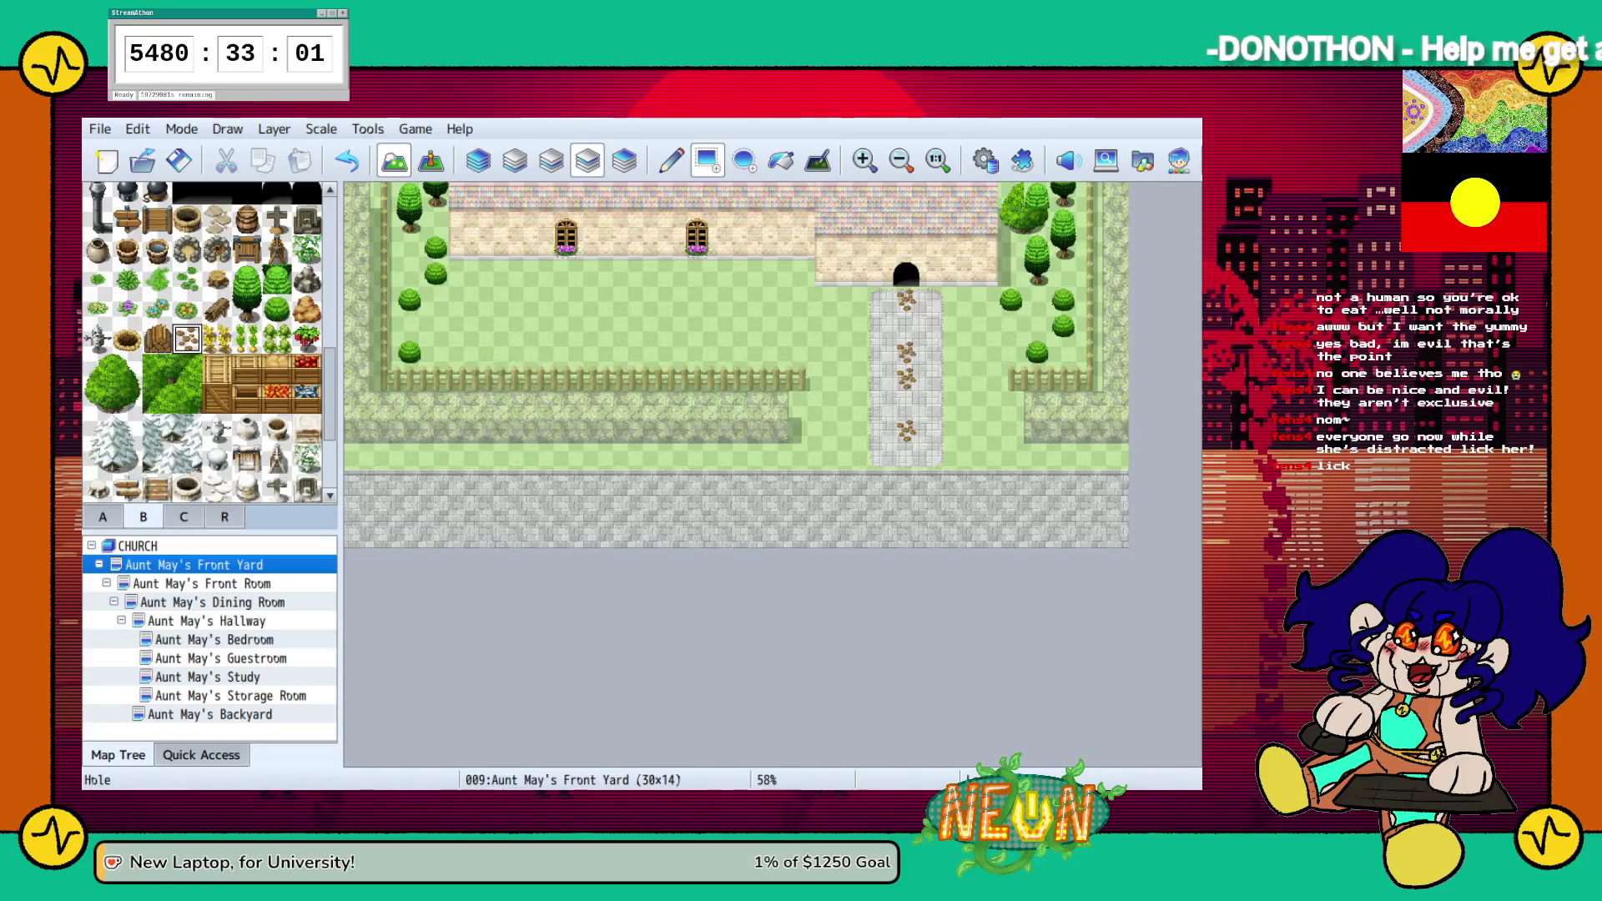
{"action": "left_click", "coordinate": [98, 338]}
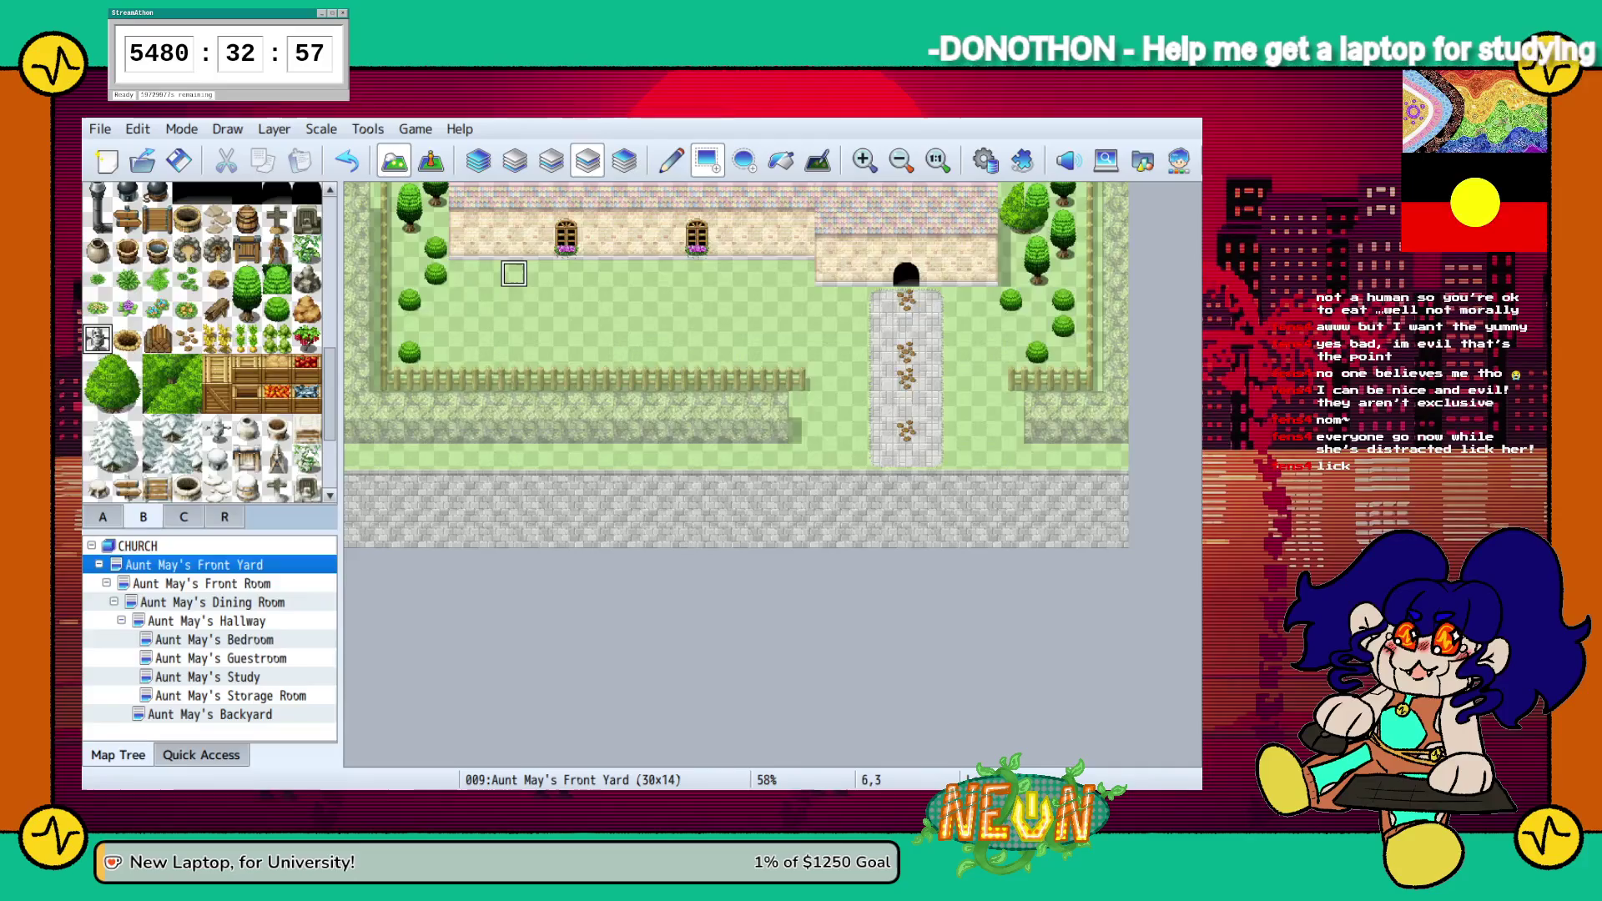
{"action": "left_click", "coordinate": [514, 299]}
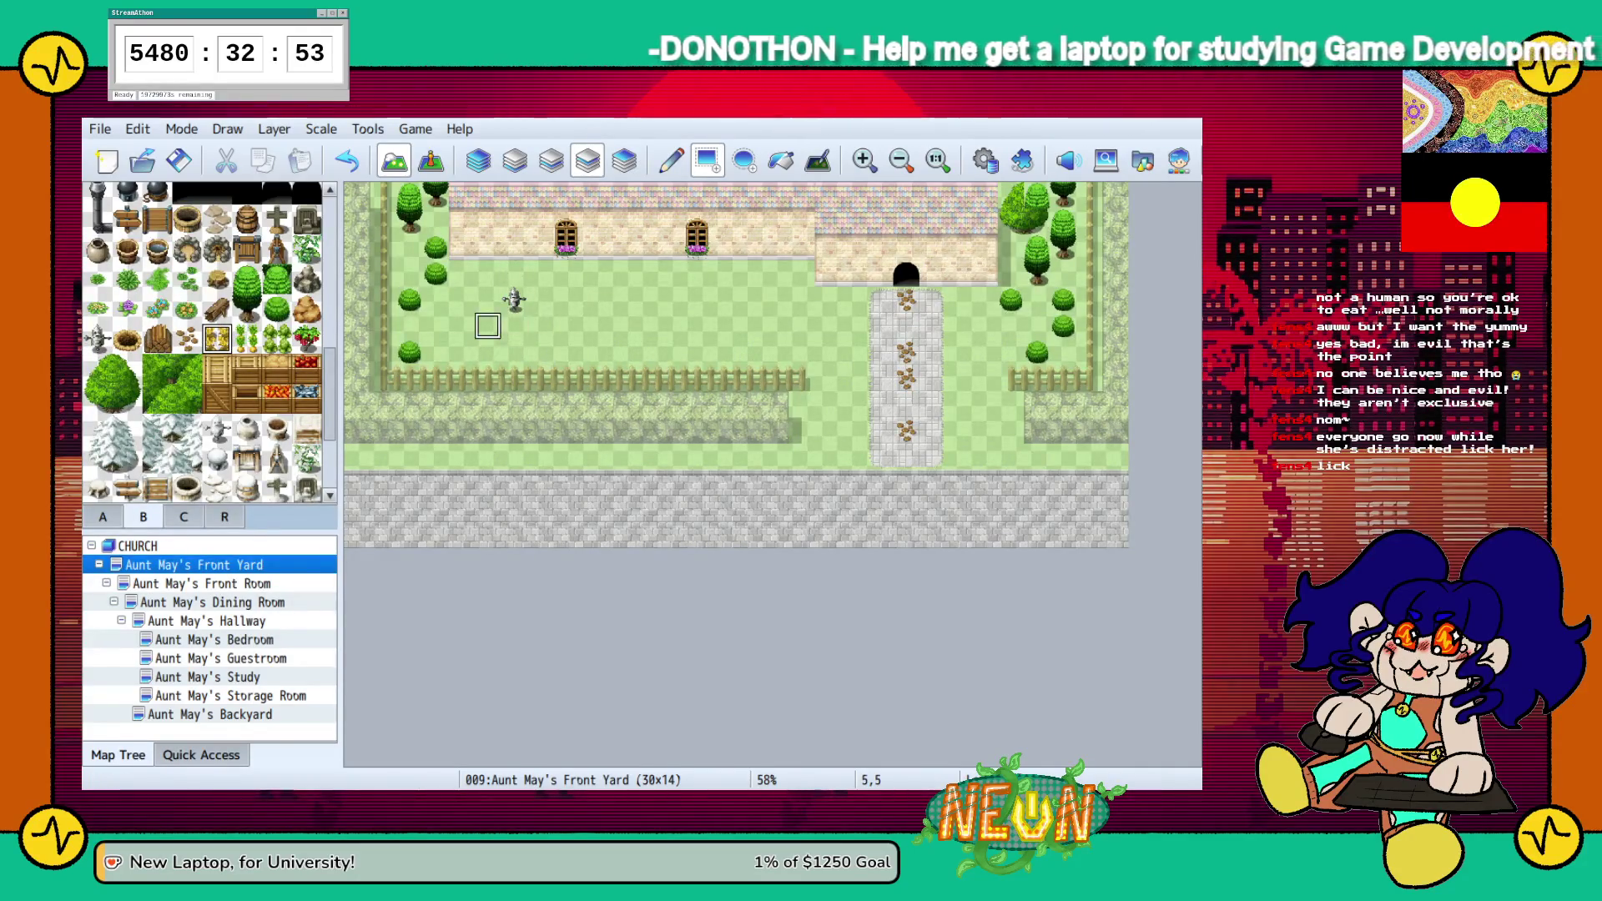
Plant a two-column patch of green crops, yellow crops and sprouts left of the path
{"action": "left_click", "coordinate": [277, 338]}
{"action": "left_click", "coordinate": [515, 325]}
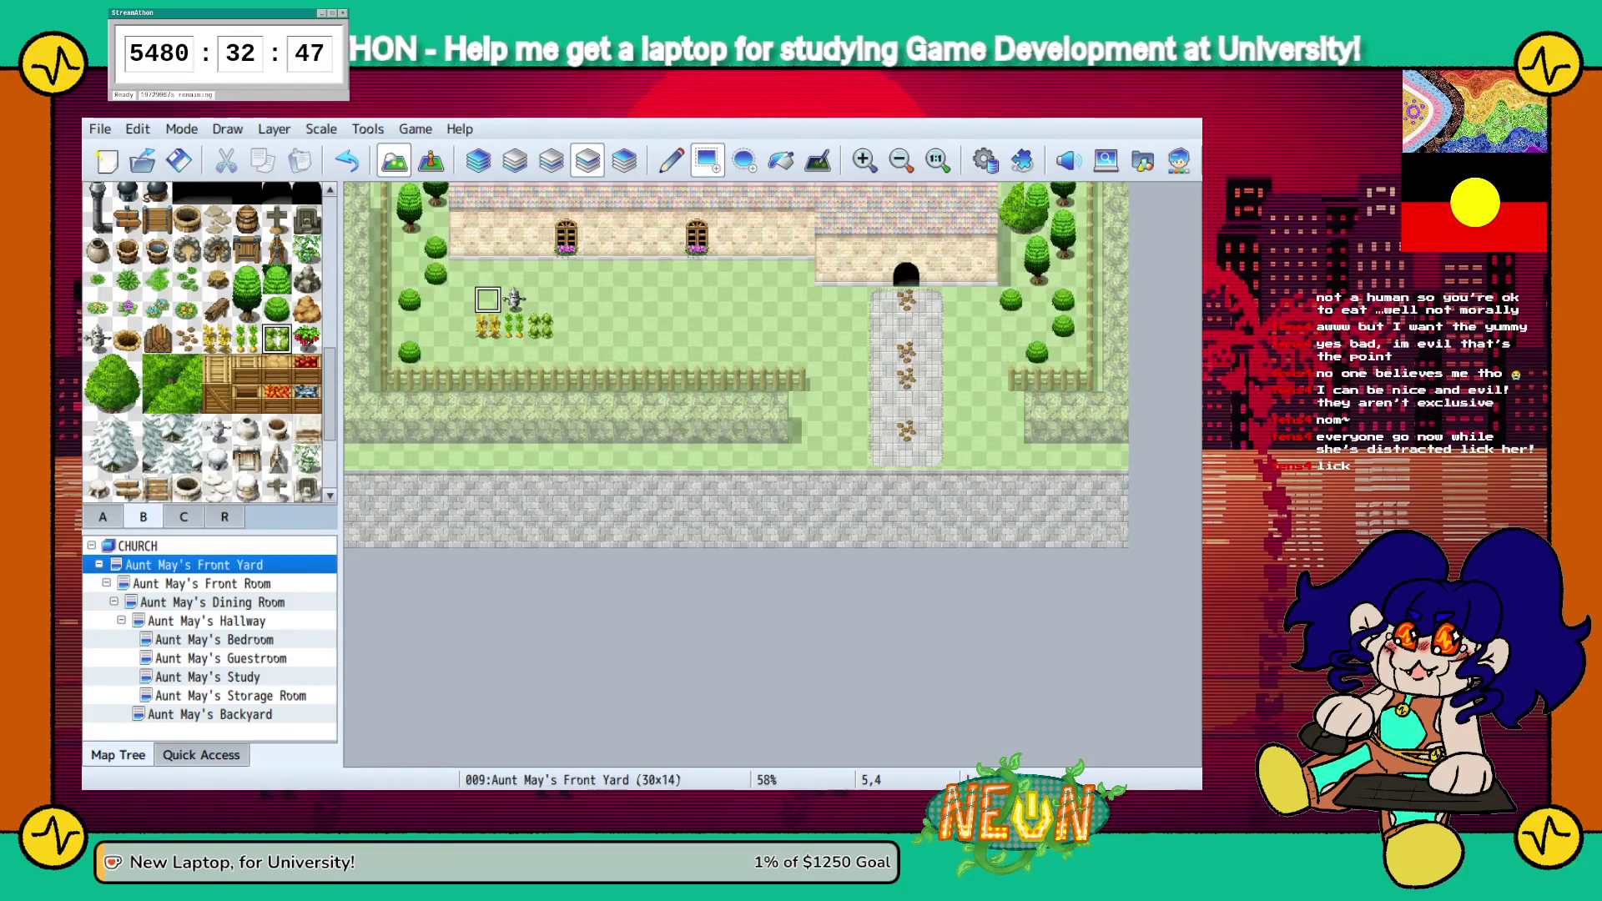
{"action": "left_click", "coordinate": [217, 338]}
{"action": "left_click", "coordinate": [488, 300]}
{"action": "left_click", "coordinate": [488, 273]}
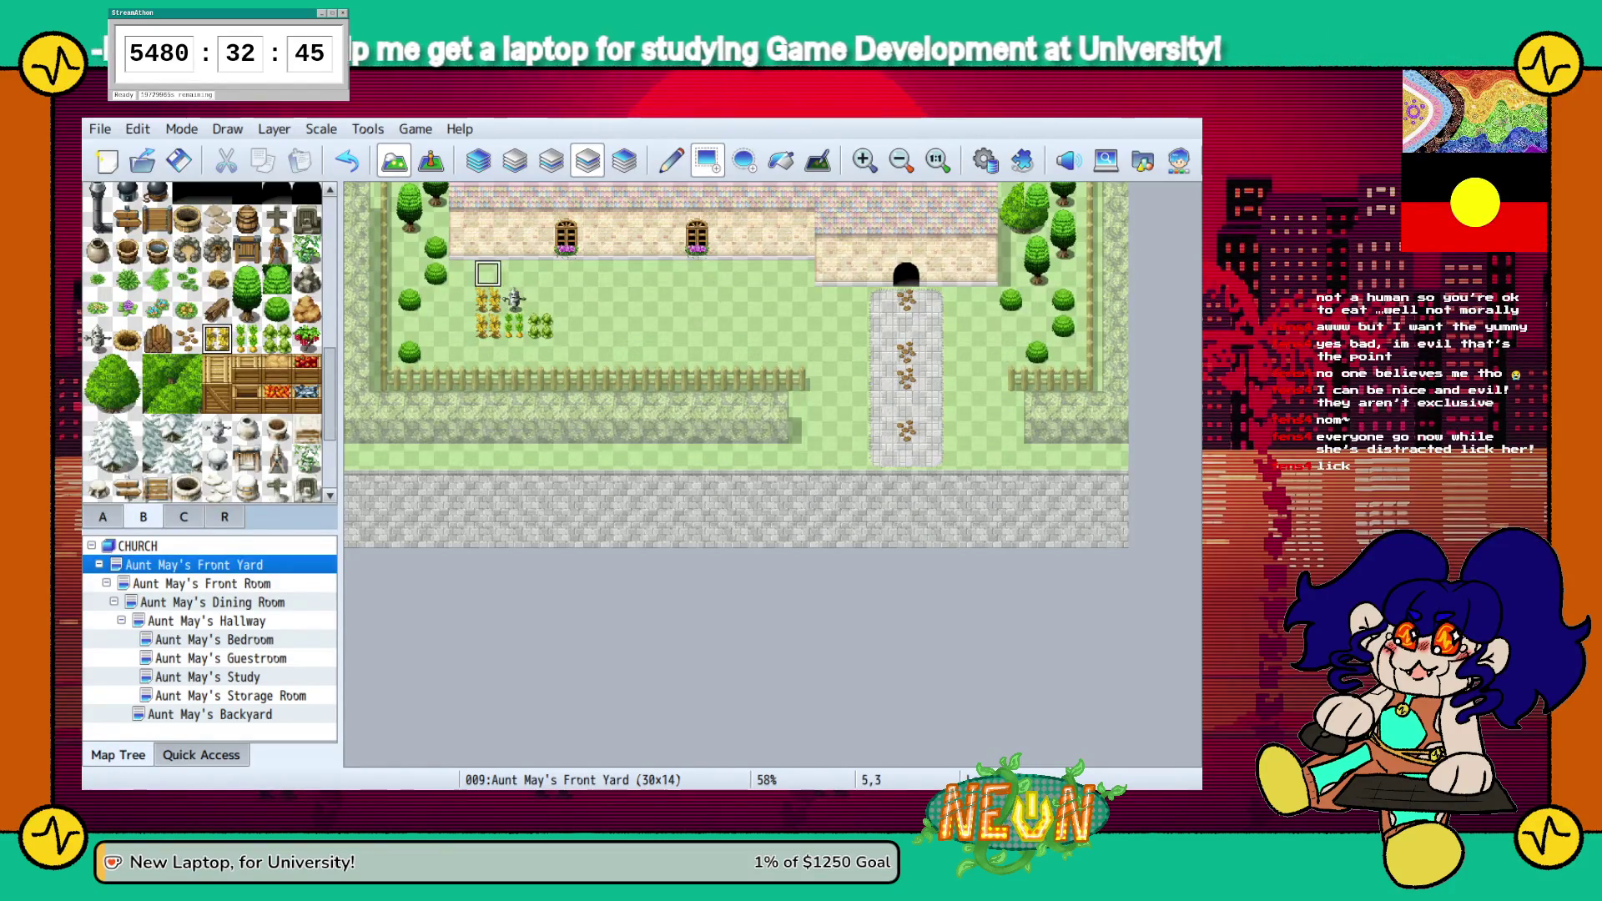
{"action": "left_click", "coordinate": [247, 338]}
{"action": "left_click", "coordinate": [515, 274]}
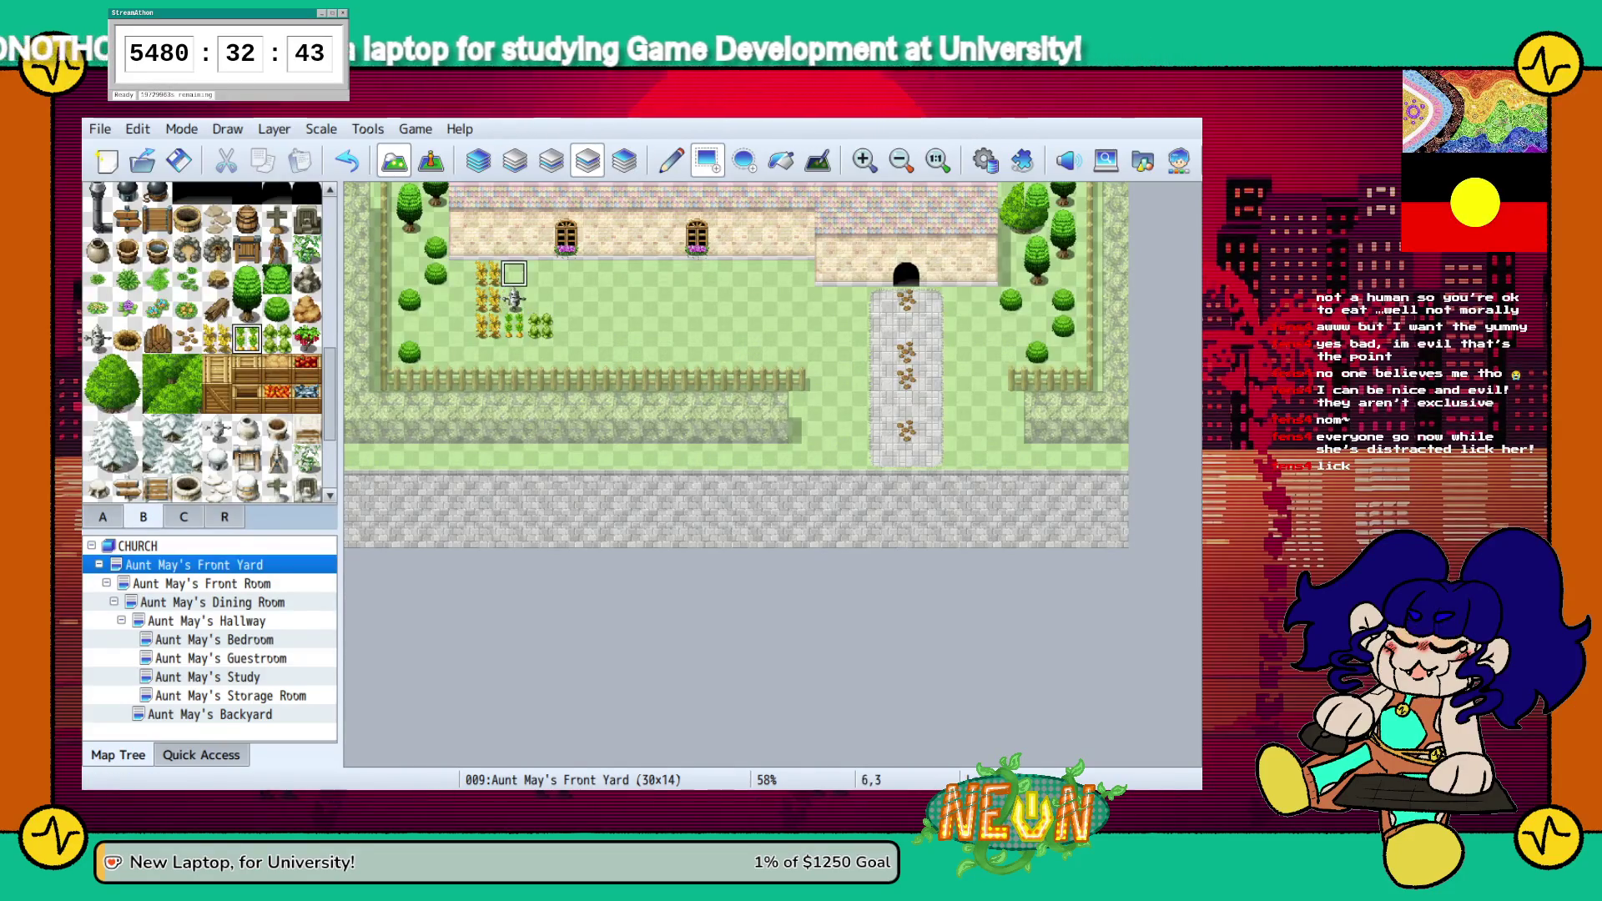
{"action": "left_click", "coordinate": [515, 300]}
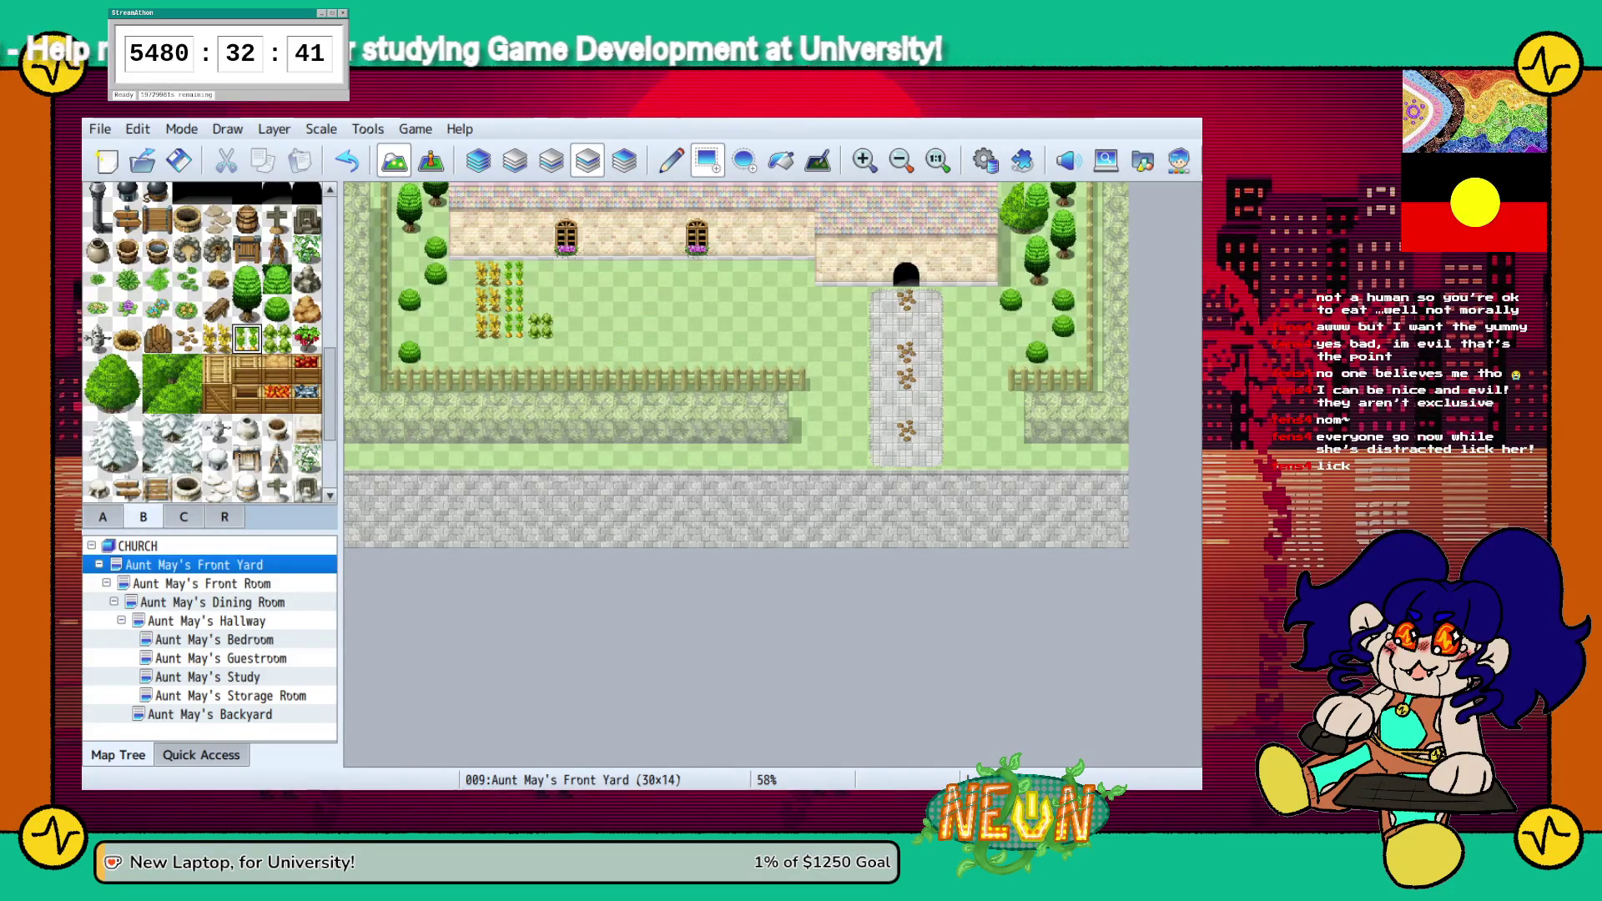
{"action": "left_click", "coordinate": [277, 337]}
{"action": "left_click_drag", "start_coordinate": [540, 300], "coordinate": [539, 274]}
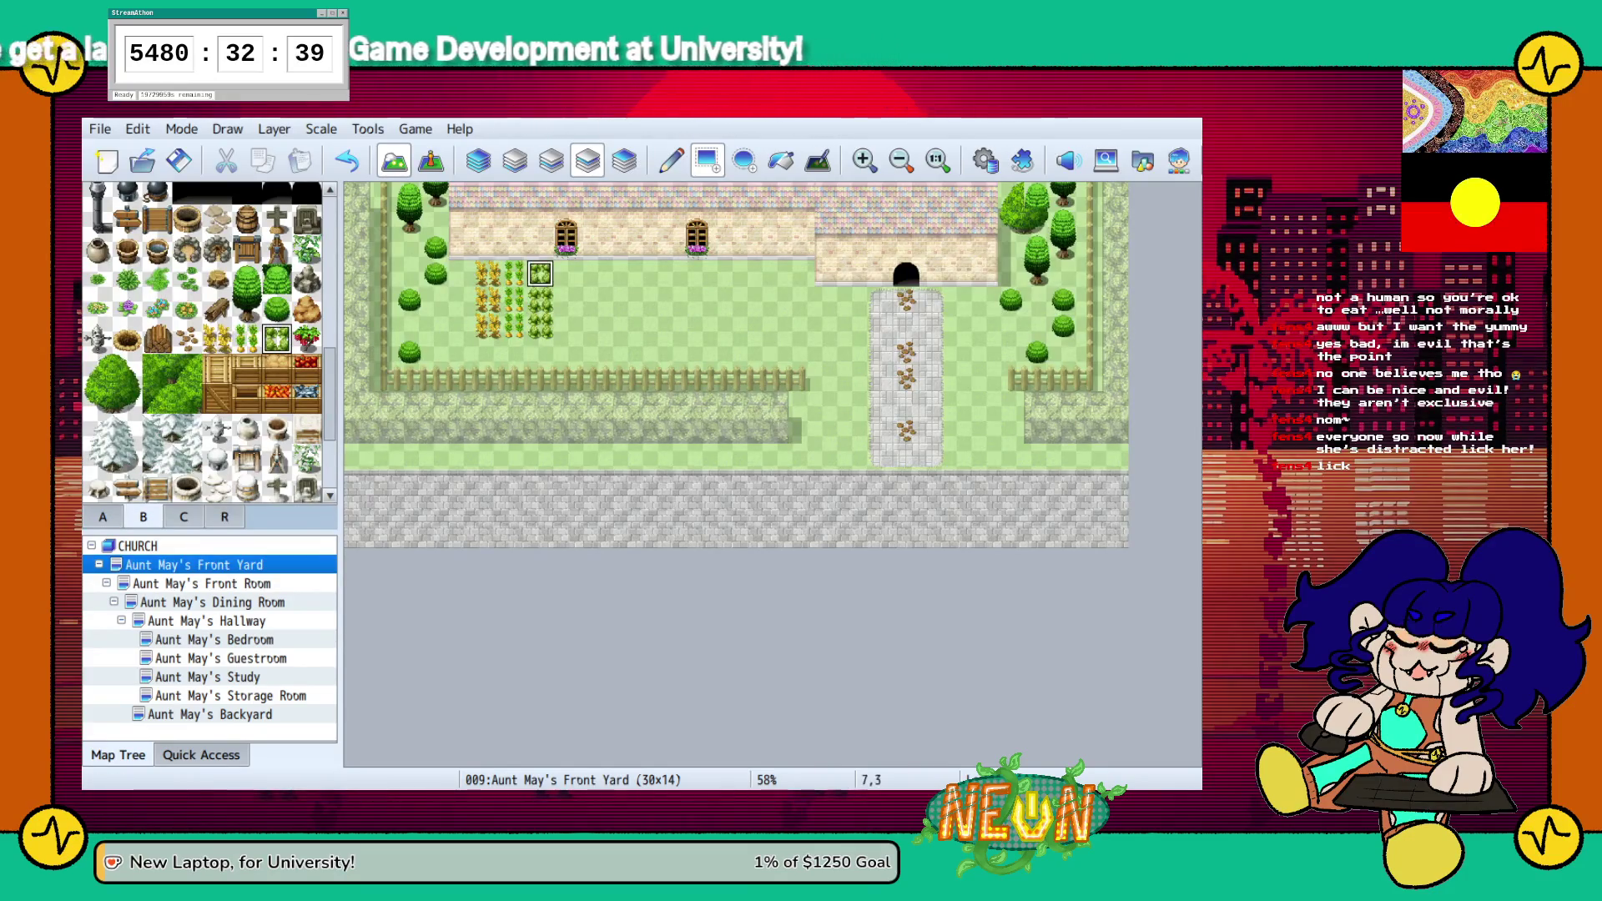
Put the scarecrow on the upper layer above the crops and add a blue flower on the bottom grass
{"action": "key", "text": "F8"}
{"action": "left_click", "coordinate": [98, 338]}
{"action": "left_click", "coordinate": [514, 297]}
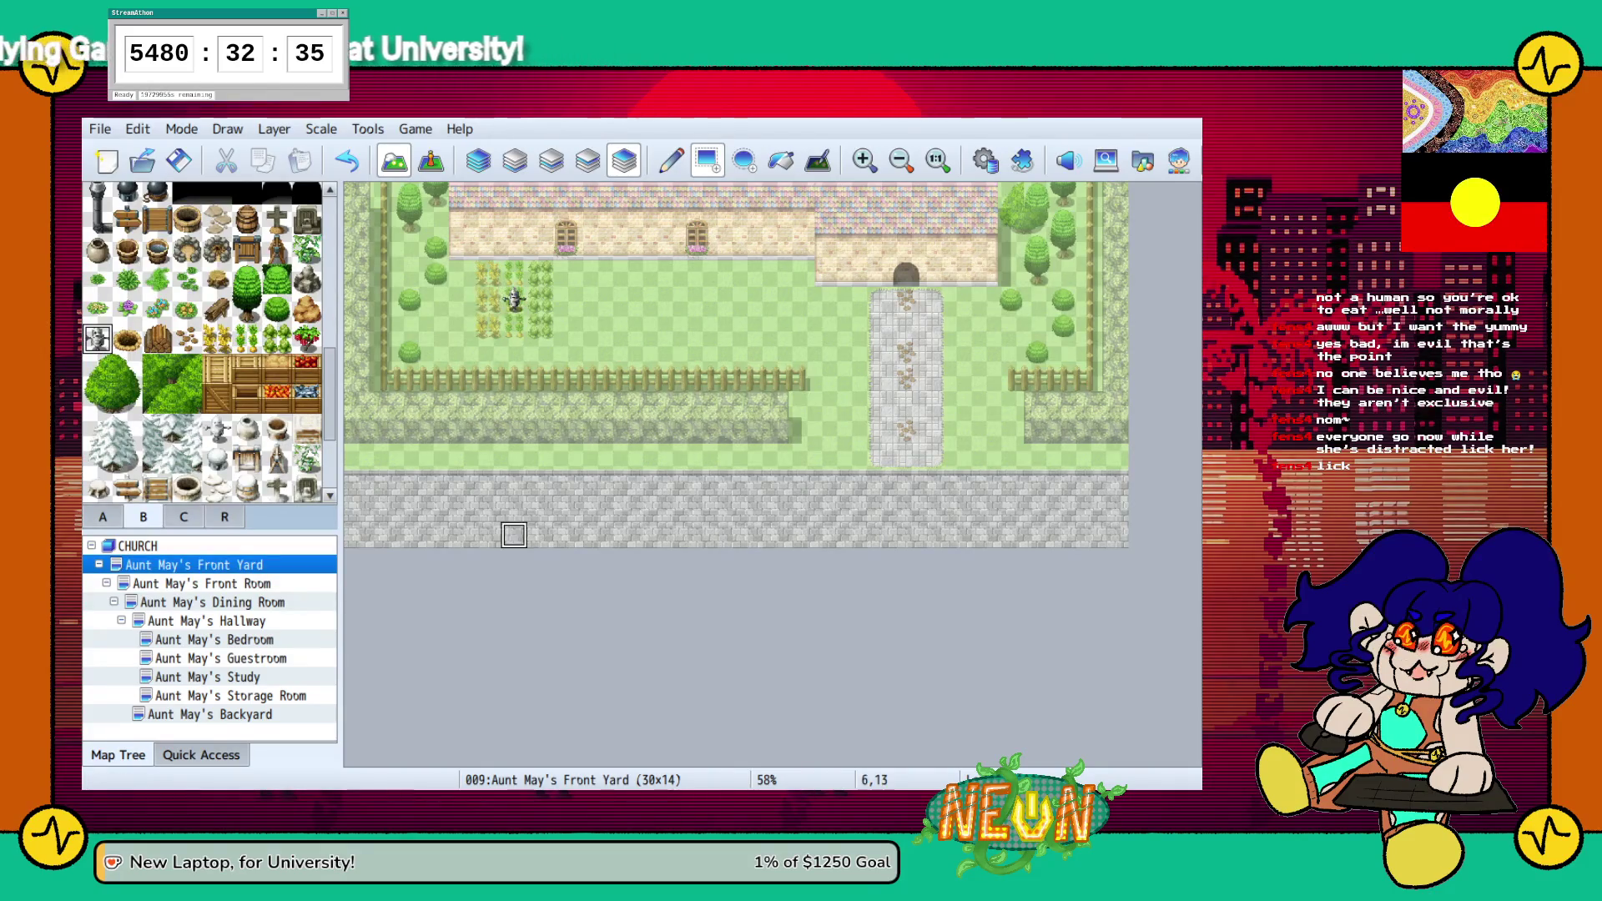
{"action": "left_click", "coordinate": [478, 160]}
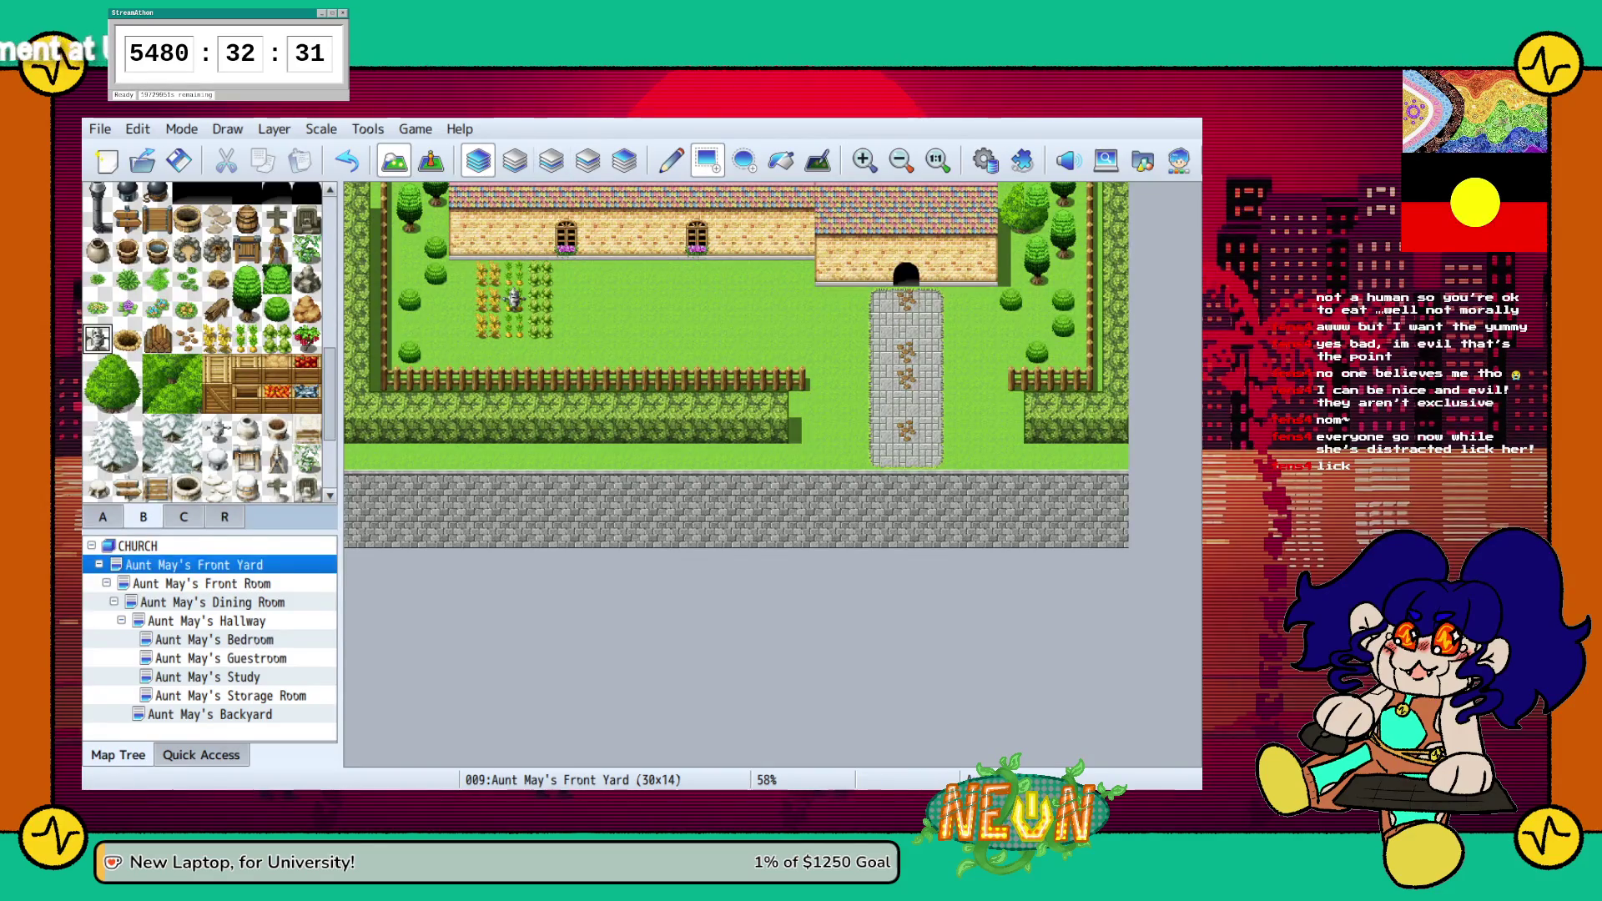
{"action": "key", "text": "F8"}
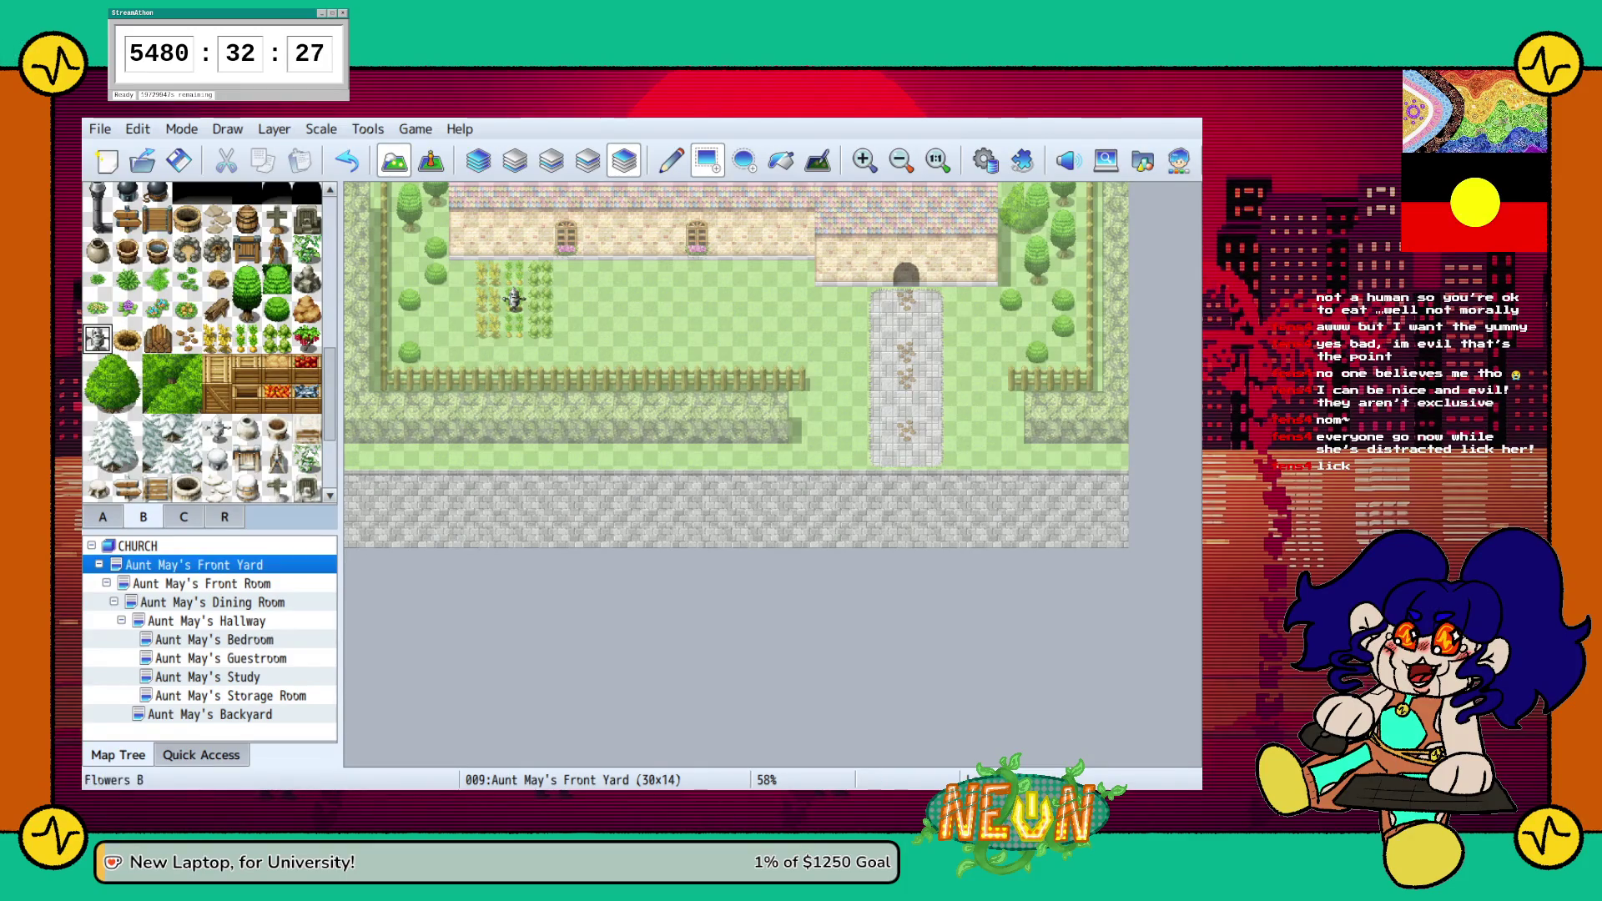
{"action": "left_click", "coordinate": [156, 309]}
{"action": "left_click", "coordinate": [776, 456]}
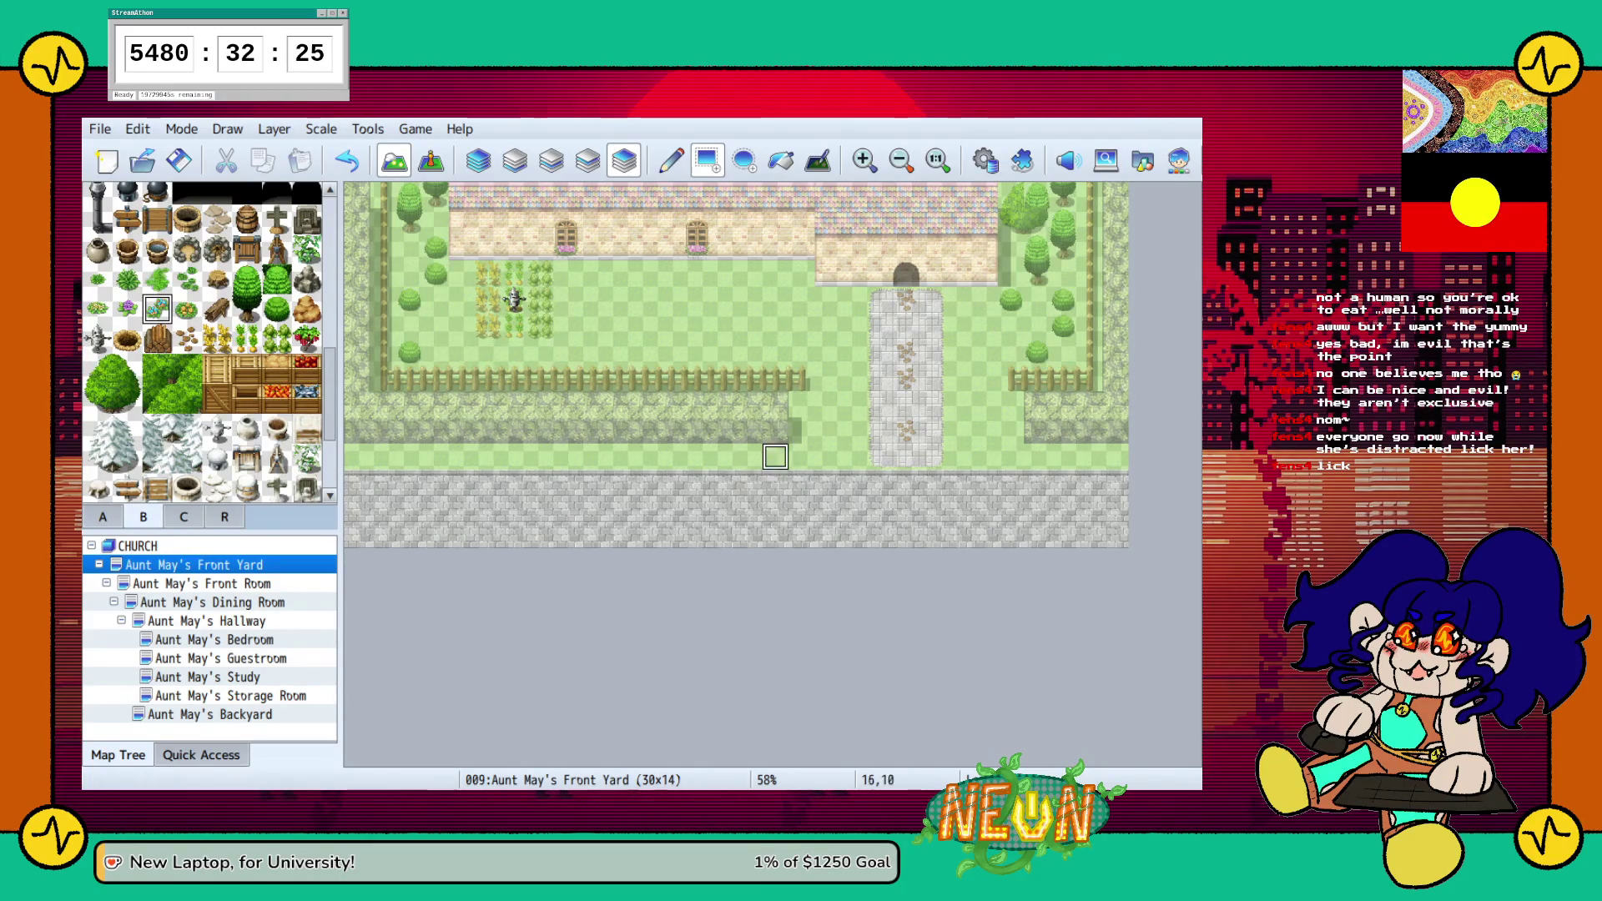
Scatter blue flowers around the yard and near the house, and purple flowers by the vegetable patch and bottom row
{"action": "left_click", "coordinate": [828, 405]}
{"action": "left_click", "coordinate": [985, 430]}
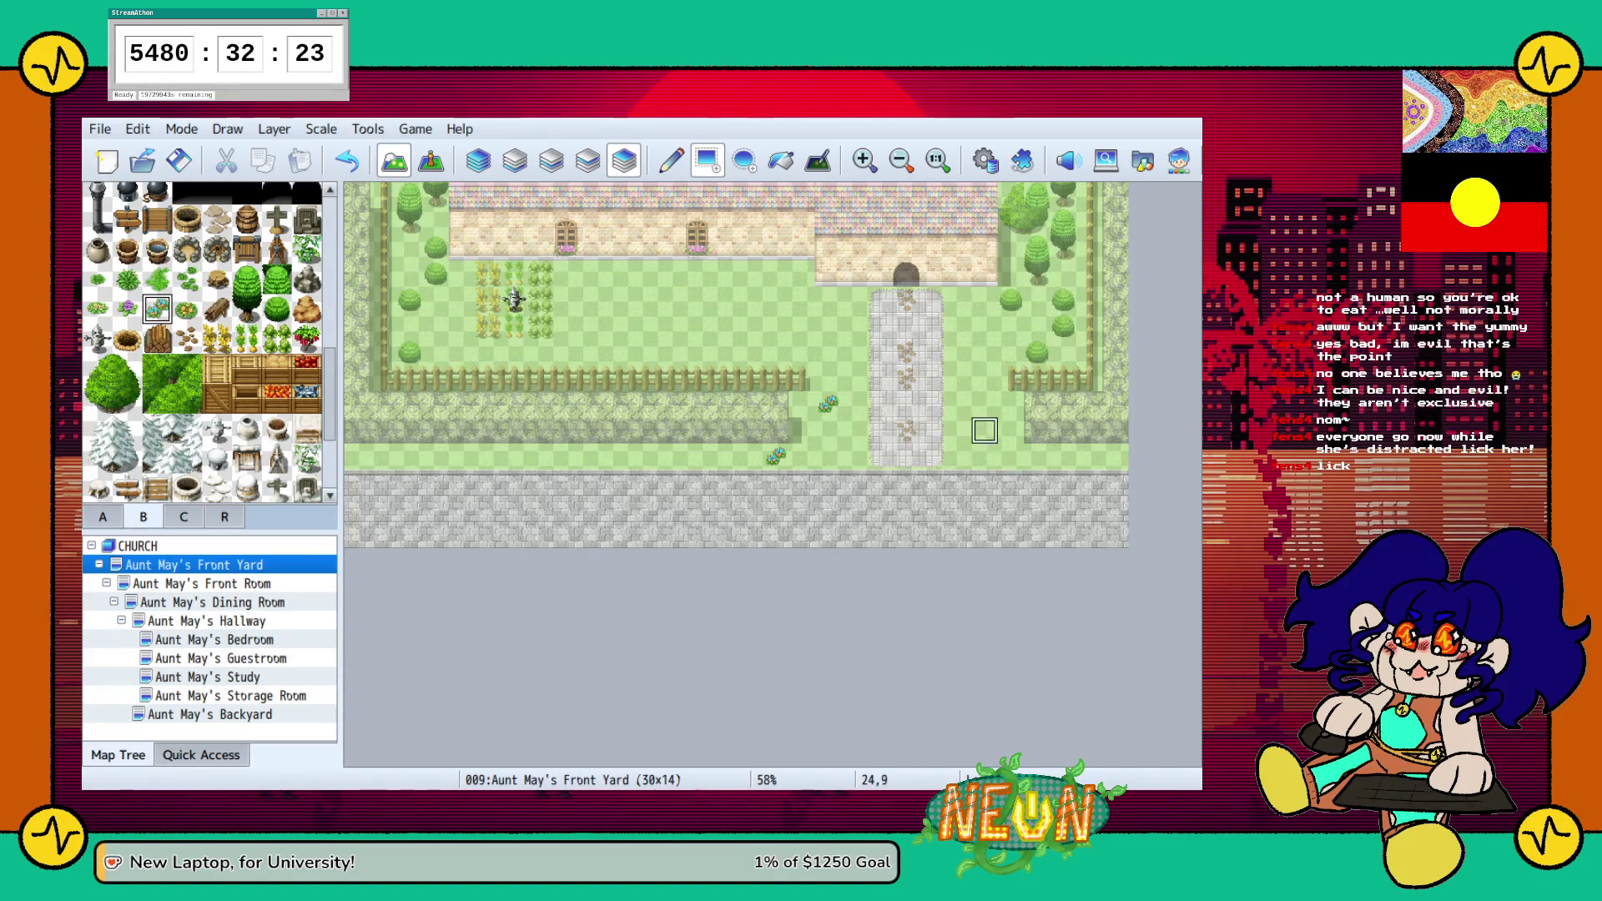
{"action": "left_click", "coordinate": [1089, 457]}
{"action": "left_click", "coordinate": [985, 325]}
{"action": "left_click", "coordinate": [645, 298]}
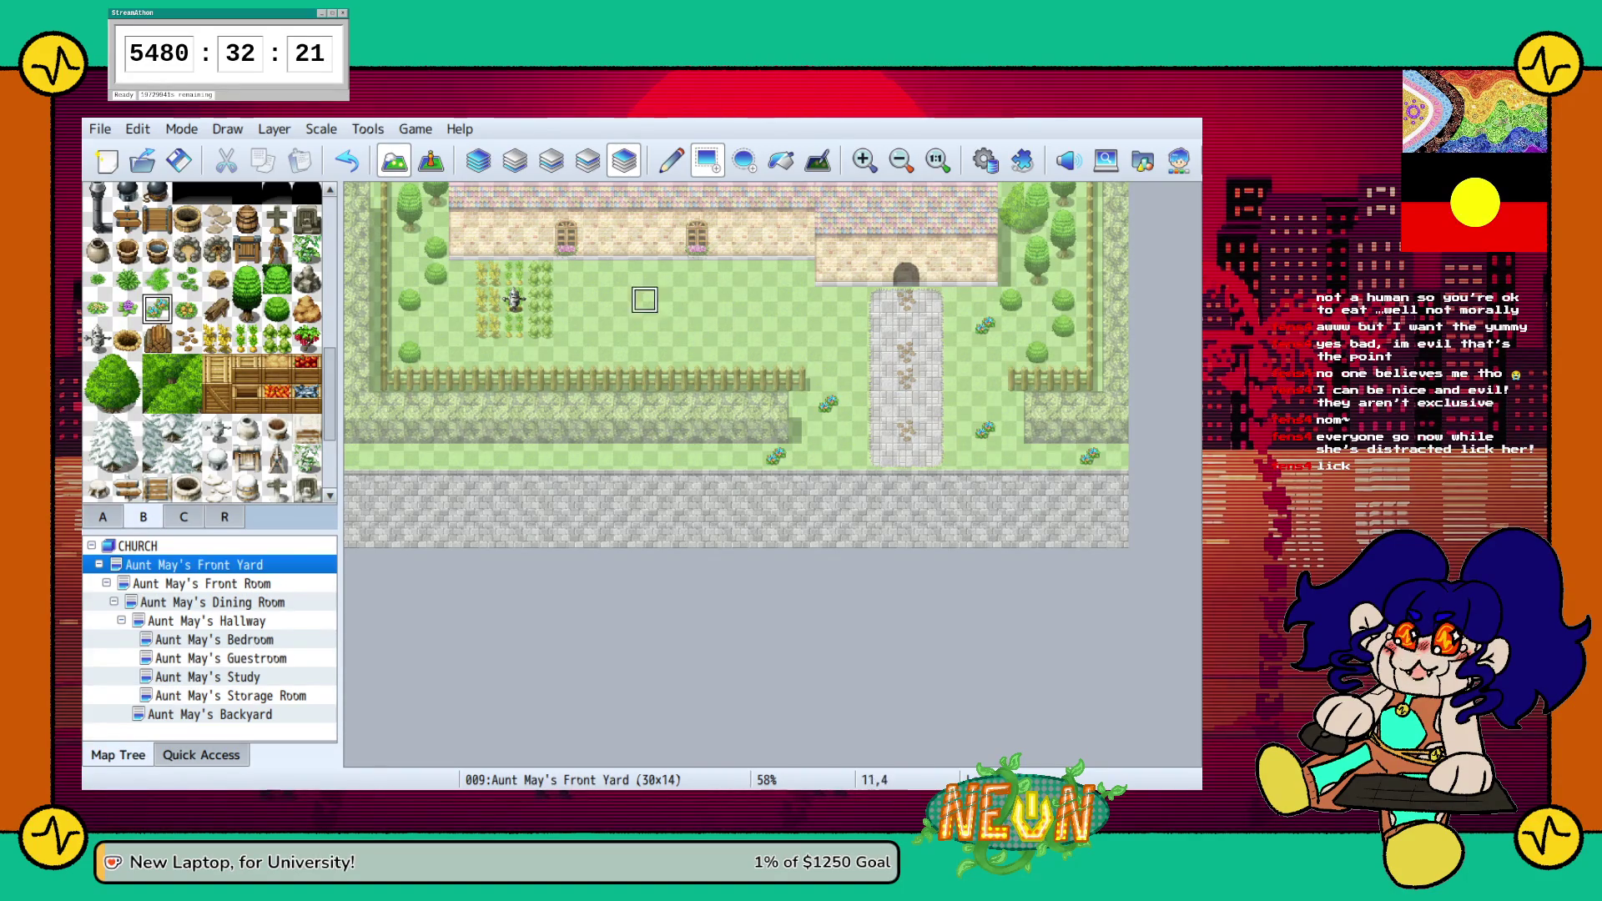
{"action": "left_click", "coordinate": [436, 298]}
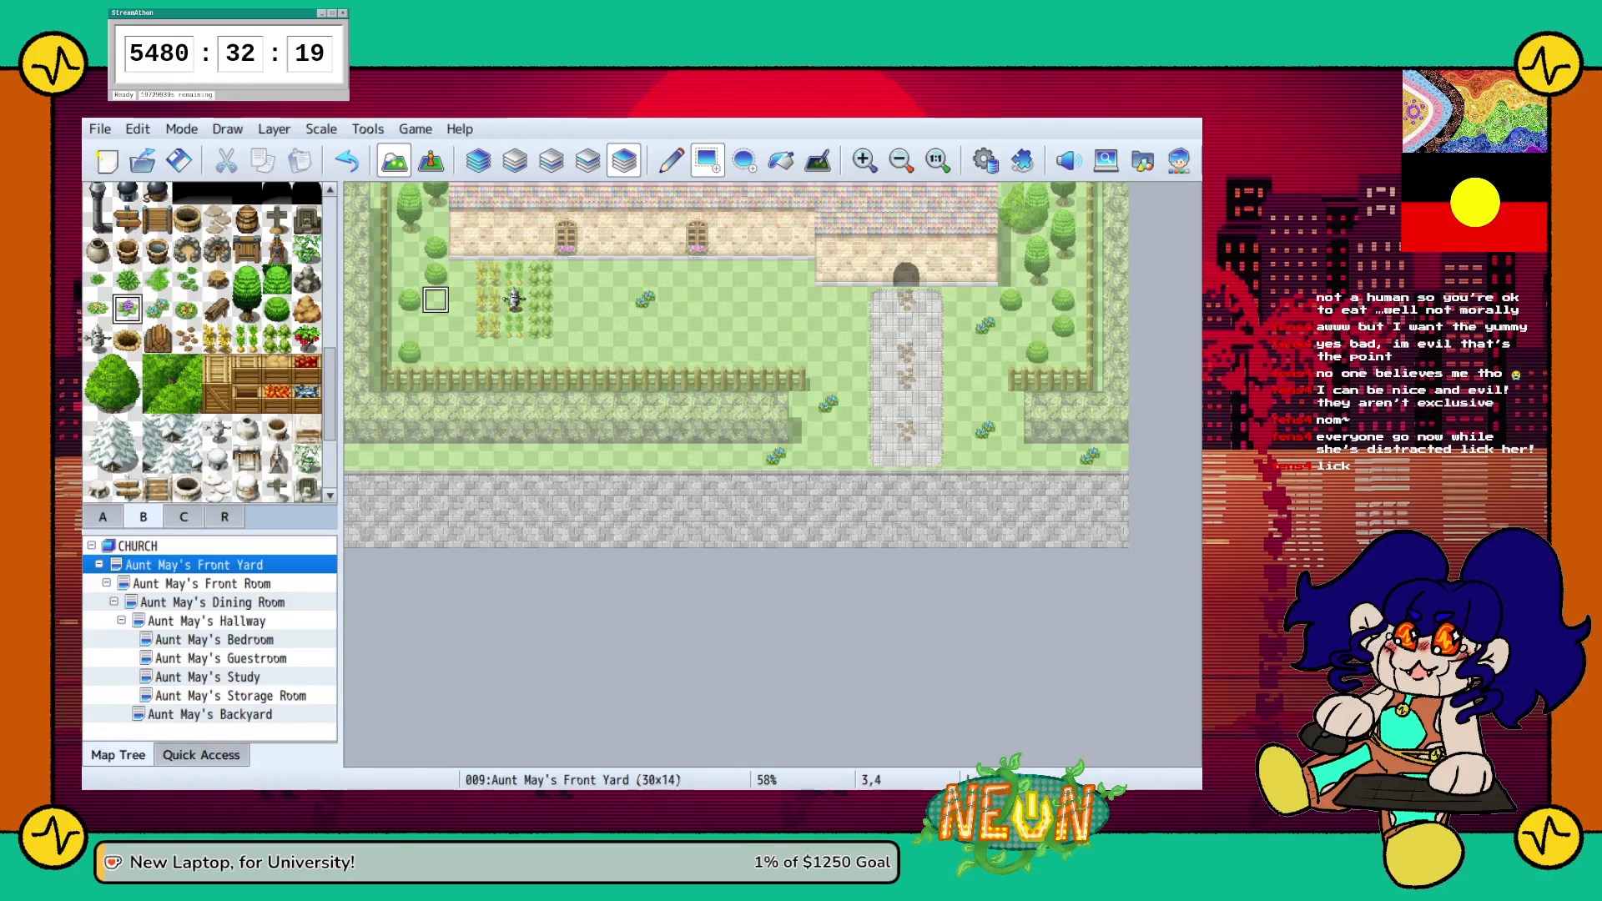
{"action": "left_click", "coordinate": [383, 246]}
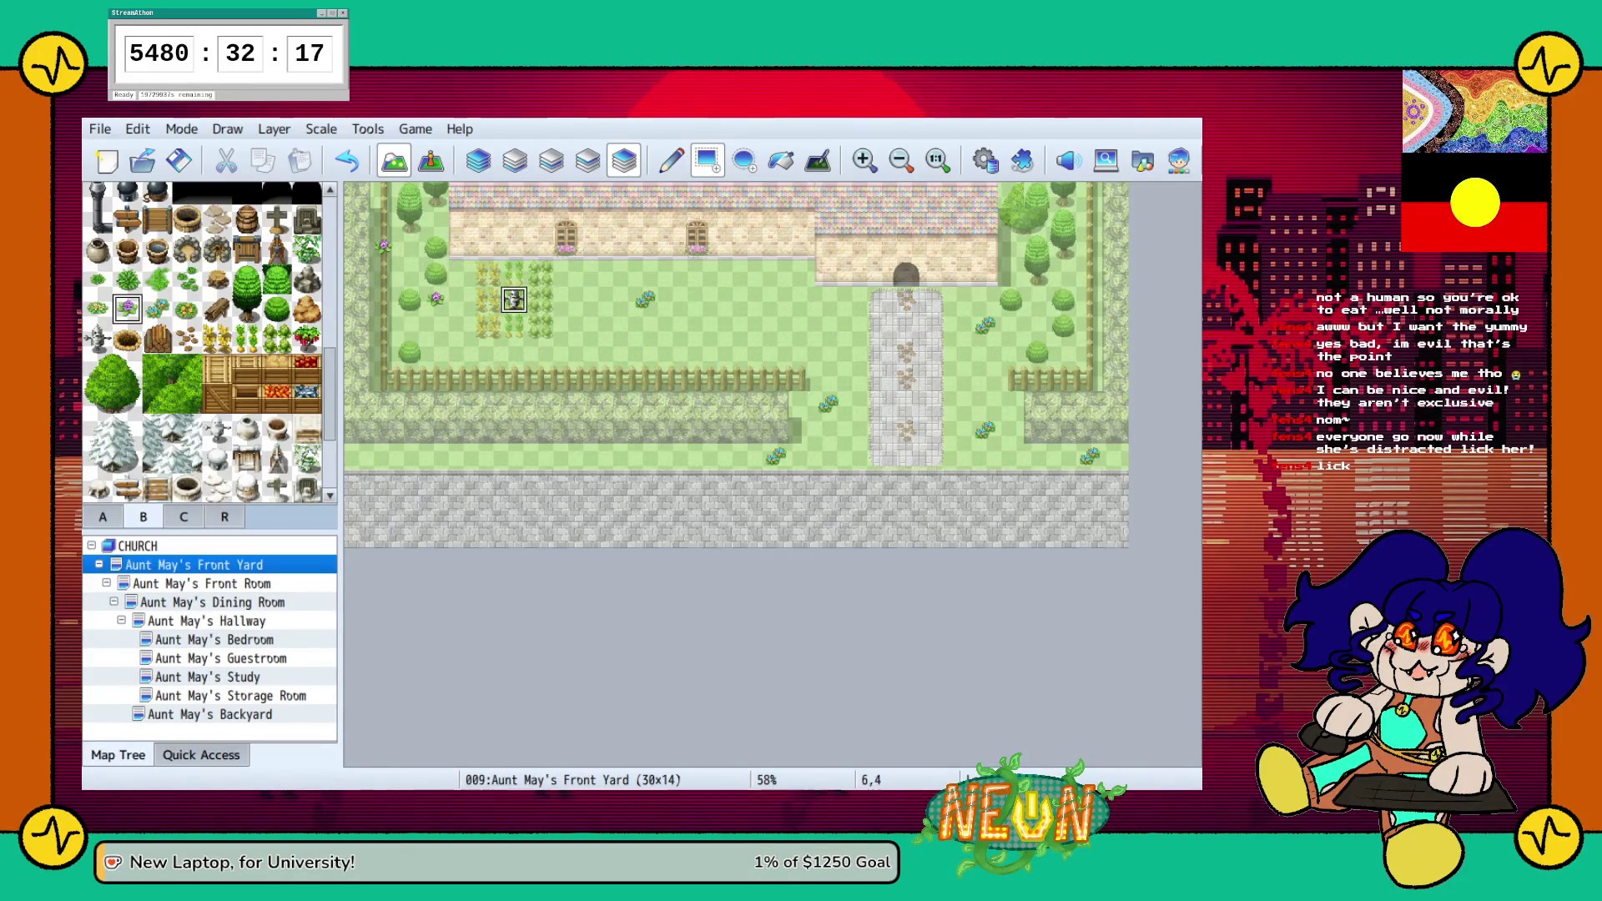
{"action": "left_click", "coordinate": [383, 455]}
{"action": "left_click", "coordinate": [1063, 455]}
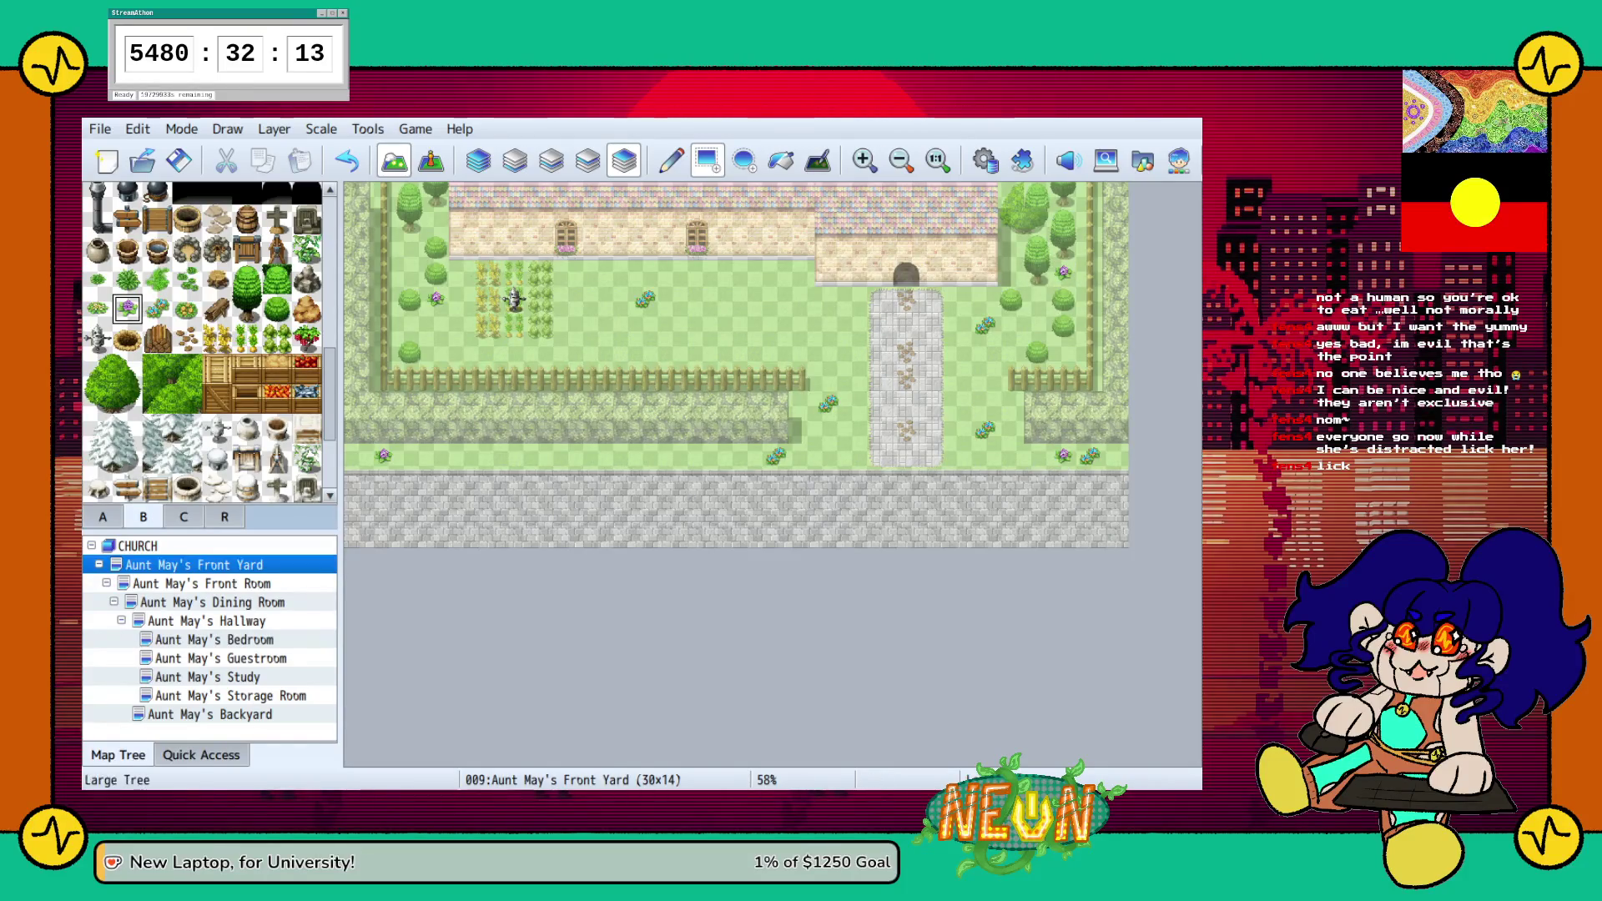
Add grass tufts in the yard, beside the right-hand bushes and near the stone path
{"action": "left_click", "coordinate": [98, 279]}
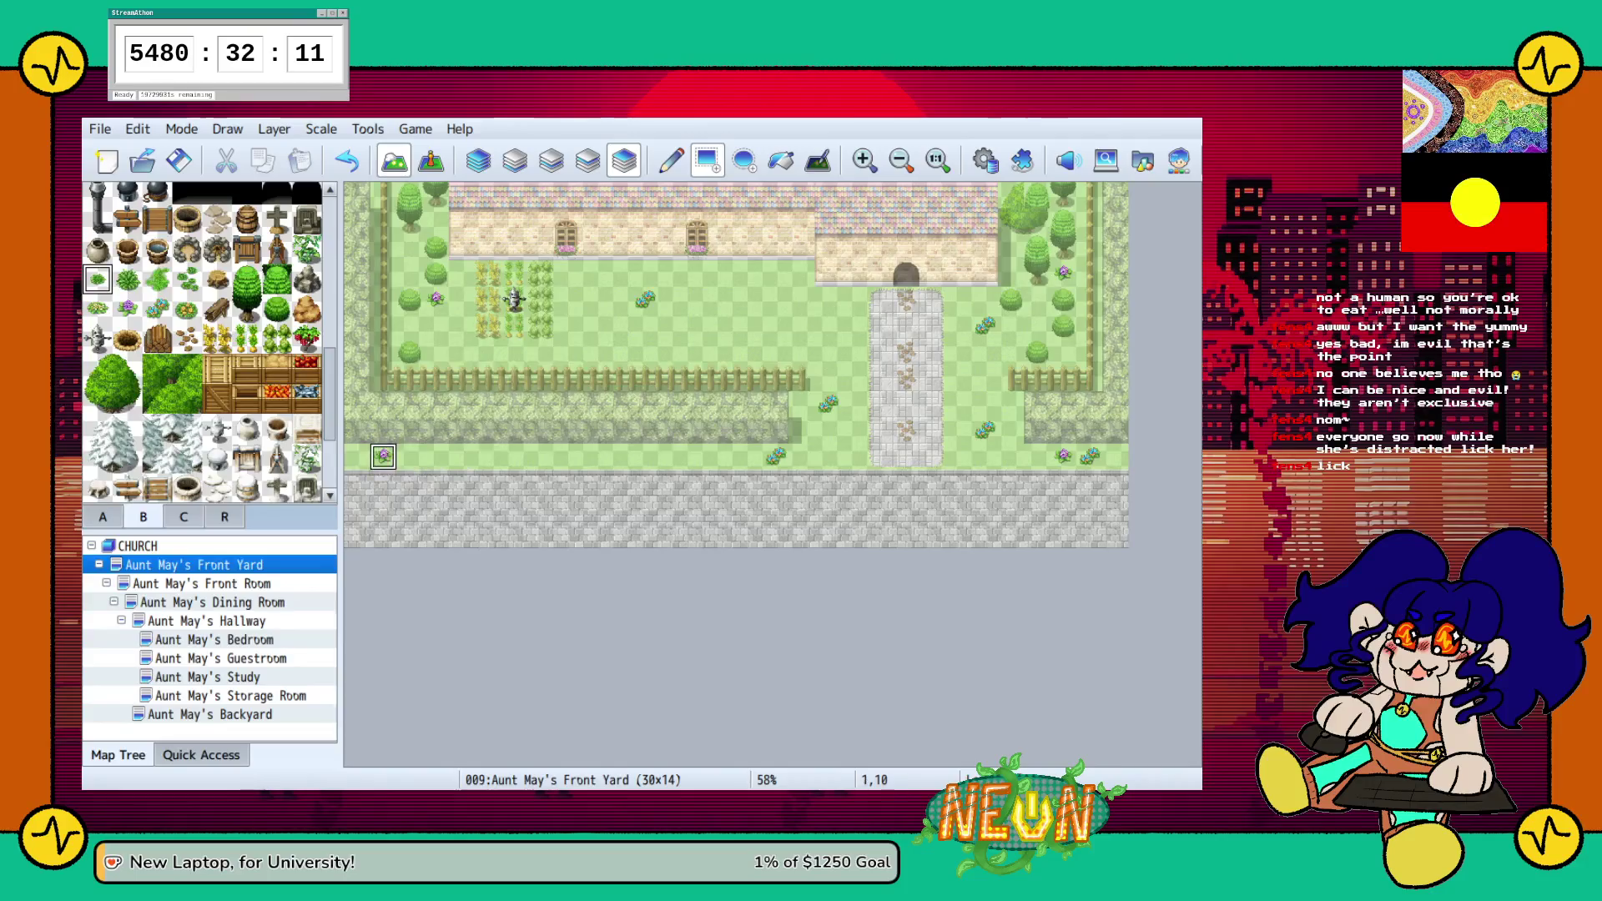
{"action": "left_click", "coordinate": [435, 221]}
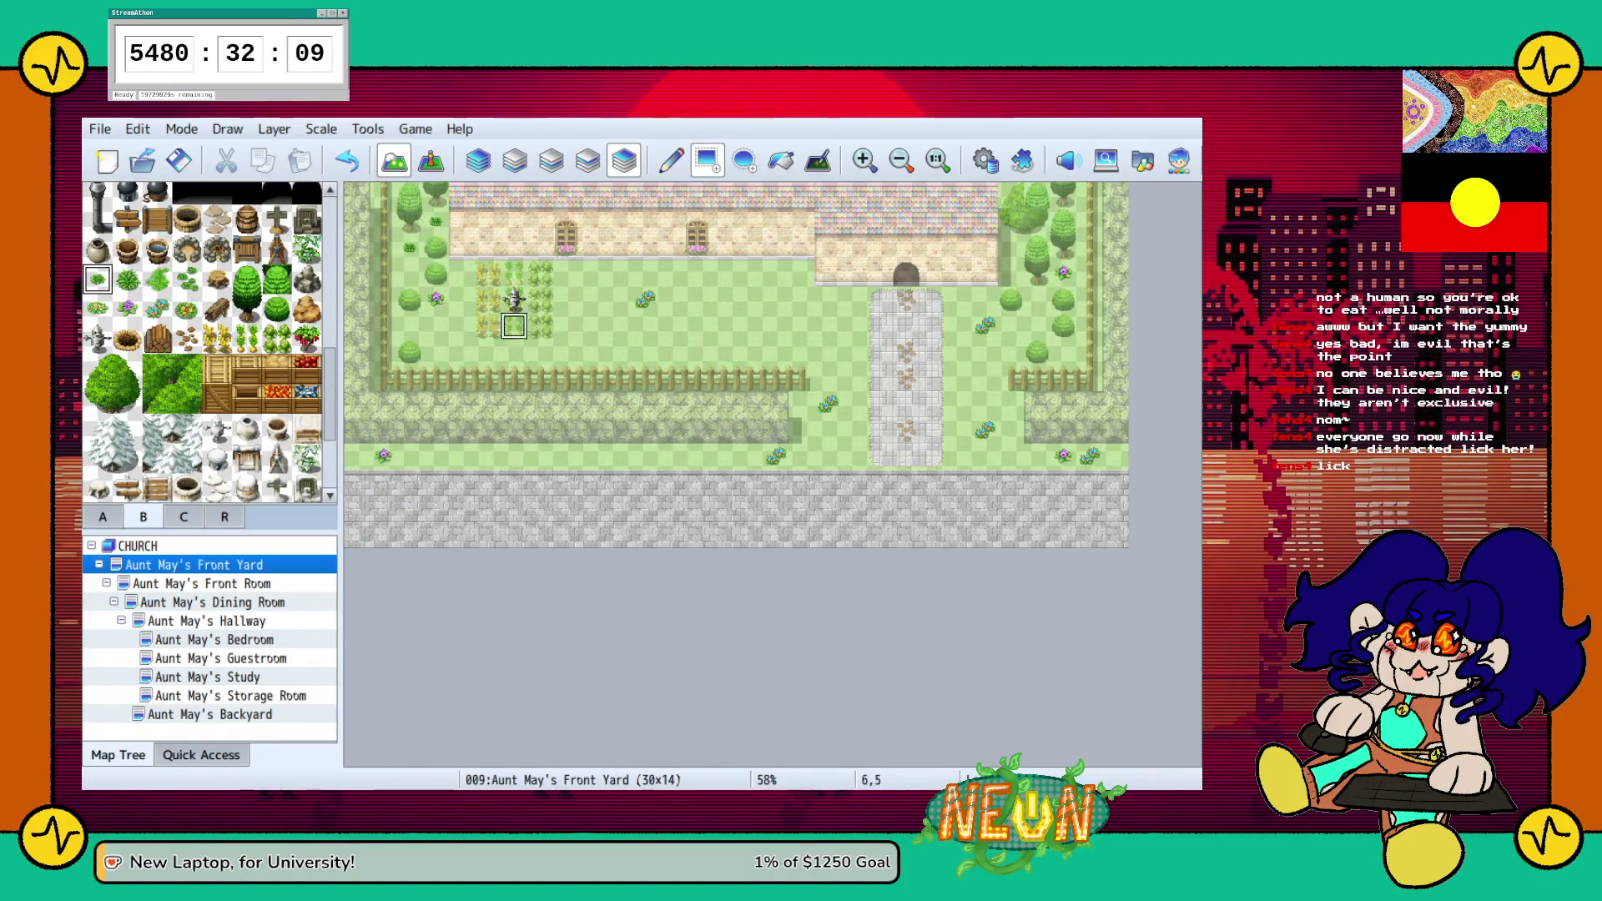
{"action": "left_click", "coordinate": [1037, 300]}
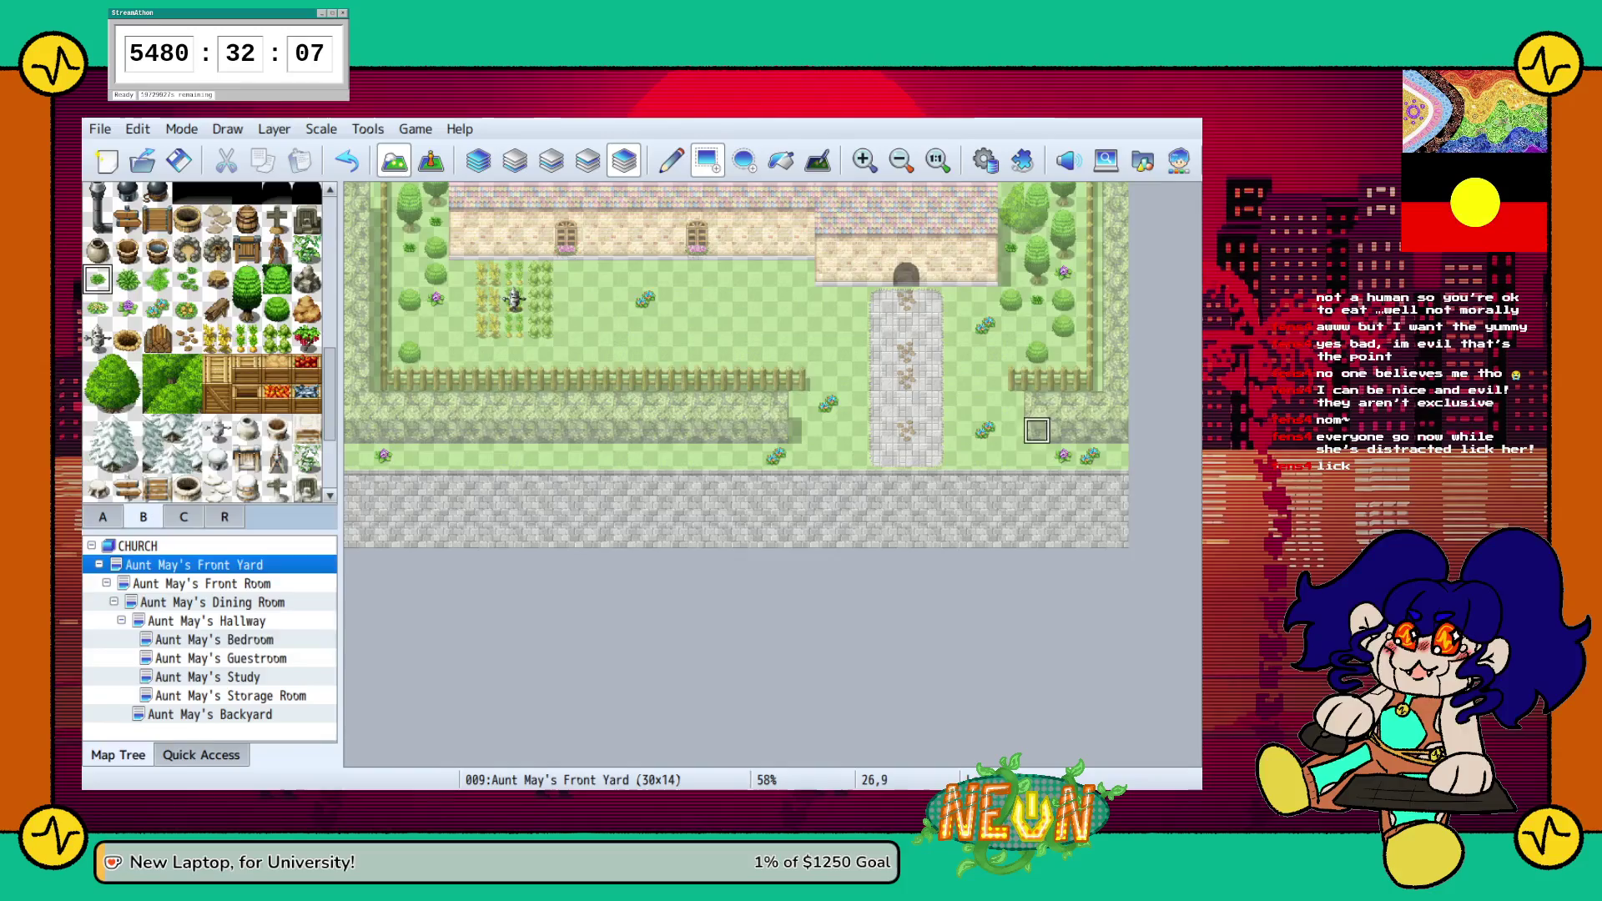
{"action": "left_click", "coordinate": [984, 403]}
Add two more grass tufts, then small bushes left of the path and in a row along the fence
{"action": "left_click", "coordinate": [984, 457]}
{"action": "left_click", "coordinate": [1011, 457]}
{"action": "left_click", "coordinate": [157, 278]}
{"action": "left_click", "coordinate": [829, 457]}
{"action": "left_click", "coordinate": [829, 379]}
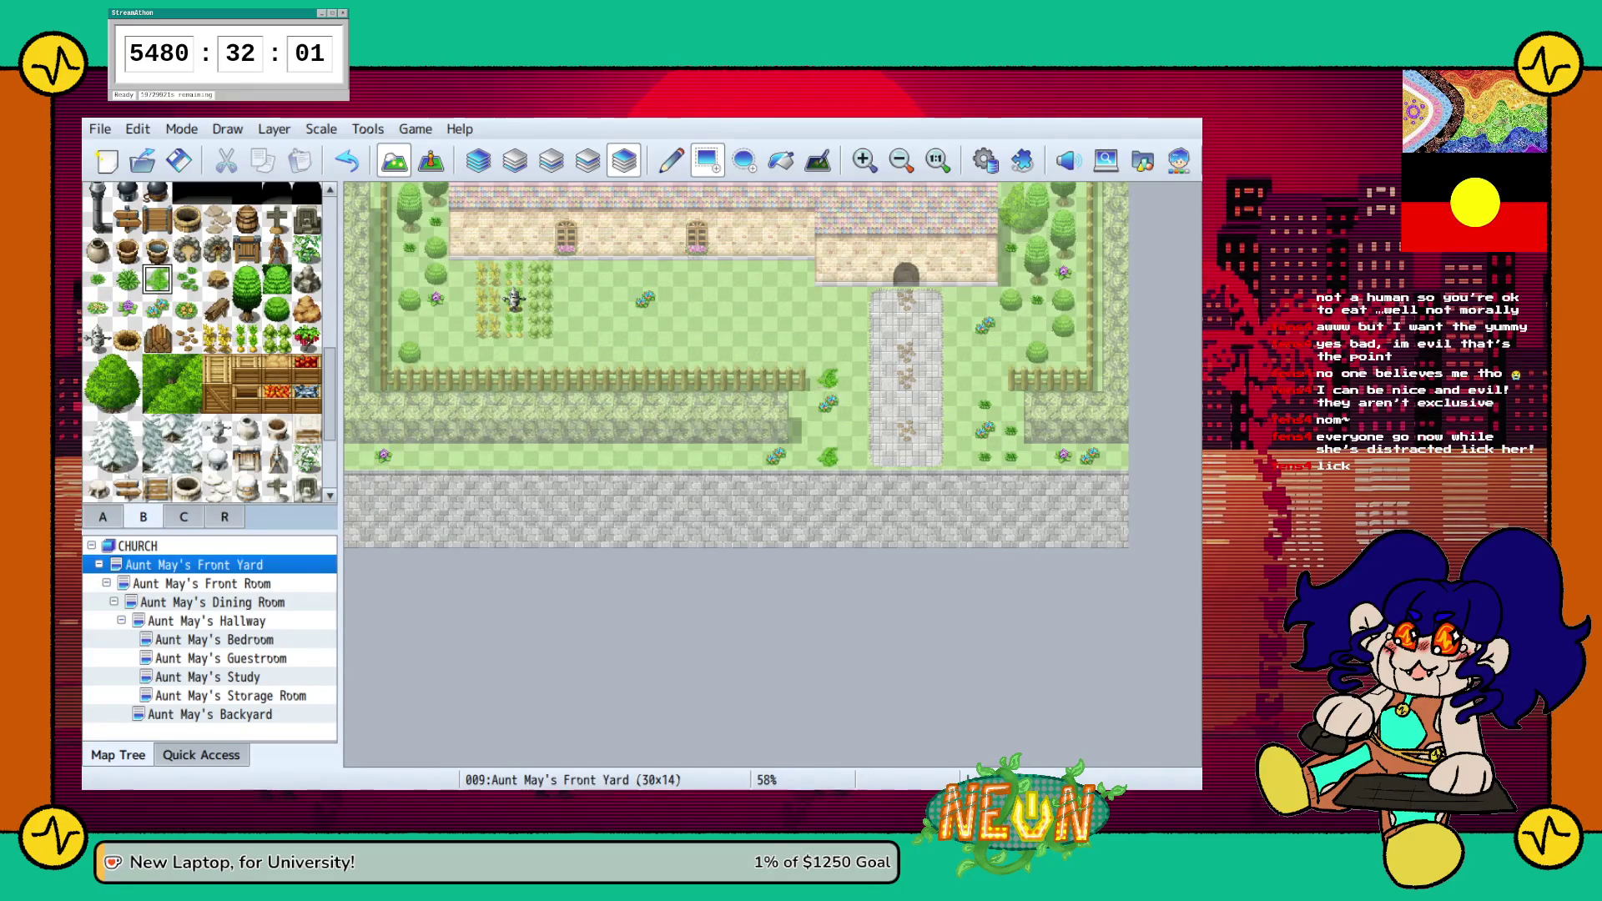
{"action": "left_click", "coordinate": [698, 351]}
{"action": "left_click", "coordinate": [618, 351]}
{"action": "left_click", "coordinate": [671, 352]}
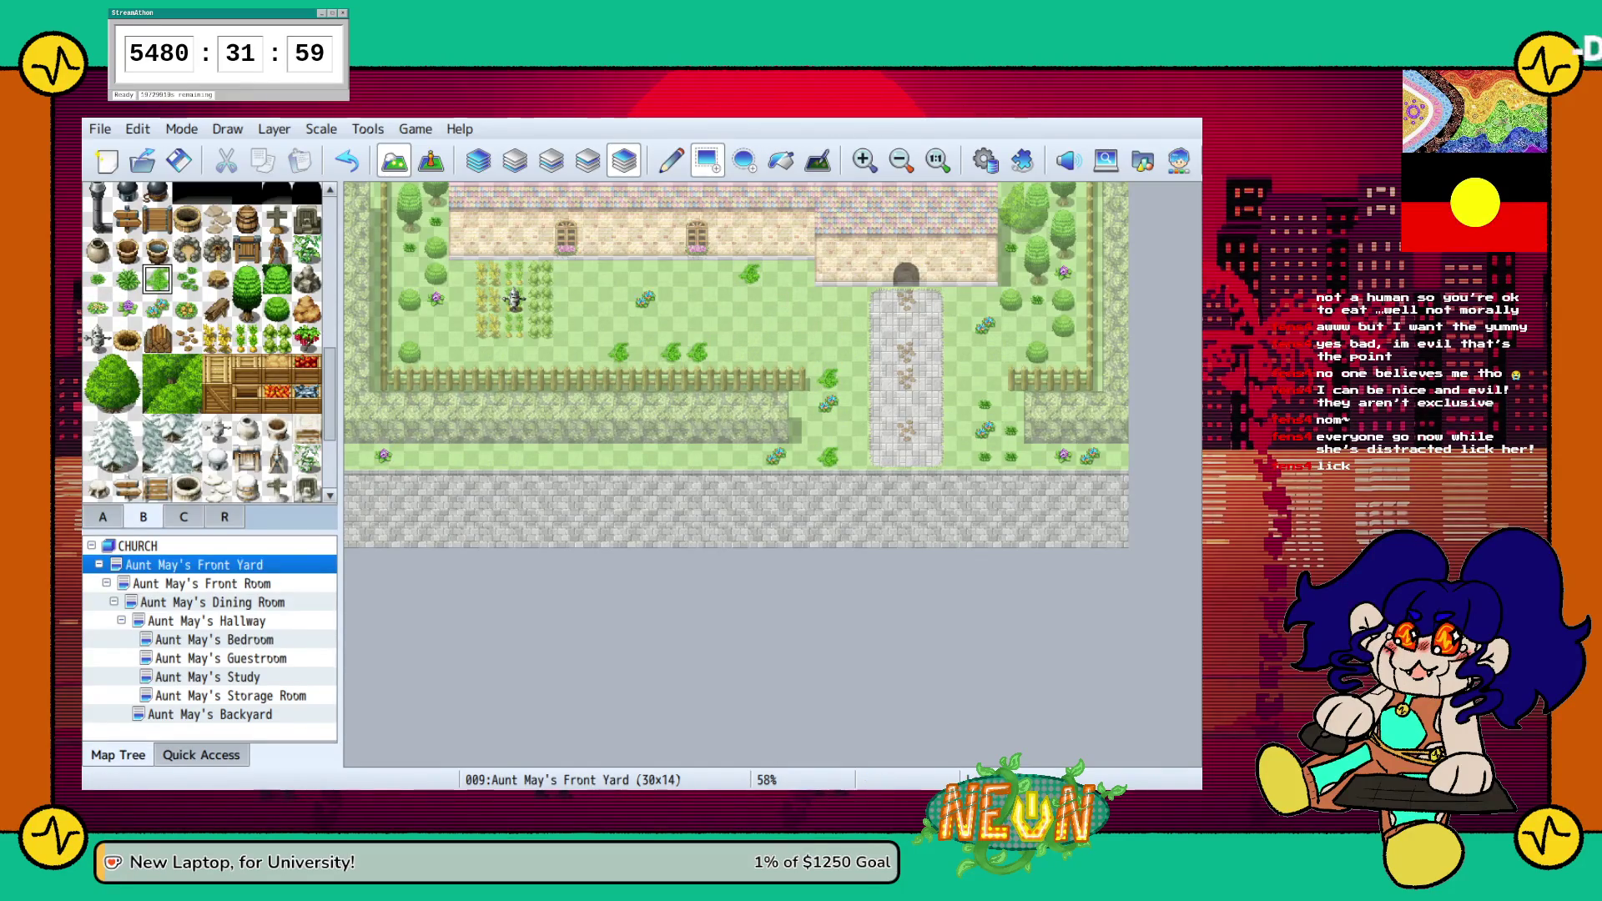
{"action": "left_click", "coordinate": [1011, 352]}
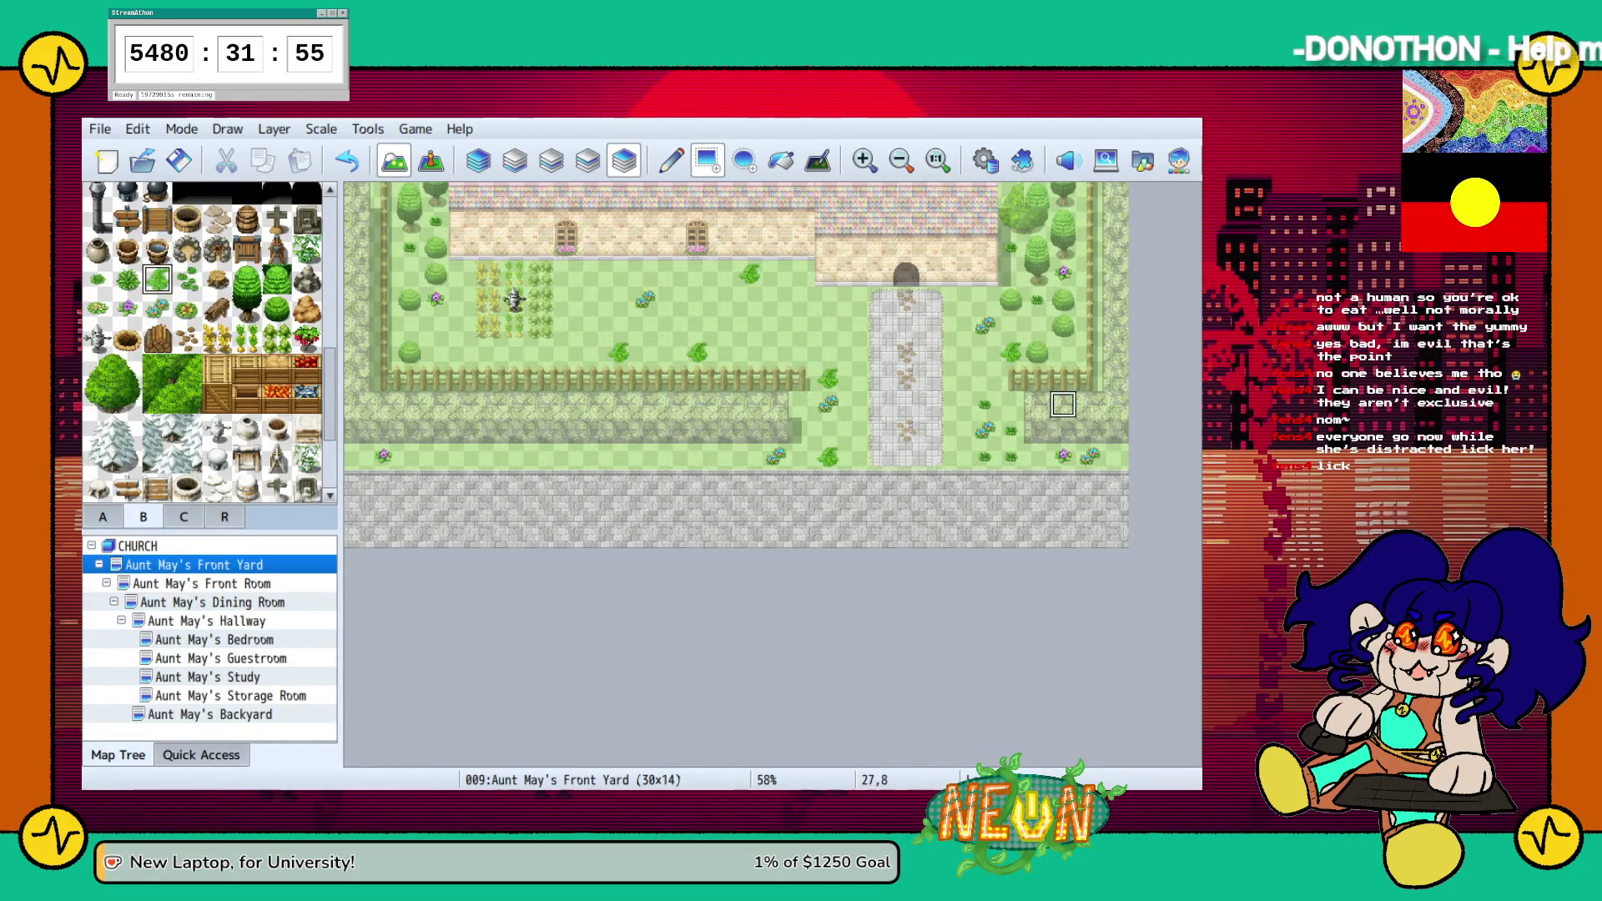
Paint small plants beside the stone path and a small bush on the bottom grass row
{"action": "left_click", "coordinate": [186, 279]}
{"action": "left_click", "coordinate": [854, 455]}
{"action": "left_click", "coordinate": [958, 378]}
{"action": "left_click", "coordinate": [958, 352]}
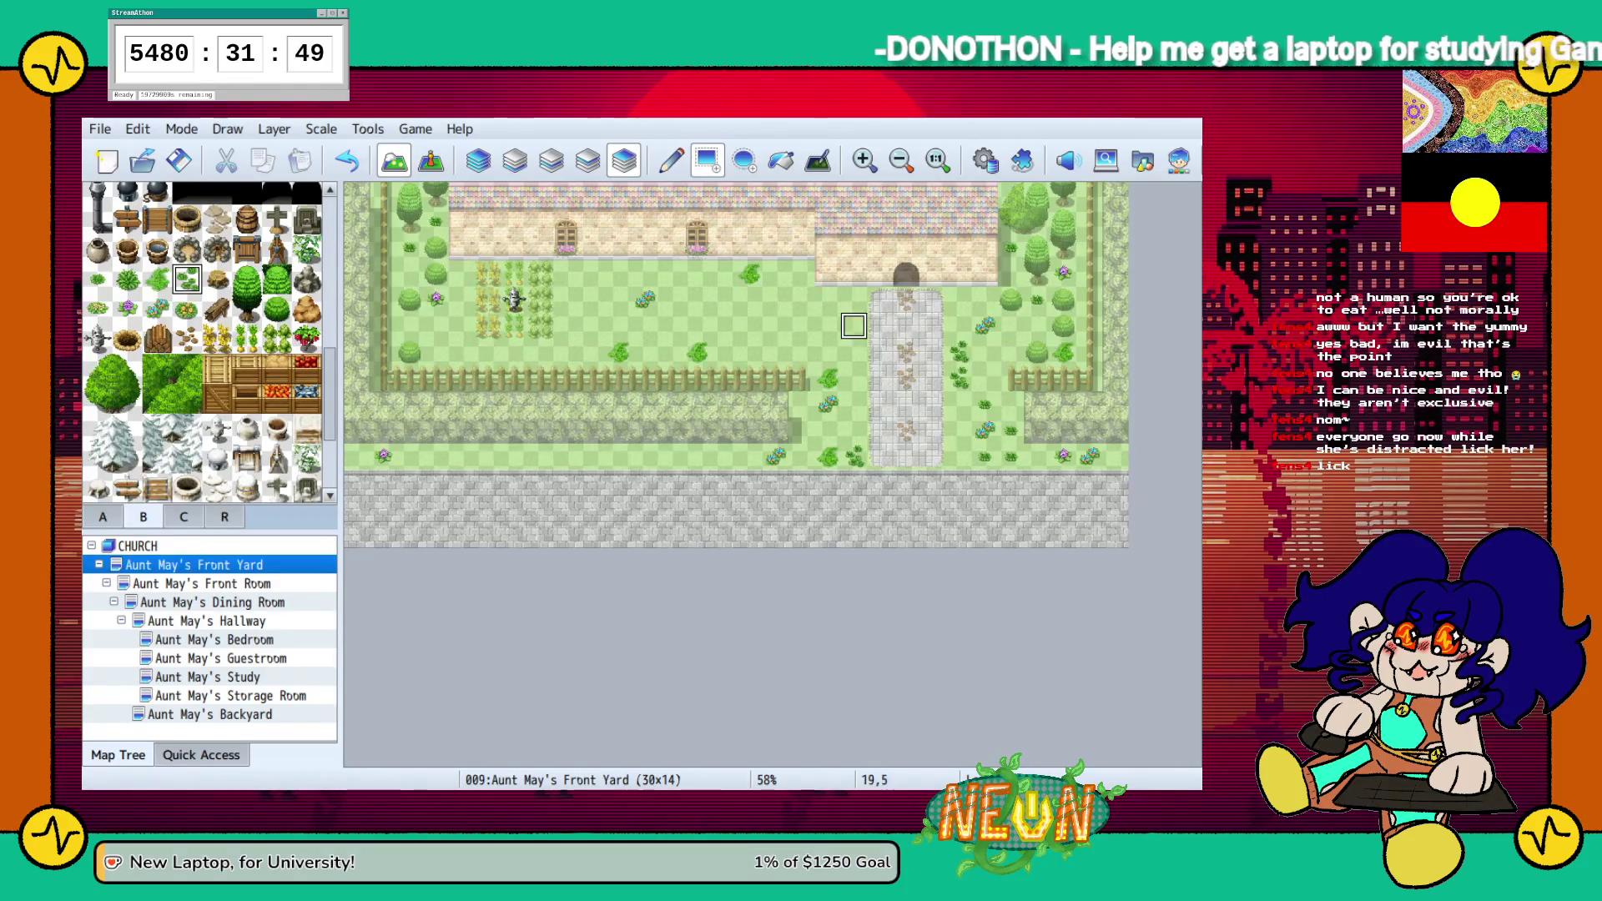
{"action": "left_click", "coordinate": [959, 430]}
{"action": "left_click", "coordinate": [697, 455]}
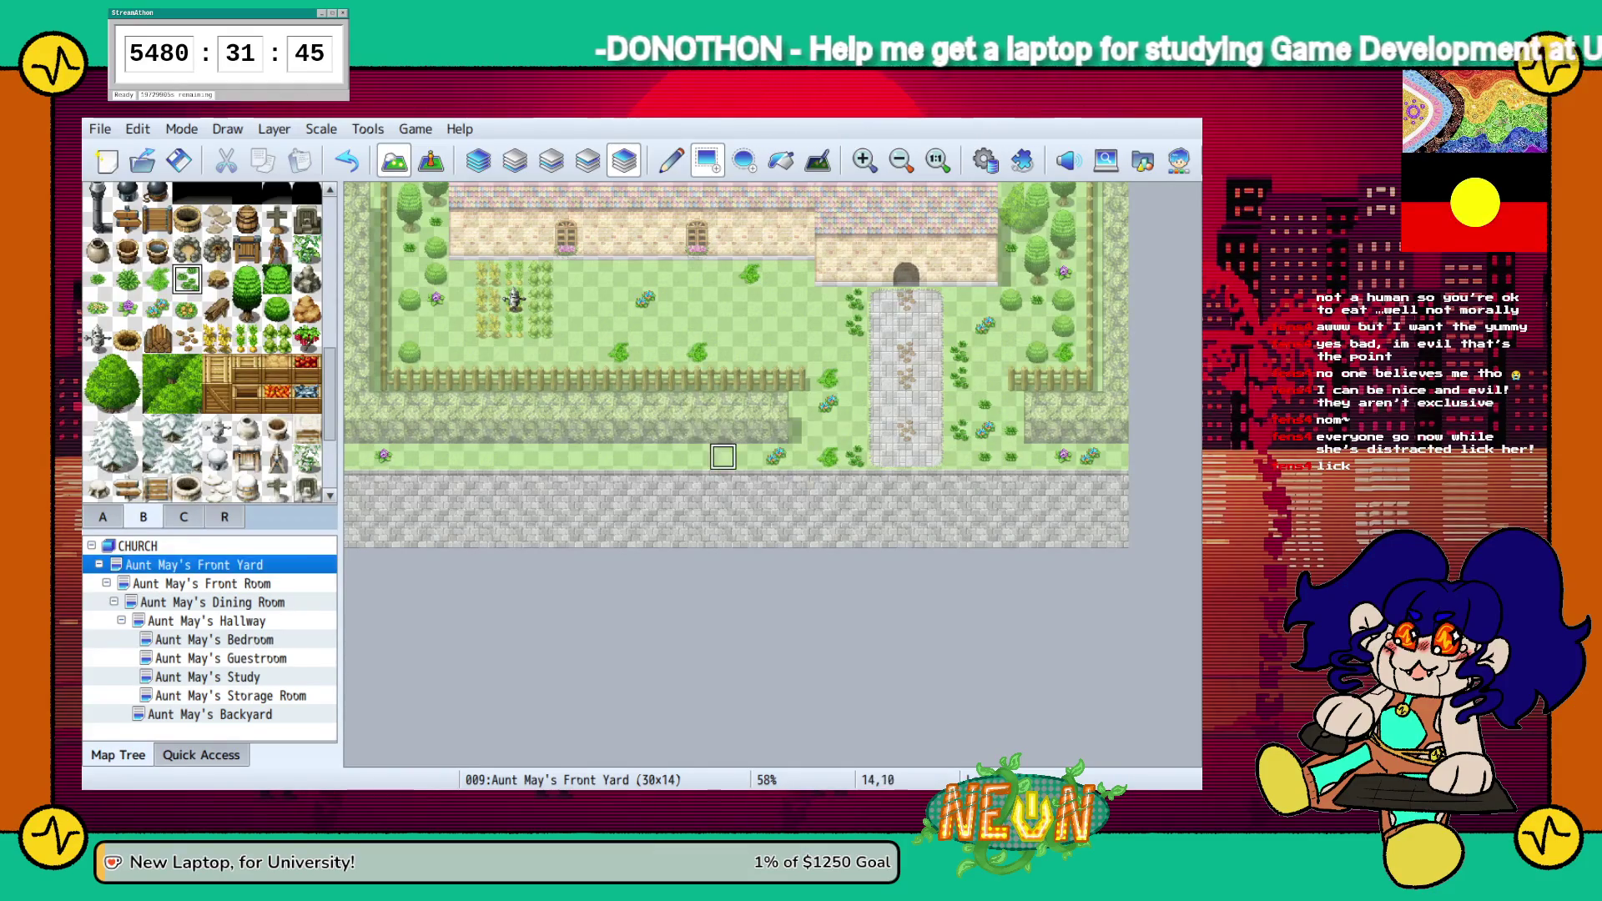
Line the bottom grass strip with two kinds of flowers
{"action": "left_click", "coordinate": [187, 309]}
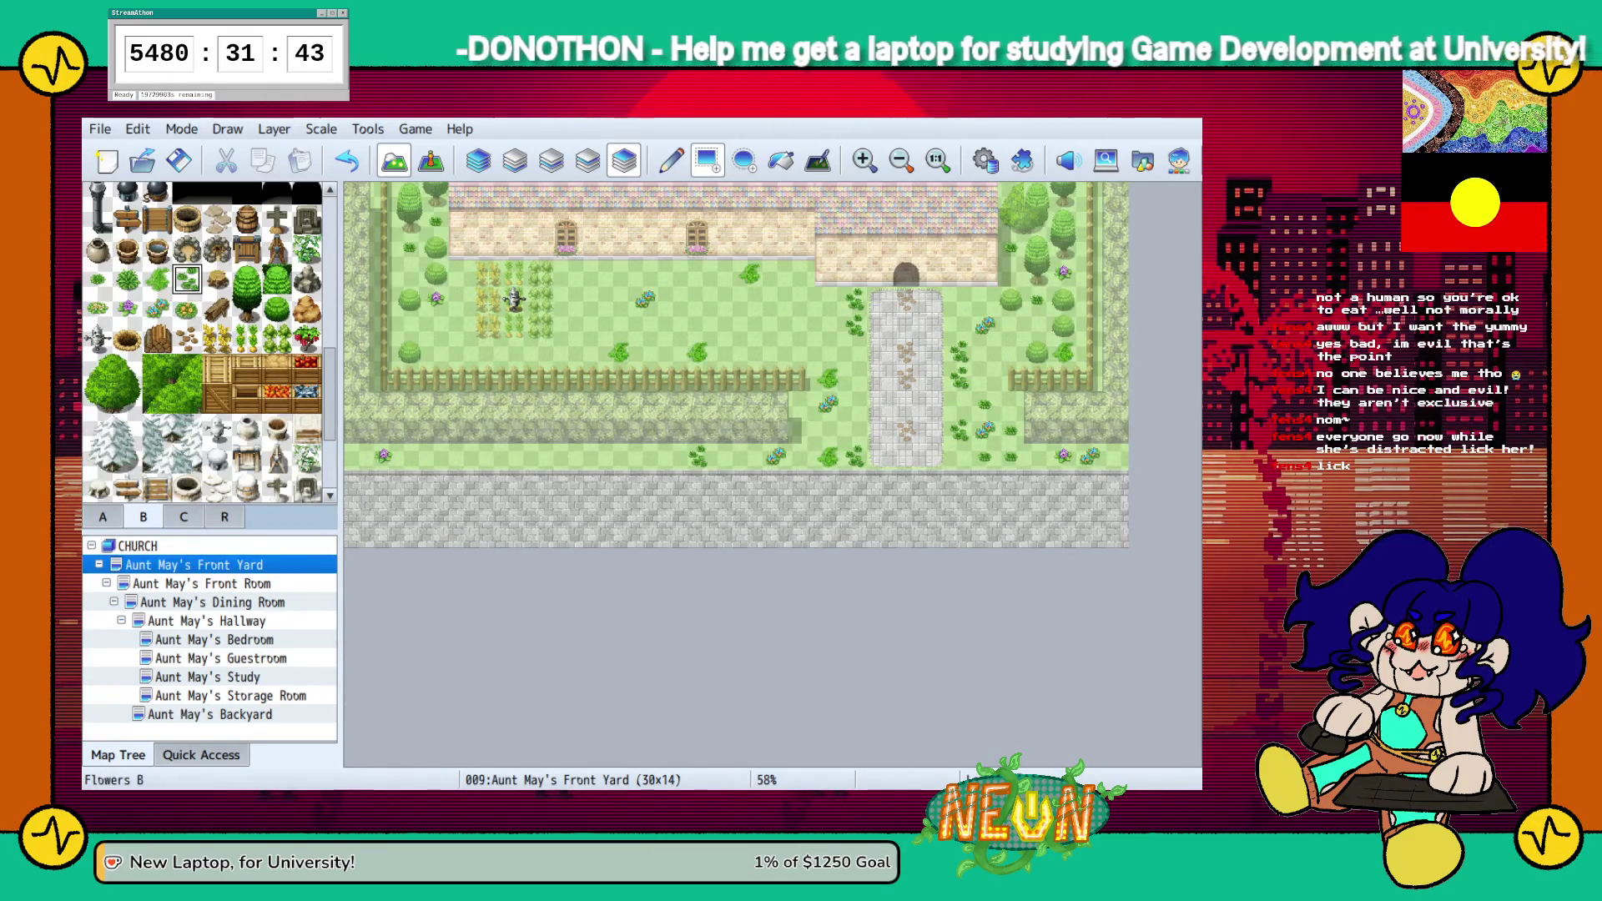
{"action": "left_click_drag", "start_coordinate": [538, 456], "coordinate": [566, 456]}
{"action": "left_click", "coordinate": [1114, 457]}
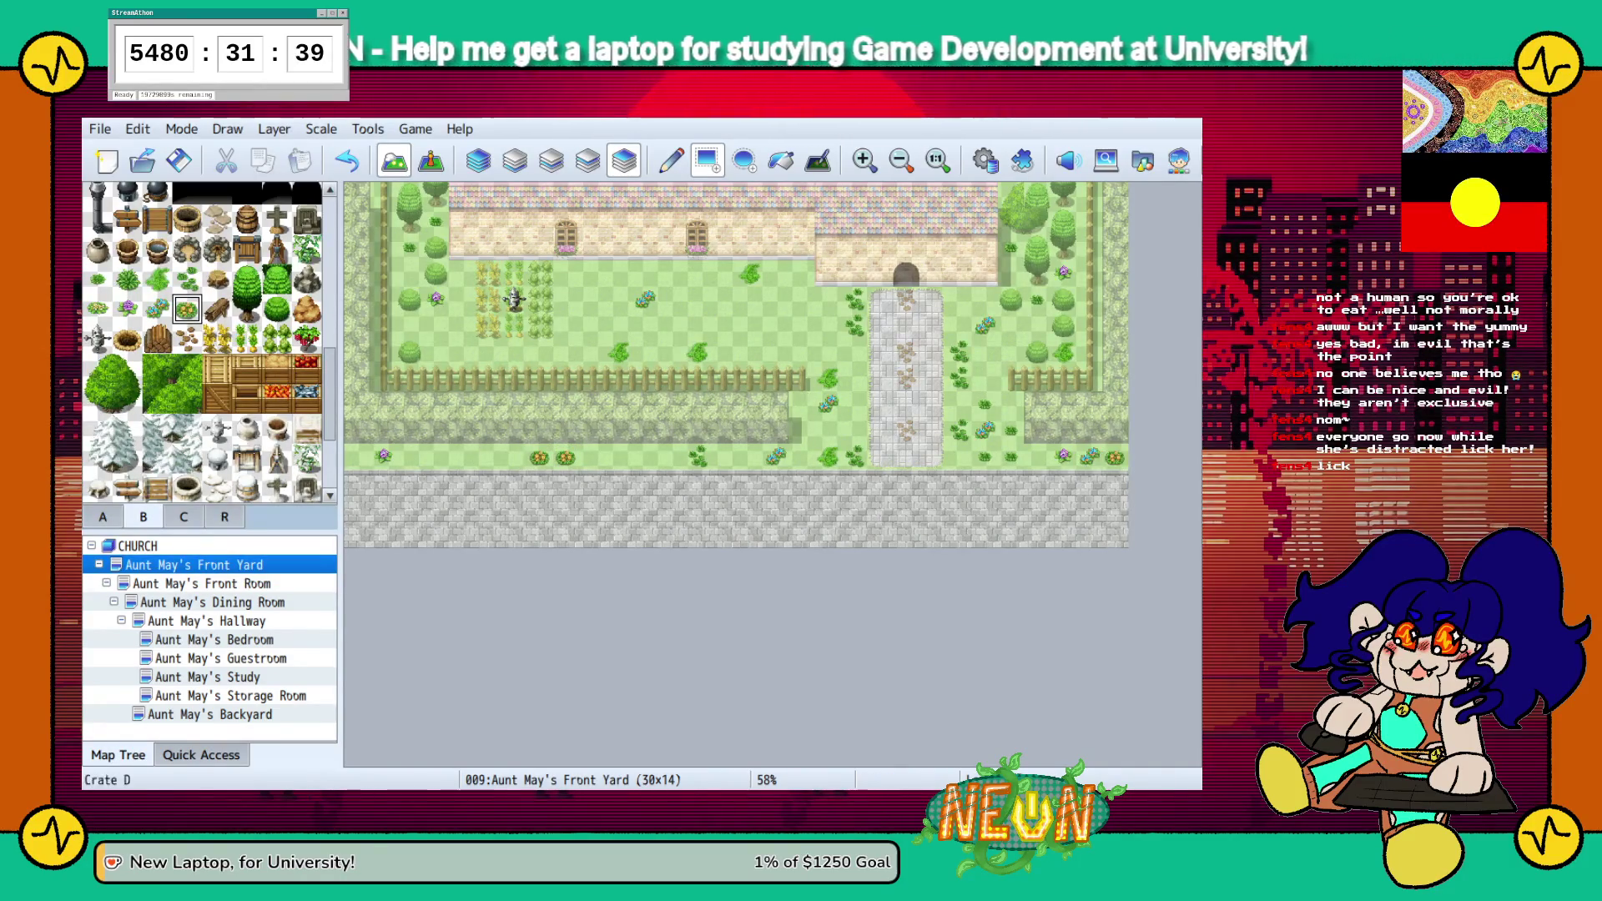
{"action": "left_click", "coordinate": [98, 309]}
{"action": "left_click", "coordinate": [408, 456]}
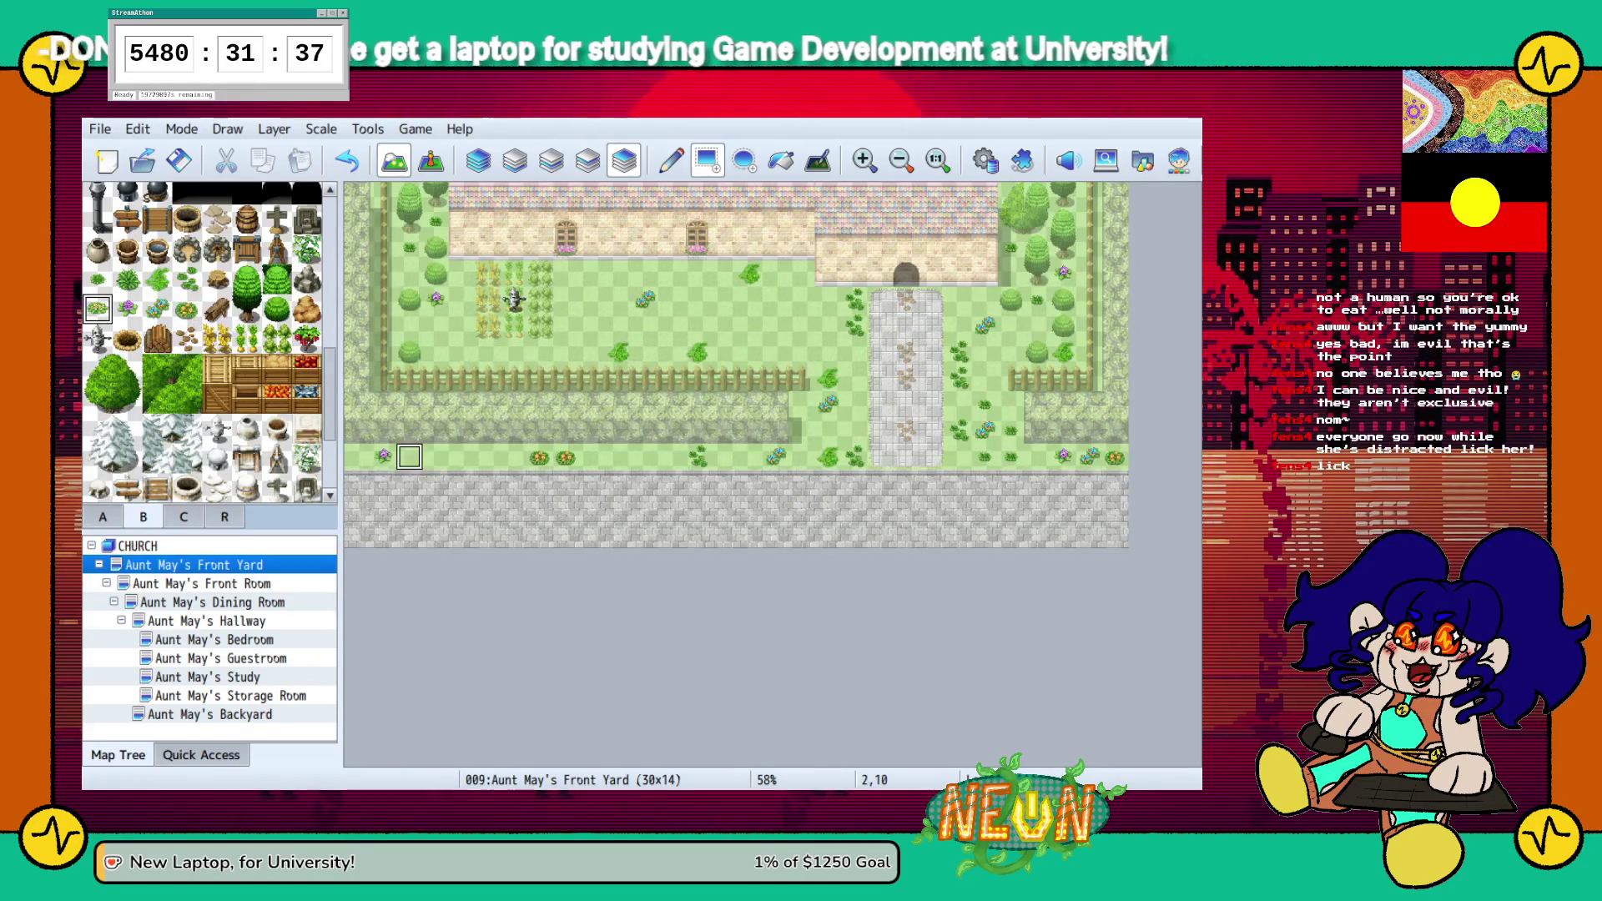
{"action": "left_click", "coordinate": [618, 457]}
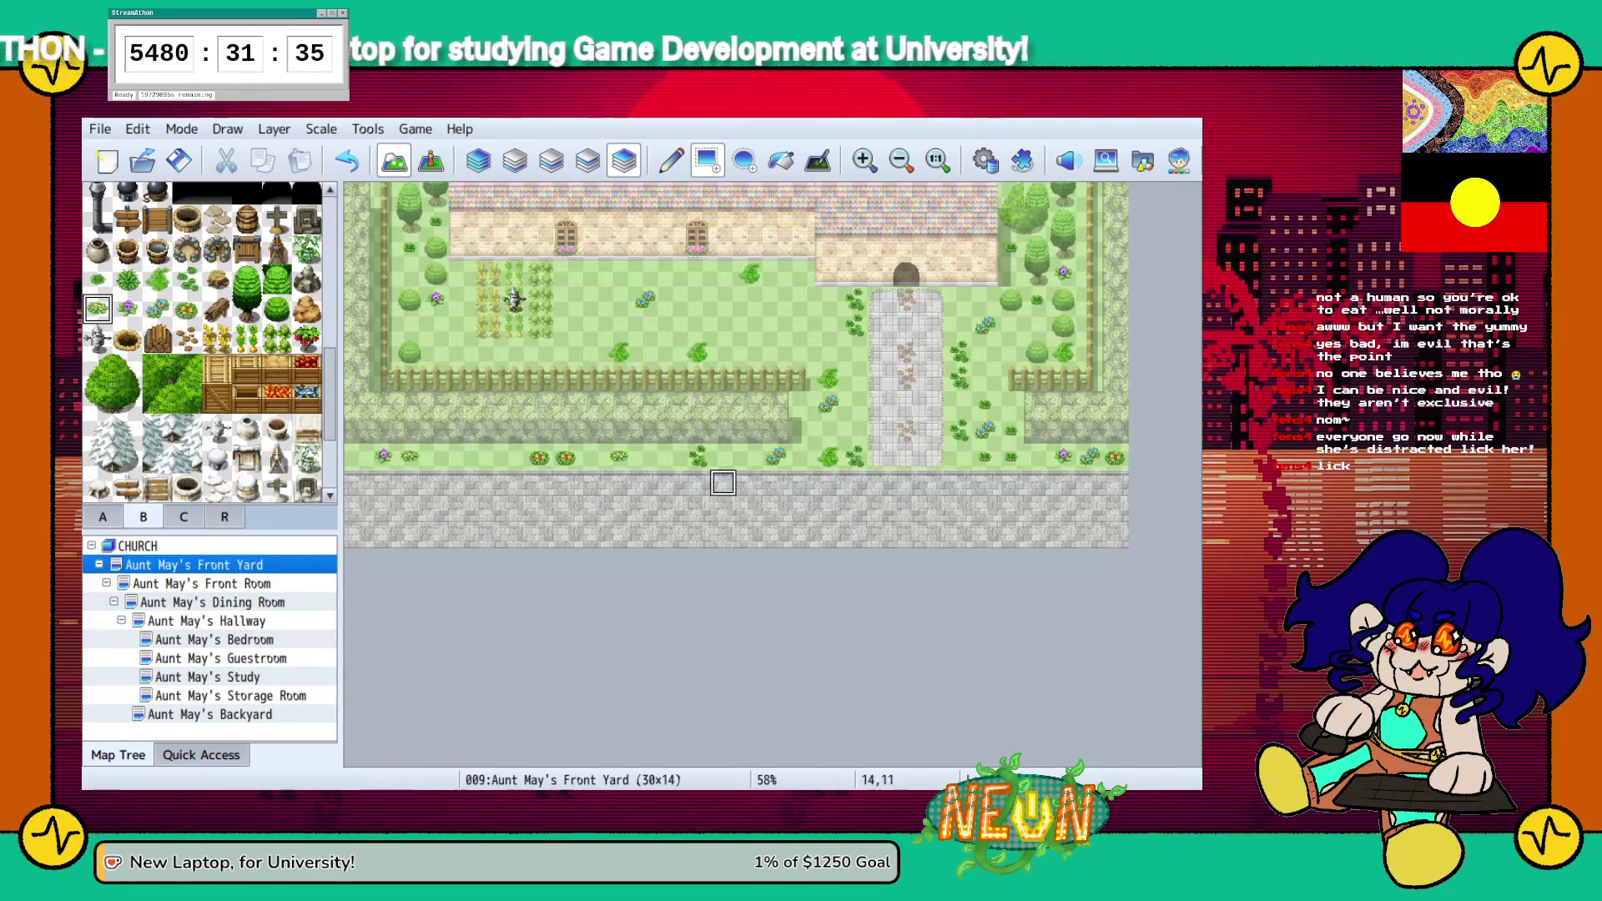
{"action": "left_click", "coordinate": [749, 457]}
{"action": "key", "text": "F6"}
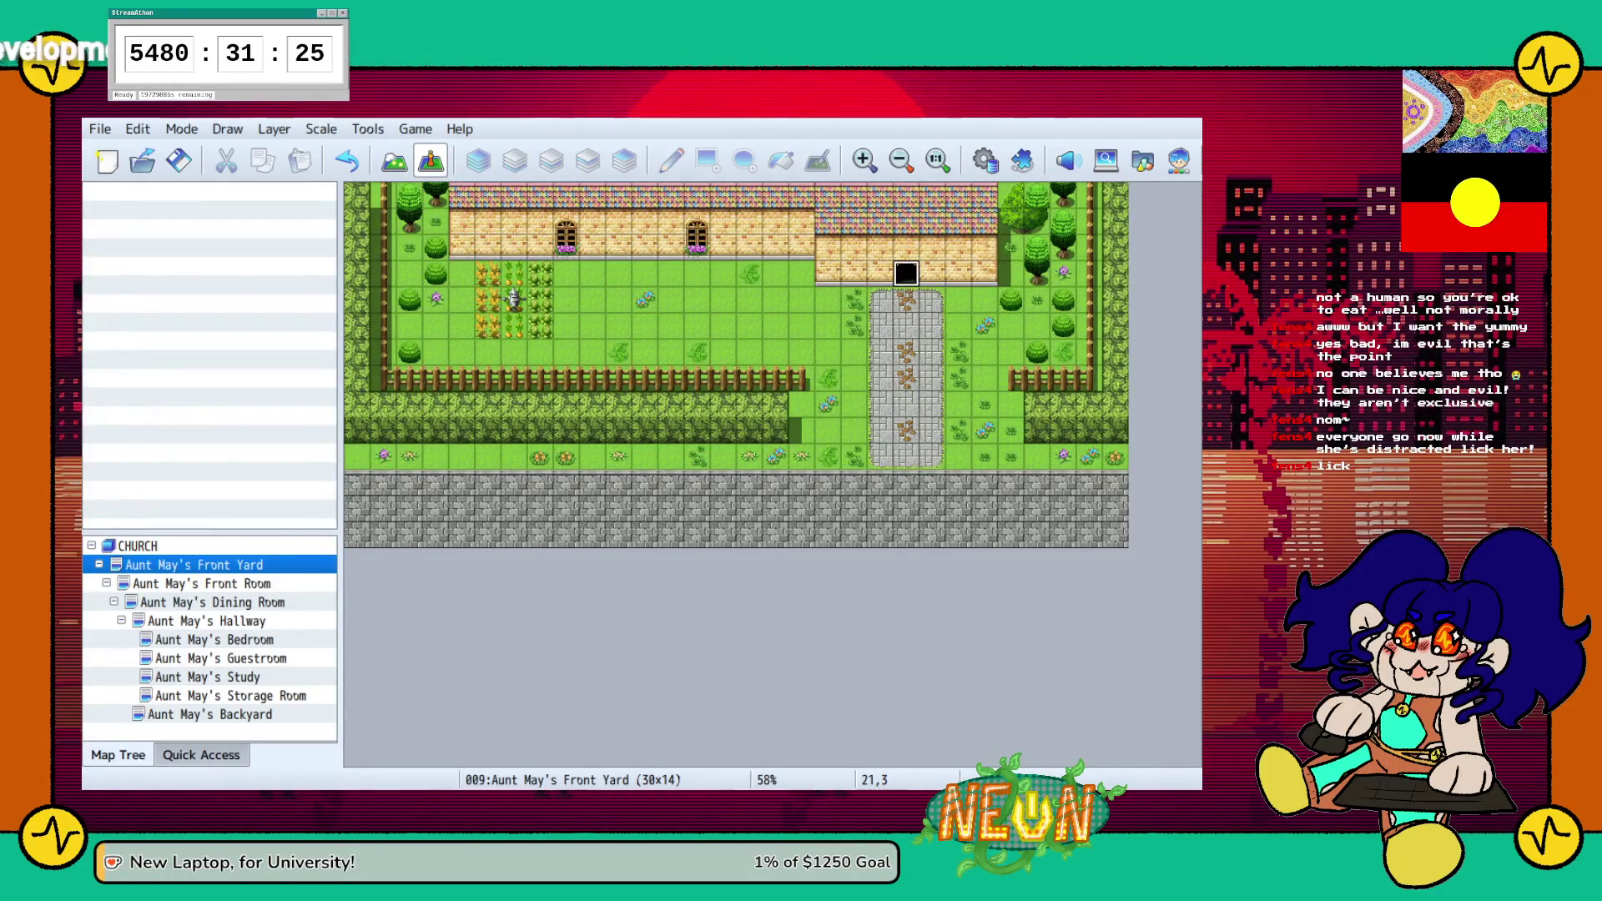
Create a new event on the front door tile named EnterAuntMaysHouse
{"action": "double_click", "coordinate": [905, 275]}
{"action": "type", "text": "E"}
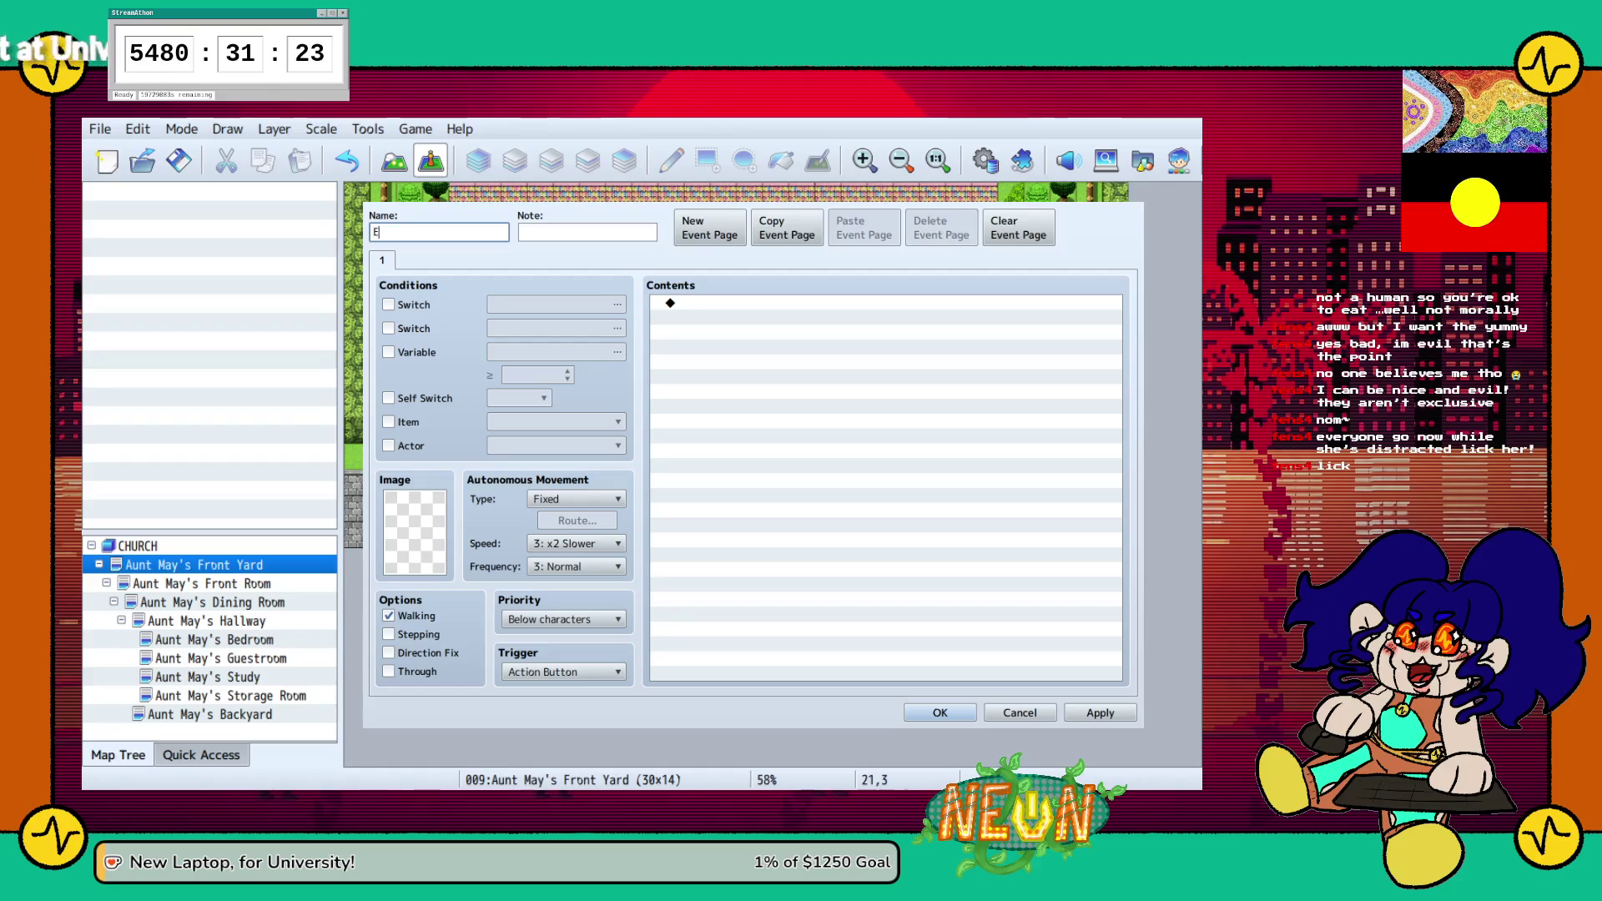
{"action": "type", "text": "nterAuntMay"}
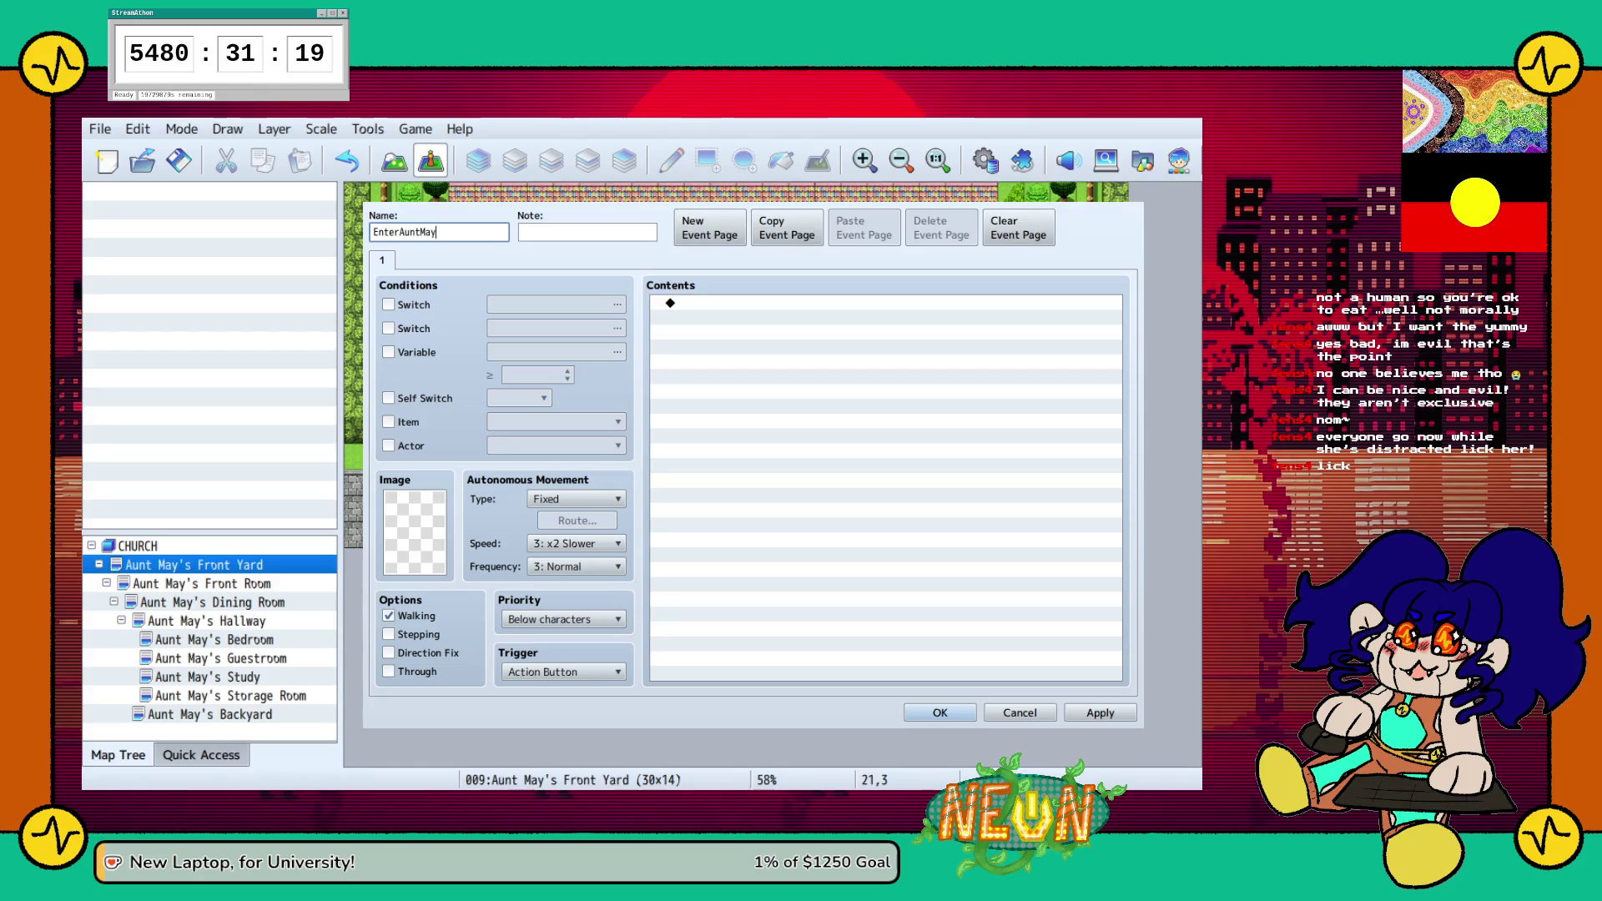
{"action": "key", "text": "BackSpace"}
{"action": "key", "text": "BackSpace"}
{"action": "key", "text": "BackSpace"}
{"action": "type", "text": "tMaysHouse"}
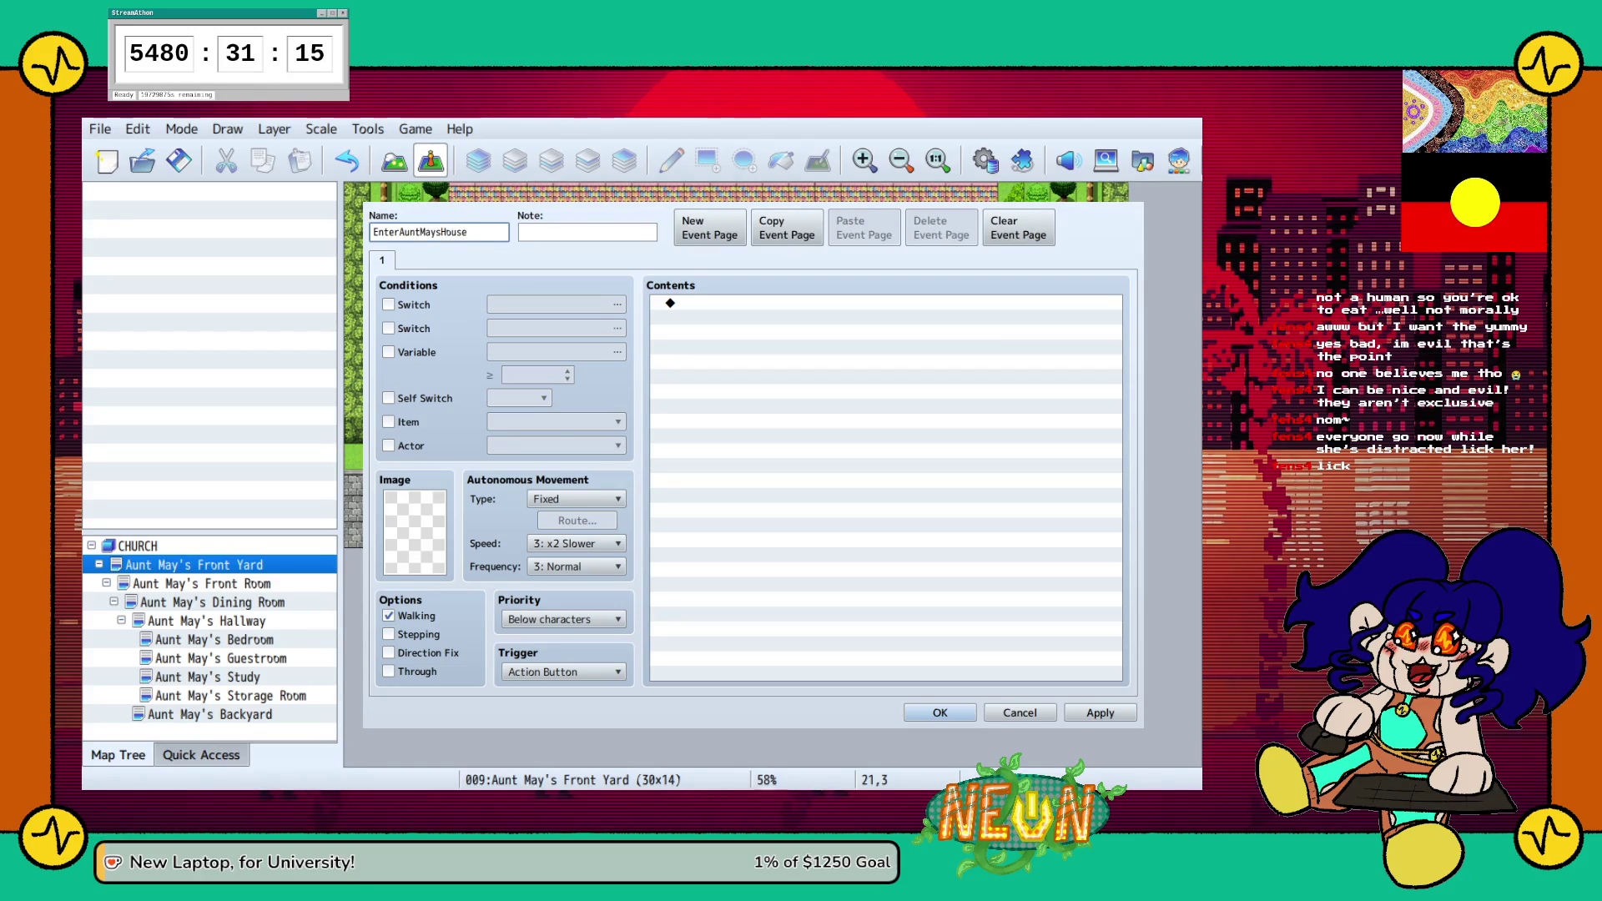
Give the door event a Transfer Player command to Aunt May's Front Room (5,3) and save it
{"action": "left_click", "coordinate": [670, 302]}
{"action": "double_click", "coordinate": [670, 302]}
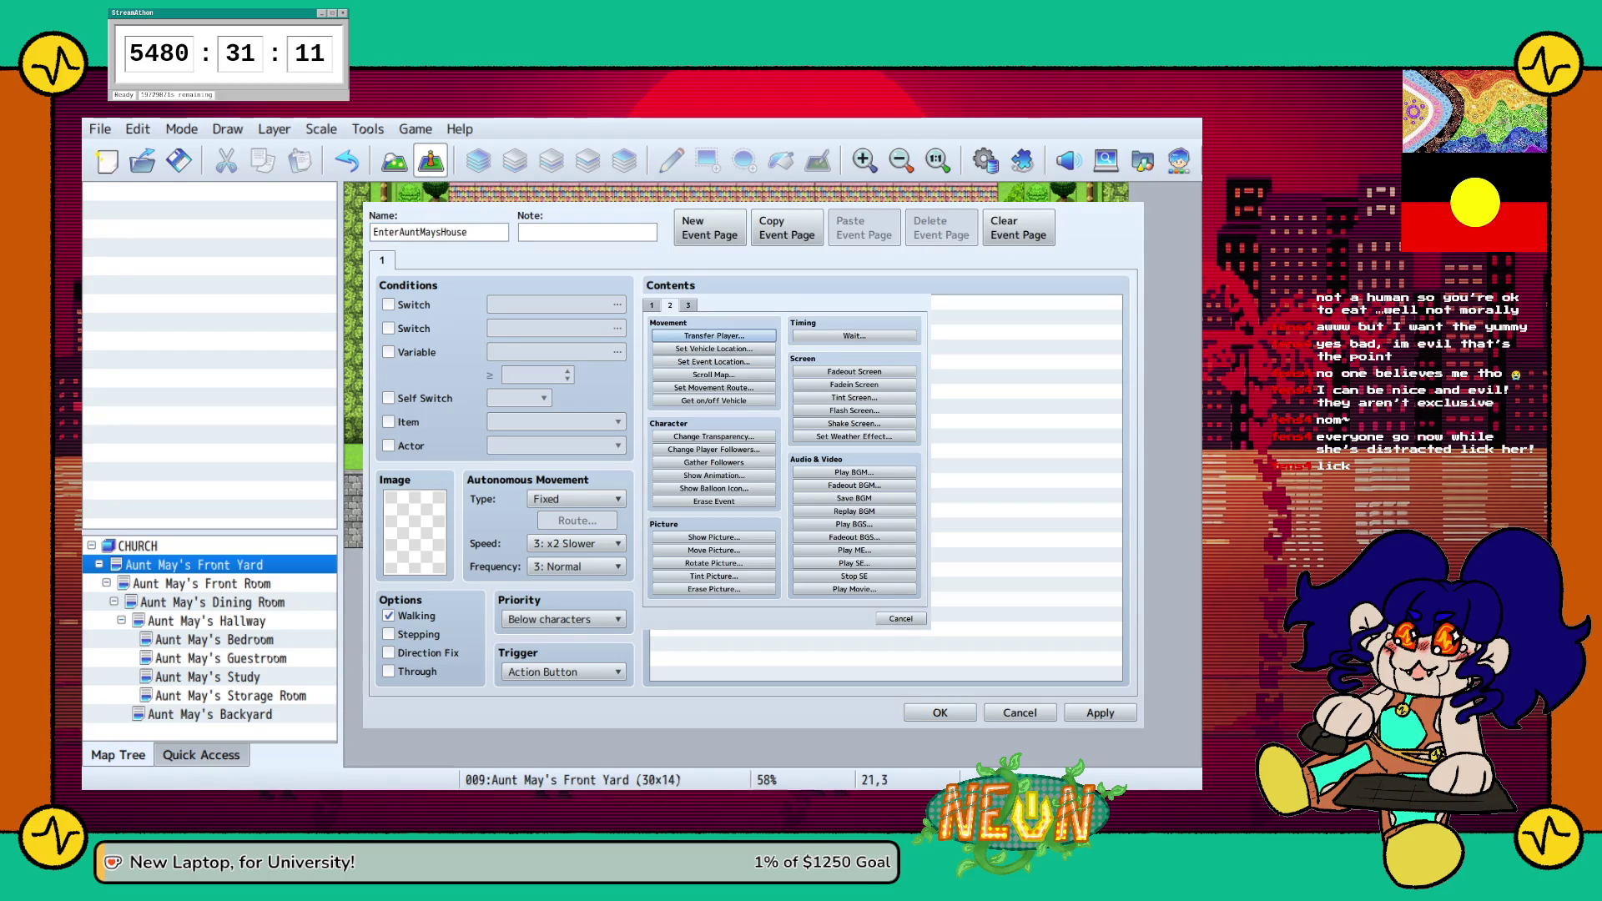
{"action": "left_click", "coordinate": [651, 305]}
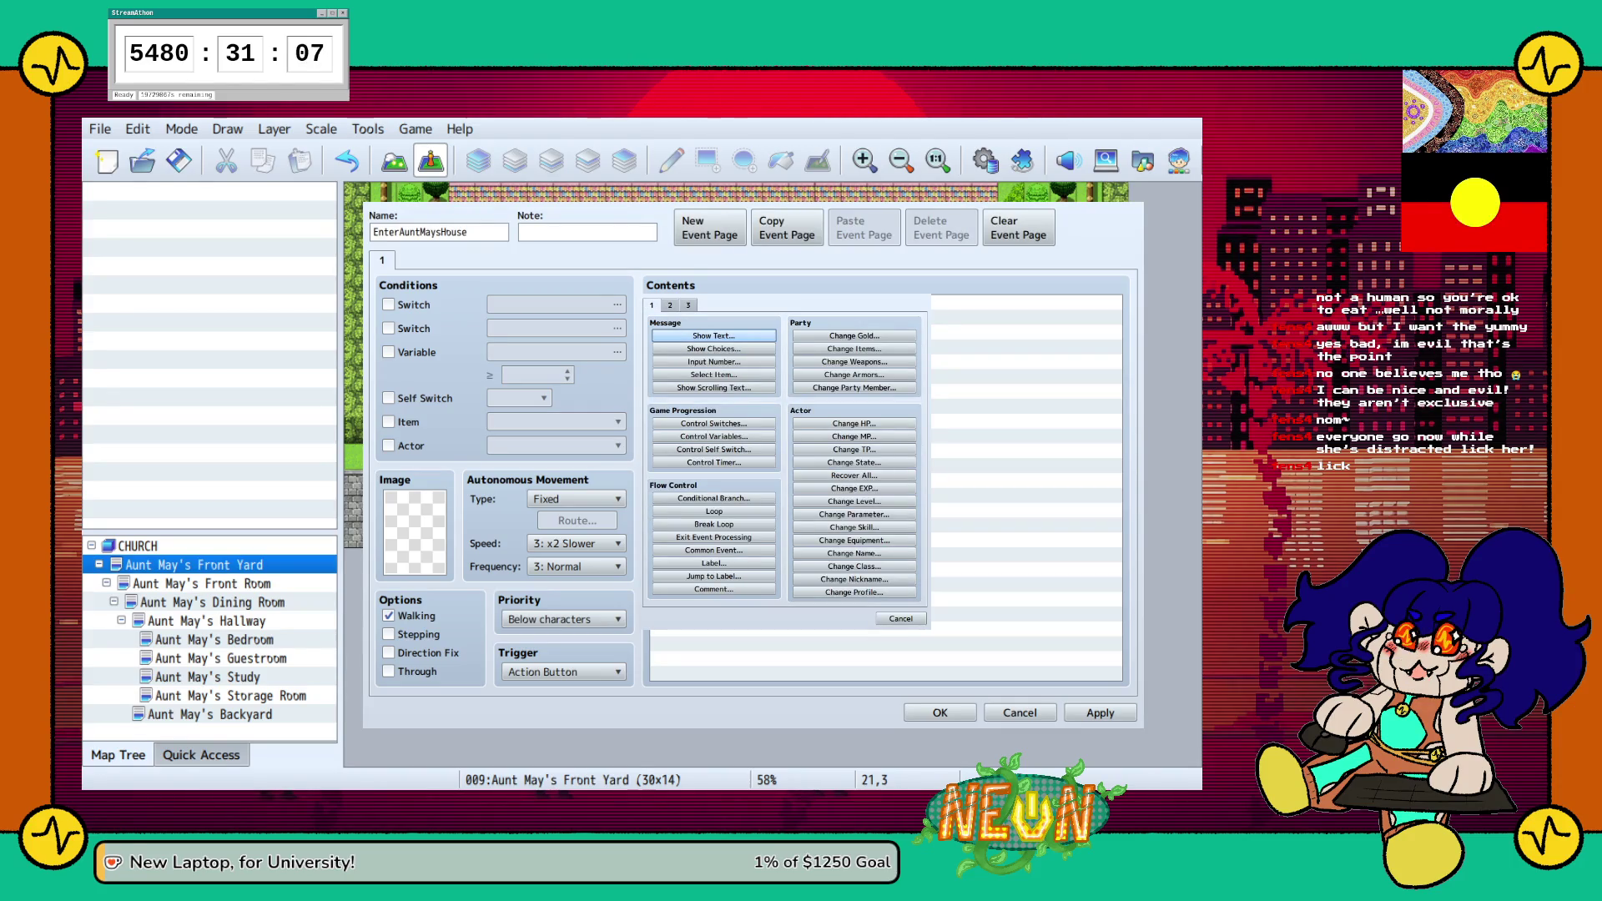
{"action": "left_click", "coordinate": [670, 305]}
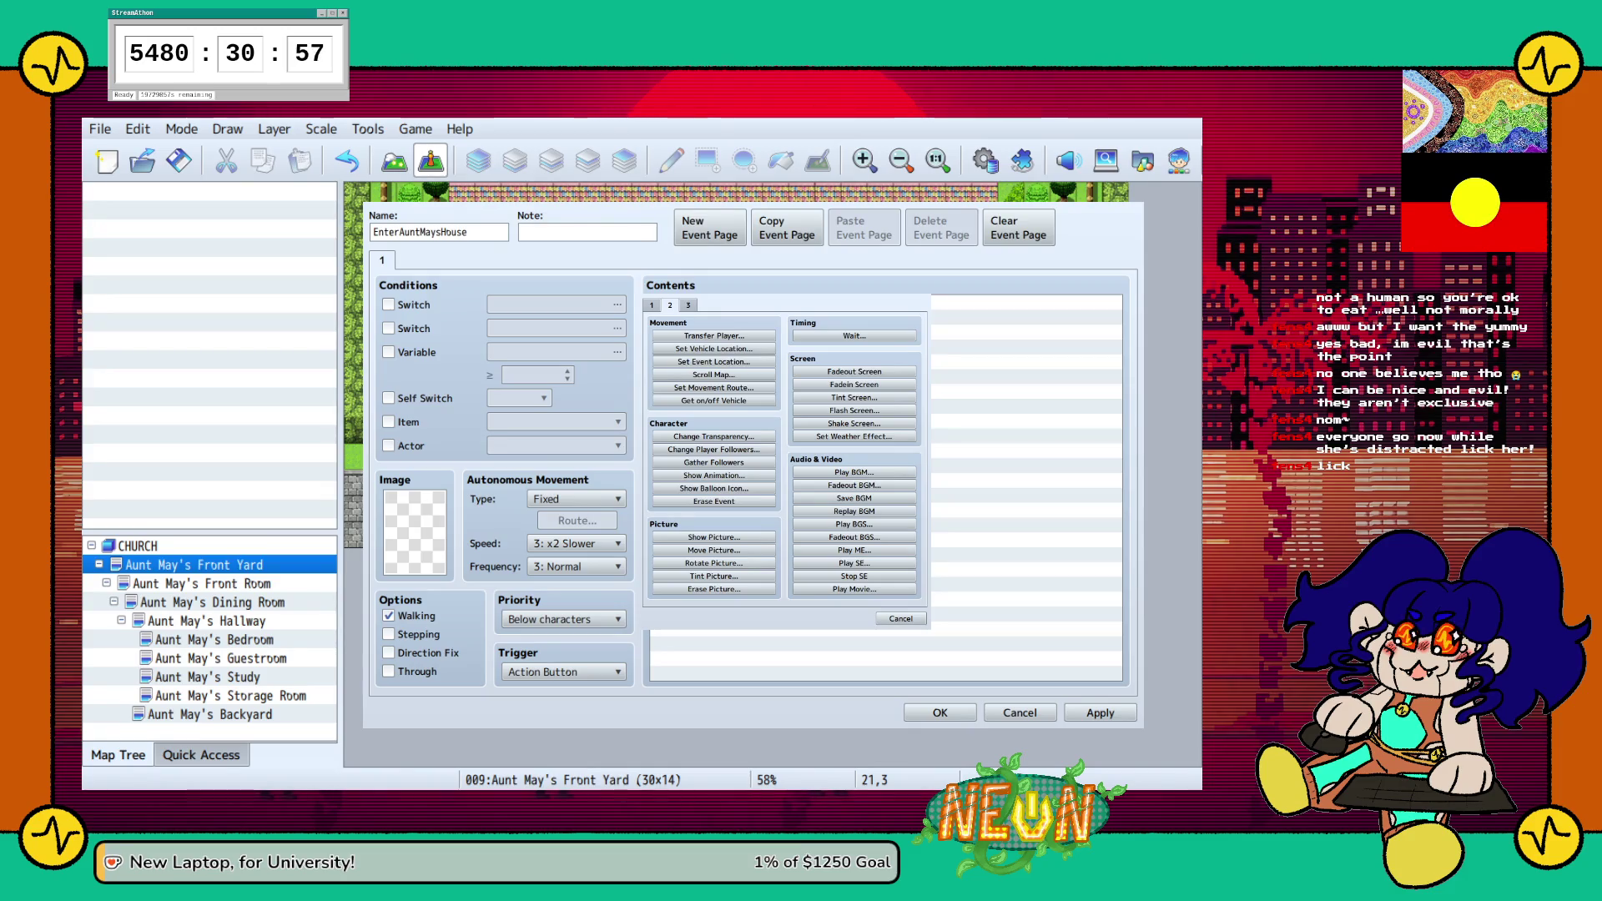
{"action": "key", "text": "Return"}
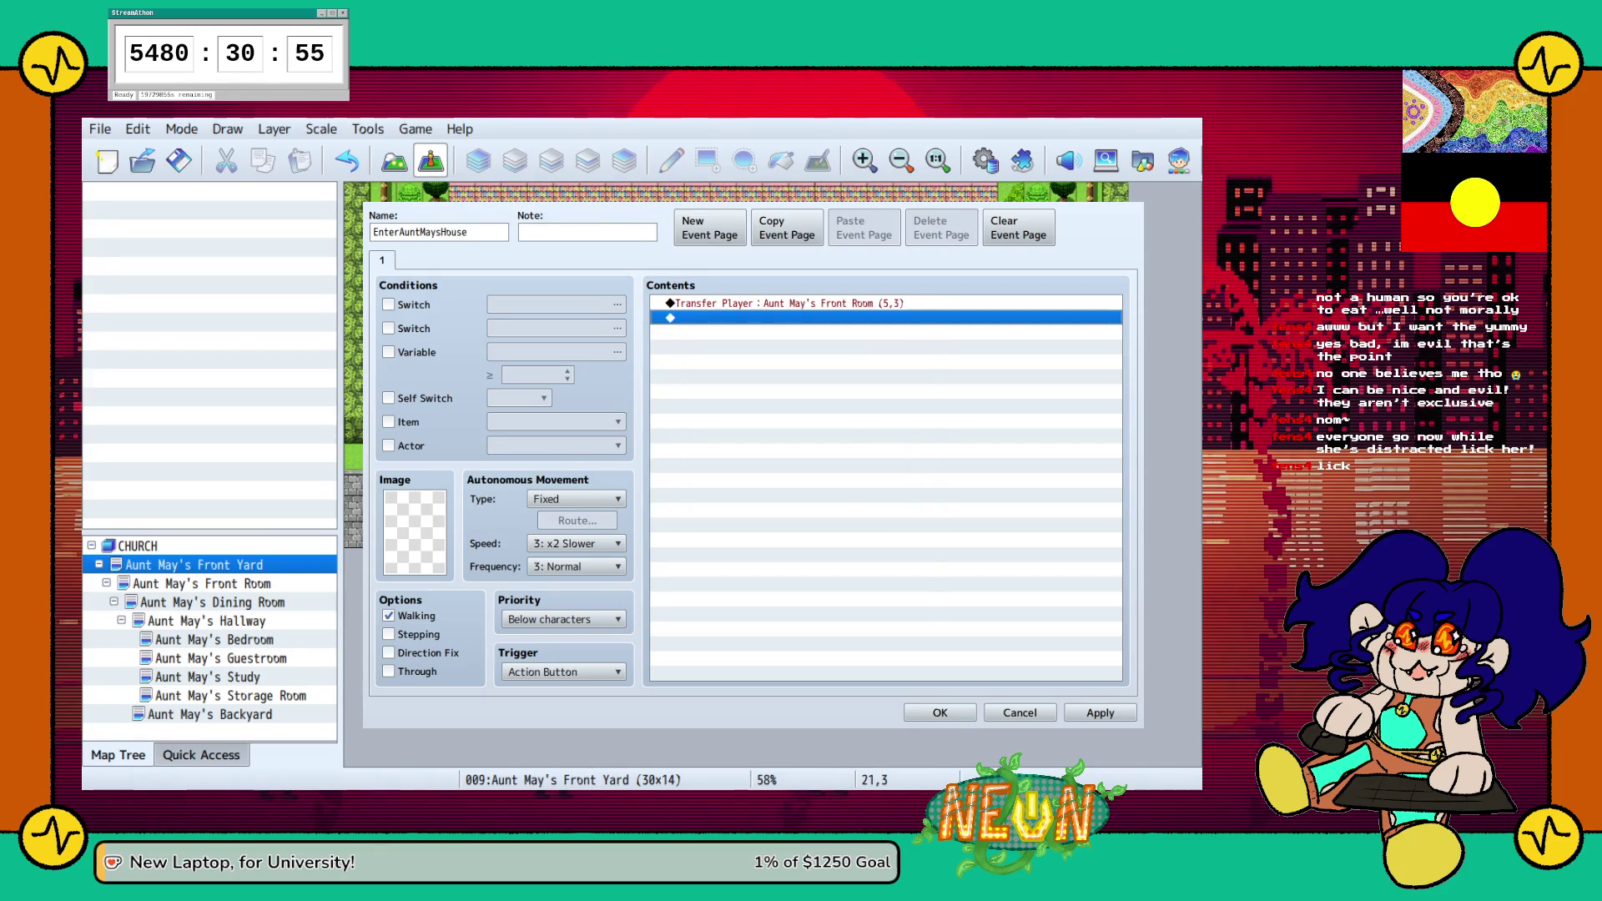
{"action": "left_click", "coordinate": [1099, 712]}
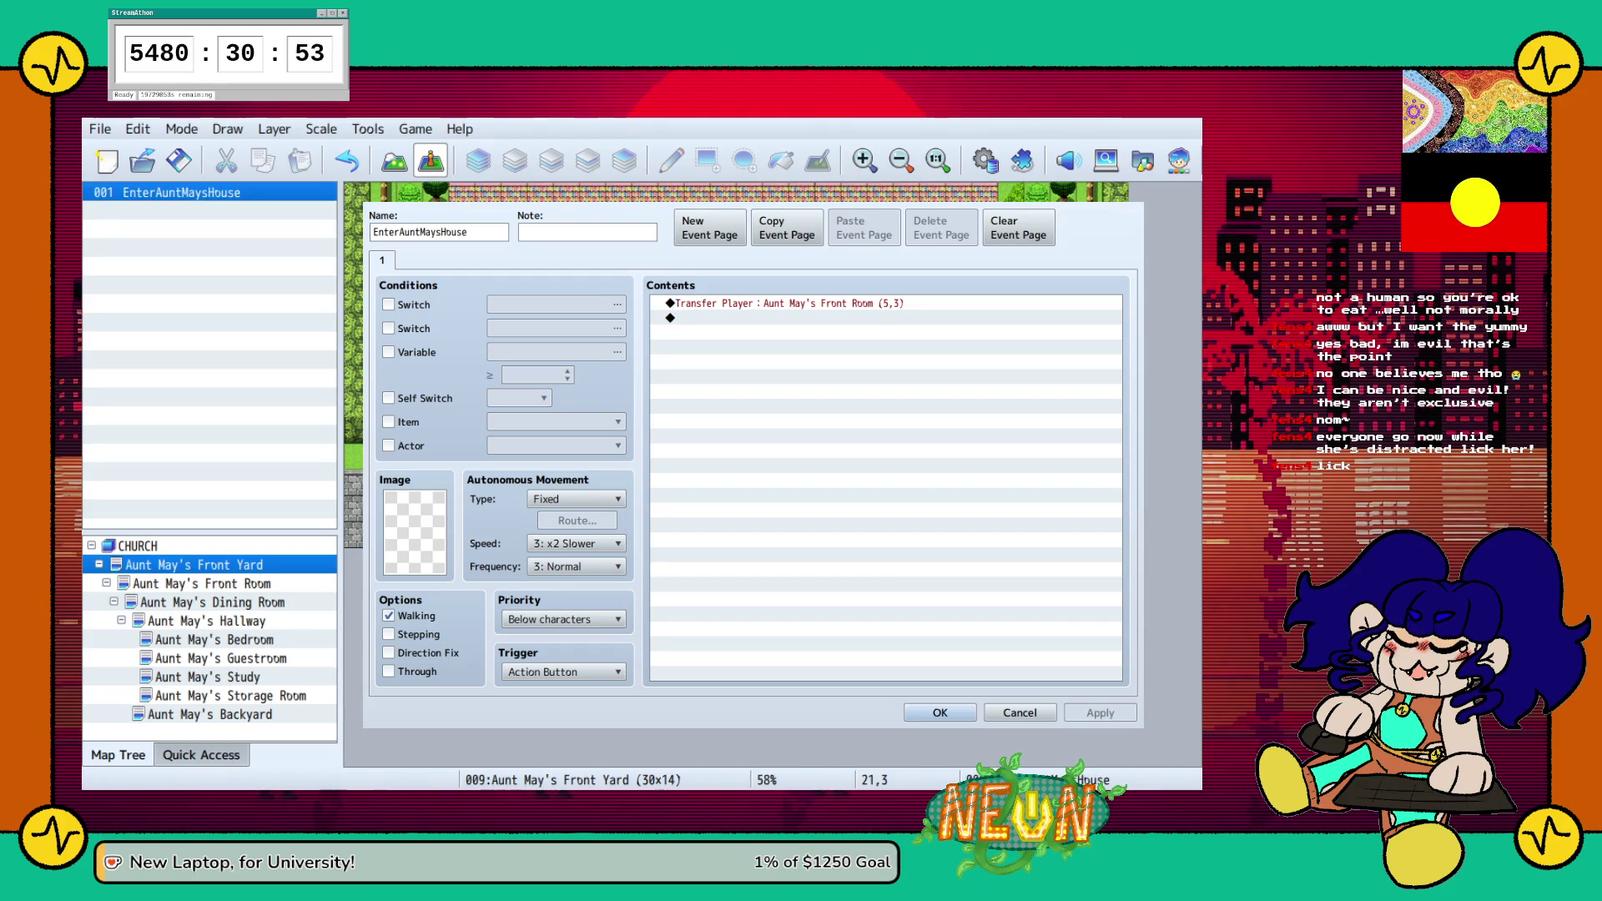
{"action": "left_click", "coordinate": [939, 713]}
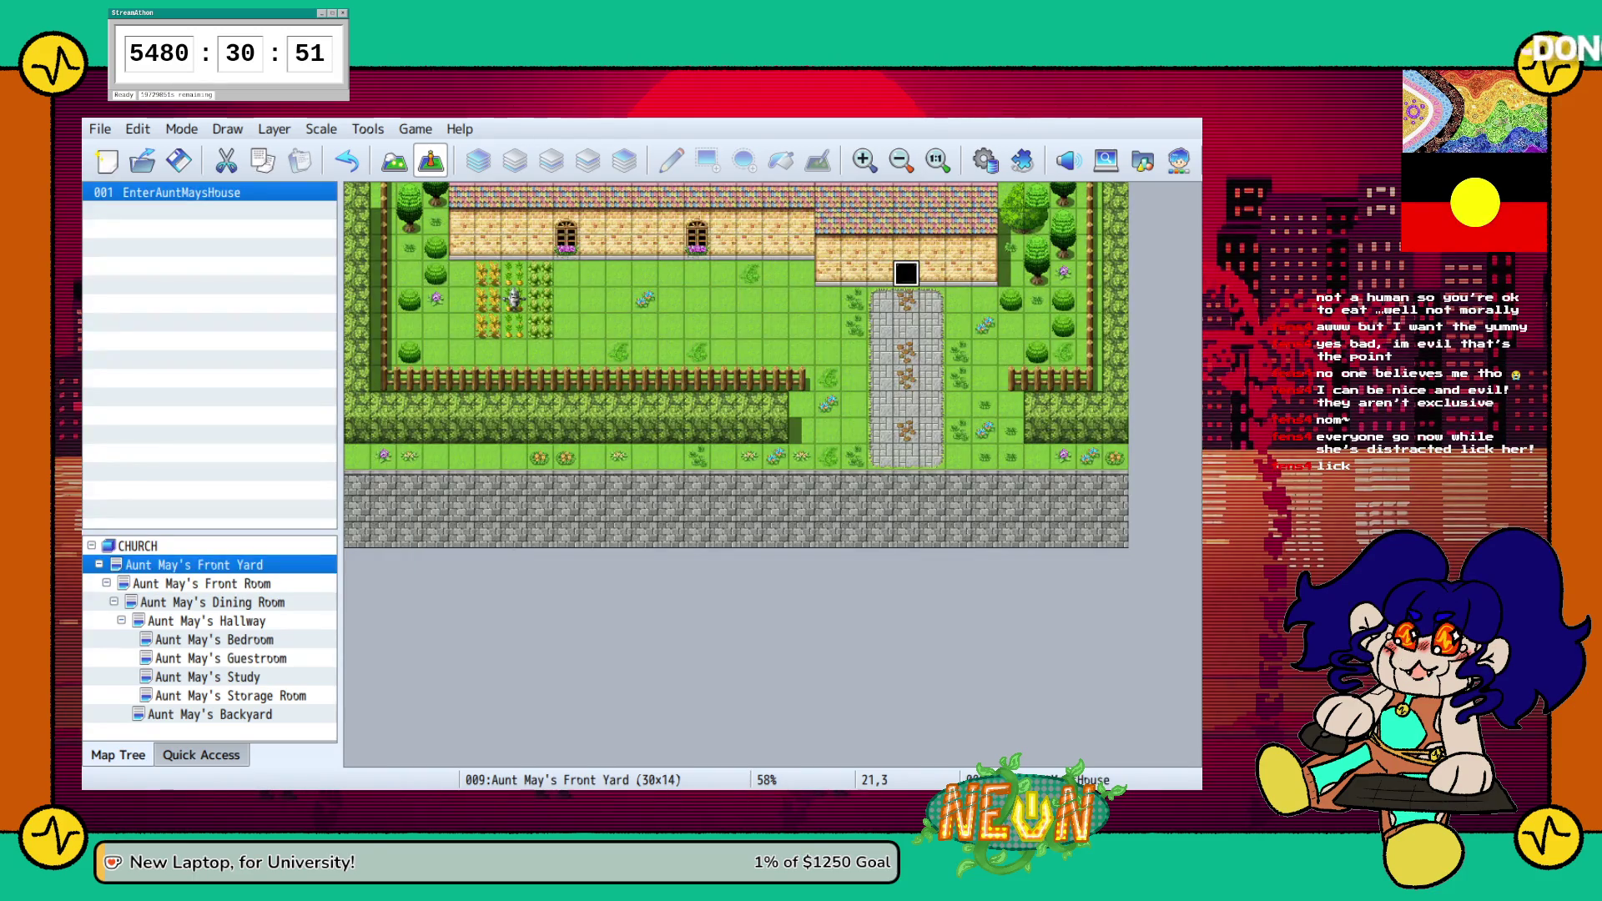
{"action": "left_click", "coordinate": [201, 583]}
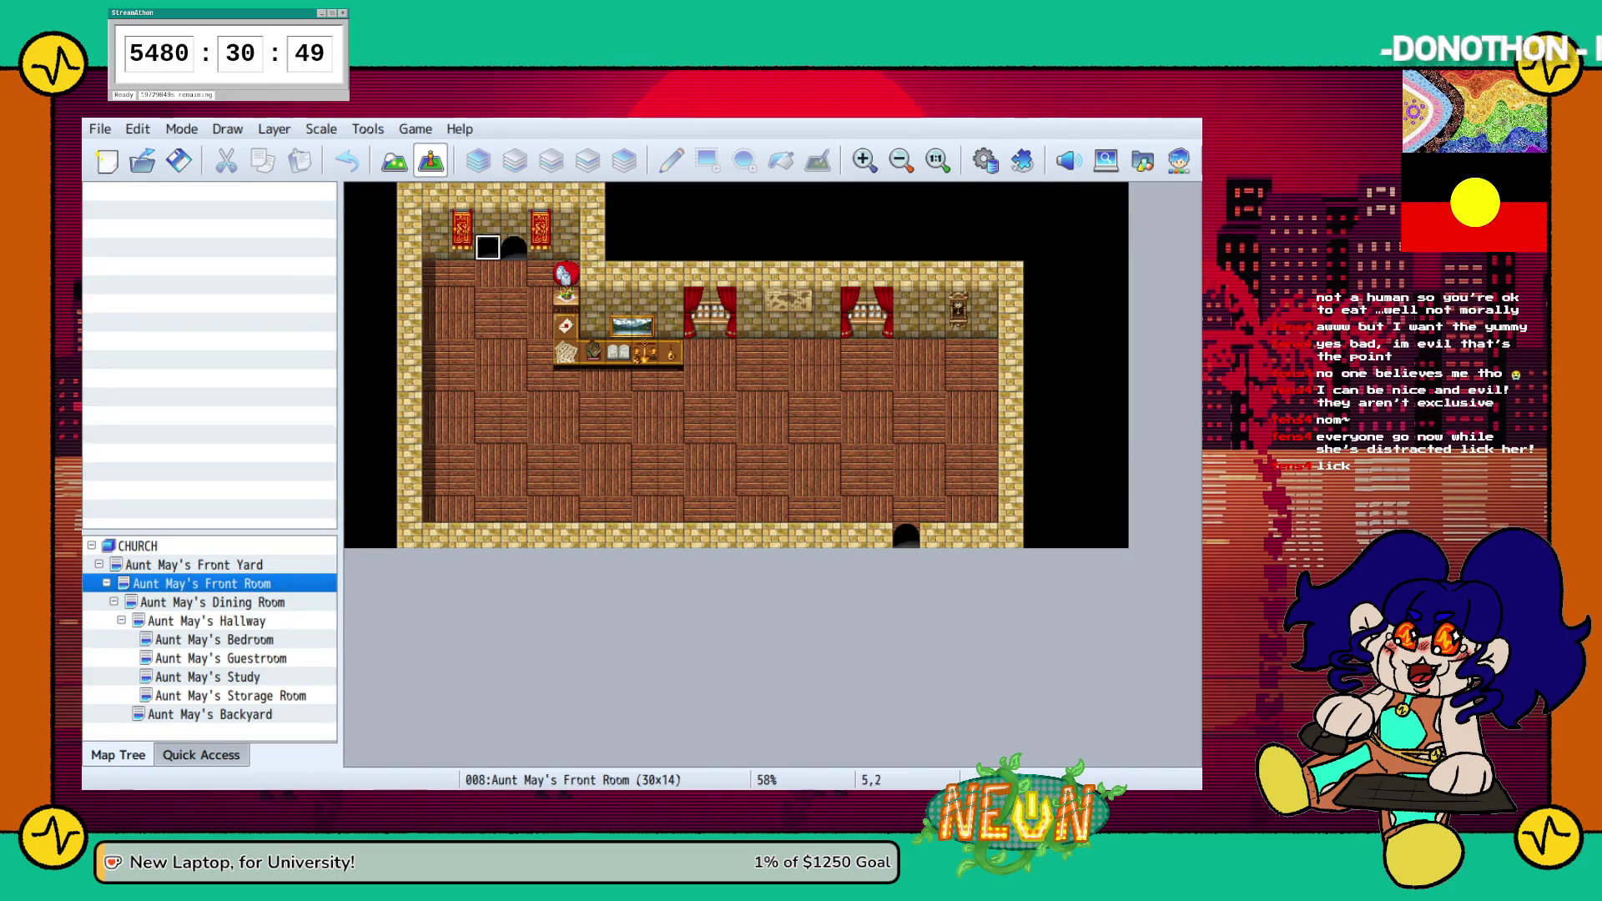
Create the ExitAuntMaysHouse doorway event transferring the player to Aunt May's Front Yard (21,4)
{"action": "double_click", "coordinate": [488, 247]}
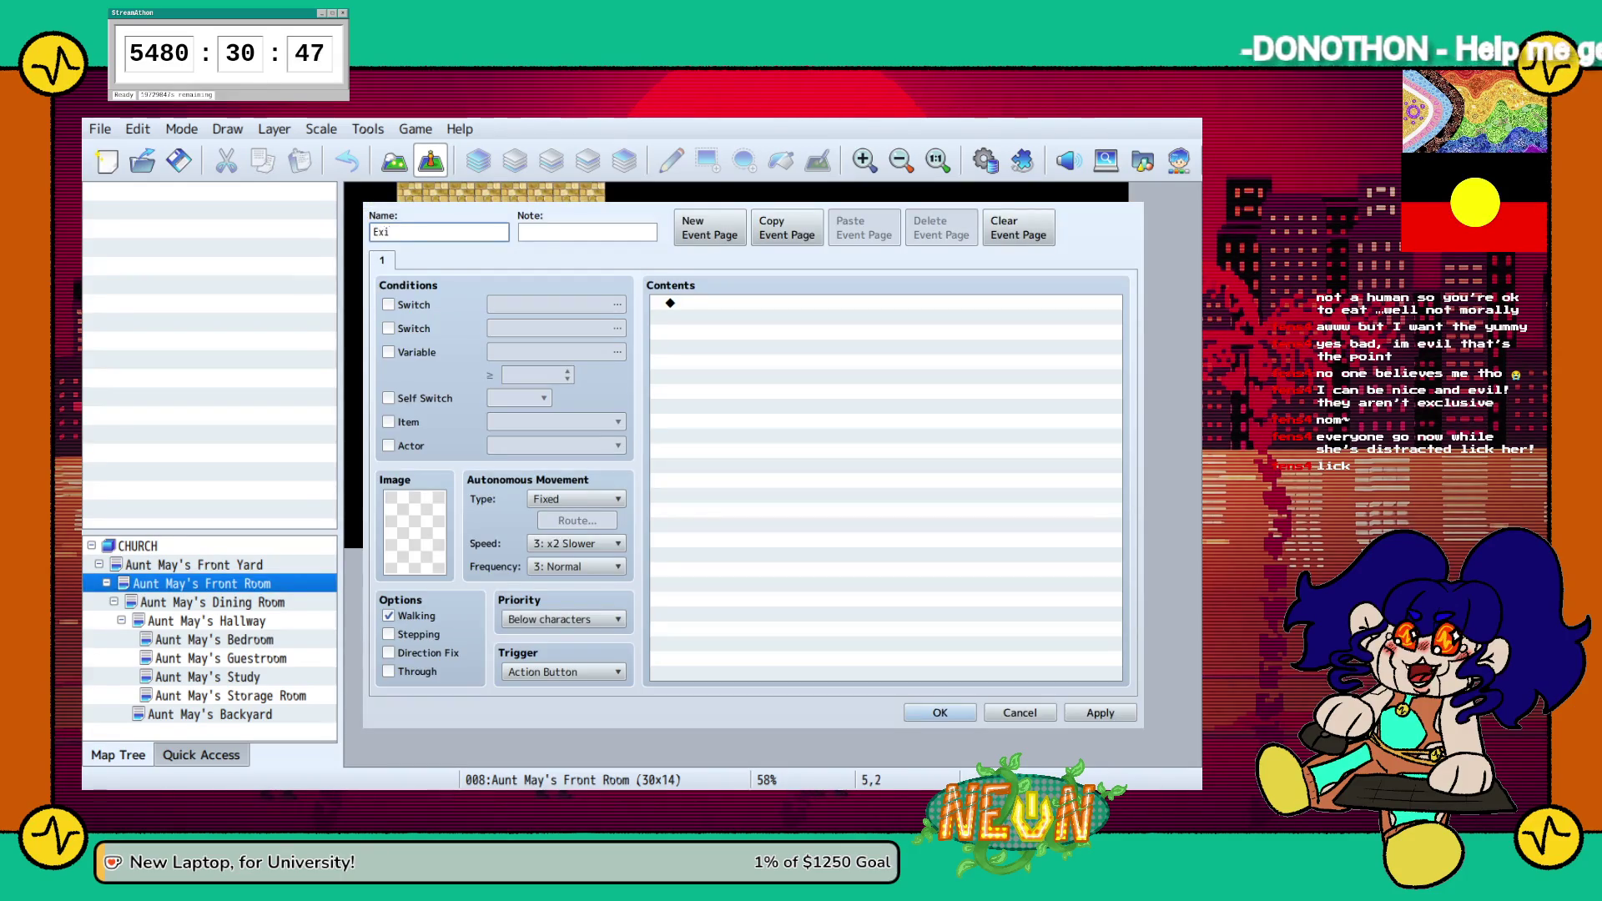
{"action": "type", "text": "t"}
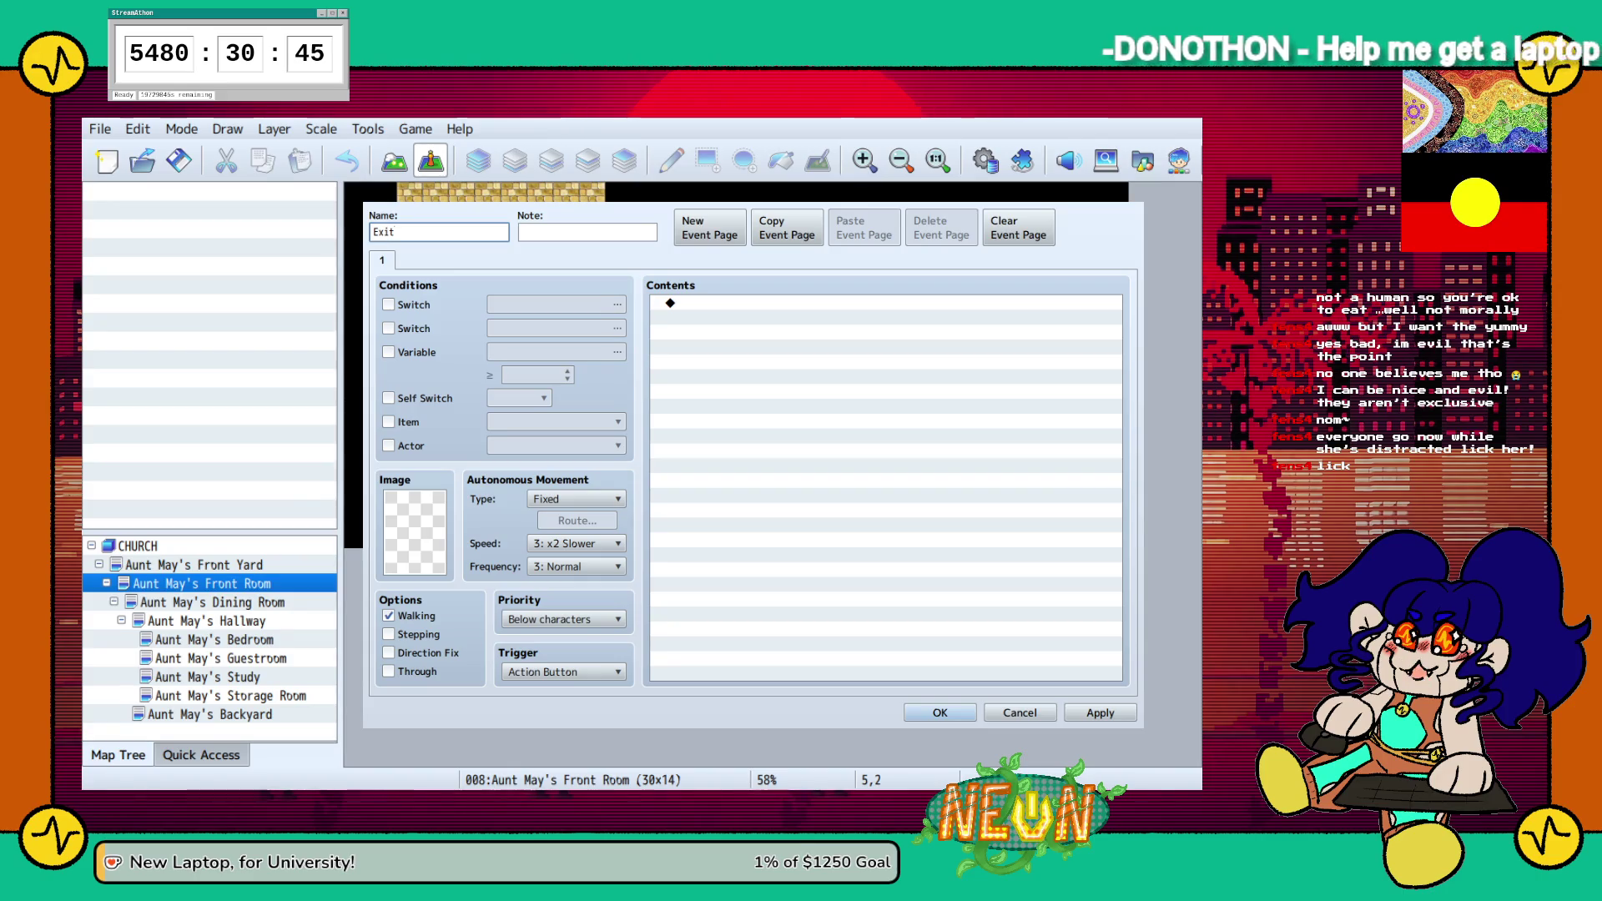
{"action": "type", "text": "AuntMaysHouse"}
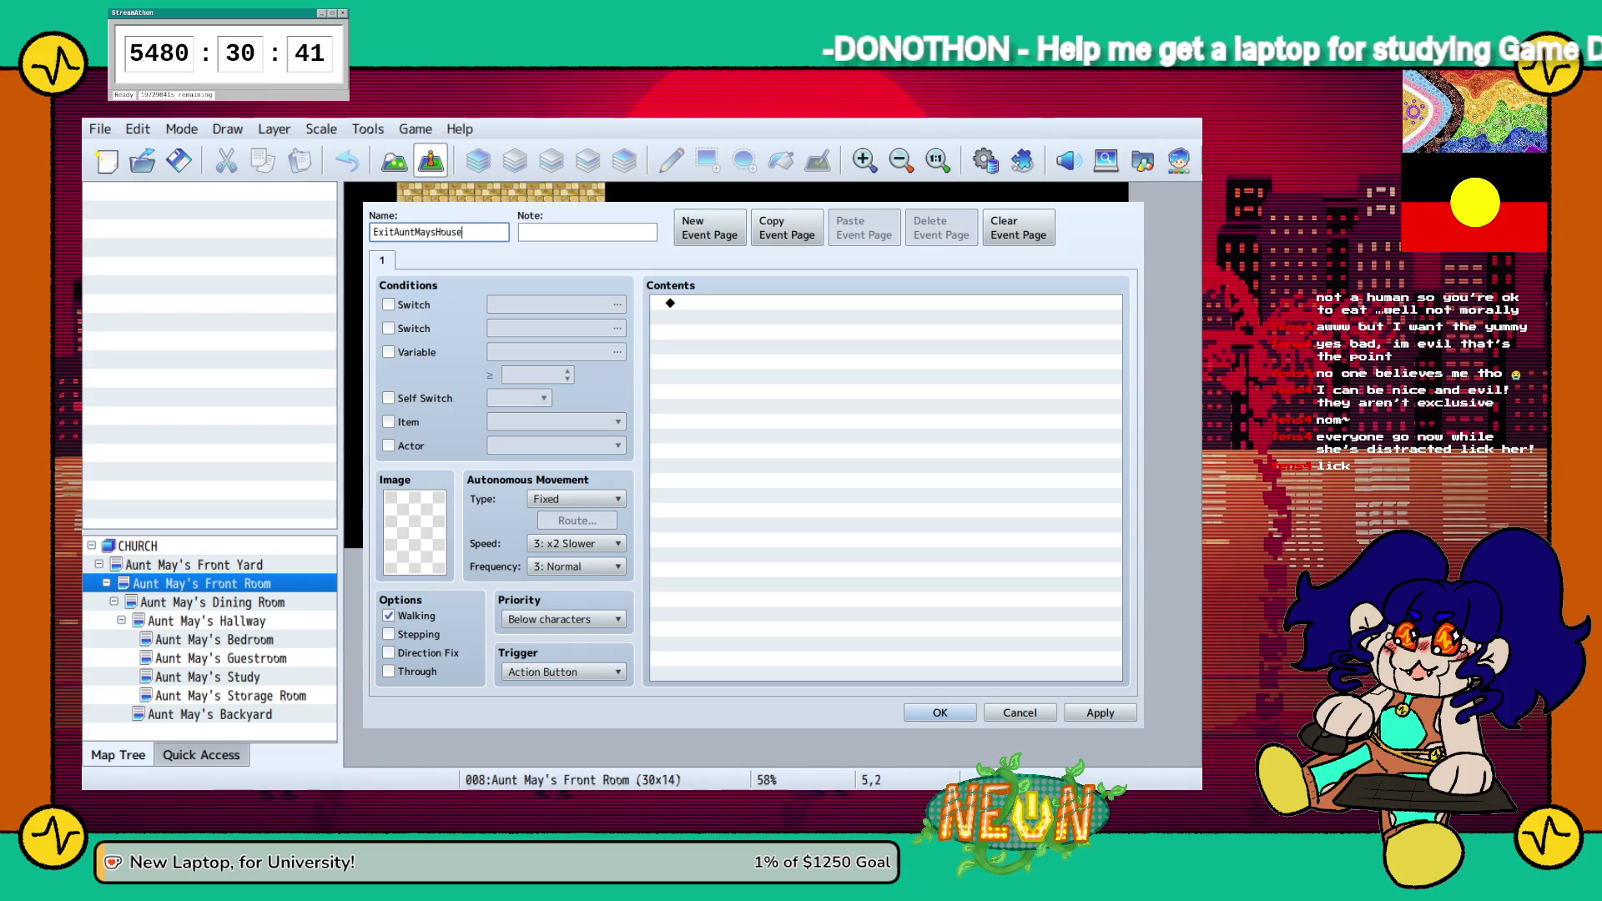
{"action": "left_click", "coordinate": [670, 303]}
{"action": "double_click", "coordinate": [670, 303]}
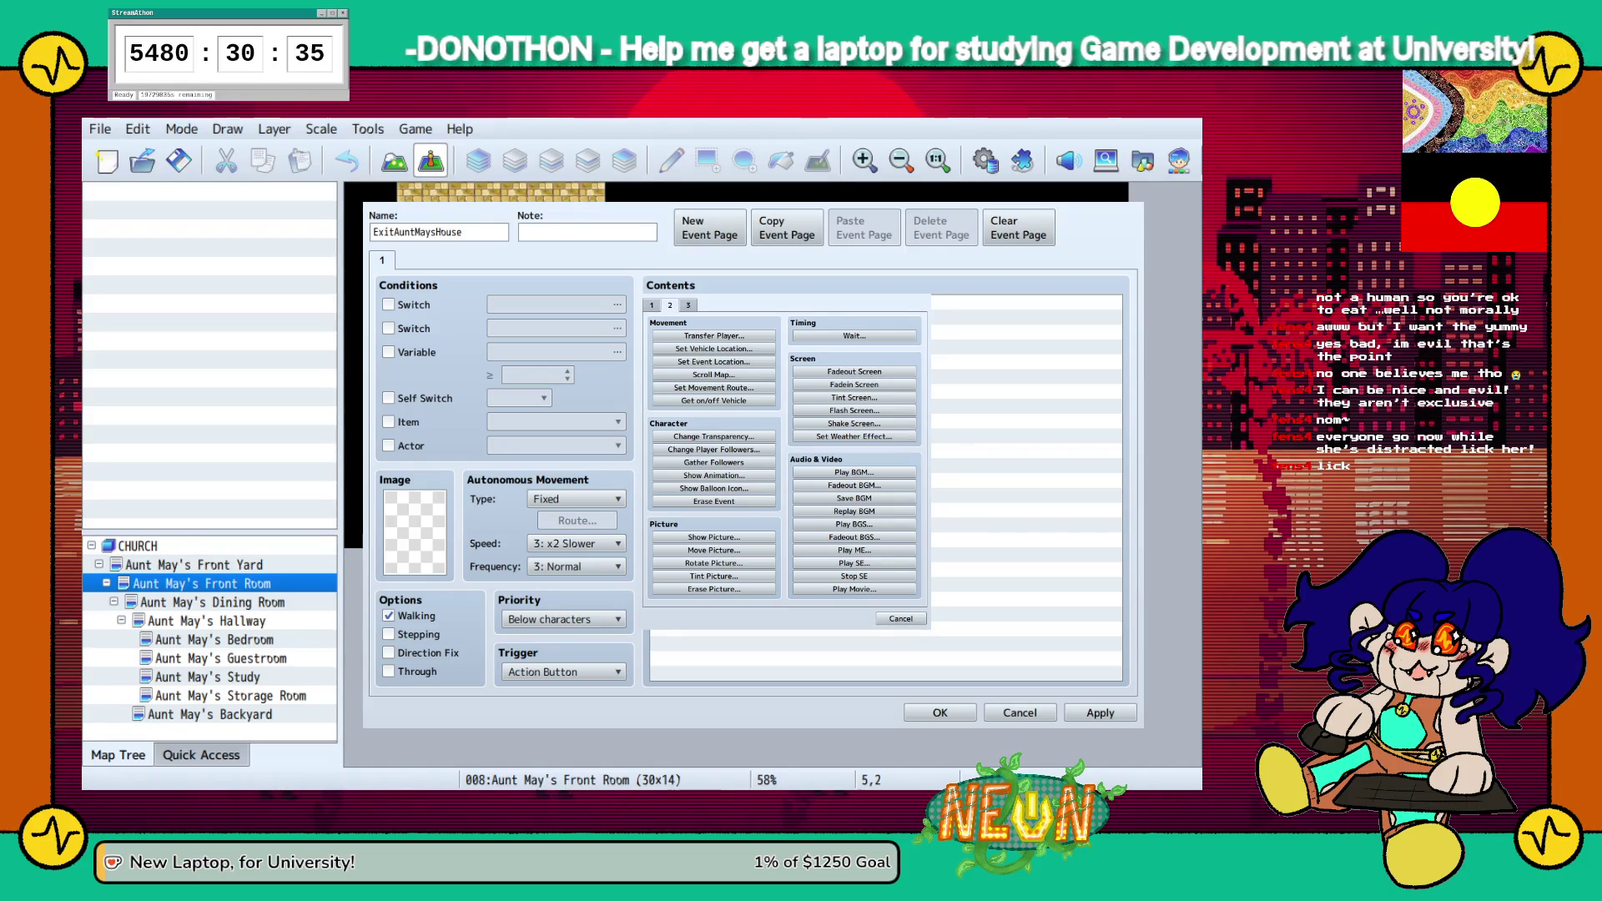
{"action": "key", "text": "Return"}
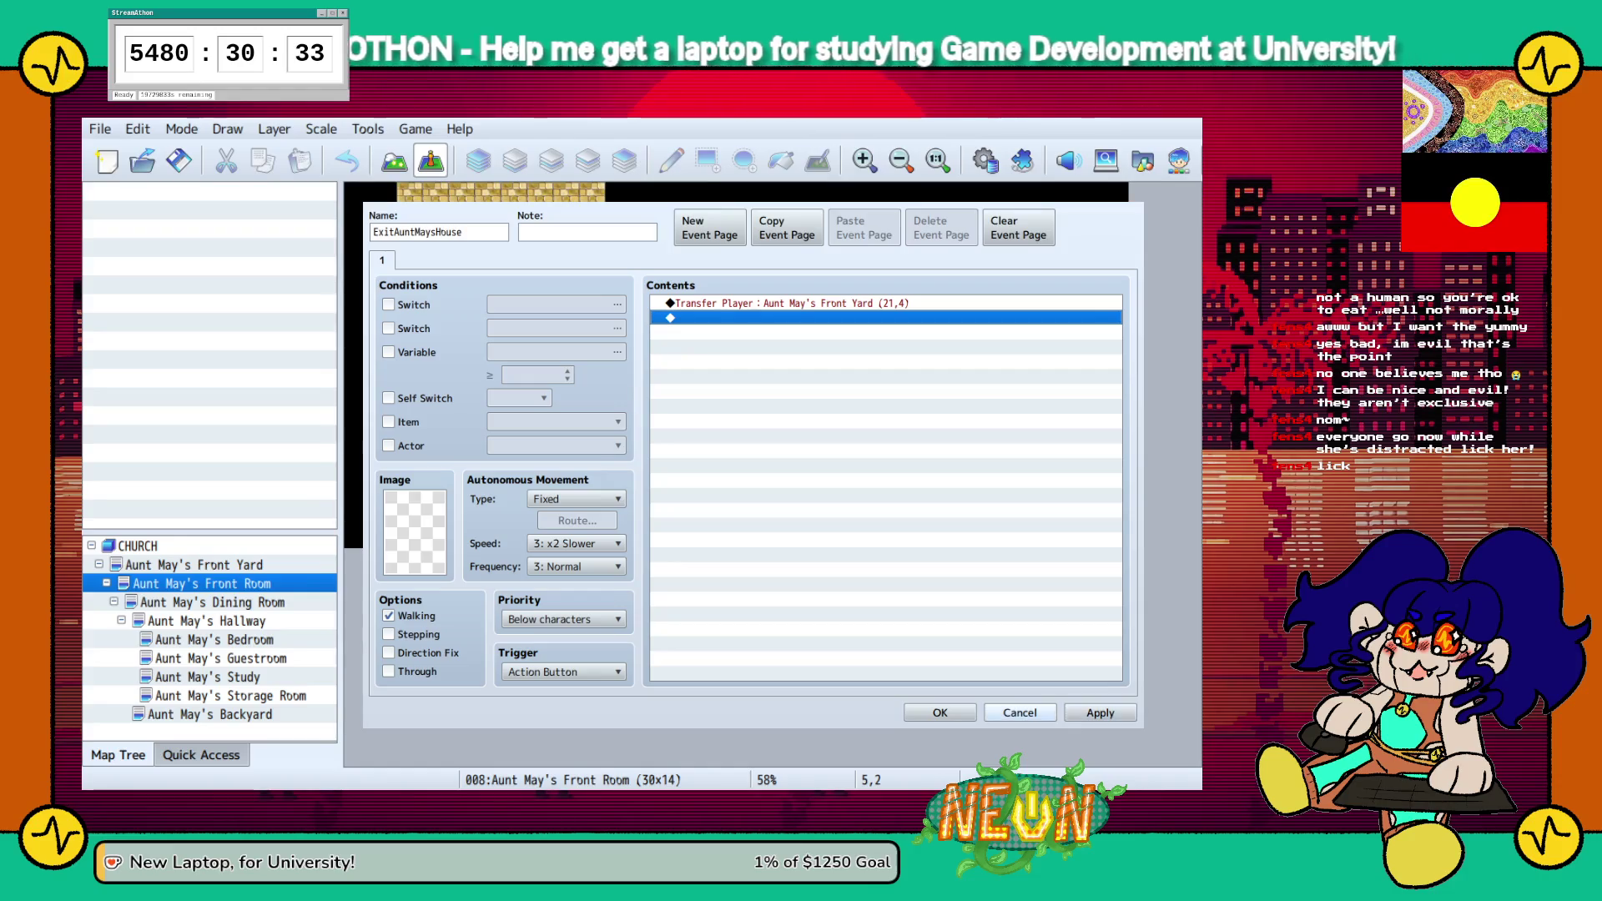
{"action": "left_click", "coordinate": [1099, 712]}
{"action": "left_click", "coordinate": [939, 712]}
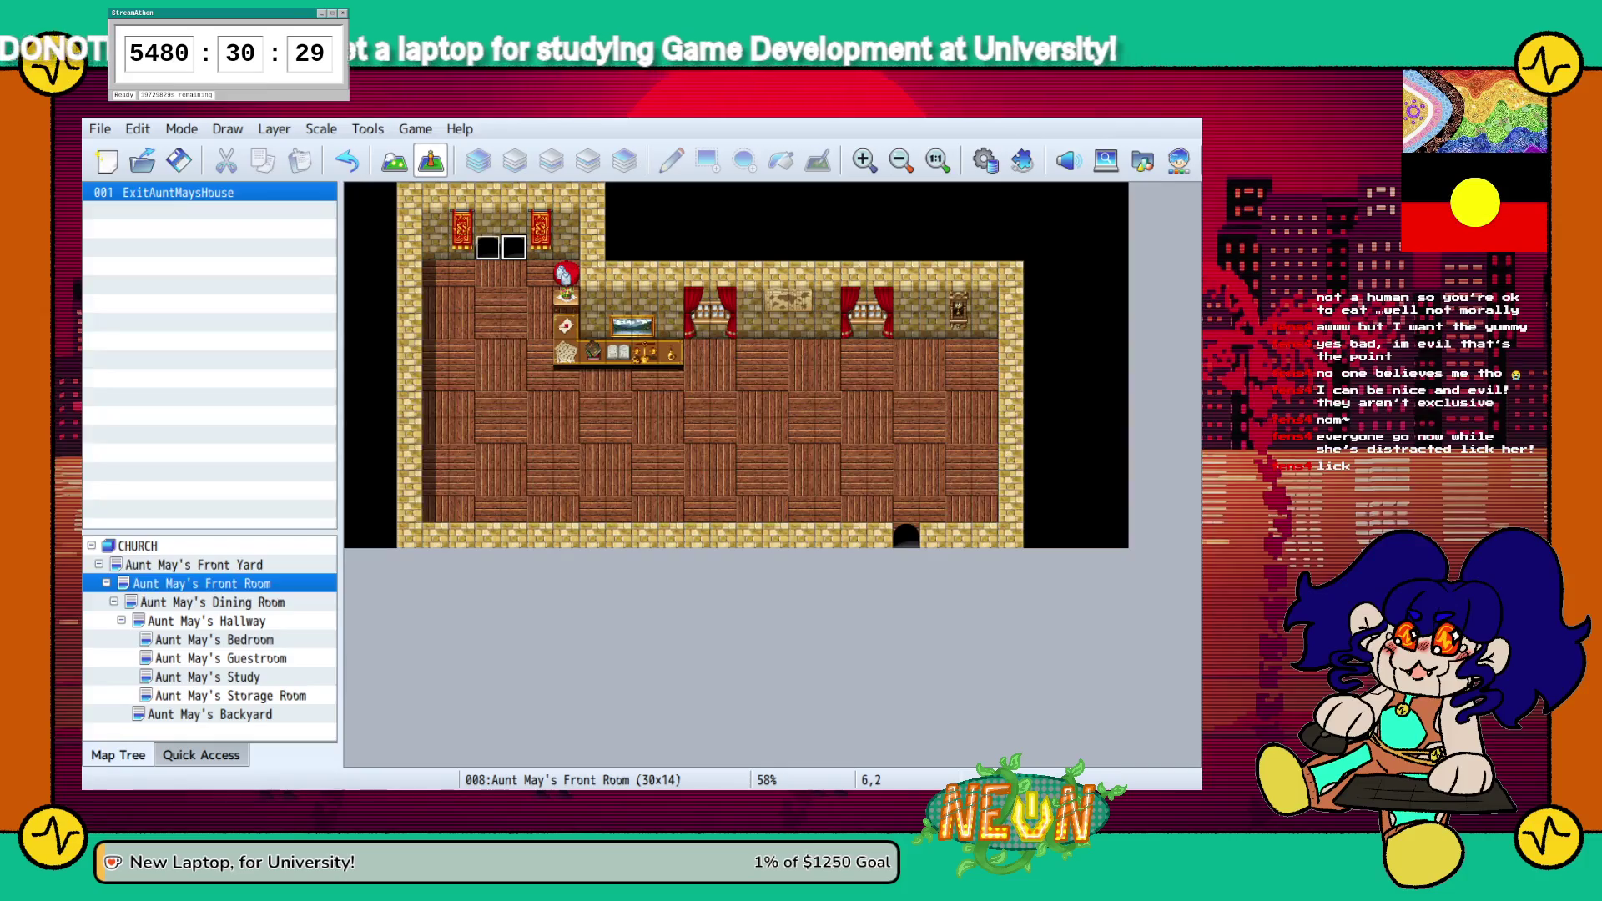
Paste a copy of the exit event onto the neighbouring doorway tile 6,2
{"action": "key", "text": "ctrl+v"}
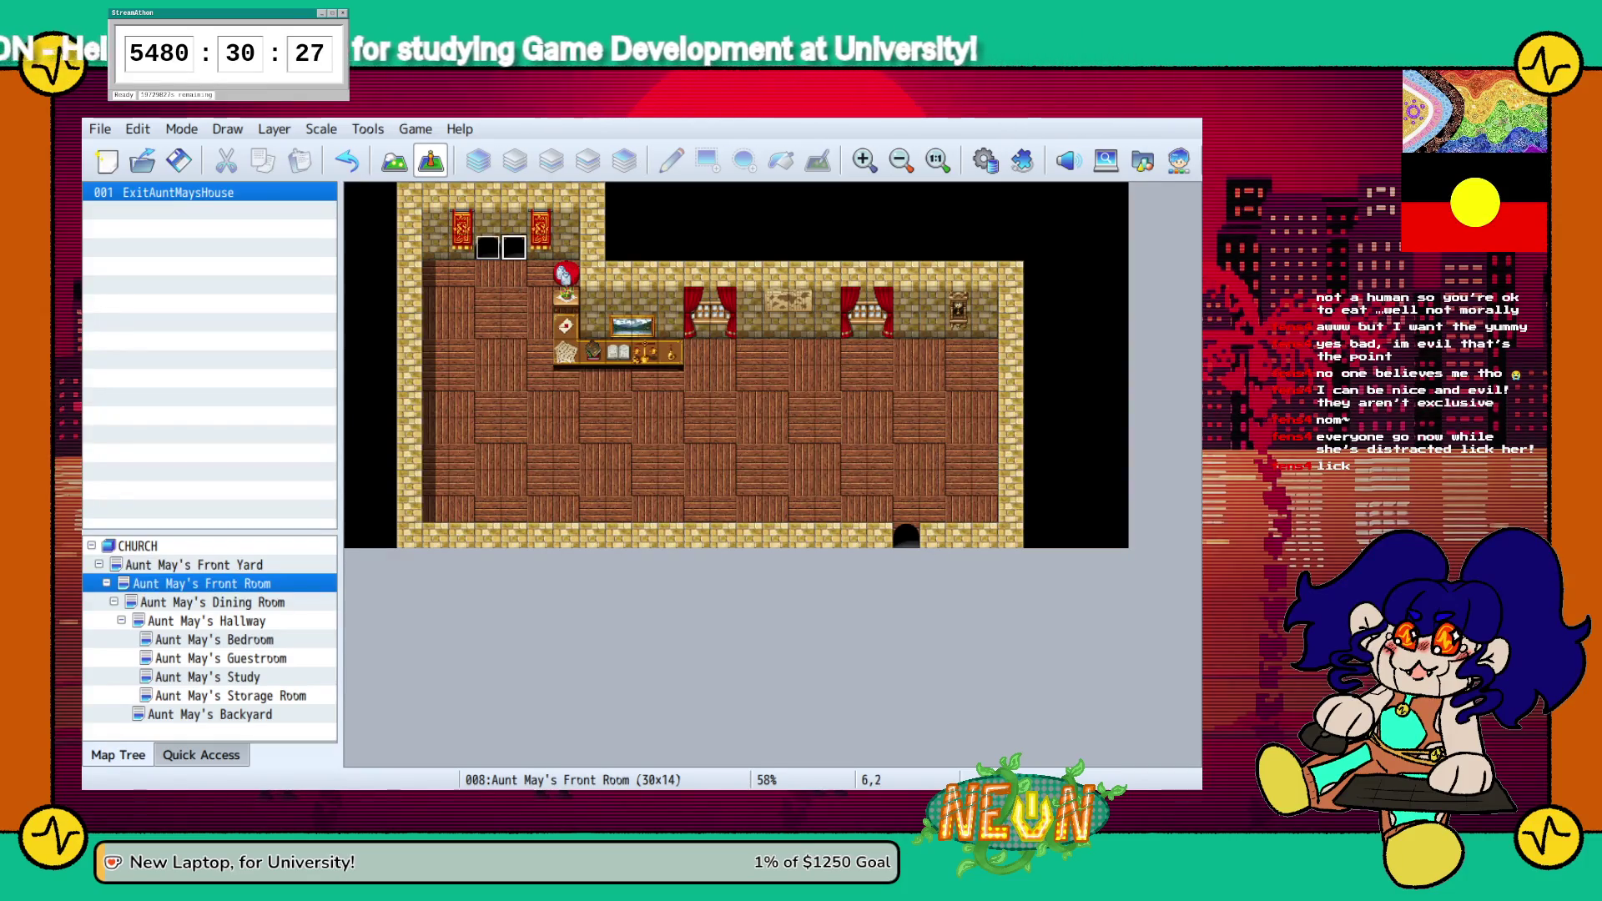
{"action": "key", "text": "Delete"}
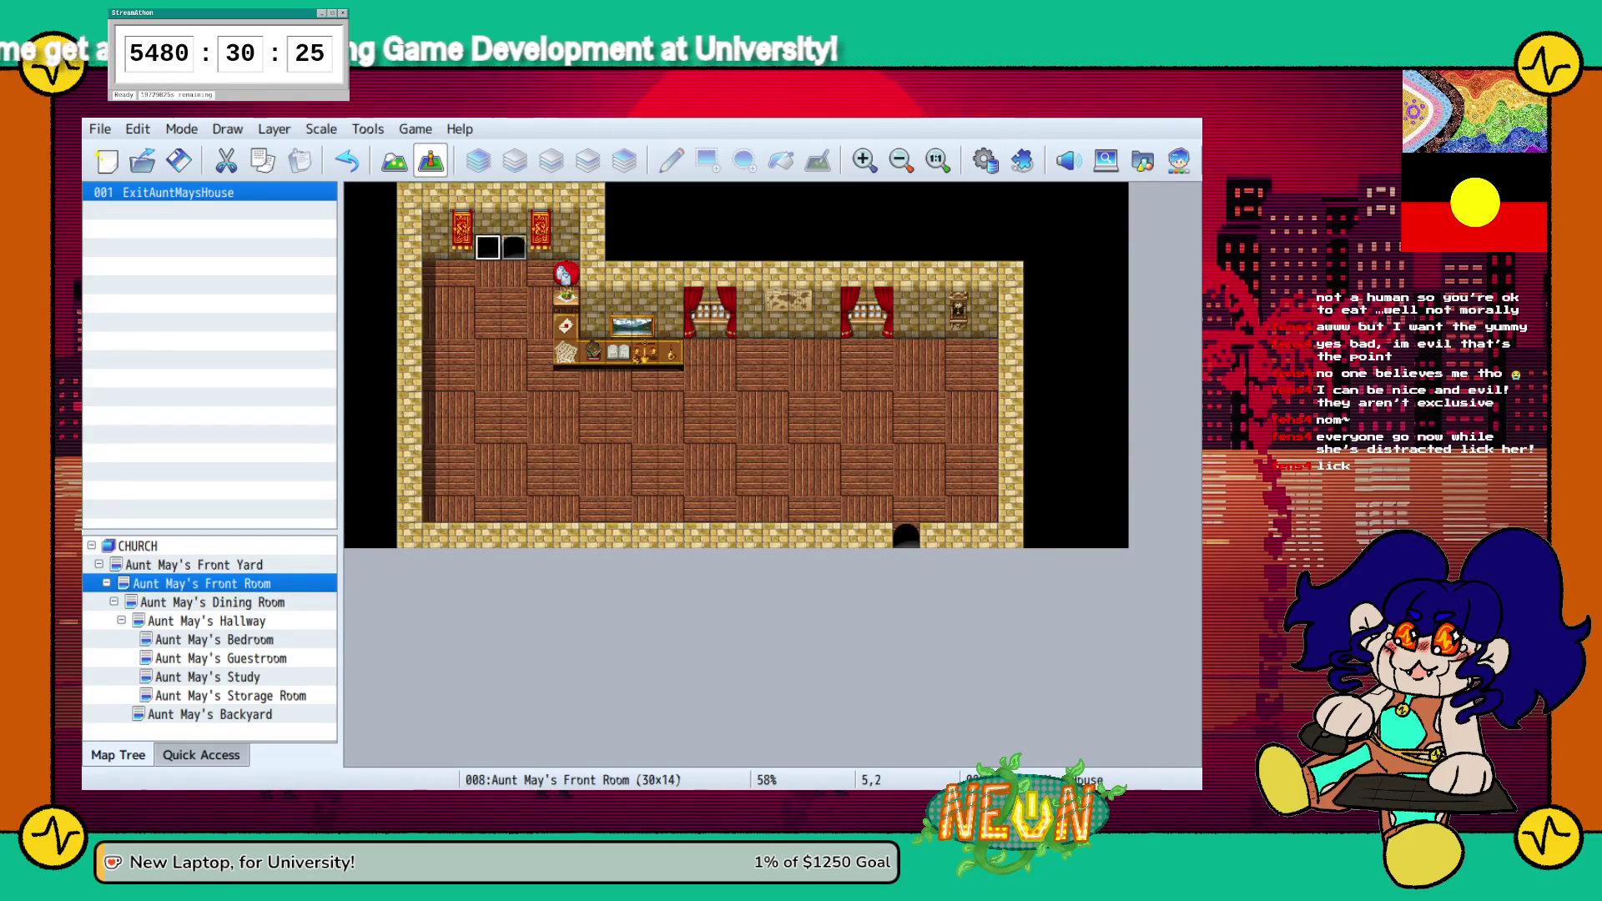
{"action": "key", "text": "Left"}
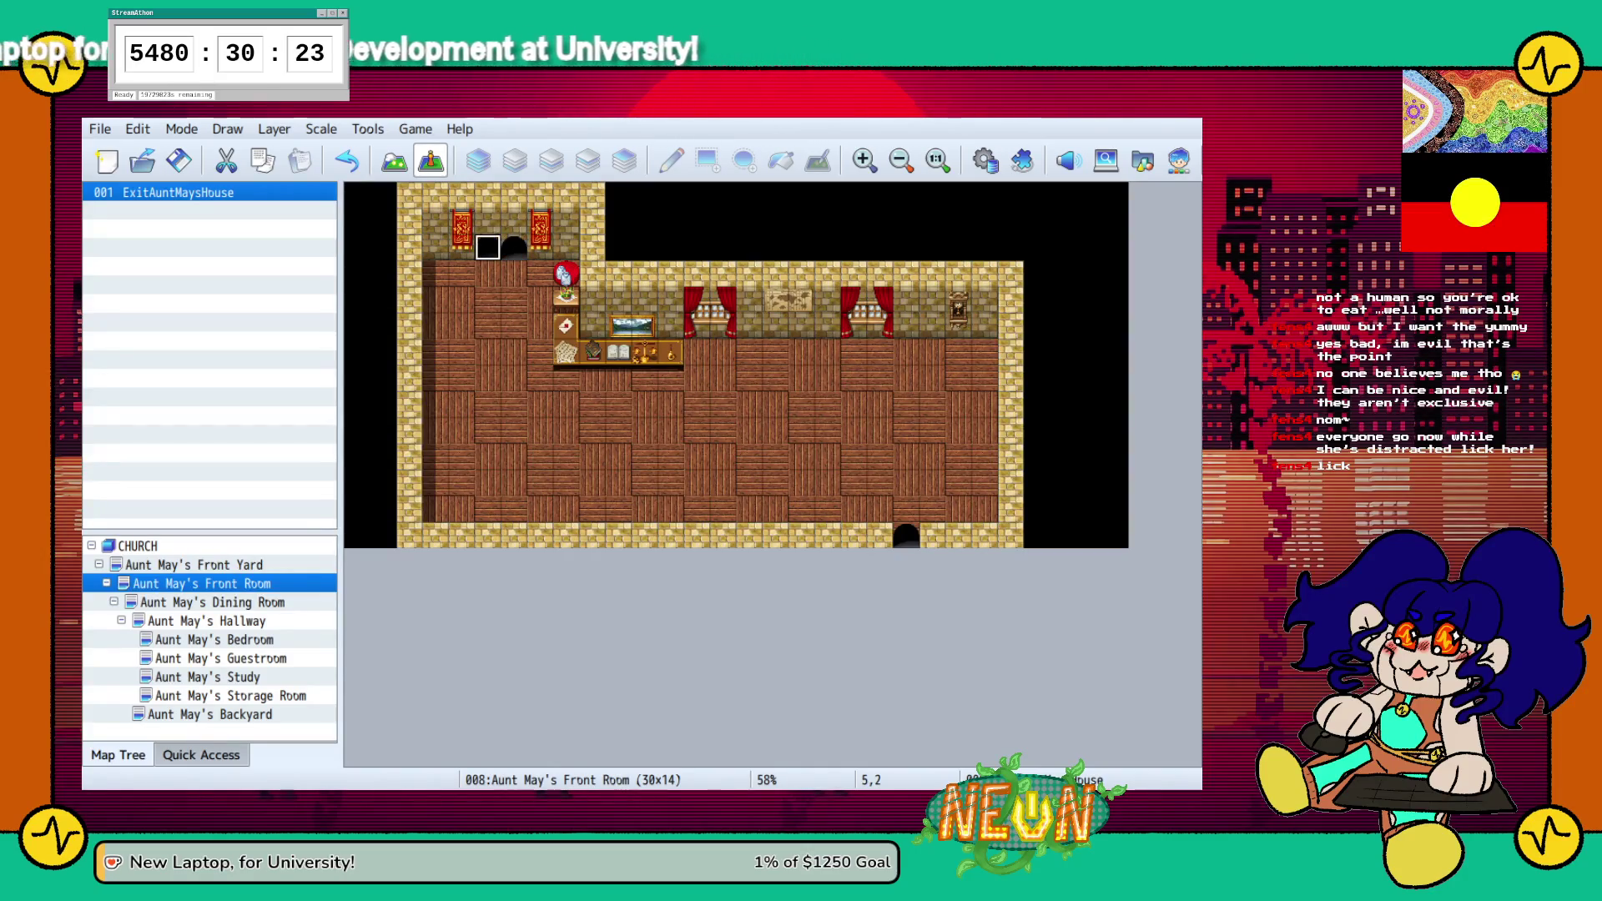
{"action": "key", "text": "Right"}
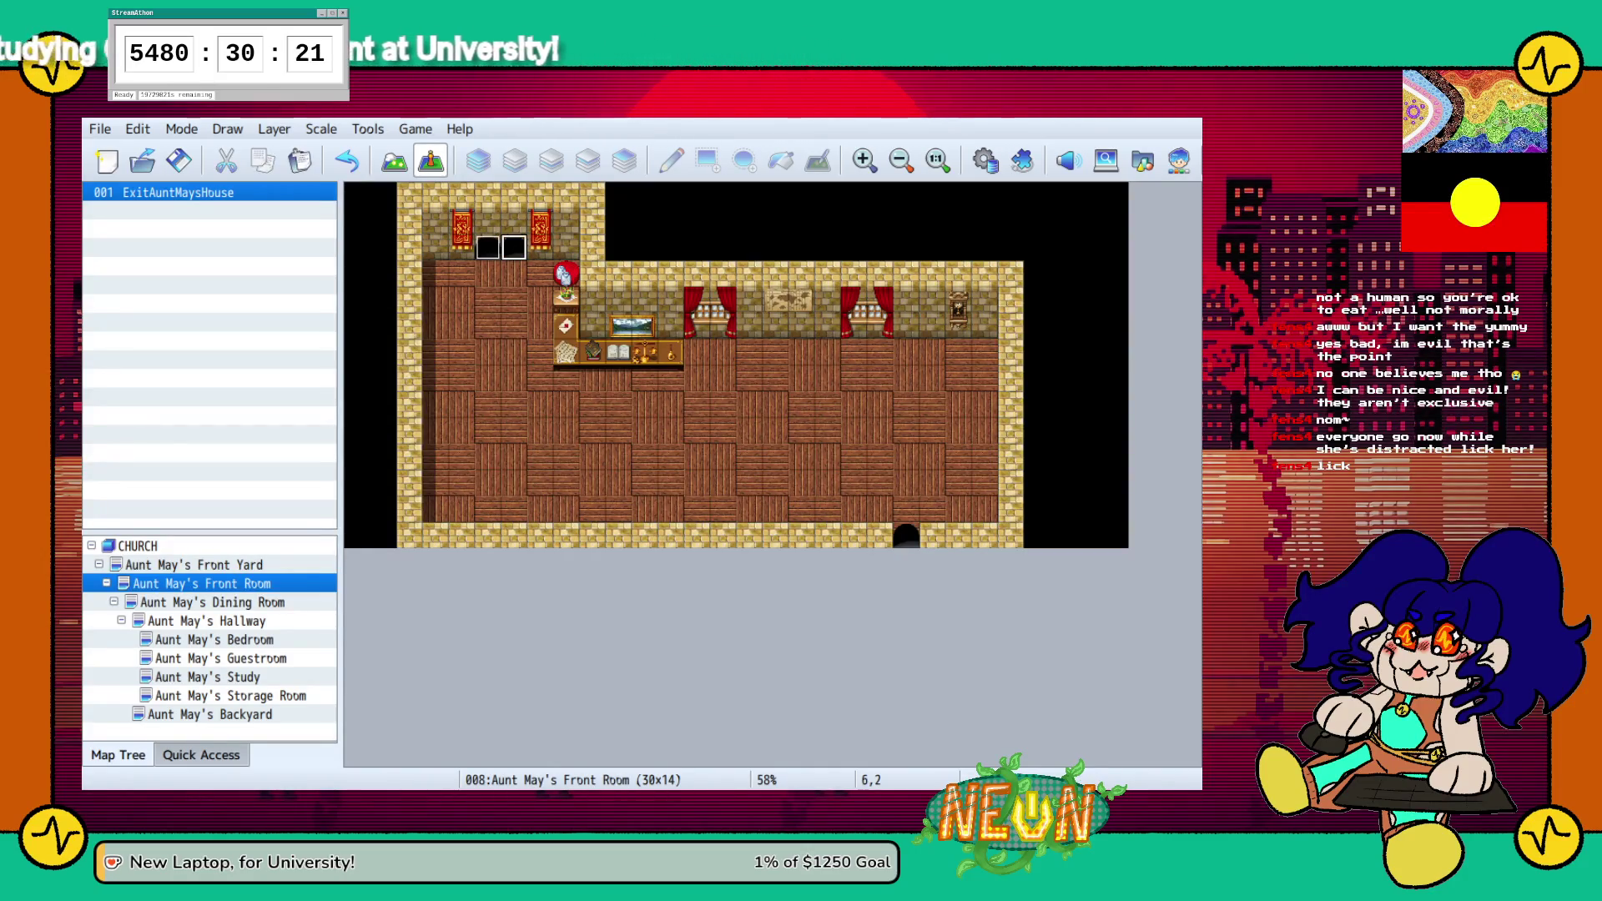
{"action": "key", "text": "ctrl+v"}
{"action": "key", "text": "Left"}
{"action": "key", "text": "Down"}
{"action": "key", "text": "Down"}
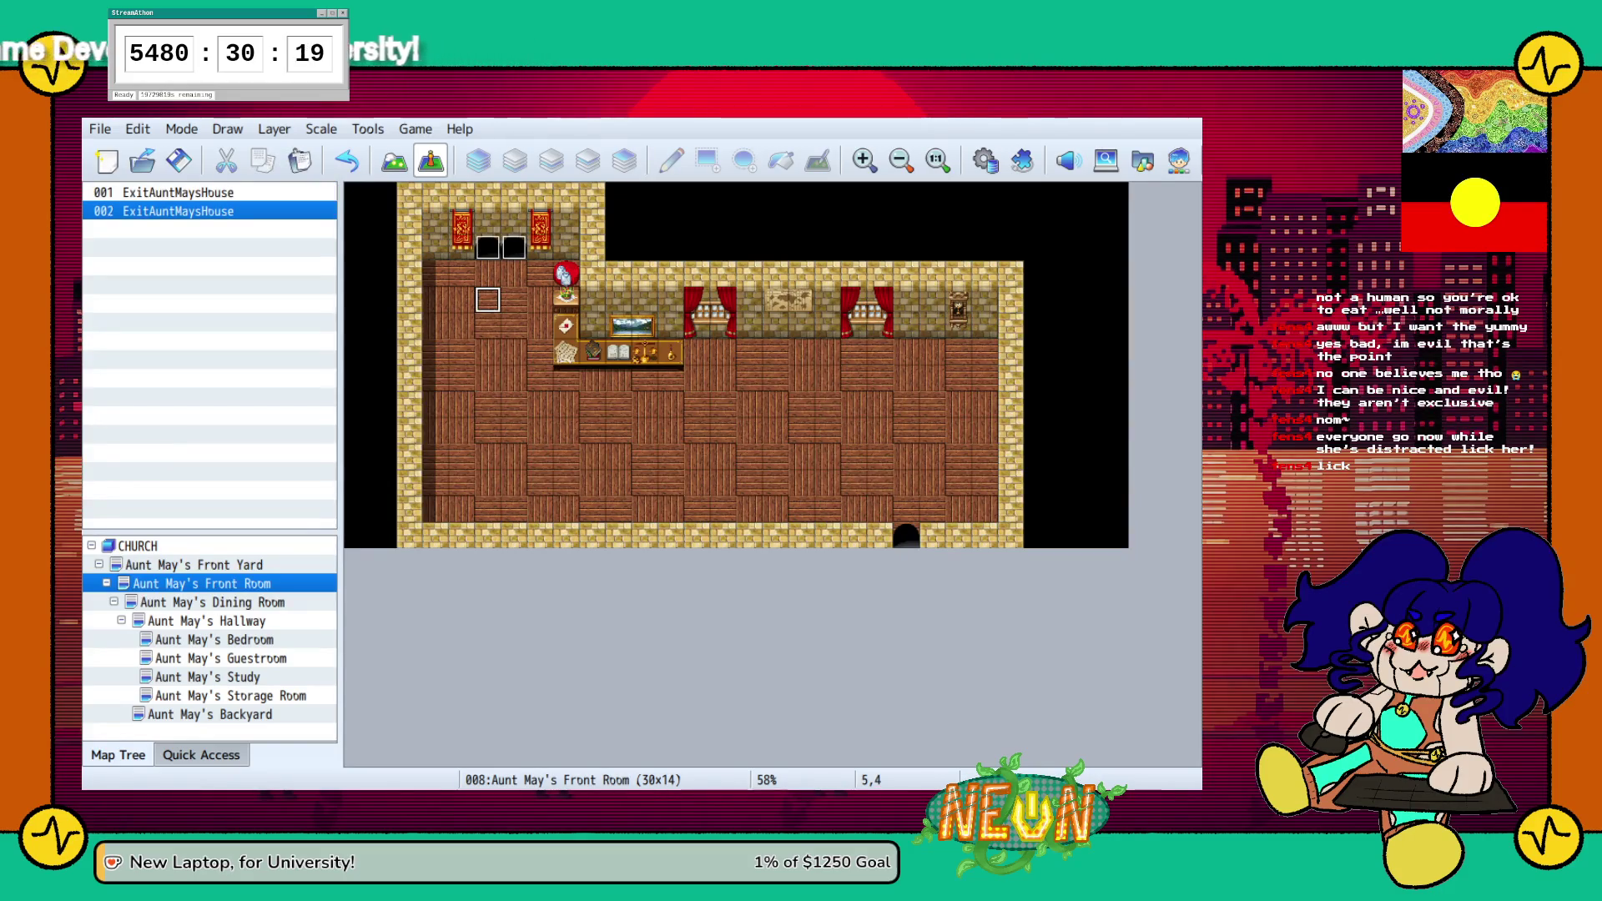
{"action": "key", "text": "Up"}
{"action": "left_click", "coordinate": [906, 535]}
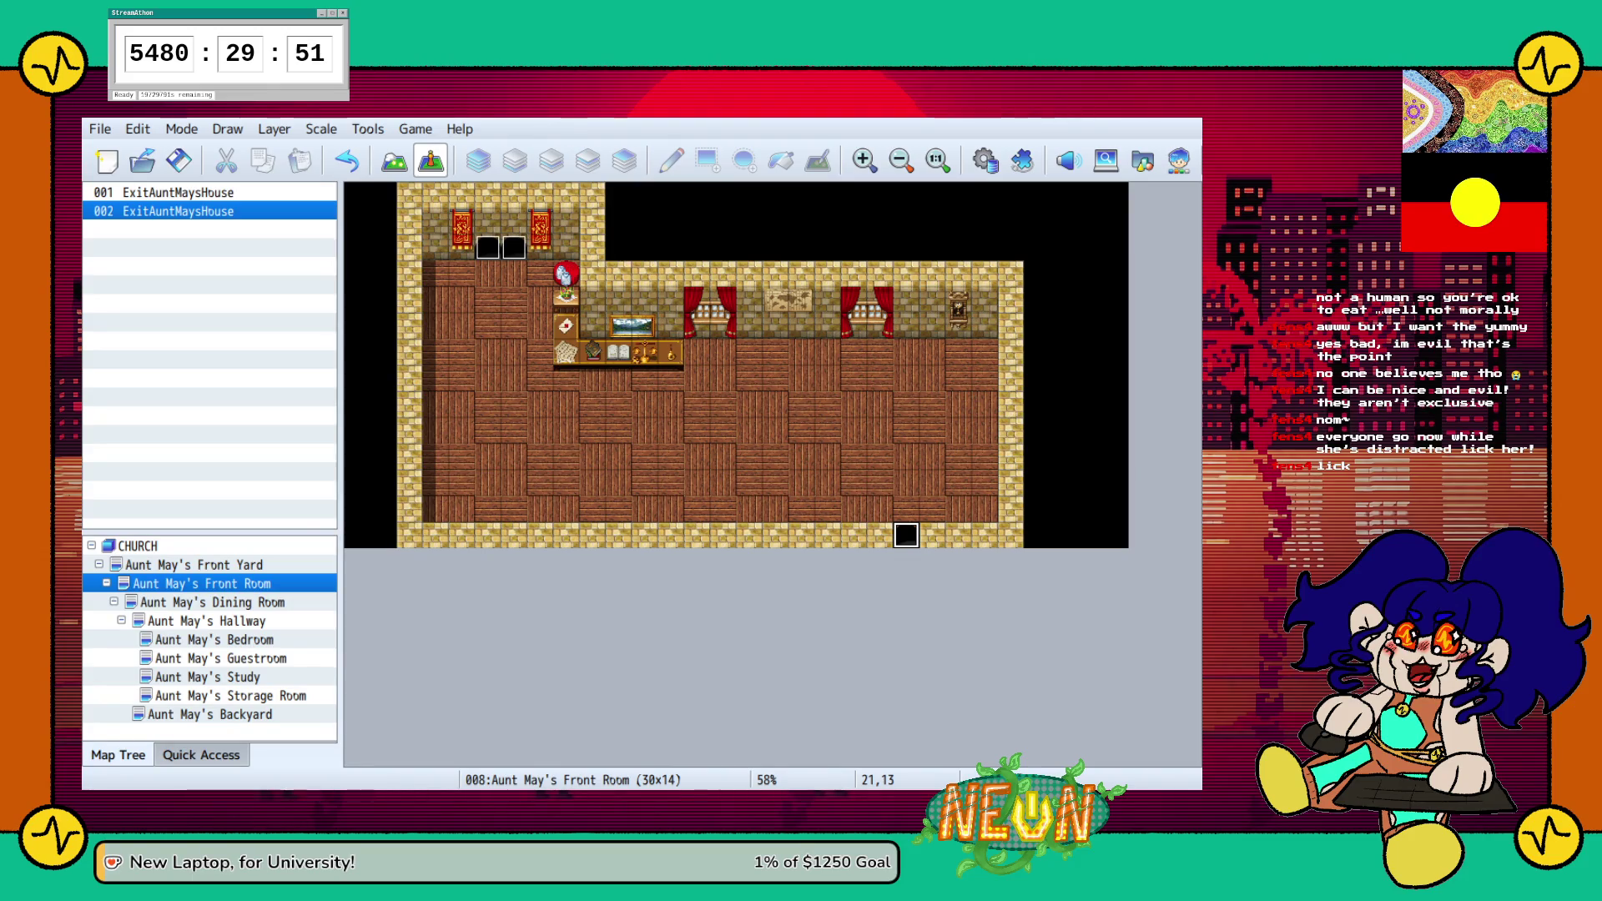
Add the EnterDiningRoom event with a Transfer Player command on the bottom doorway tile
{"action": "key", "text": "Return"}
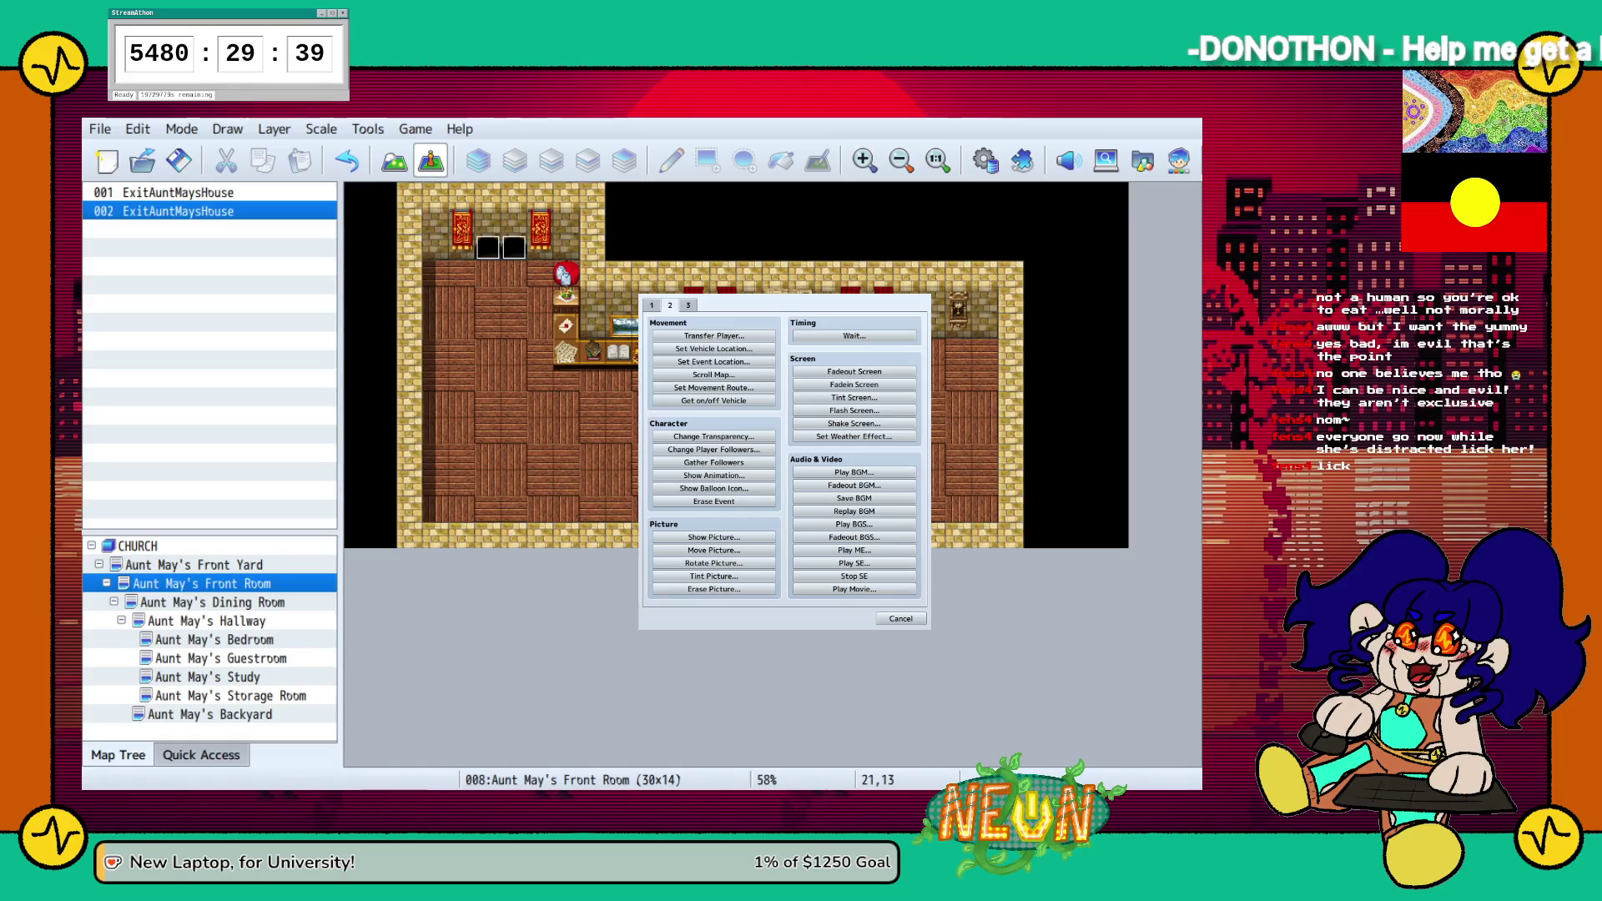
{"action": "key", "text": "Escape"}
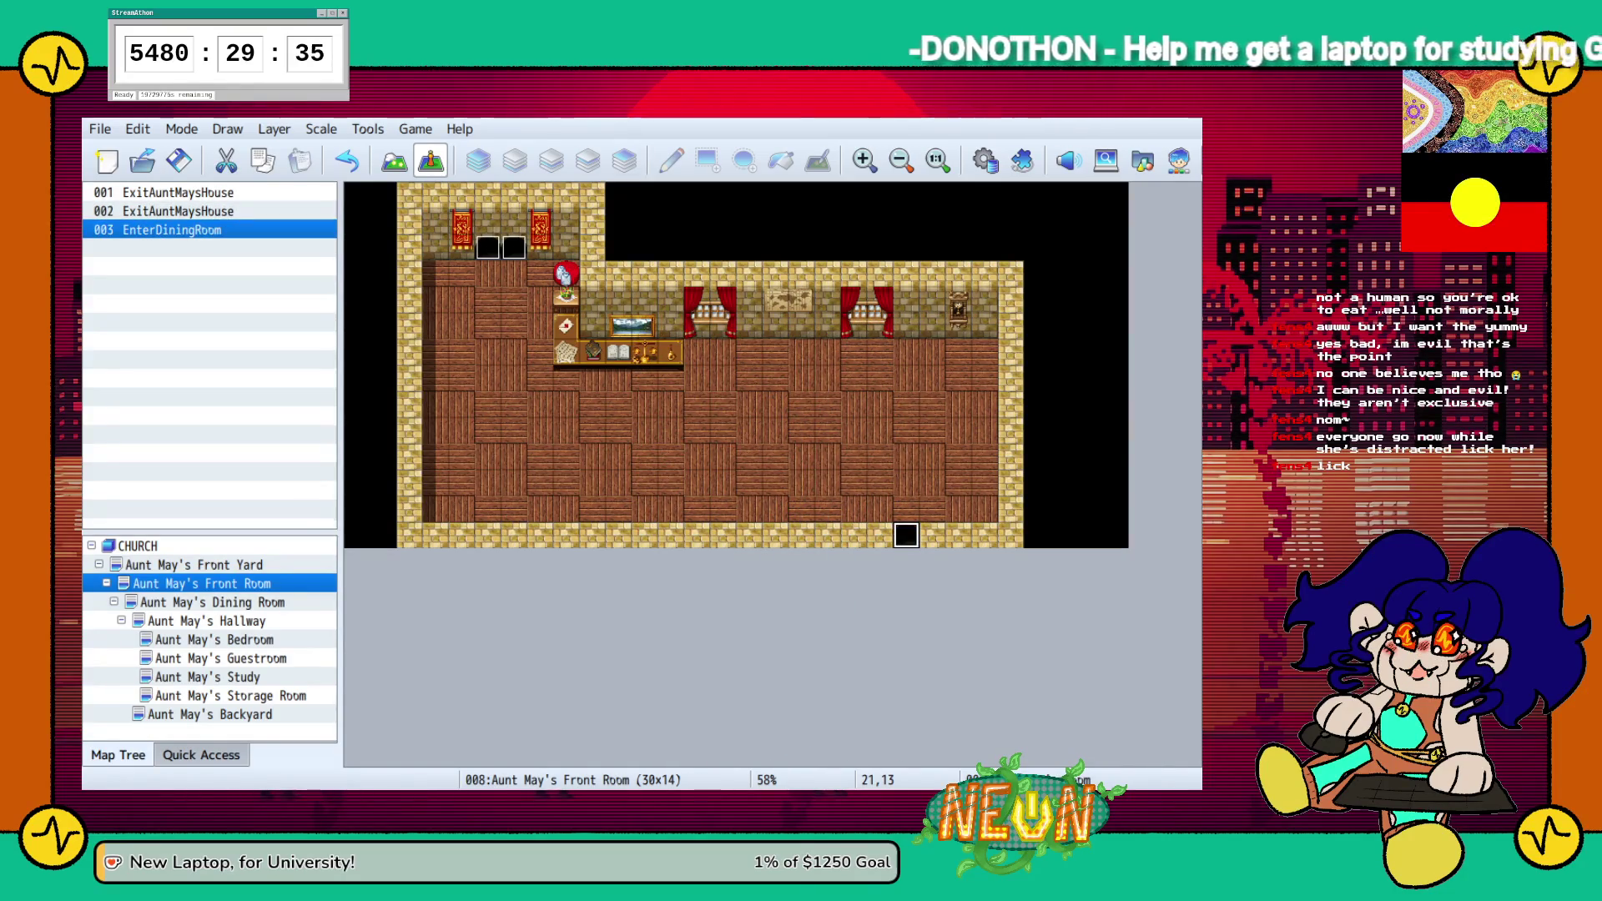
{"action": "left_click", "coordinate": [212, 601]}
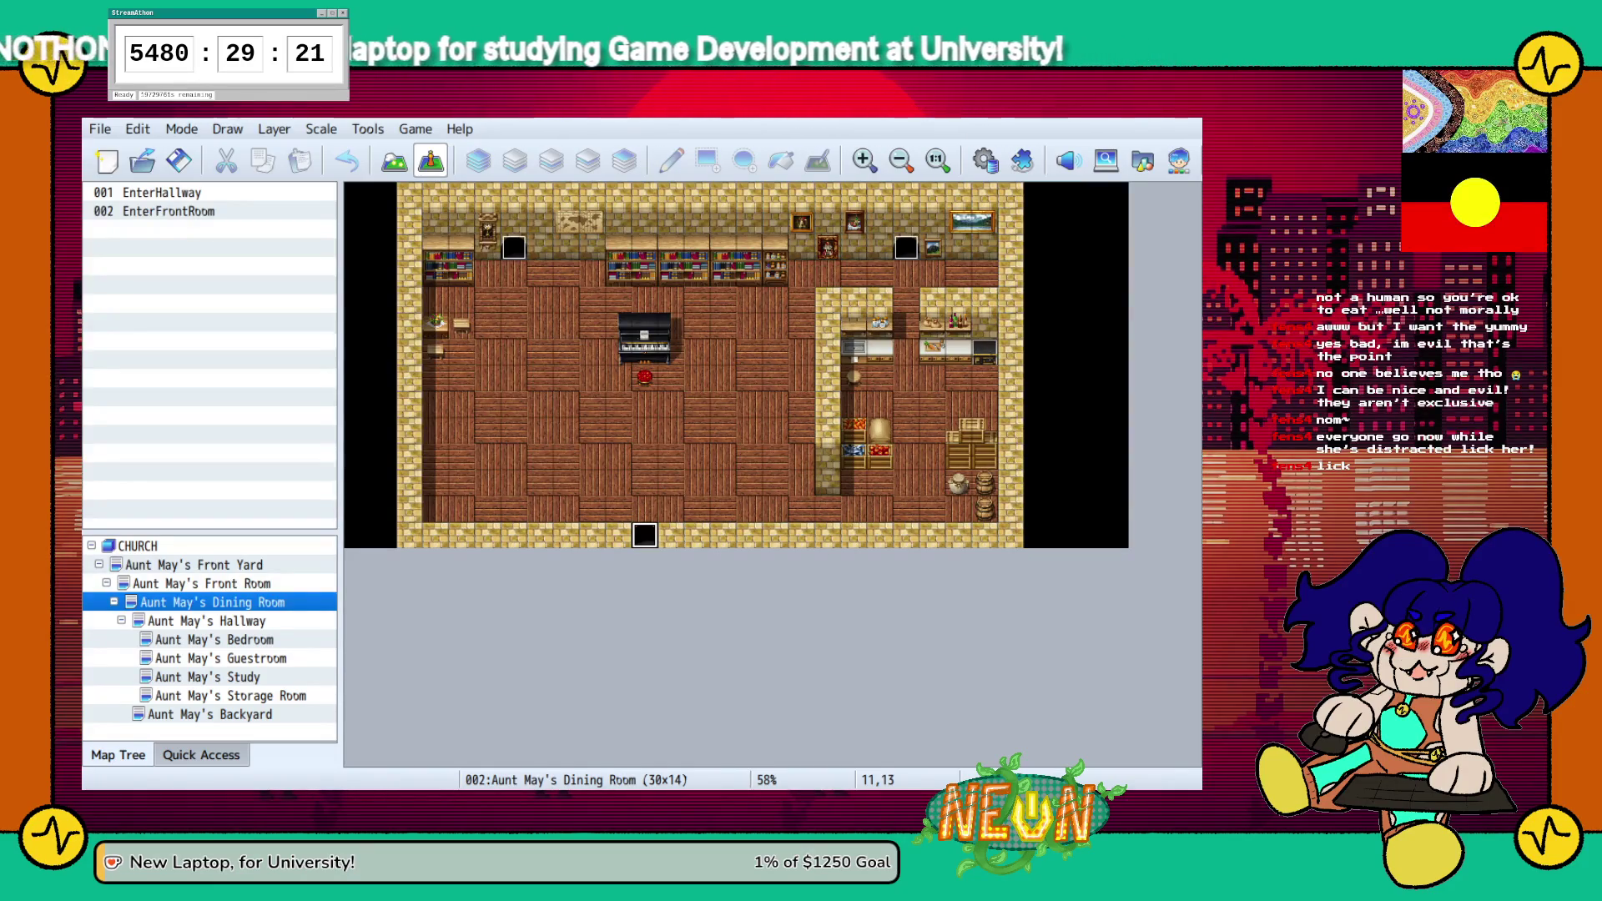
Give the Dining Room an EnterBackyard event with a Transfer Player command
{"action": "key", "text": "Return"}
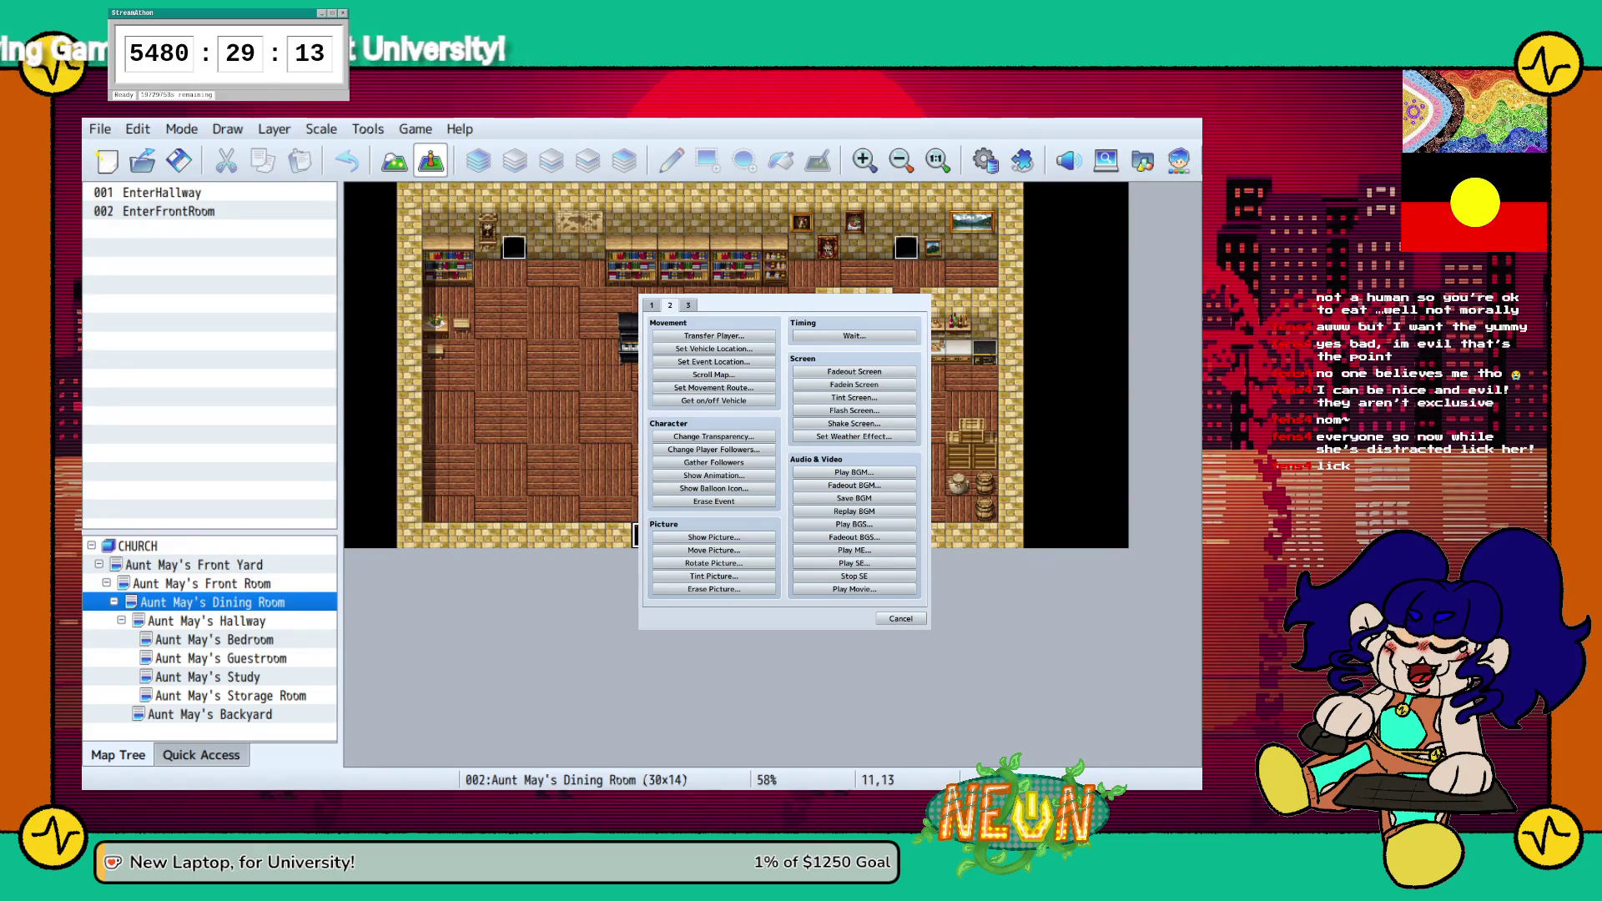
{"action": "key", "text": "Escape"}
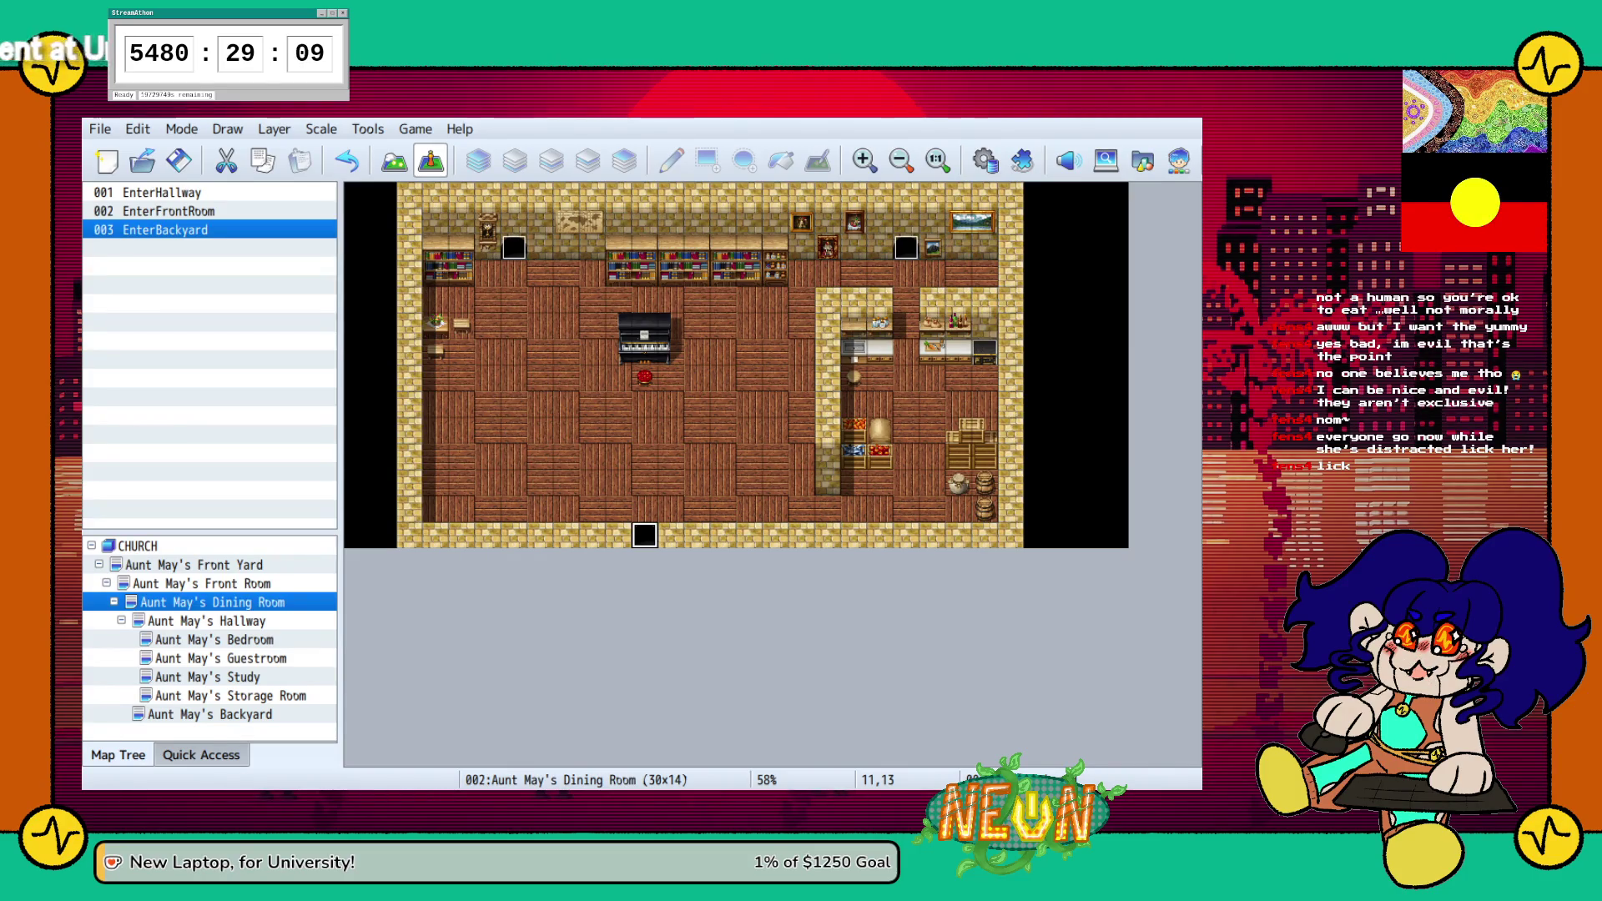
{"action": "left_click", "coordinate": [206, 620]}
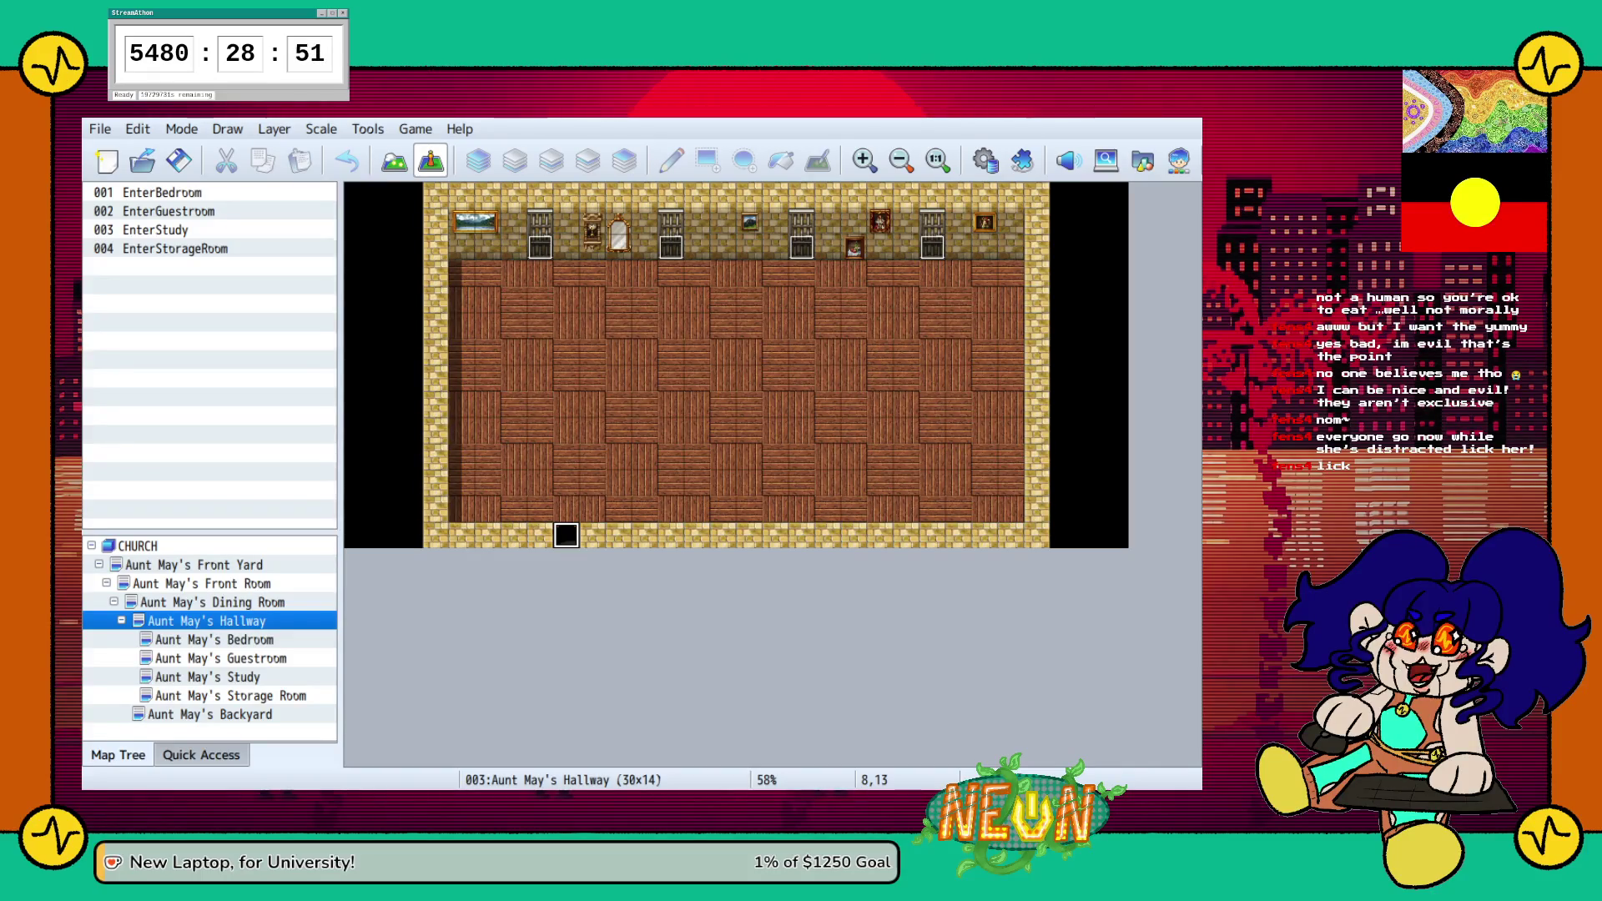
{"action": "key", "text": "space"}
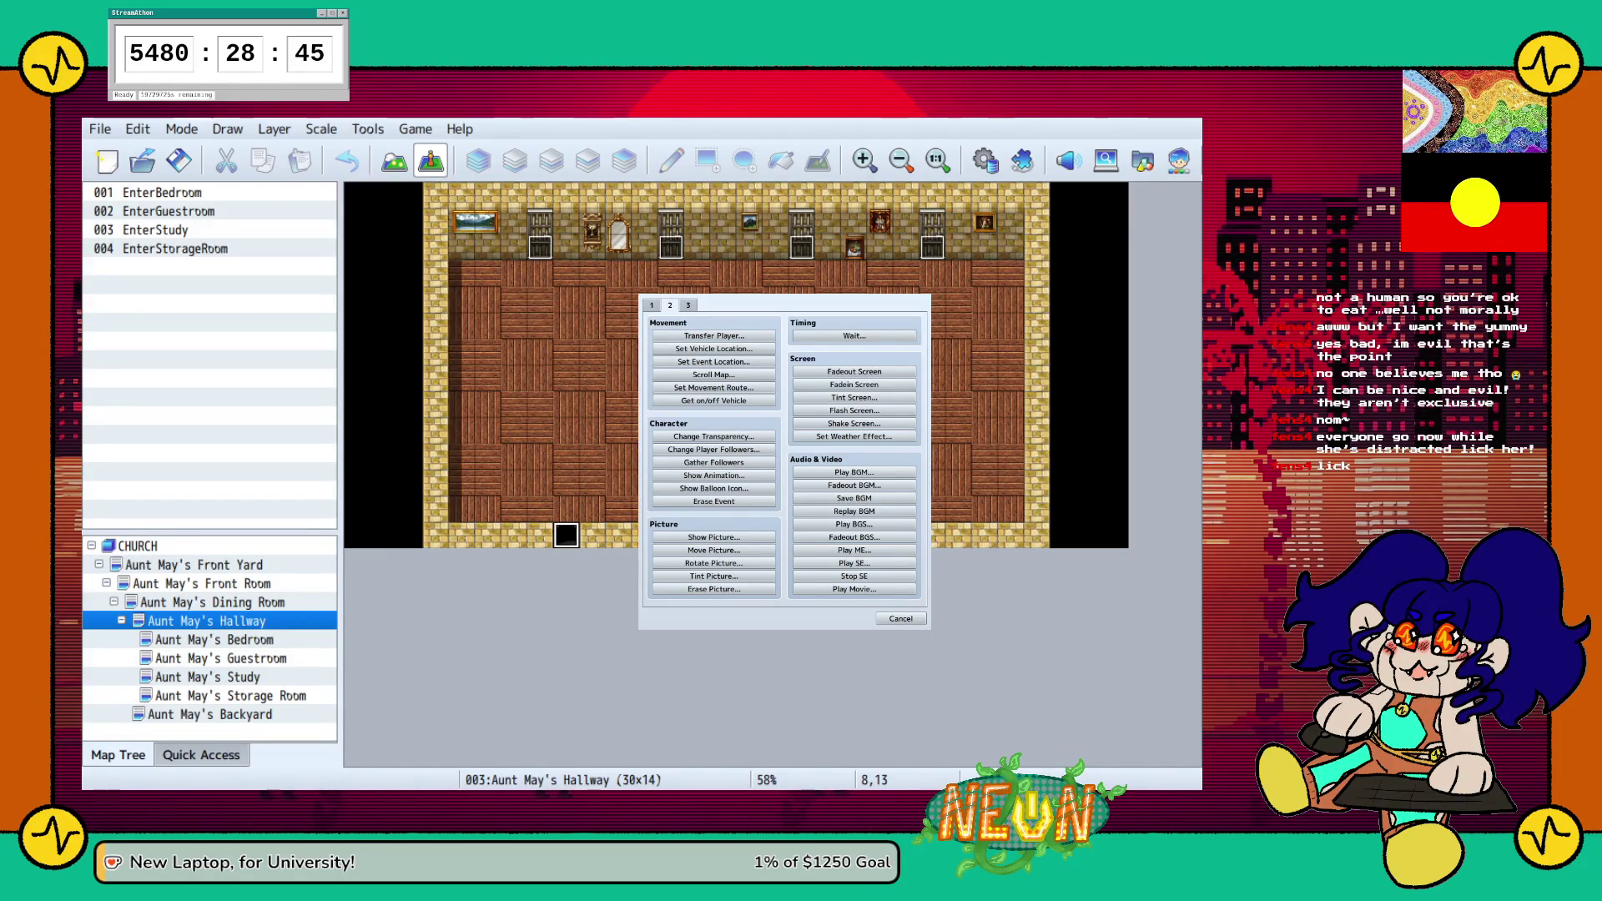
{"action": "key", "text": "Escape"}
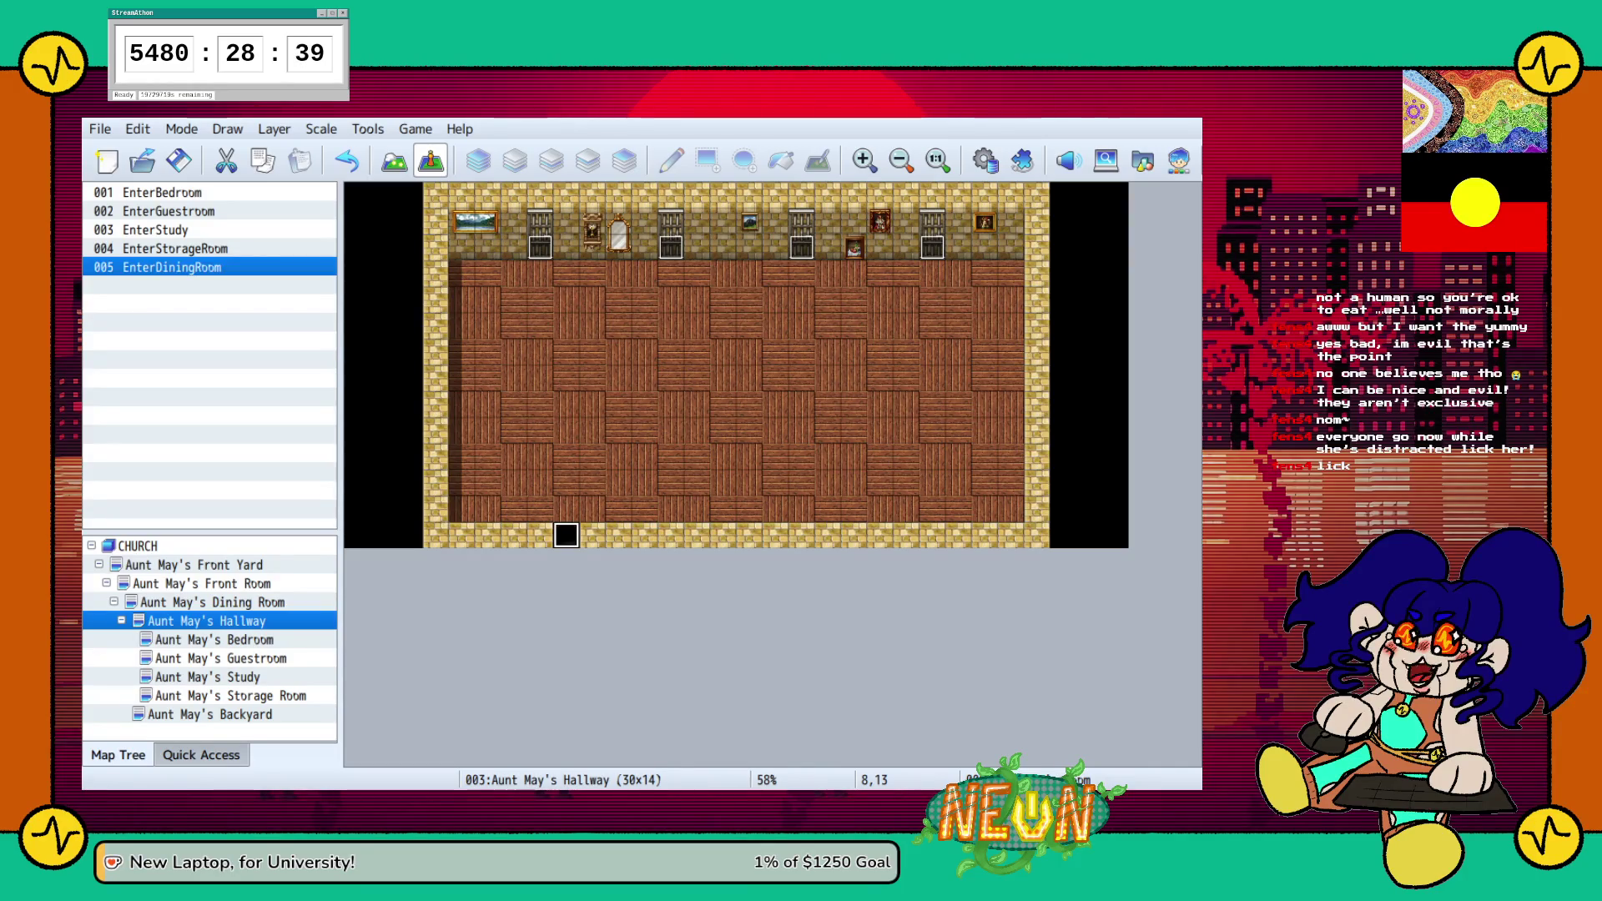
Create an ExitBedroom event on the Bedroom doorway transferring to Aunt May's Hallway (7,3)
{"action": "left_click", "coordinate": [162, 192]}
{"action": "left_click", "coordinate": [214, 639]}
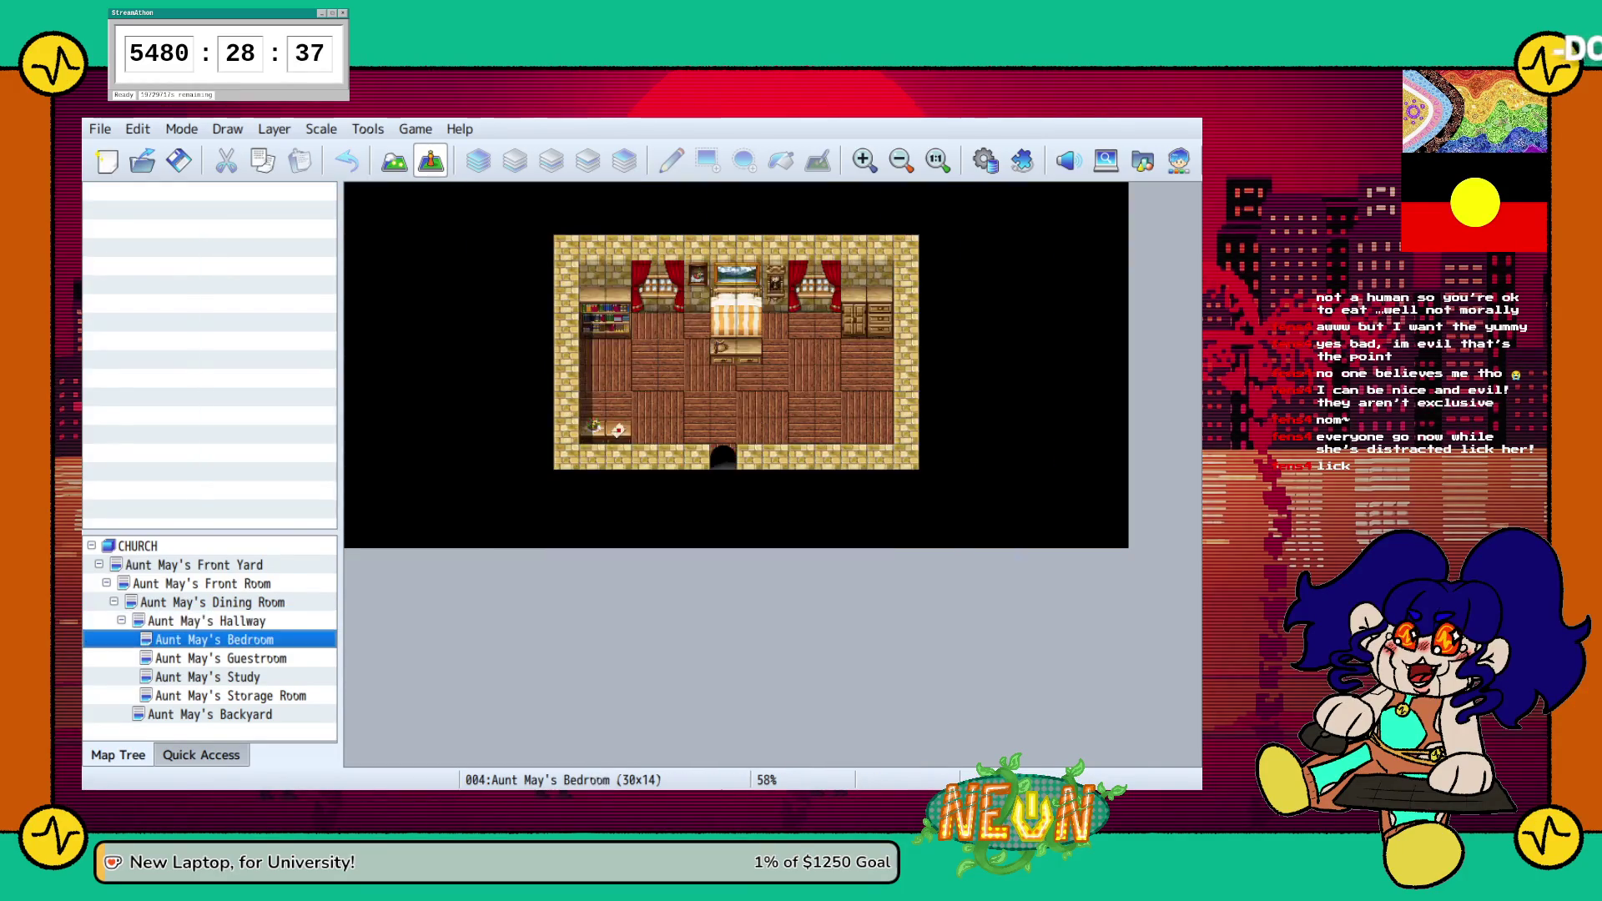
{"action": "key", "text": "Return"}
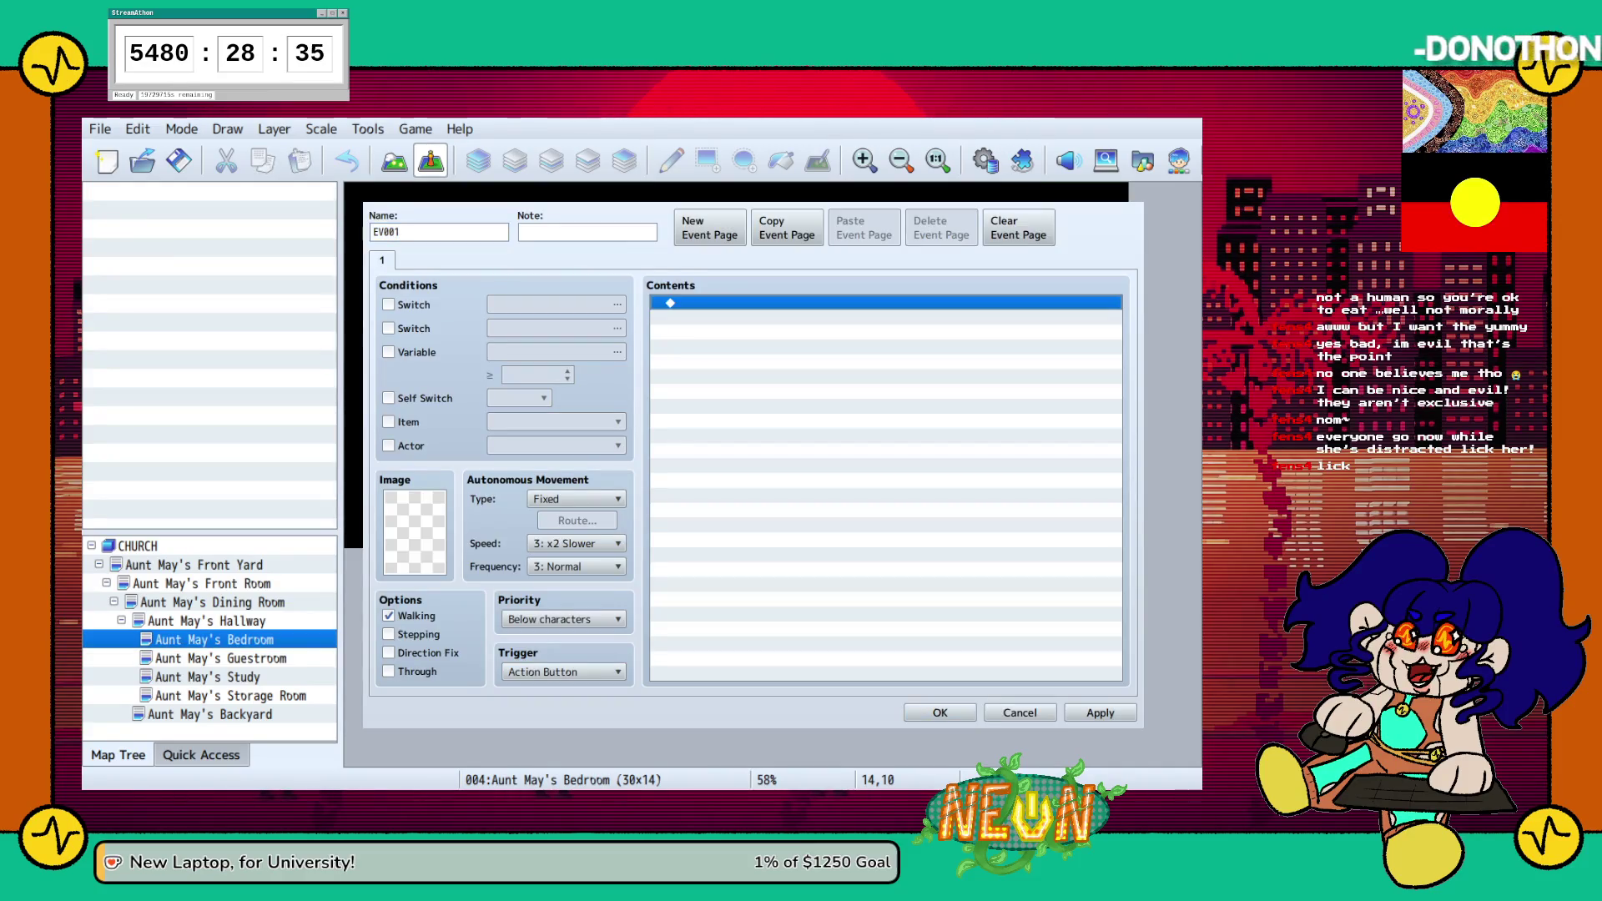
{"action": "type", "text": "Ex"}
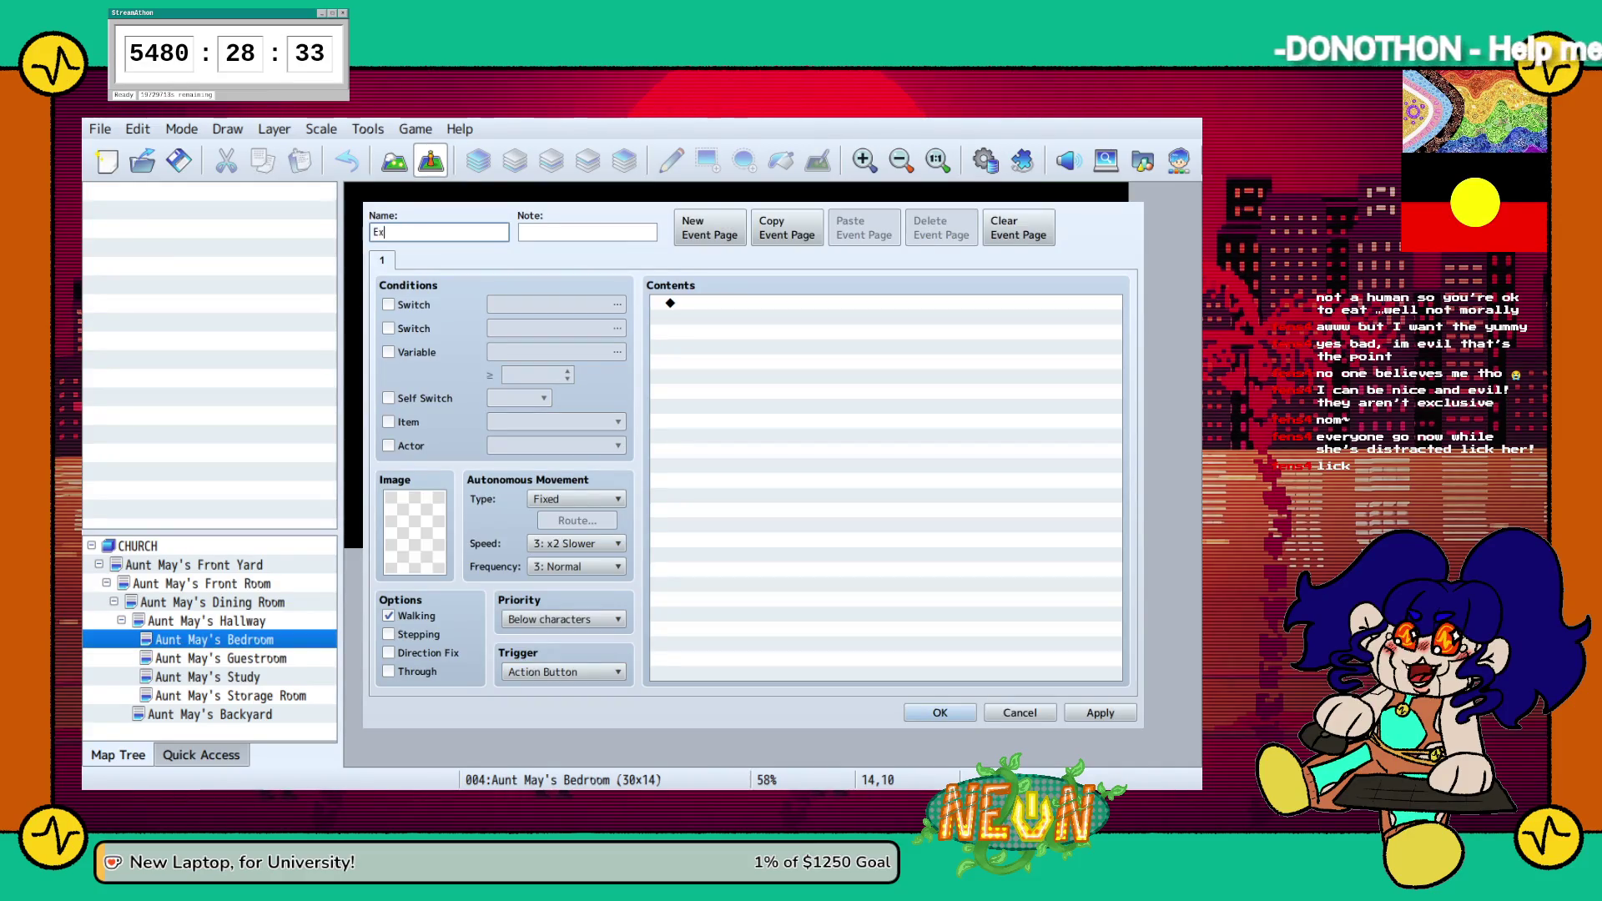
{"action": "type", "text": "itBedroom"}
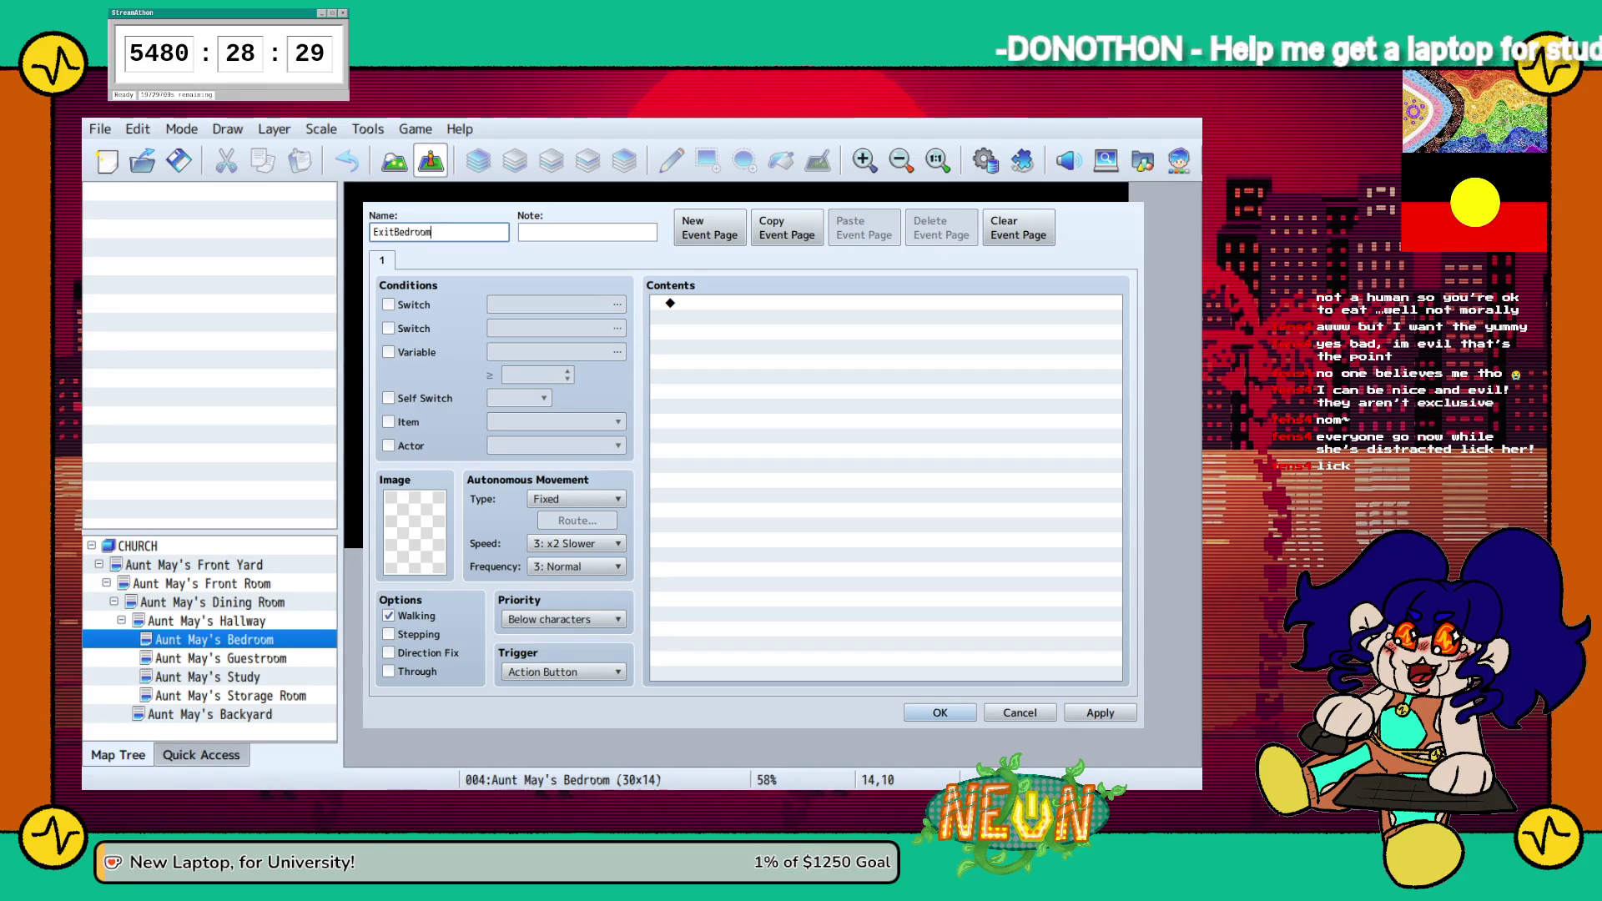
{"action": "left_click", "coordinate": [834, 302]}
{"action": "key", "text": "Return"}
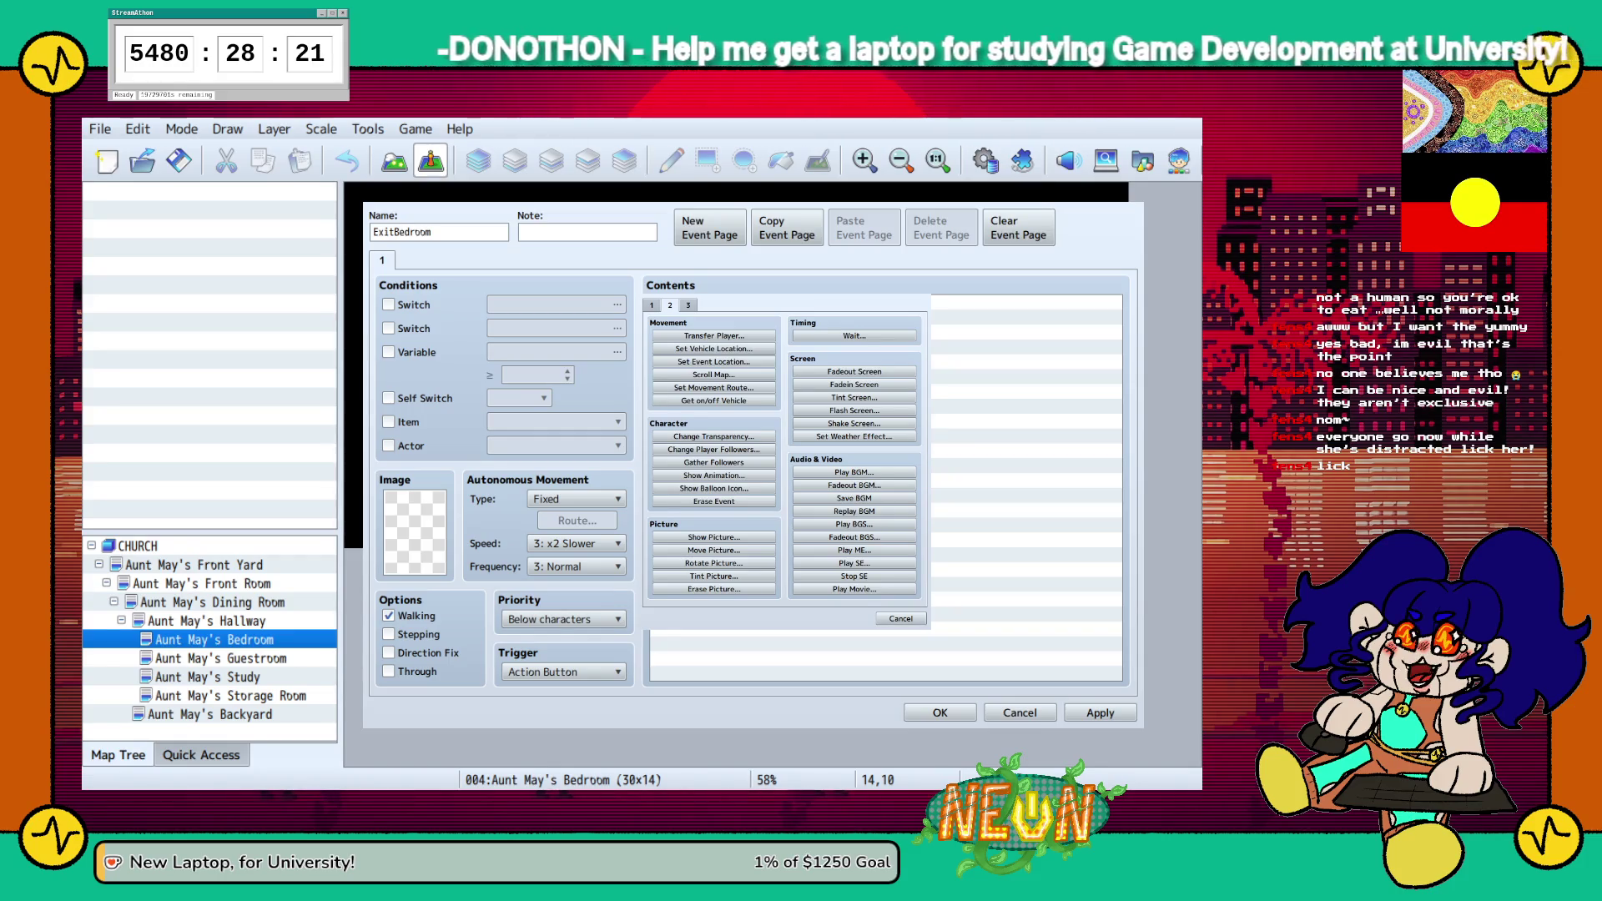
{"action": "key", "text": "Return"}
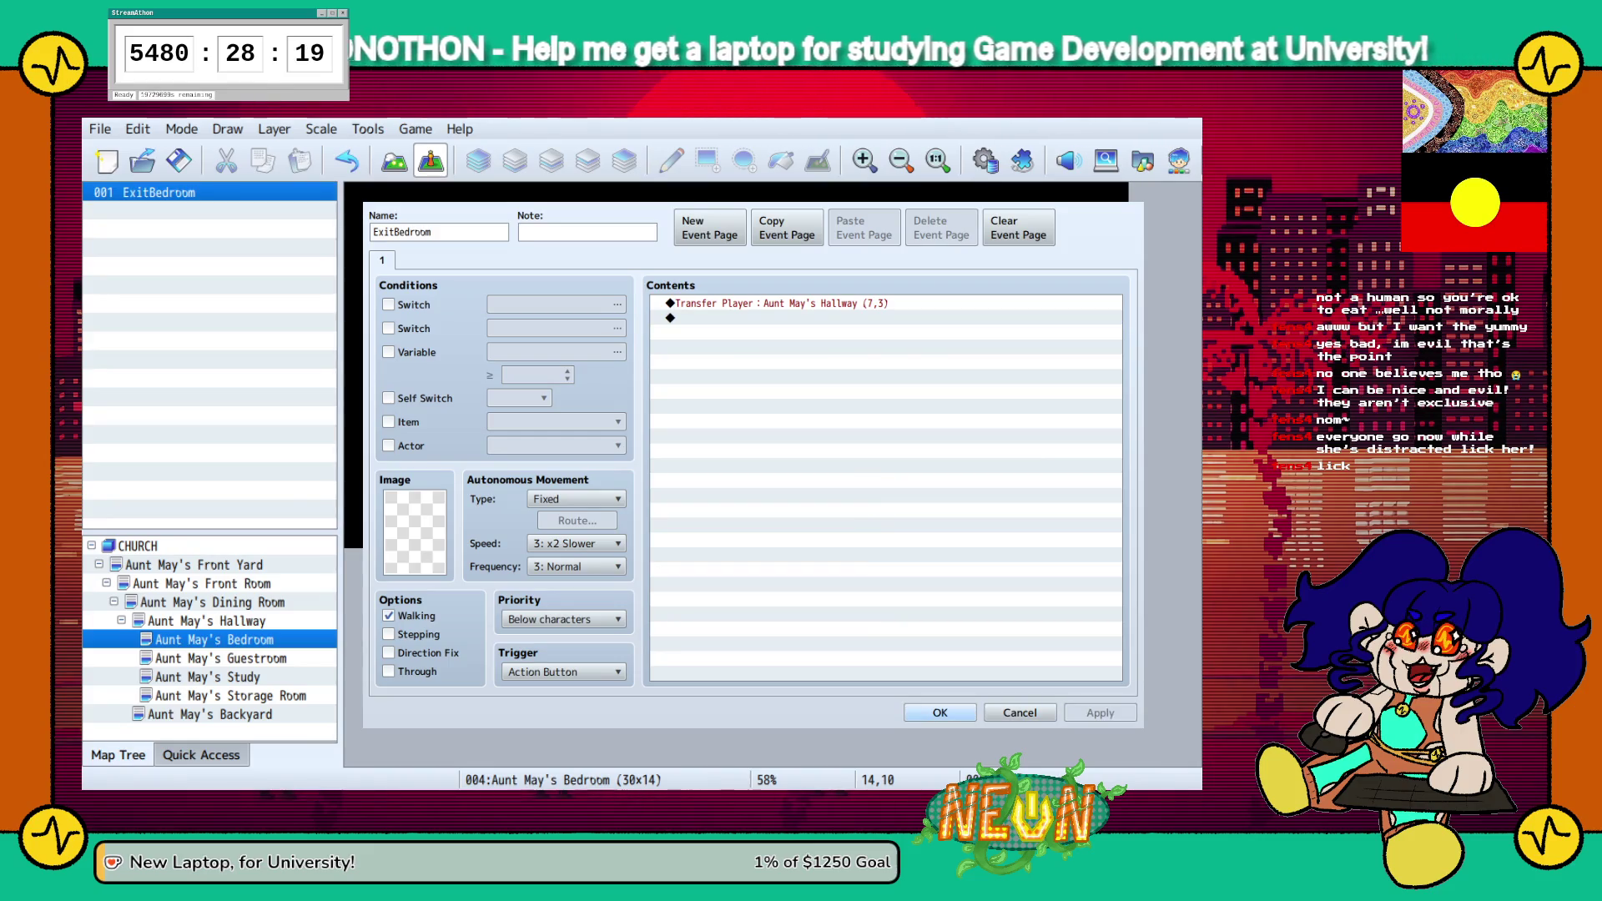
{"action": "key", "text": "Escape"}
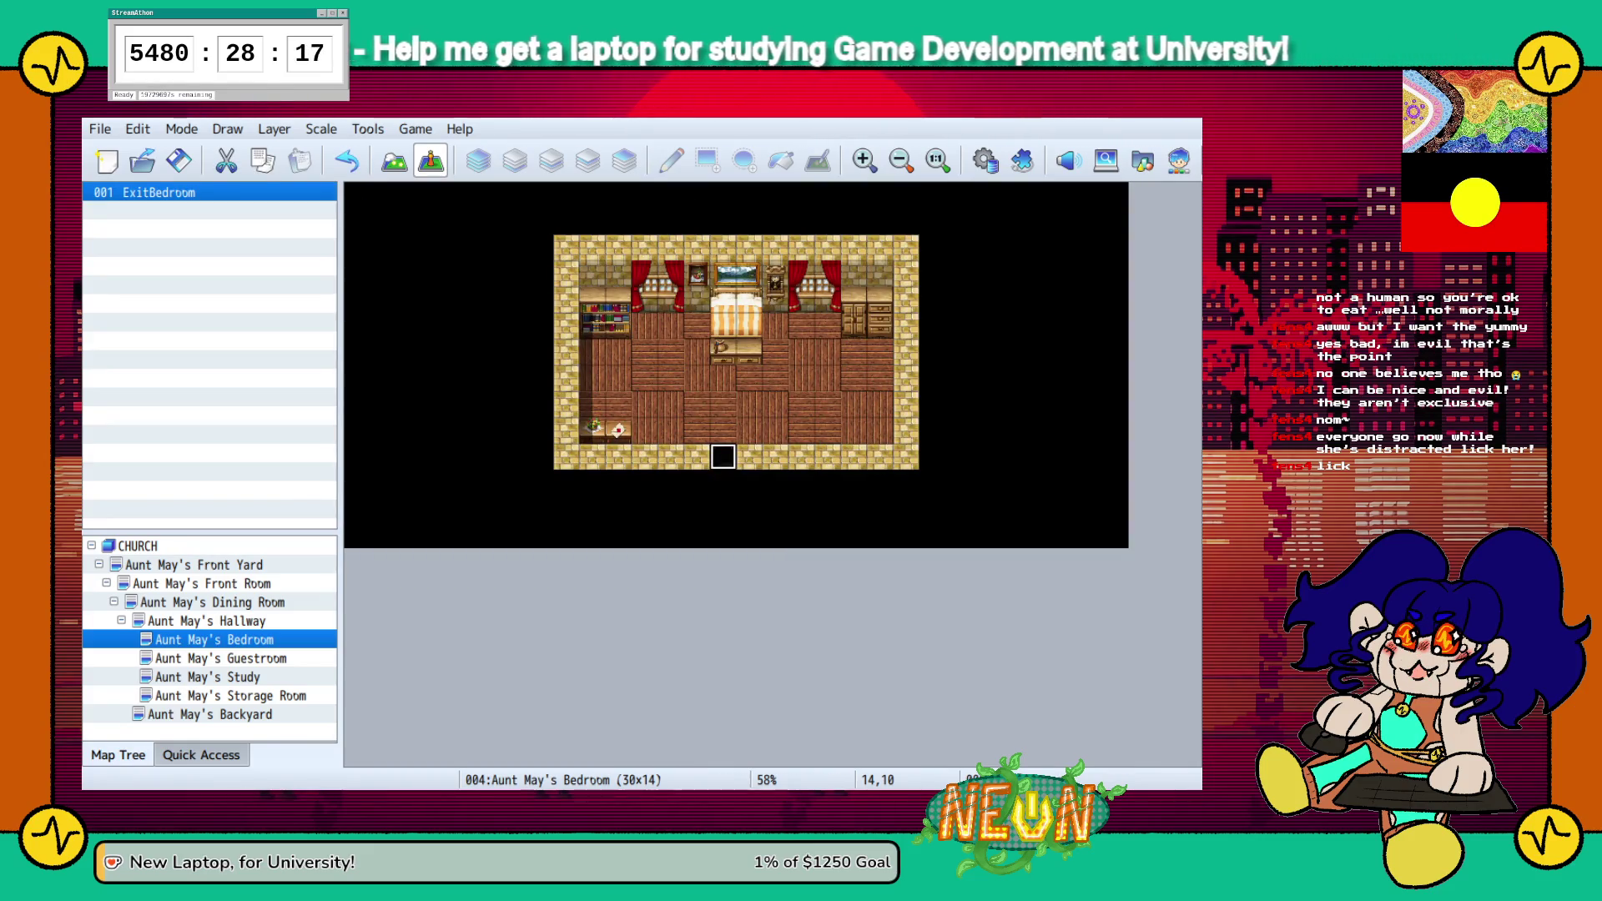
Create an ExitGuestroom event on the Guestroom doorway transferring to Aunt May's Hallway (12,3)
{"action": "left_click", "coordinate": [221, 658]}
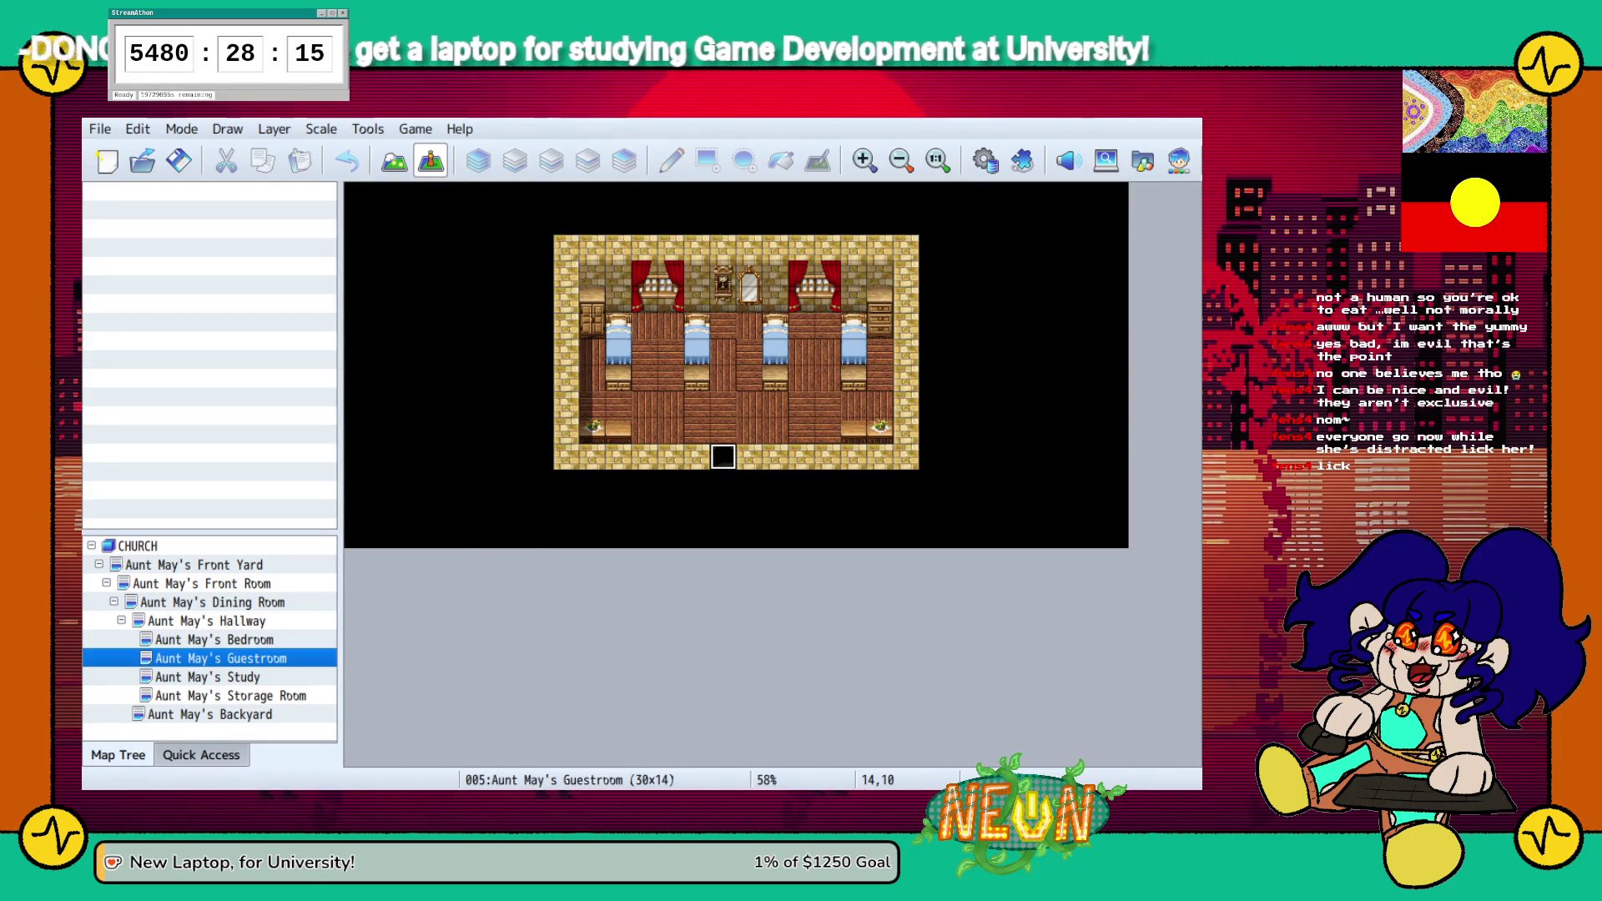
{"action": "double_click", "coordinate": [723, 454]}
{"action": "type", "text": "Exit"}
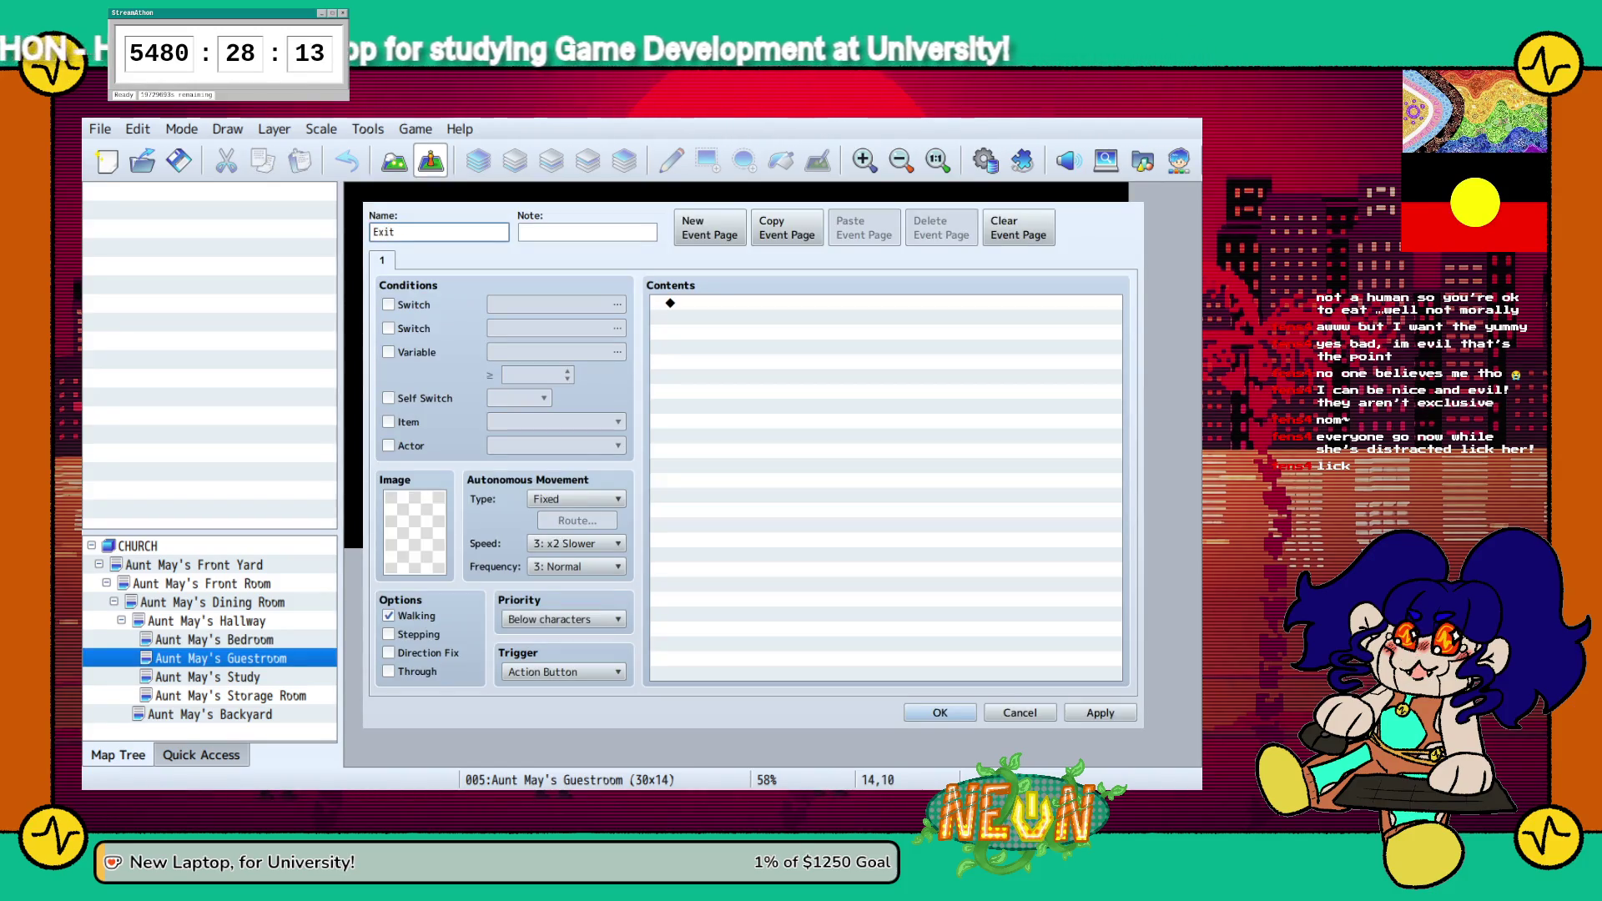
{"action": "type", "text": "Guestroom"}
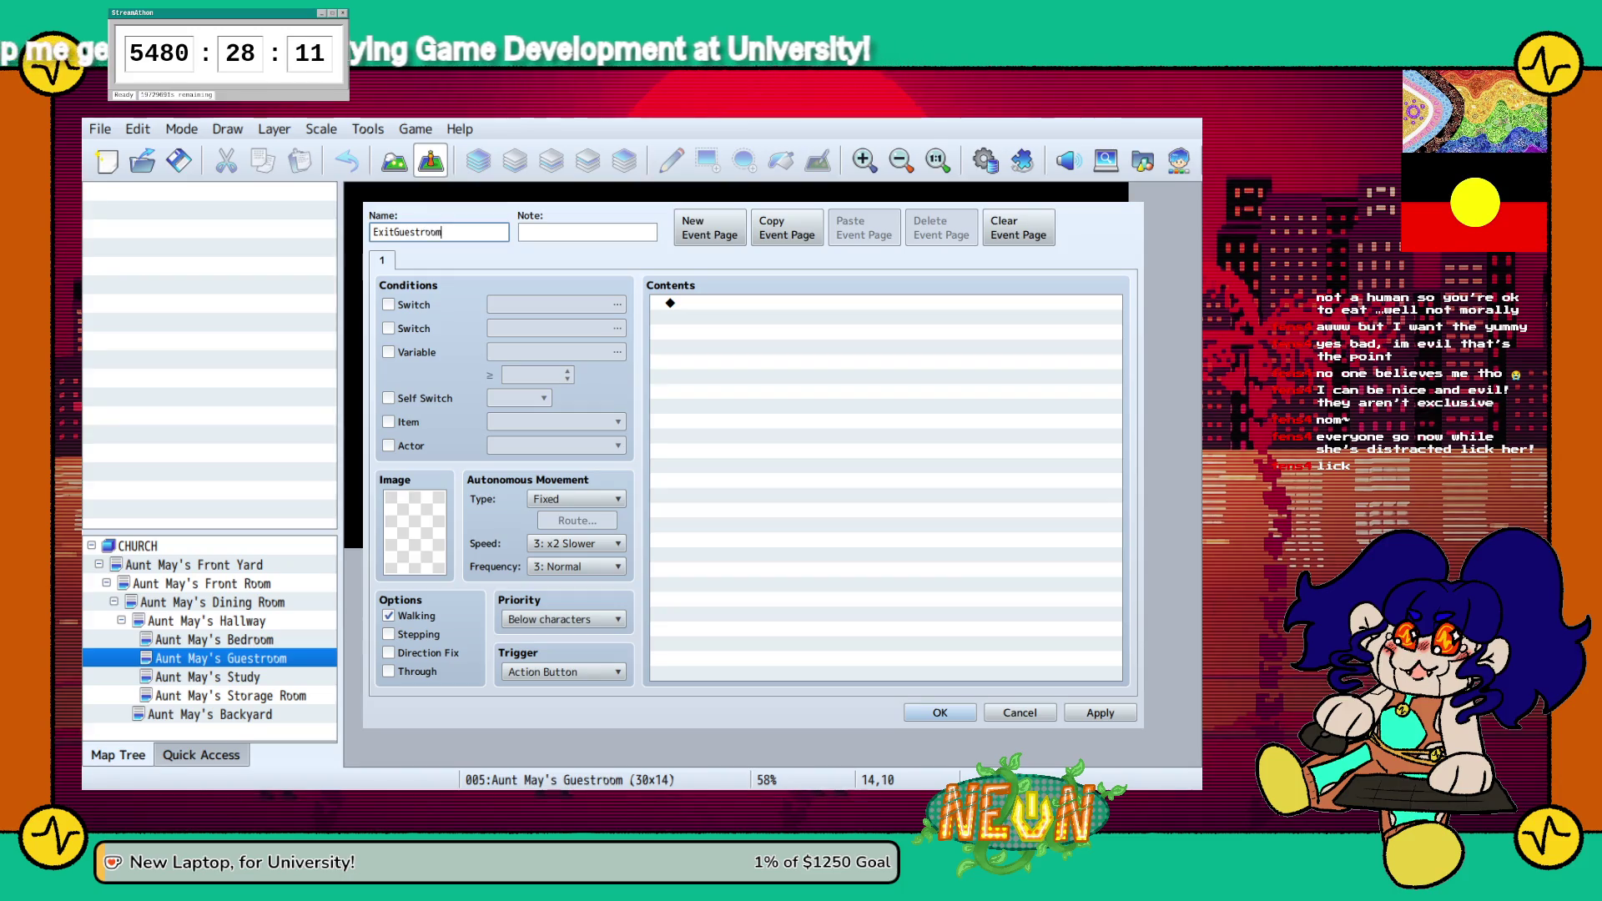
{"action": "left_click", "coordinate": [884, 302]}
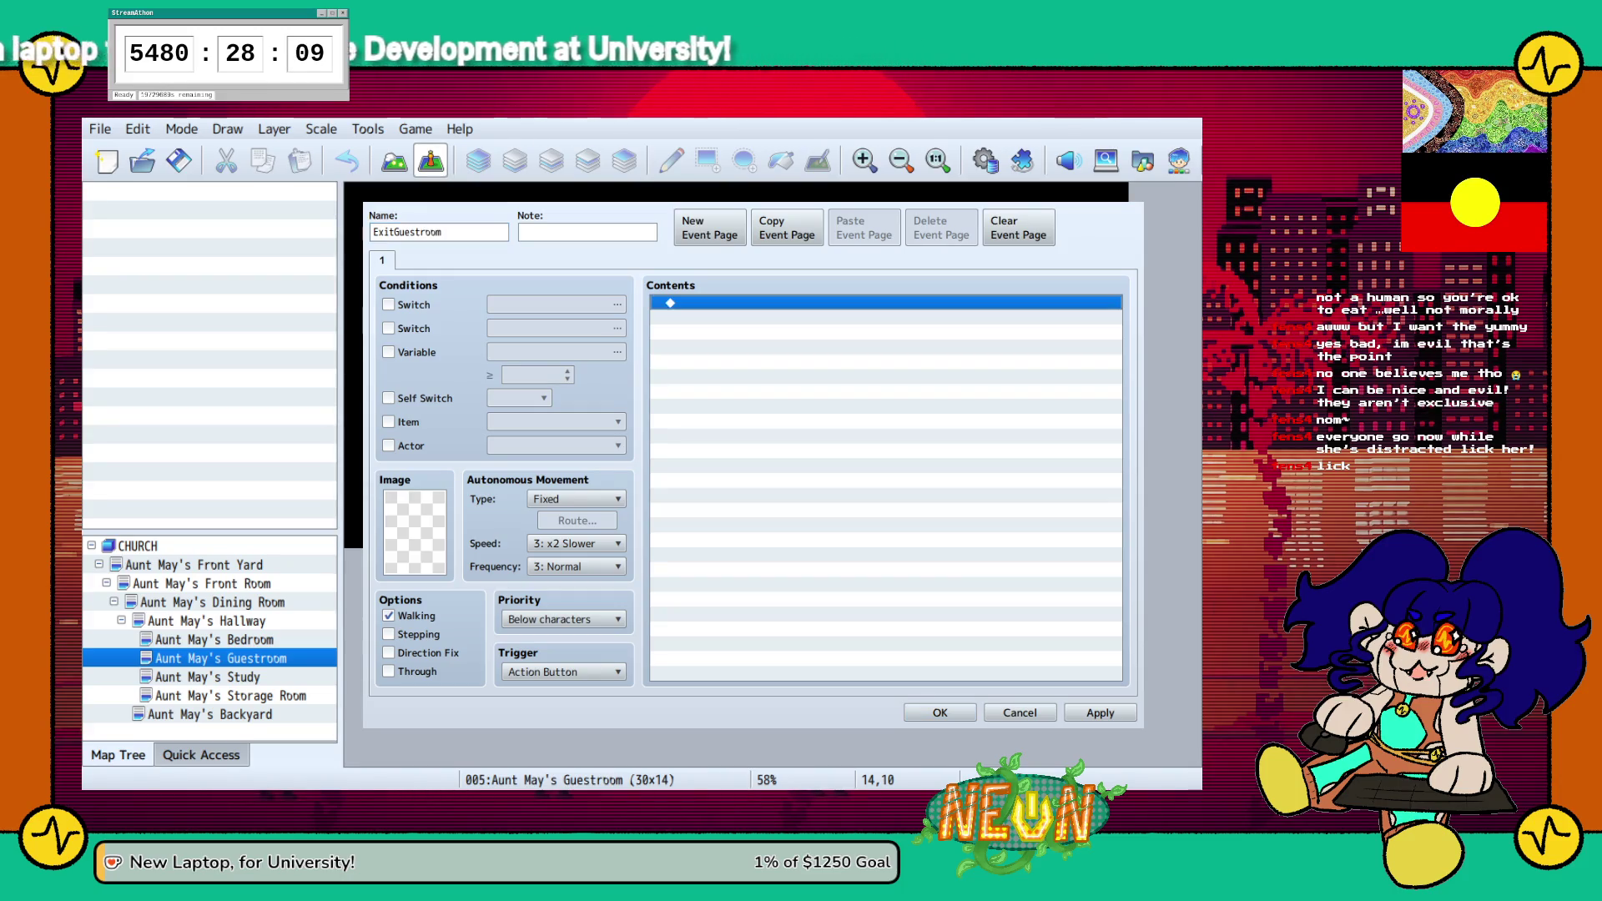
{"action": "key", "text": "Return"}
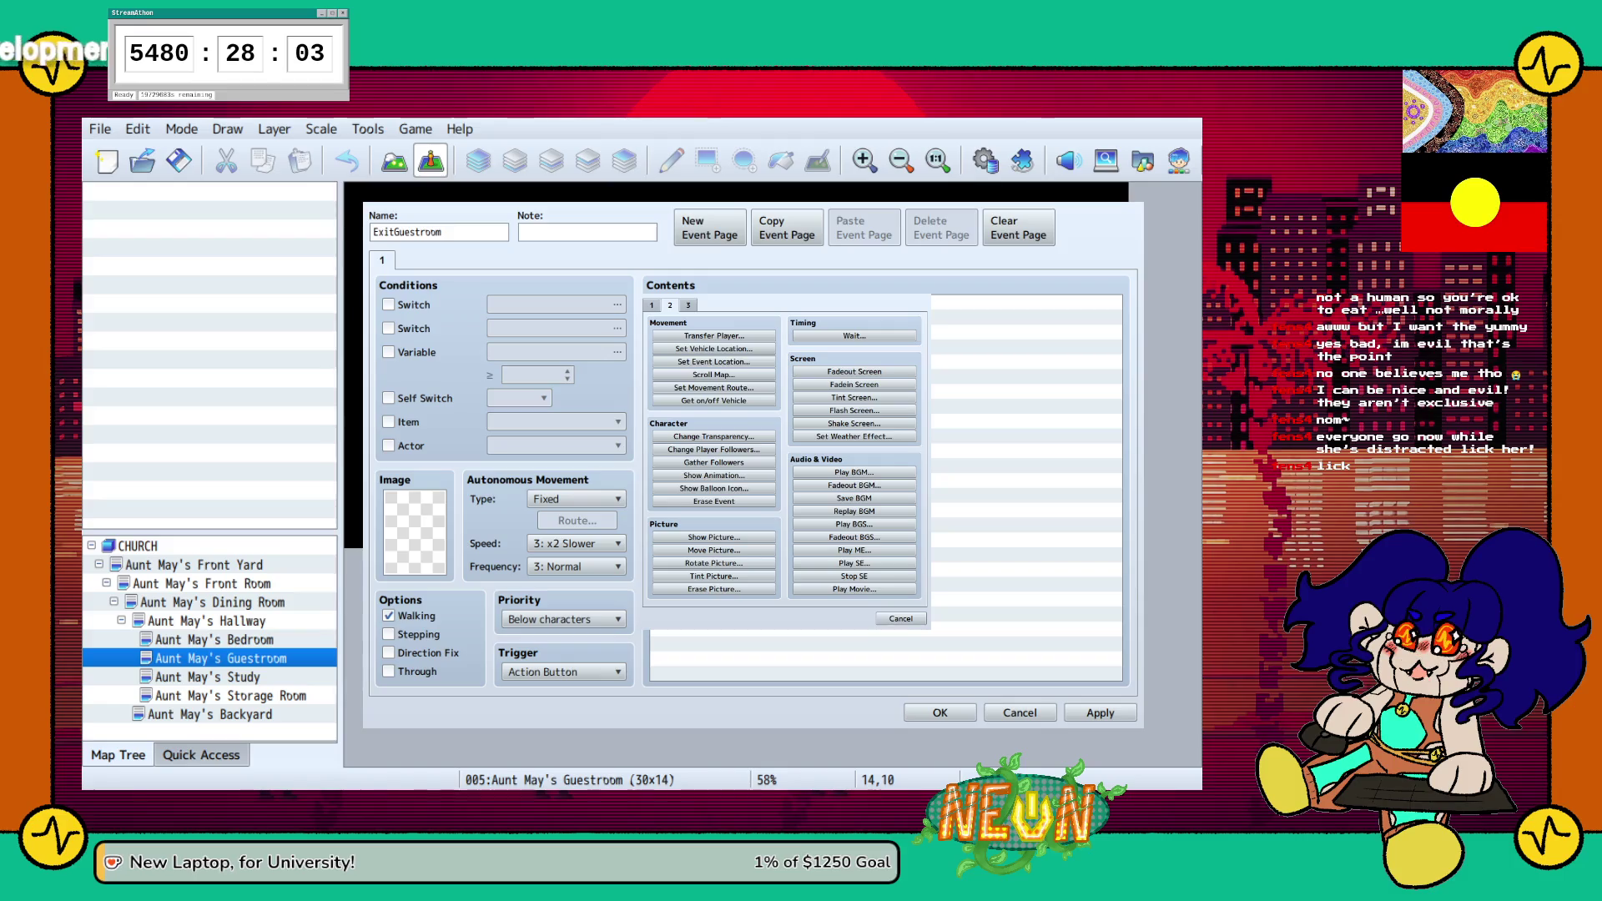
{"action": "key", "text": "Return"}
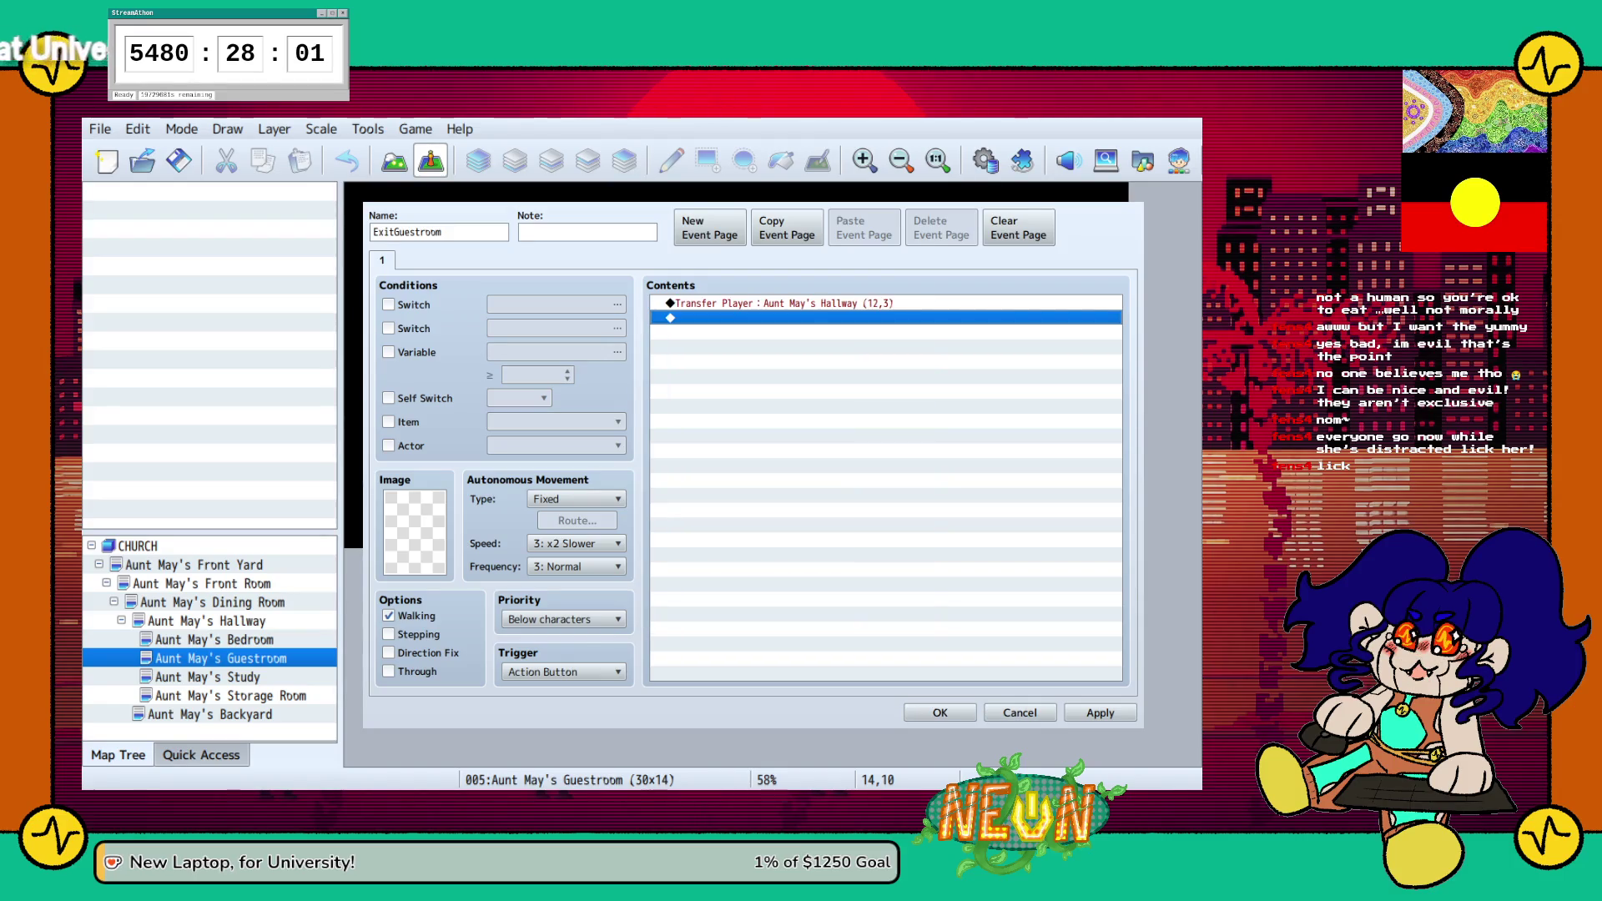
{"action": "left_click", "coordinate": [939, 713]}
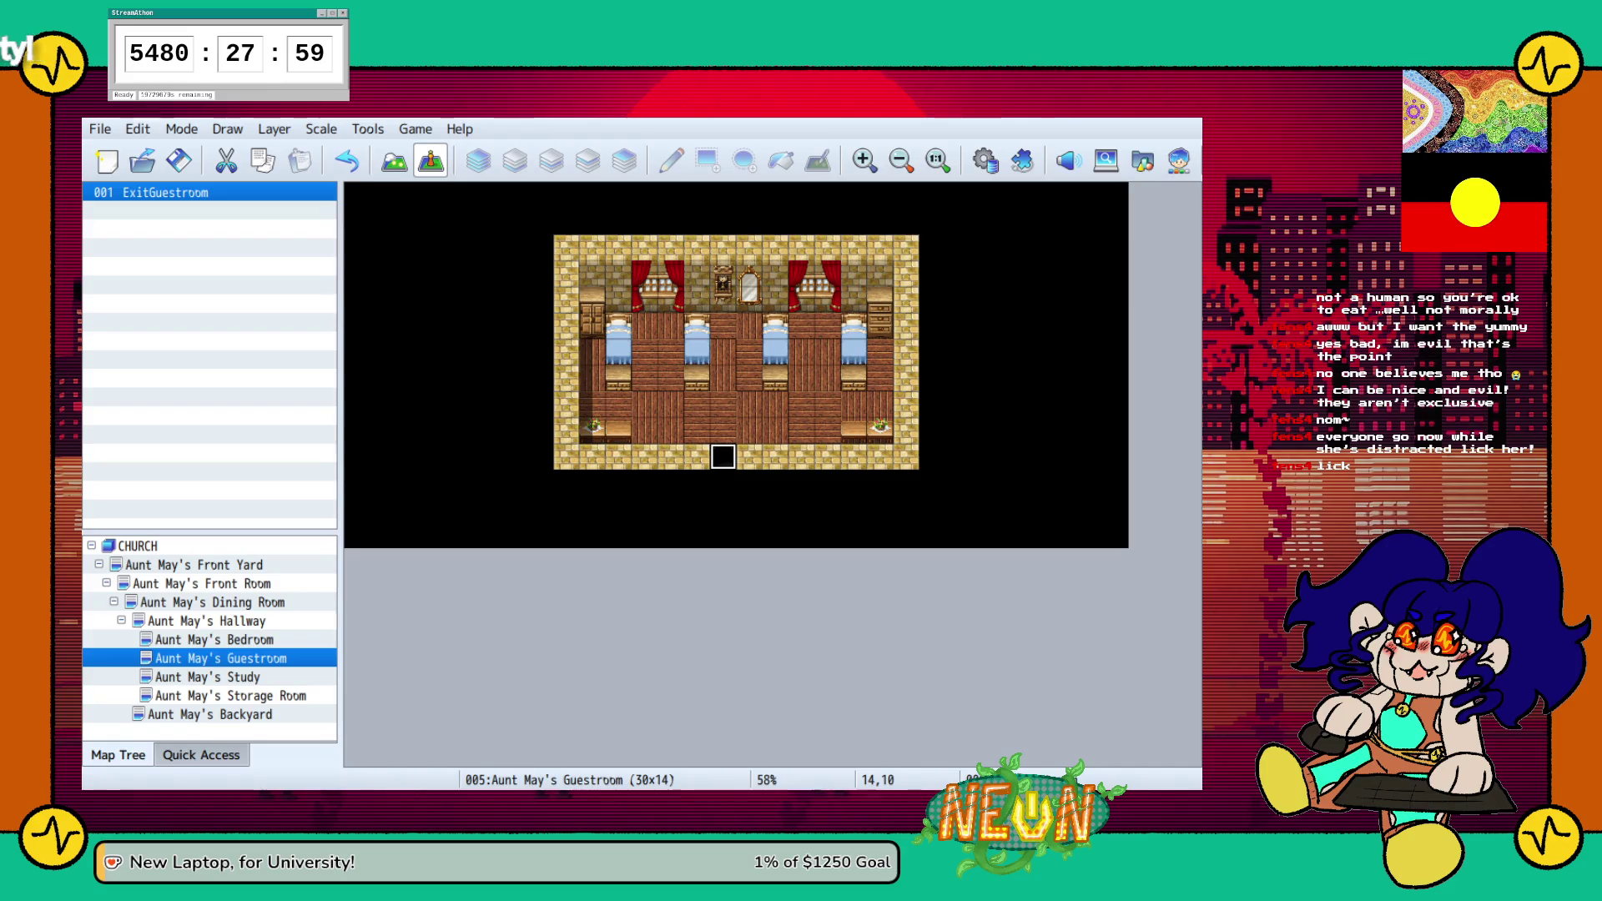
{"action": "left_click", "coordinate": [208, 676]}
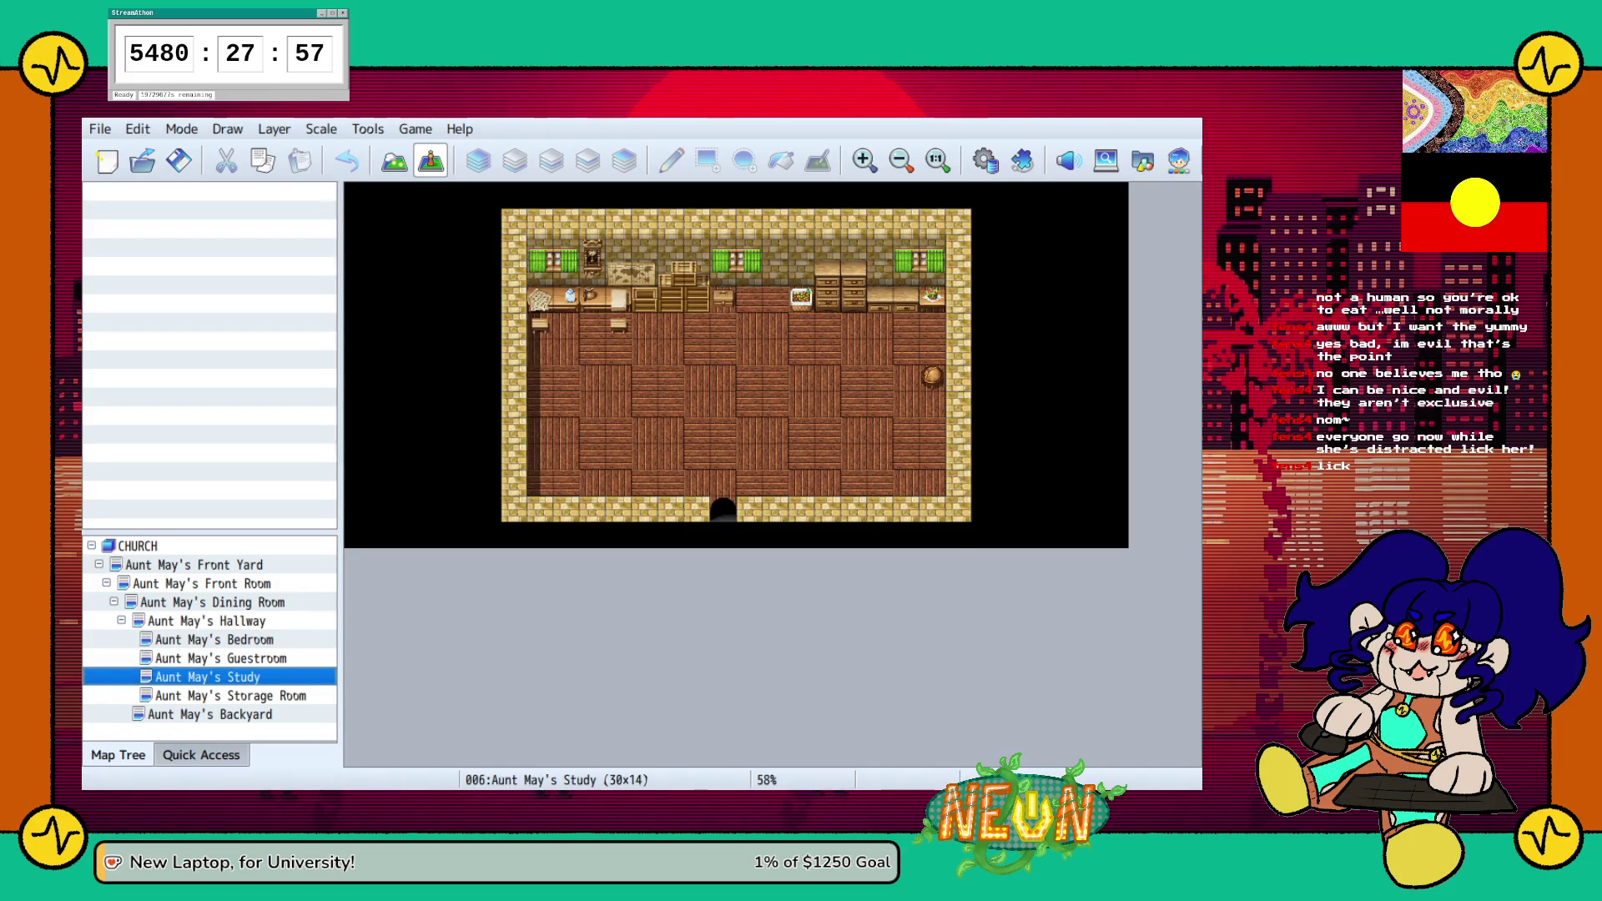
Create an ExitStudy event on the Study doorway transferring to Aunt May's Hallway (17,3)
{"action": "double_click", "coordinate": [722, 507]}
{"action": "type", "text": "ExitStudy"}
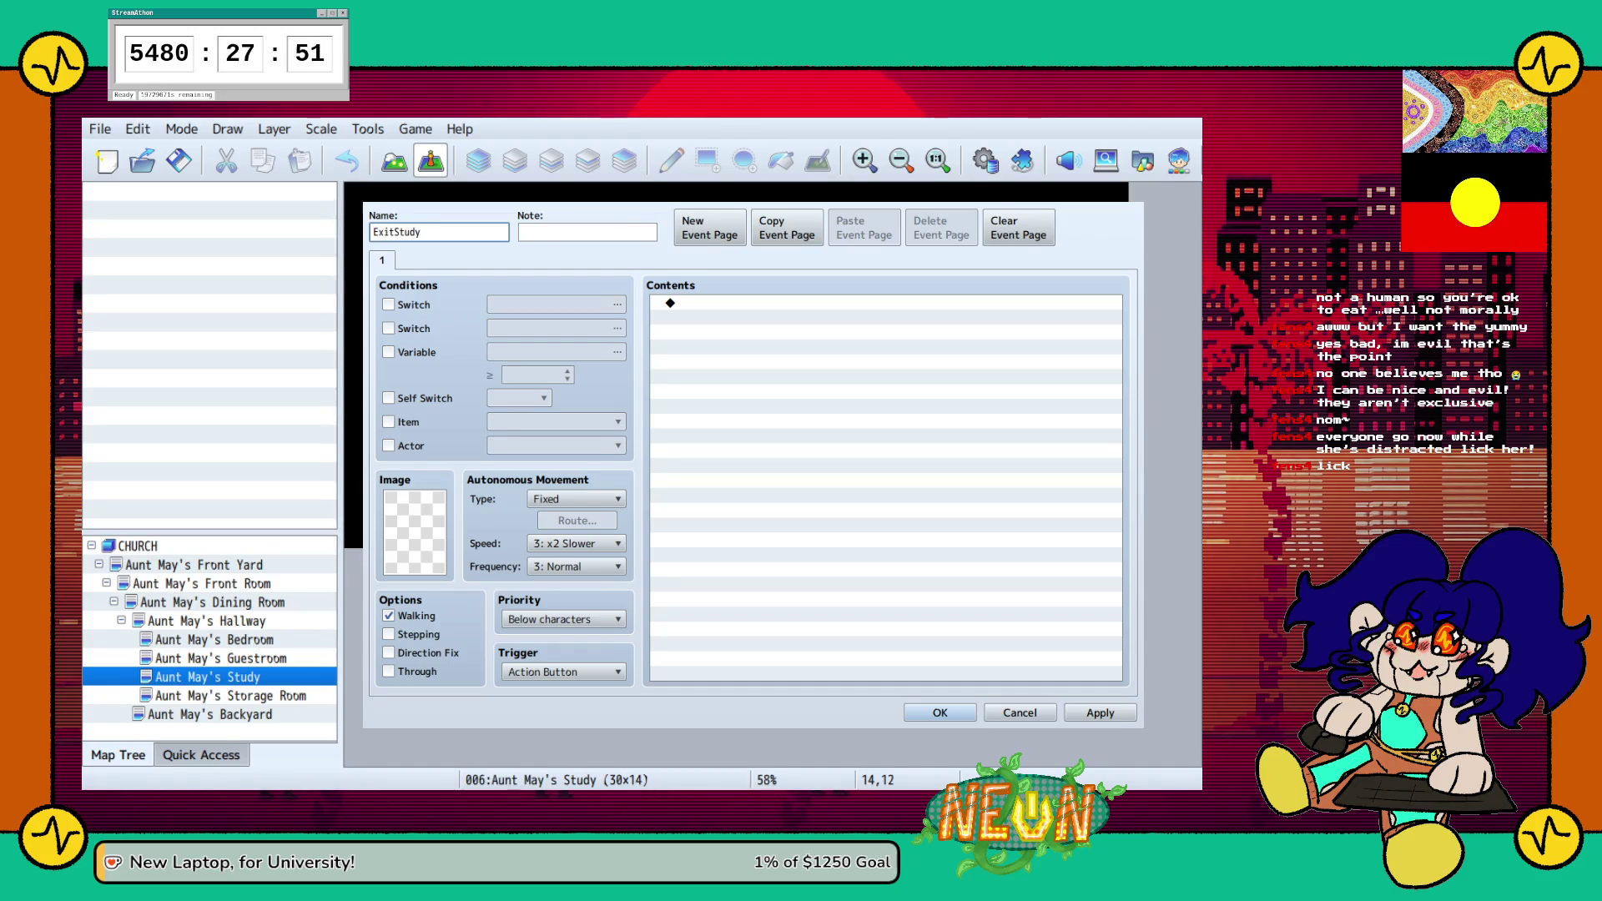
{"action": "left_click", "coordinate": [670, 302]}
{"action": "double_click", "coordinate": [670, 302]}
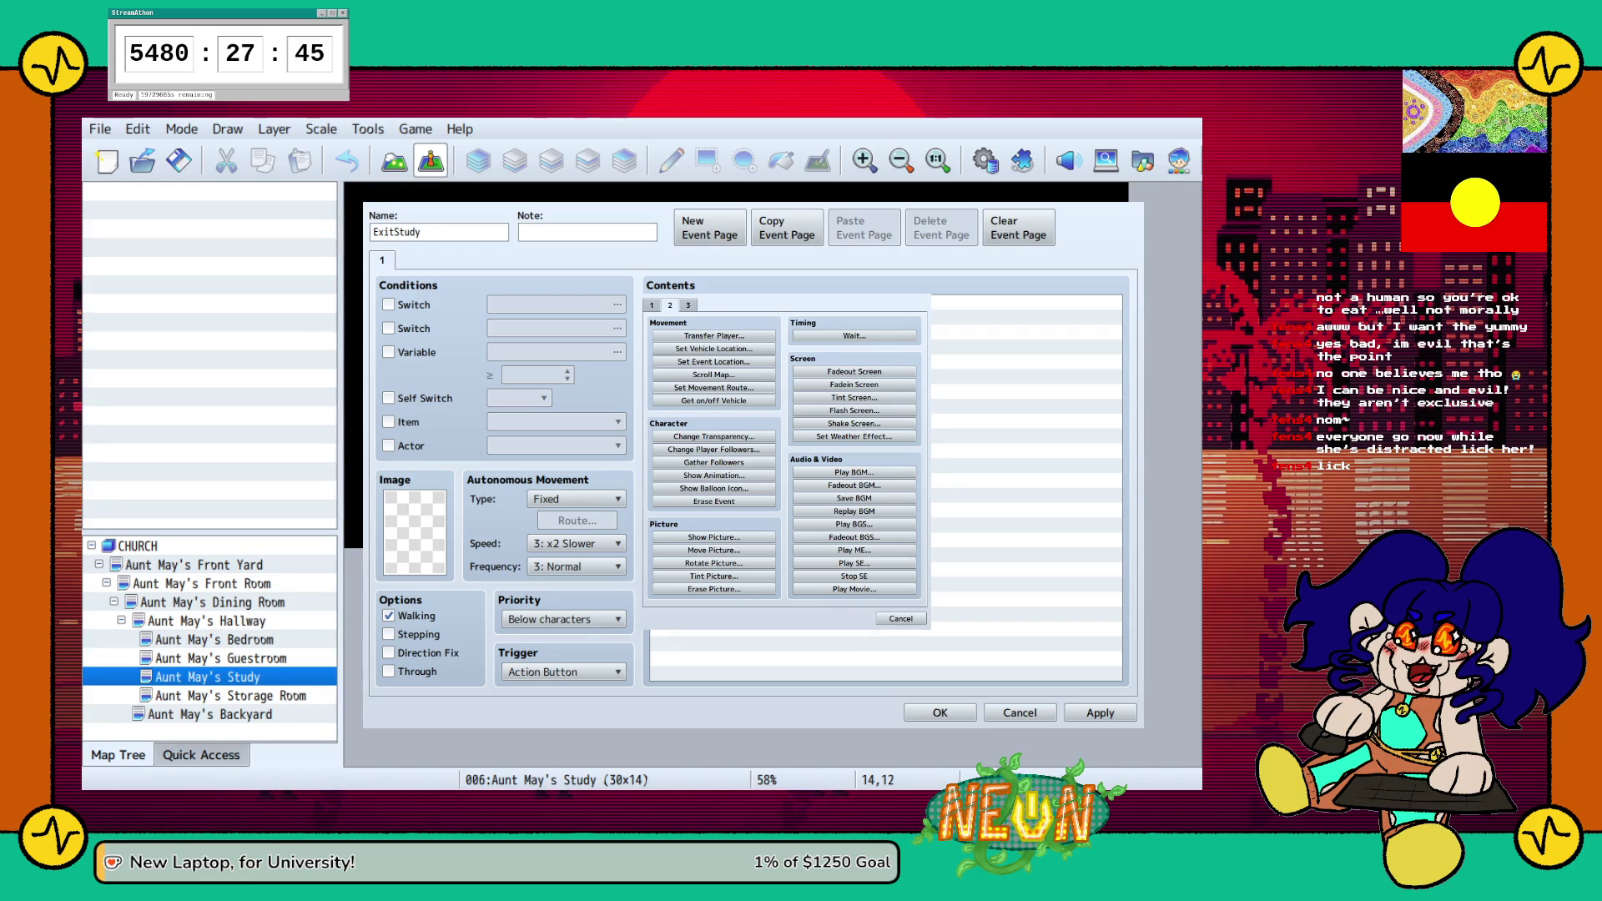
{"action": "left_click", "coordinate": [714, 336]}
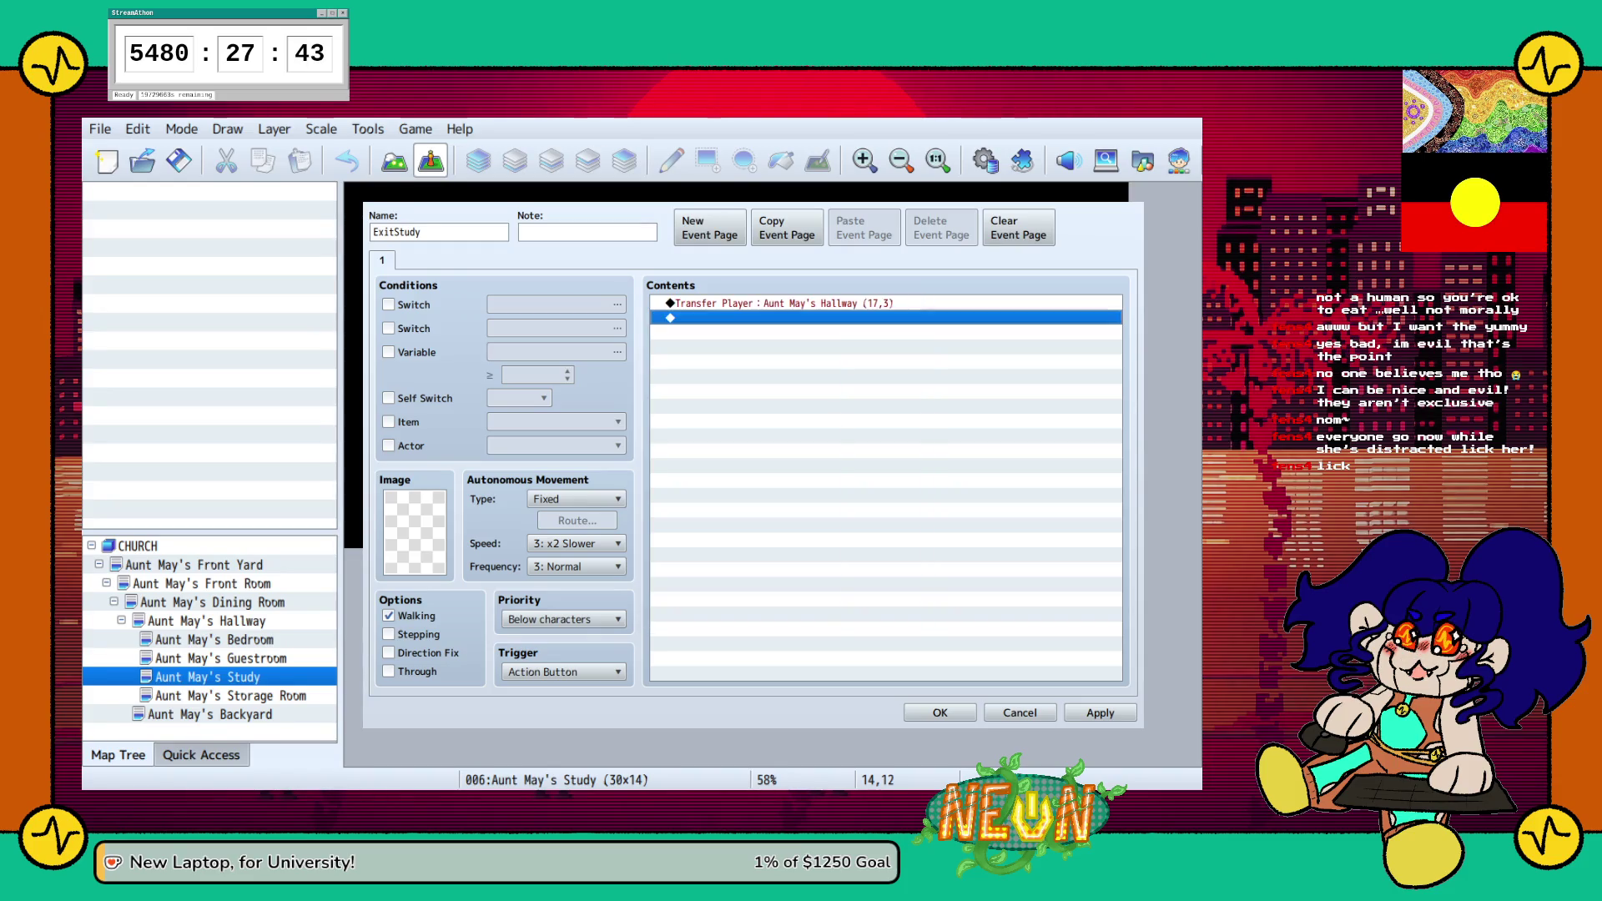
{"action": "left_click", "coordinate": [1099, 712]}
{"action": "left_click", "coordinate": [939, 713]}
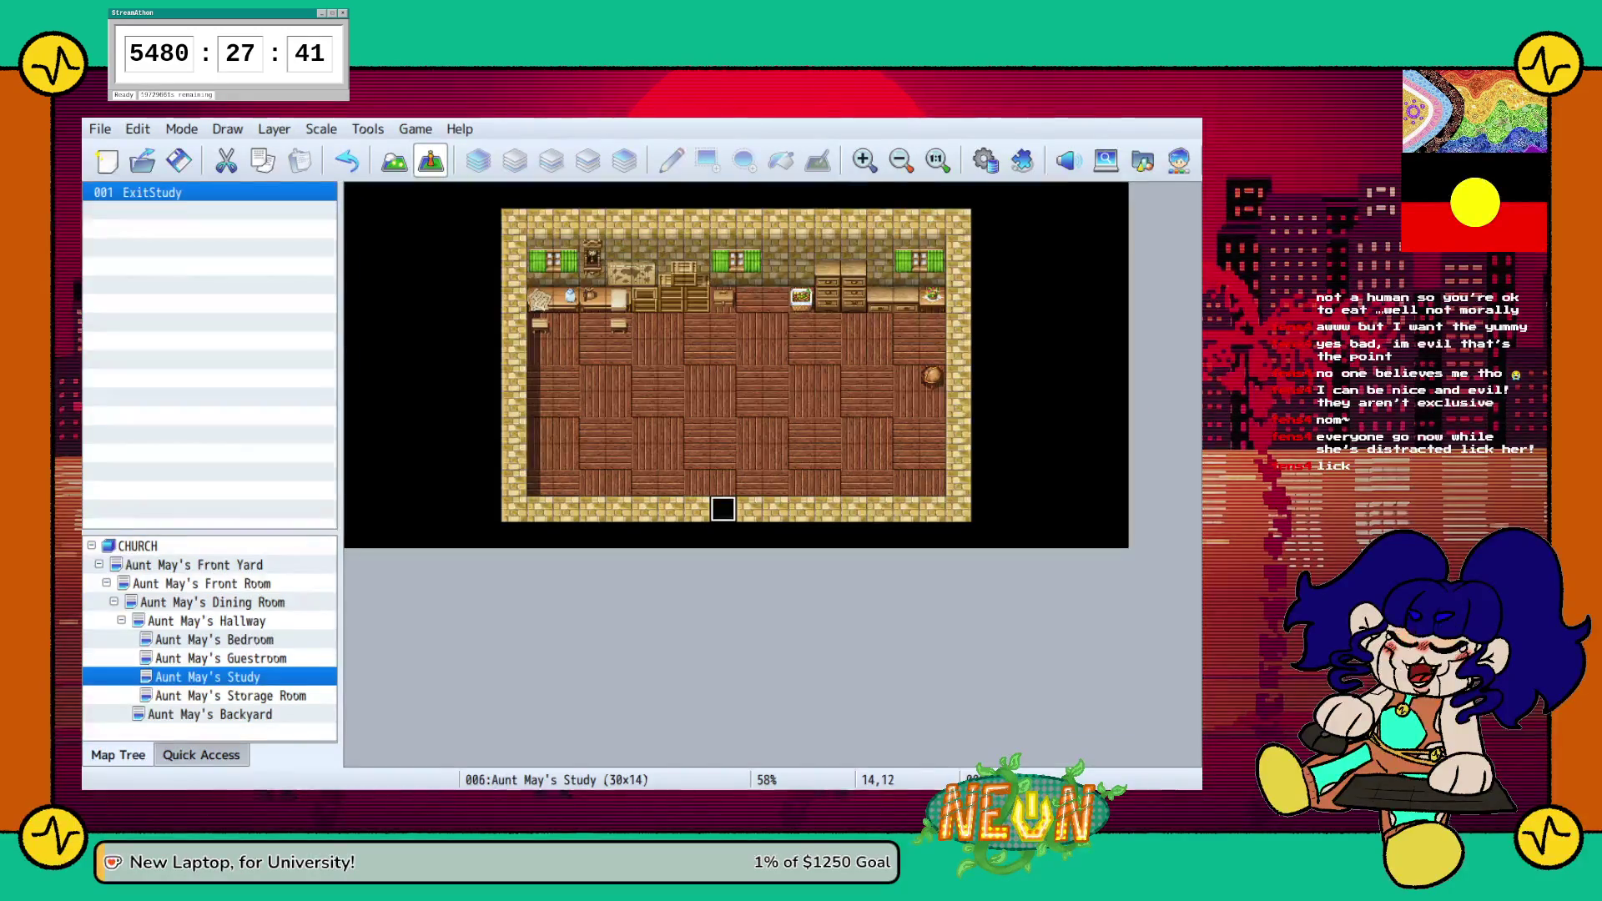
Create an ExitStorage event on the Storage Room doorway transferring to Aunt May's Hallway (22,3)
{"action": "left_click", "coordinate": [230, 696]}
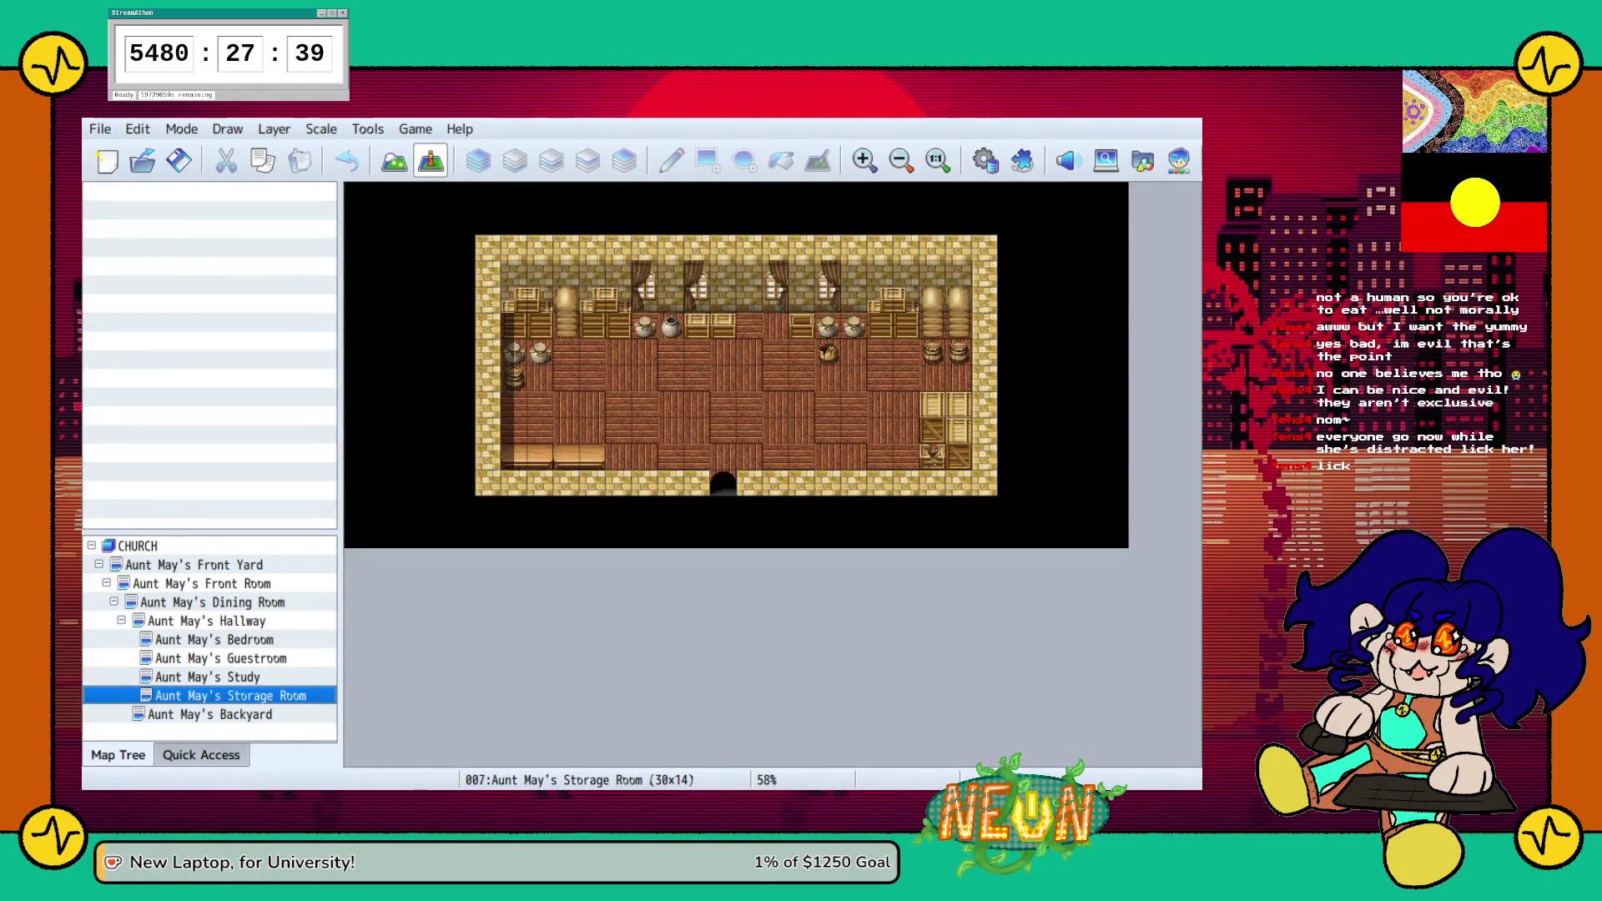
{"action": "double_click", "coordinate": [722, 475]}
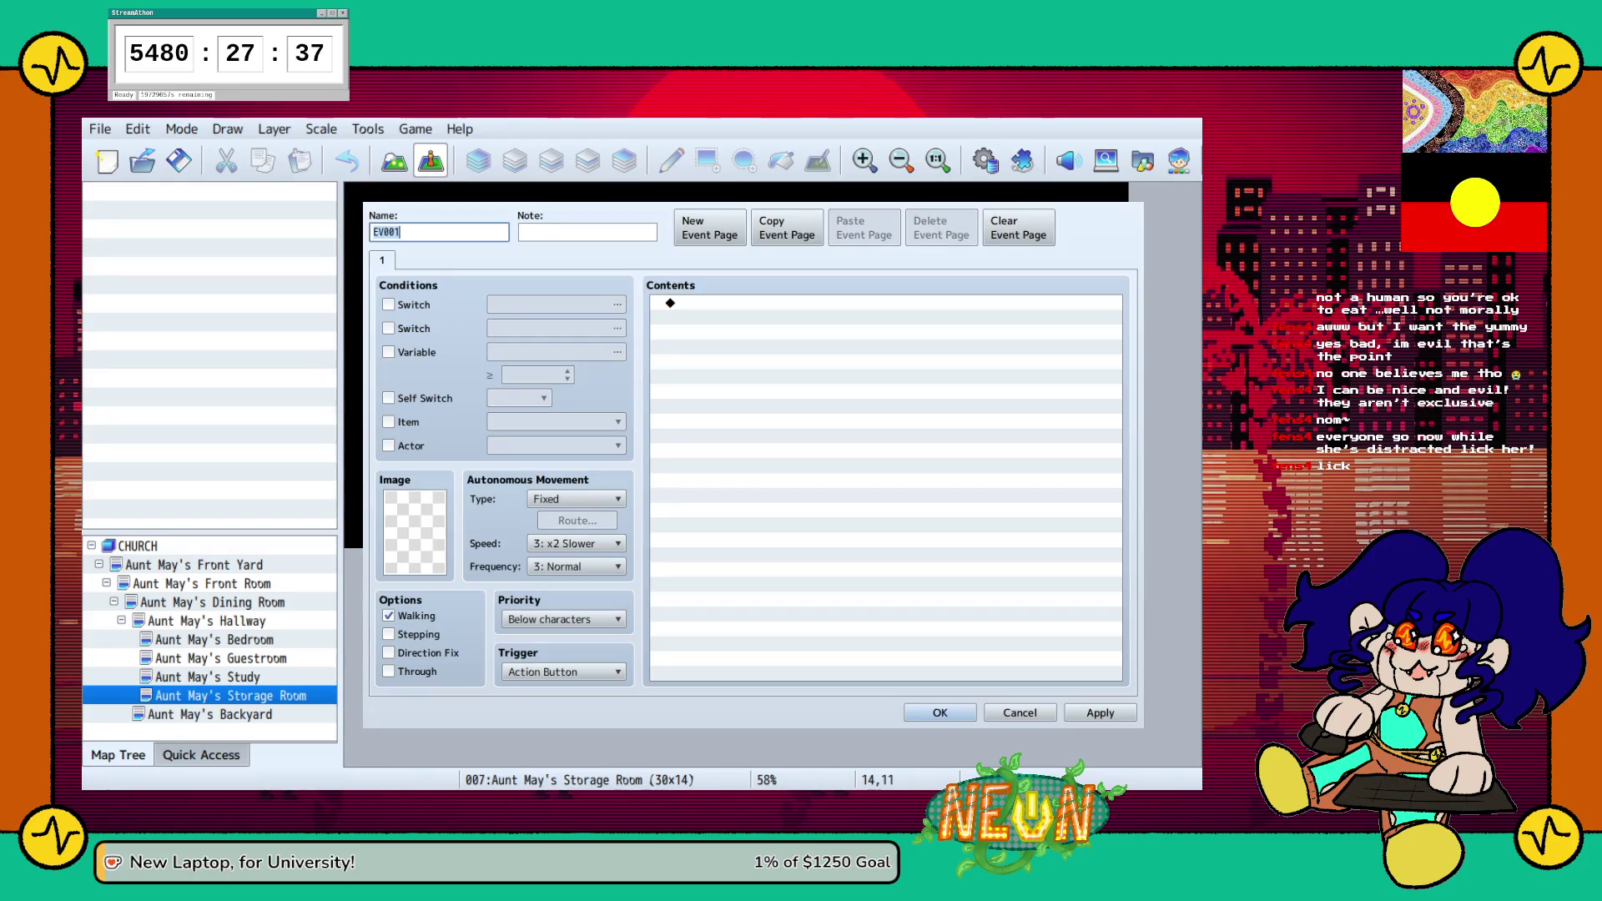
{"action": "type", "text": "ExitStorage"}
{"action": "double_click", "coordinate": [670, 303]}
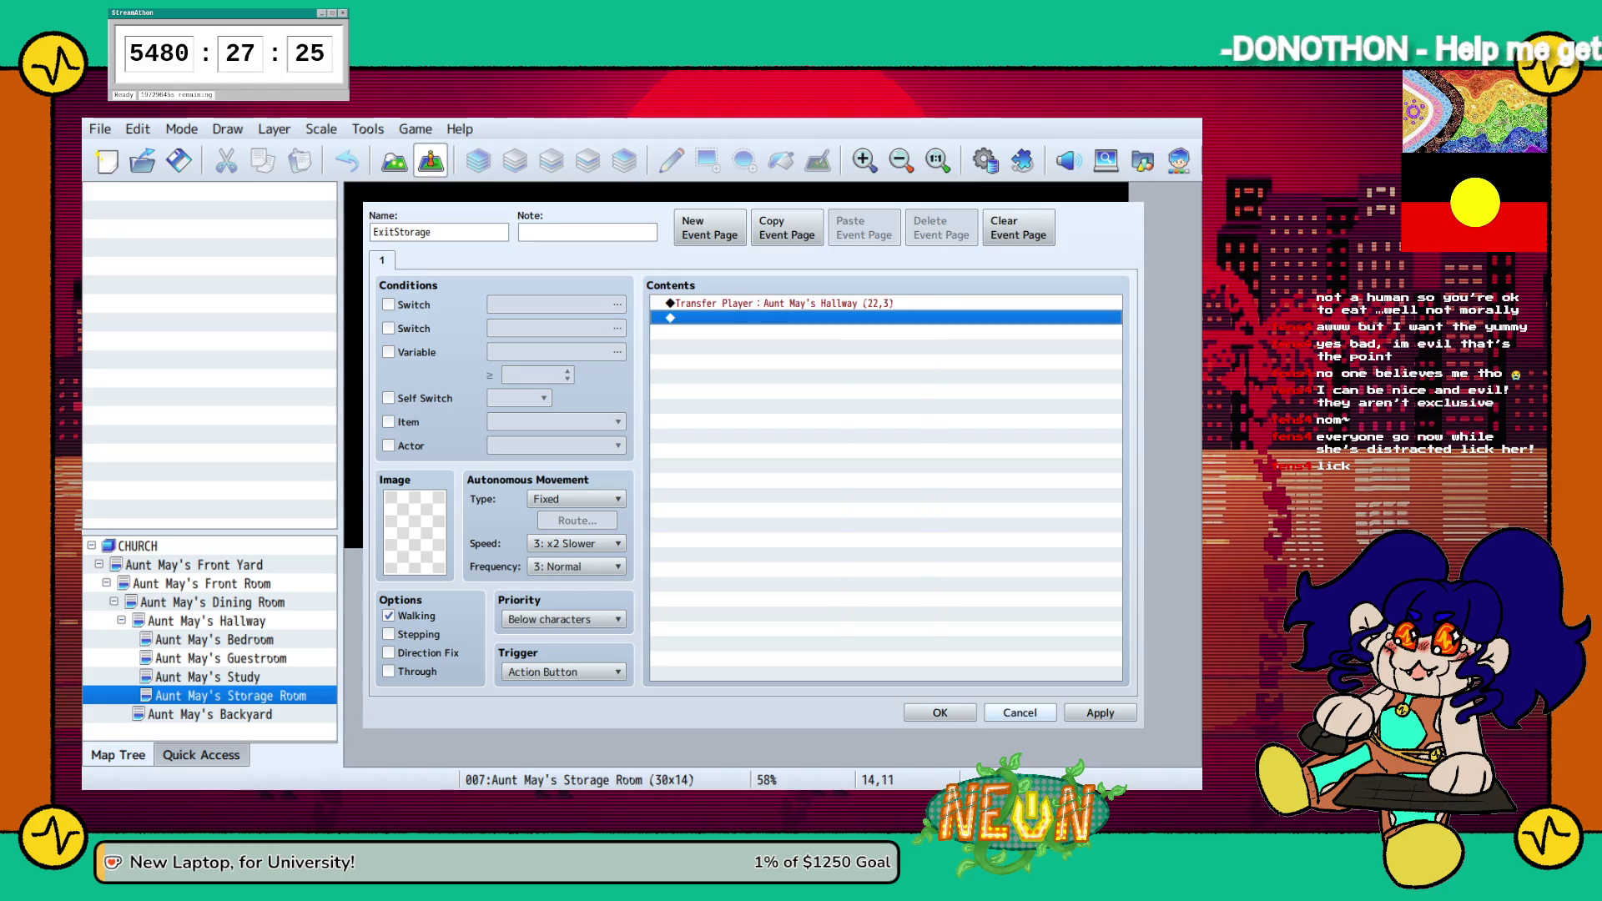
{"action": "left_click", "coordinate": [1099, 713]}
{"action": "key", "text": "Return"}
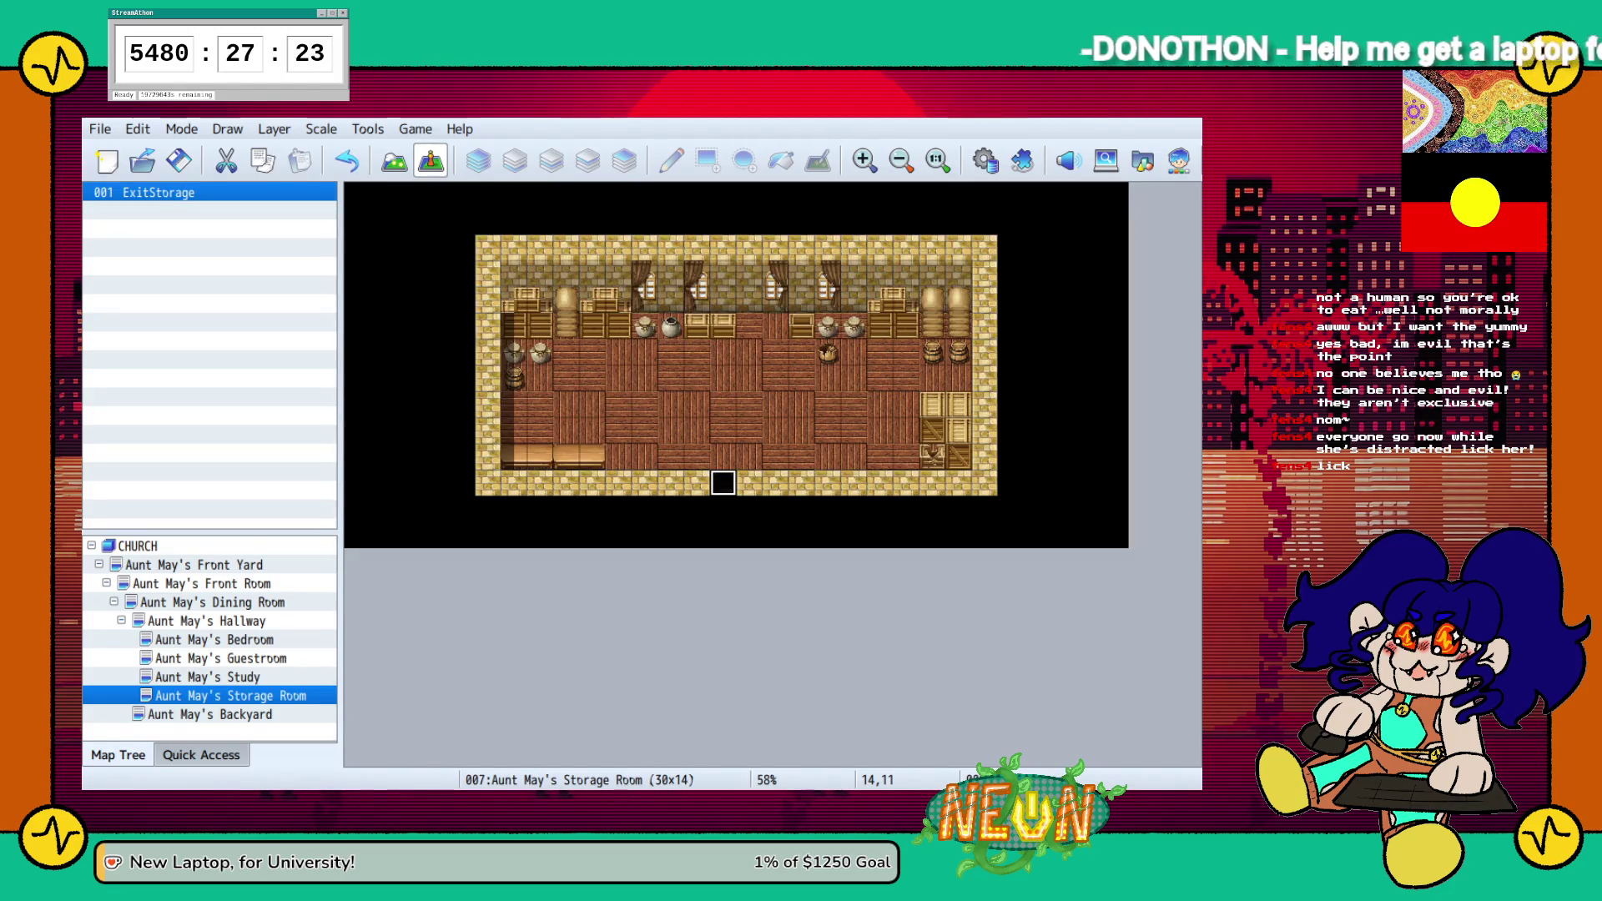
Browse the Backyard and Hallway maps, then open Aunt May's Front Yard map
{"action": "left_click", "coordinate": [211, 714]}
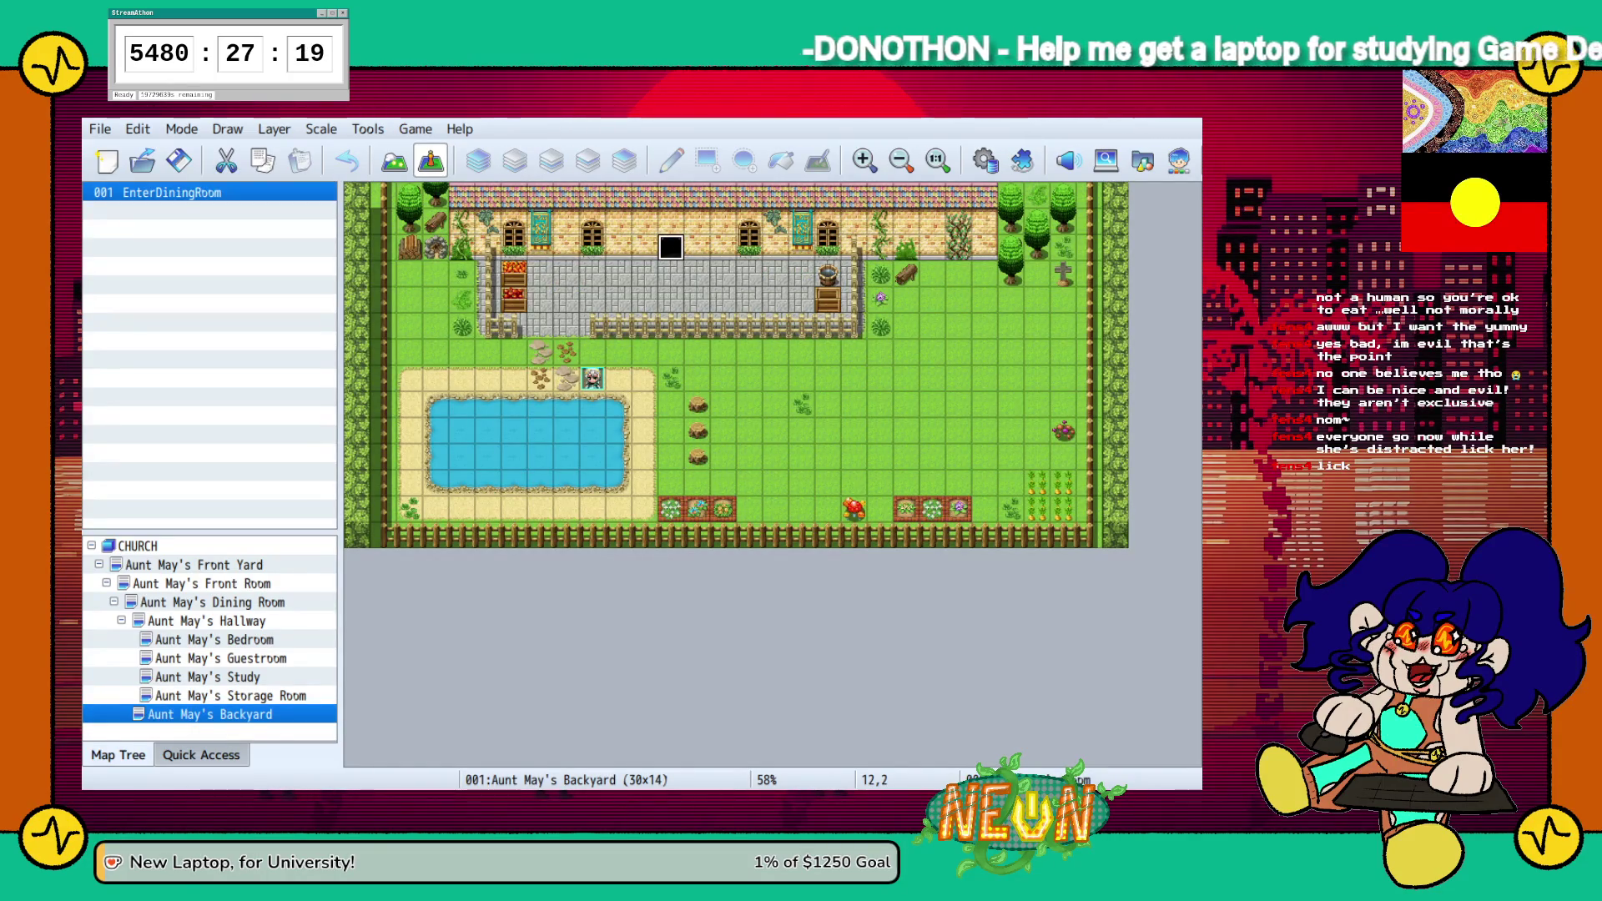
{"action": "left_click", "coordinate": [230, 695]}
{"action": "left_click", "coordinate": [213, 602]}
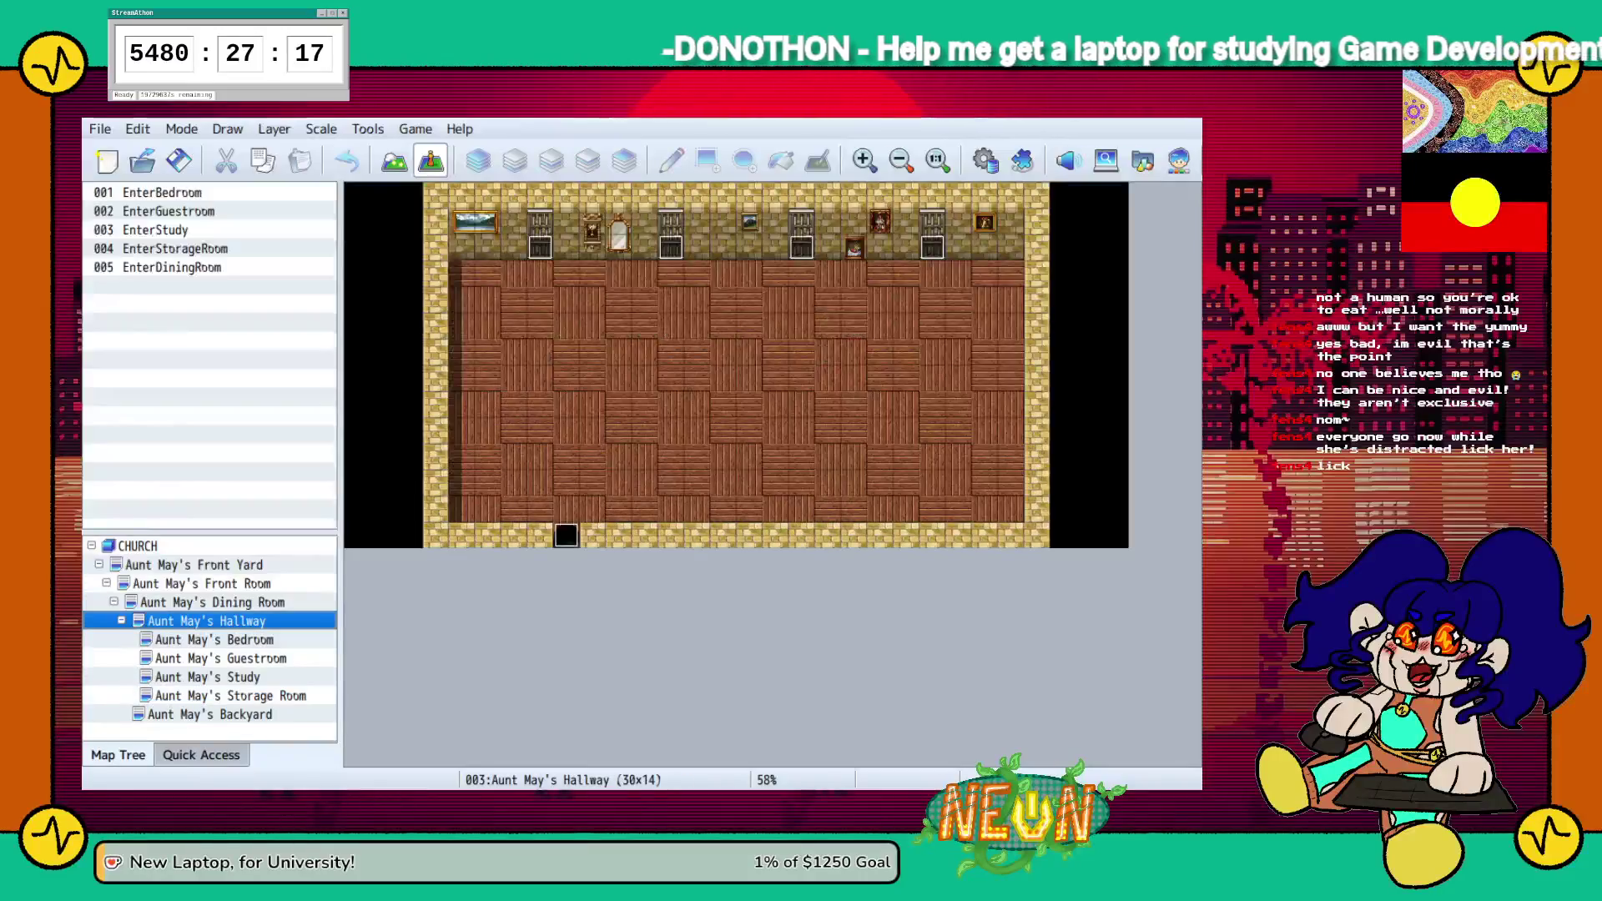
{"action": "left_click", "coordinate": [194, 565]}
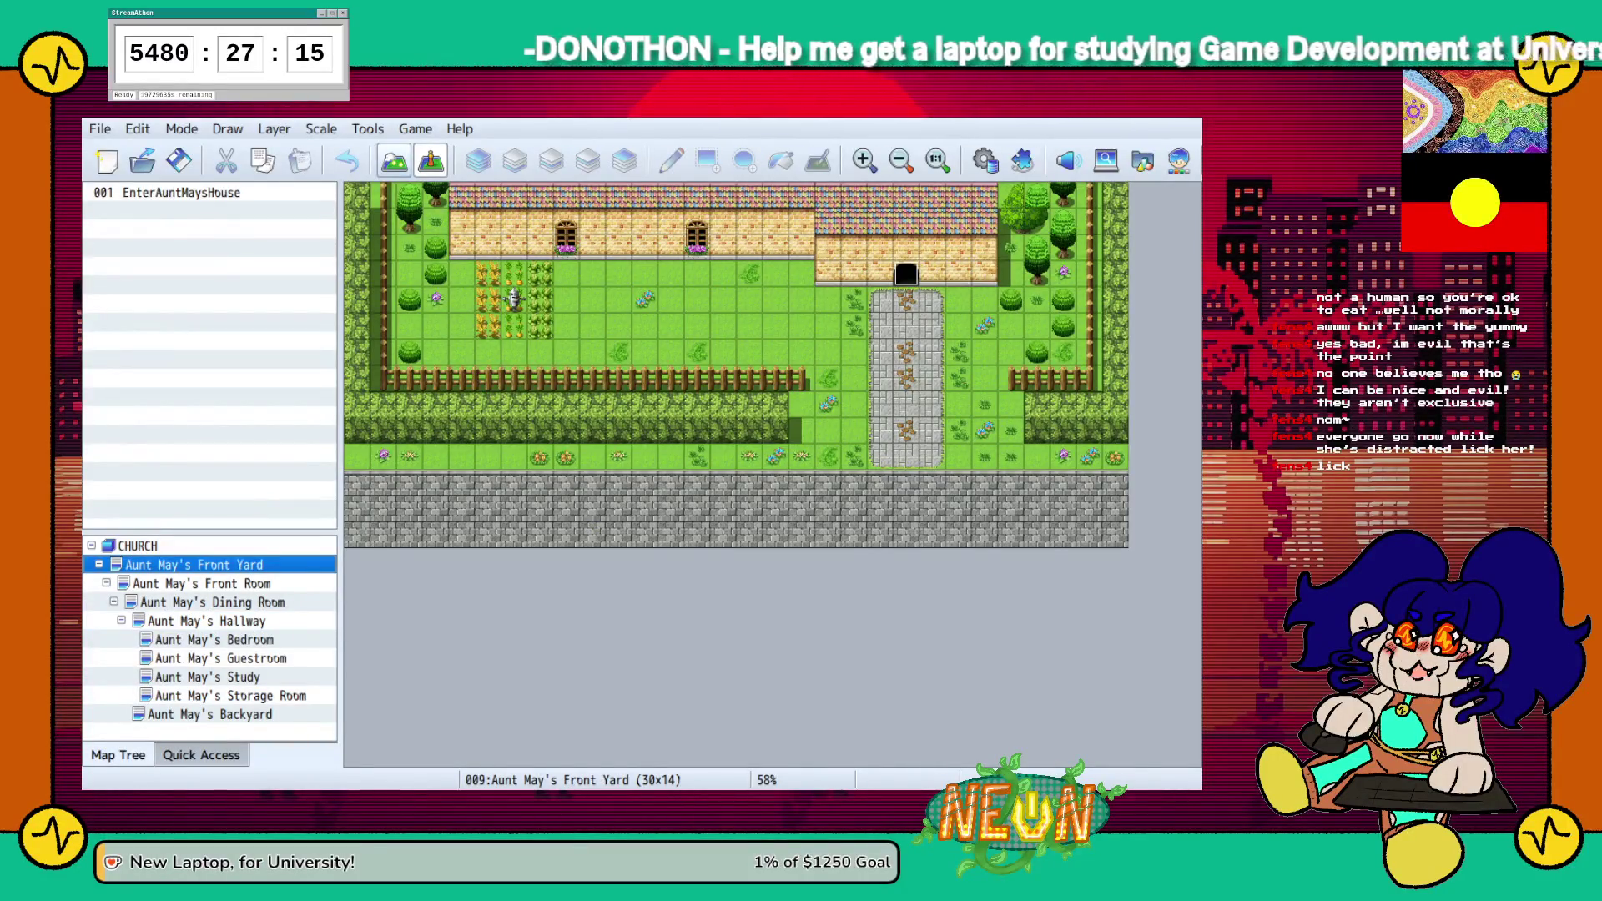
View the Front Yard tiles in Map mode, then return to Event mode to show its events
{"action": "left_click", "coordinate": [393, 160]}
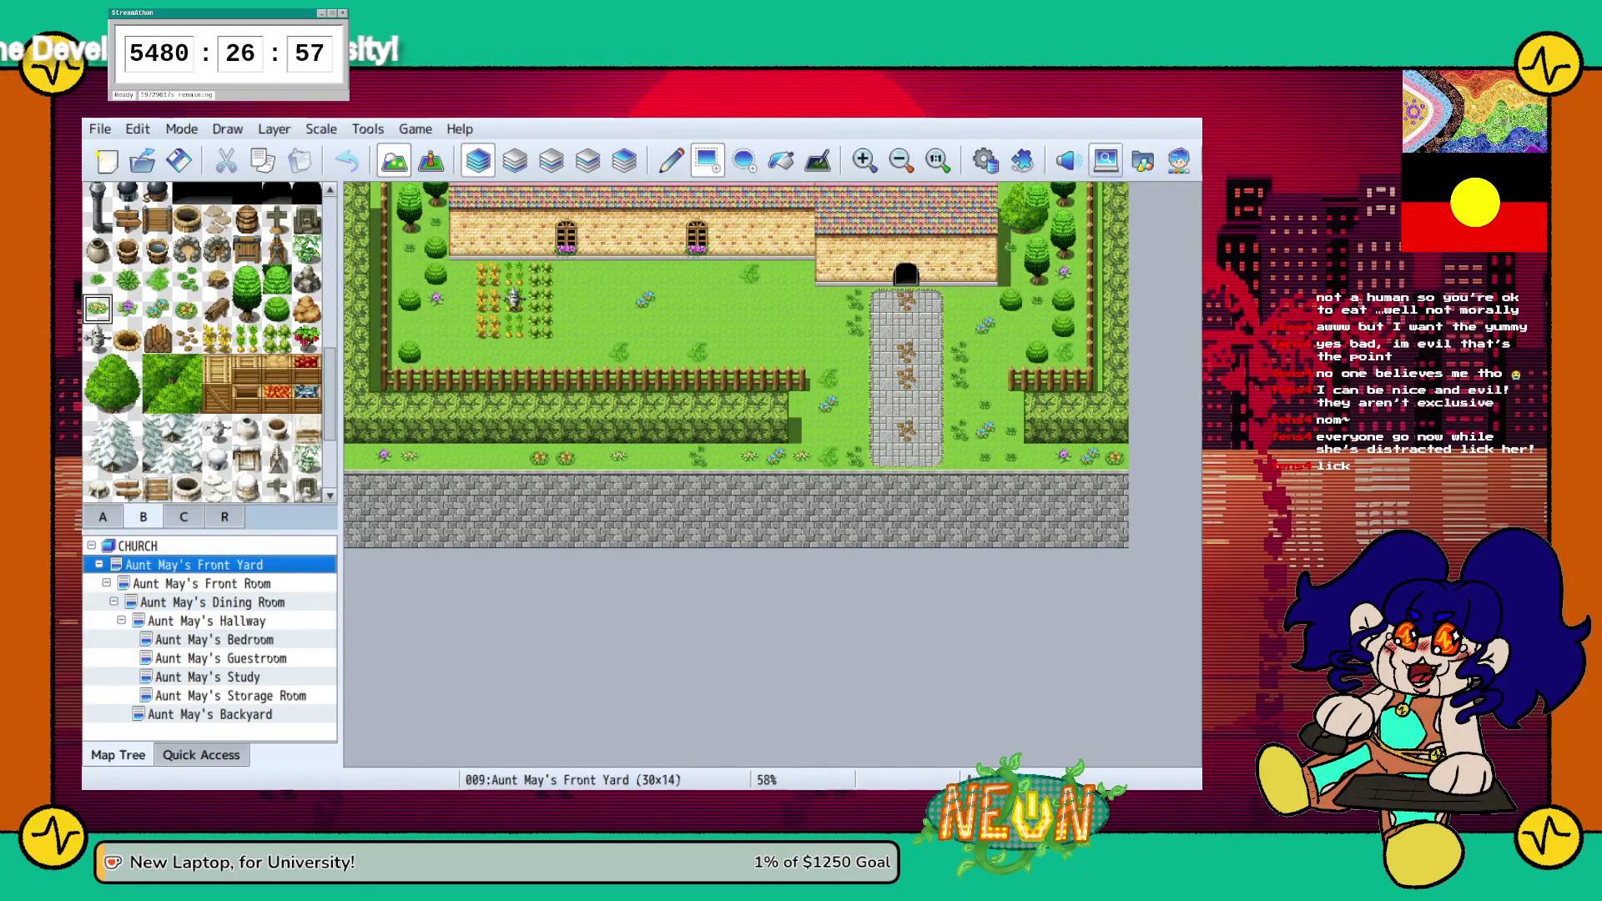
{"action": "scroll", "coordinate": [209, 342], "scroll_direction": "up", "scroll_amount": 2}
{"action": "scroll", "coordinate": [203, 342], "scroll_direction": "up", "scroll_amount": 5}
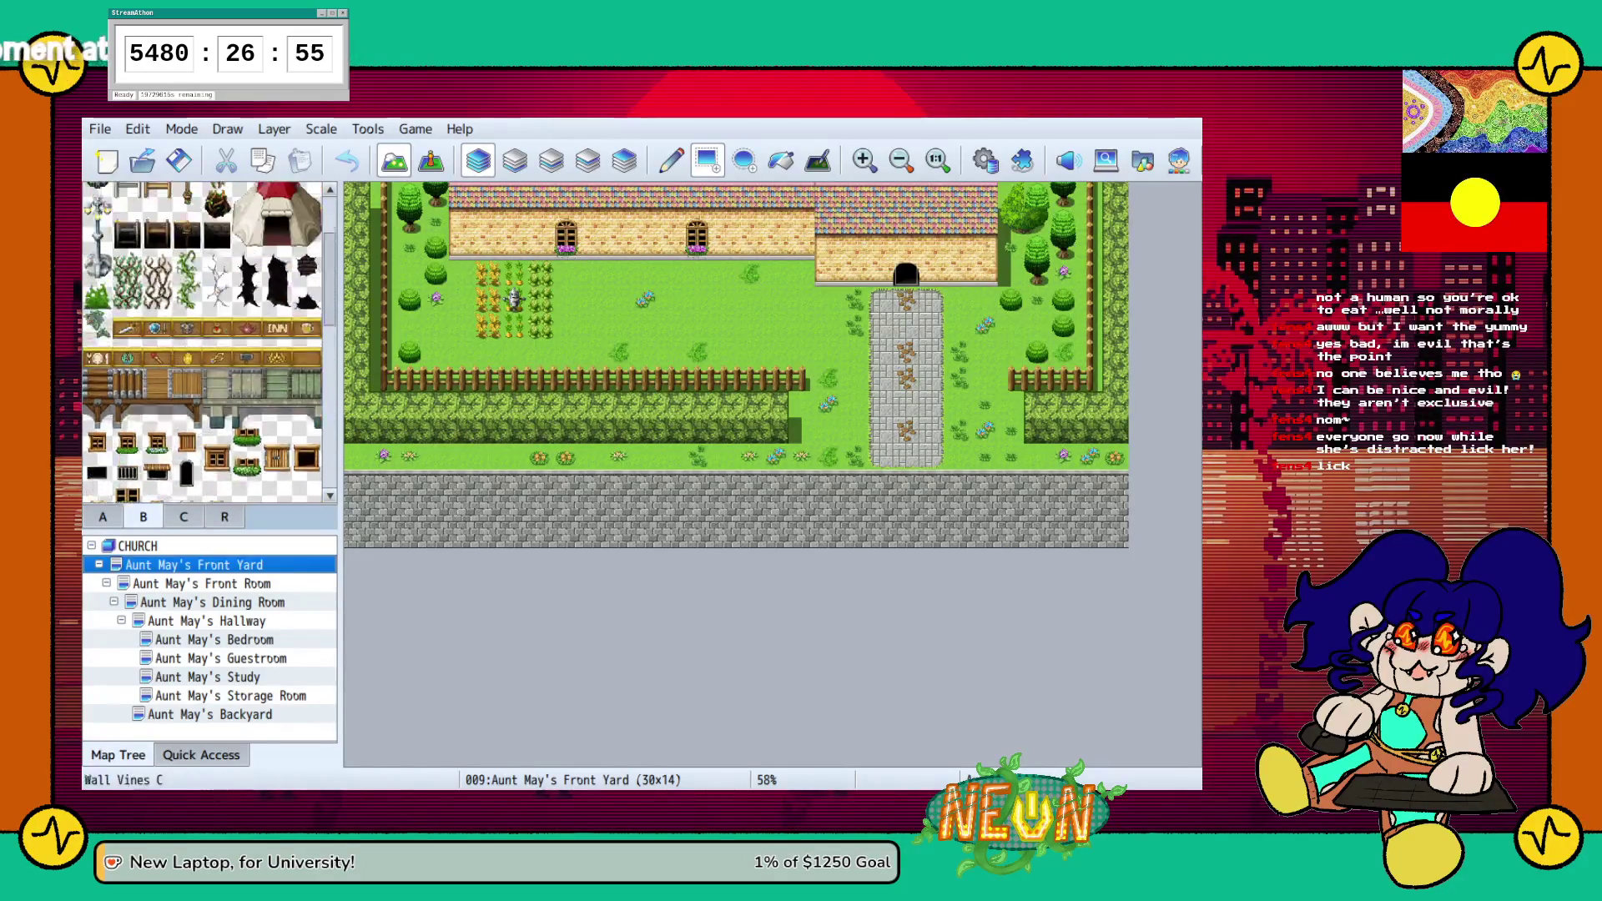
{"action": "key", "text": "F6"}
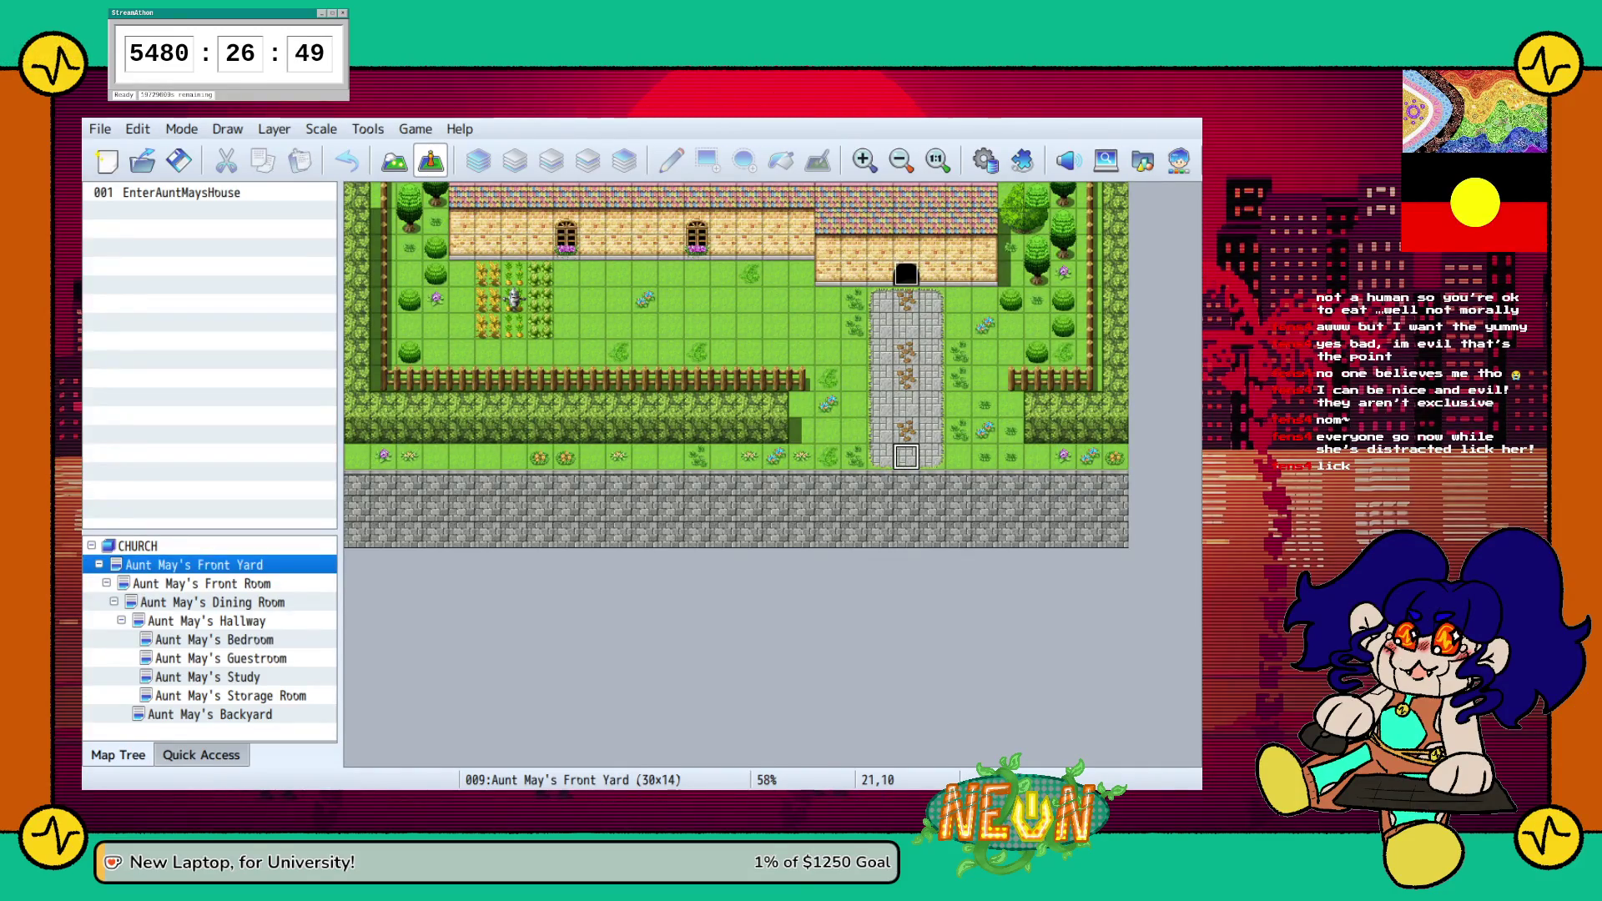
{"action": "key", "text": "Return"}
{"action": "left_click", "coordinate": [689, 306]}
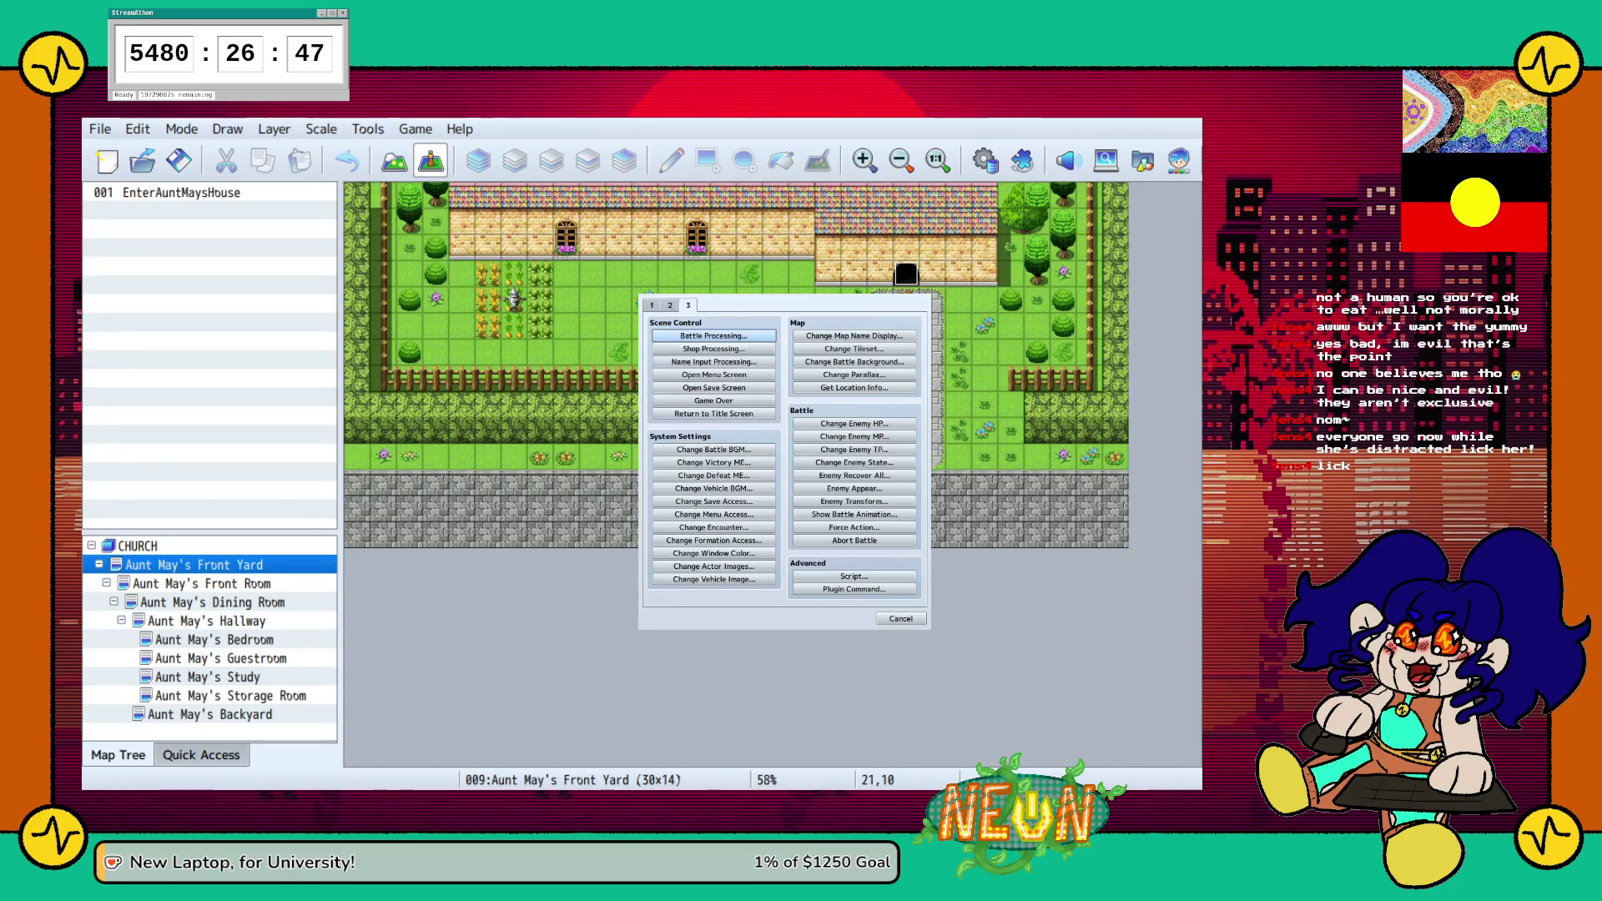
{"action": "left_click", "coordinate": [652, 306]}
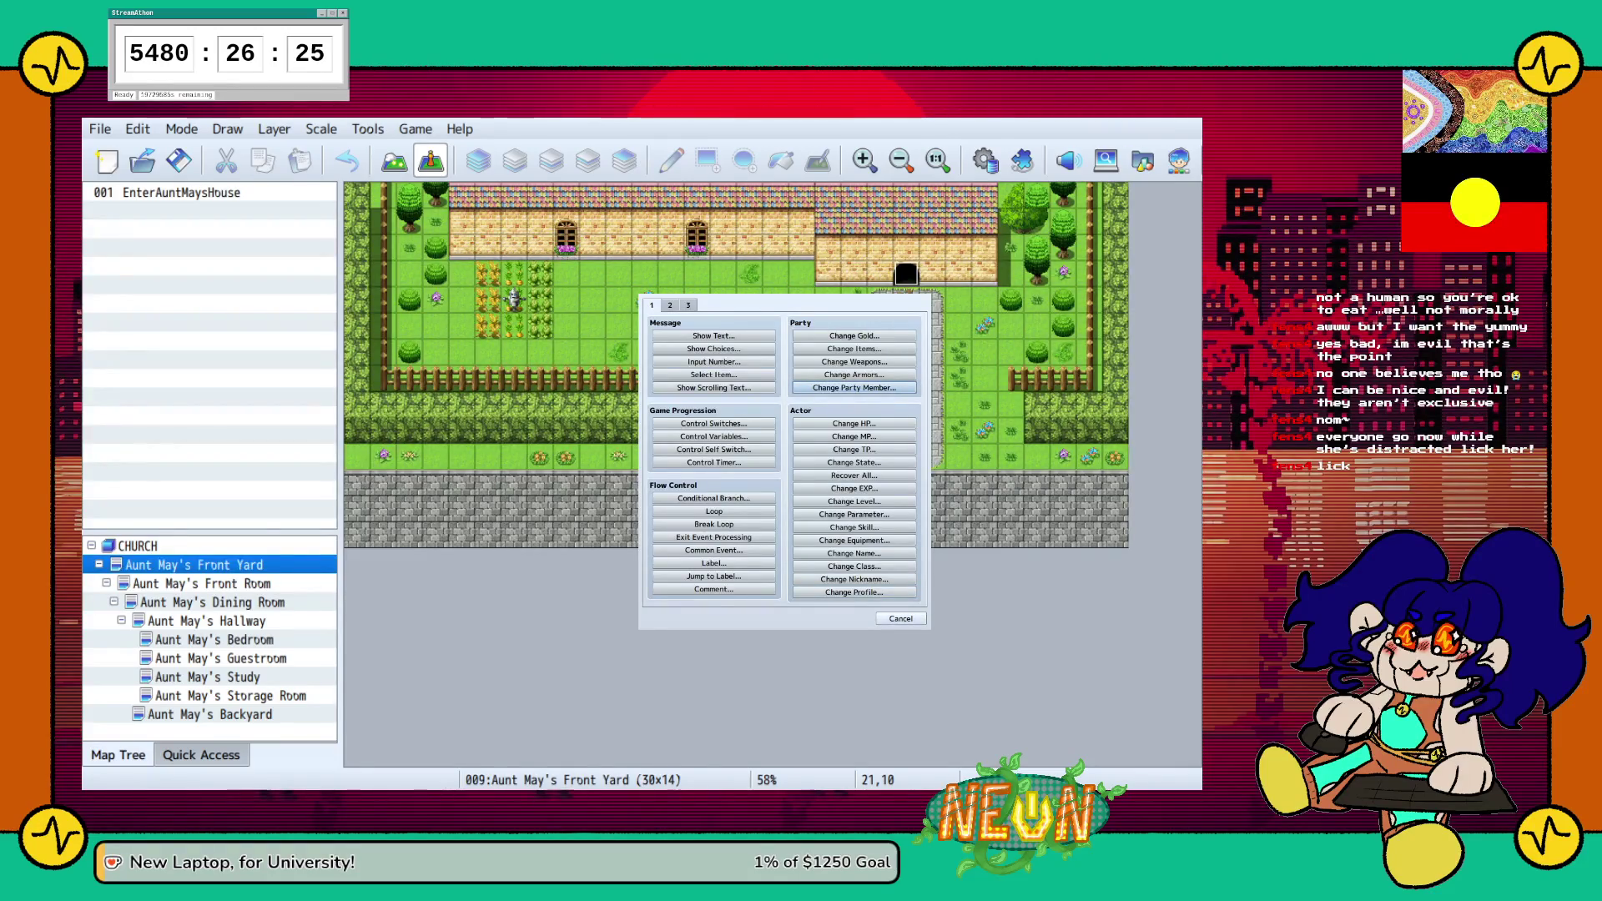
{"action": "left_click", "coordinate": [669, 305]}
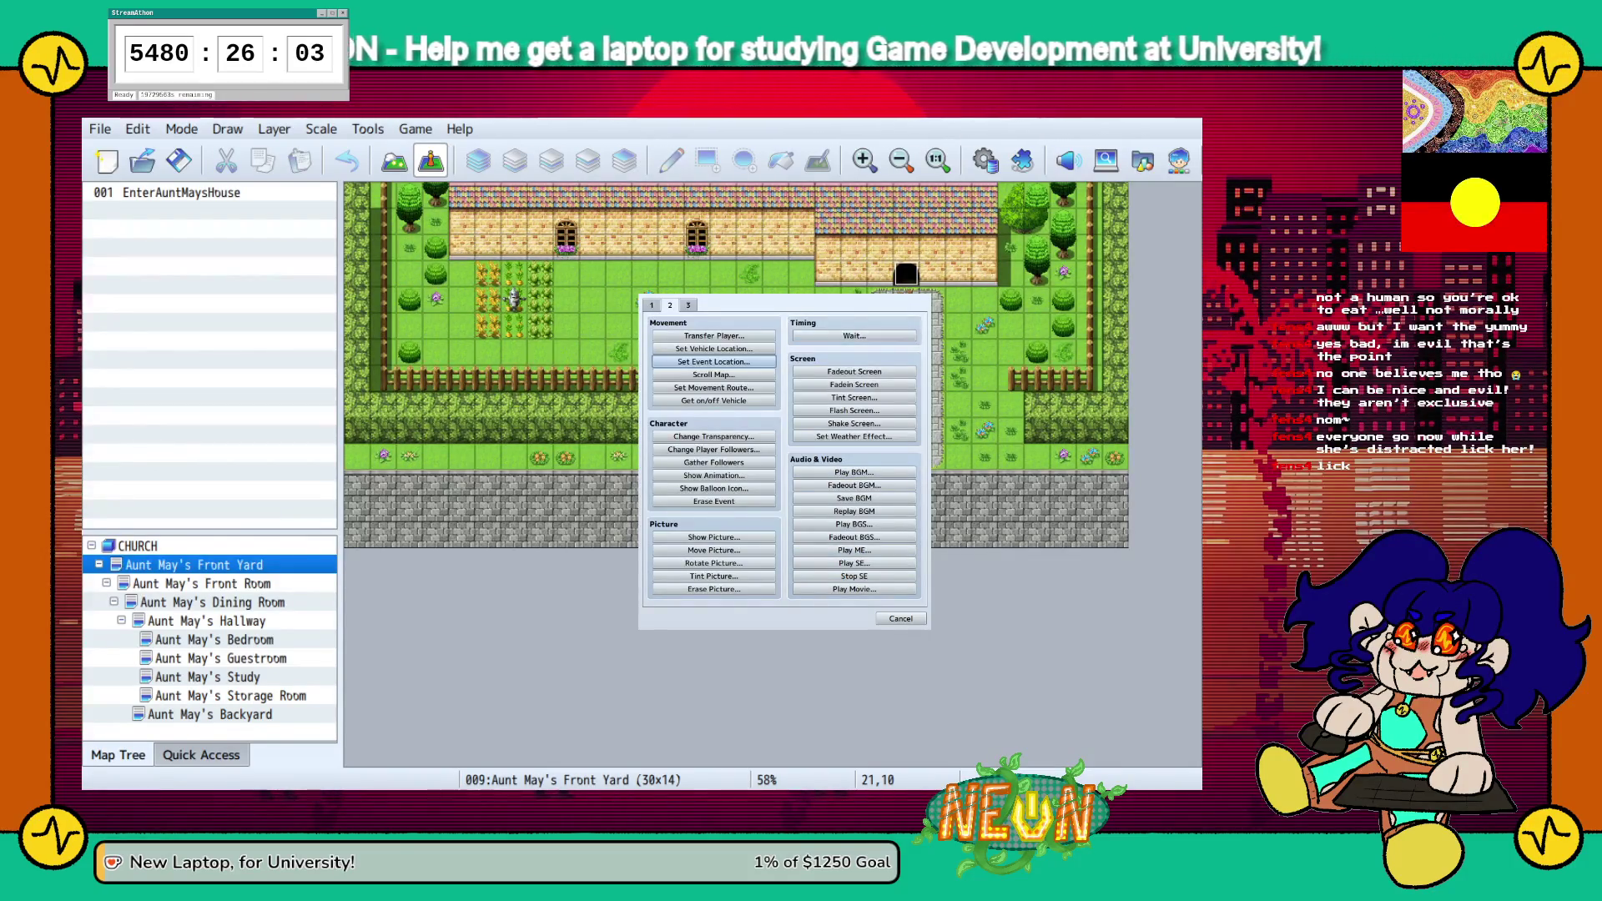
{"action": "left_click", "coordinate": [688, 305]}
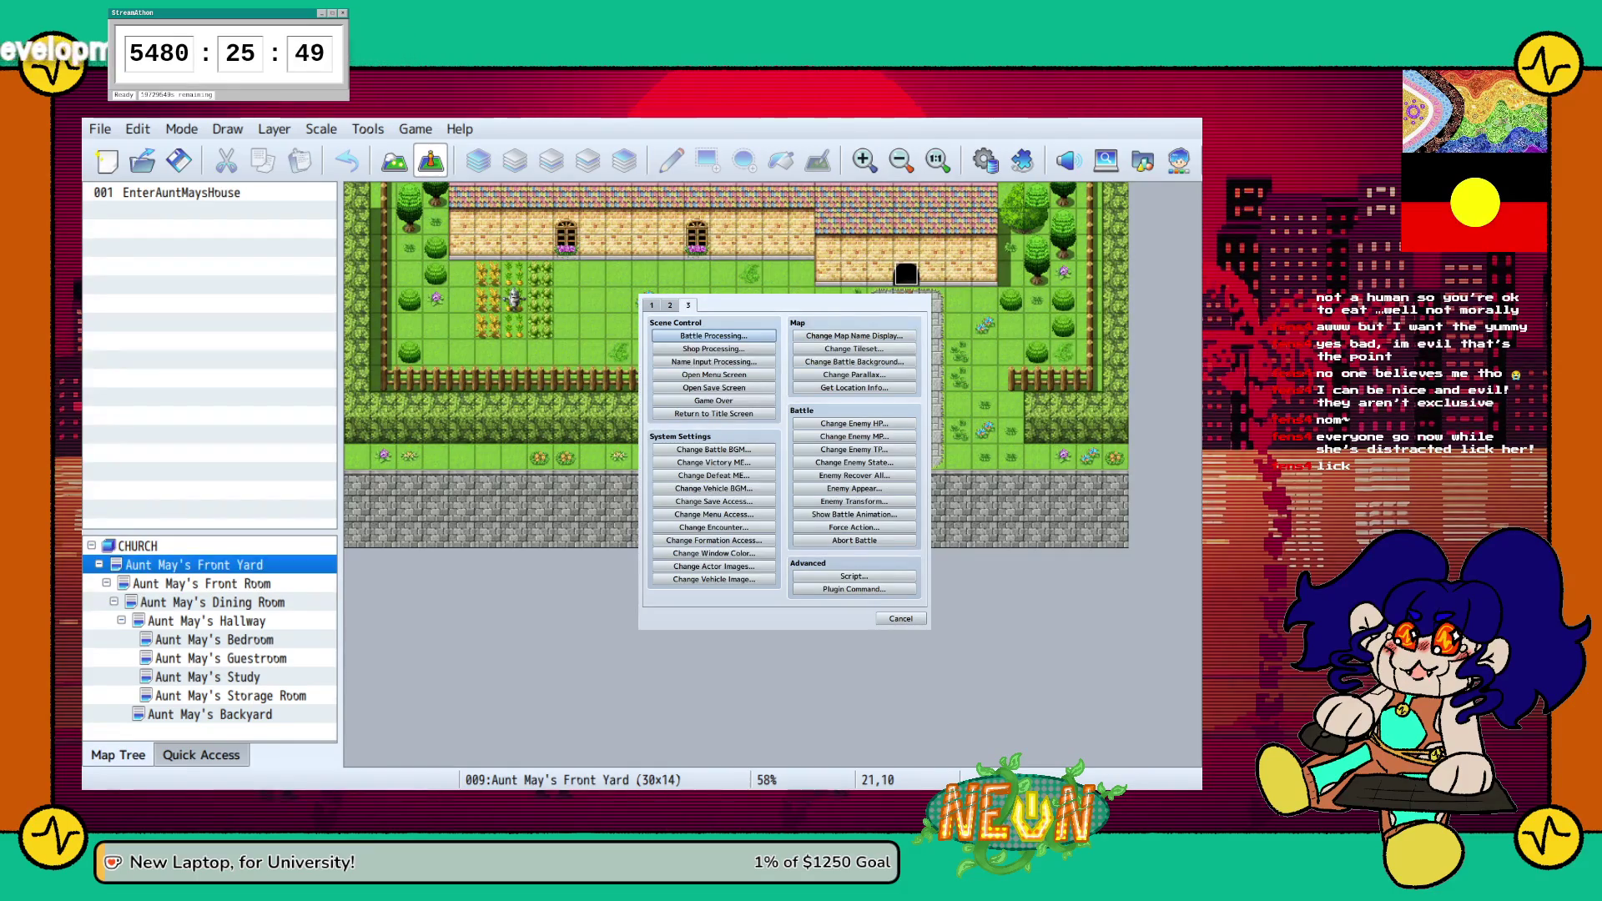
{"action": "left_click", "coordinate": [900, 618]}
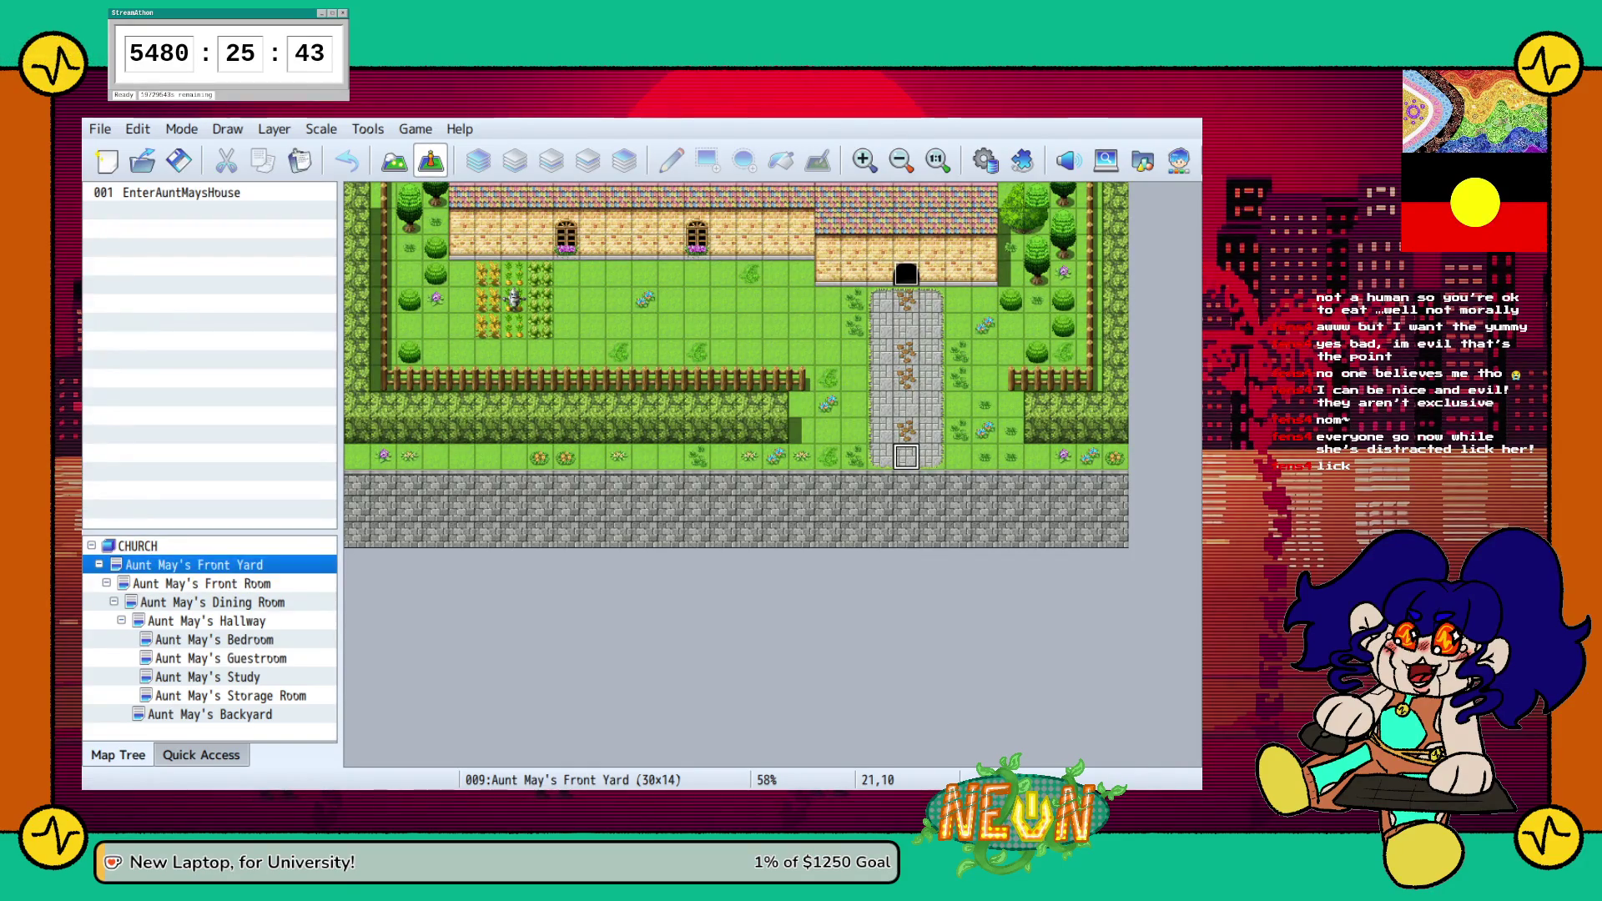
Open Aunt May's Backyard in Map mode and sample grass tiles beside the pond with the Pencil
{"action": "left_click", "coordinate": [394, 160]}
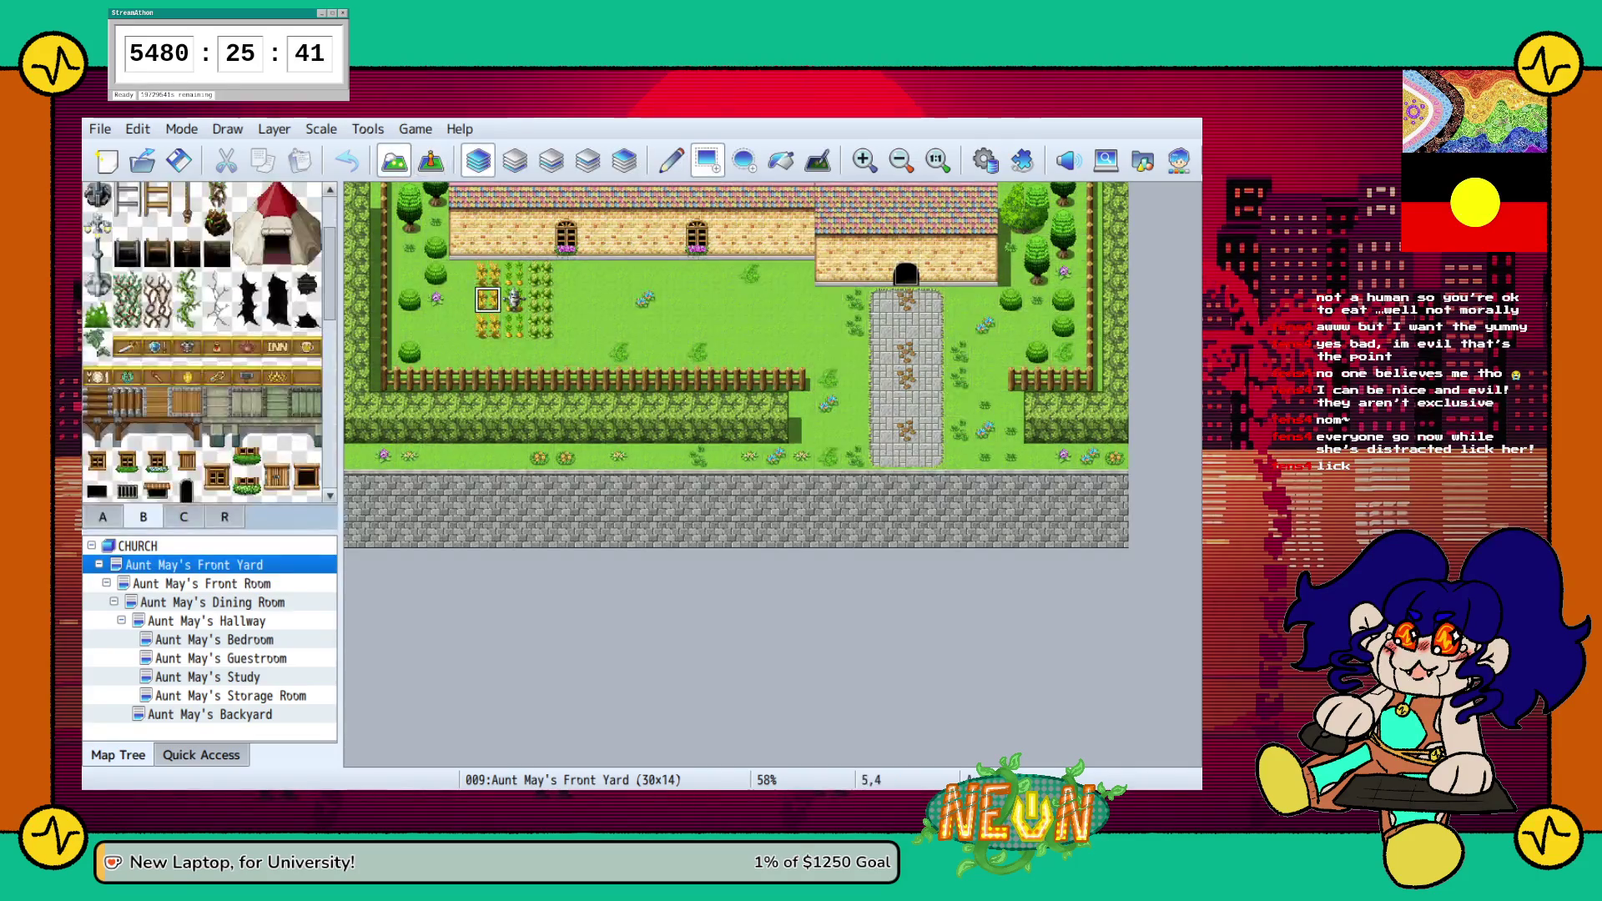
{"action": "left_click", "coordinate": [209, 714]}
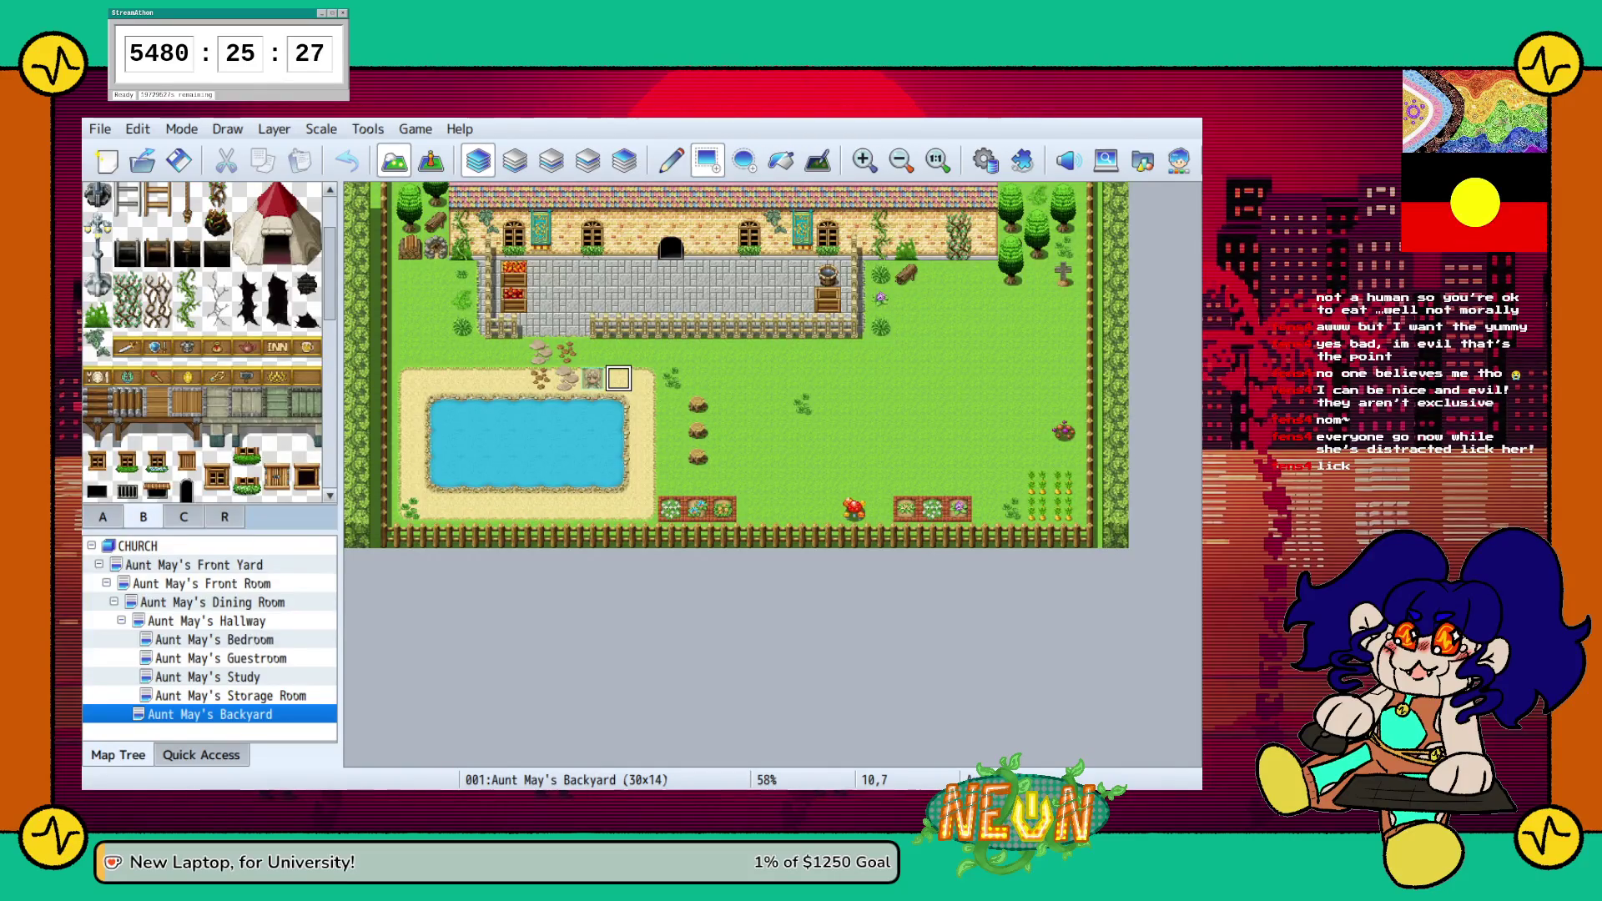
{"action": "left_click", "coordinate": [670, 160]}
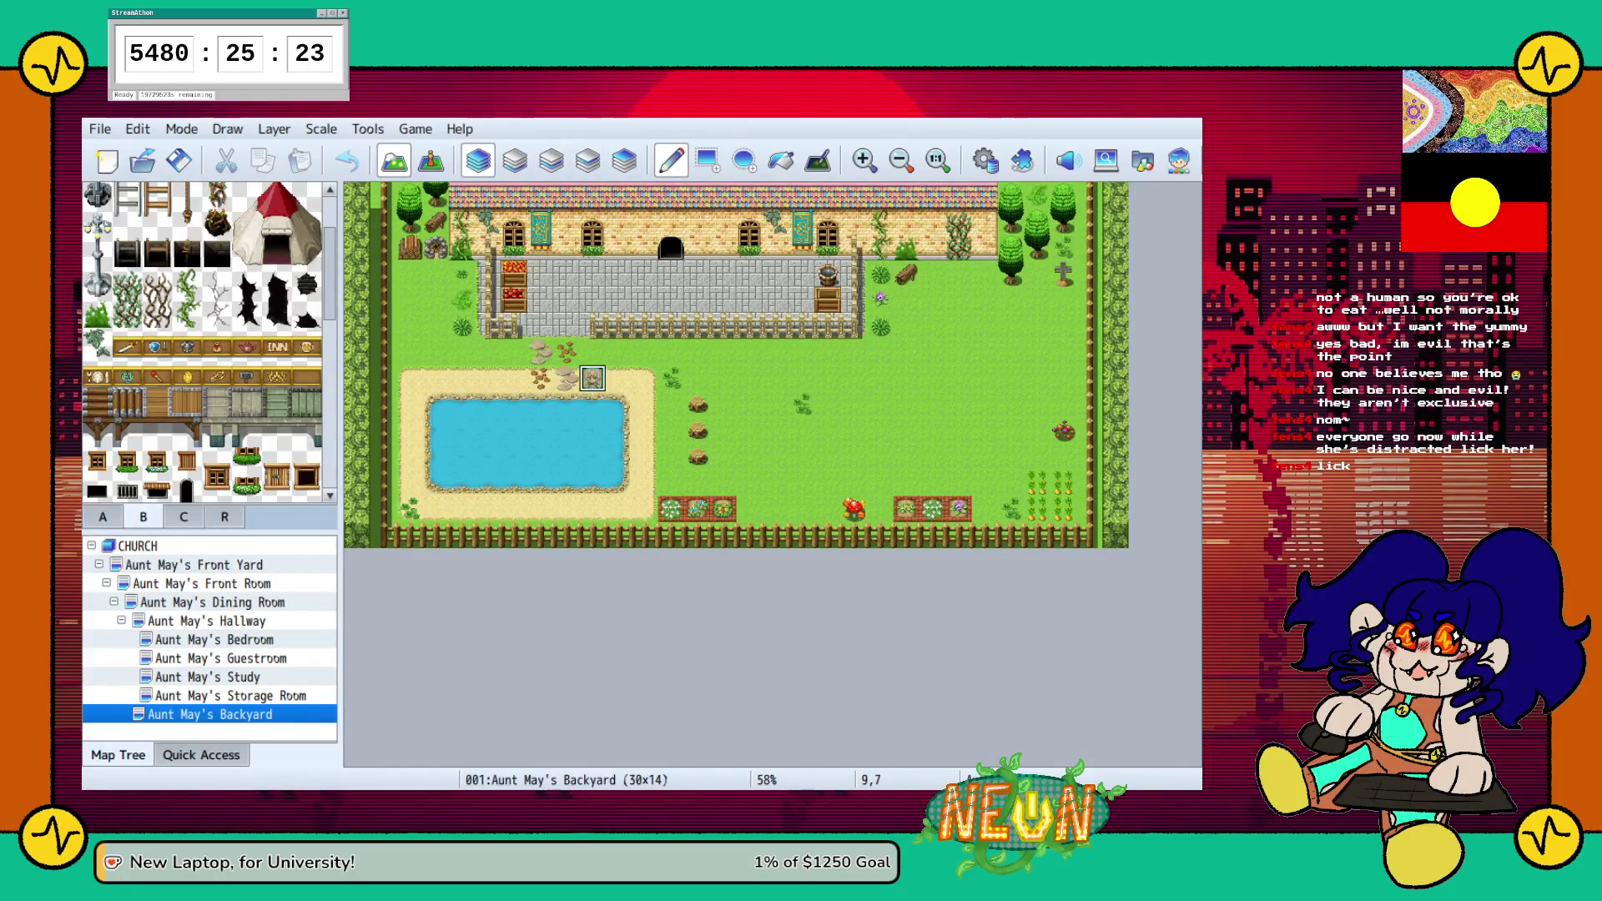
{"action": "right_click", "coordinate": [592, 379]}
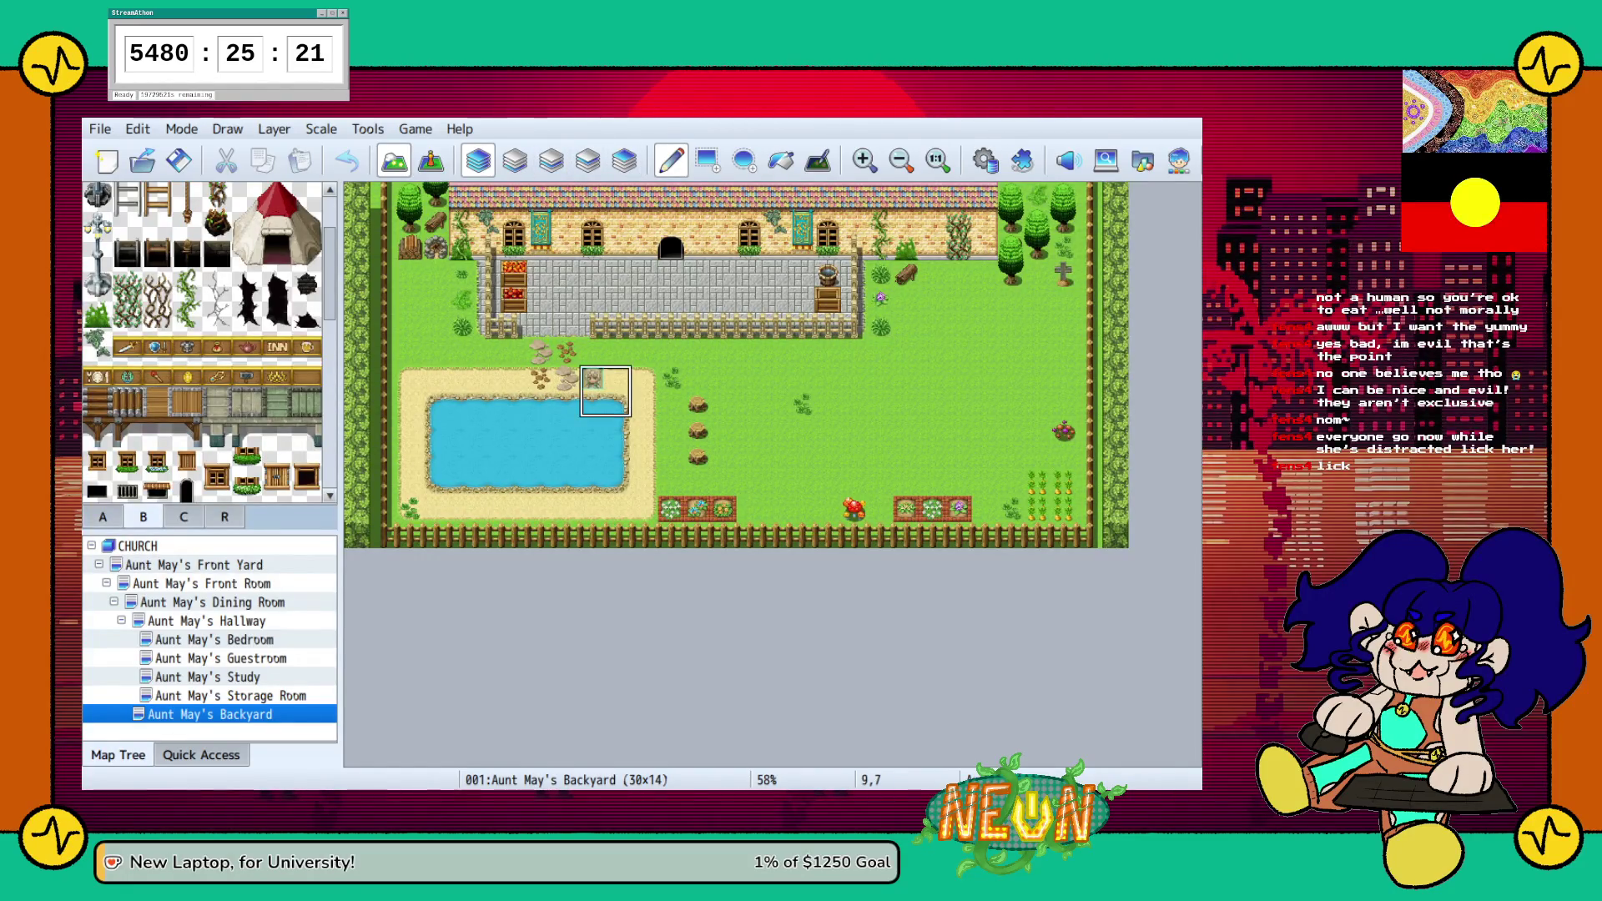
{"action": "right_click", "coordinate": [672, 379]}
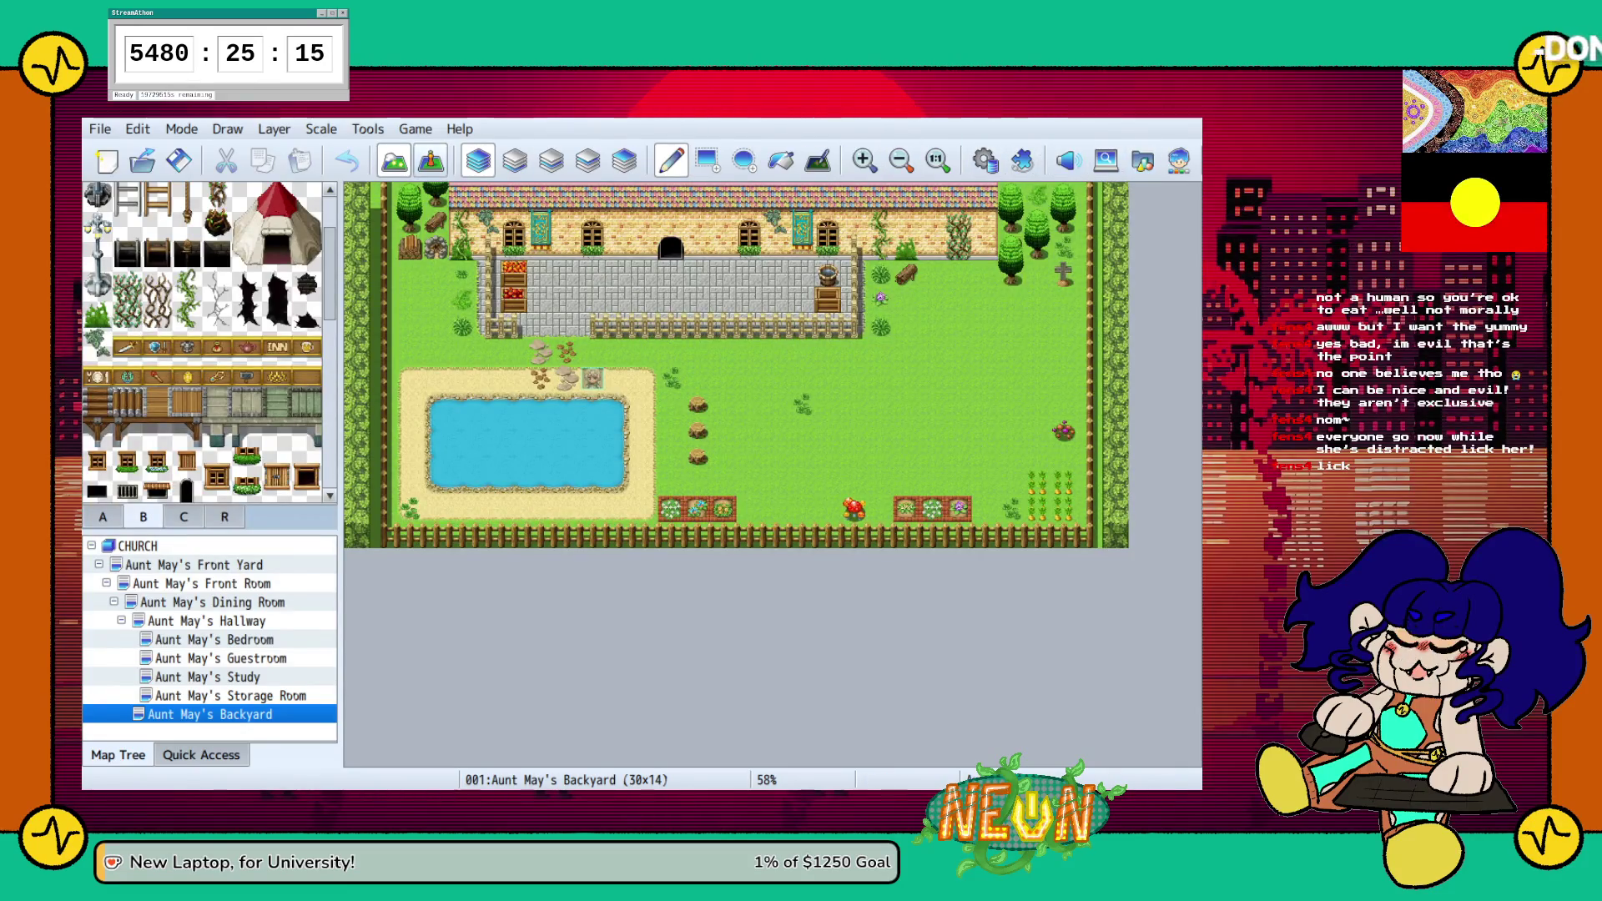
{"action": "key", "text": "F7"}
Drag the Backyard's player start onto the grass right of the pond at tile 17,8
{"action": "left_click_drag", "start_coordinate": [592, 378], "coordinate": [644, 274]}
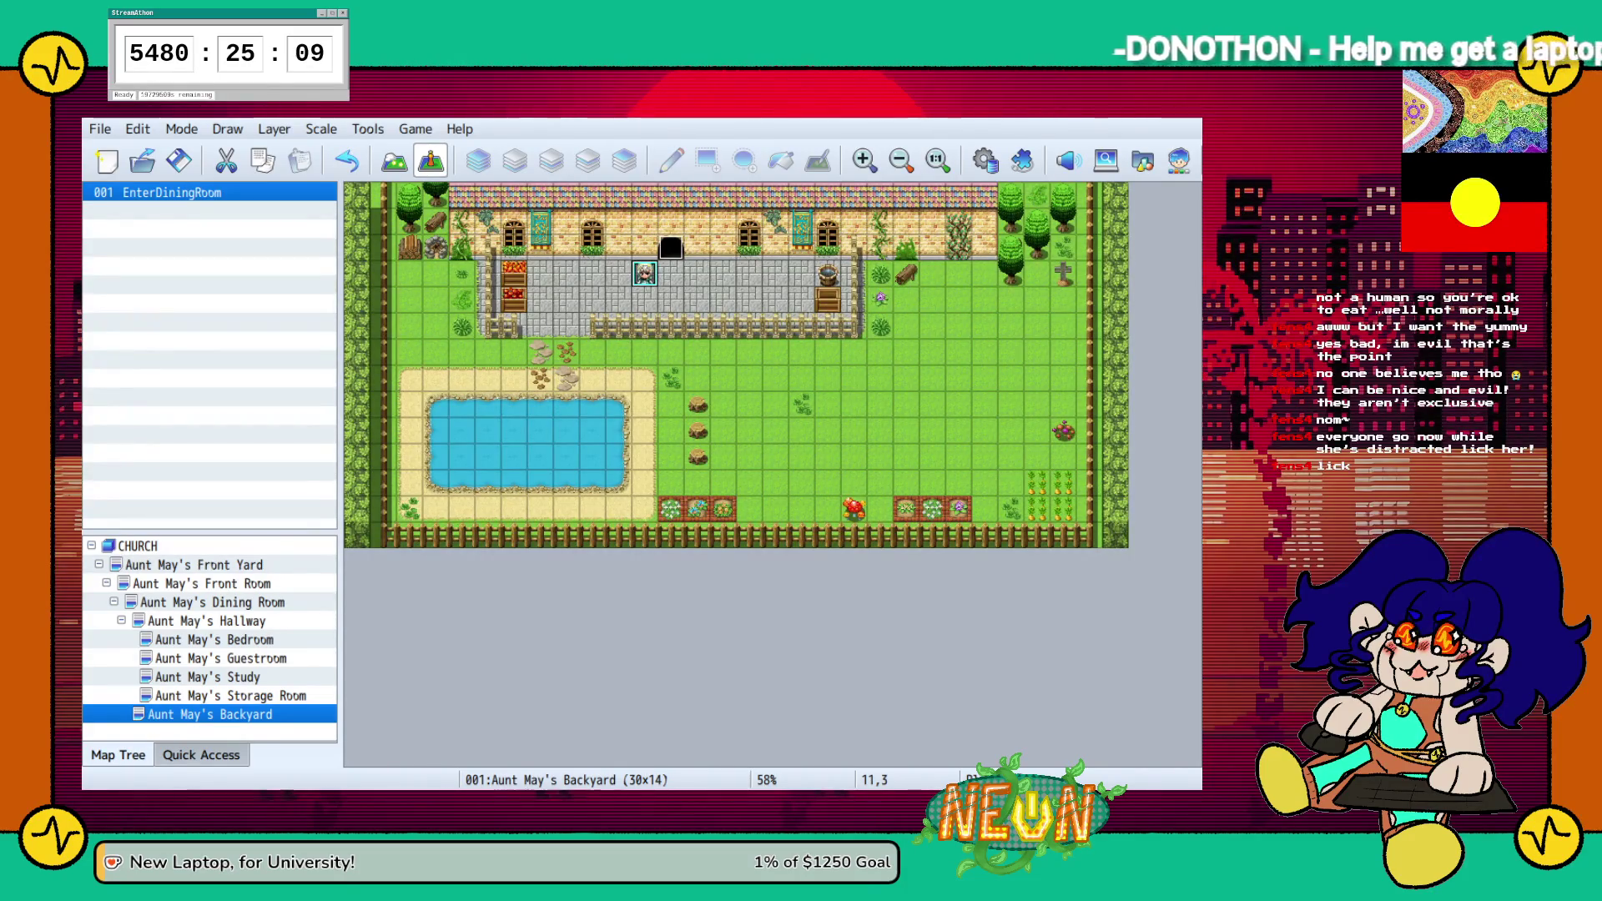
{"action": "left_click_drag", "start_coordinate": [644, 274], "coordinate": [671, 404]}
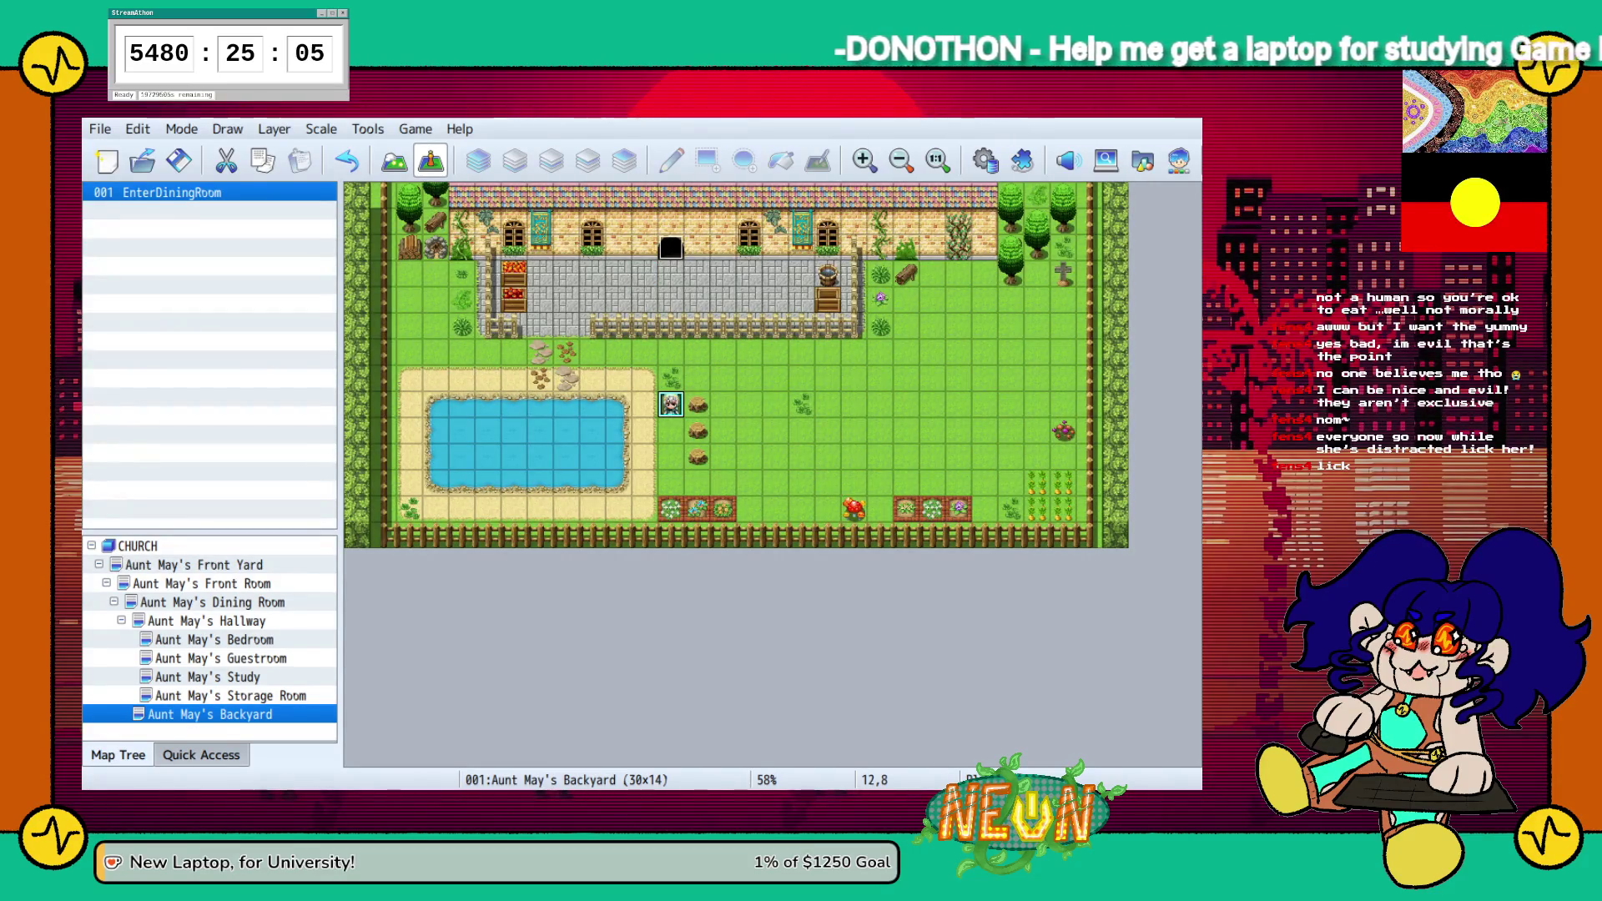
{"action": "left_click_drag", "start_coordinate": [670, 404], "coordinate": [800, 403]}
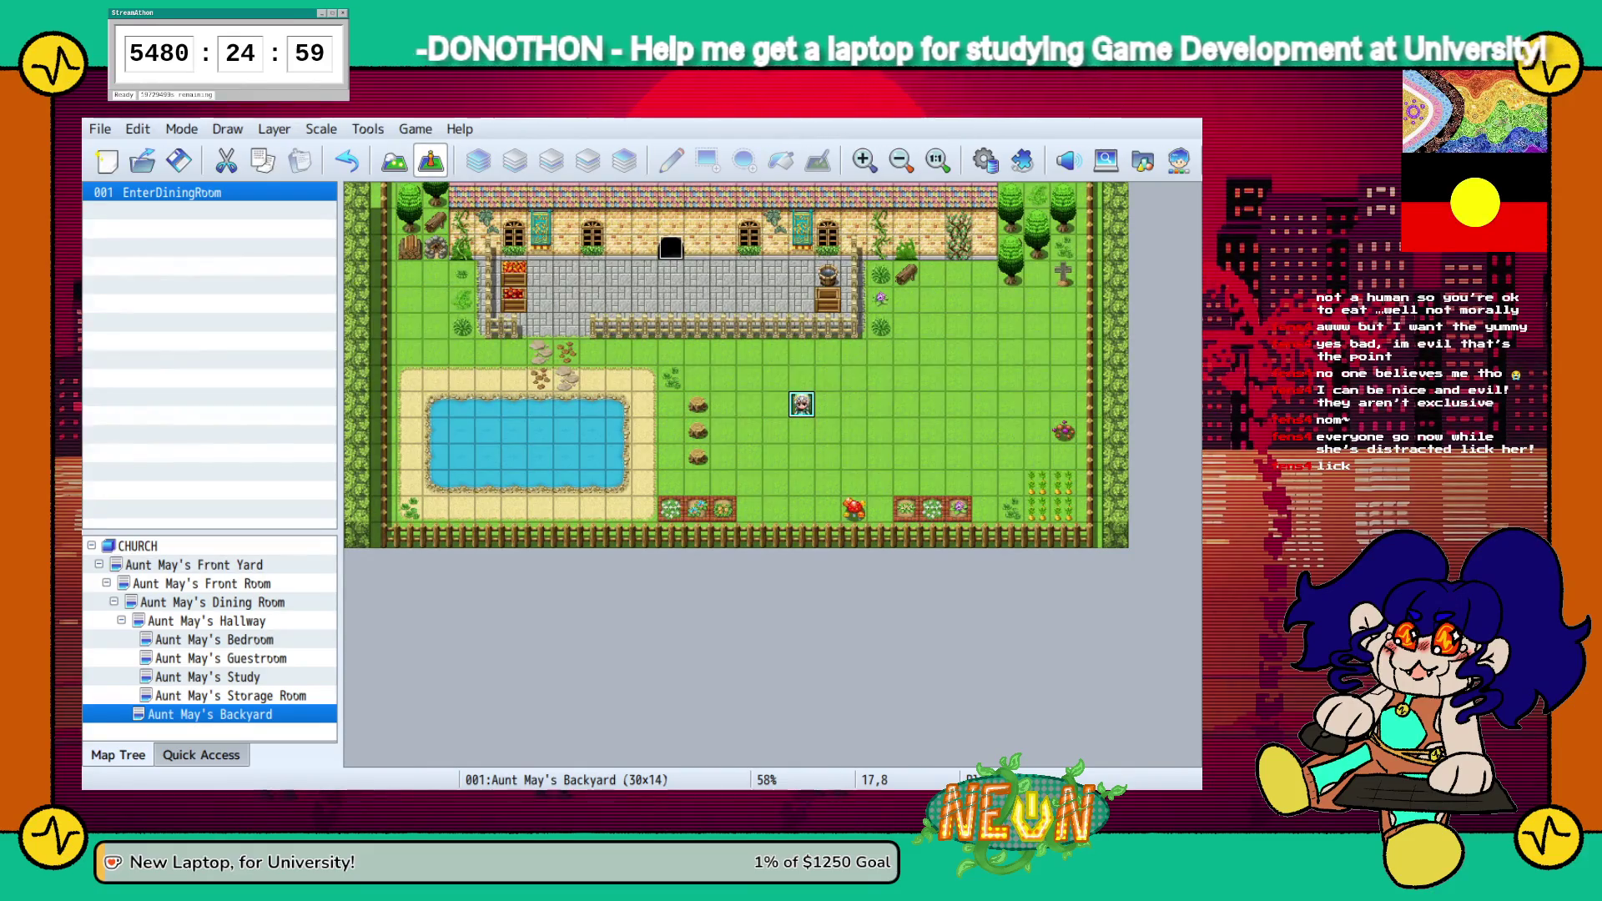
Return to Aunt May's Front Yard map, nudging the selection four tiles right
{"action": "left_click", "coordinate": [194, 565]}
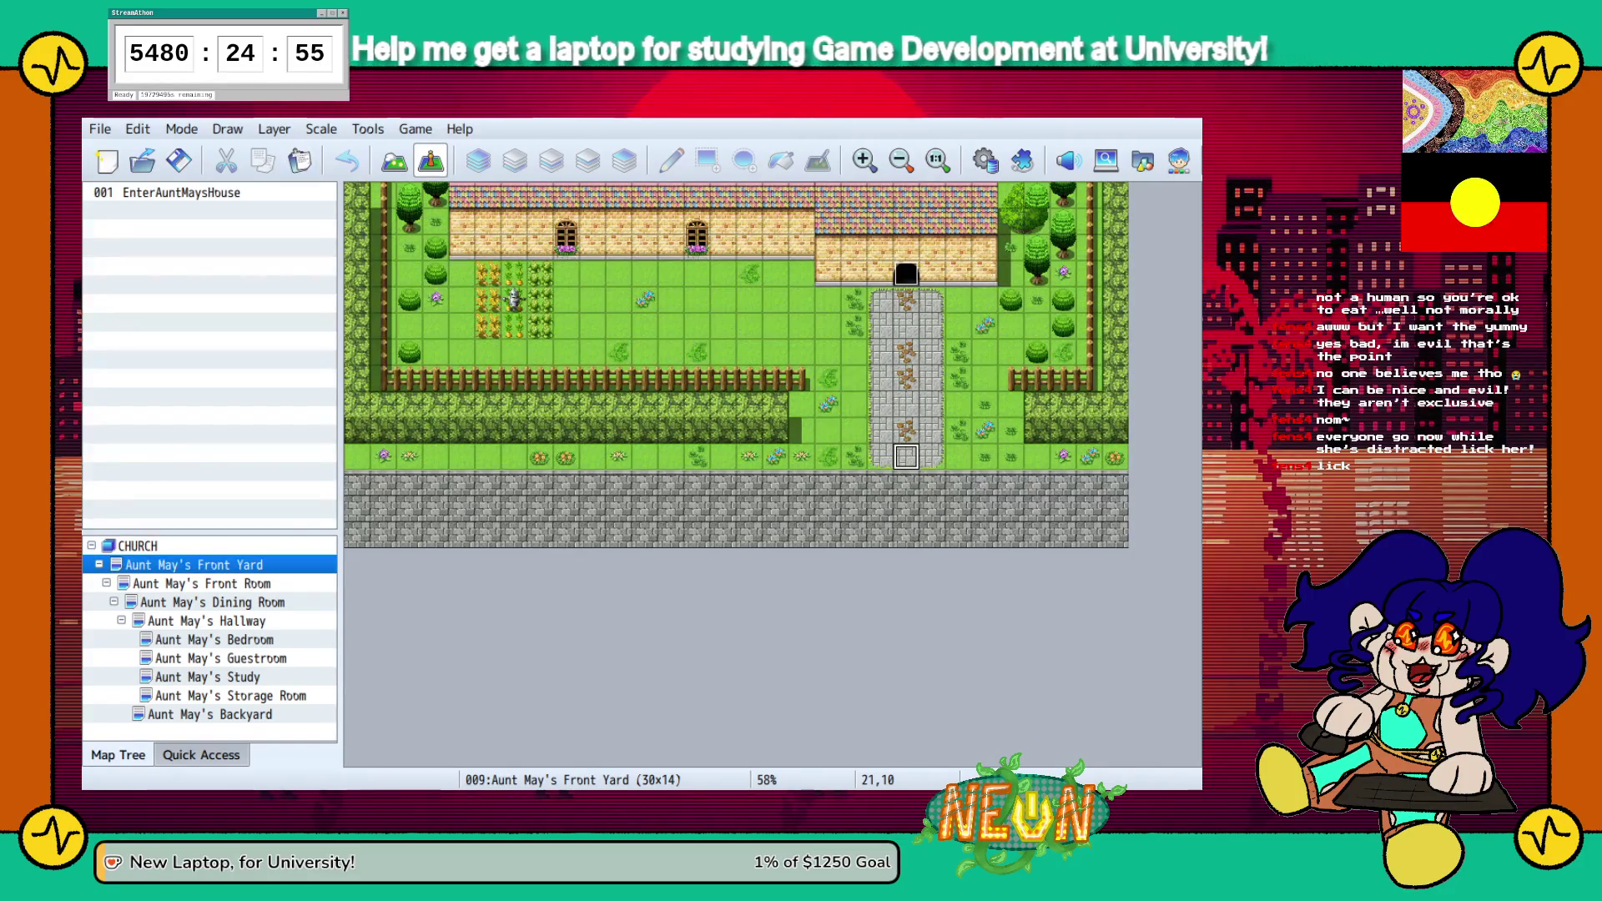
{"action": "key", "text": "Right"}
{"action": "key", "text": "Right"}
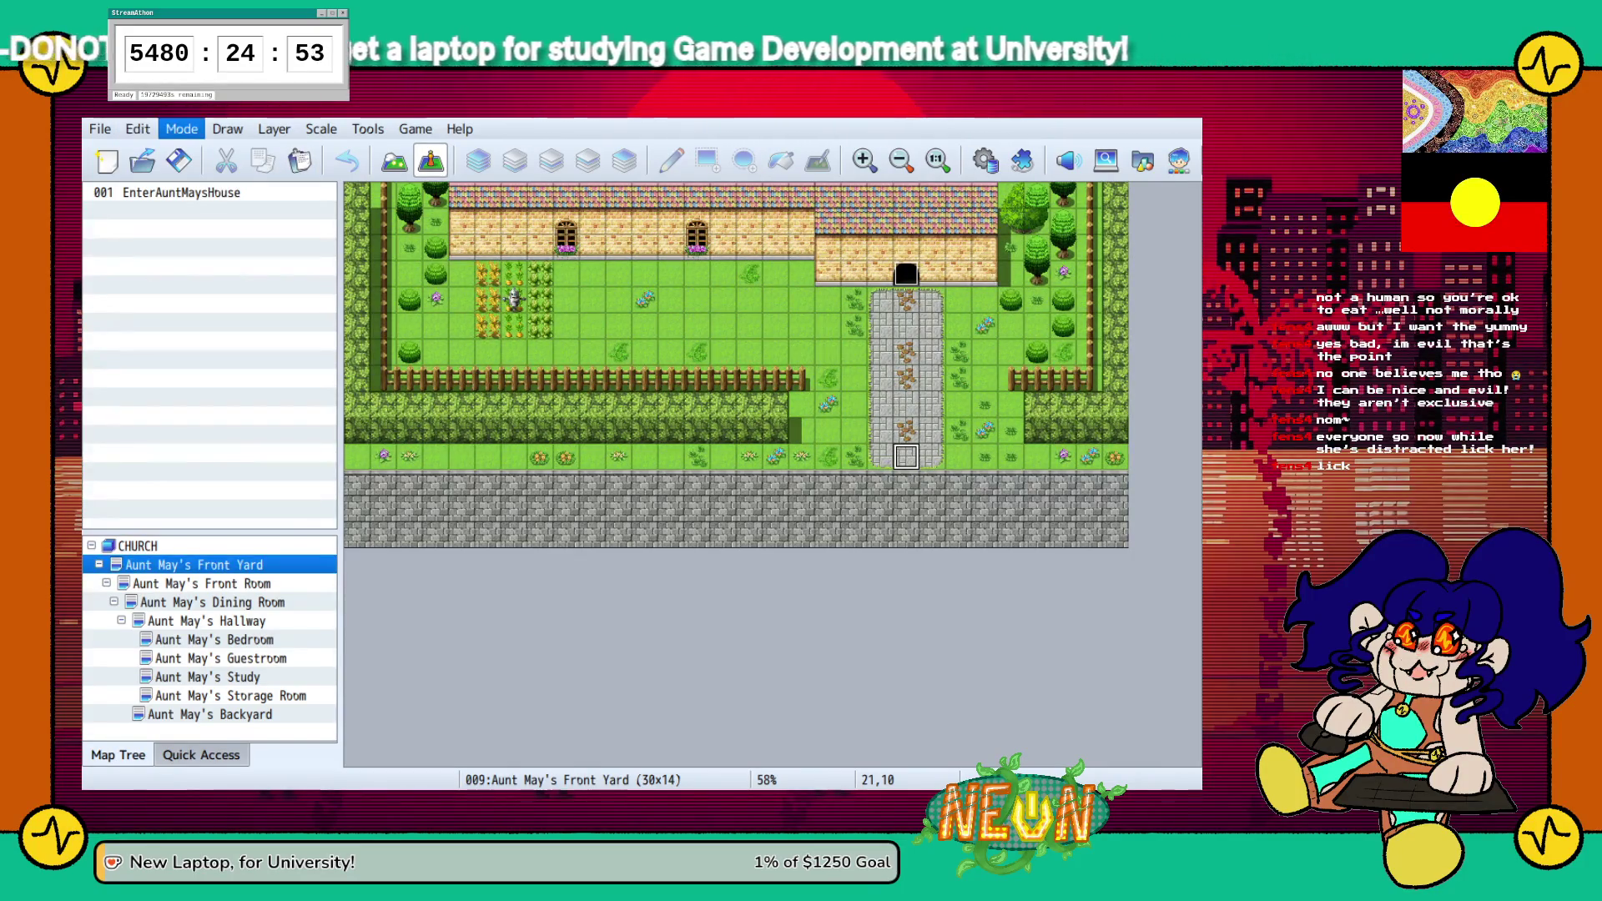
{"action": "key", "text": "Right"}
{"action": "key", "text": "Right"}
{"action": "key", "text": "Right"}
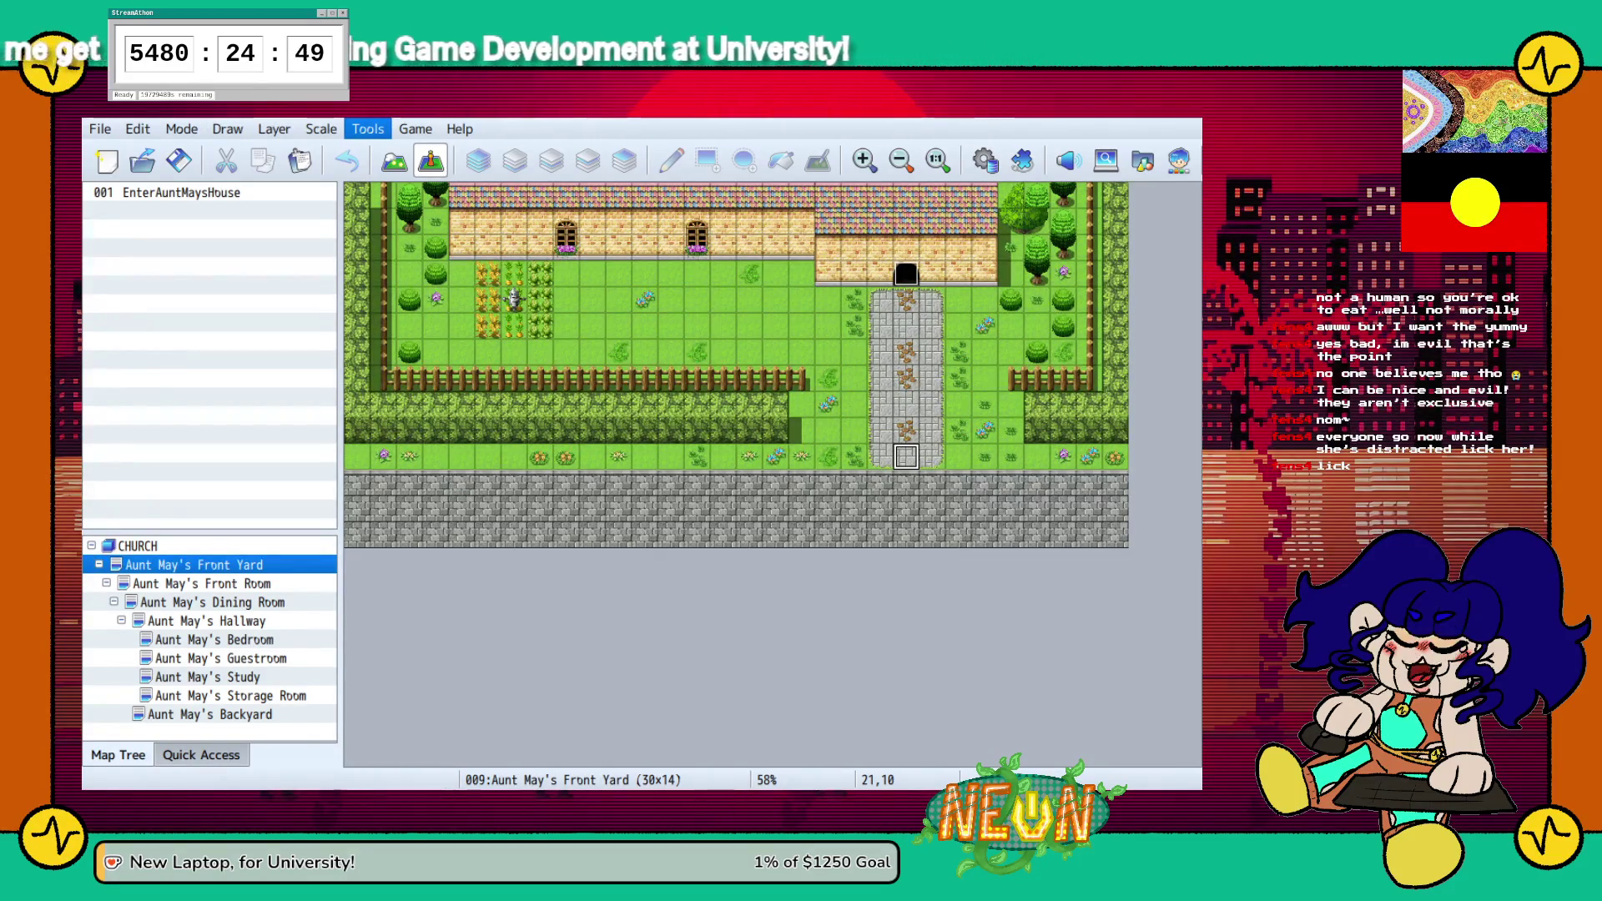
{"action": "key", "text": "Right"}
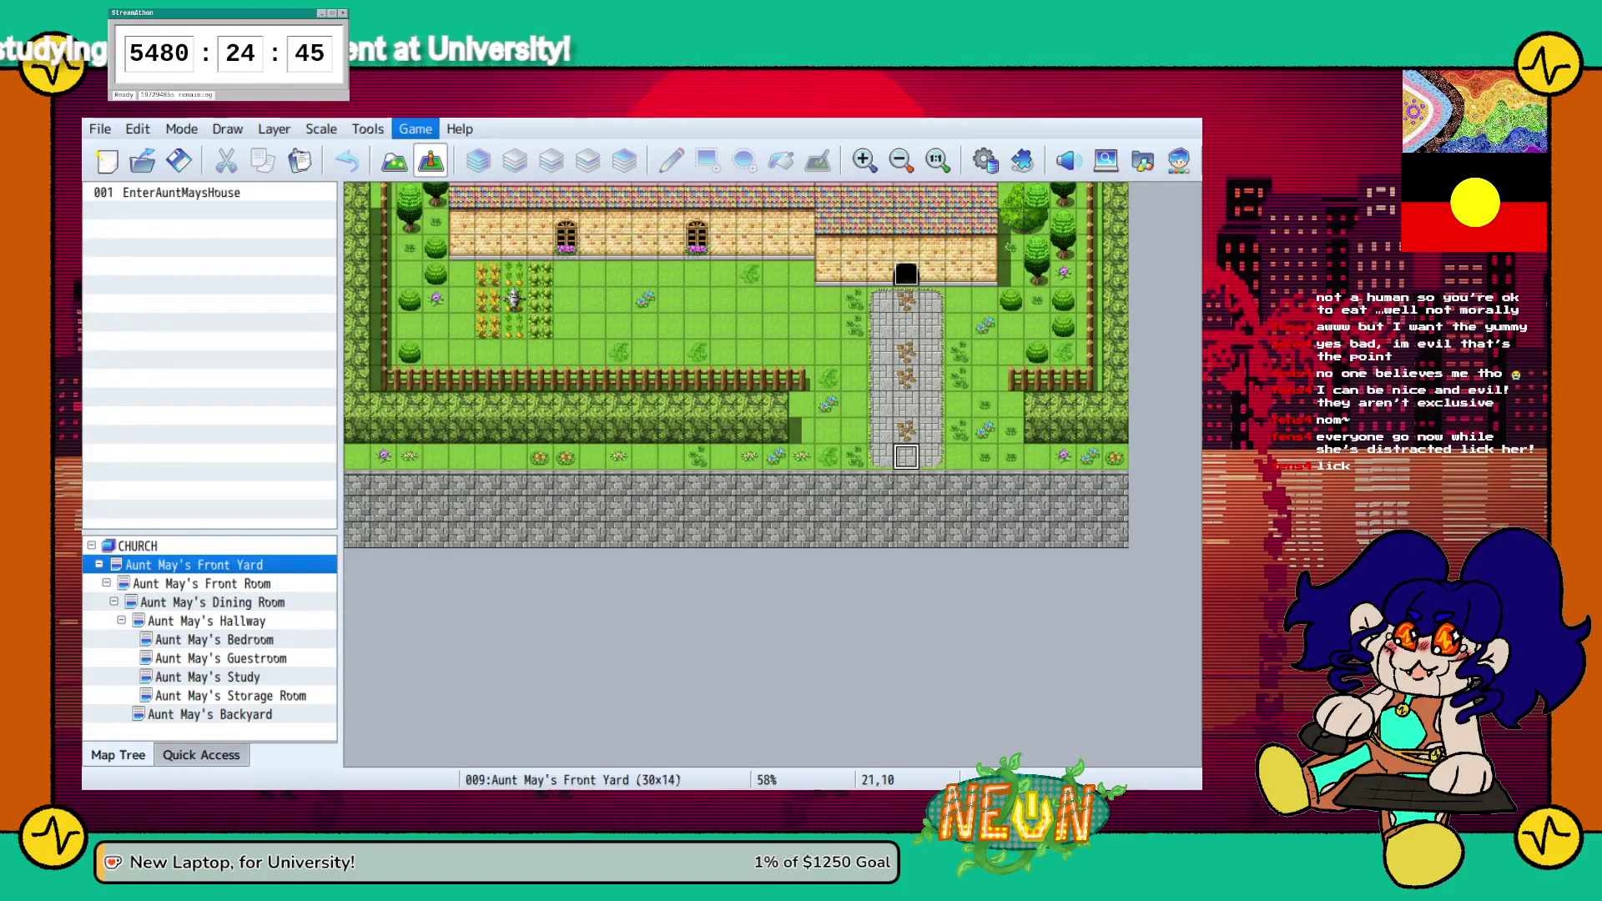
{"action": "key", "text": "Right"}
{"action": "key", "text": "Escape"}
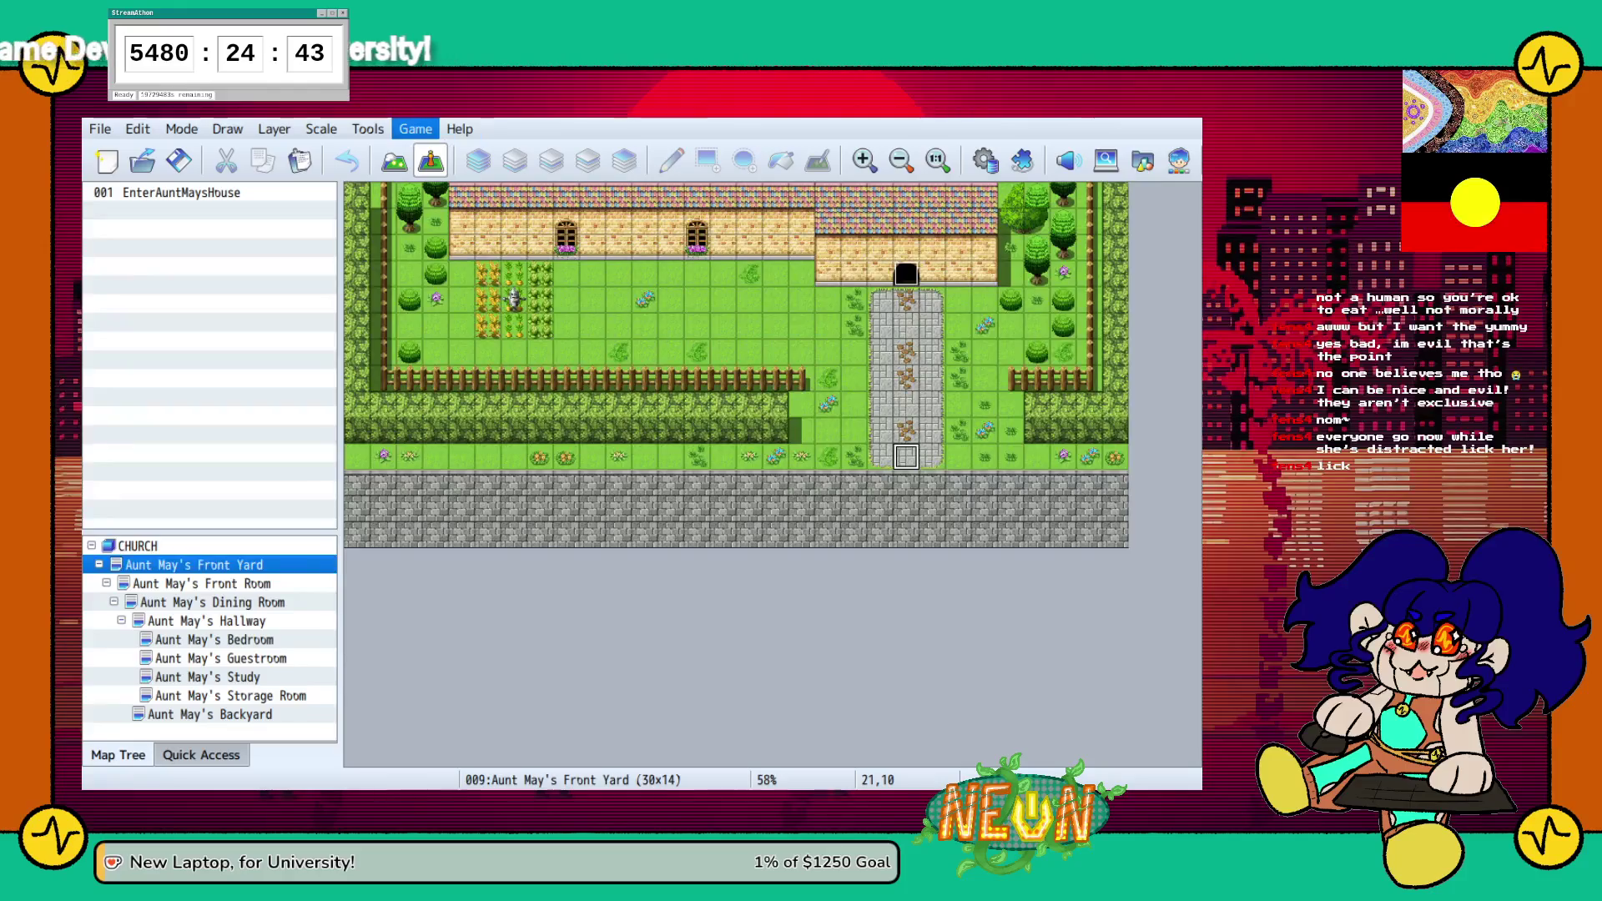
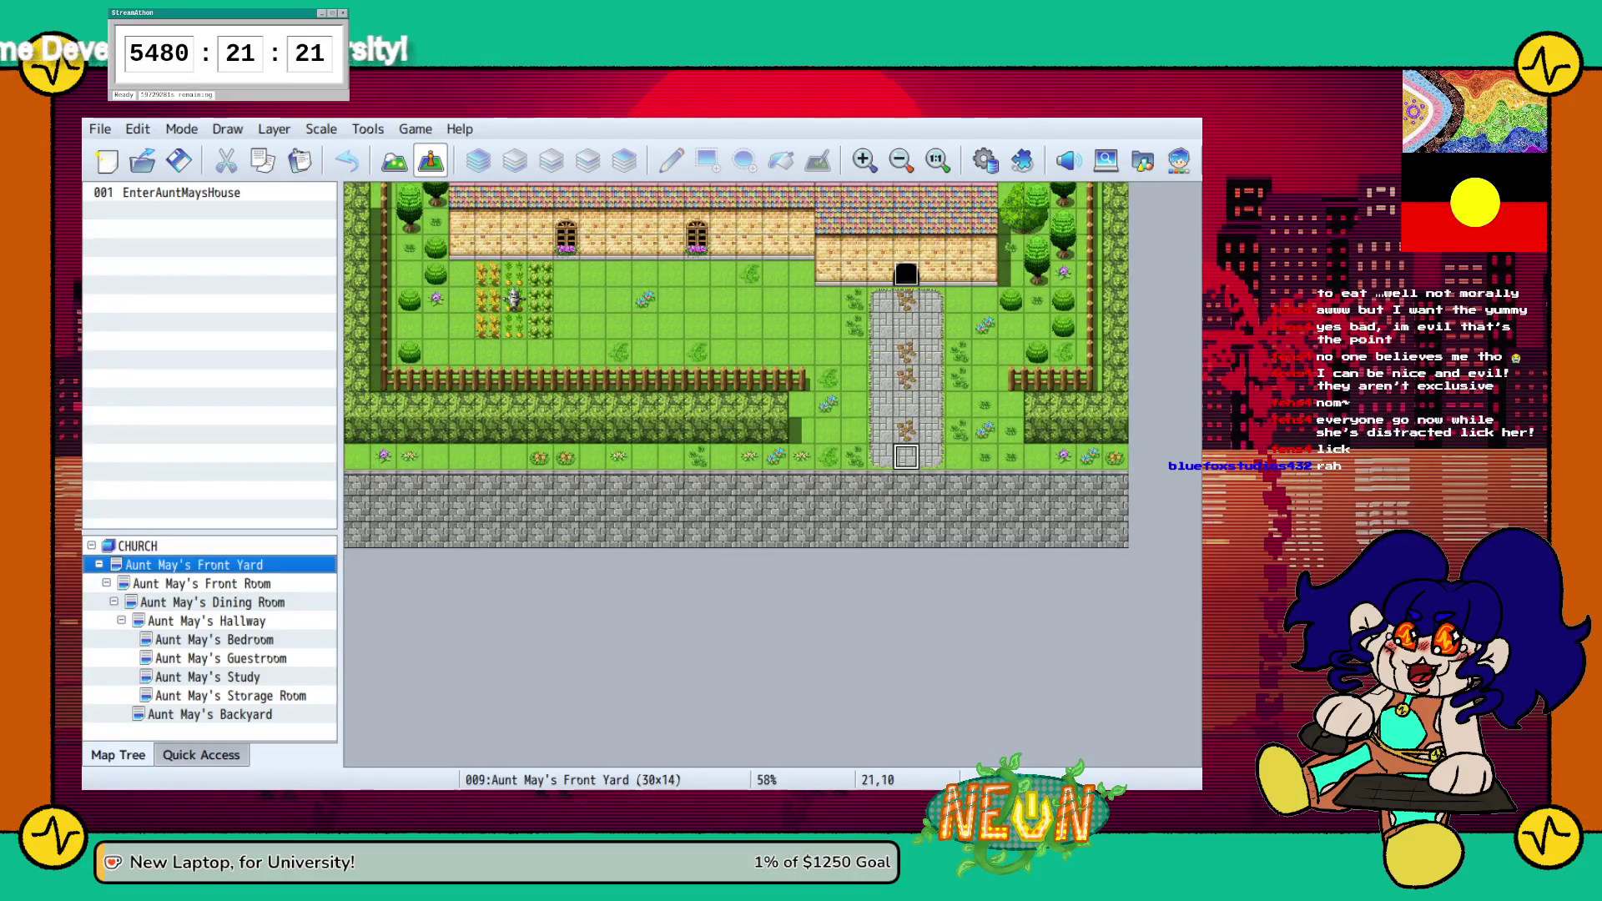
Look over the Backyard, then make Front Yard path tile 21,10 the player's starting position
{"action": "left_click", "coordinate": [209, 714]}
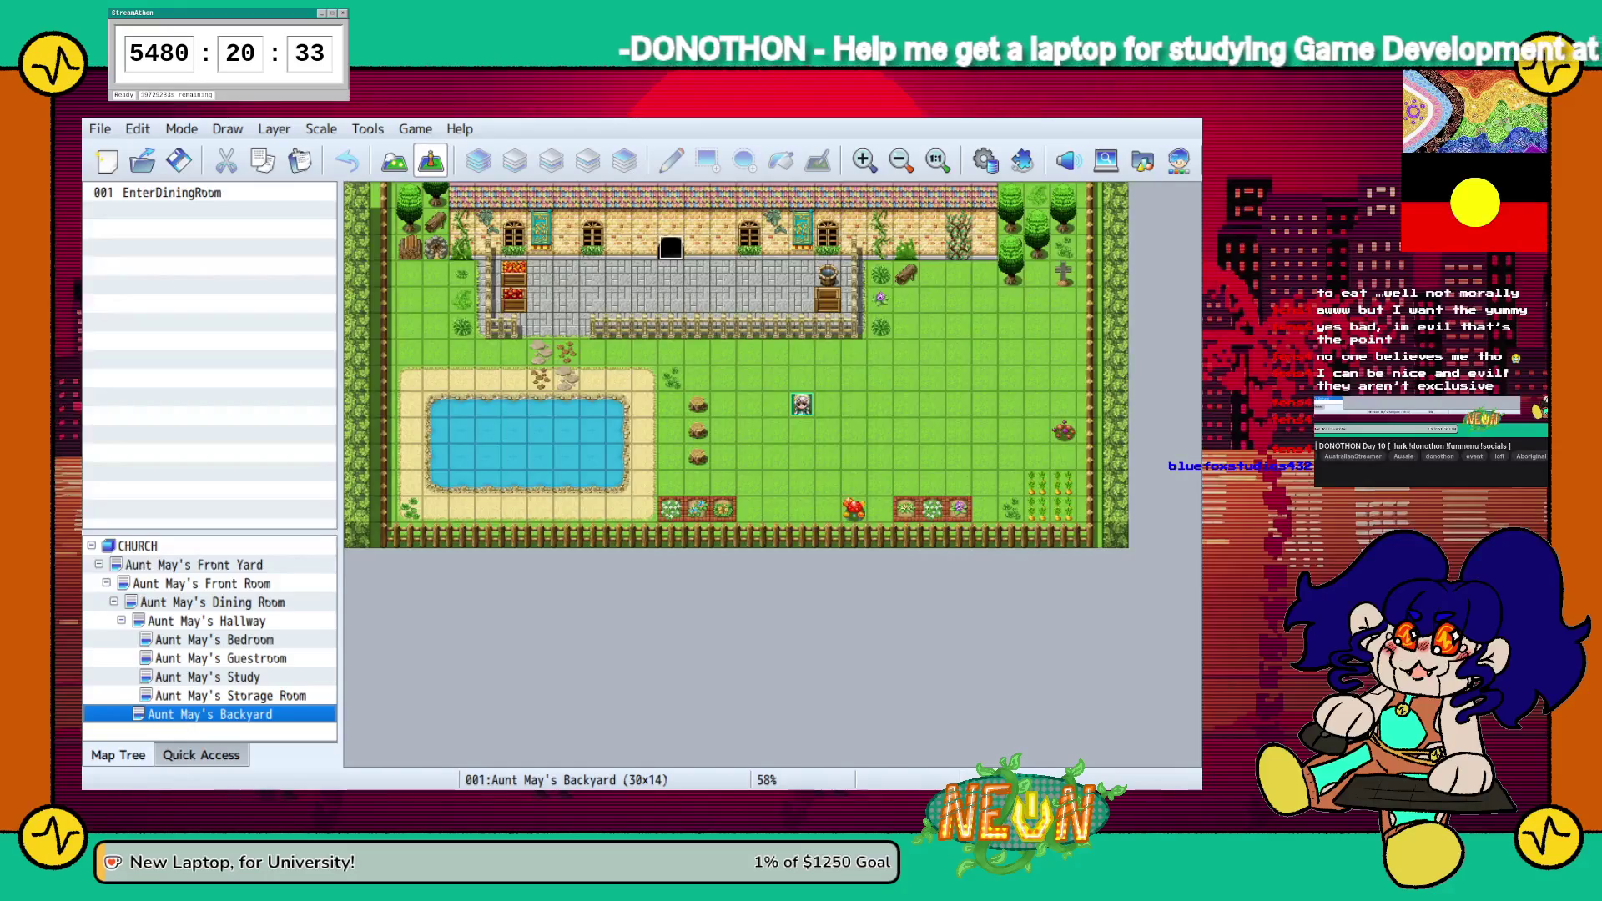
{"action": "left_click", "coordinate": [194, 564]}
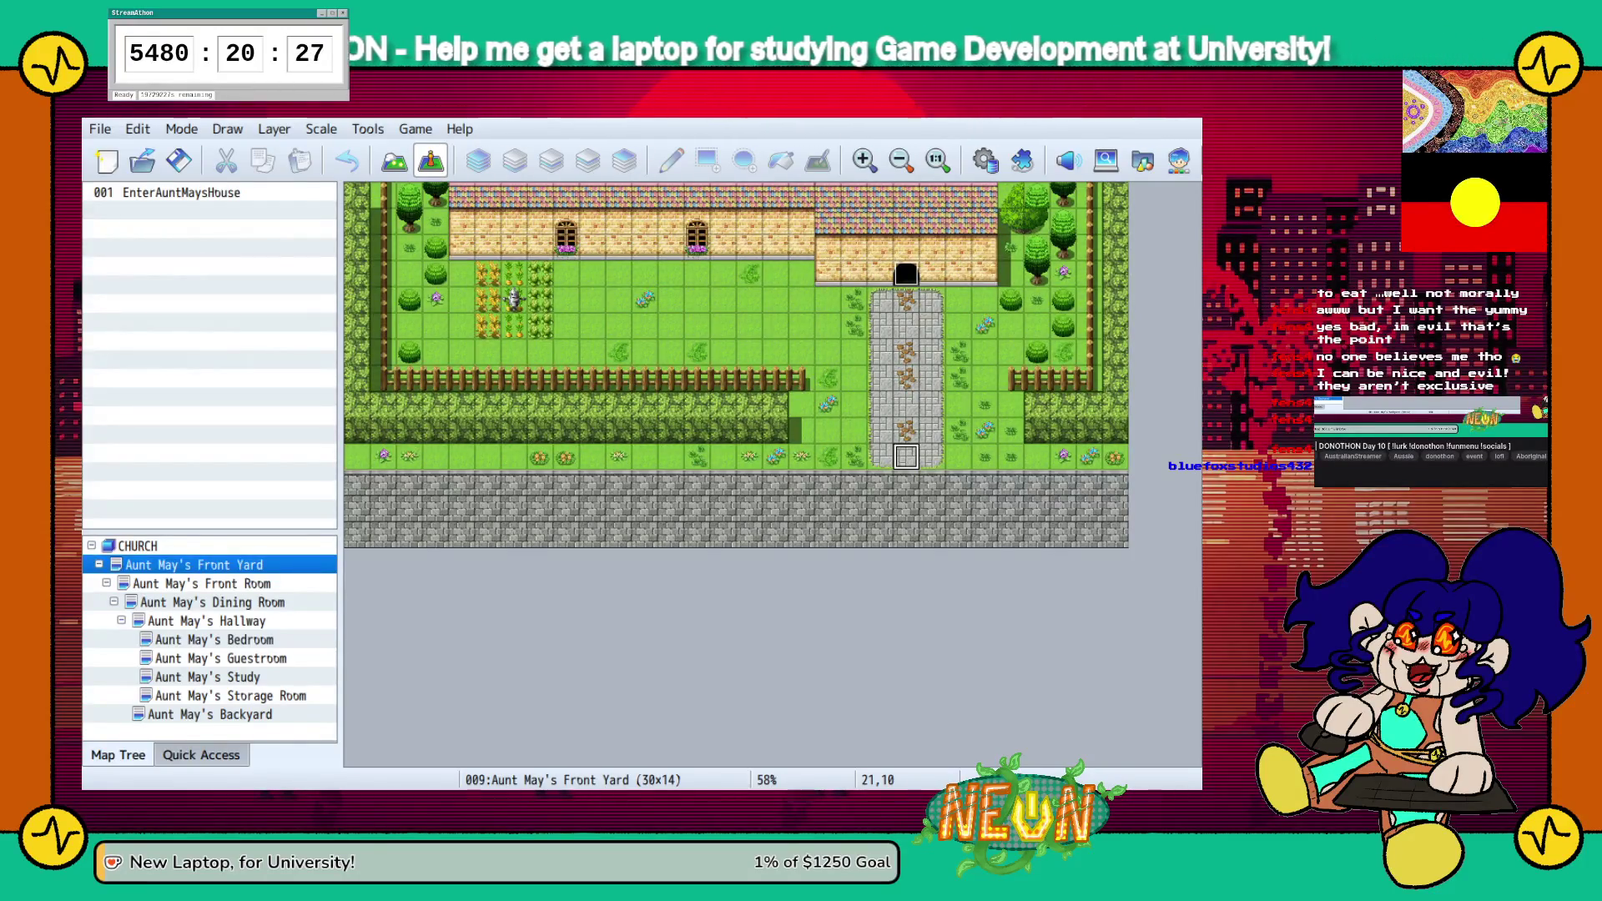
{"action": "key", "text": "ctrl+v"}
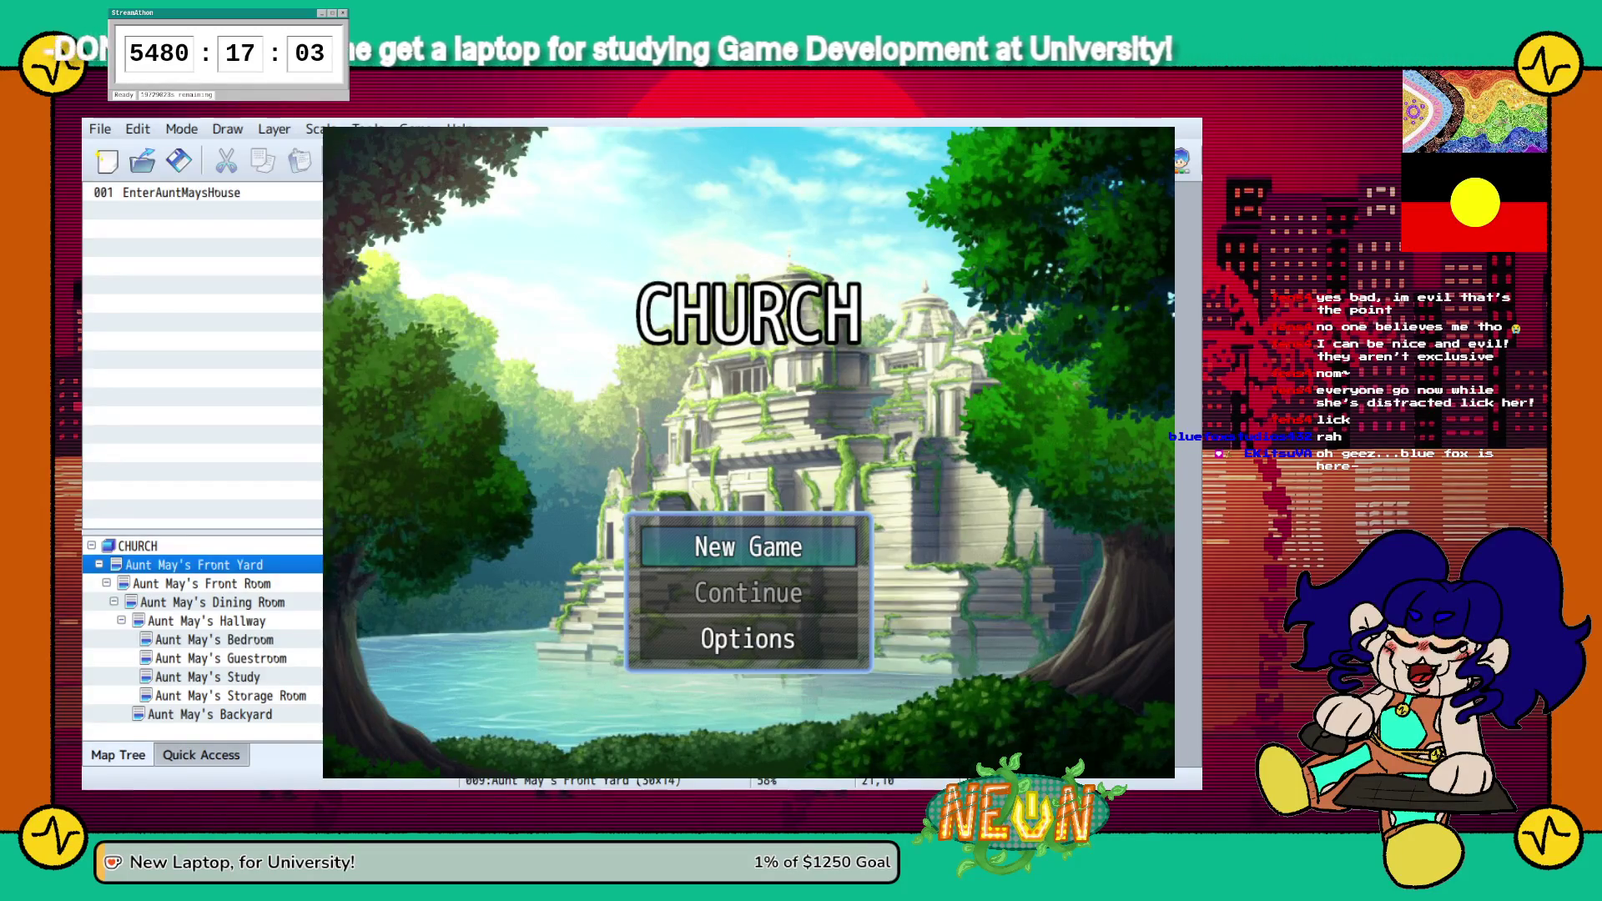
Close the running playtest window with Alt+F4 and return to the editor
{"action": "key", "text": "alt+F4"}
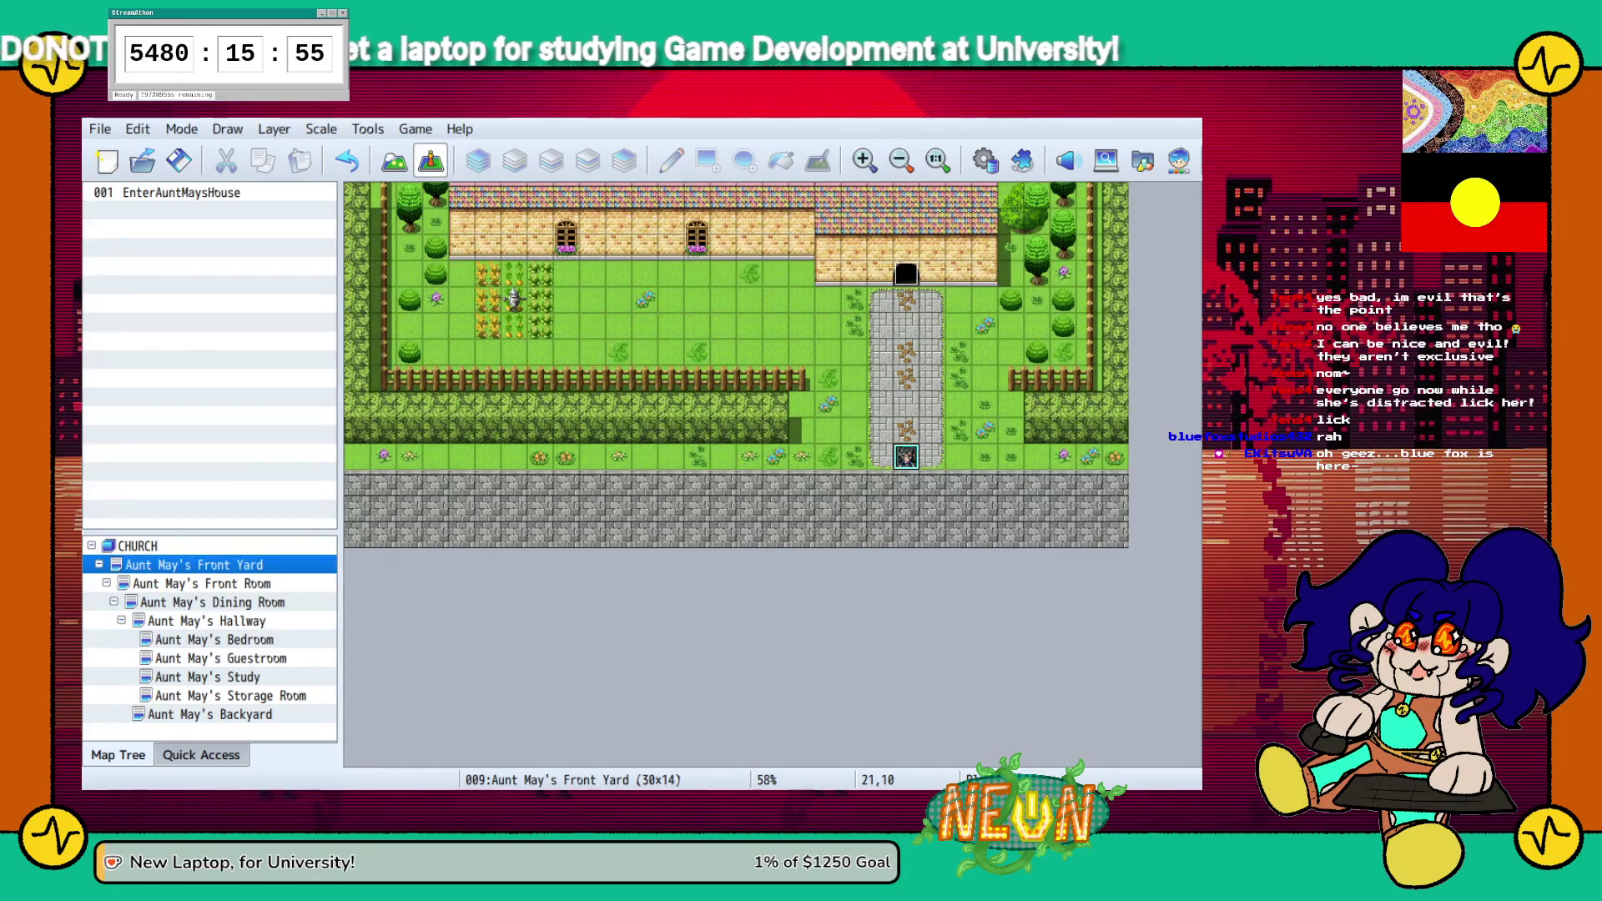
{"action": "key", "text": "alt+g"}
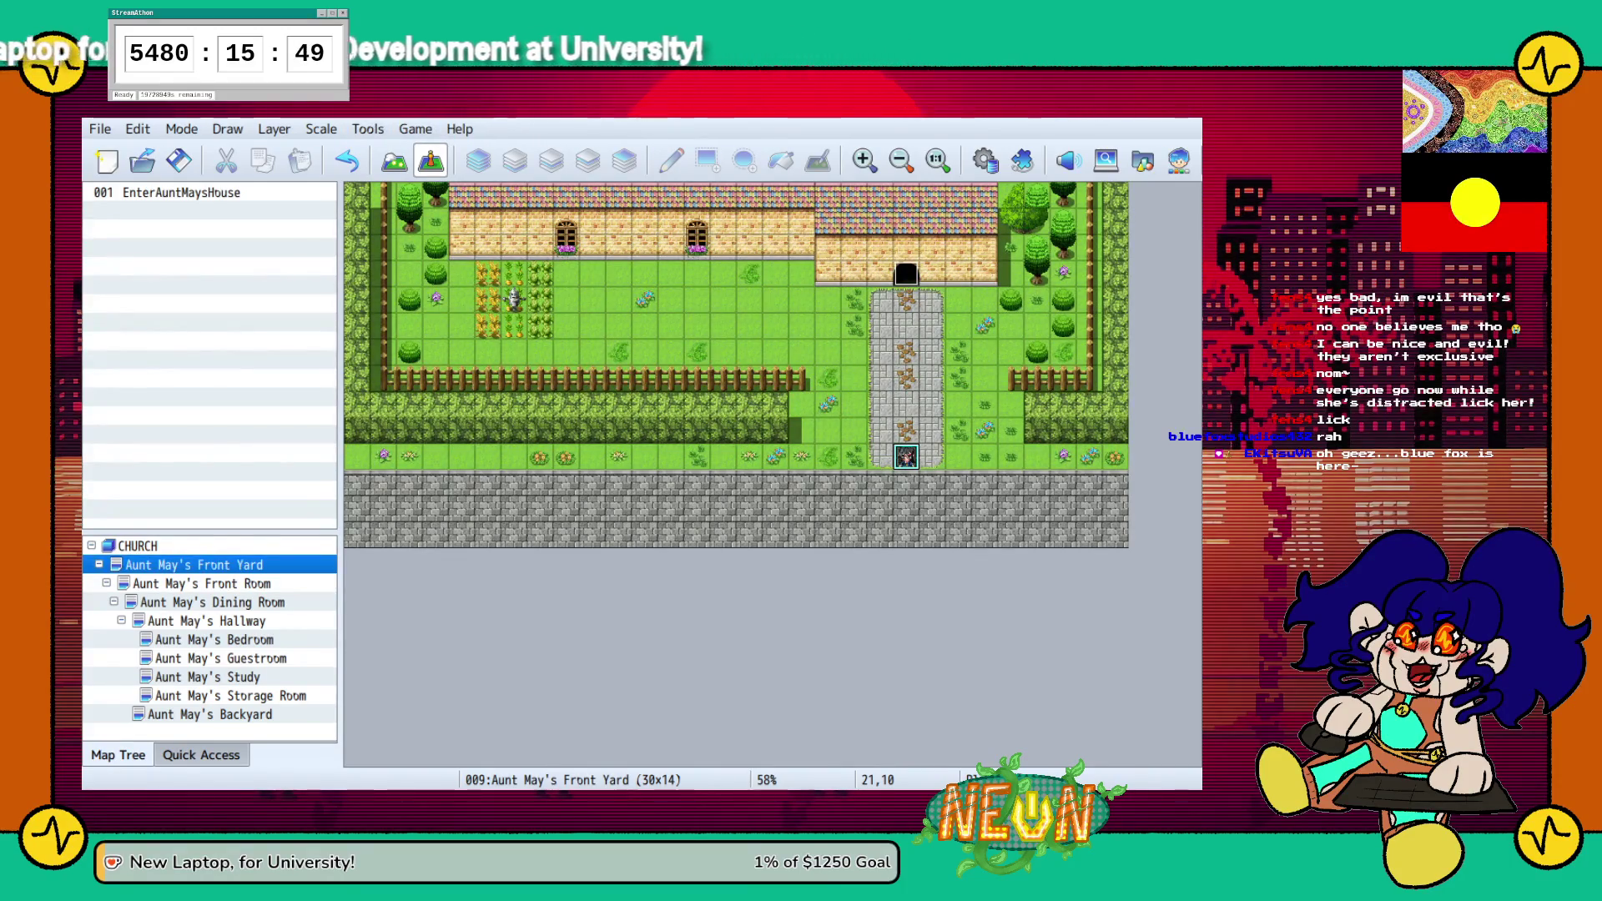
Launch a new playtest with the player starting on the Front Yard's stone path
{"action": "key", "text": "F12"}
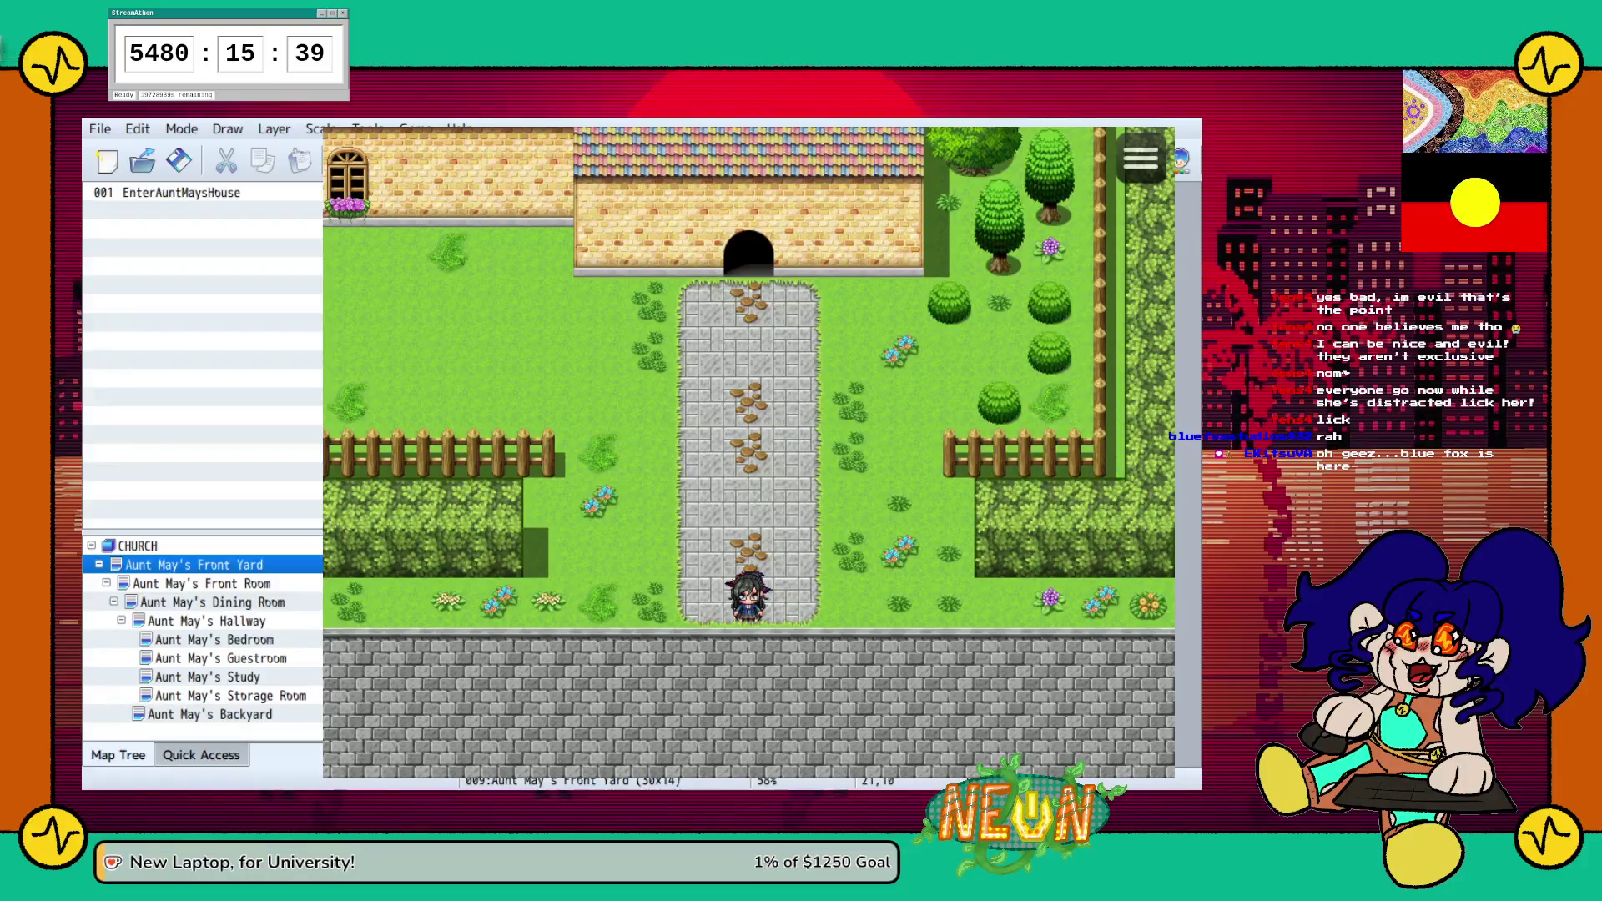
Walk the party through the Front Room and piano room, then out to the house doorway
{"action": "left_click", "coordinate": [853, 402]}
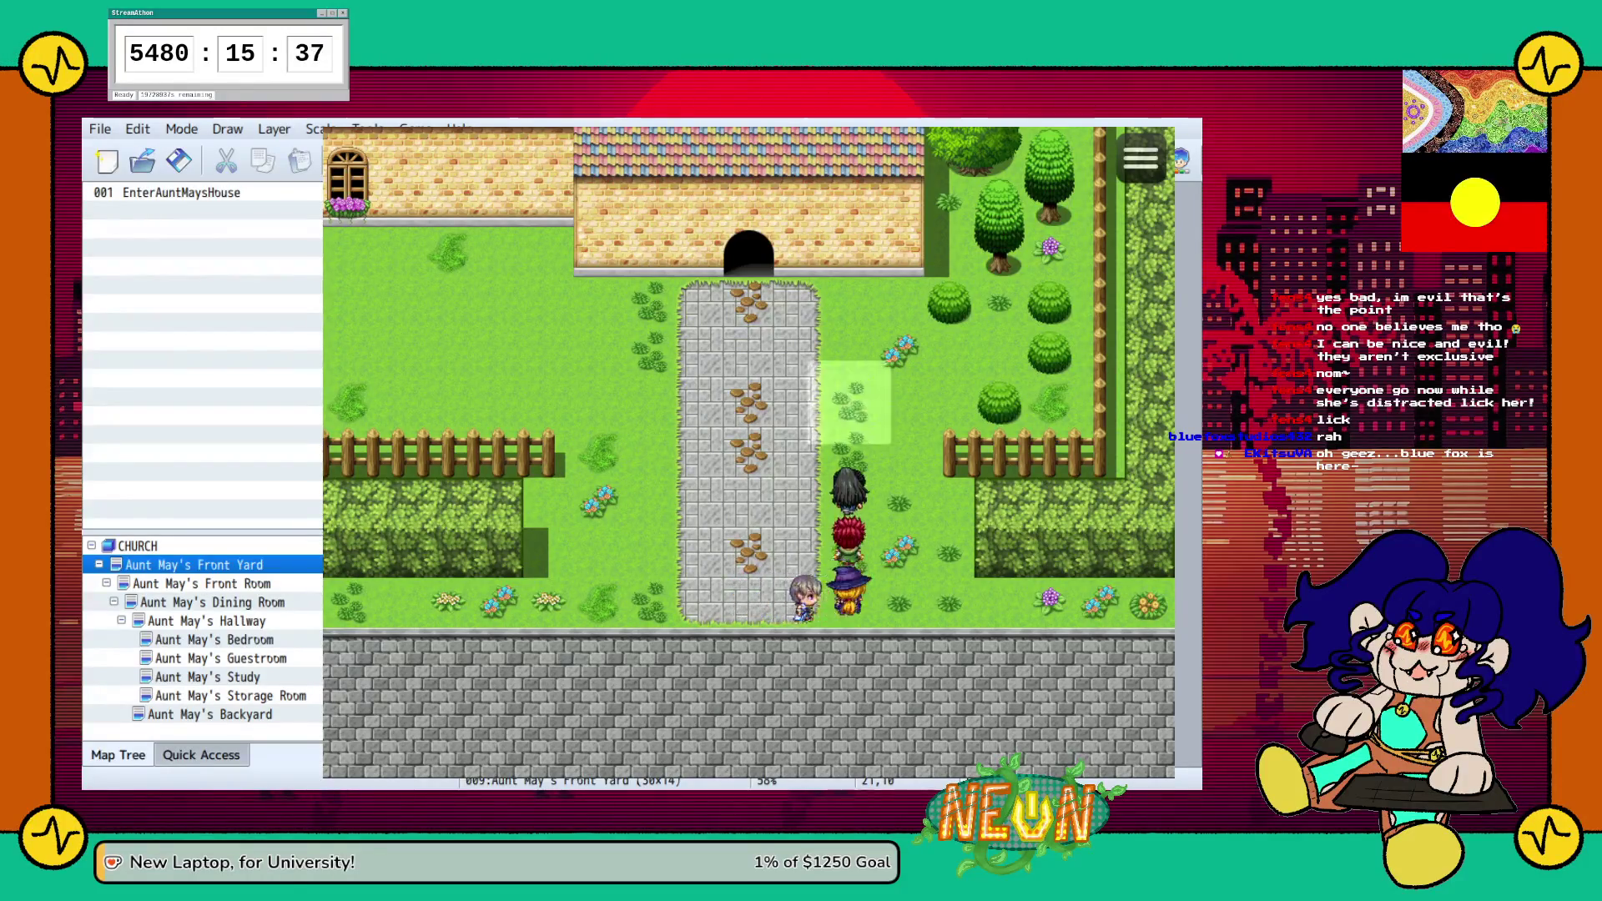
{"action": "key", "text": "Left"}
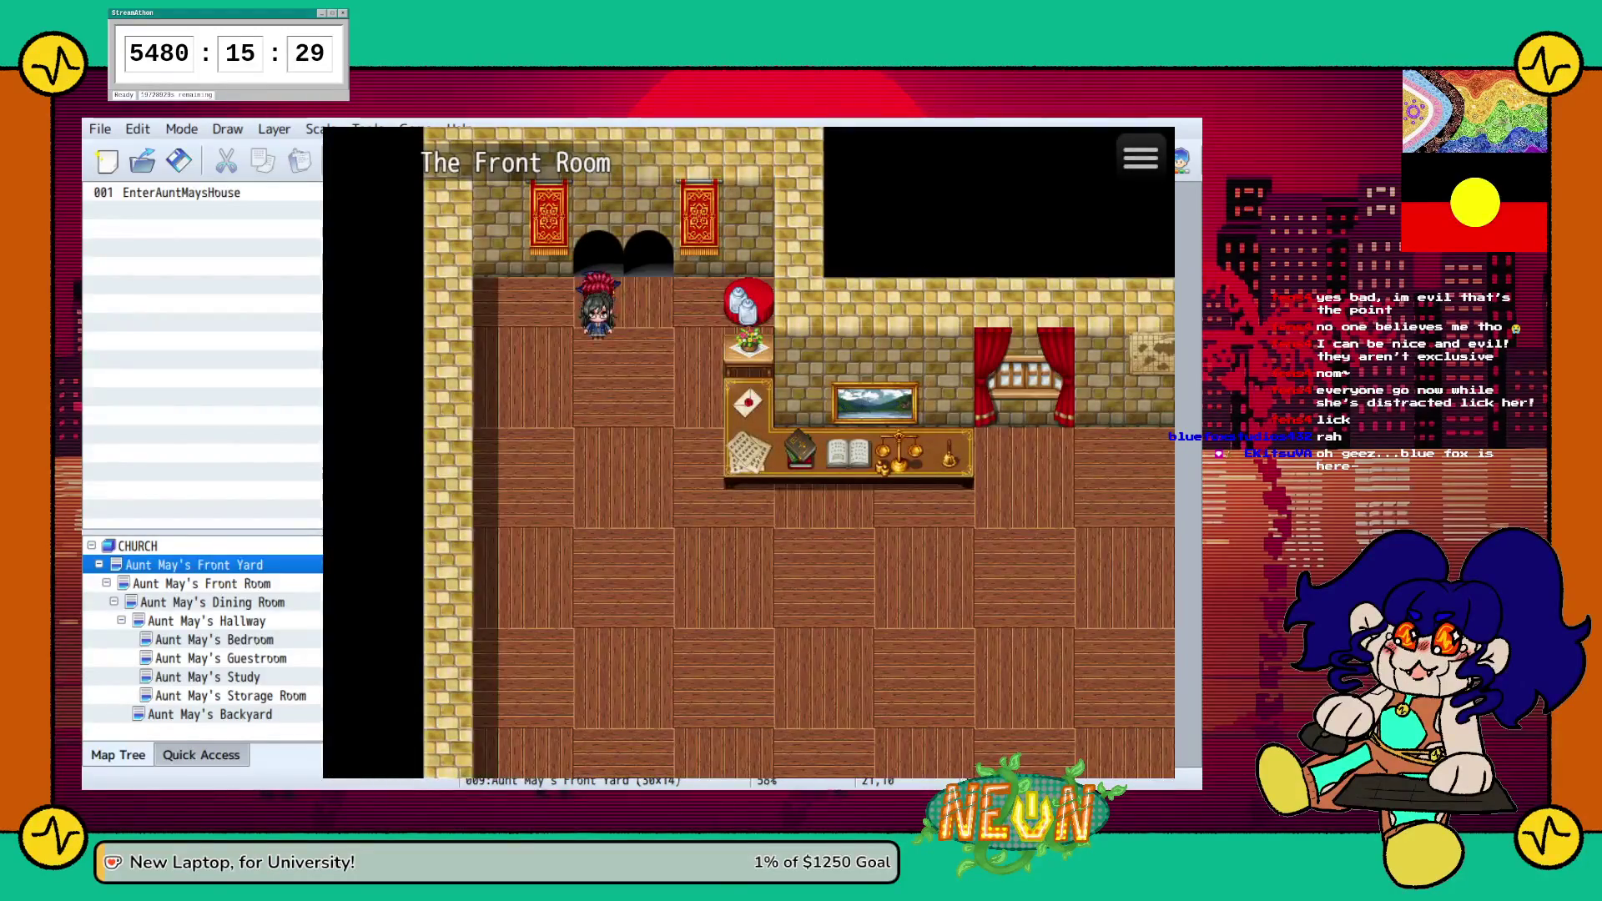
{"action": "key", "text": "Down"}
{"action": "key", "text": "Down"}
{"action": "key", "text": "Down"}
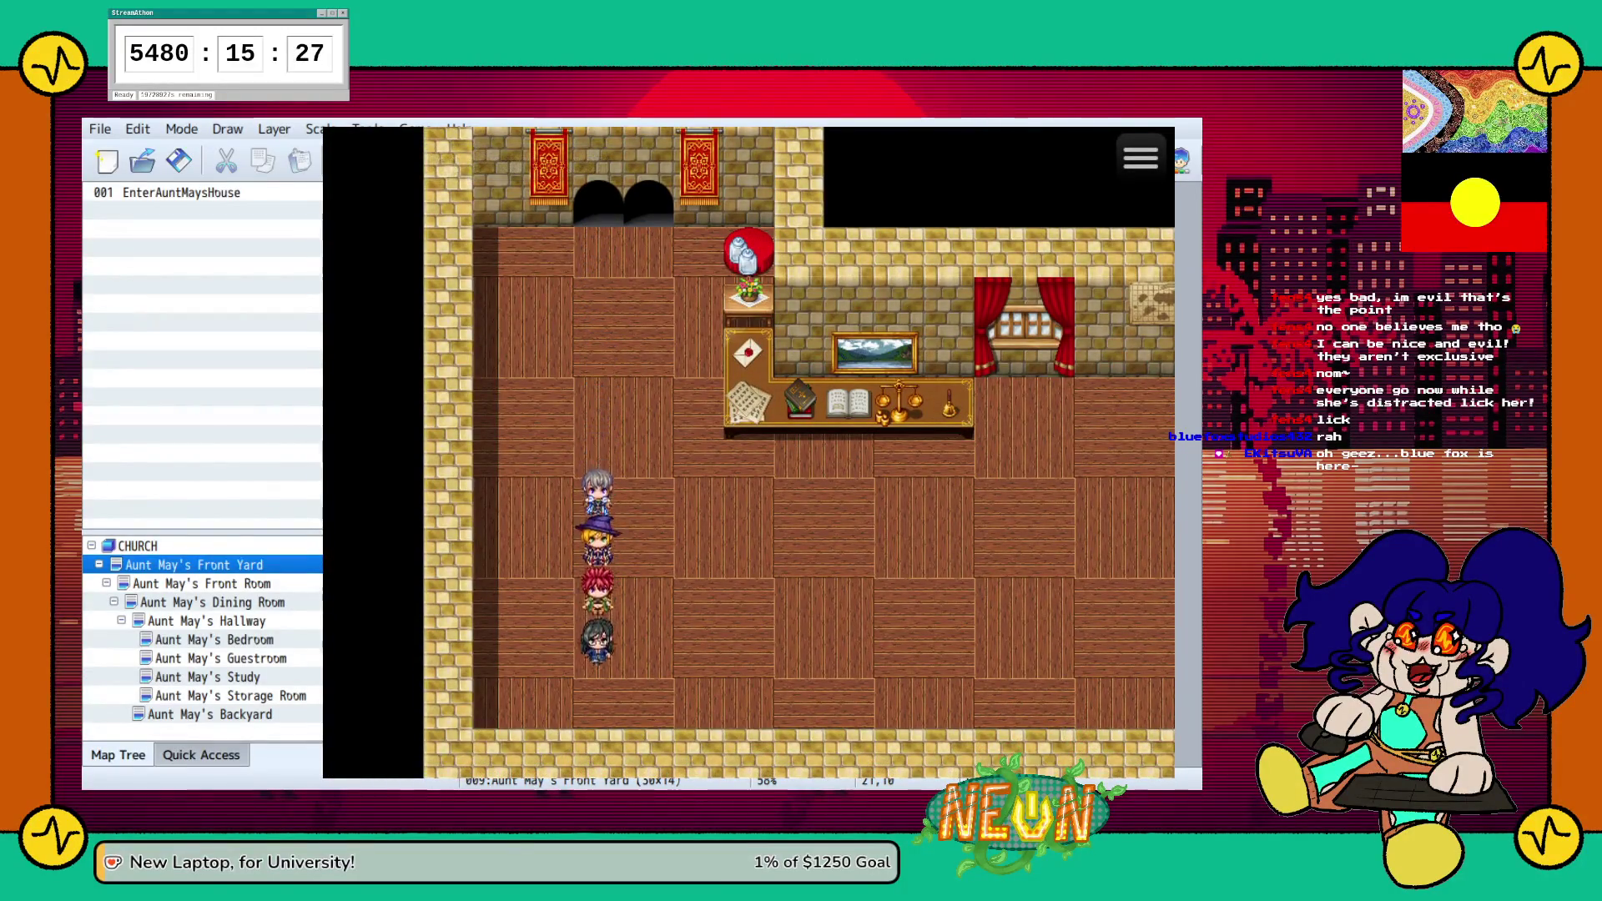
{"action": "key", "text": "Right"}
{"action": "key", "text": "Right"}
{"action": "key", "text": "Right"}
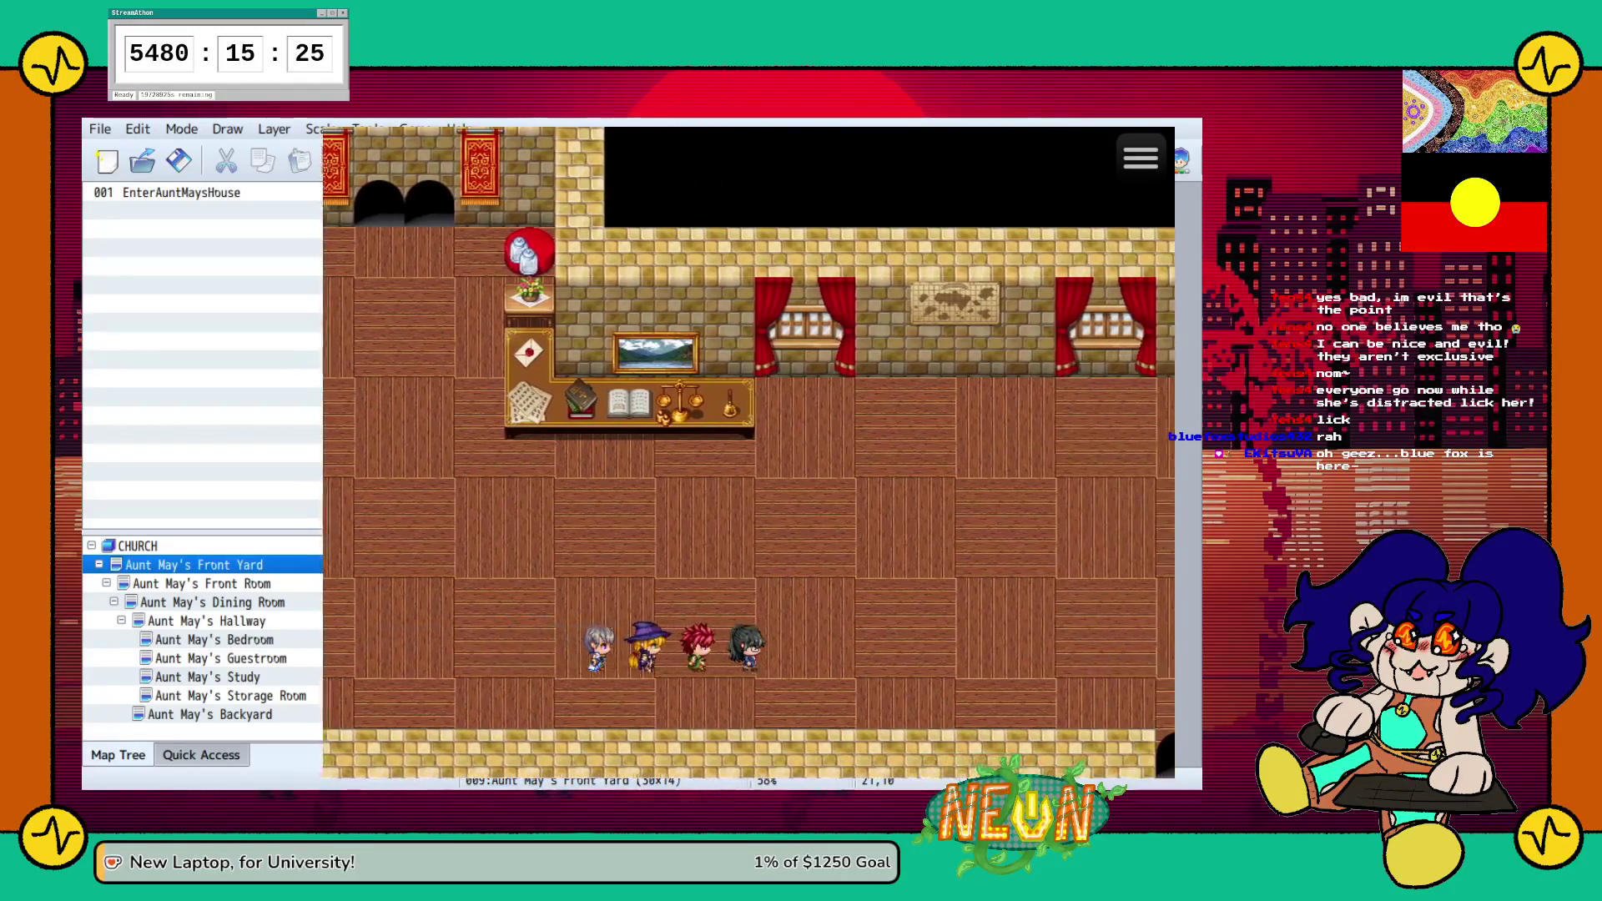
{"action": "key", "text": "Right"}
{"action": "key", "text": "Right"}
{"action": "key", "text": "Right"}
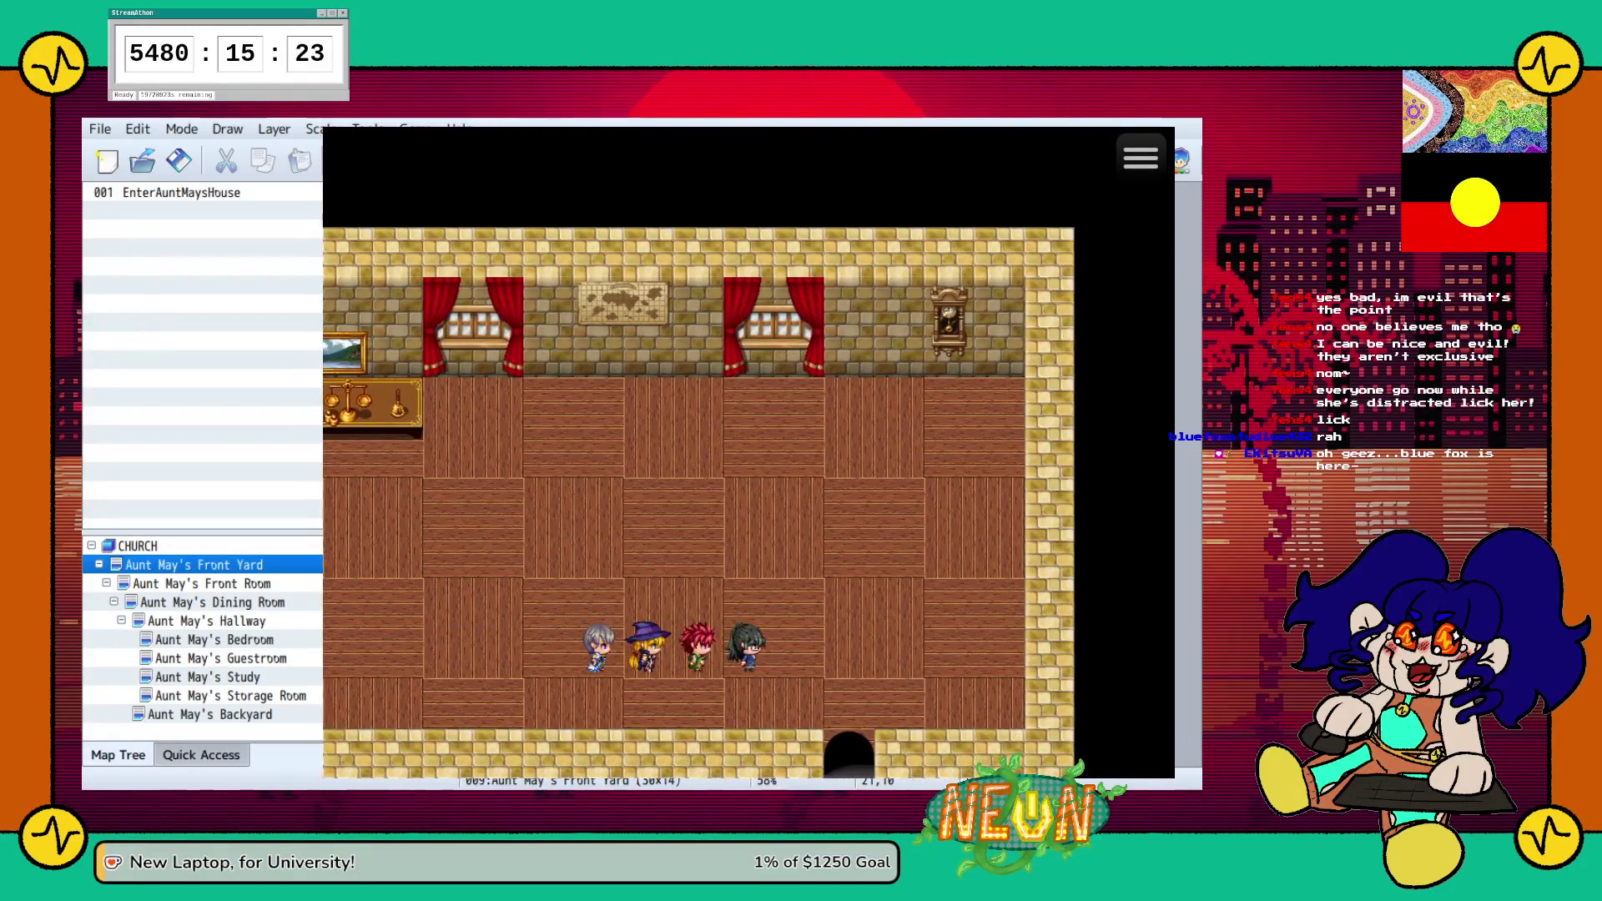
{"action": "key", "text": "Right"}
{"action": "key", "text": "Down"}
{"action": "key", "text": "Left"}
{"action": "key", "text": "Left"}
{"action": "key", "text": "Left"}
{"action": "key", "text": "Left"}
{"action": "key", "text": "Left"}
{"action": "key", "text": "Down"}
{"action": "key", "text": "Down"}
{"action": "key", "text": "Down"}
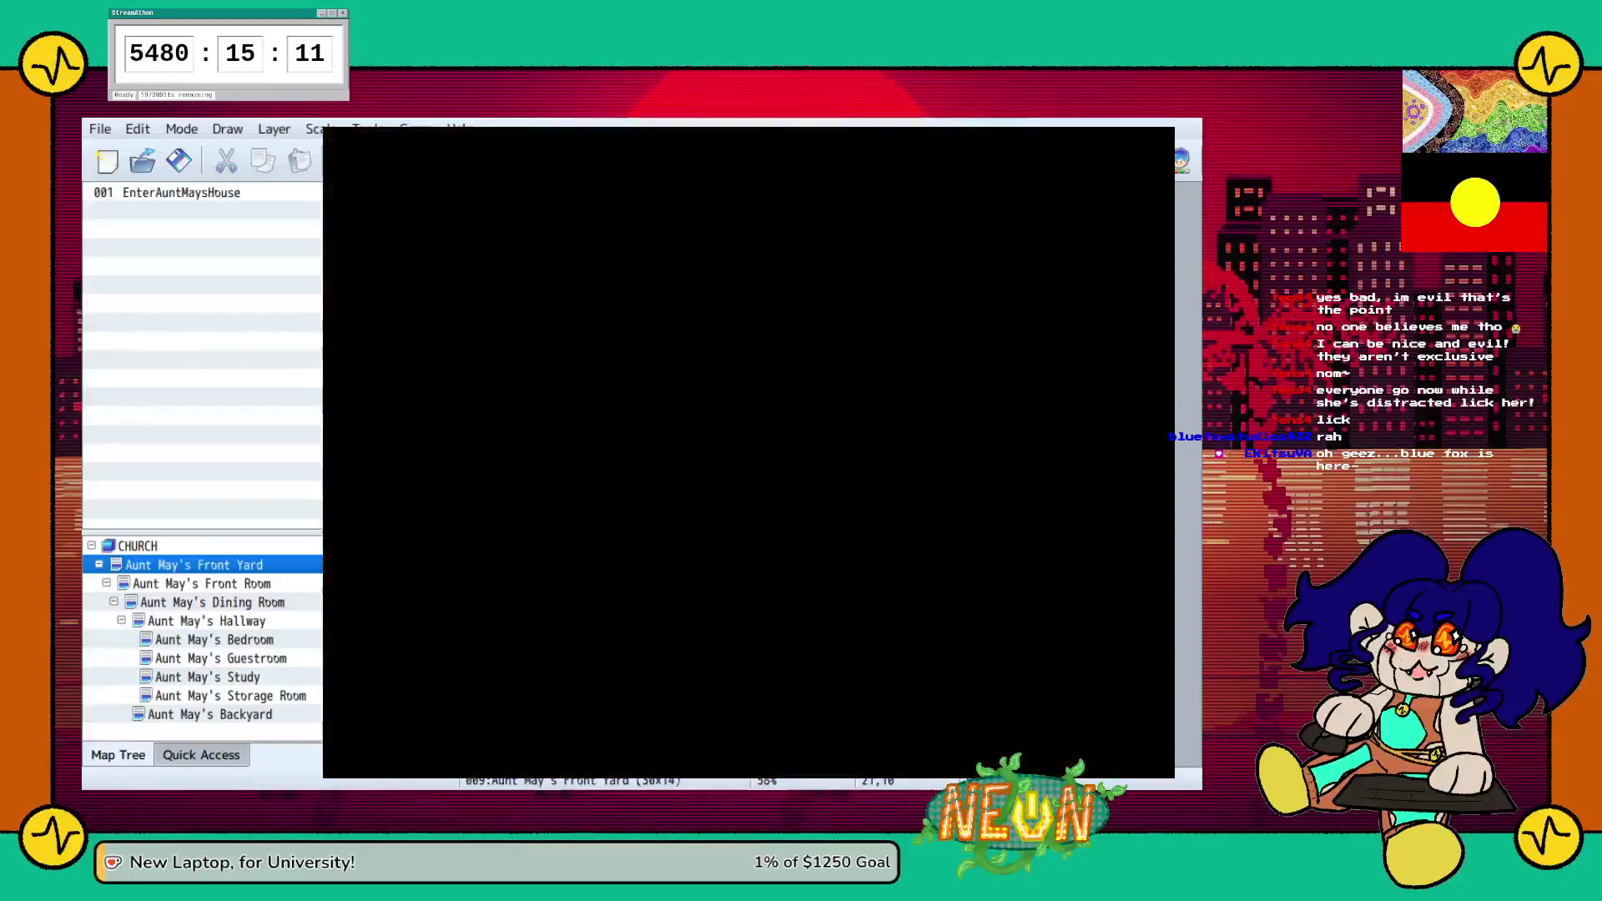
{"action": "key", "text": "Down"}
{"action": "key", "text": "Left"}
{"action": "key", "text": "Left"}
{"action": "key", "text": "Left"}
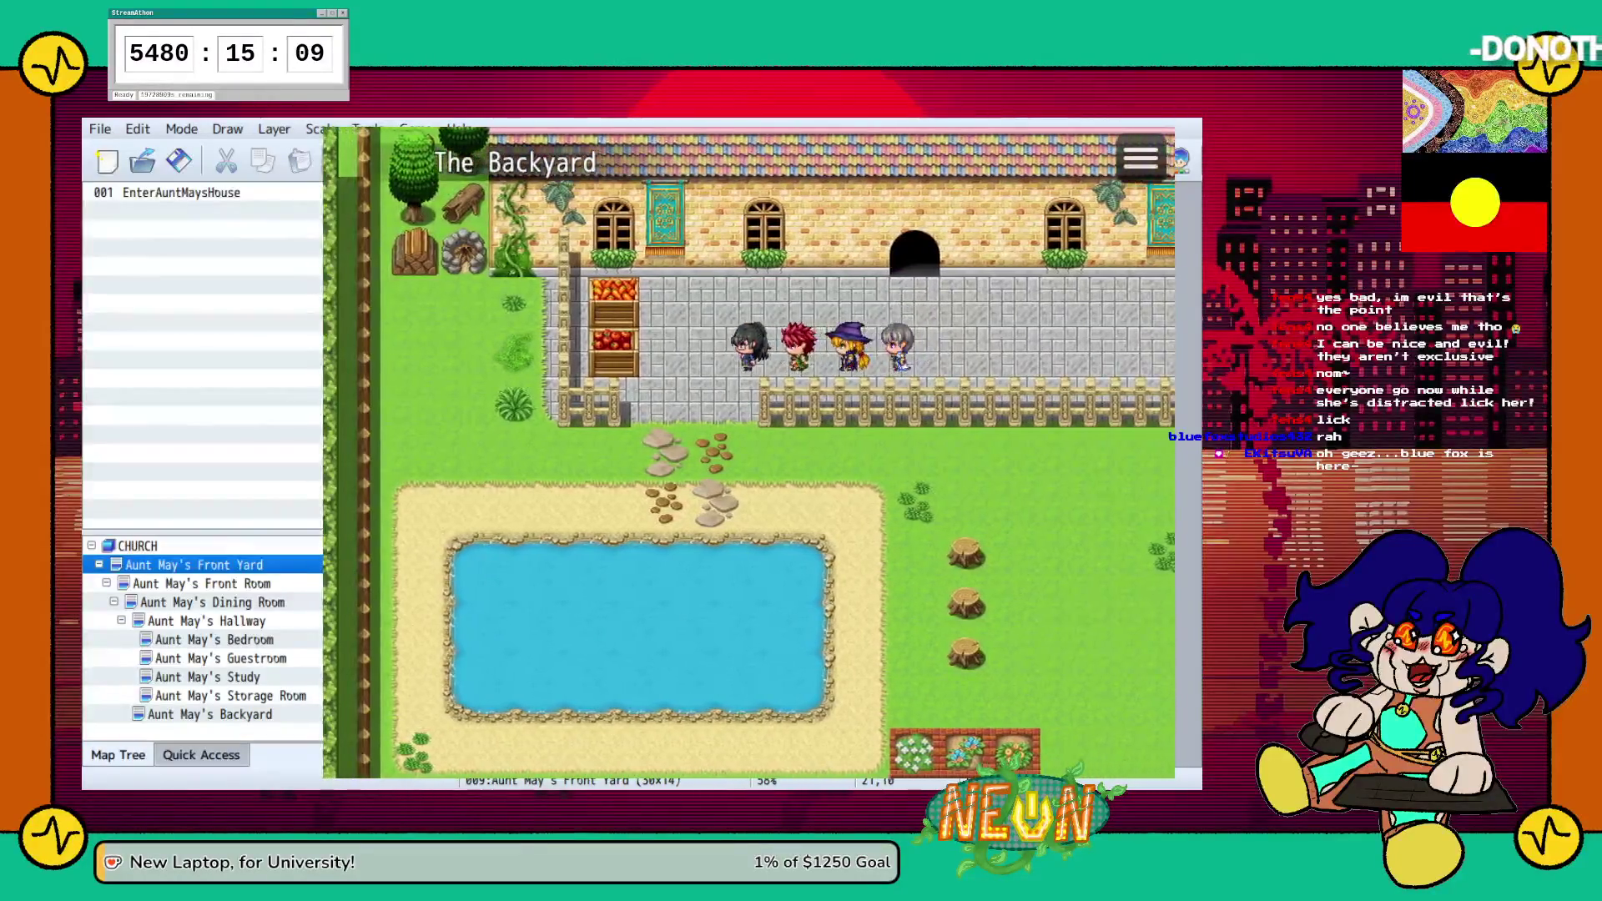
{"action": "key", "text": "Right"}
{"action": "key", "text": "Right"}
{"action": "key", "text": "Right"}
{"action": "key", "text": "Up"}
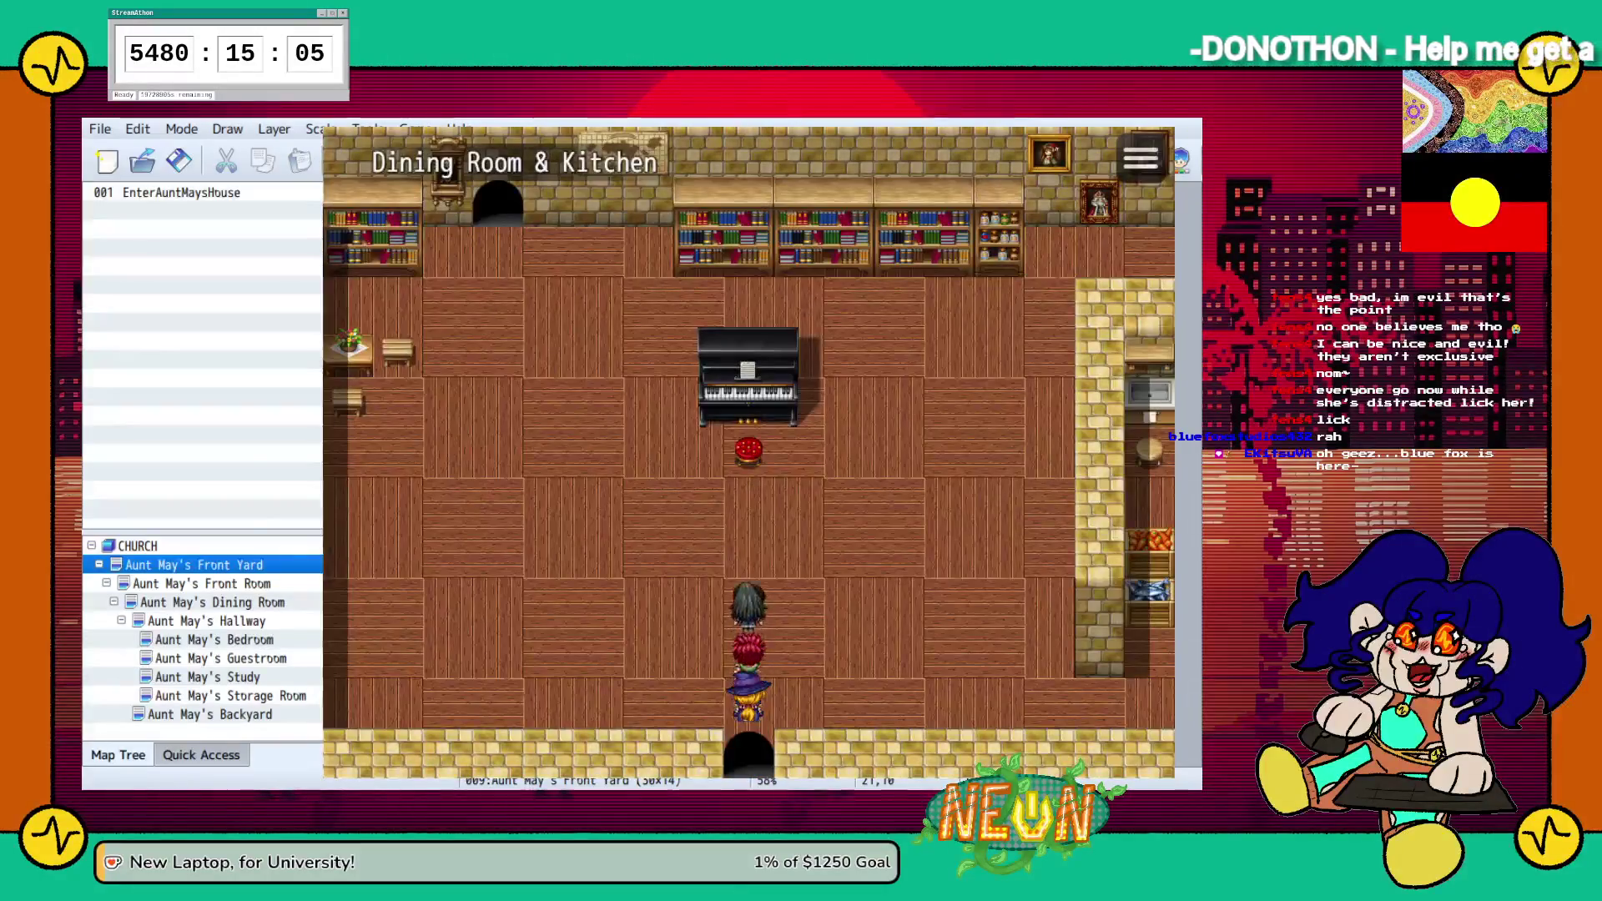
Cross the dining room and go through its top doorway up to the hallway's top wall
{"action": "key", "text": "Left"}
{"action": "key", "text": "Left"}
{"action": "key", "text": "Up"}
{"action": "key", "text": "Up"}
{"action": "key", "text": "Up"}
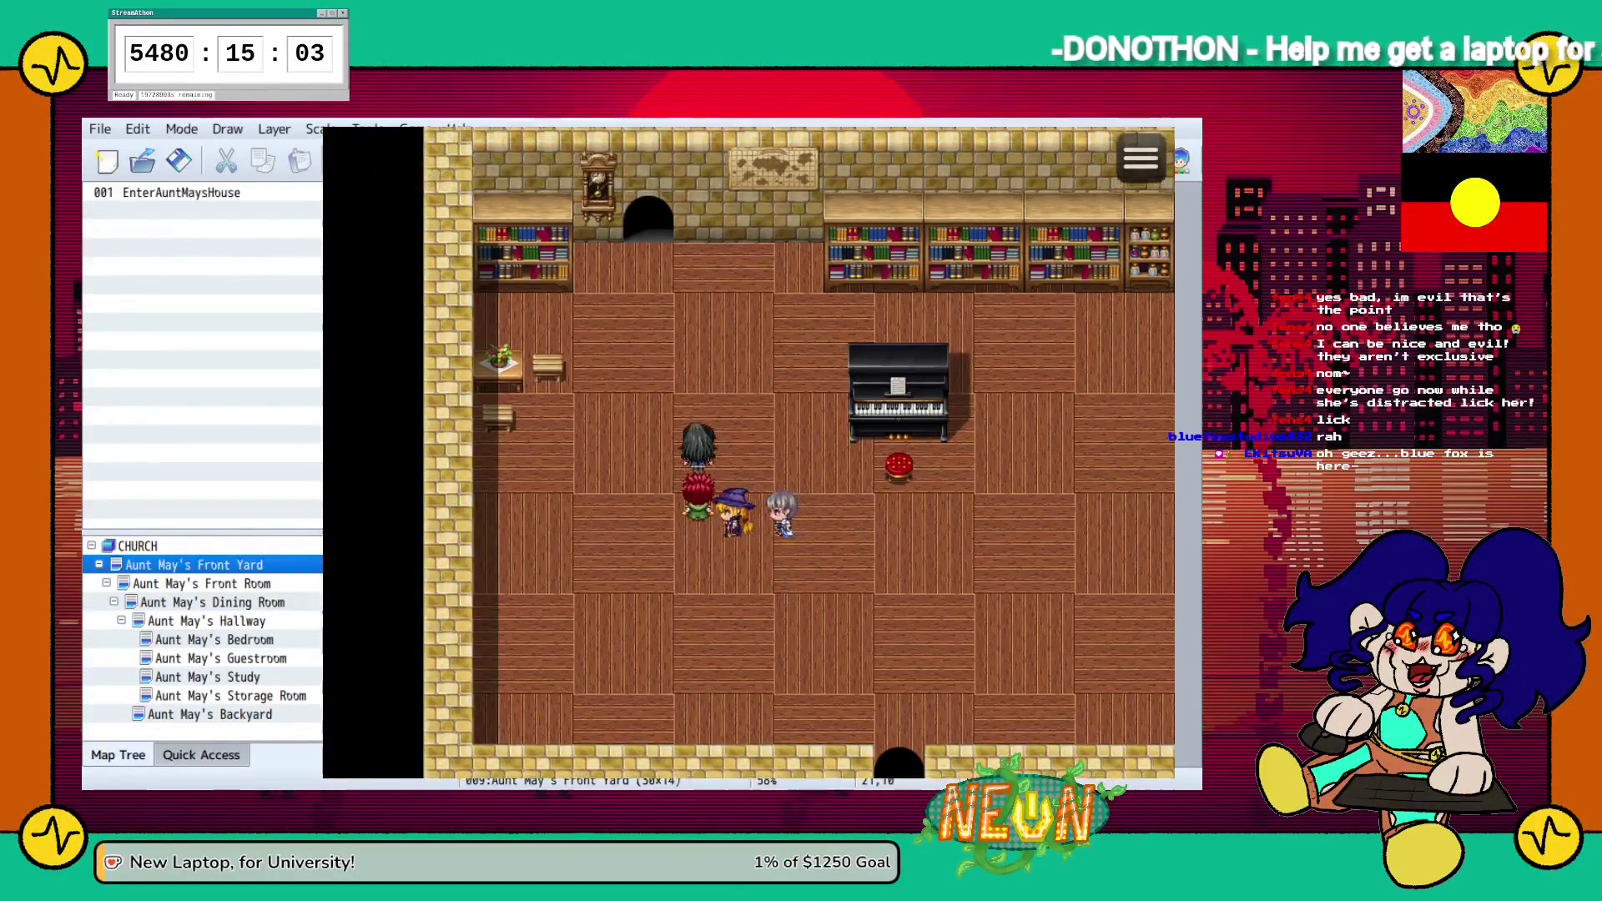
{"action": "key", "text": "Up"}
{"action": "key", "text": "Up"}
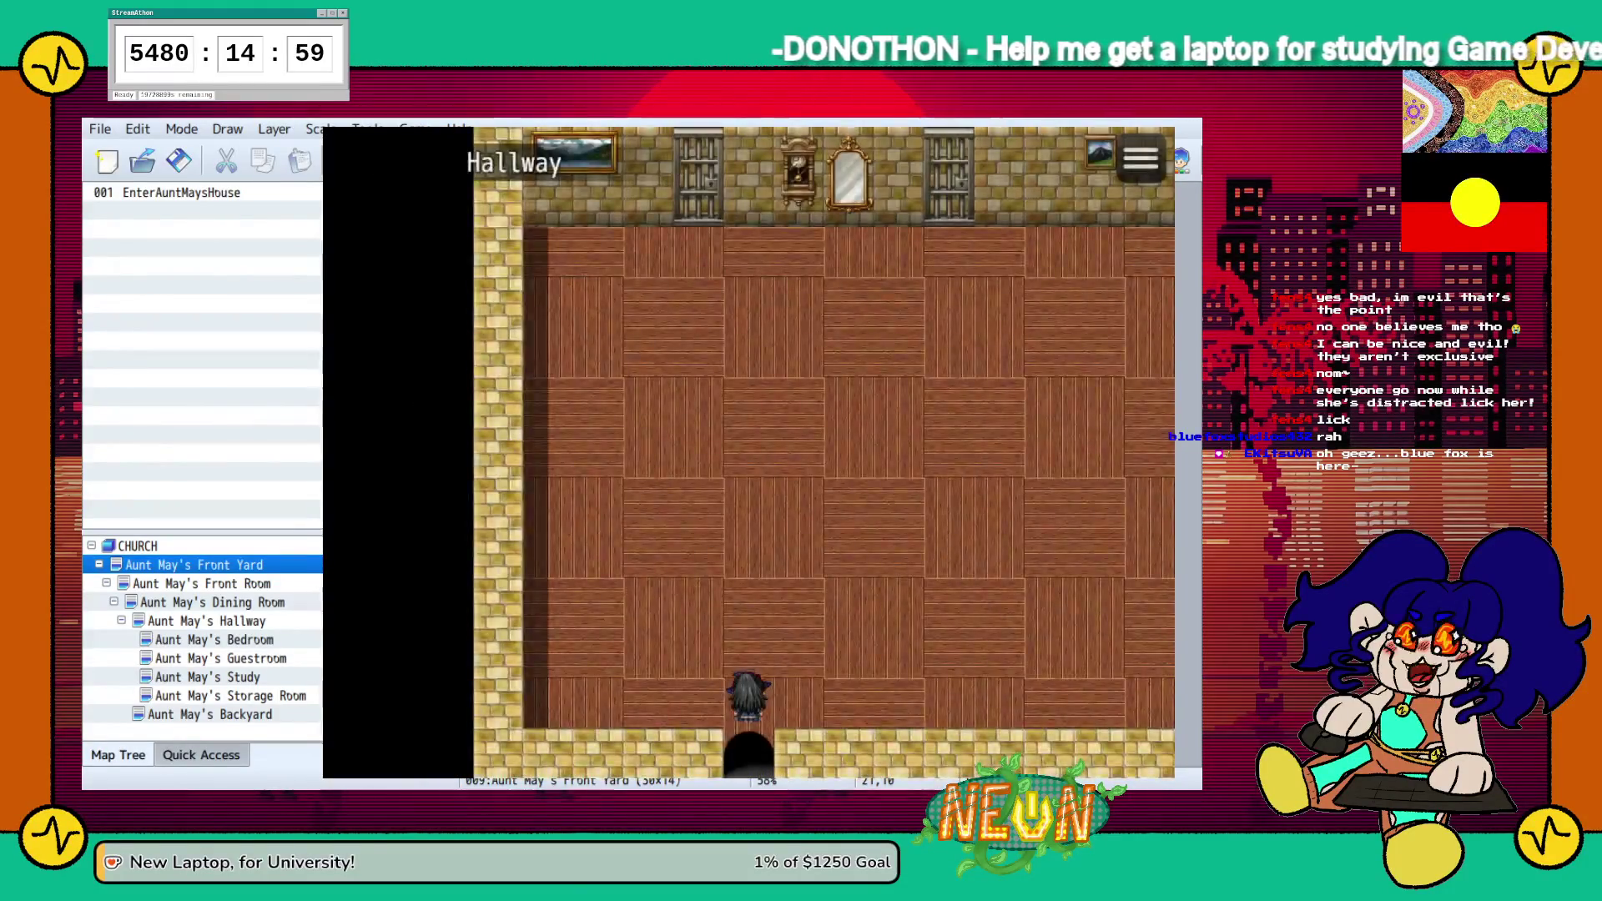
{"action": "key", "text": "Up"}
{"action": "key", "text": "Up"}
{"action": "key", "text": "Left"}
{"action": "key", "text": "Up"}
{"action": "key", "text": "Up"}
{"action": "key", "text": "Up"}
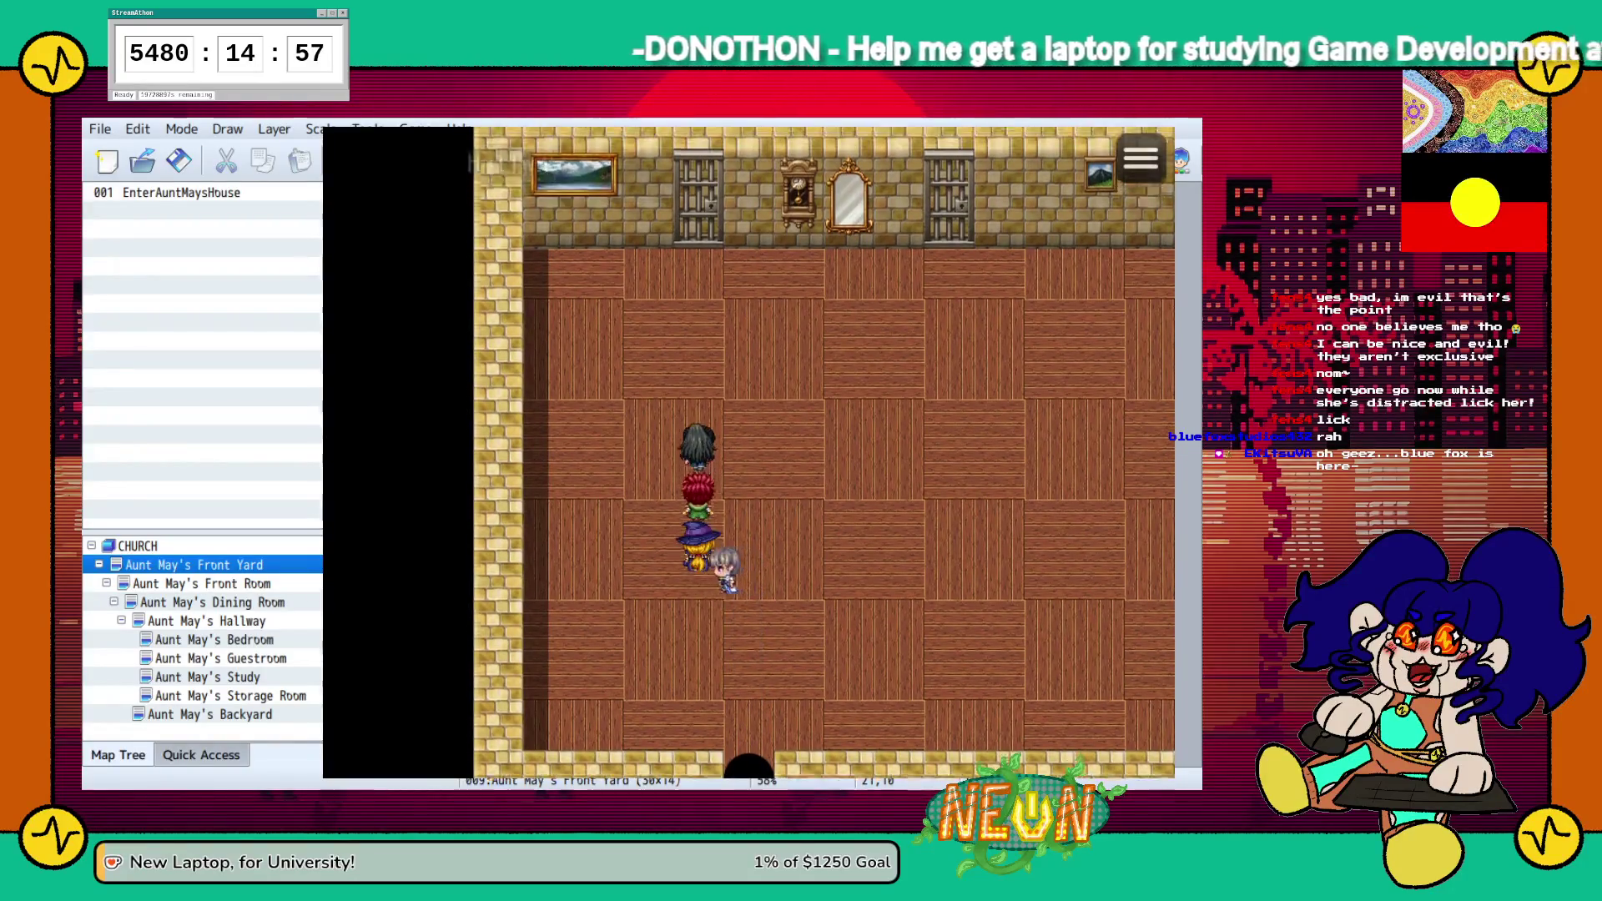
{"action": "key", "text": "Up"}
{"action": "key", "text": "Up"}
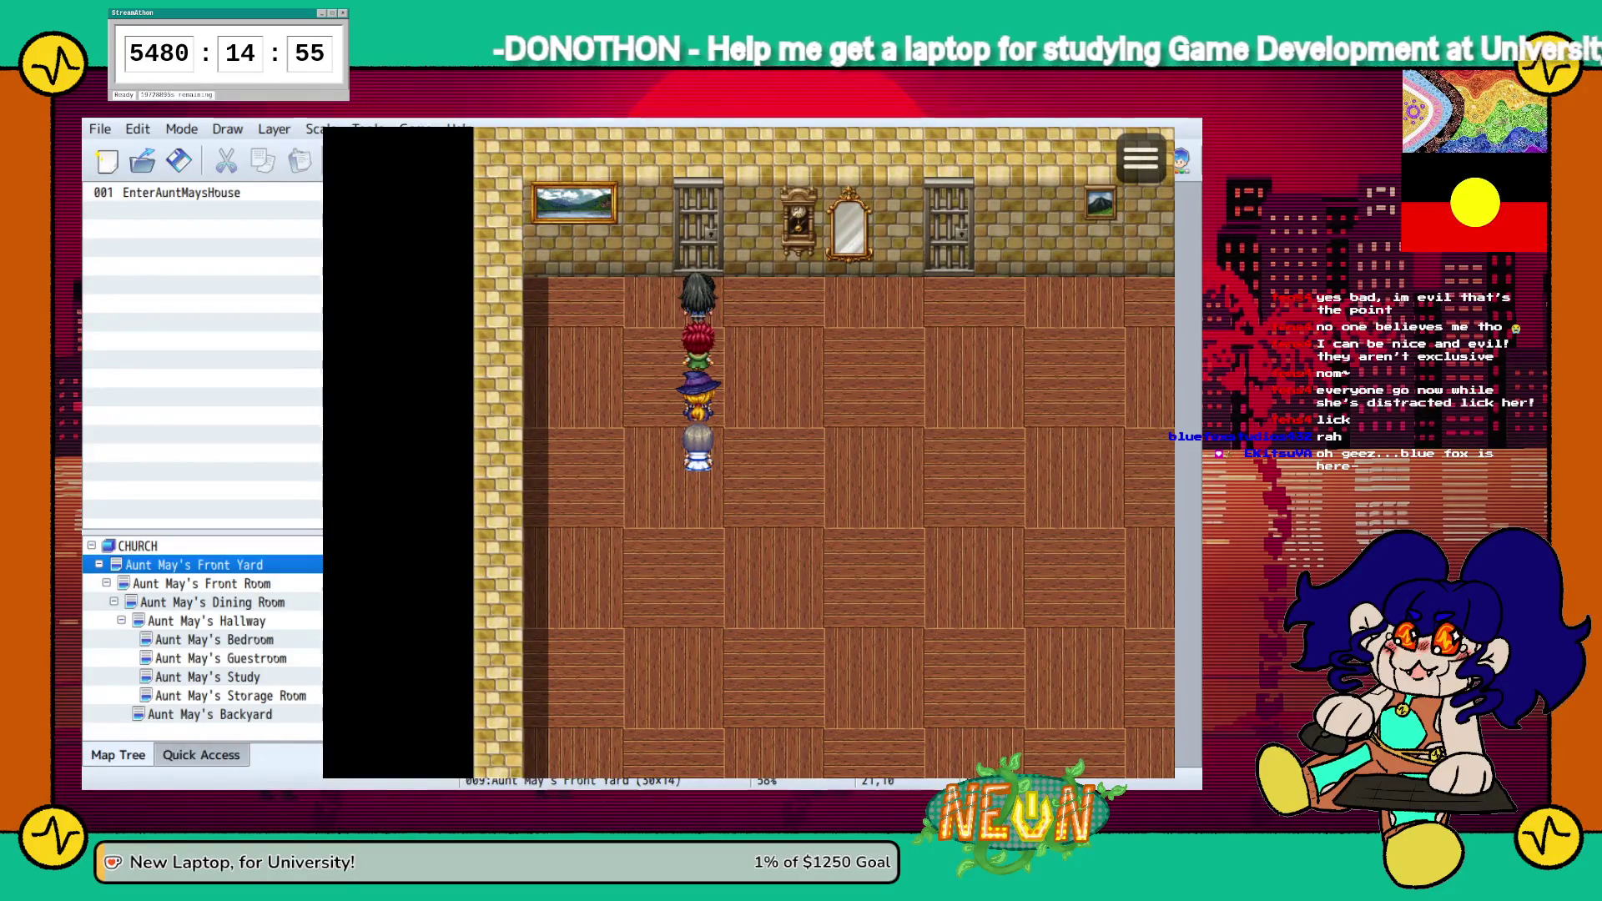
{"action": "key", "text": "Right"}
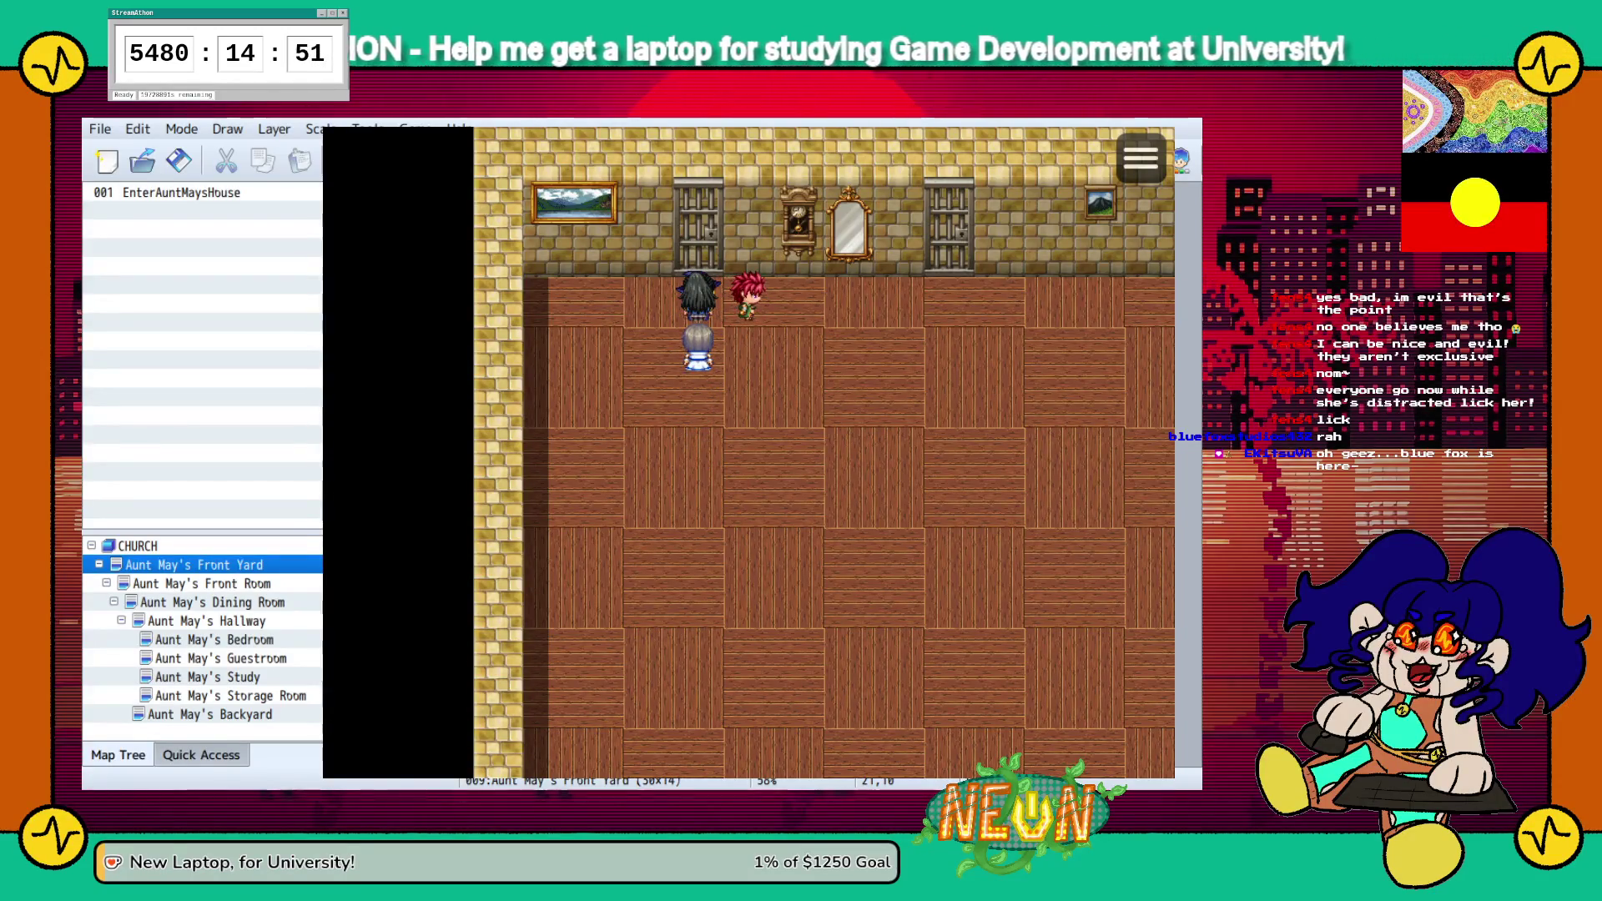
Walk along the hallway's top wall to its right end, then back down to the exit
{"action": "key", "text": "Left"}
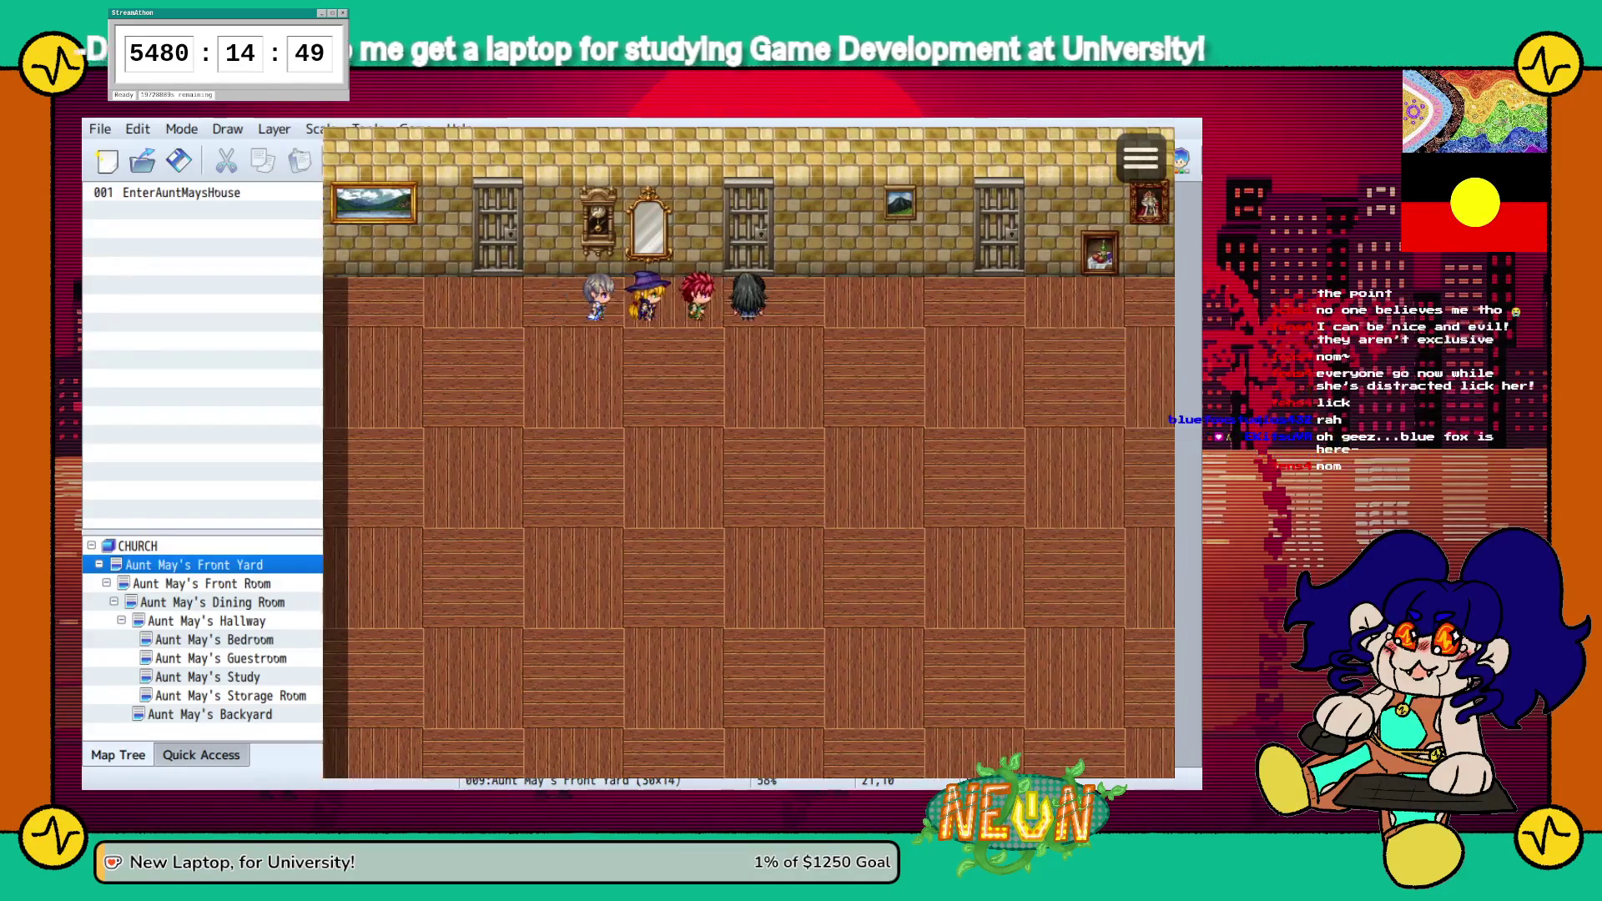
{"action": "key", "text": "Right"}
{"action": "key", "text": "Up"}
{"action": "key", "text": "Right"}
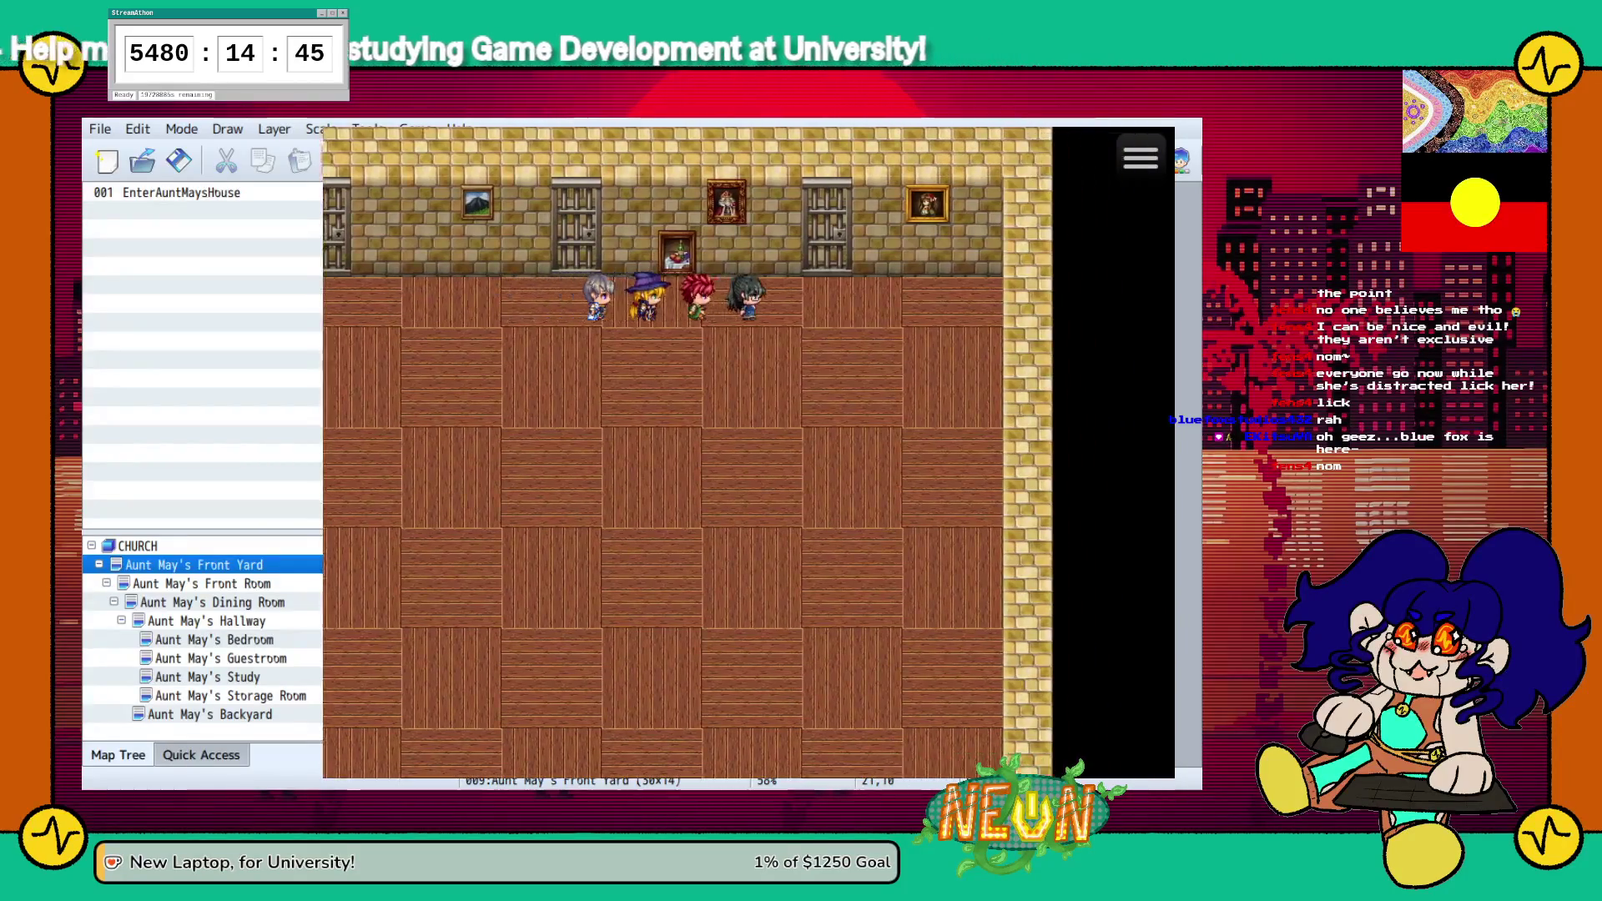
{"action": "key", "text": "Right"}
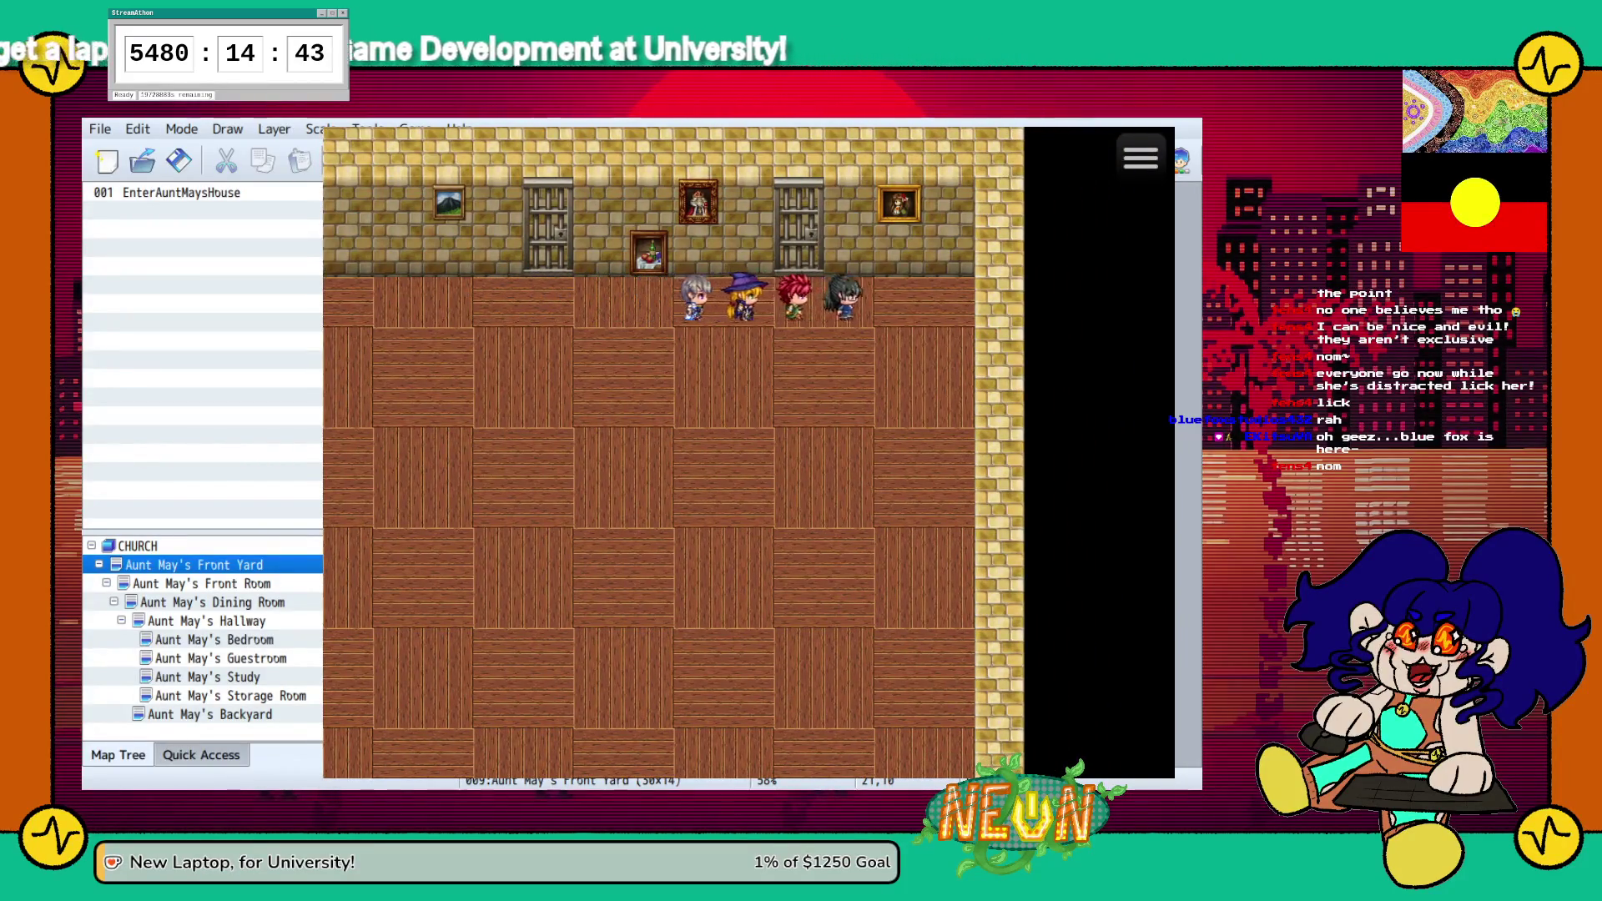
{"action": "key", "text": "Left"}
{"action": "key", "text": "Down"}
{"action": "key", "text": "Left"}
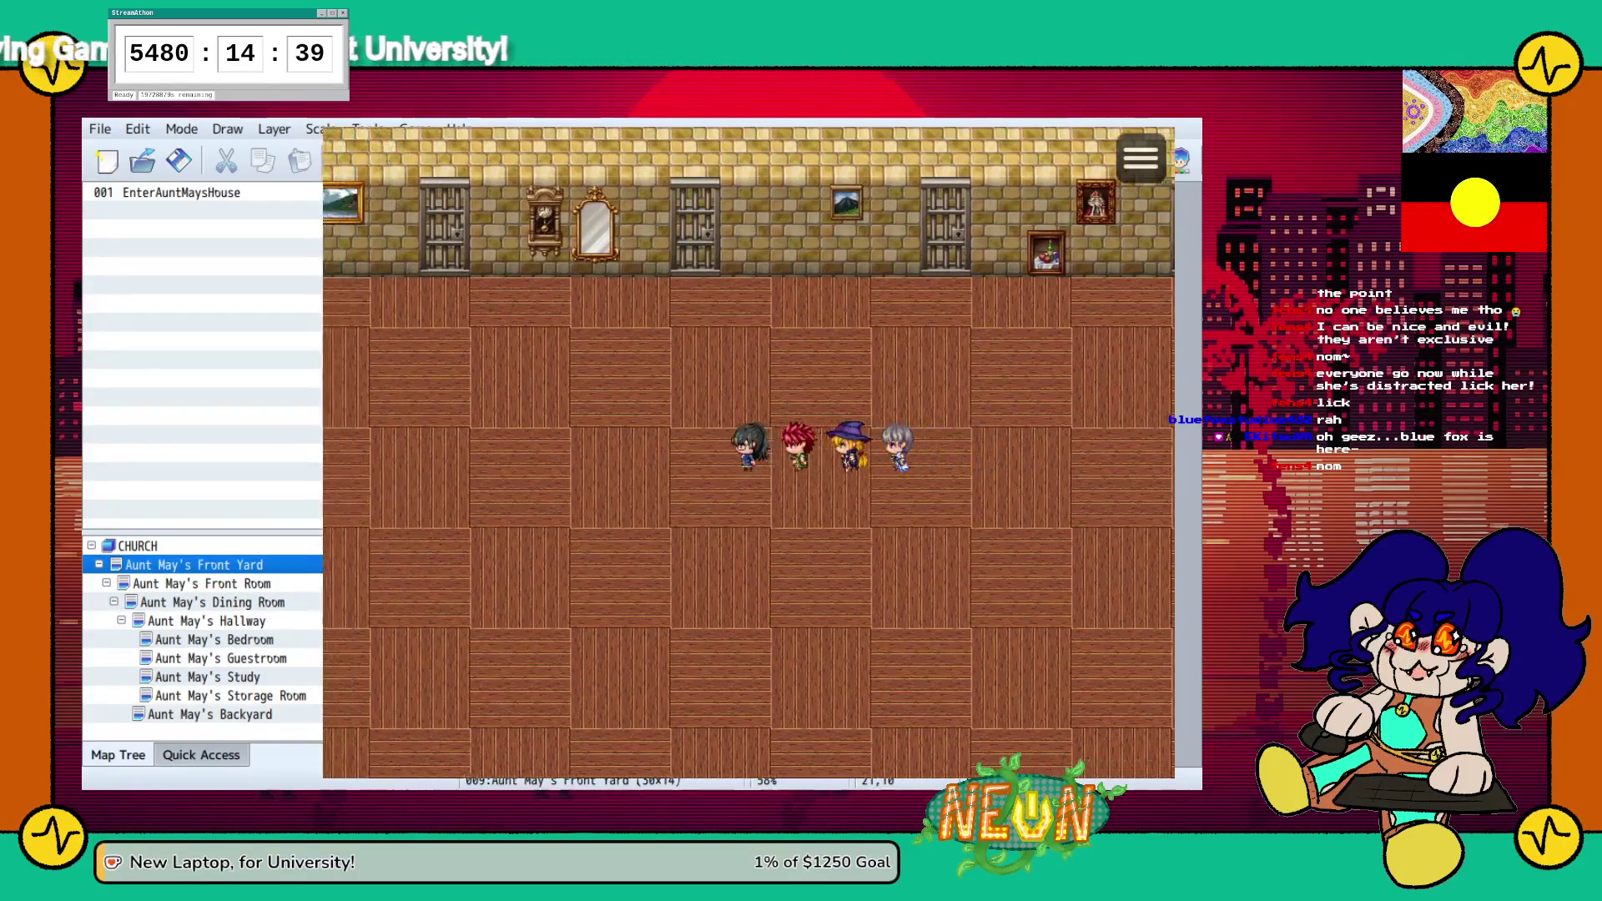
{"action": "key", "text": "Down"}
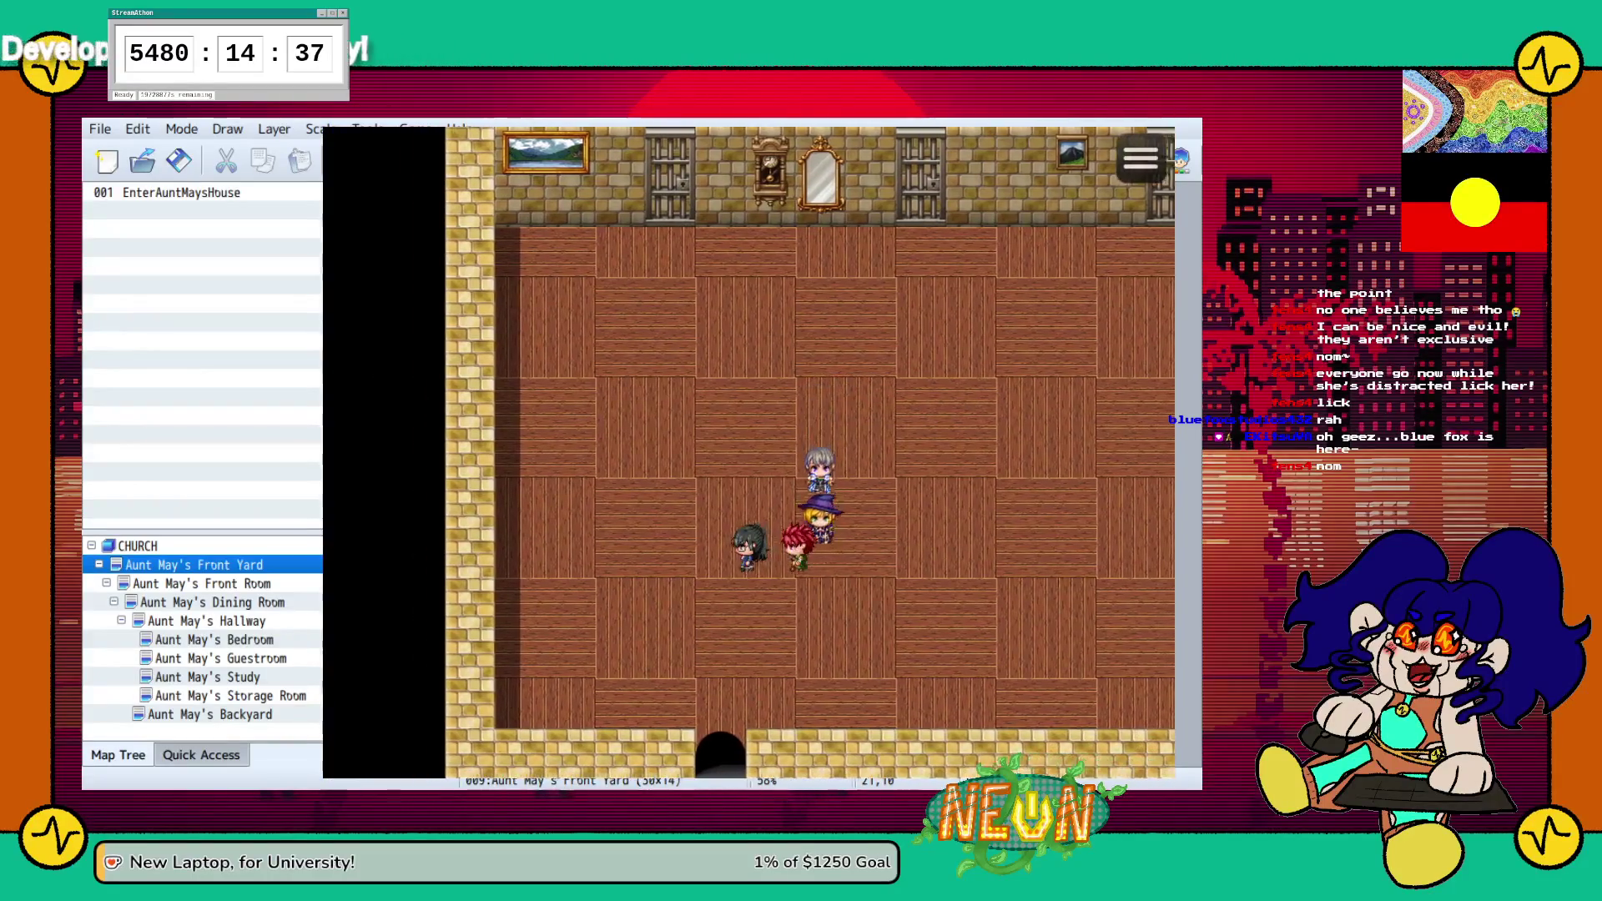
{"action": "key", "text": "Down"}
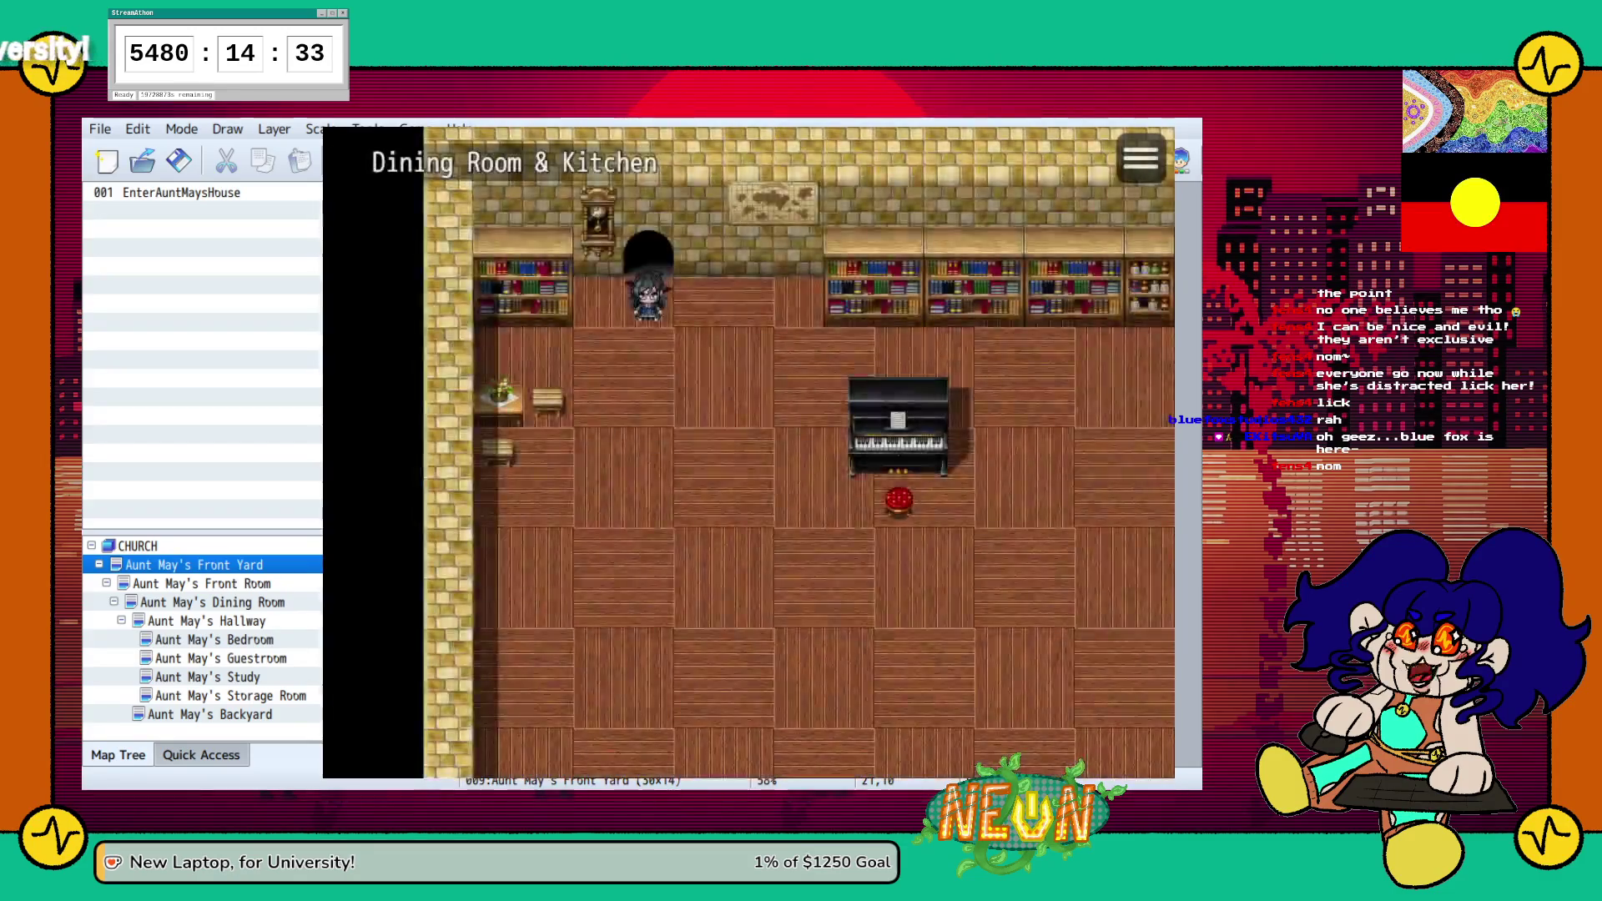
Walk the party right across the dining room to the kitchen's top doorway and back
{"action": "key", "text": "Right"}
{"action": "key", "text": "Right"}
{"action": "key", "text": "Right"}
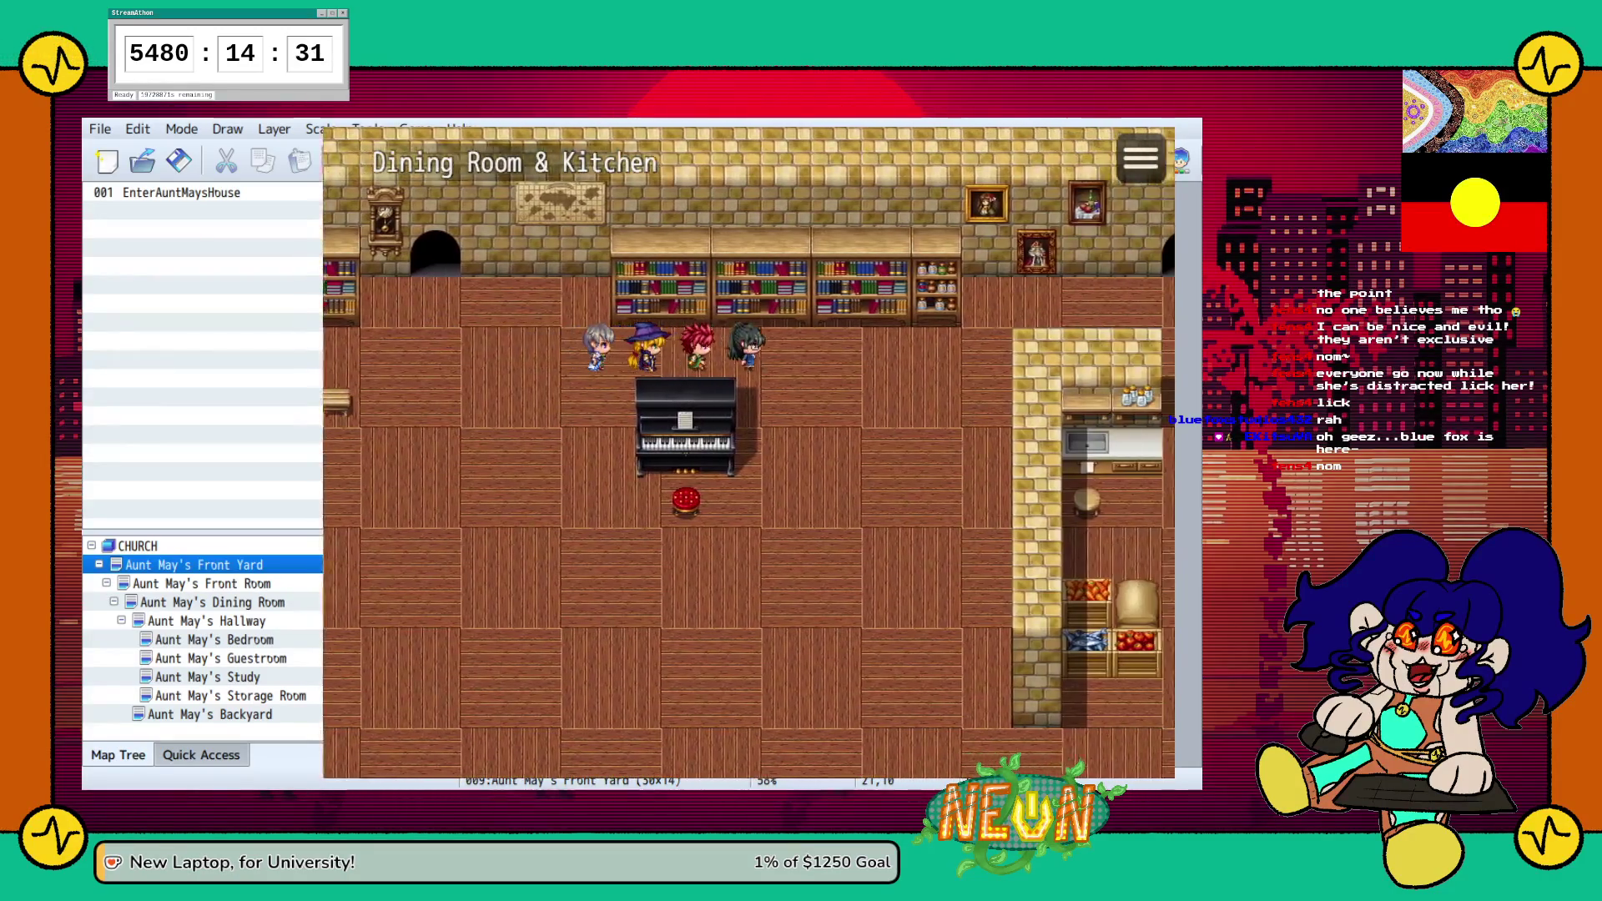
{"action": "key", "text": "Right"}
{"action": "key", "text": "Right"}
{"action": "key", "text": "Right"}
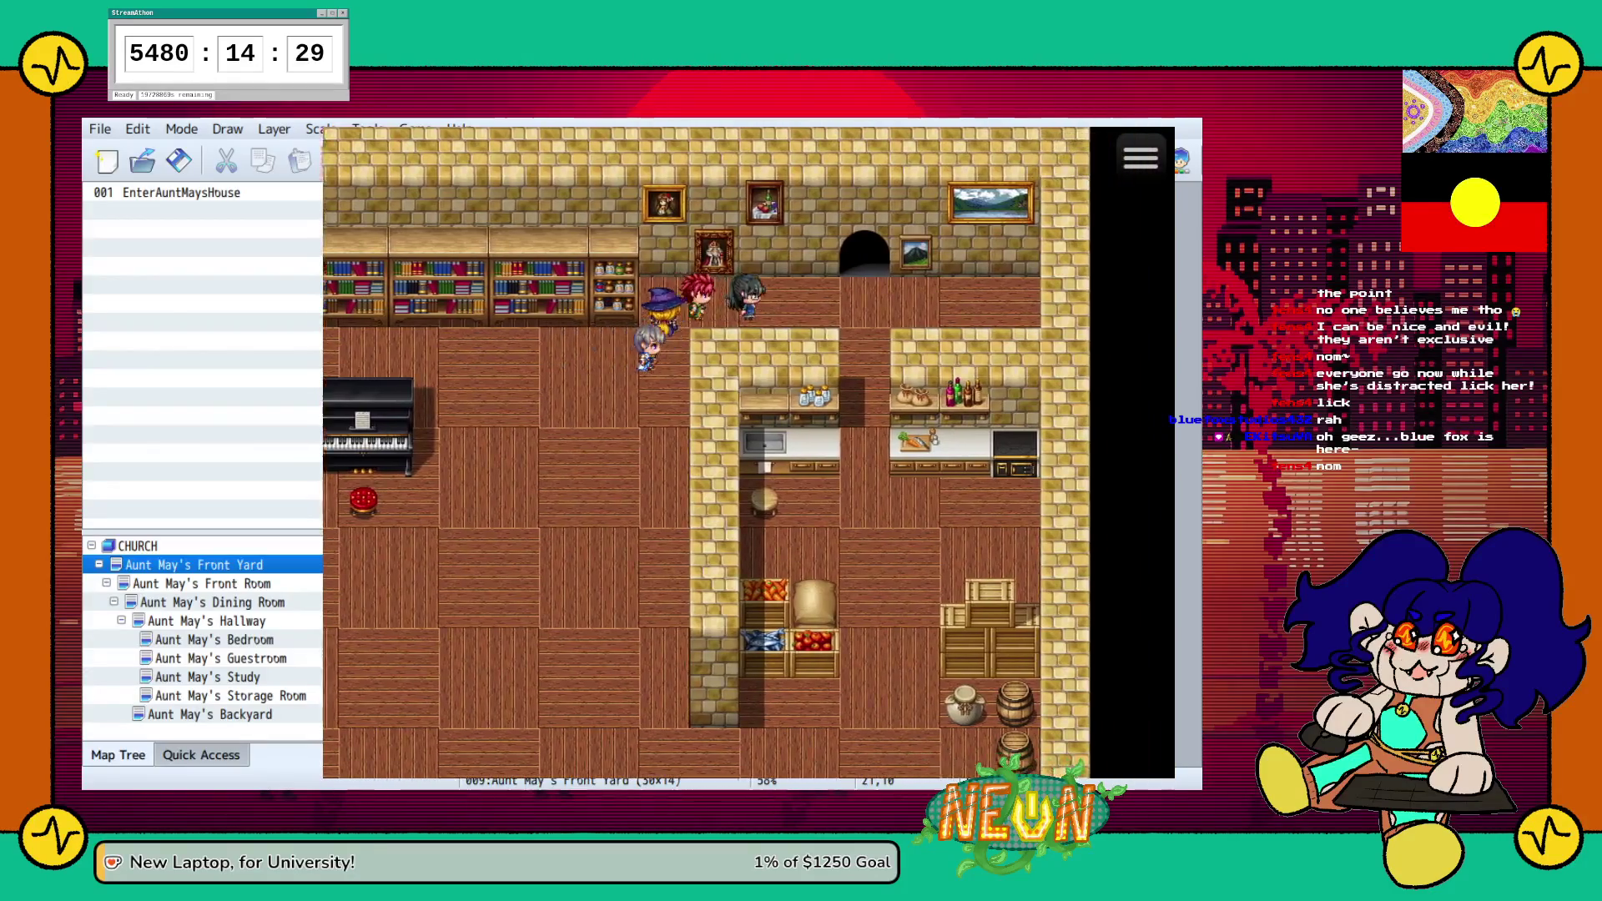
{"action": "key", "text": "Right"}
{"action": "key", "text": "Up"}
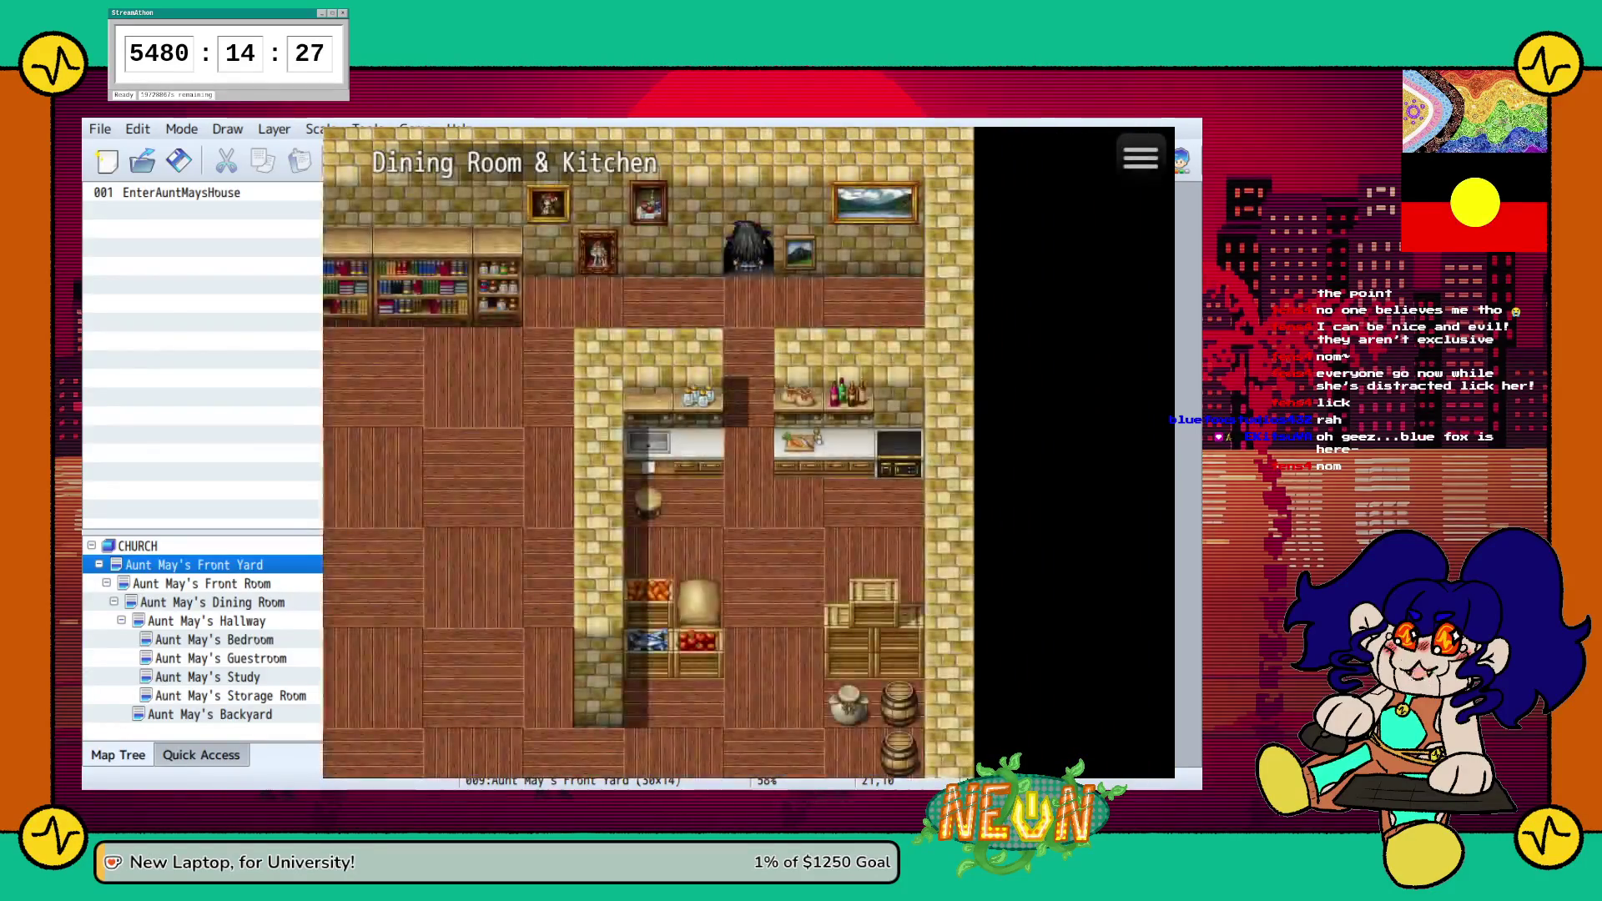
{"action": "key", "text": "Down"}
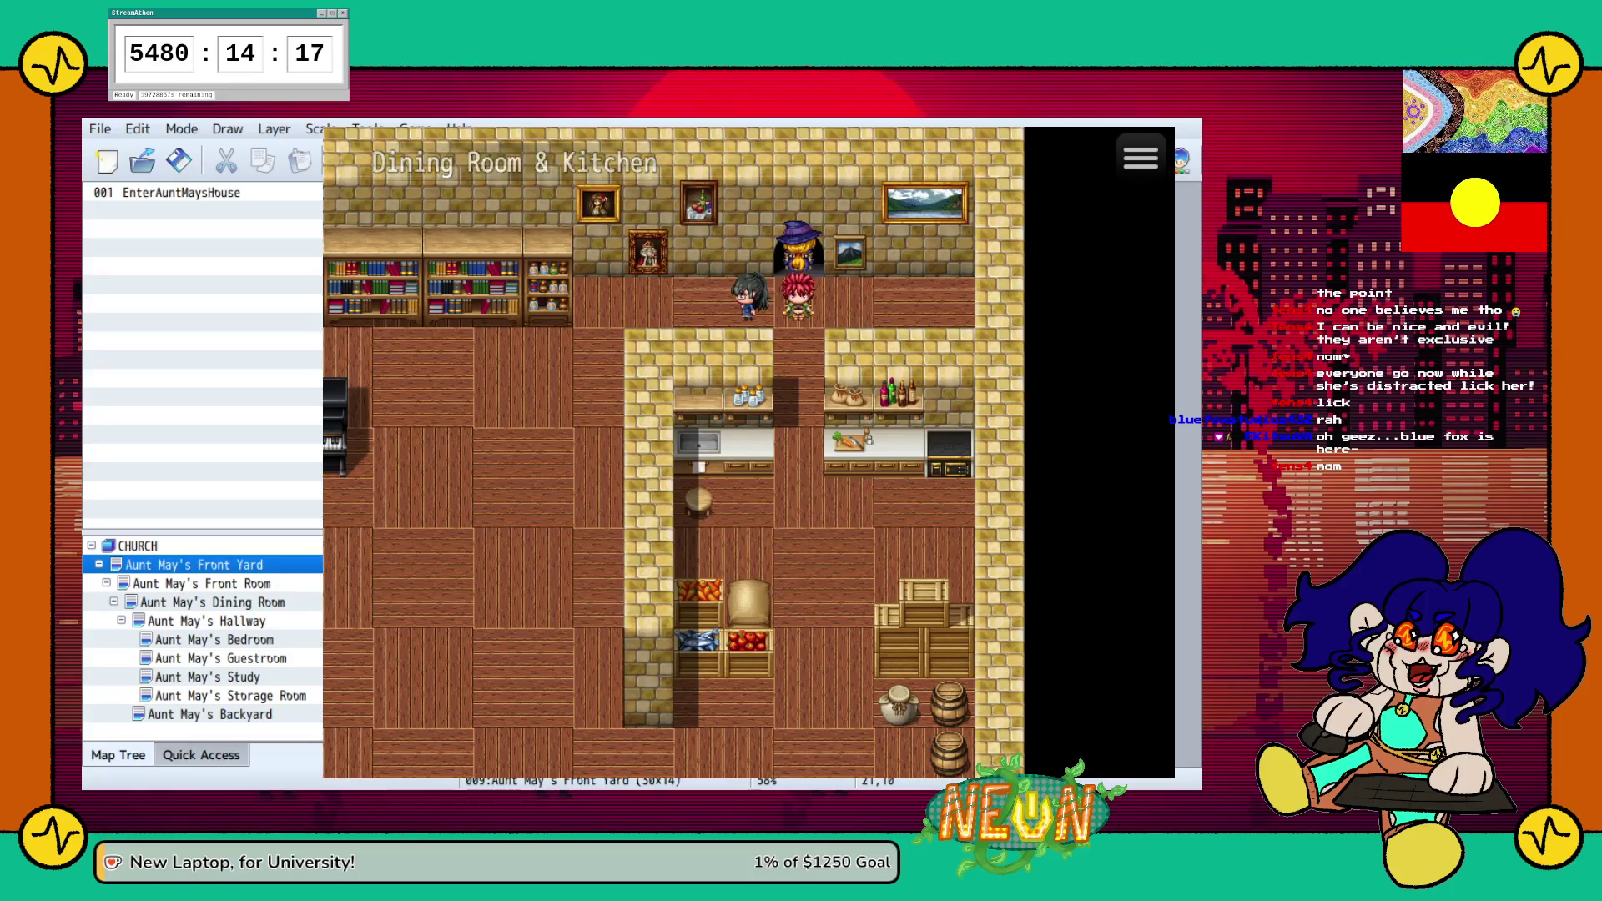
Open and close the in-game party menu, then end the playtest
{"action": "key", "text": "Escape"}
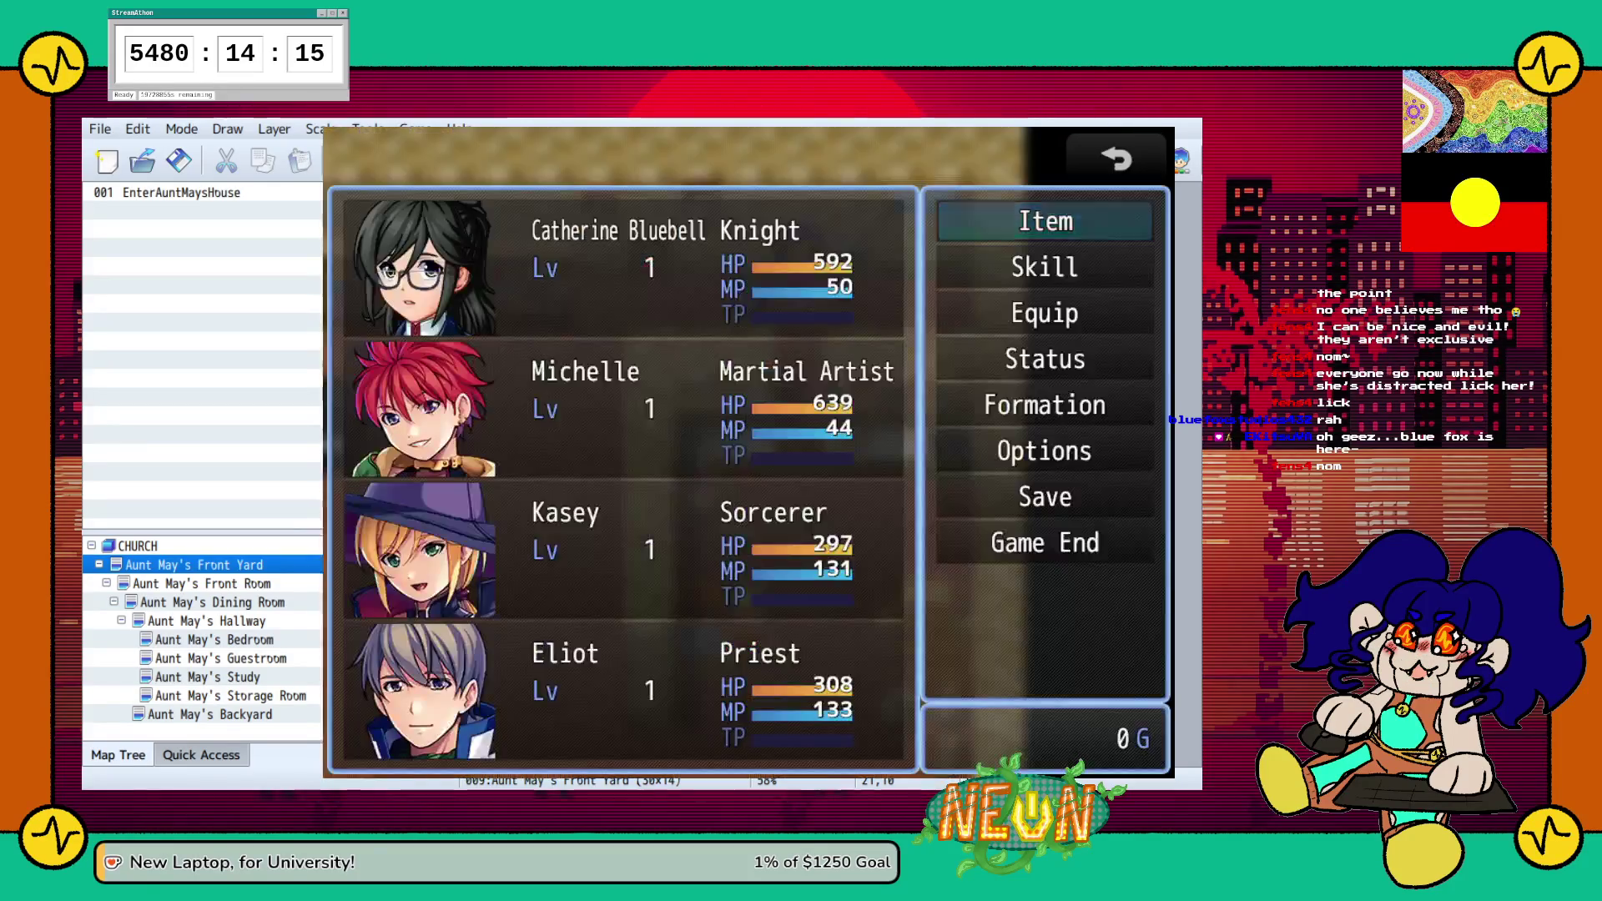
{"action": "key", "text": "Escape"}
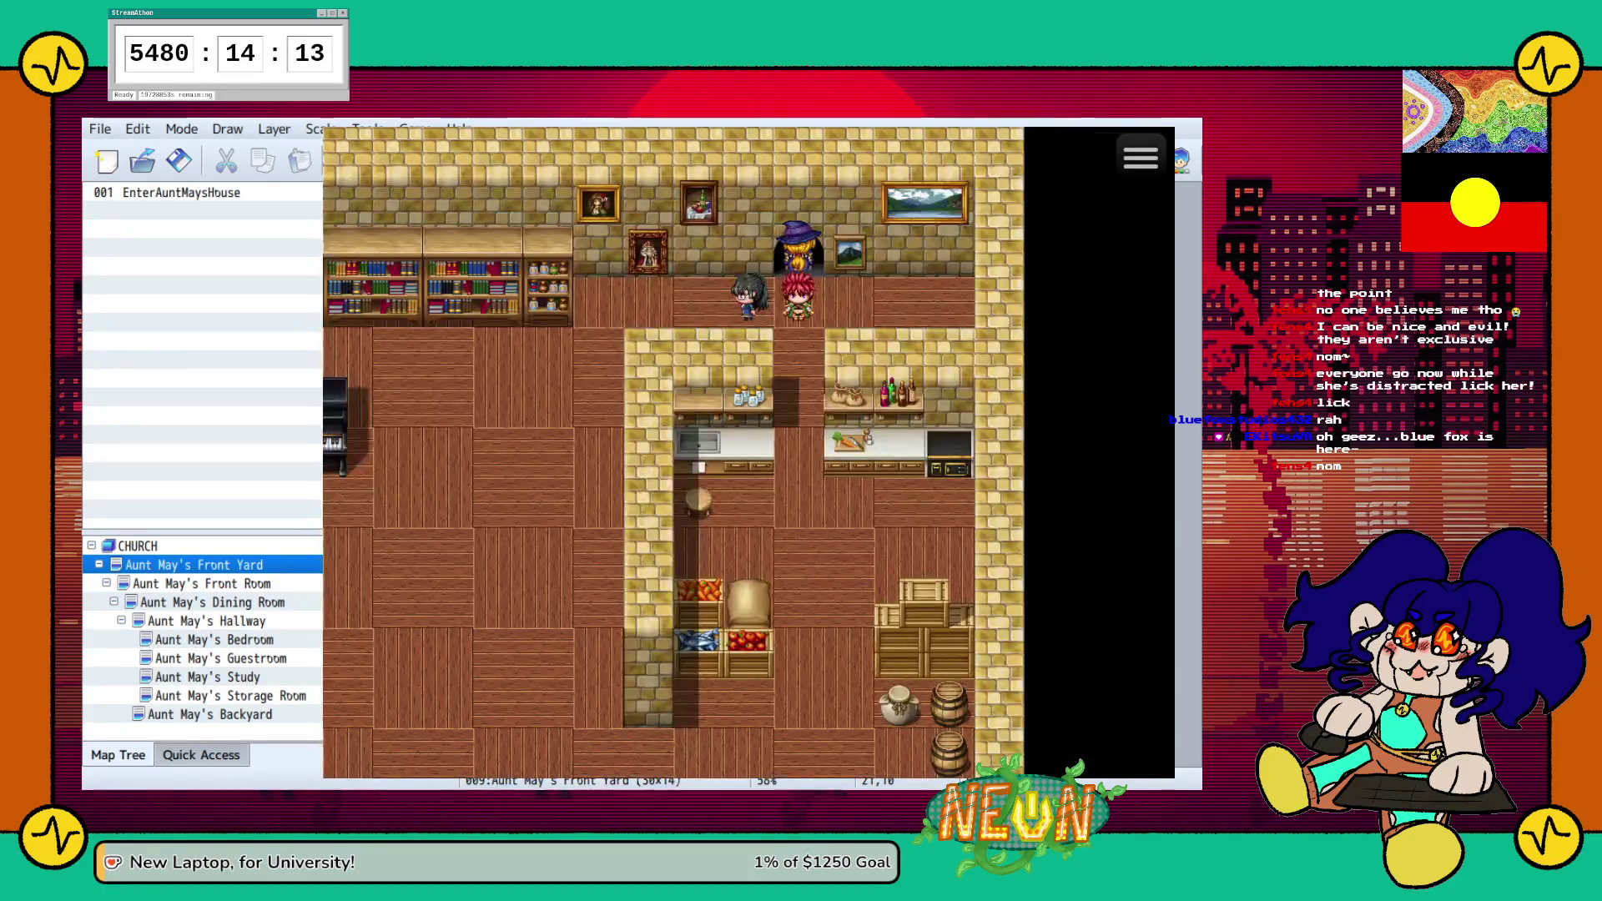
{"action": "key", "text": "alt+F4"}
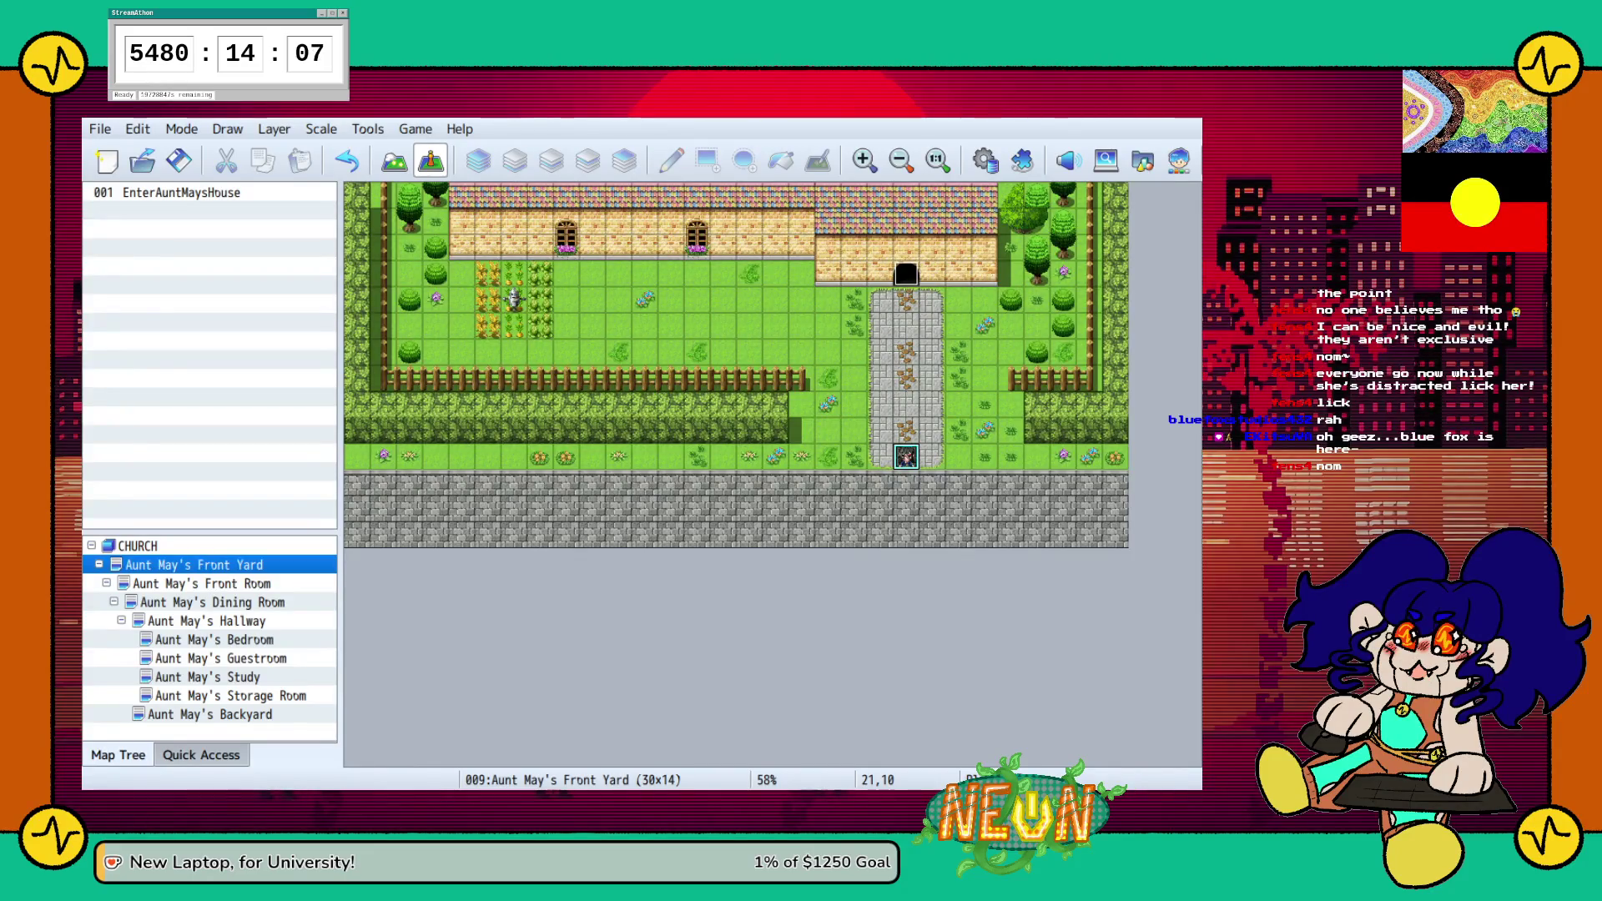
Open the EnterAuntMaysHouse door event and toggle its stepping, direction fix and through options
{"action": "left_click", "coordinate": [181, 192]}
{"action": "key", "text": "Return"}
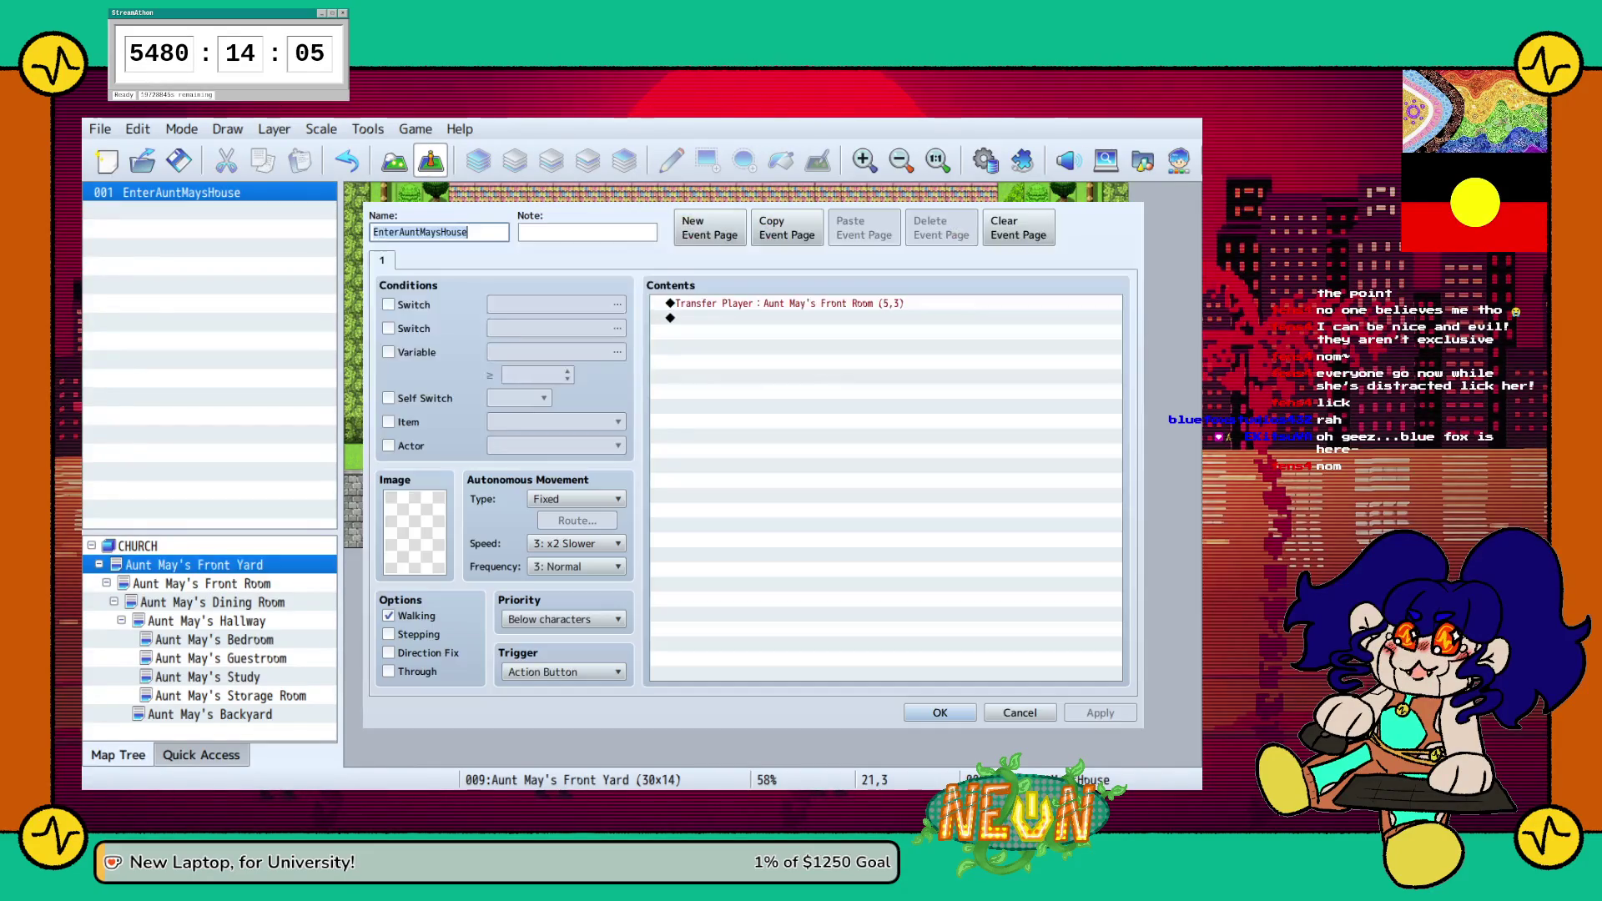
{"action": "left_click", "coordinate": [789, 303]}
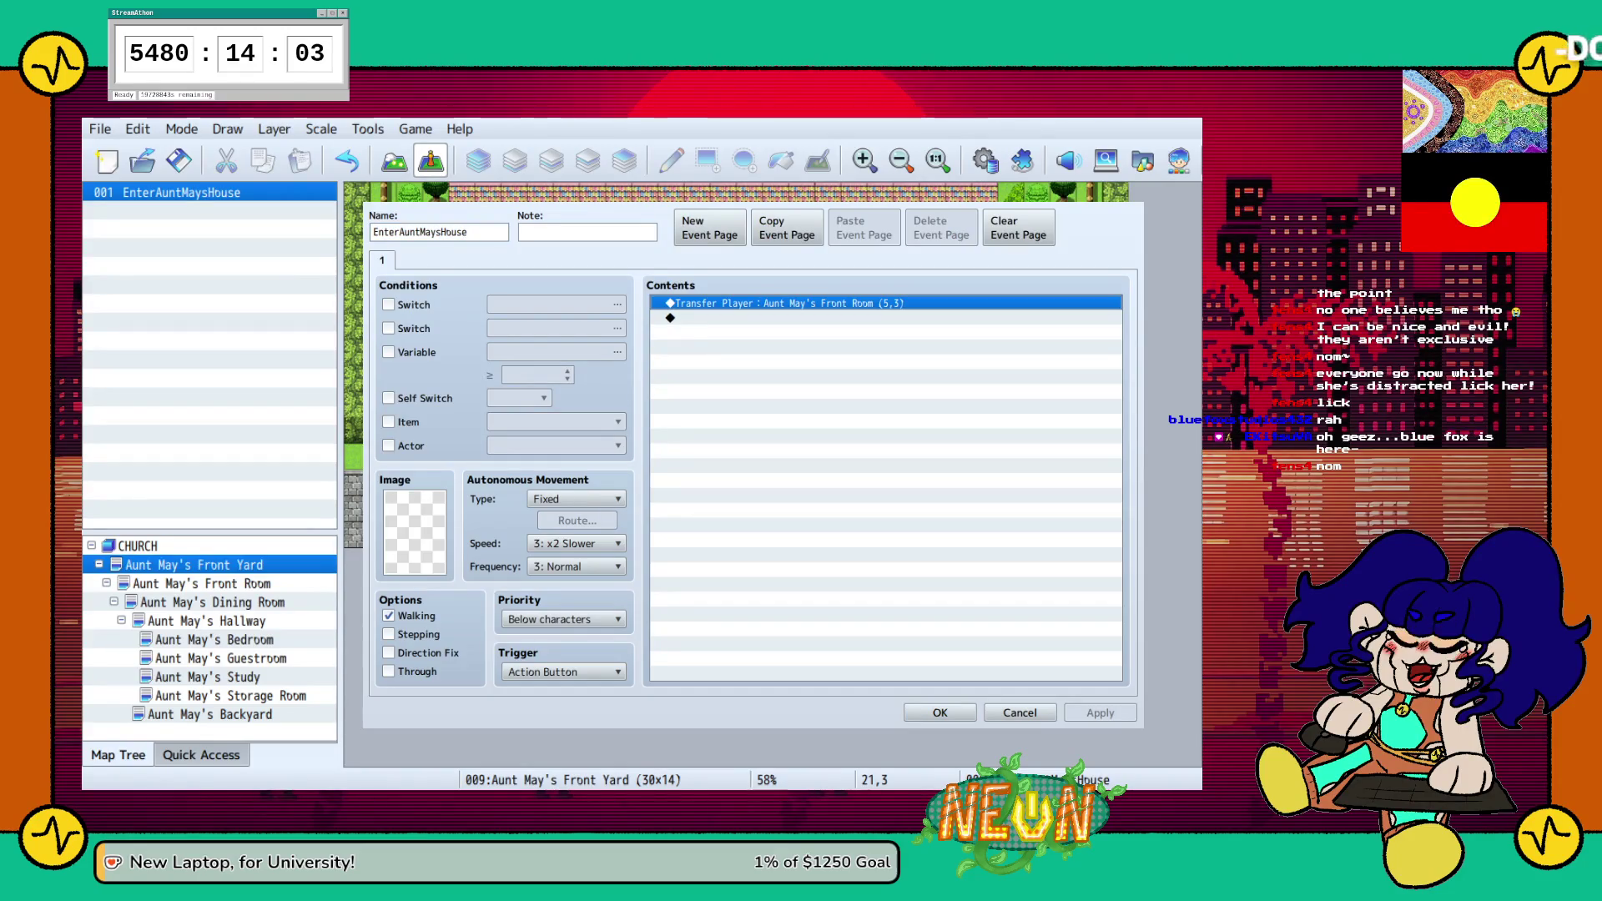
{"action": "key", "text": "alt+Tab"}
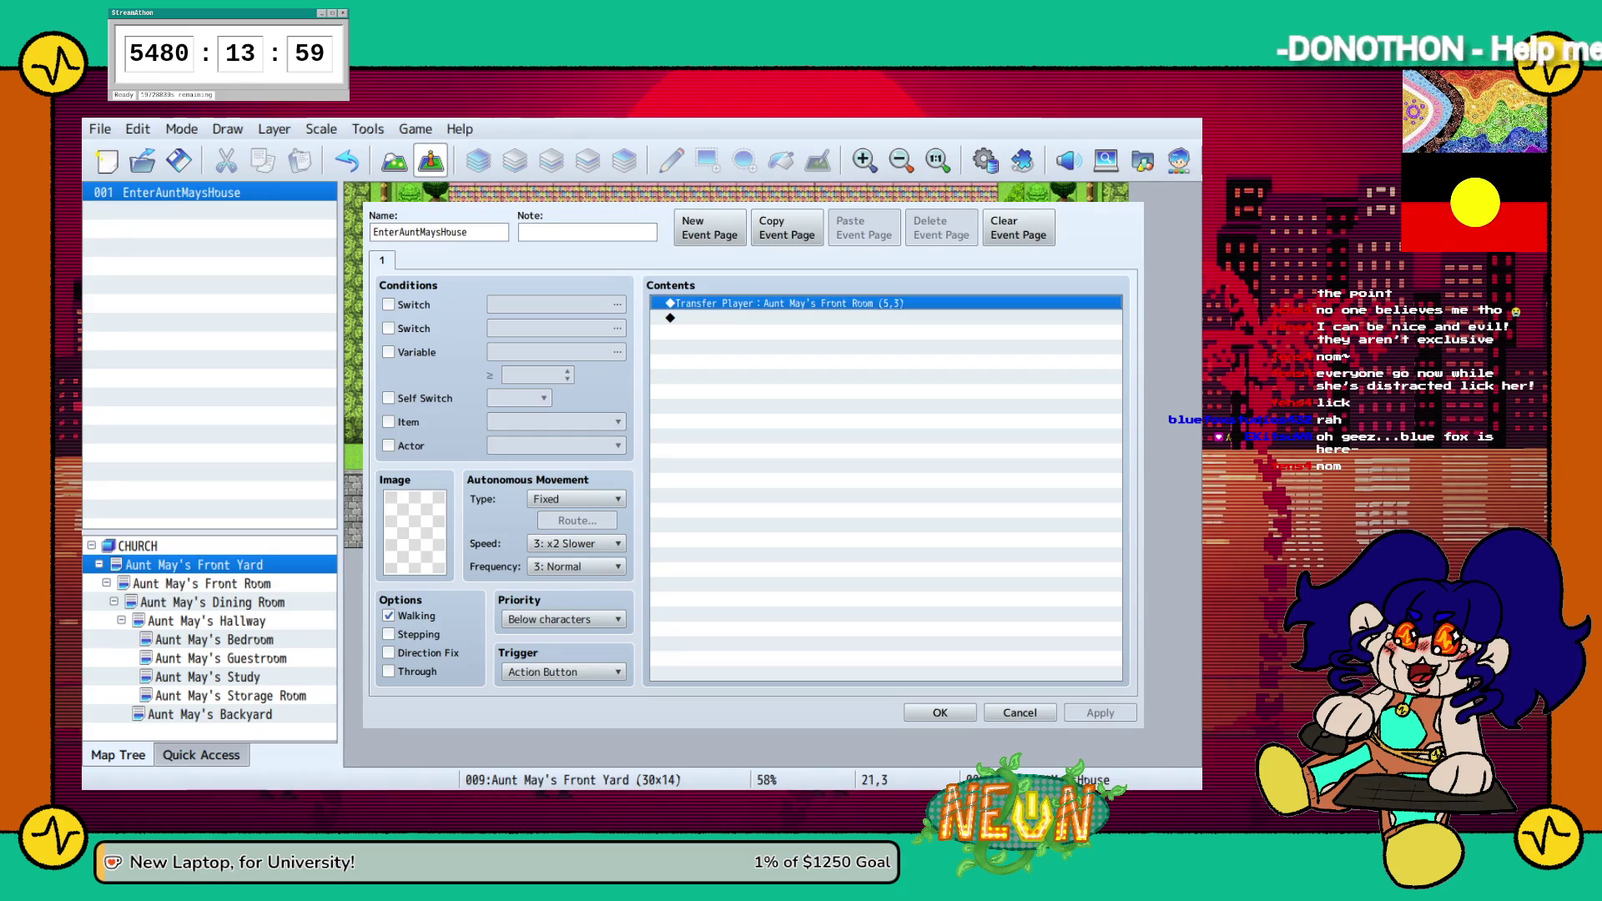
{"action": "key", "text": "alt+Tab"}
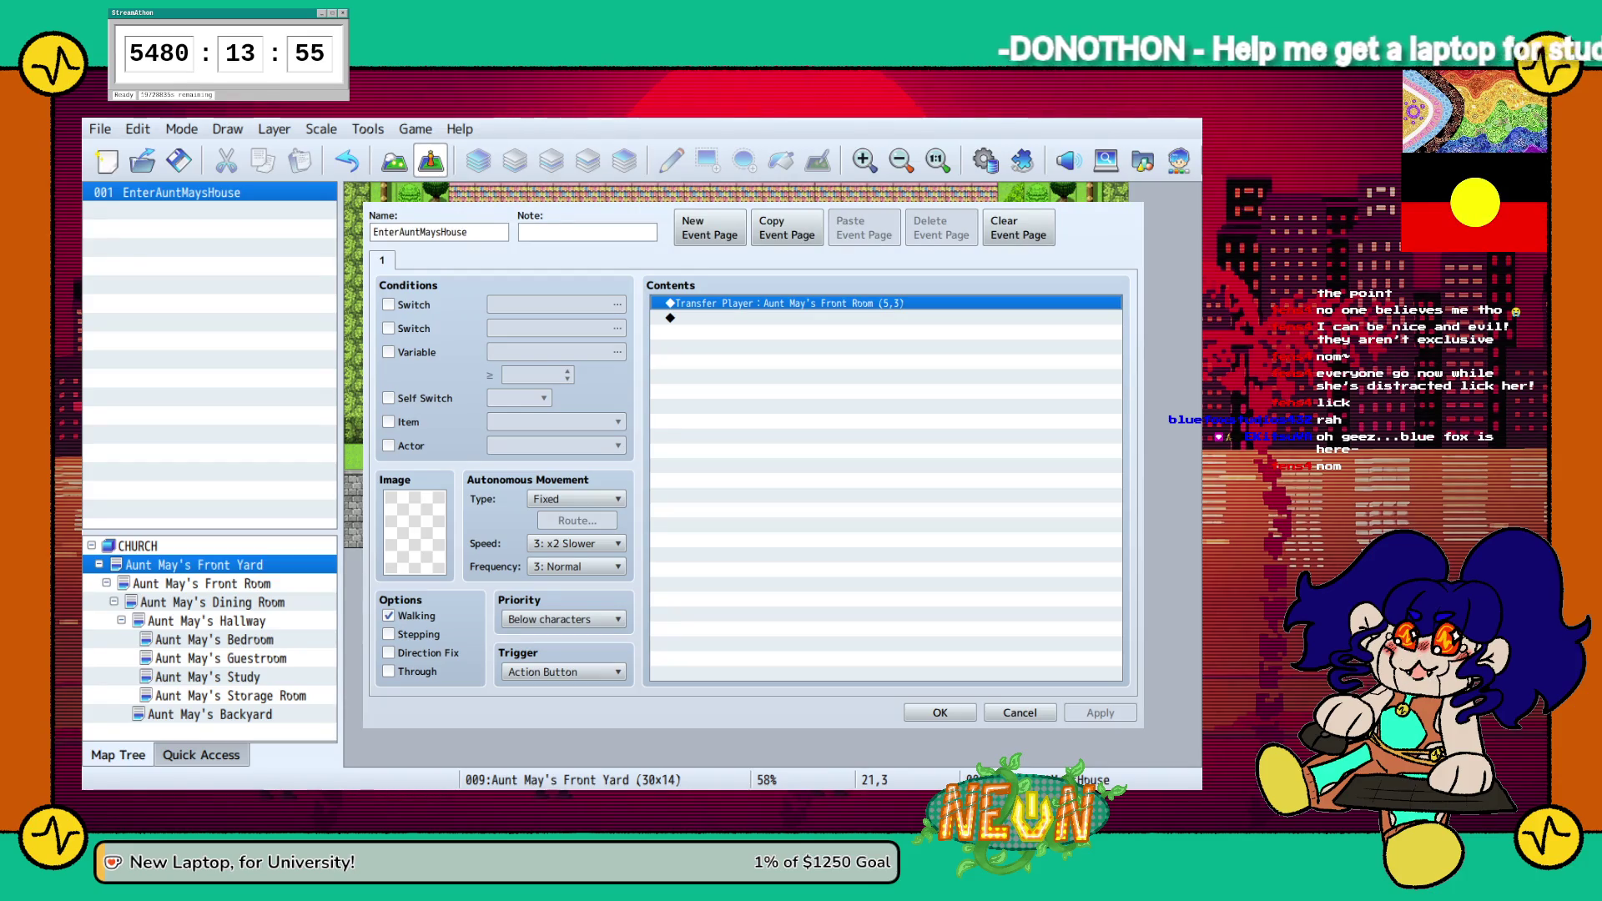
{"action": "left_click", "coordinate": [388, 634]}
{"action": "left_click", "coordinate": [388, 652]}
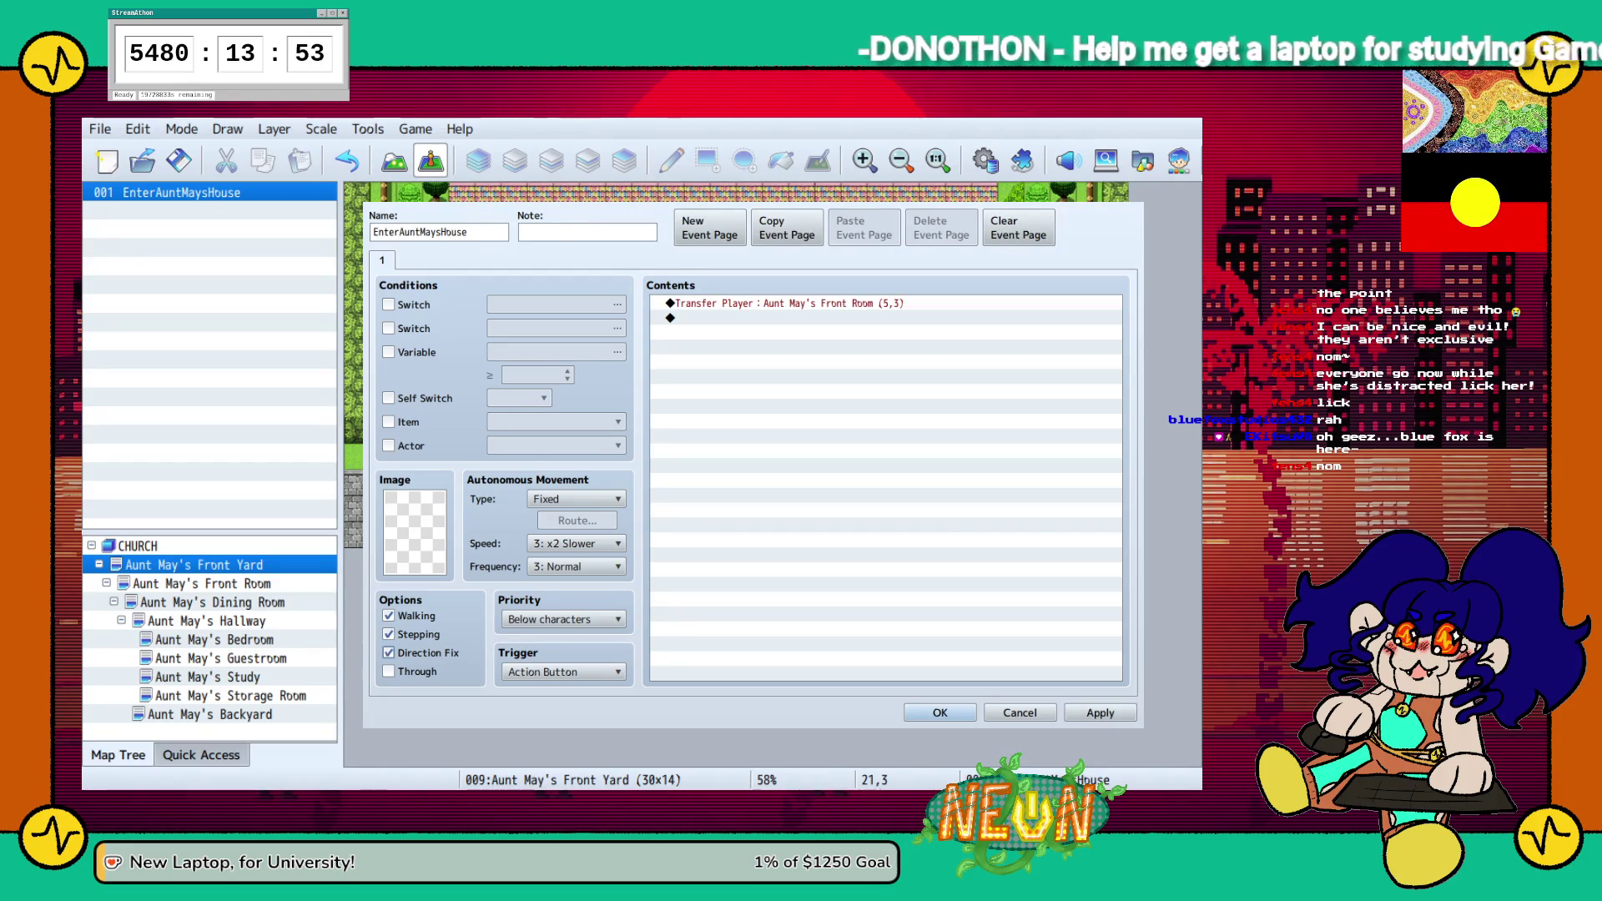
{"action": "left_click", "coordinate": [388, 634]}
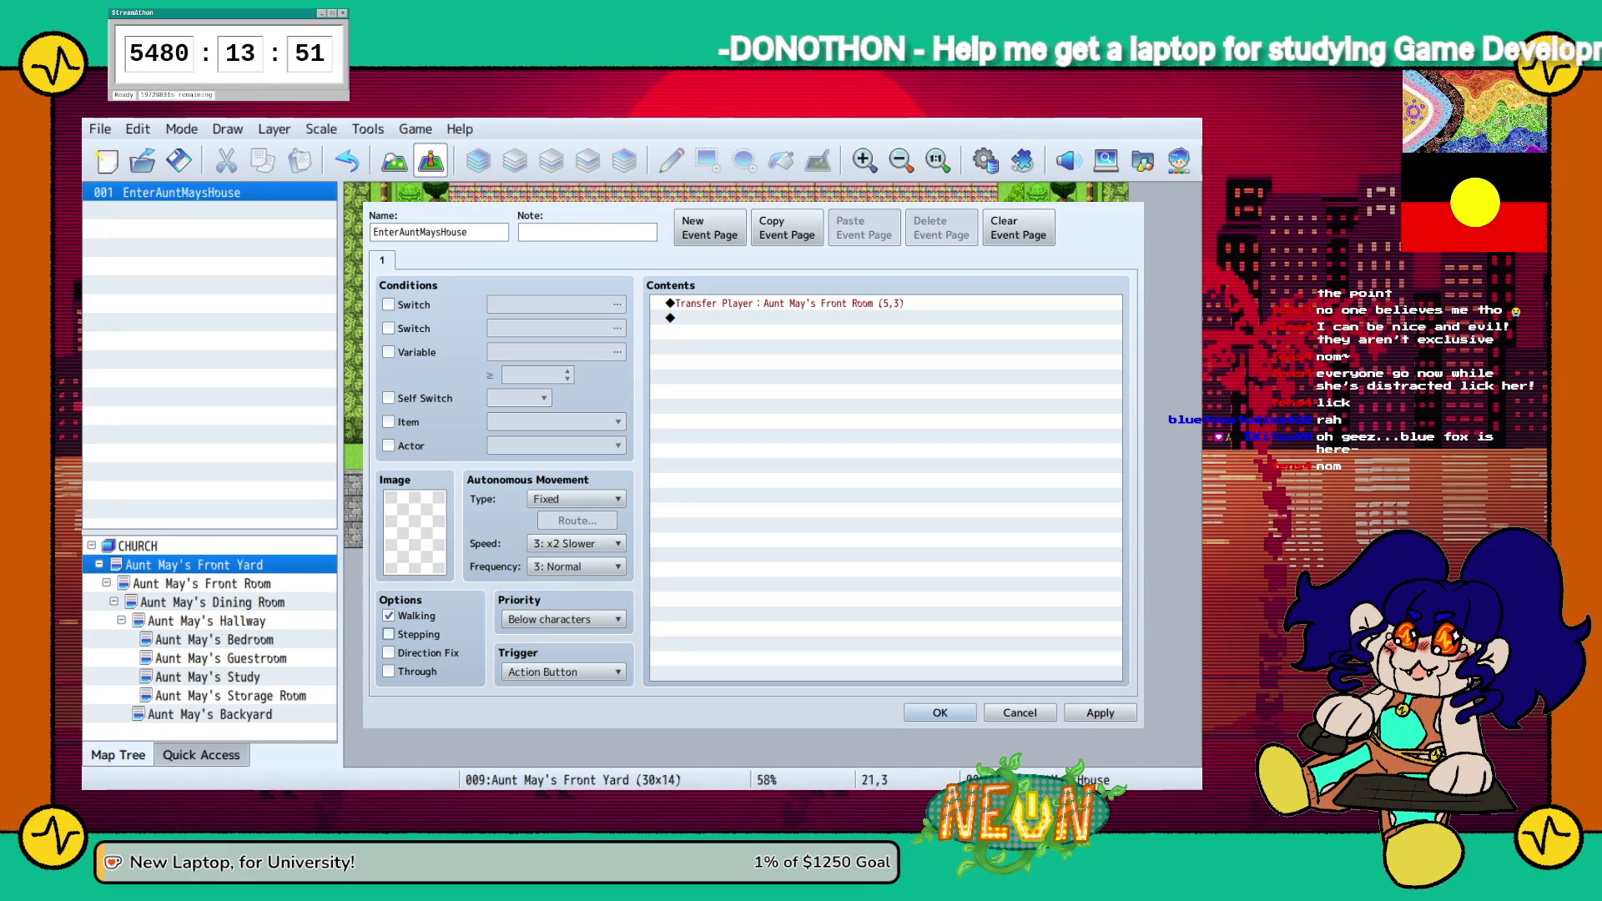
{"action": "left_click", "coordinate": [388, 634]}
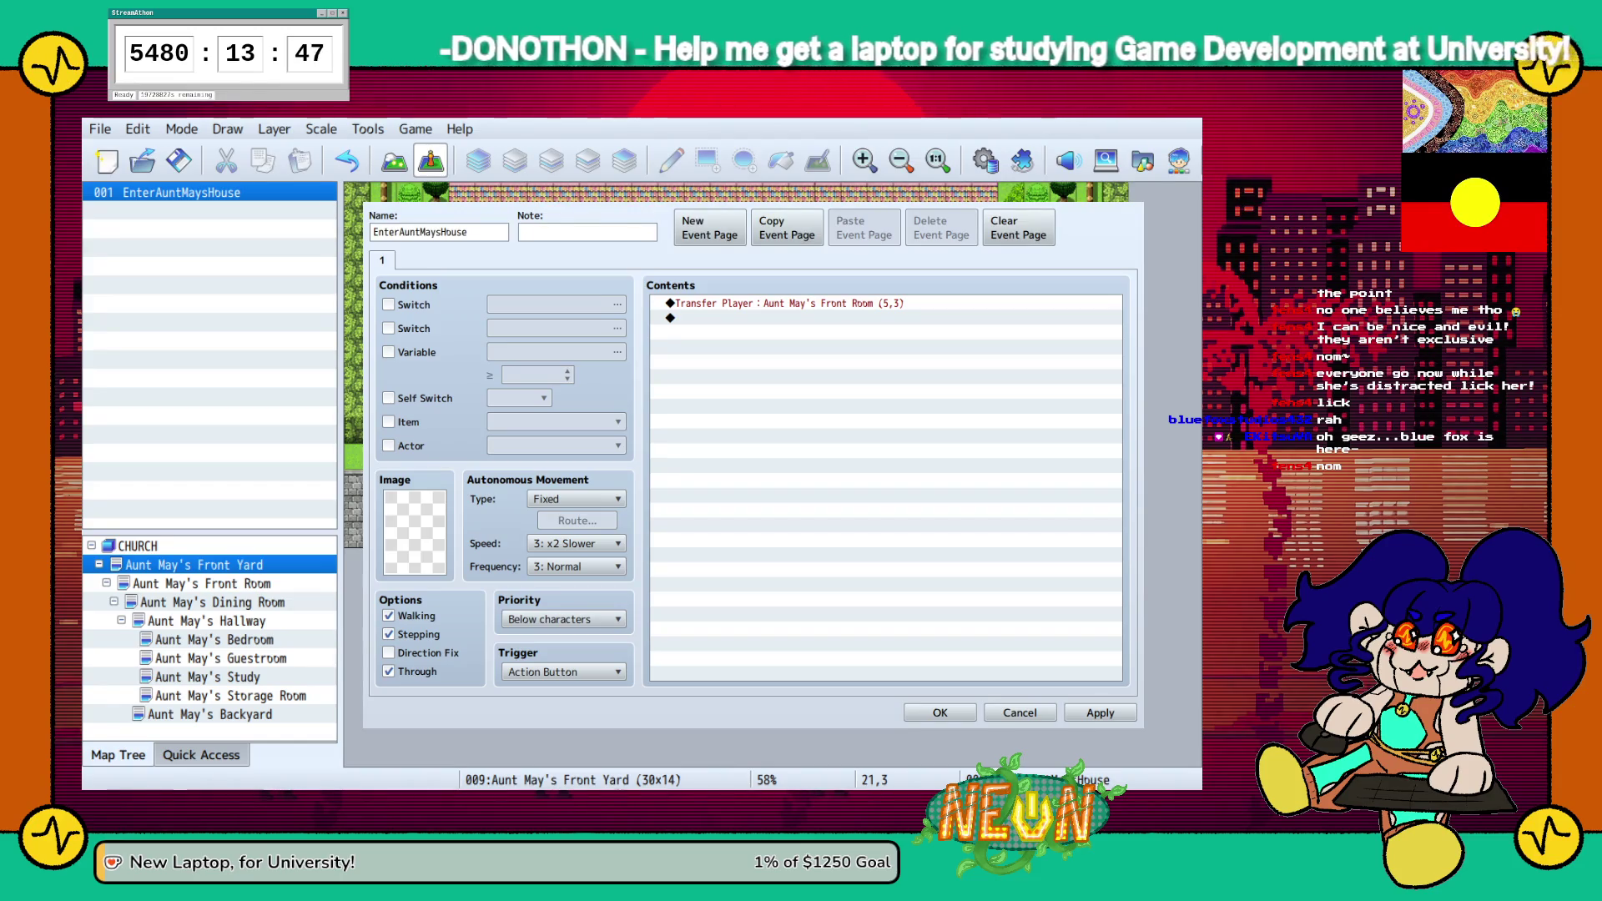
{"action": "left_click", "coordinate": [388, 634]}
{"action": "left_click", "coordinate": [388, 671]}
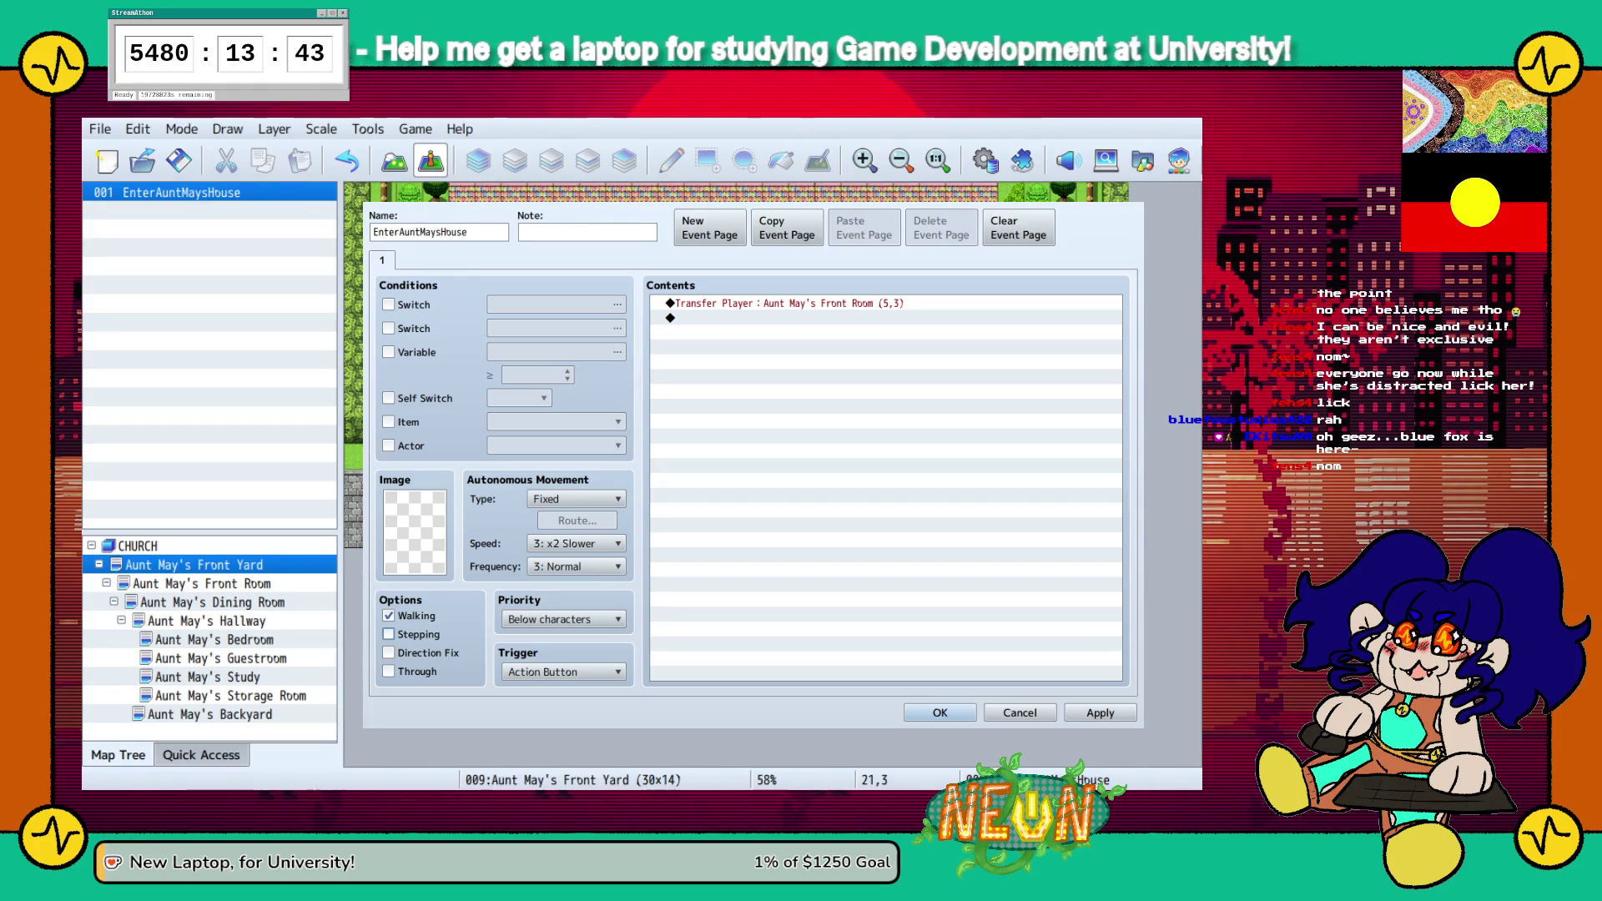
Set the door event's trigger to Player Touch, apply it, and switch to the Front Room map
{"action": "key", "text": "Tab"}
{"action": "key", "text": "Tab"}
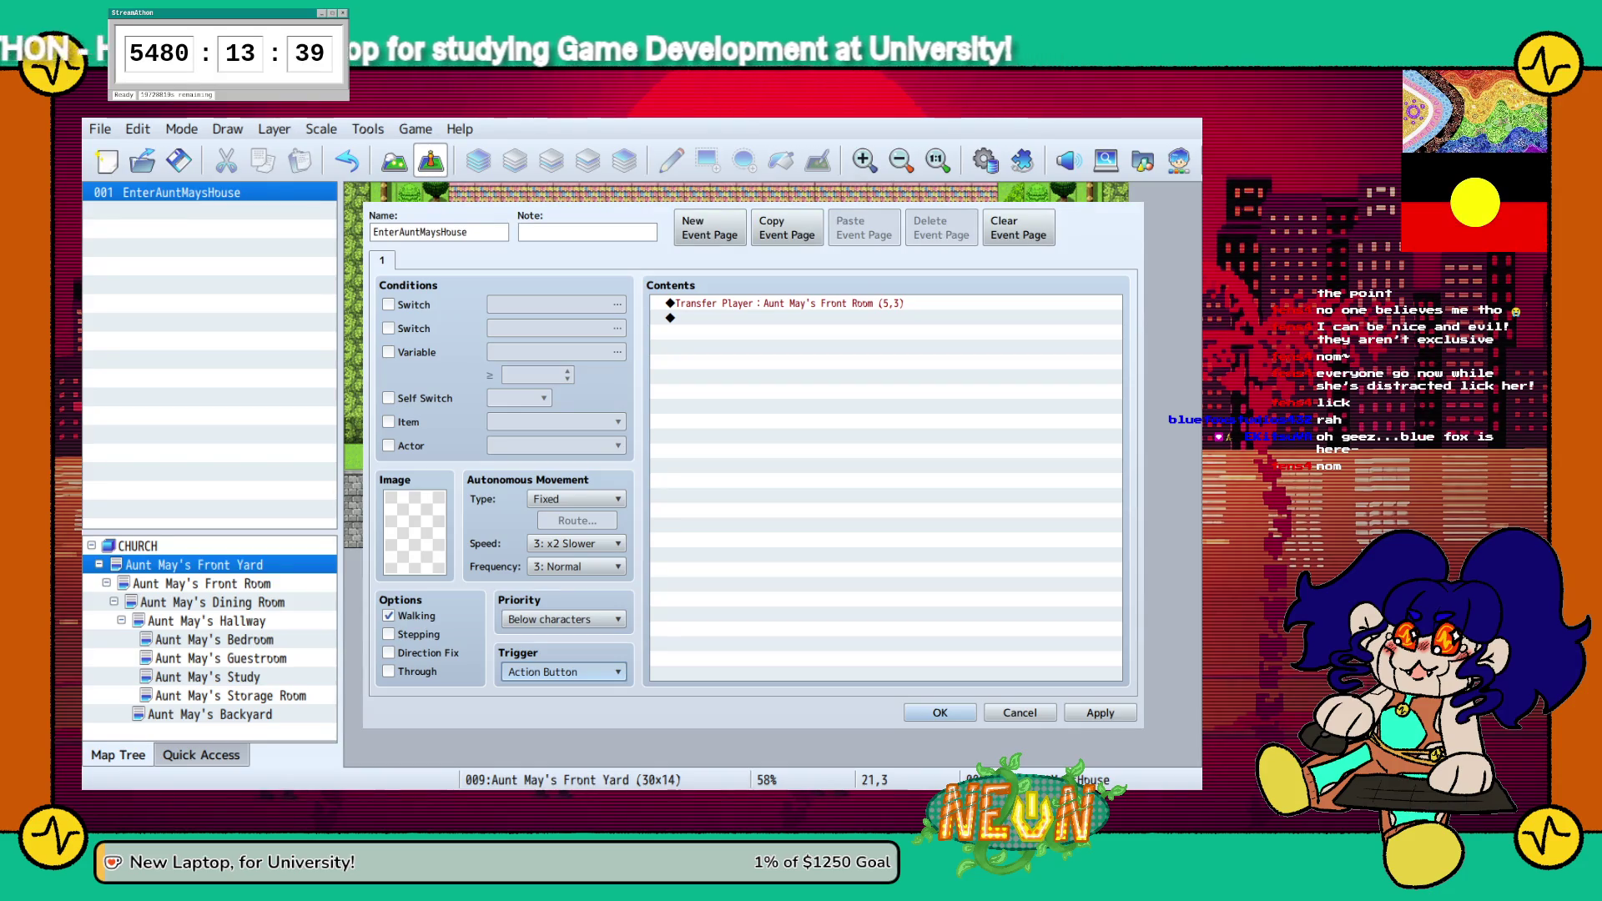
{"action": "key", "text": "Down"}
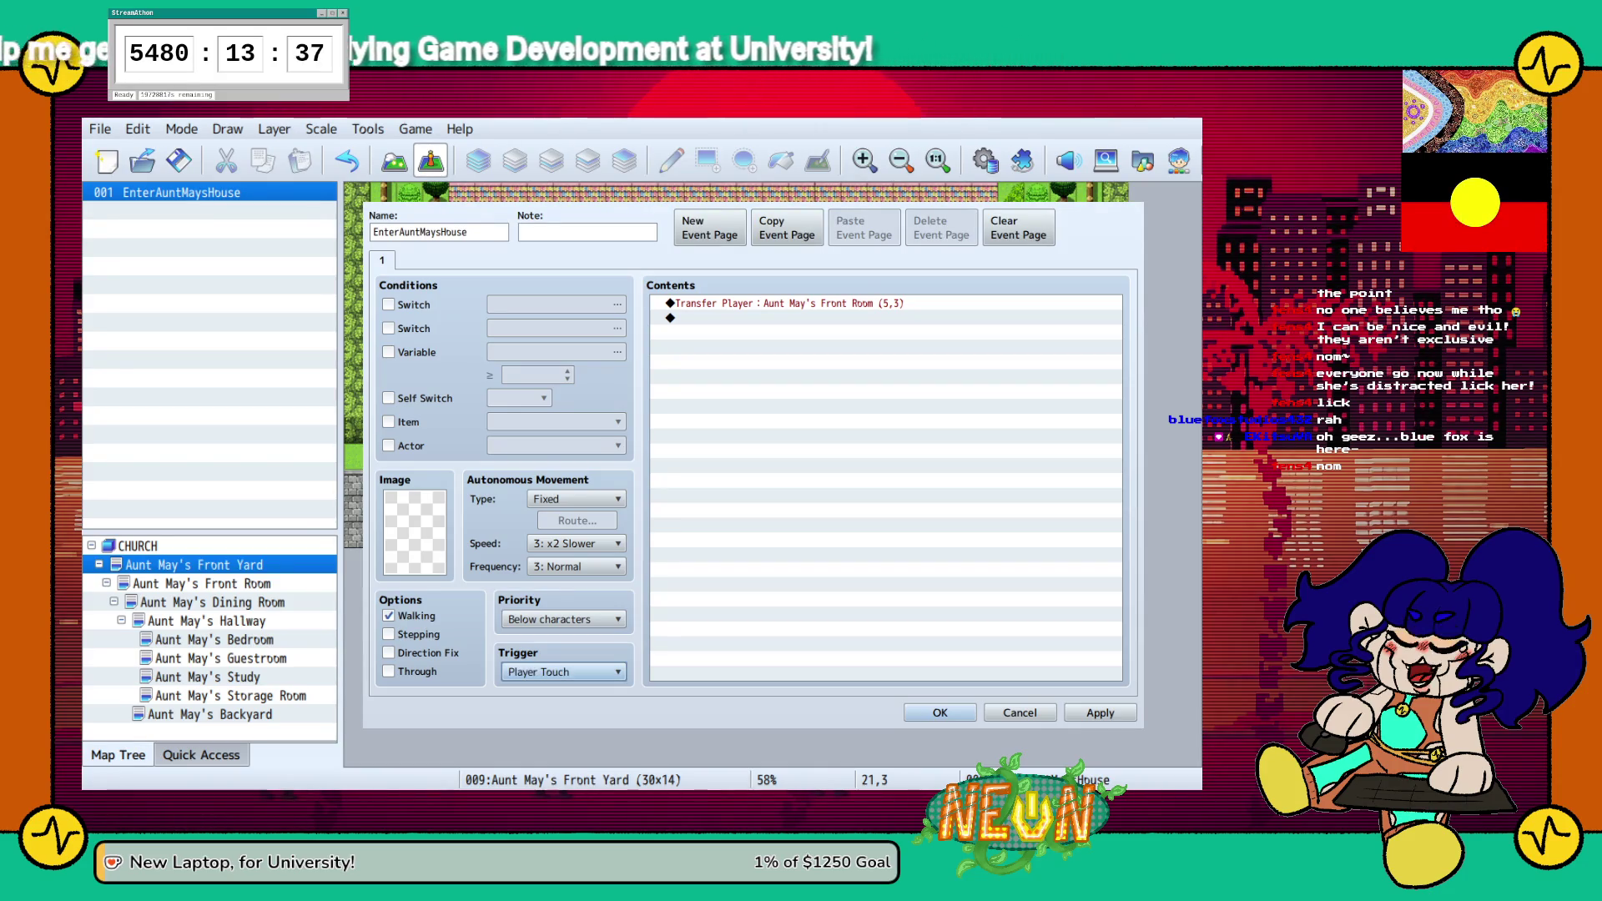
{"action": "left_click", "coordinate": [1099, 713]}
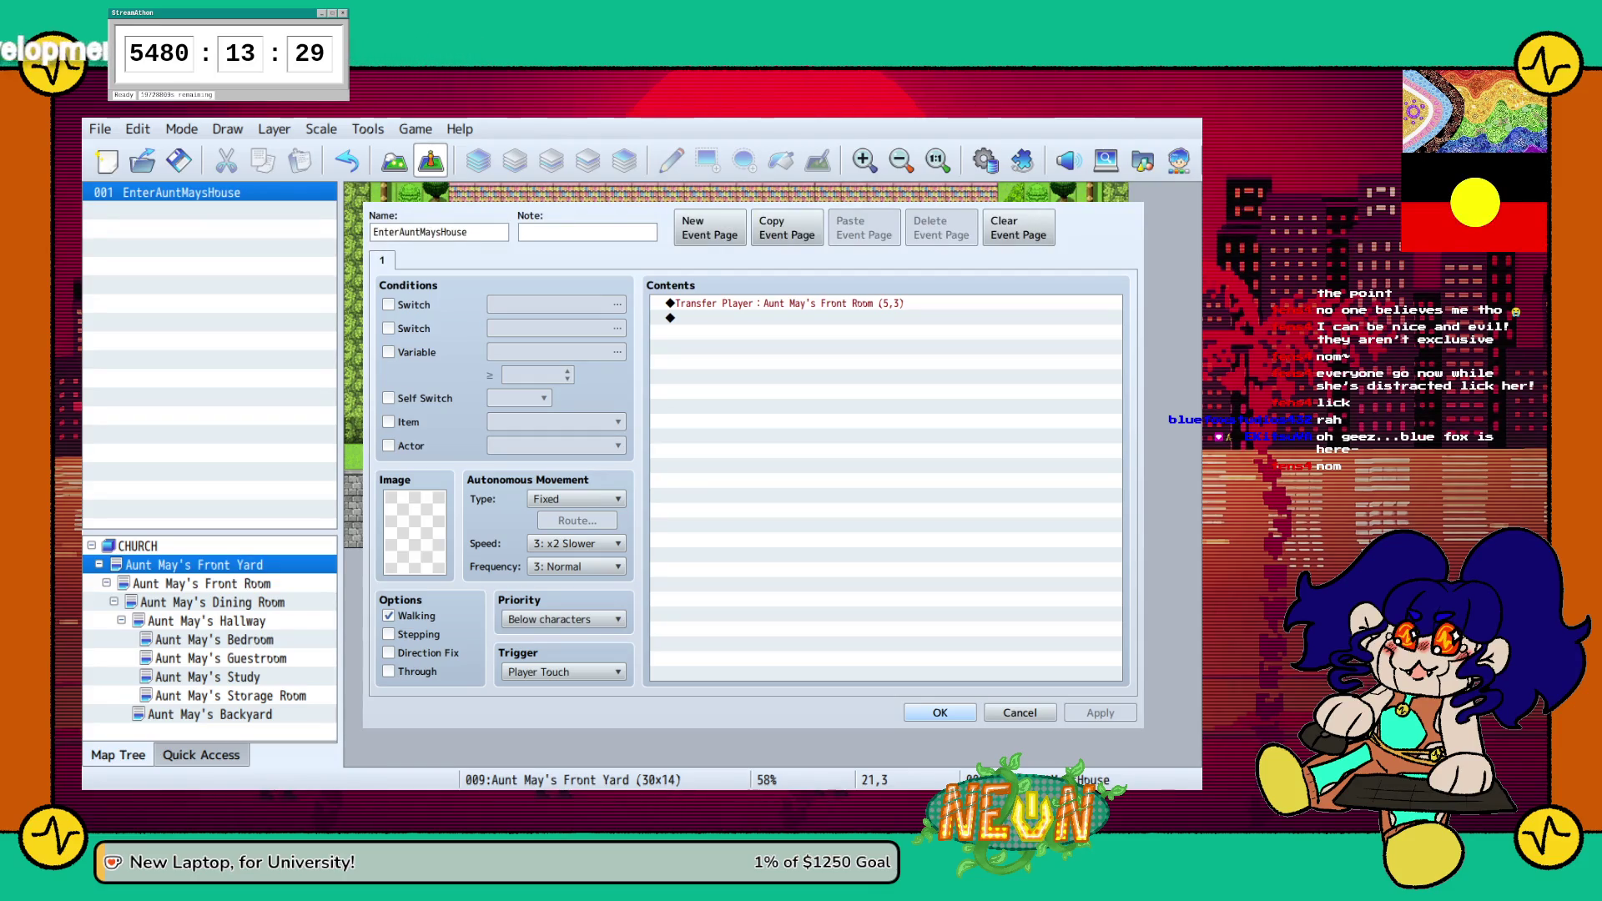
{"action": "key", "text": "Return"}
{"action": "left_click", "coordinate": [202, 584]}
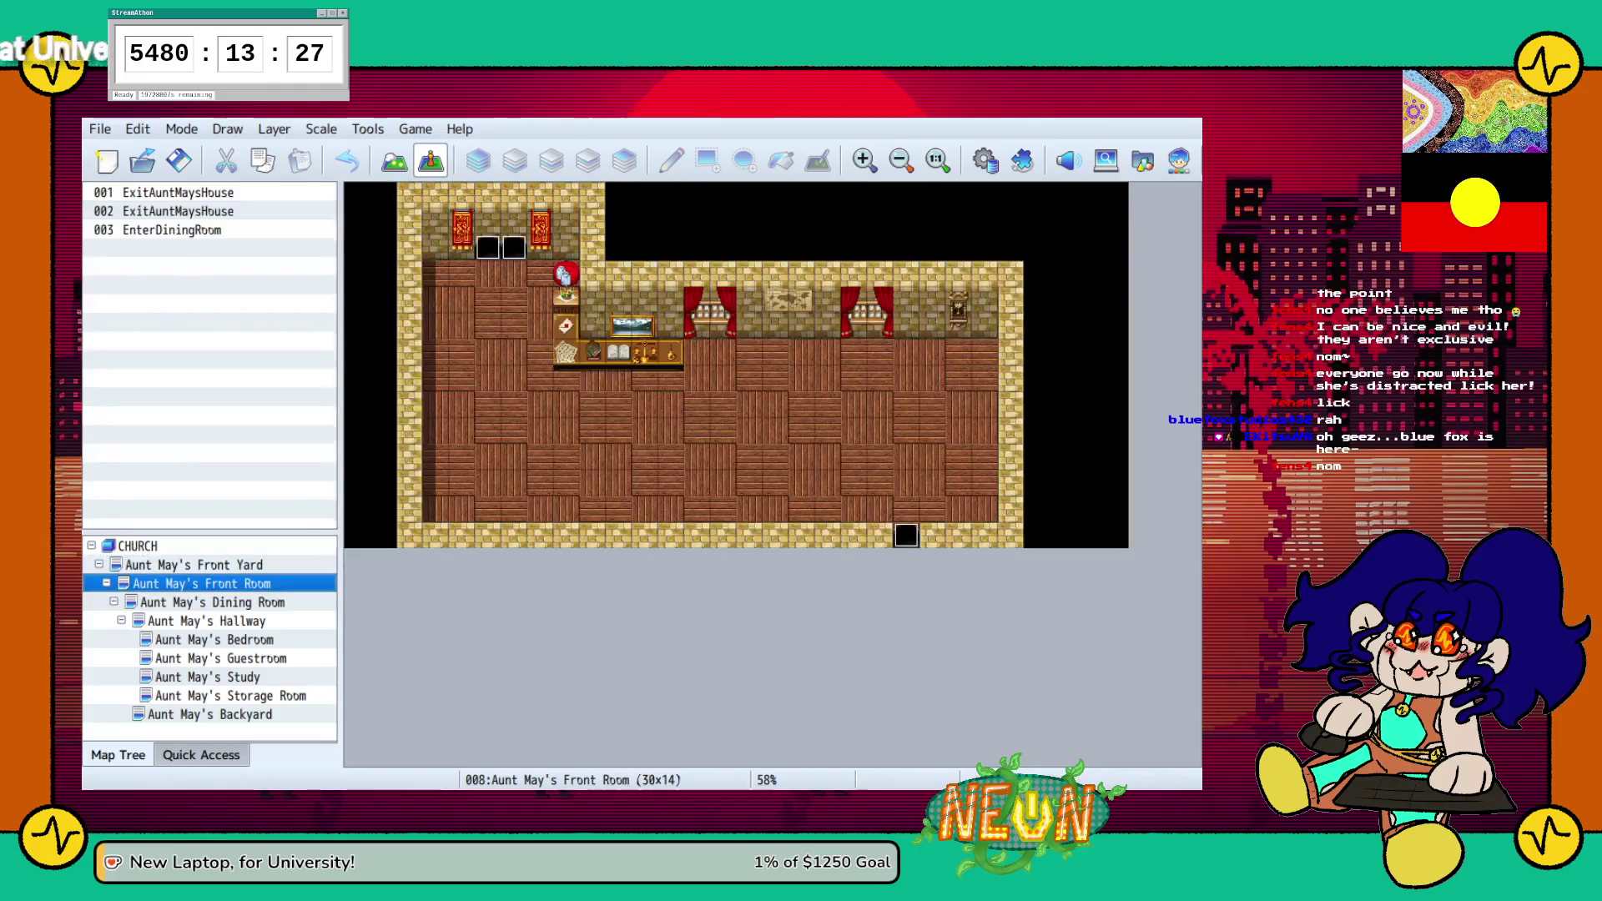
Inspect the Front Room's ExitAuntMaysHouse and EnterDiningRoom events, then the Dining Room's EnterFrontRoom event
{"action": "double_click", "coordinate": [488, 248]}
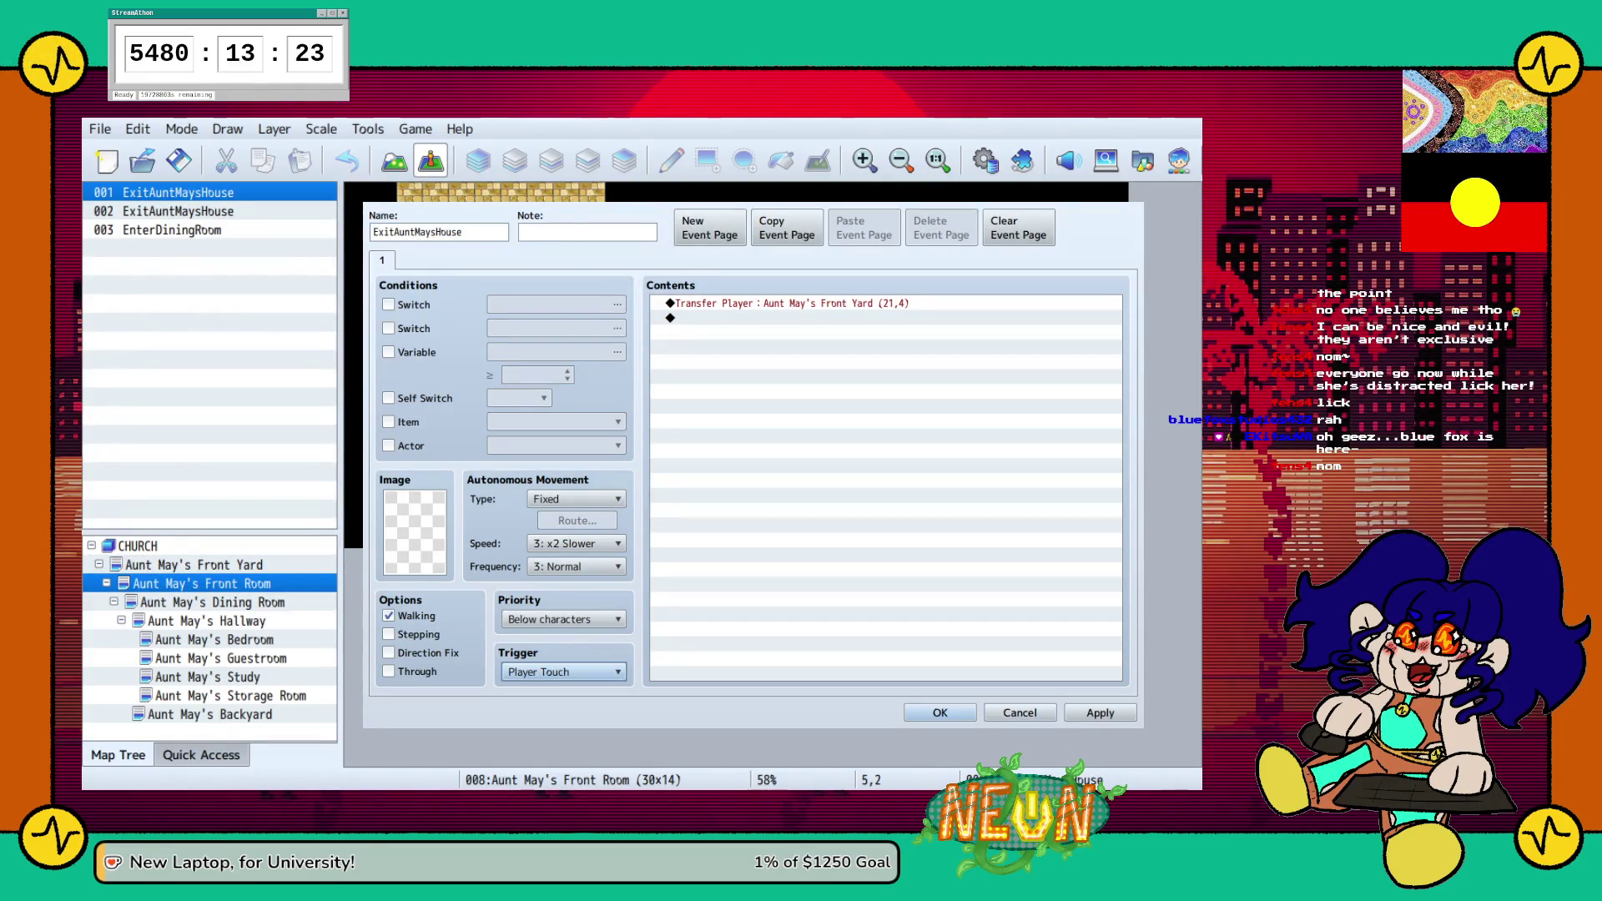
{"action": "left_click", "coordinate": [939, 712]}
{"action": "left_click", "coordinate": [513, 248]}
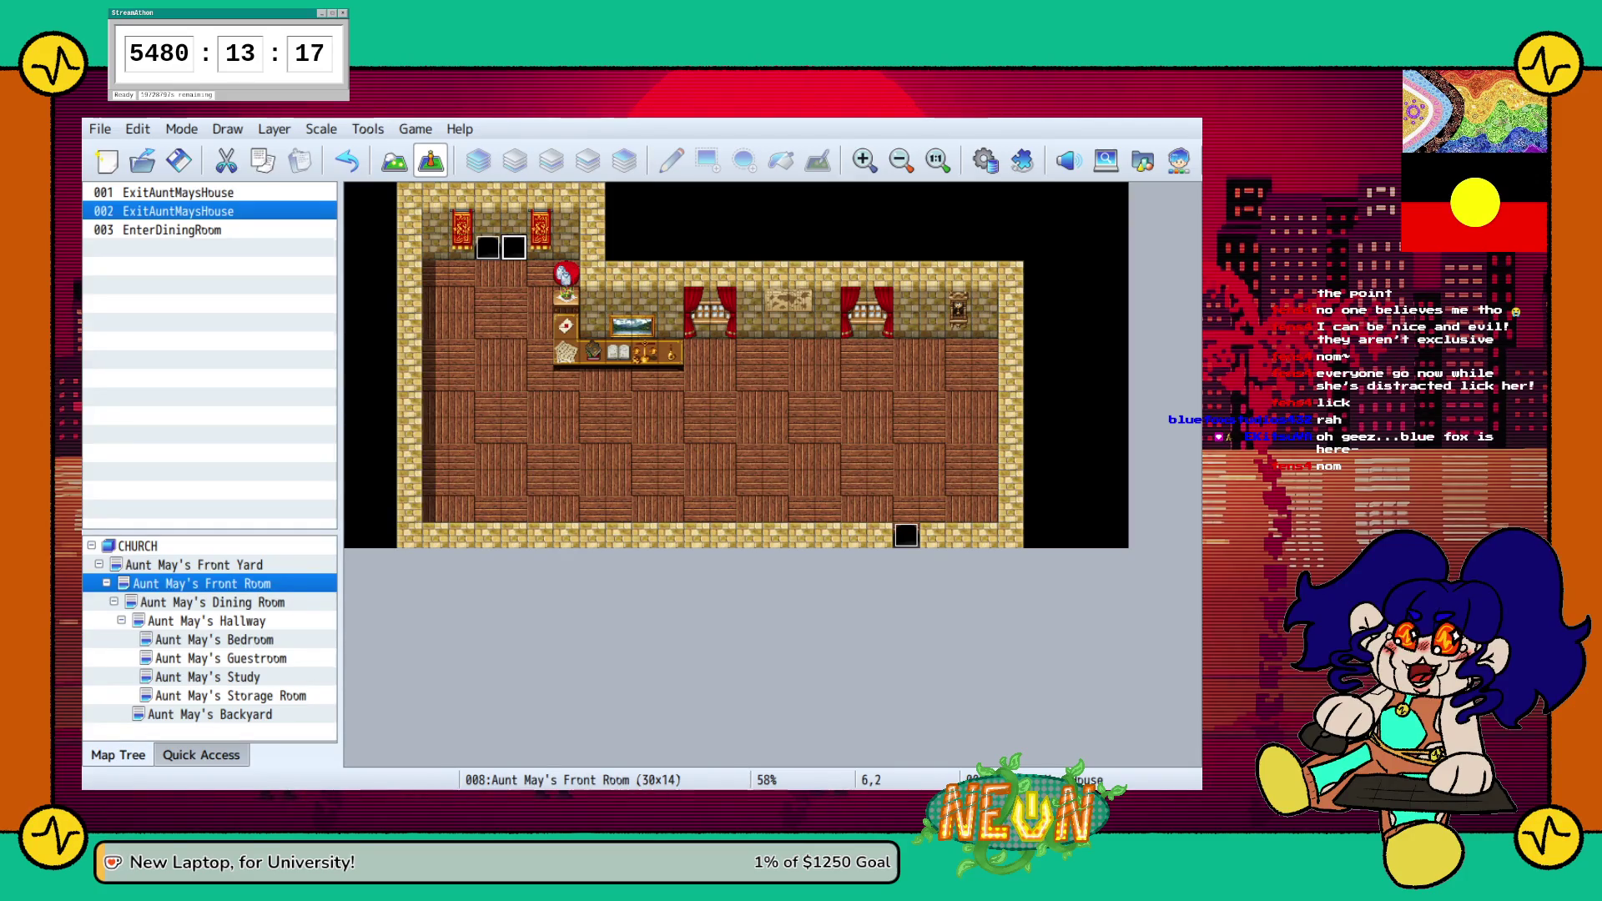
{"action": "left_click", "coordinate": [906, 534]}
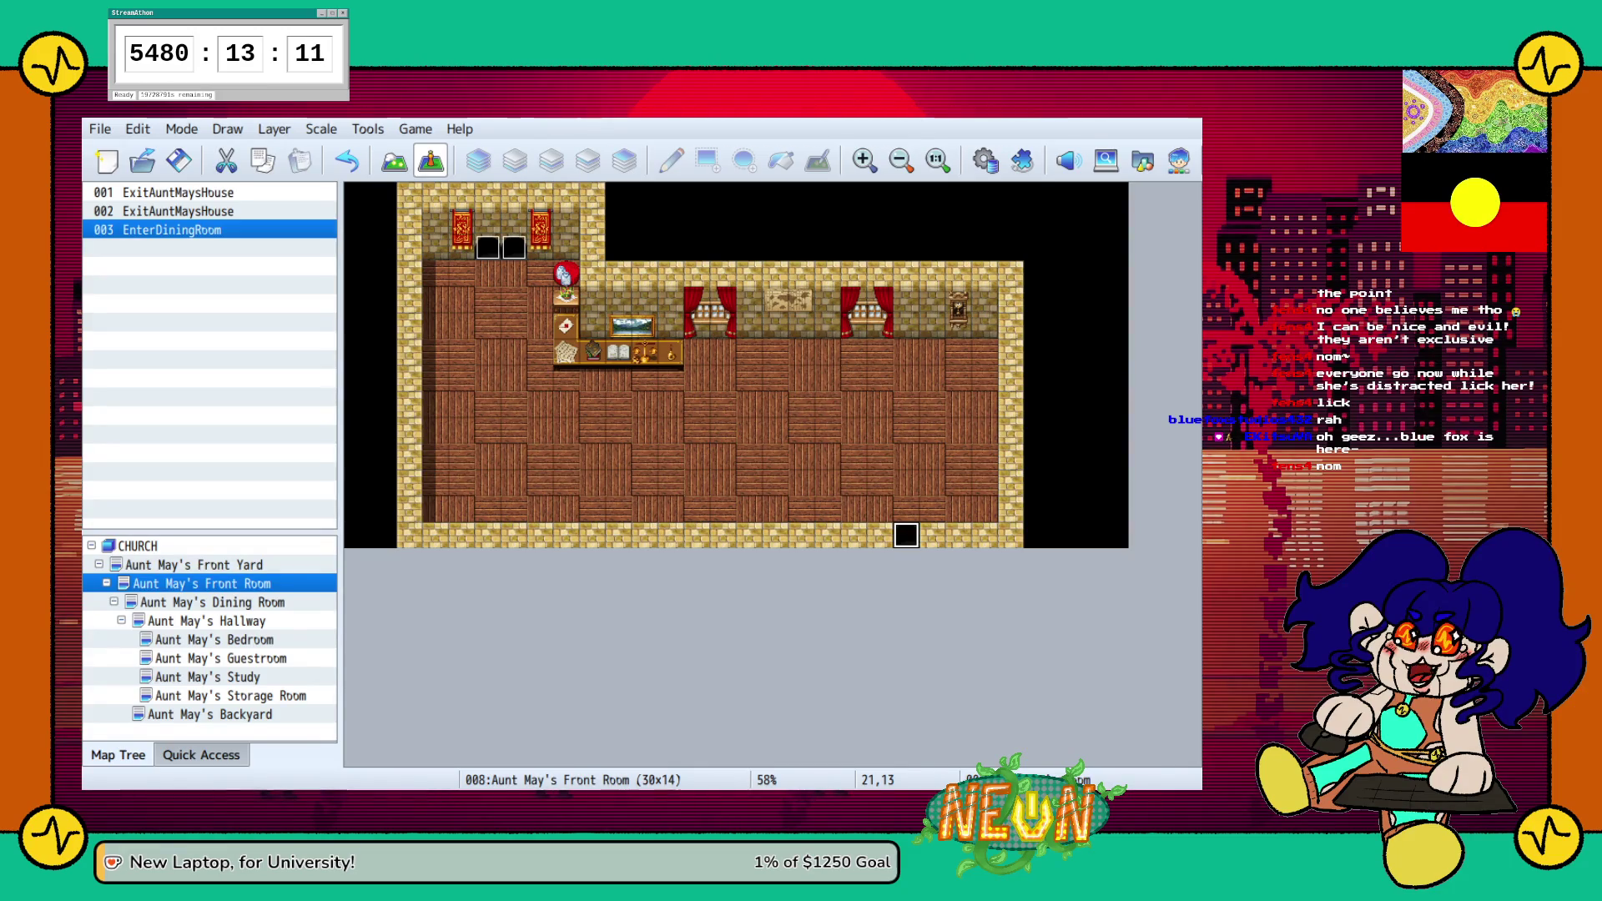
{"action": "left_click", "coordinate": [213, 601]}
{"action": "left_click", "coordinate": [166, 211]}
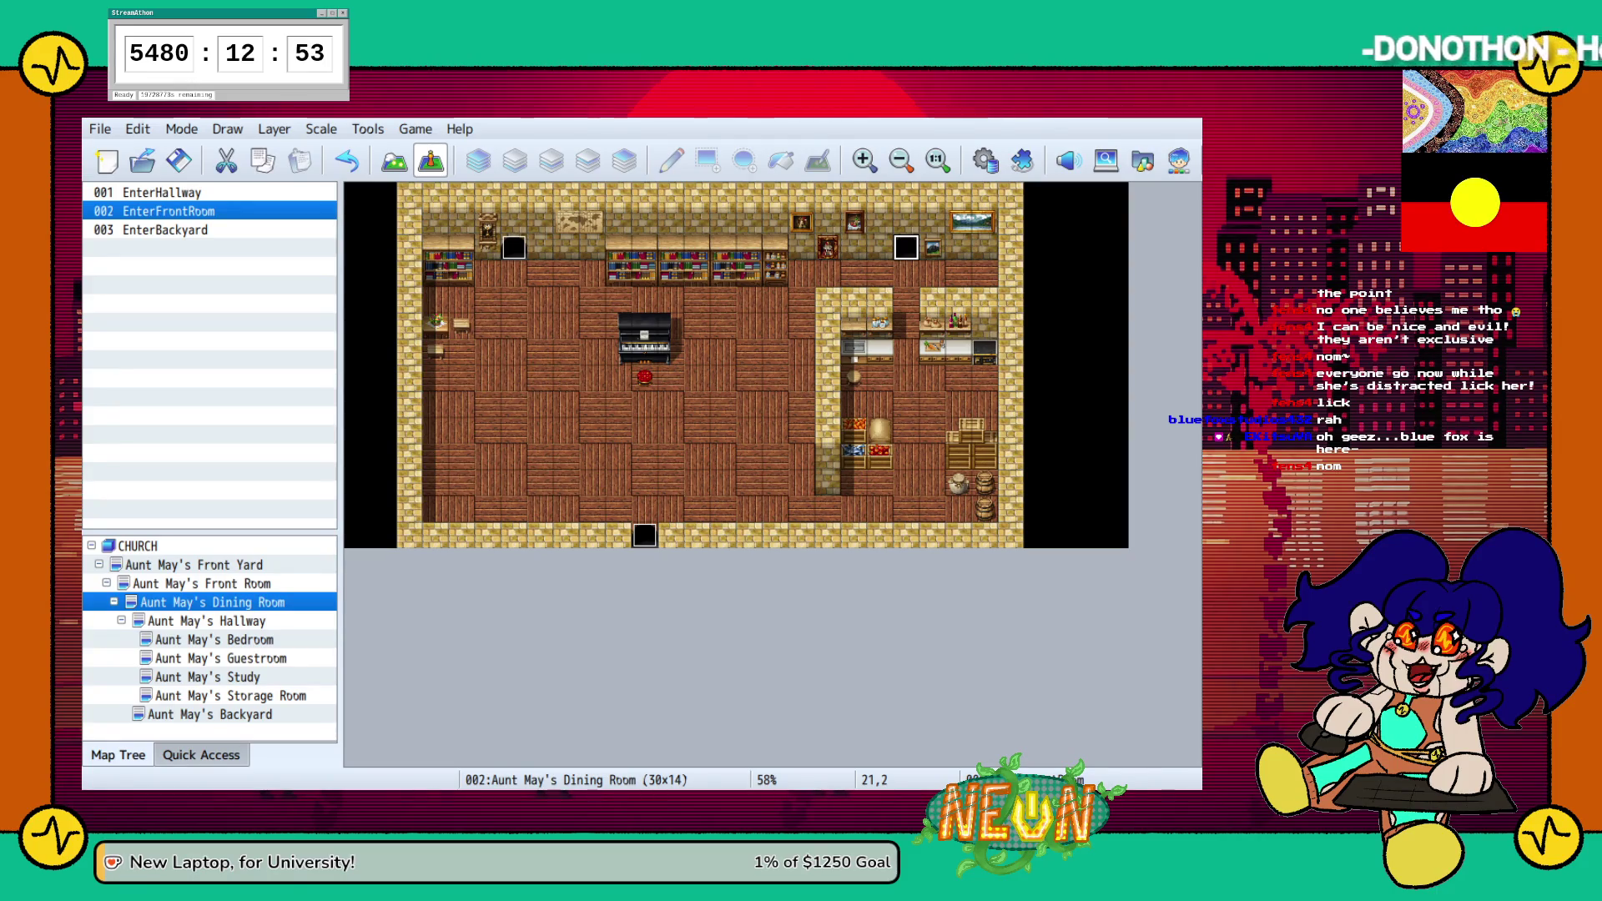
Delete EnterHallway's duplicate Transfer Player command, apply it, and move on to the Hallway map
{"action": "double_click", "coordinate": [162, 191]}
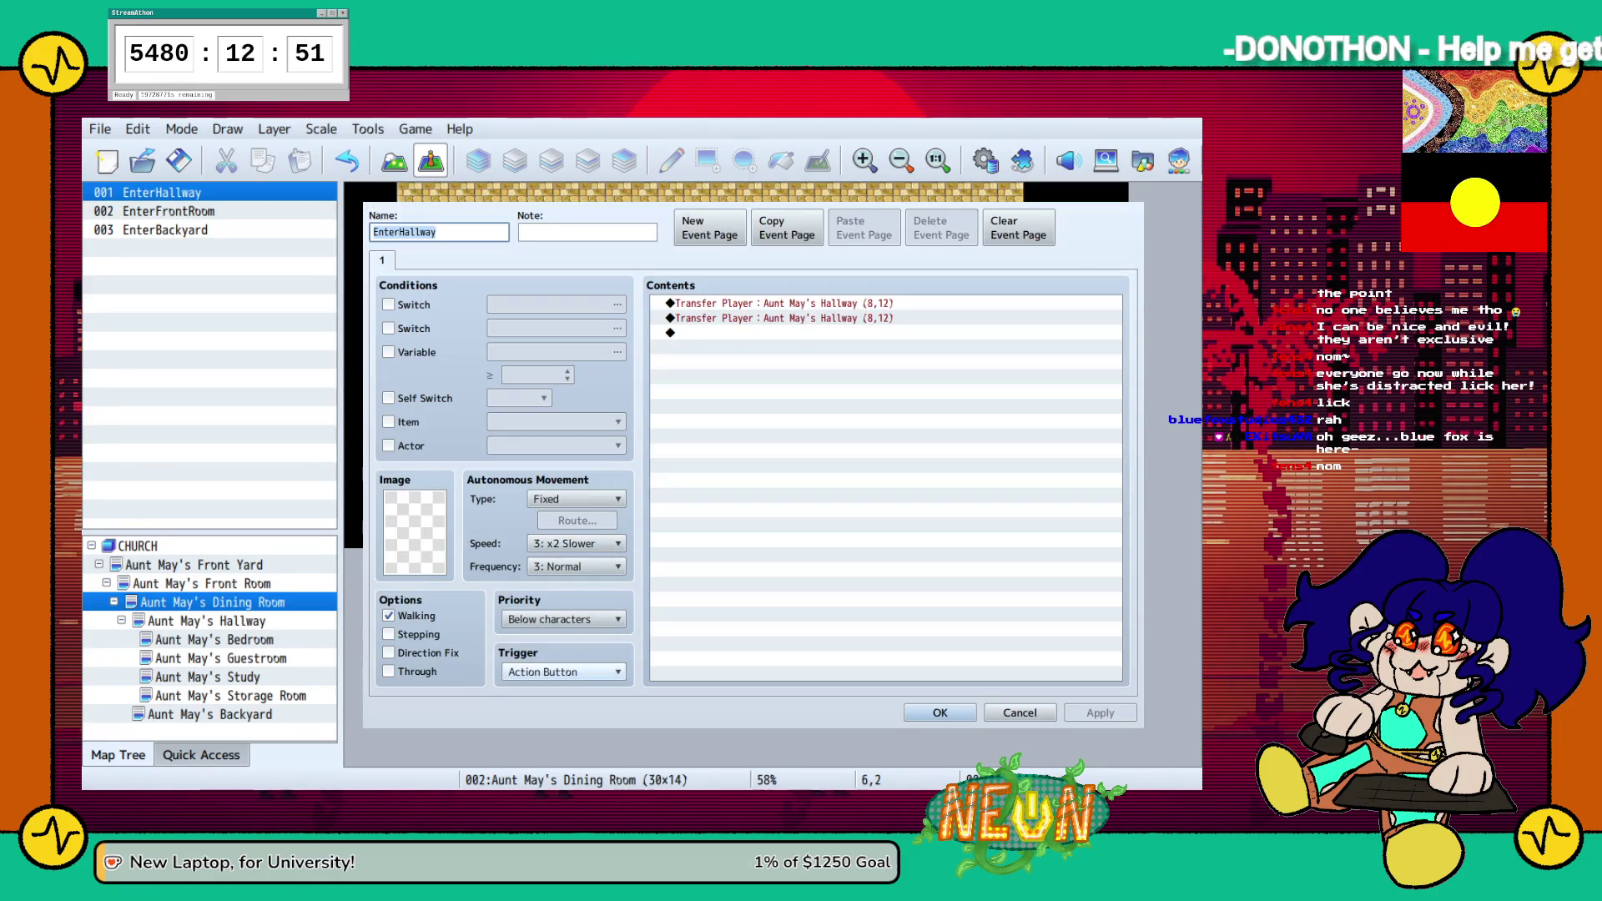
{"action": "key", "text": "Down"}
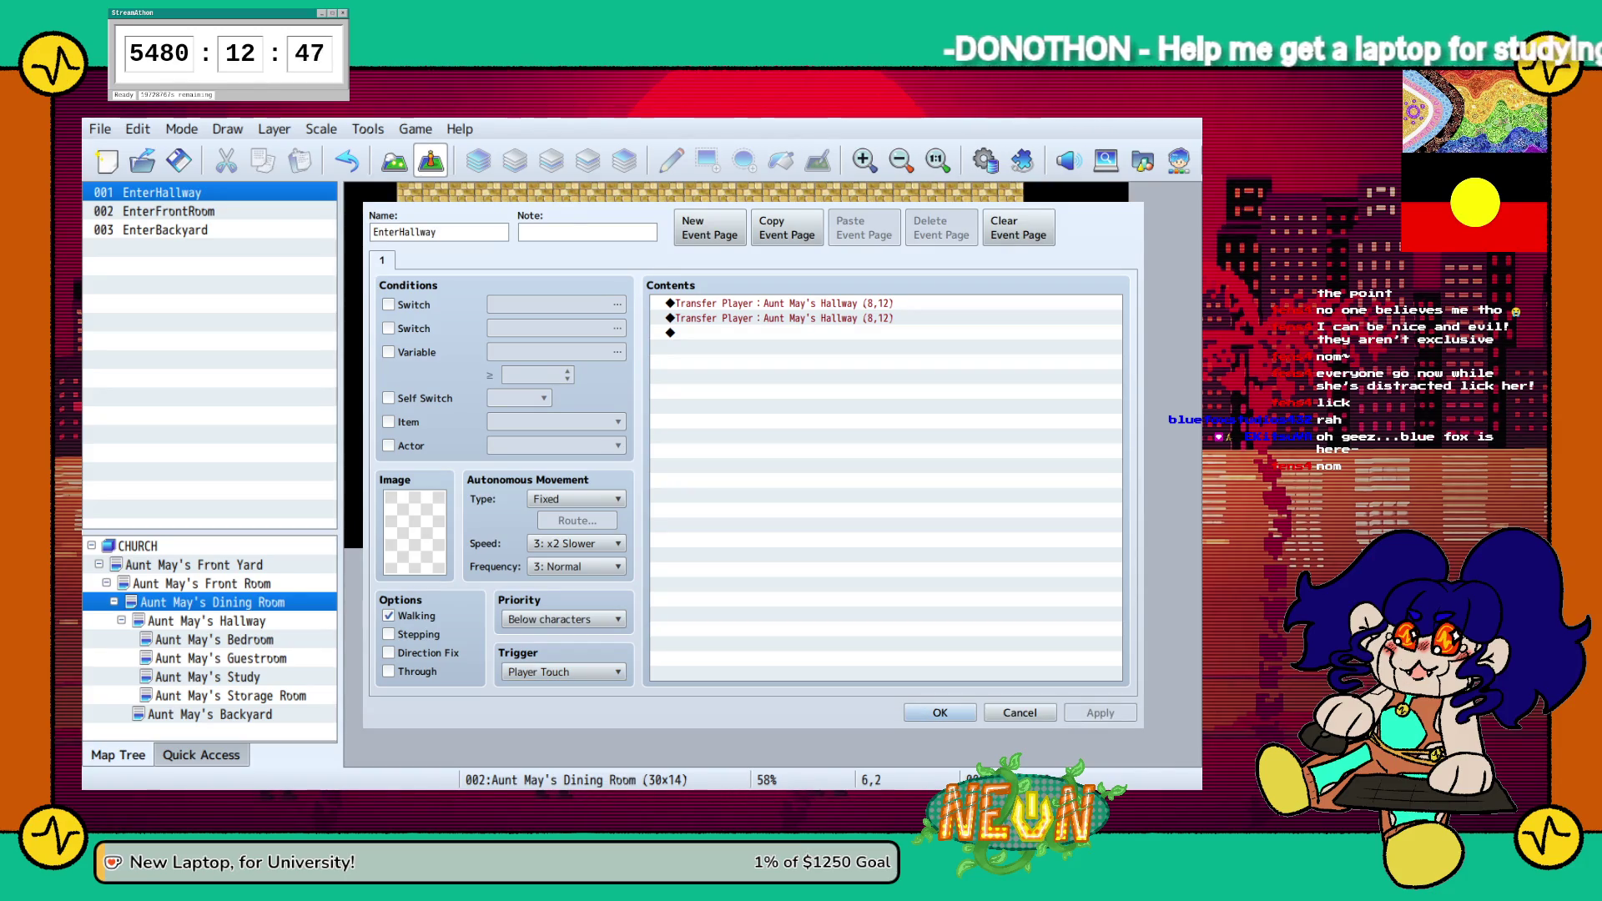
{"action": "key", "text": "Delete"}
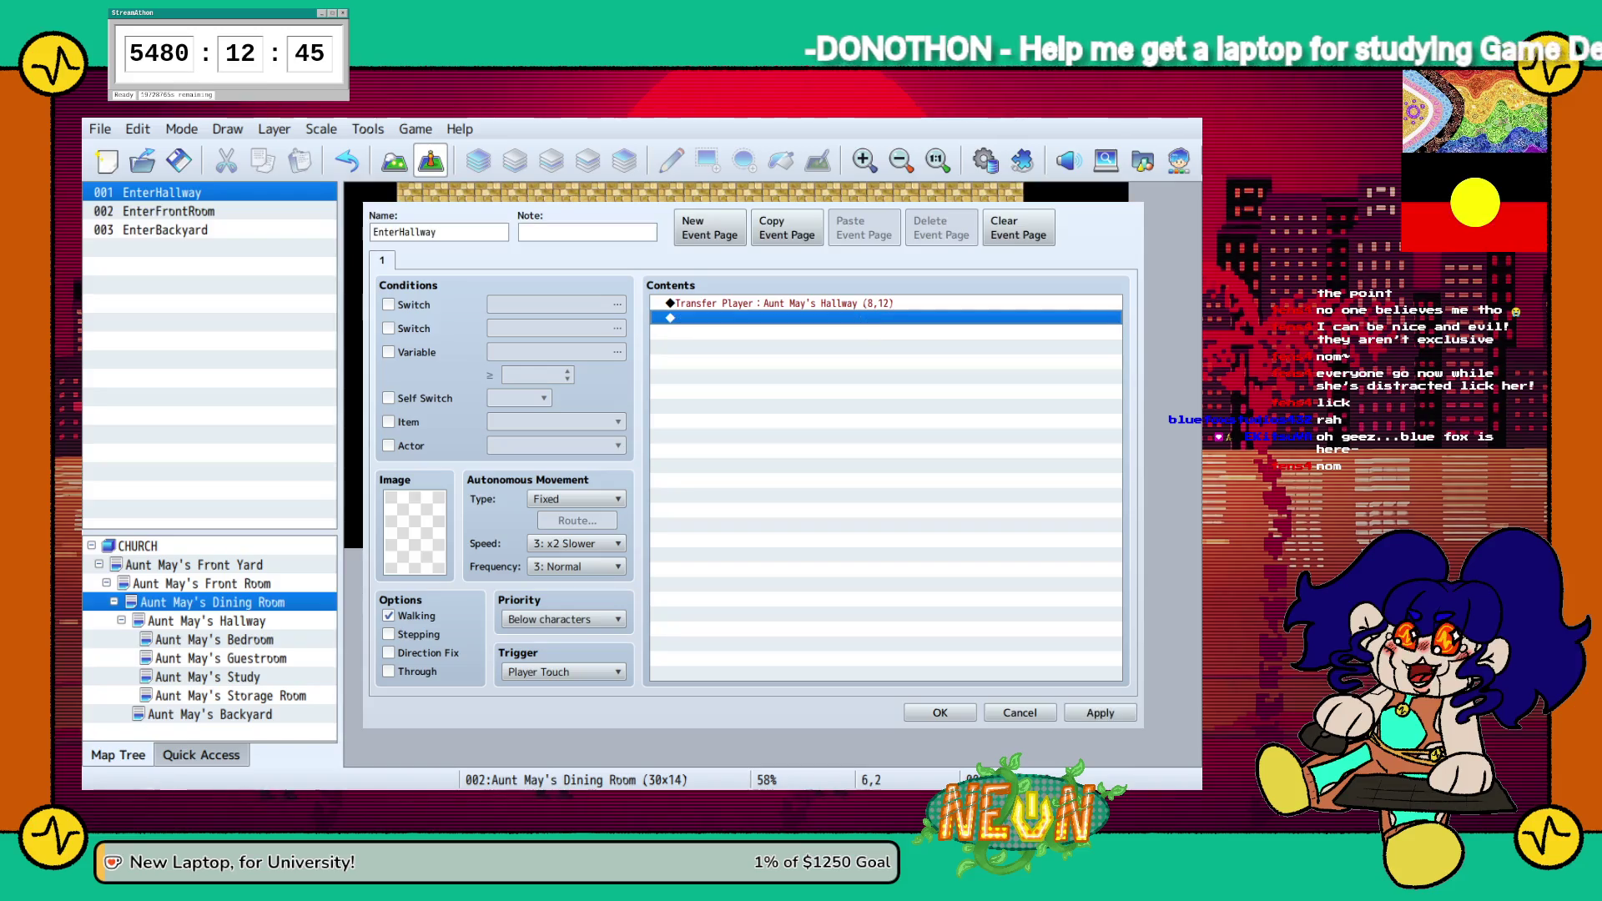
{"action": "left_click", "coordinate": [1099, 712]}
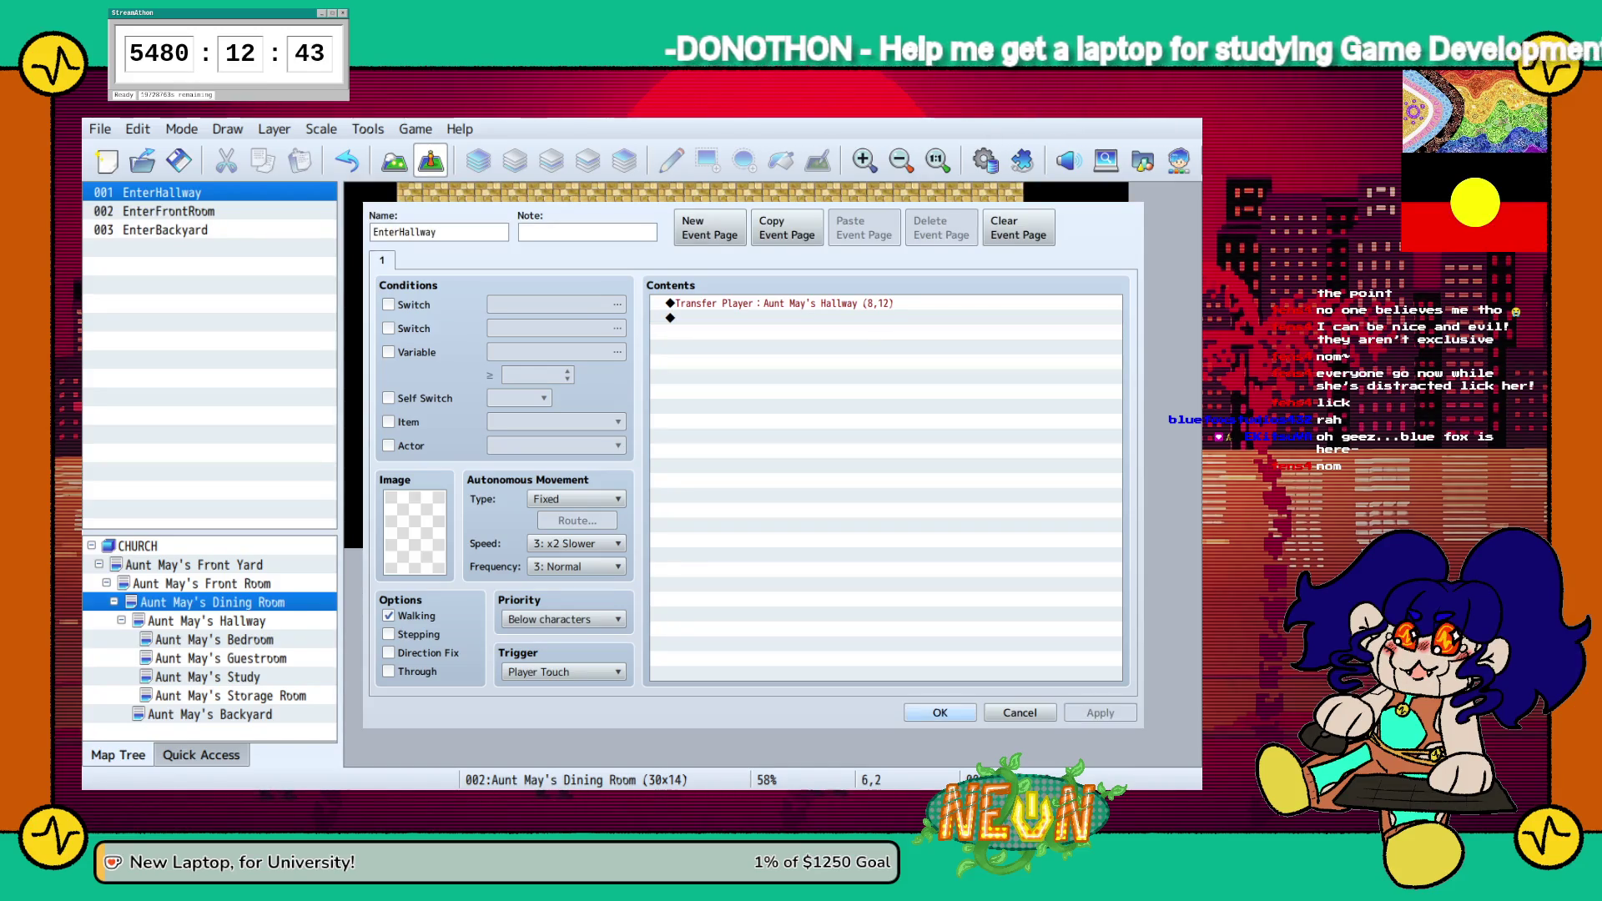
{"action": "key", "text": "Return"}
{"action": "left_click", "coordinate": [165, 230]}
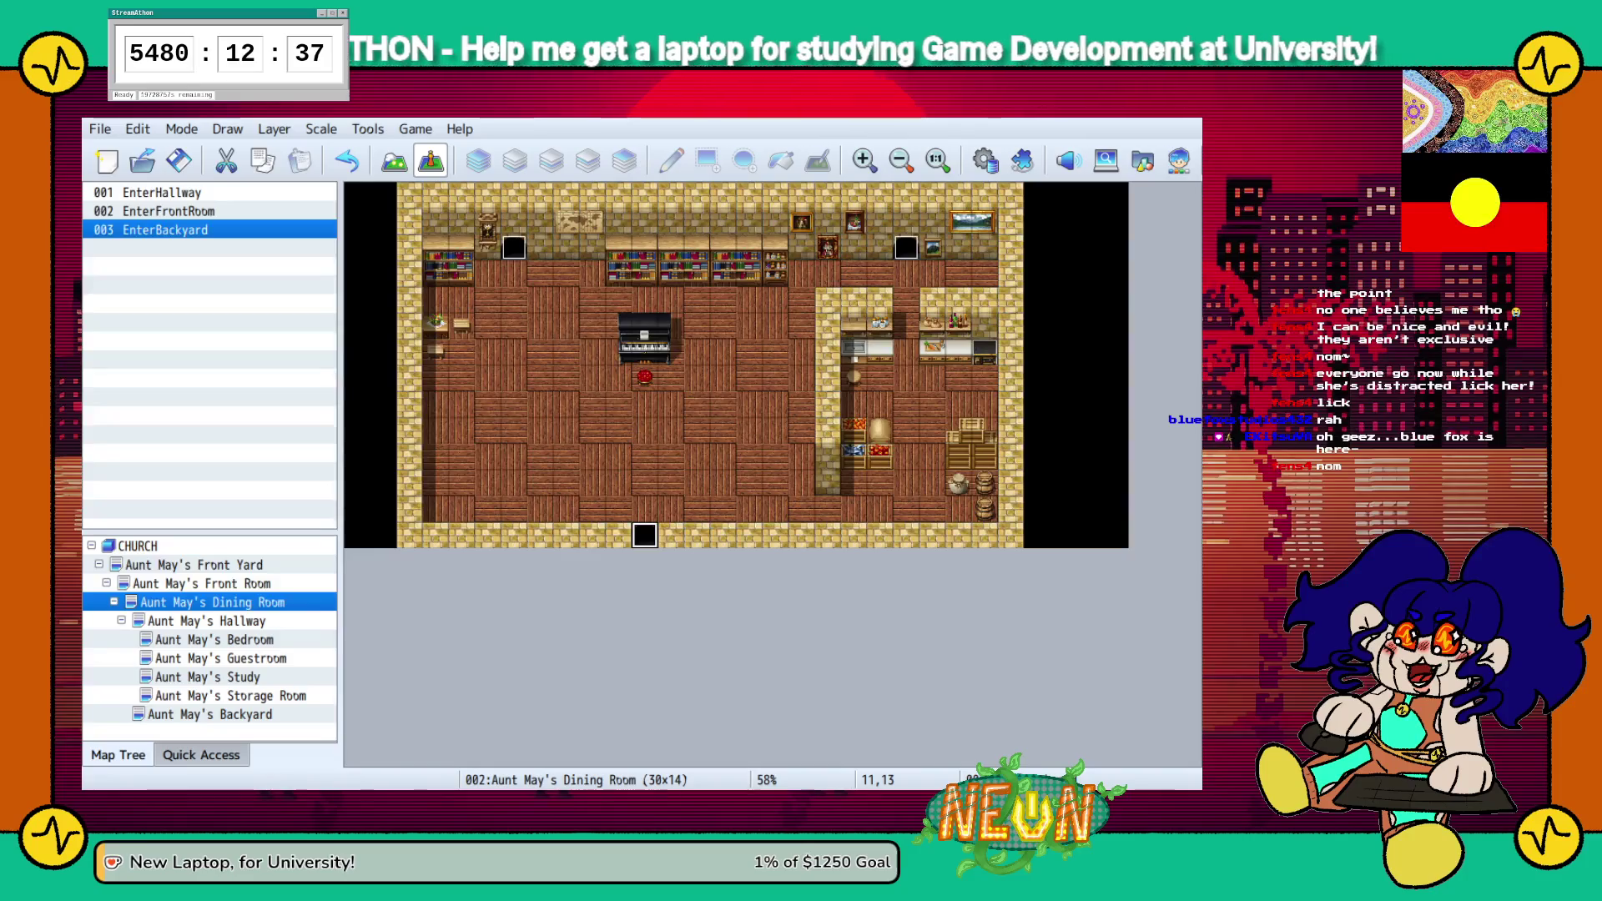
{"action": "left_click", "coordinate": [206, 621]}
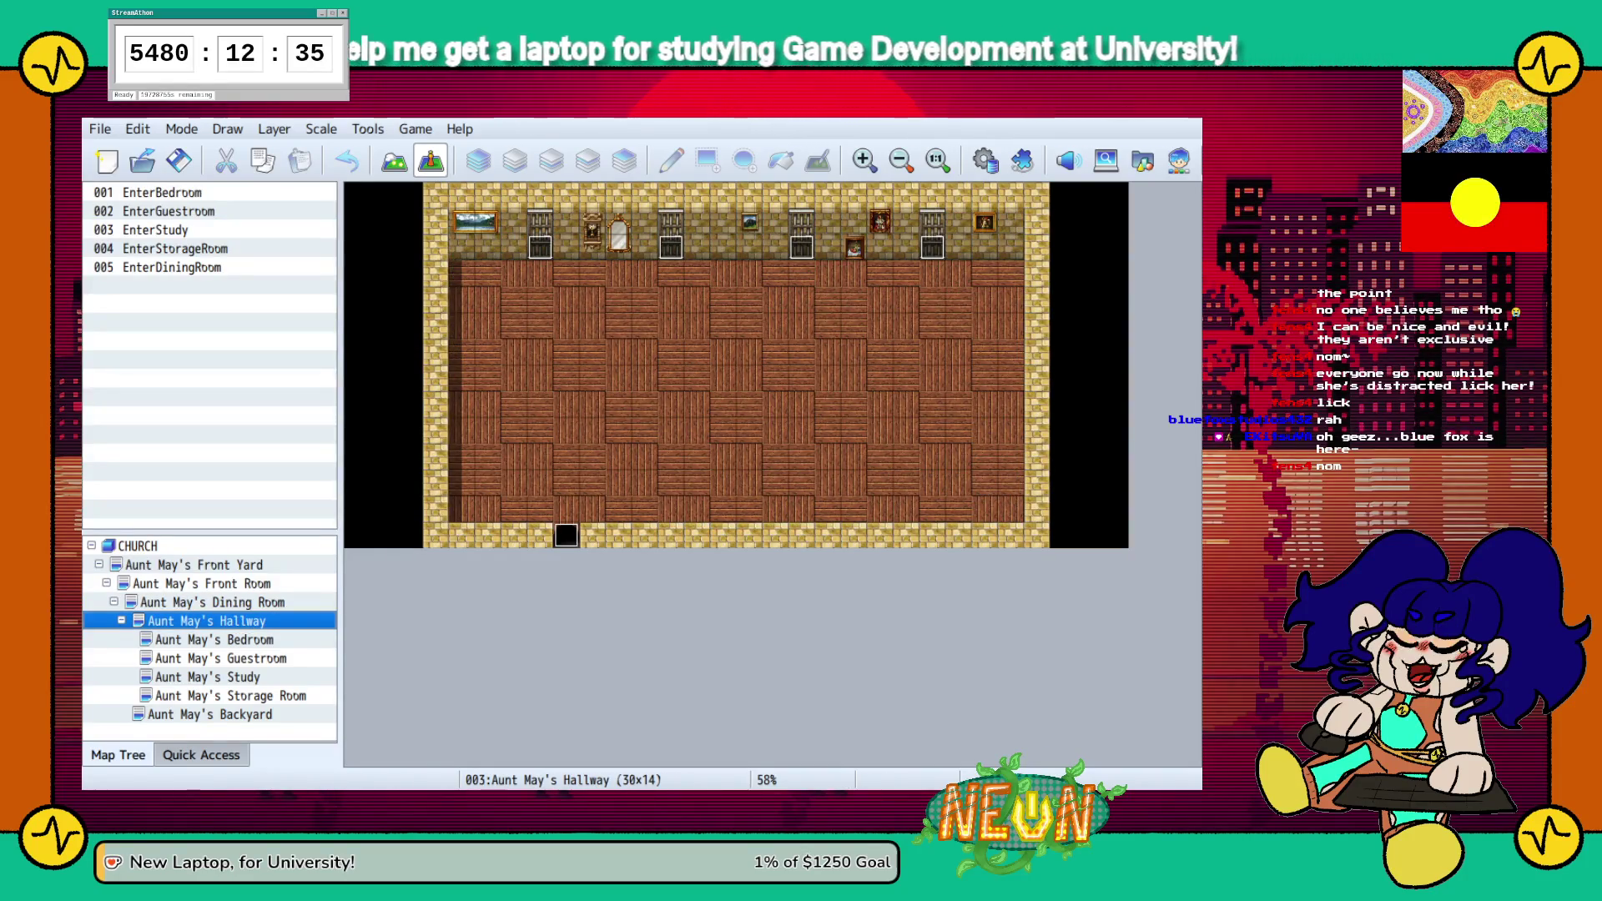
Change the EnterBedroom door event's trigger from Action Button to Player Touch
{"action": "left_click", "coordinate": [172, 267]}
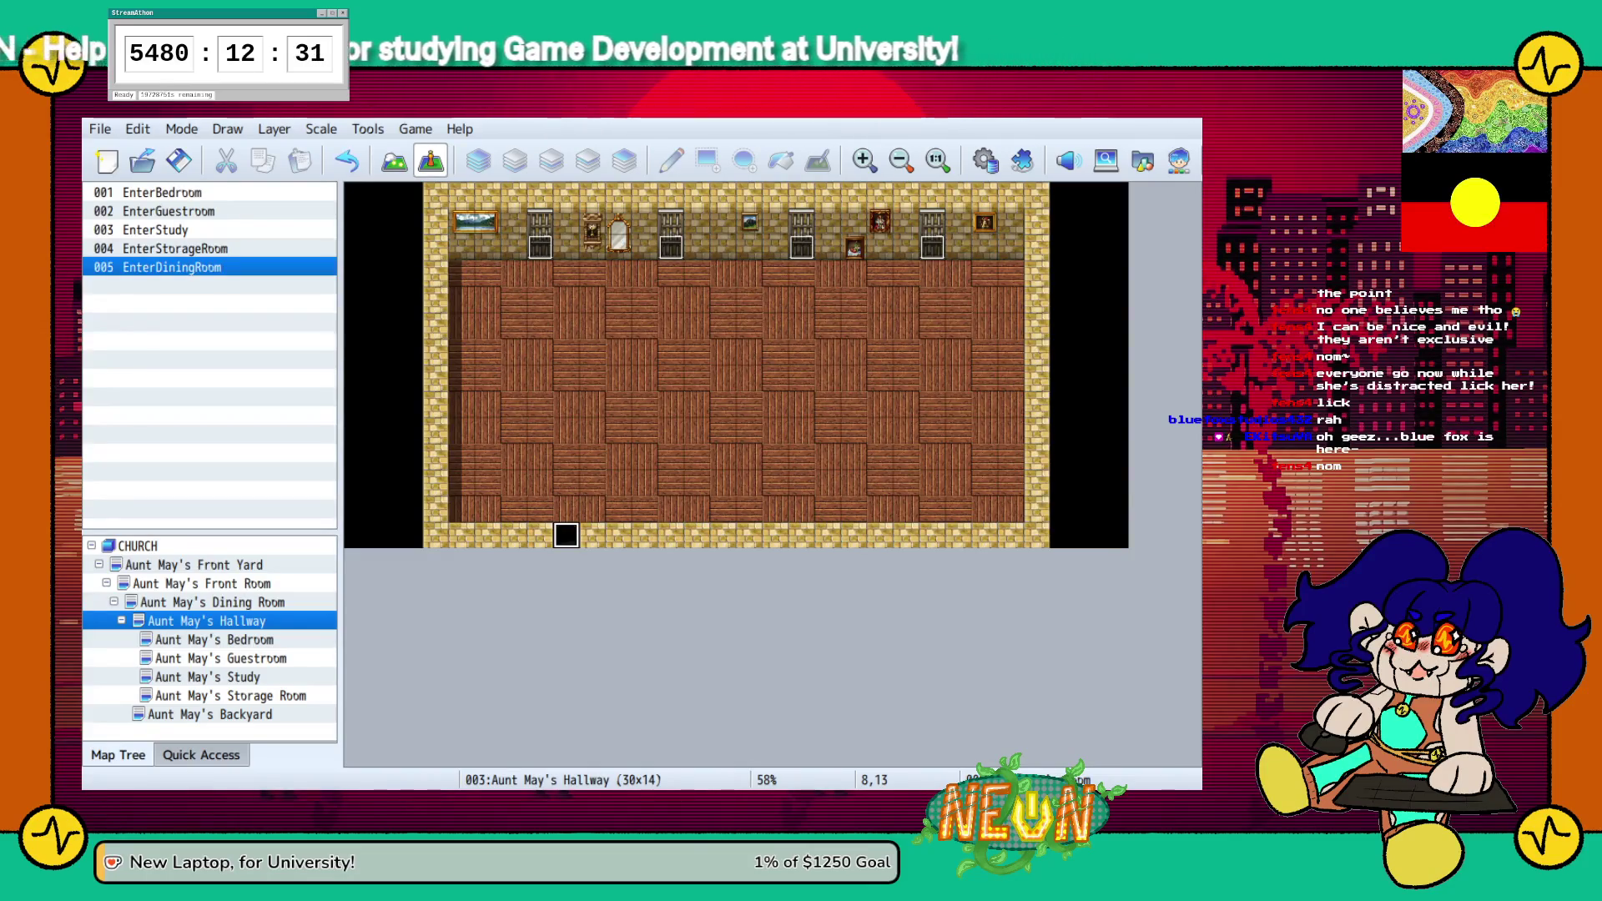
{"action": "left_click", "coordinate": [540, 247]}
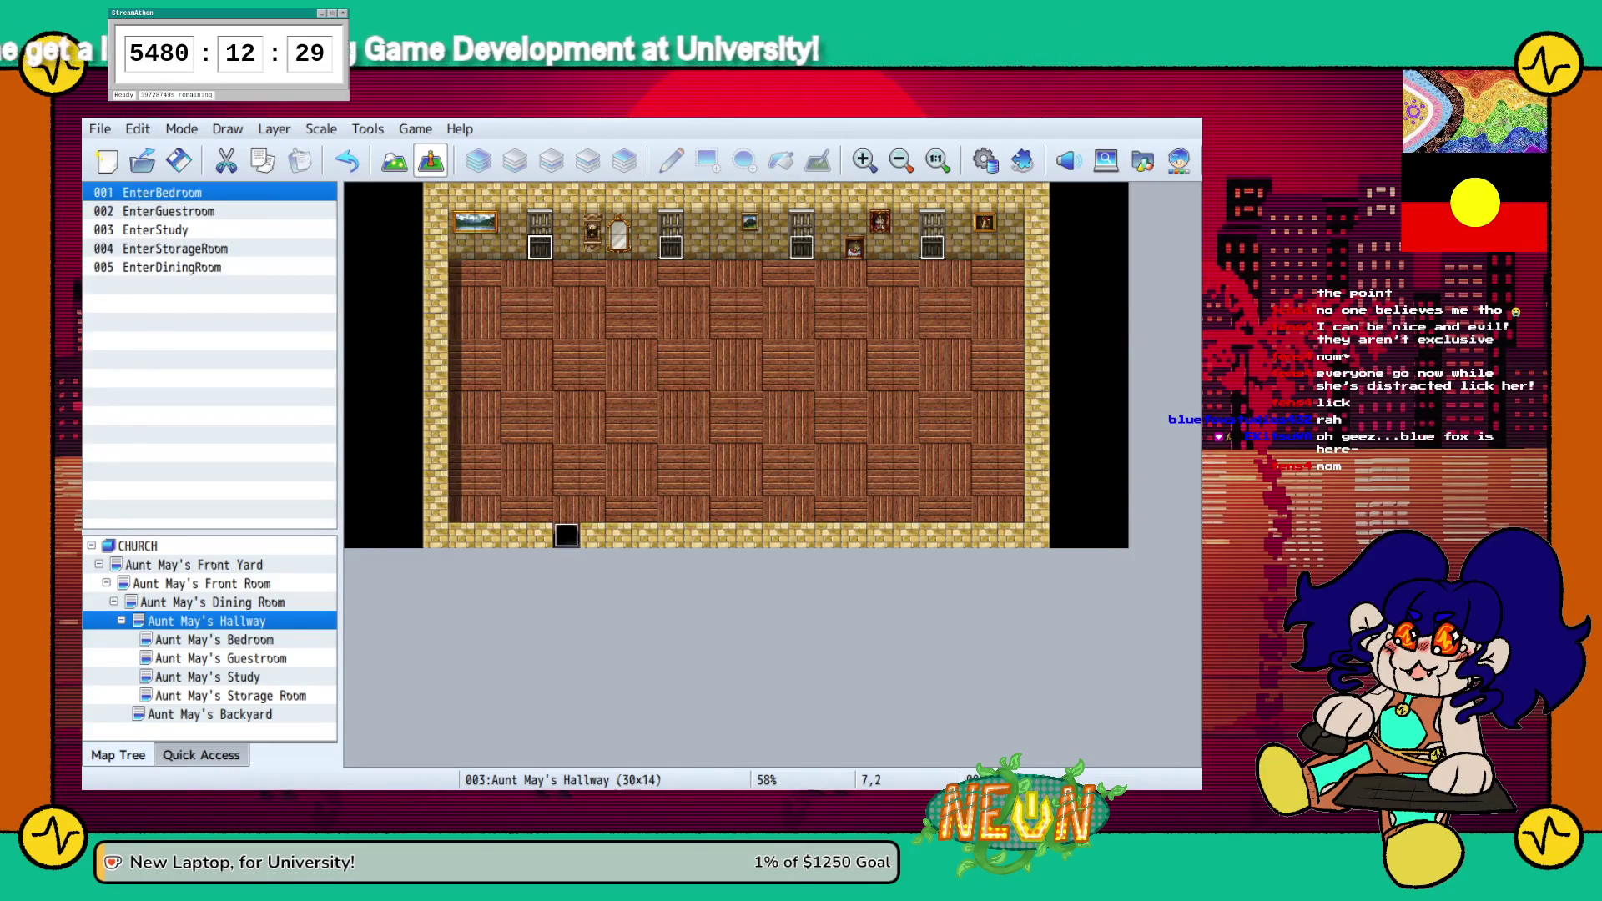
{"action": "double_click", "coordinate": [540, 248]}
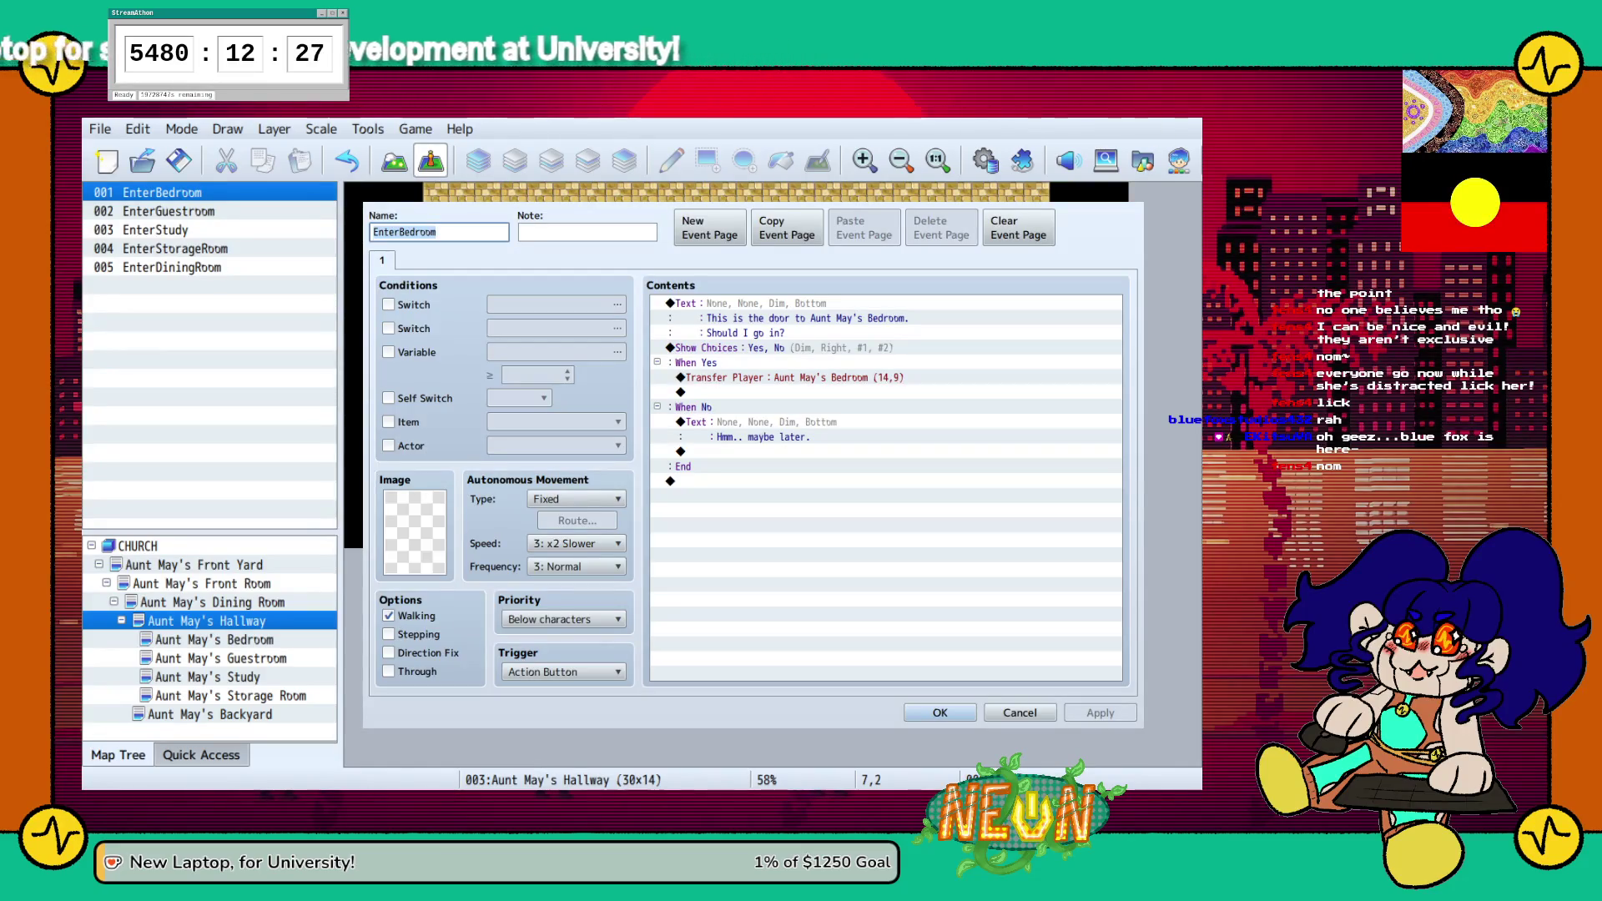
{"action": "left_click", "coordinate": [751, 304]}
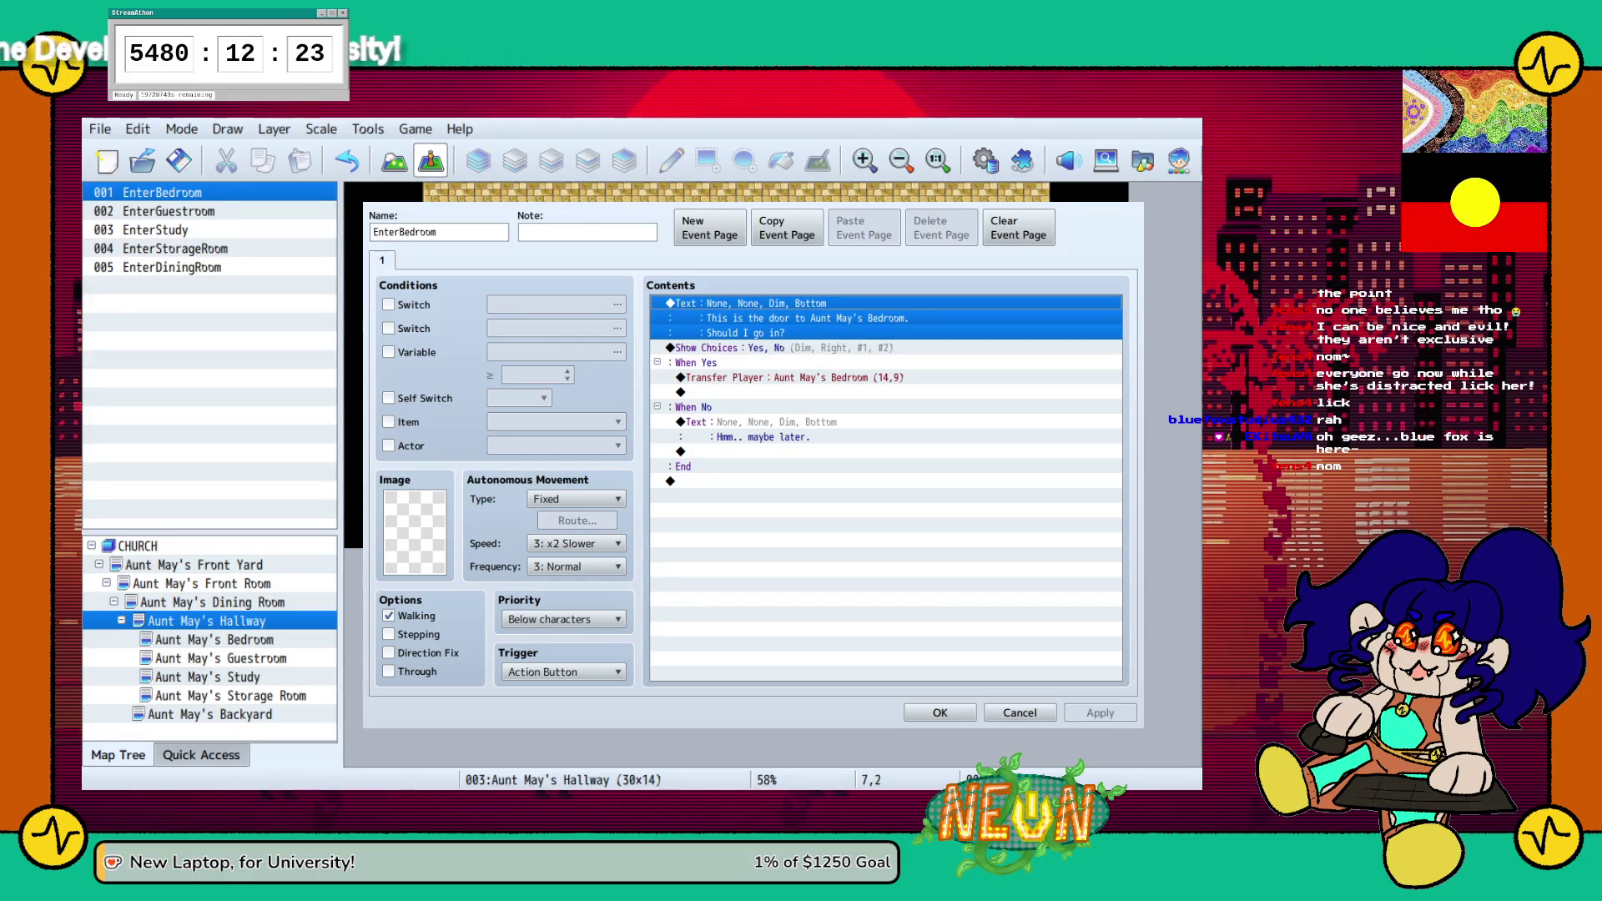
{"action": "key", "text": "Tab"}
{"action": "key", "text": "Tab"}
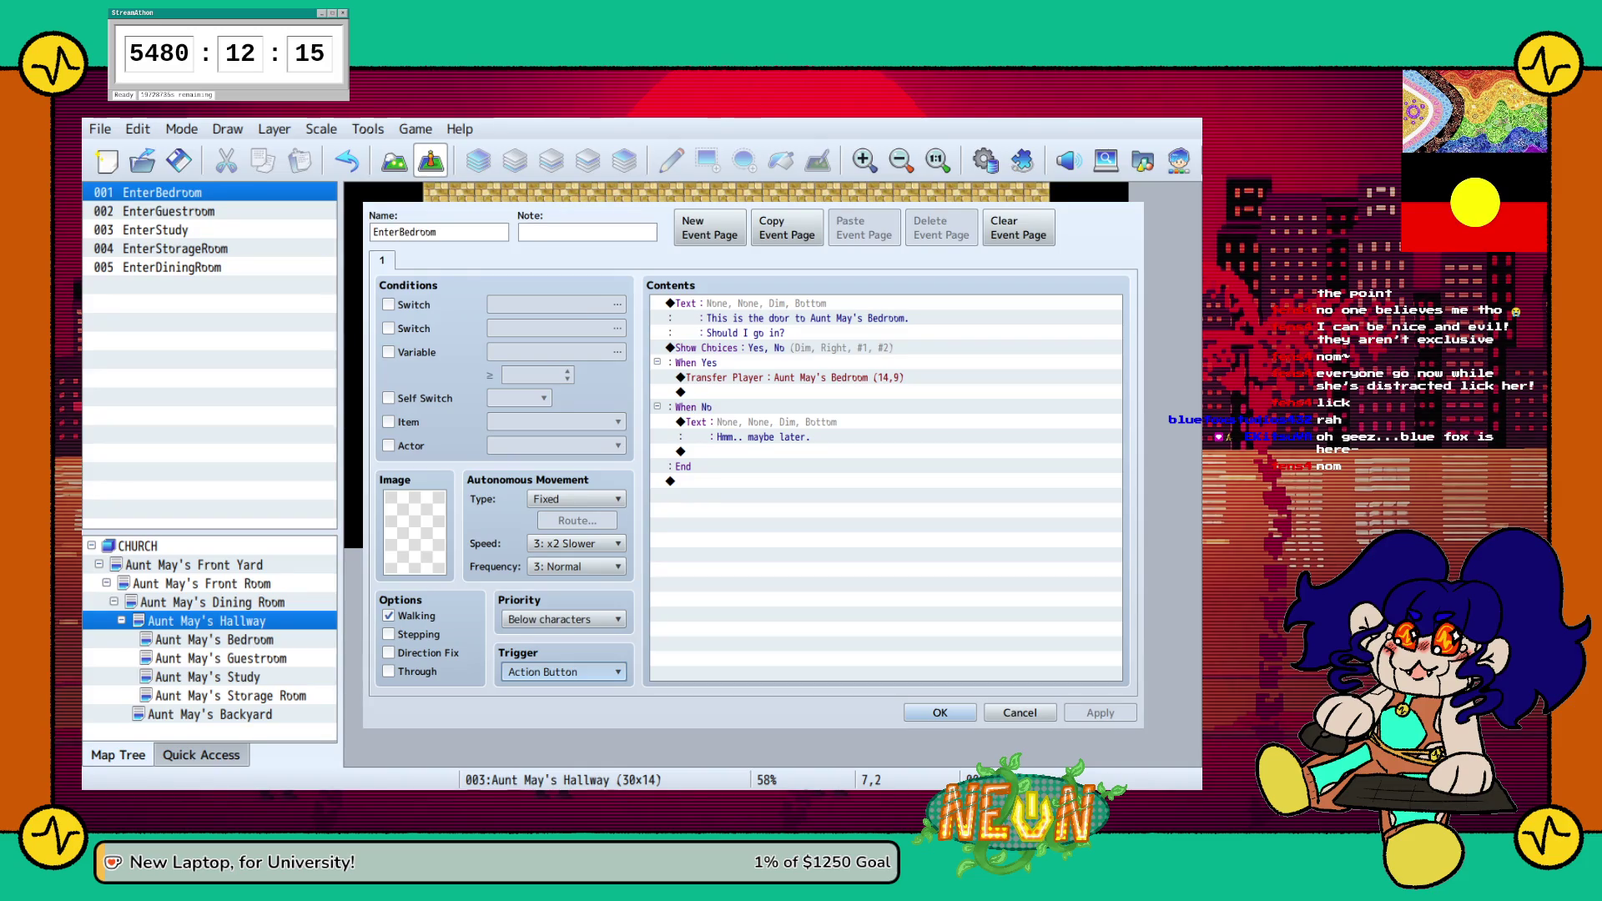
{"action": "key", "text": "Down"}
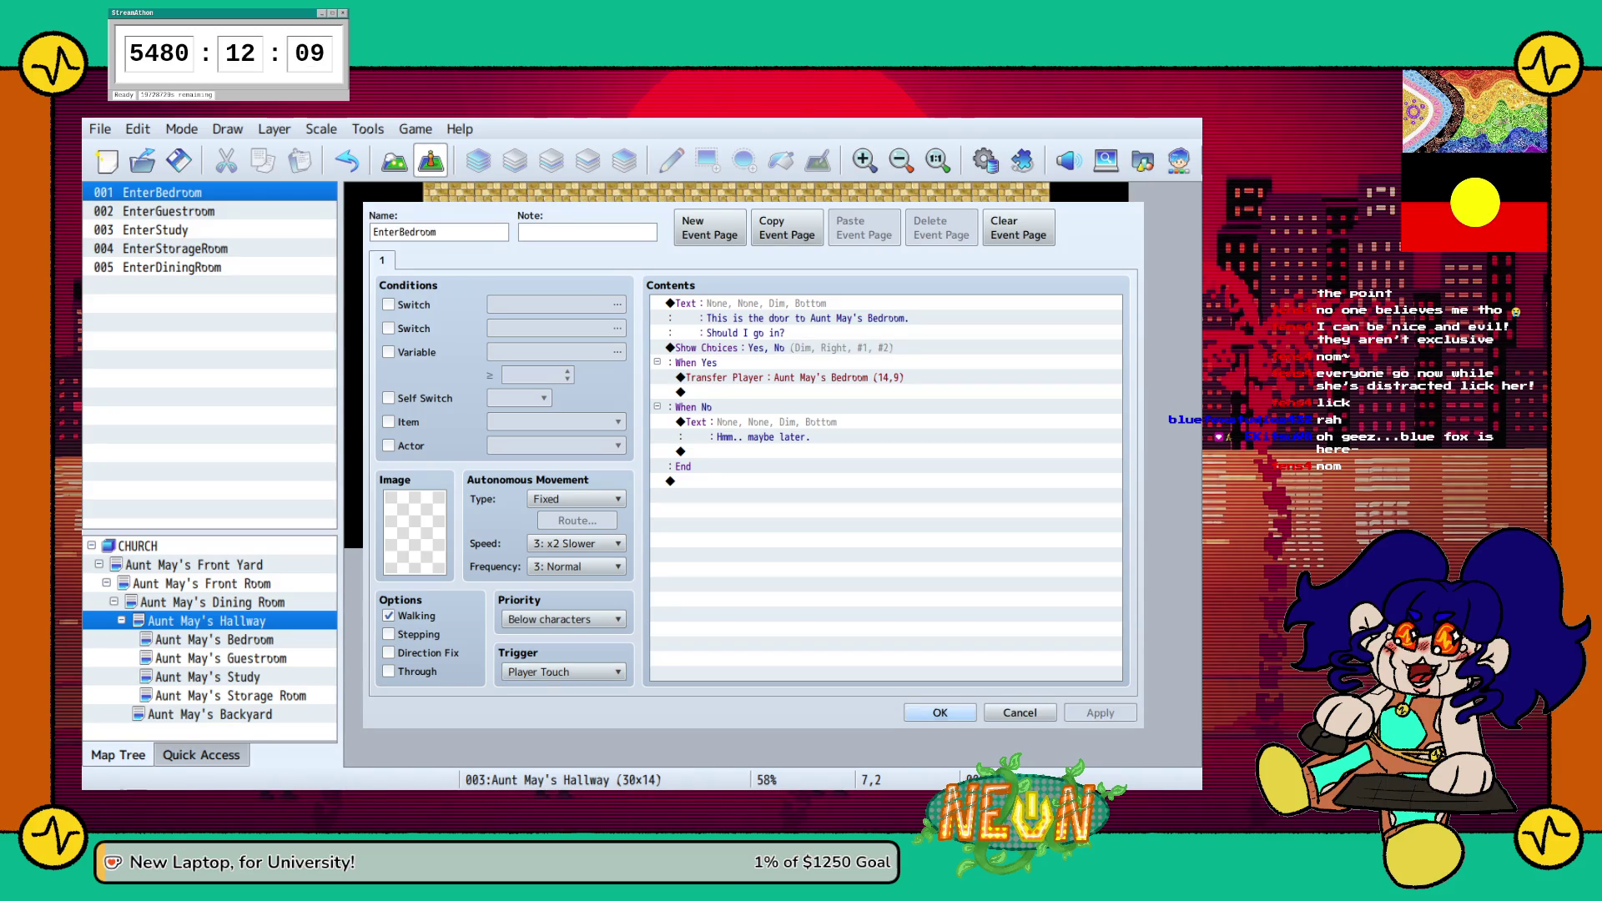
{"action": "key", "text": "Return"}
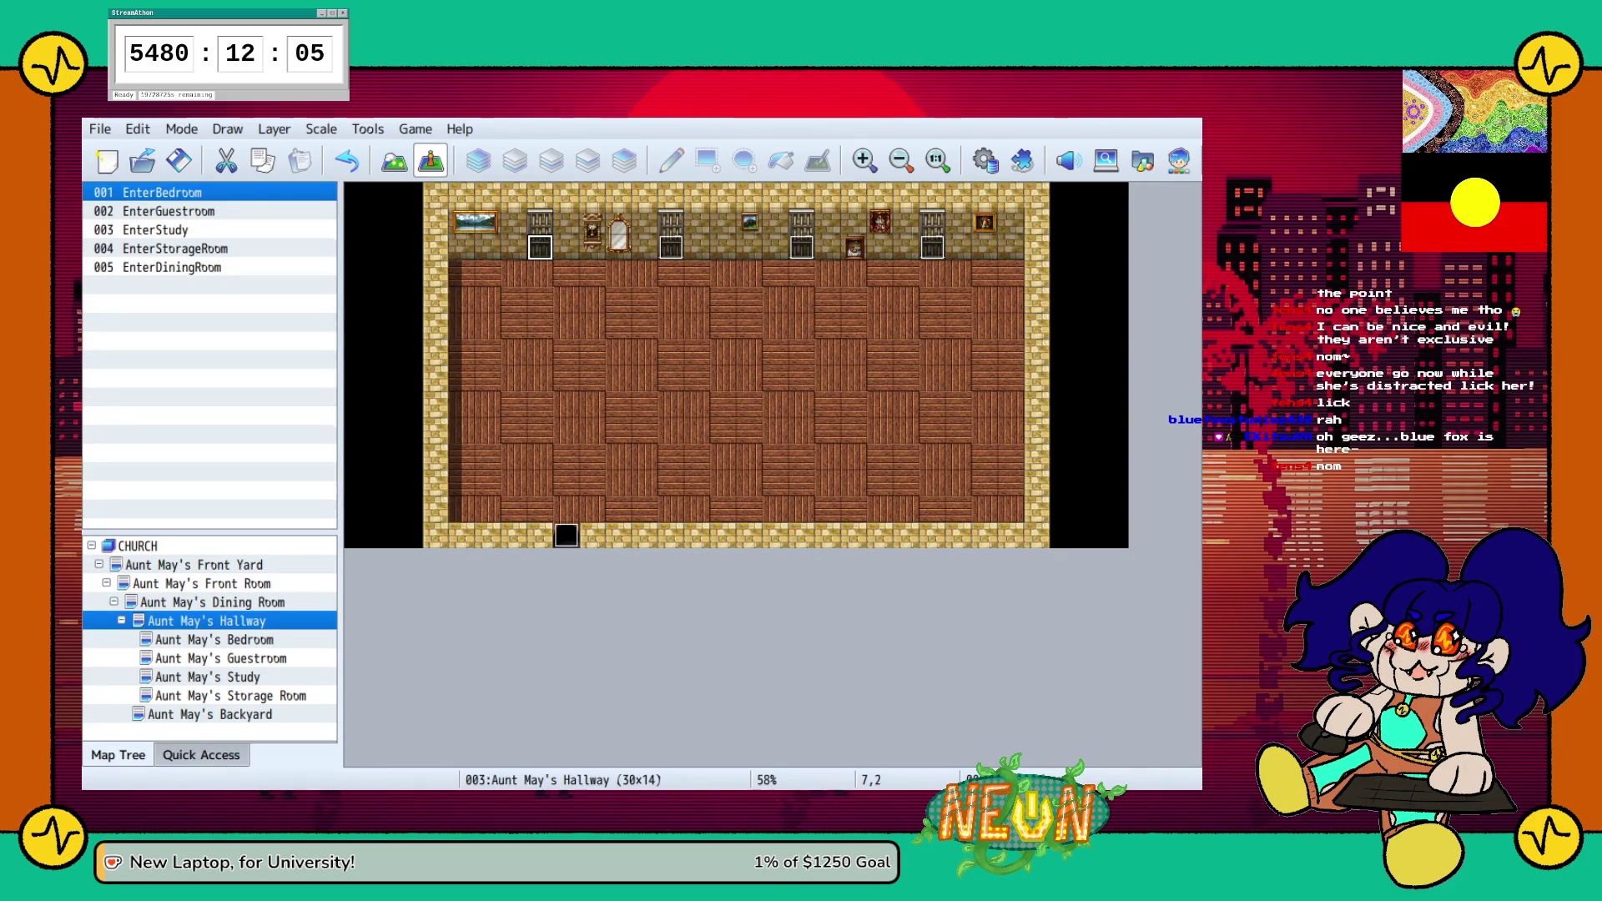
{"action": "left_click", "coordinate": [671, 247]}
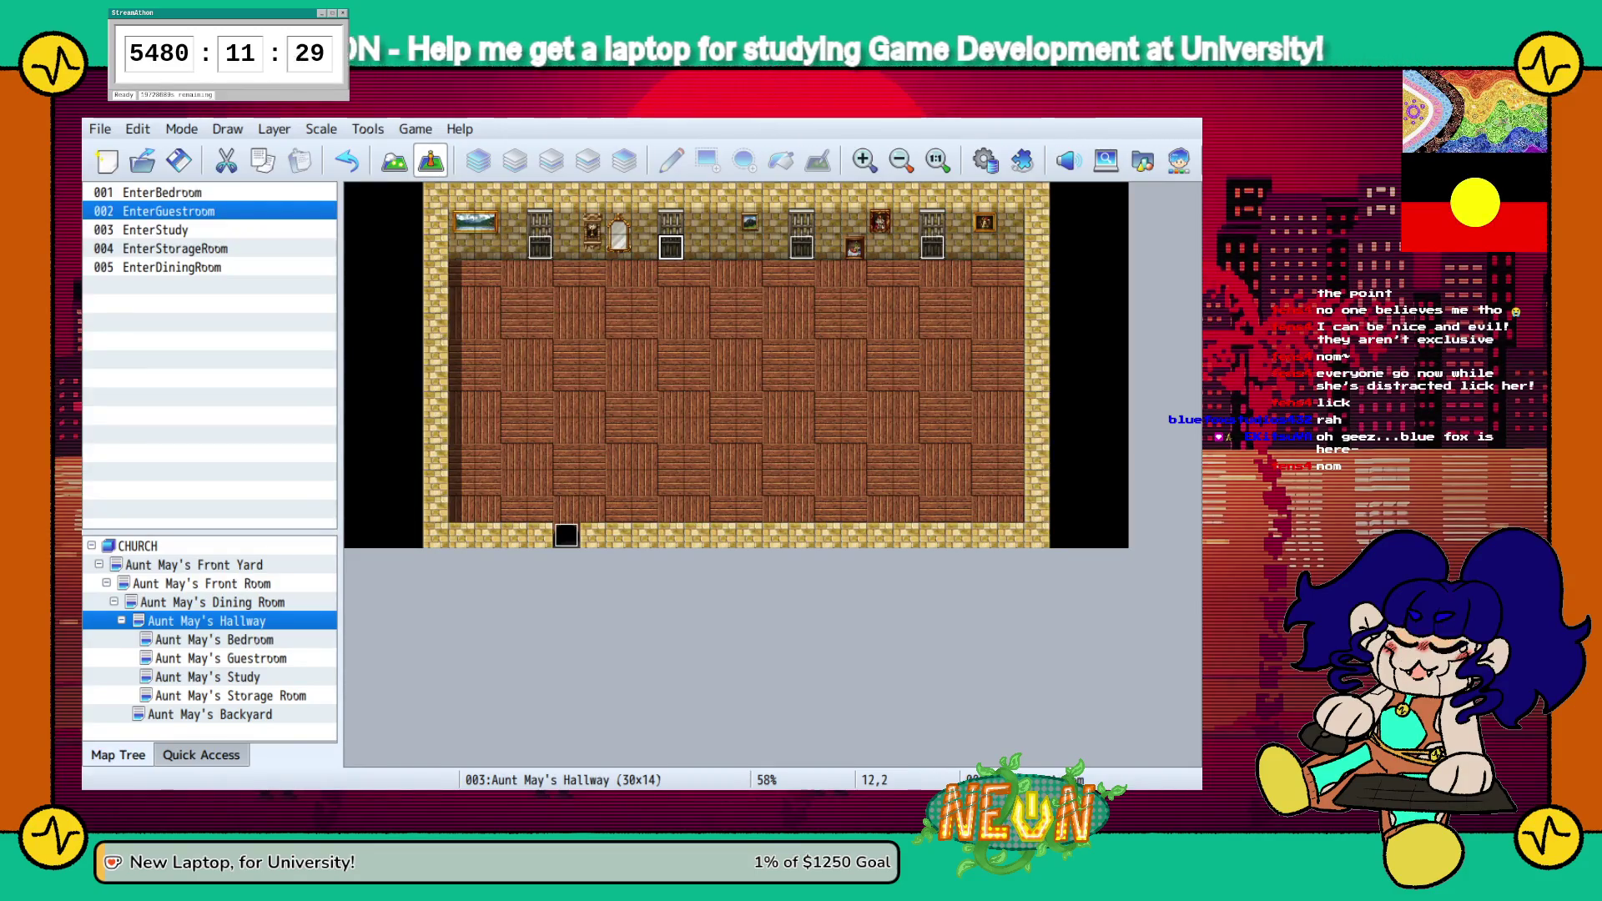
{"action": "double_click", "coordinate": [162, 192]}
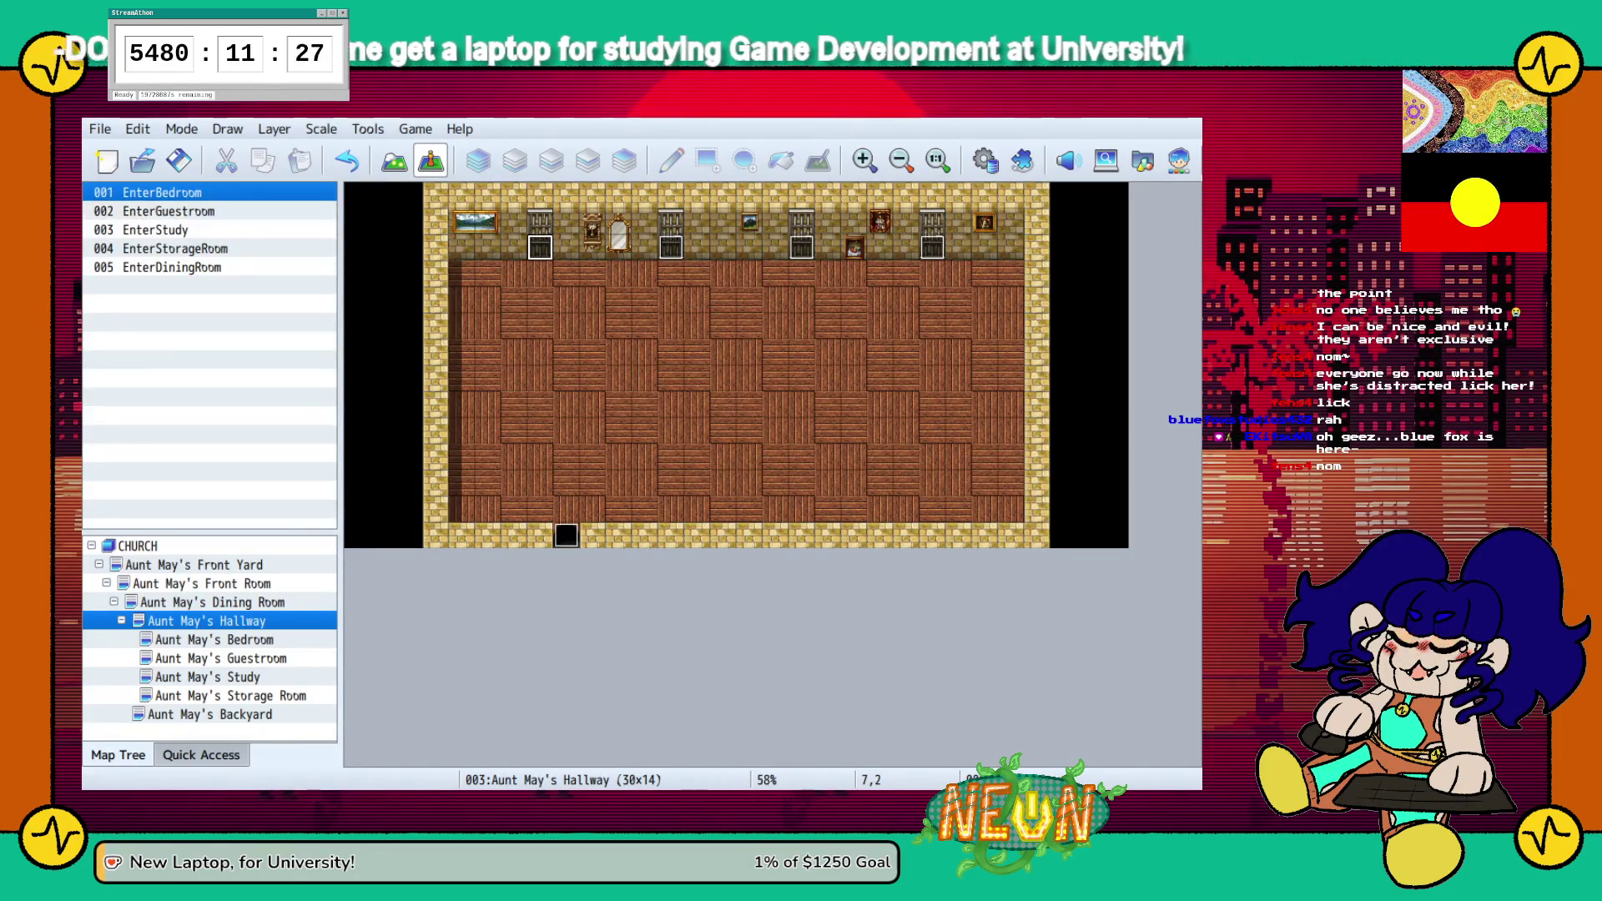
Give EnterBedroom Same as characters priority and a Window background for its message and choices
{"action": "left_click", "coordinate": [563, 619]}
{"action": "left_click", "coordinate": [554, 651]}
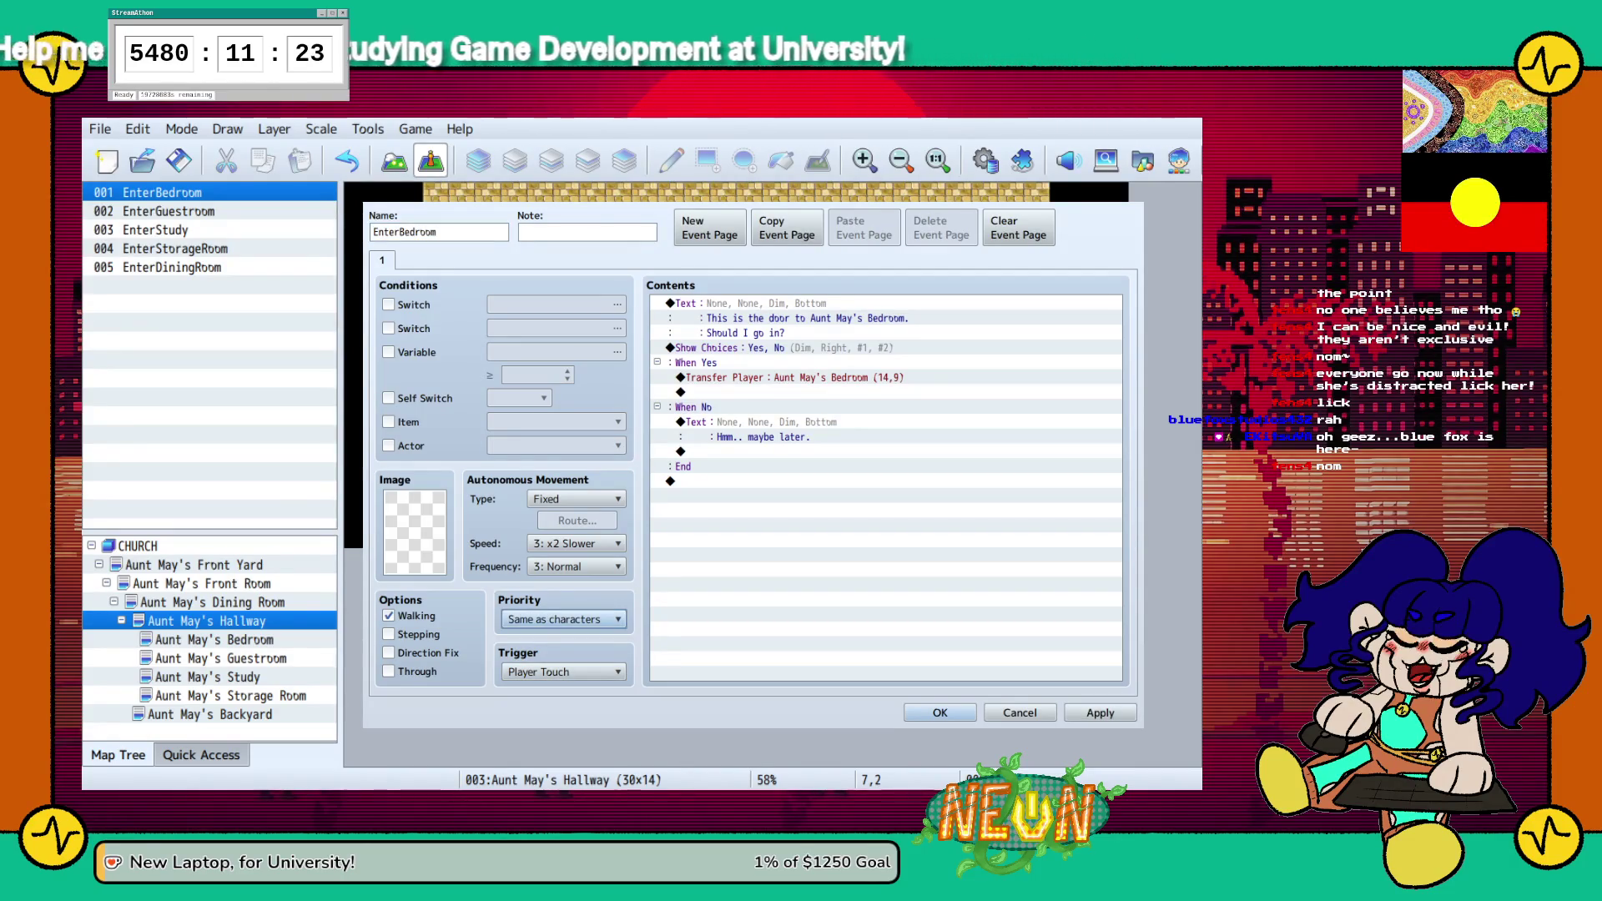
{"action": "left_click", "coordinate": [734, 303]}
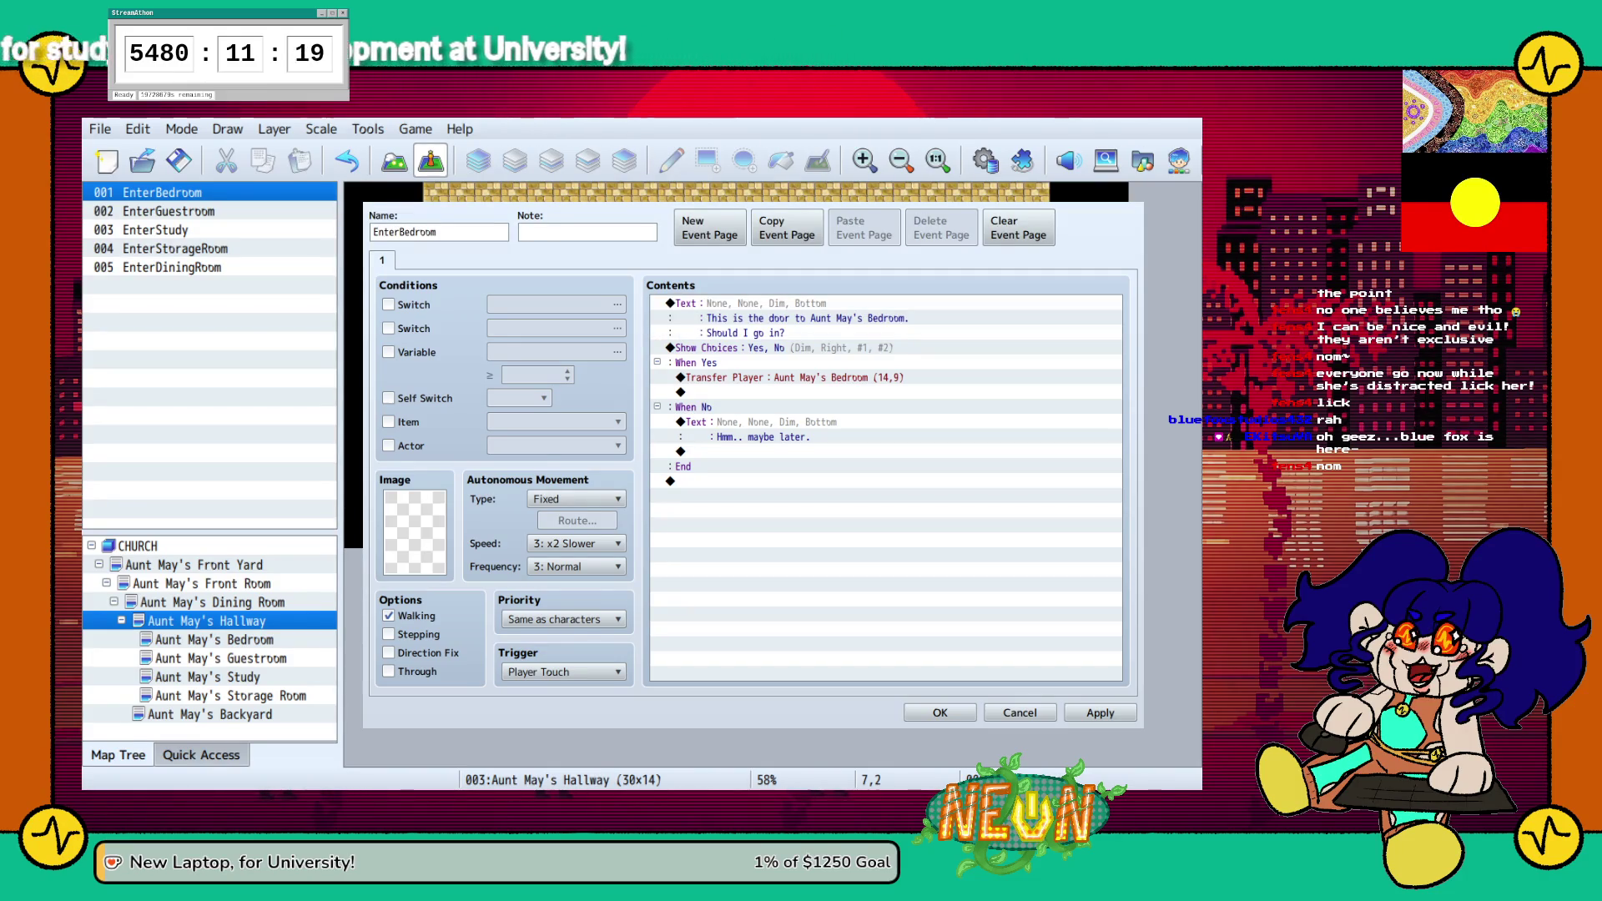
{"action": "left_click", "coordinate": [709, 348]}
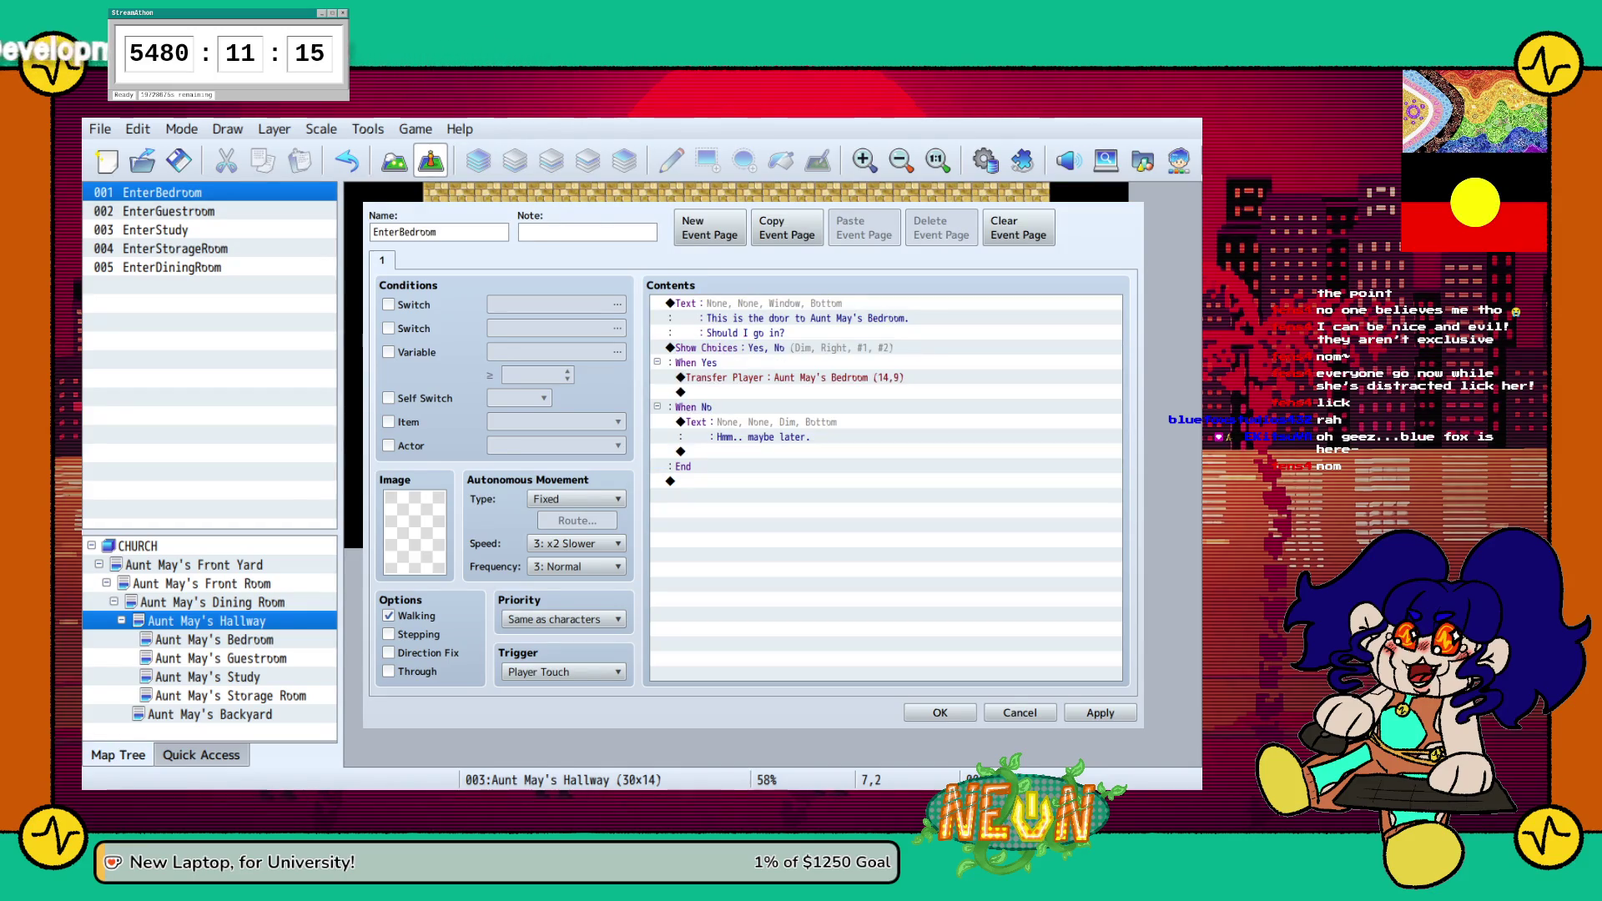
{"action": "key", "text": "Return"}
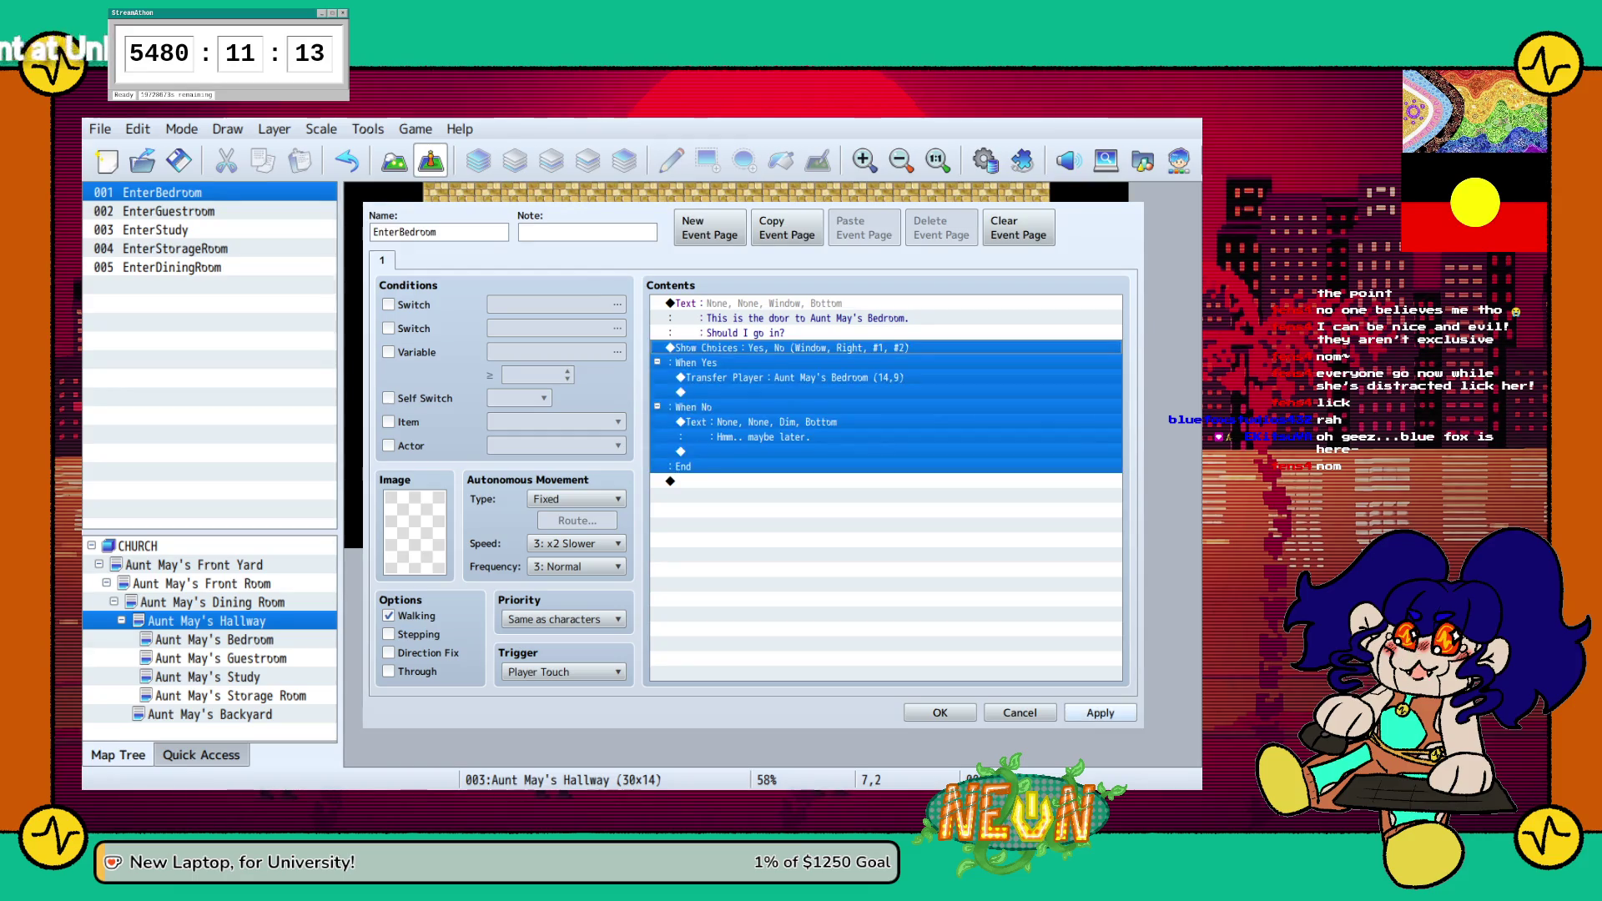
{"action": "left_click", "coordinate": [939, 713]}
Review the EnterStudy, EnterStorageRoom and EnterDiningRoom door events
{"action": "left_click", "coordinate": [801, 247]}
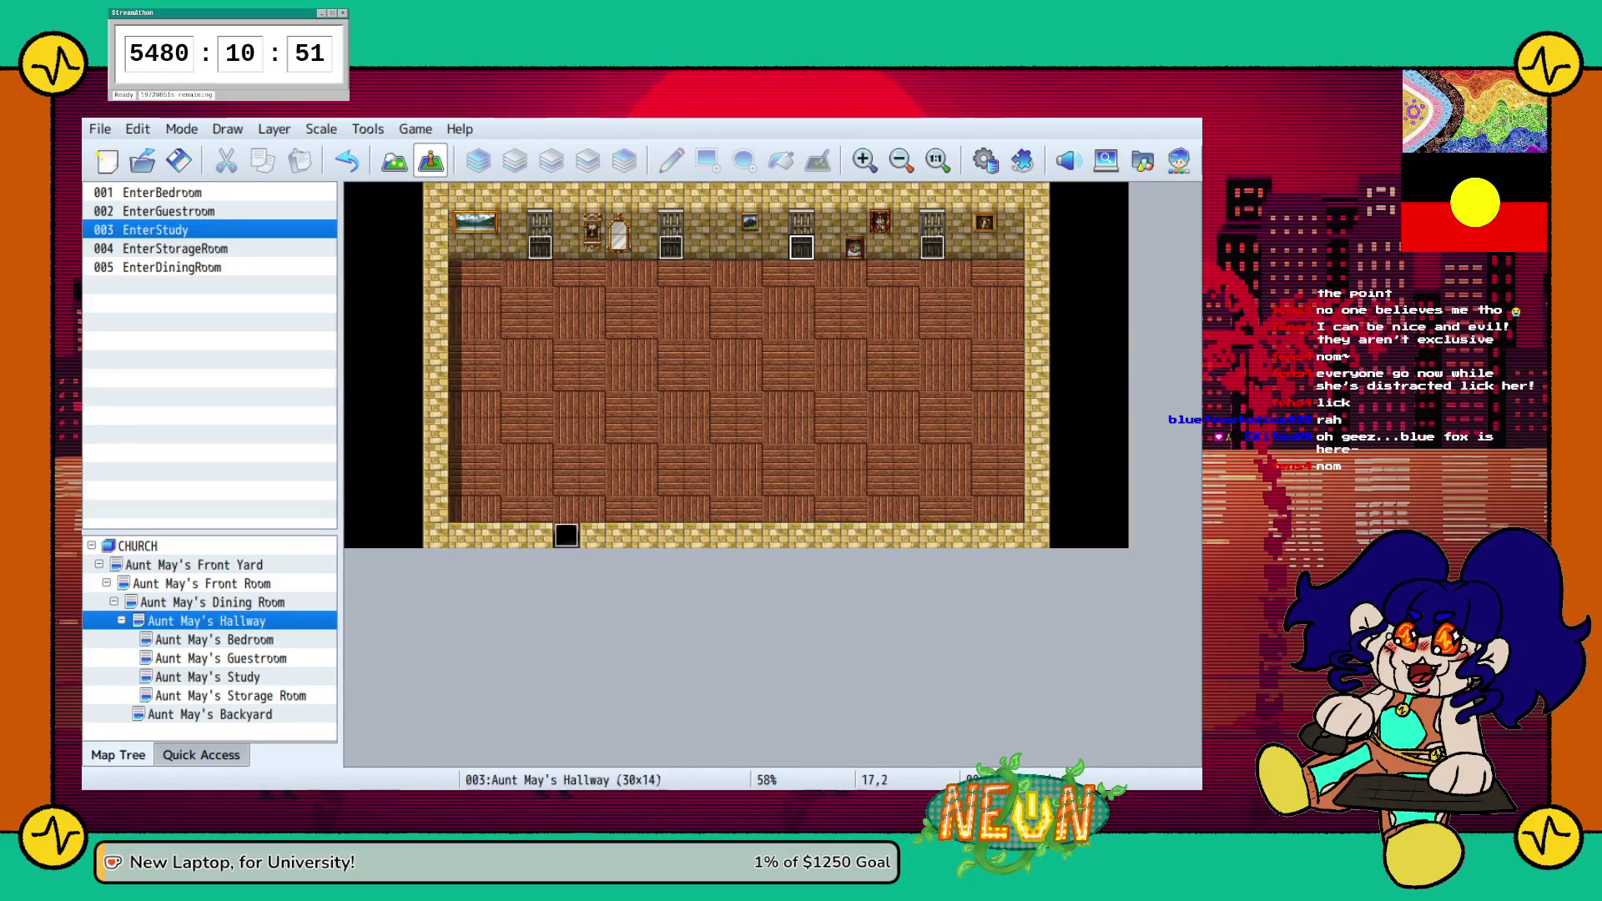
{"action": "left_click", "coordinate": [932, 247]}
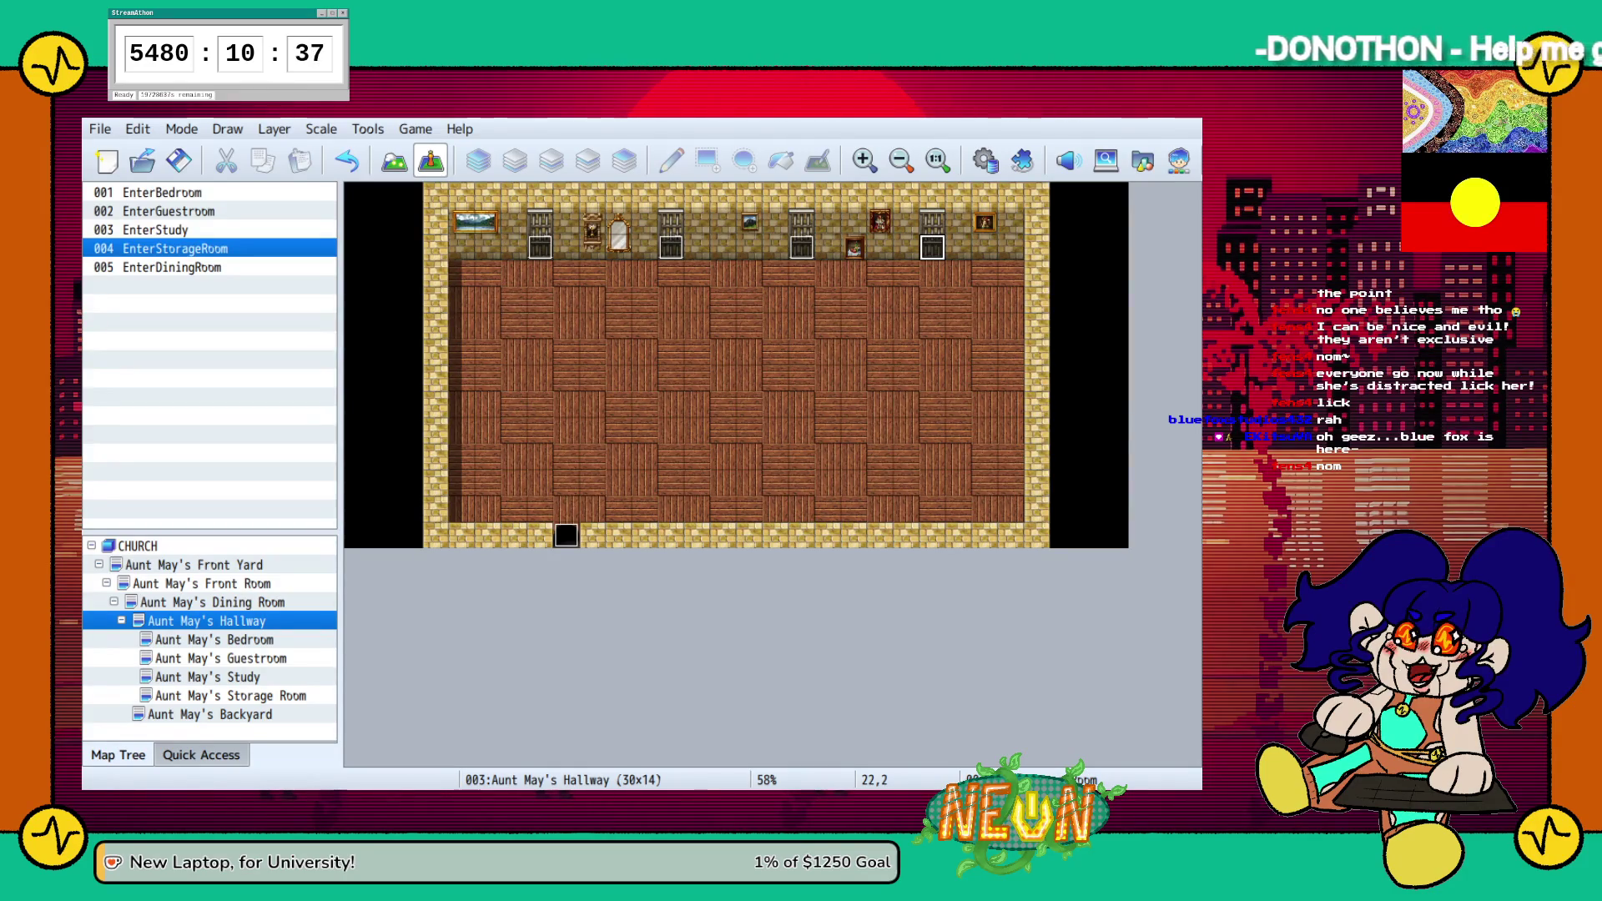
{"action": "left_click", "coordinate": [171, 267]}
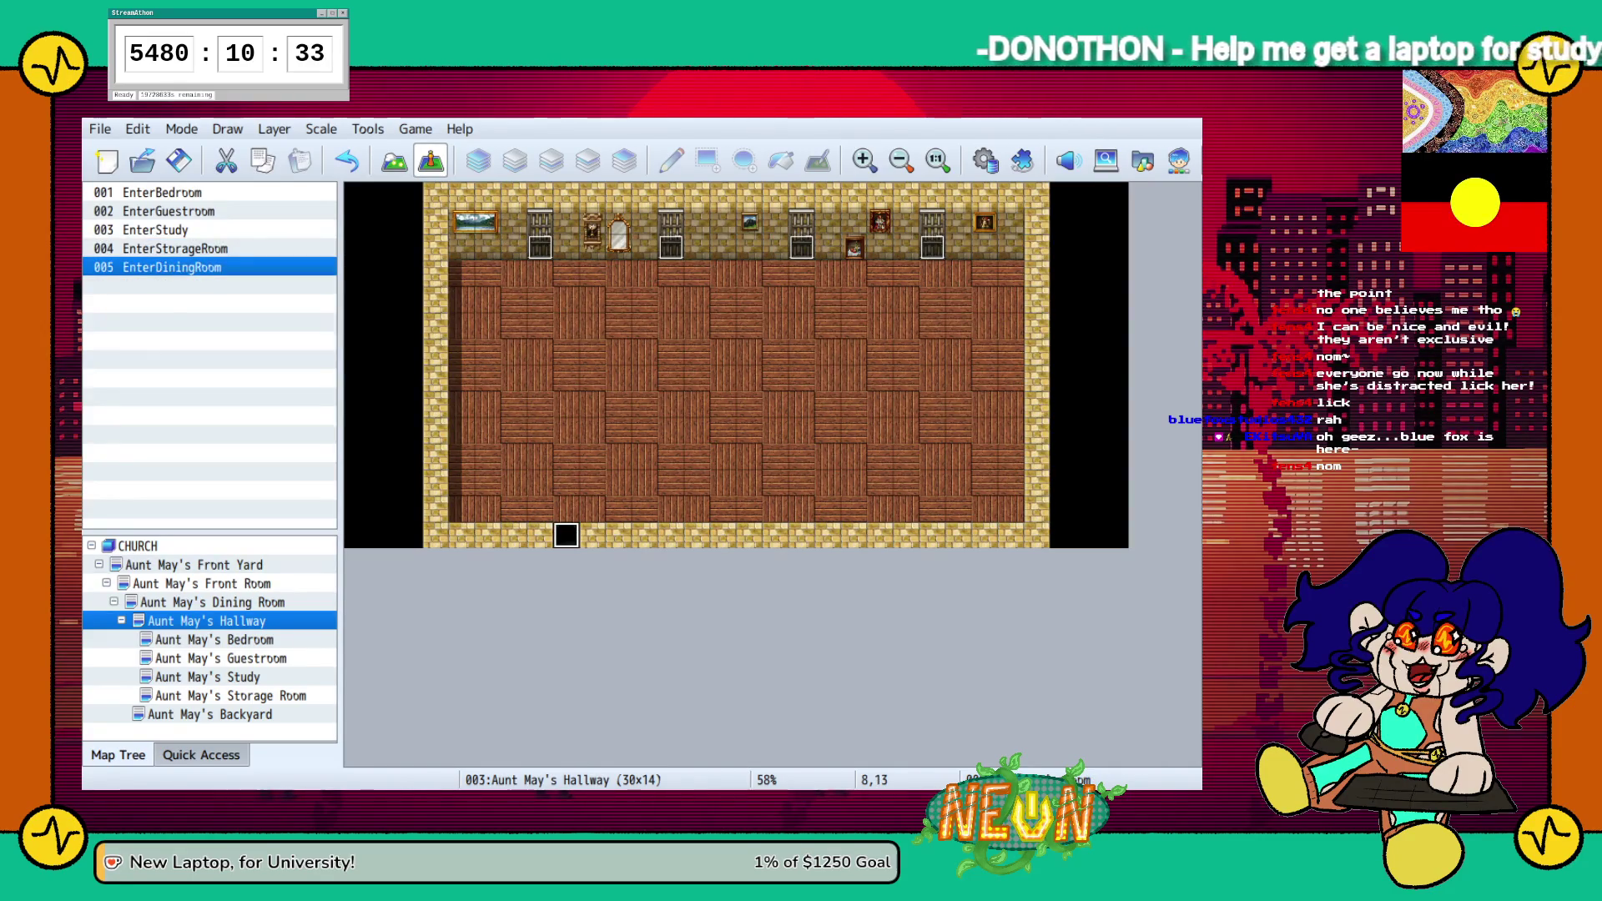
Check the transfer settings of the ExitBedroom and ExitGuestroom events
{"action": "left_click", "coordinate": [214, 639]}
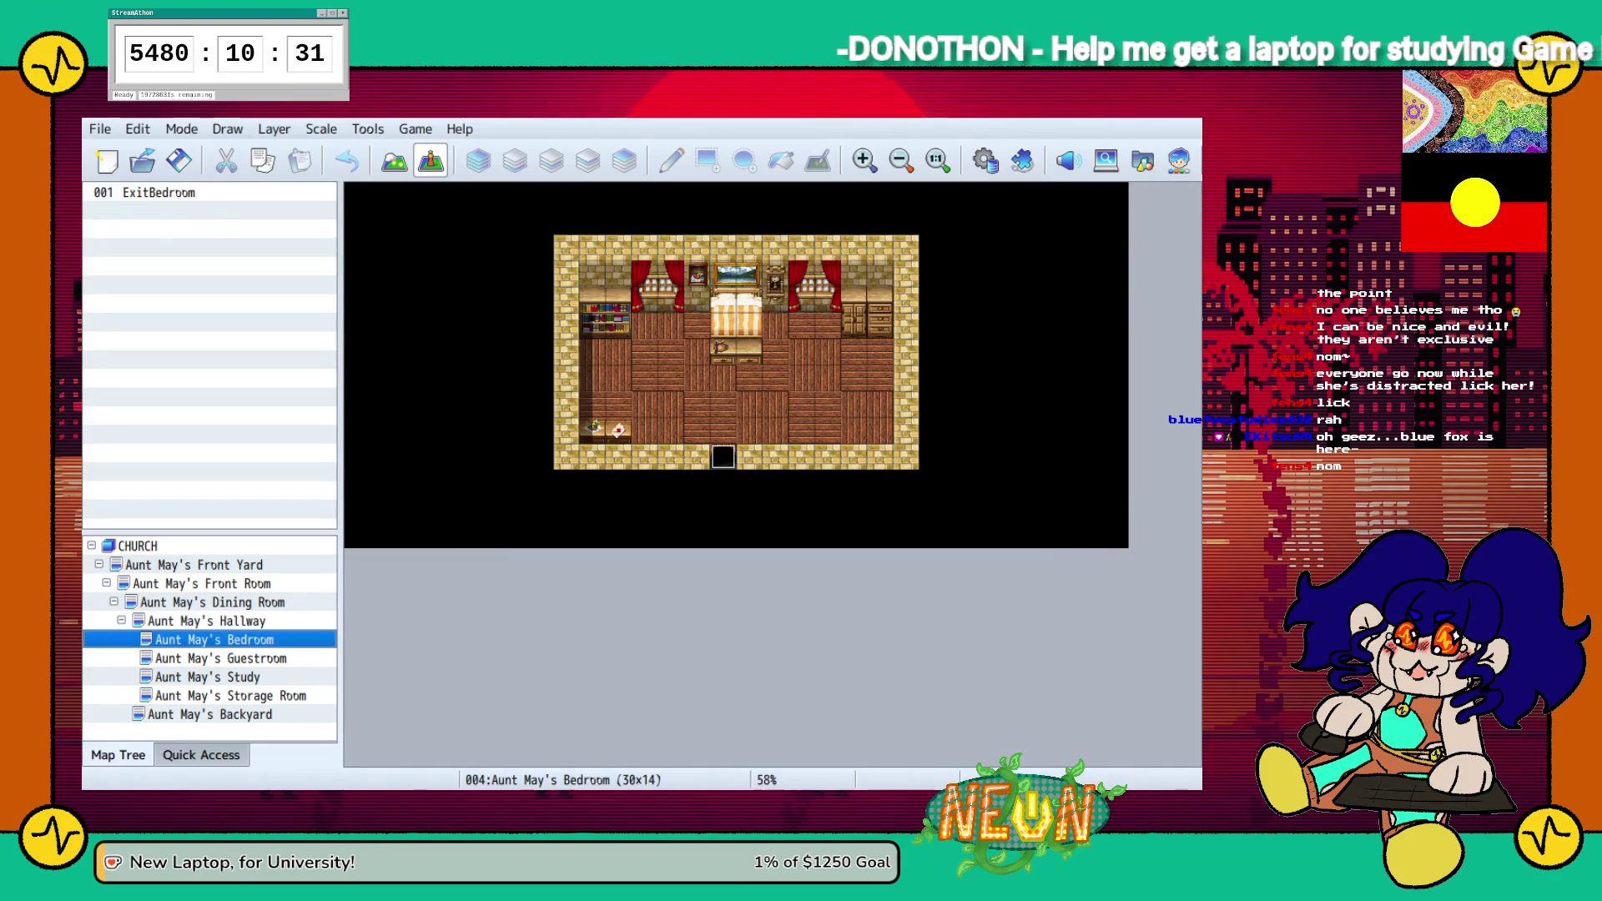
{"action": "key", "text": "Return"}
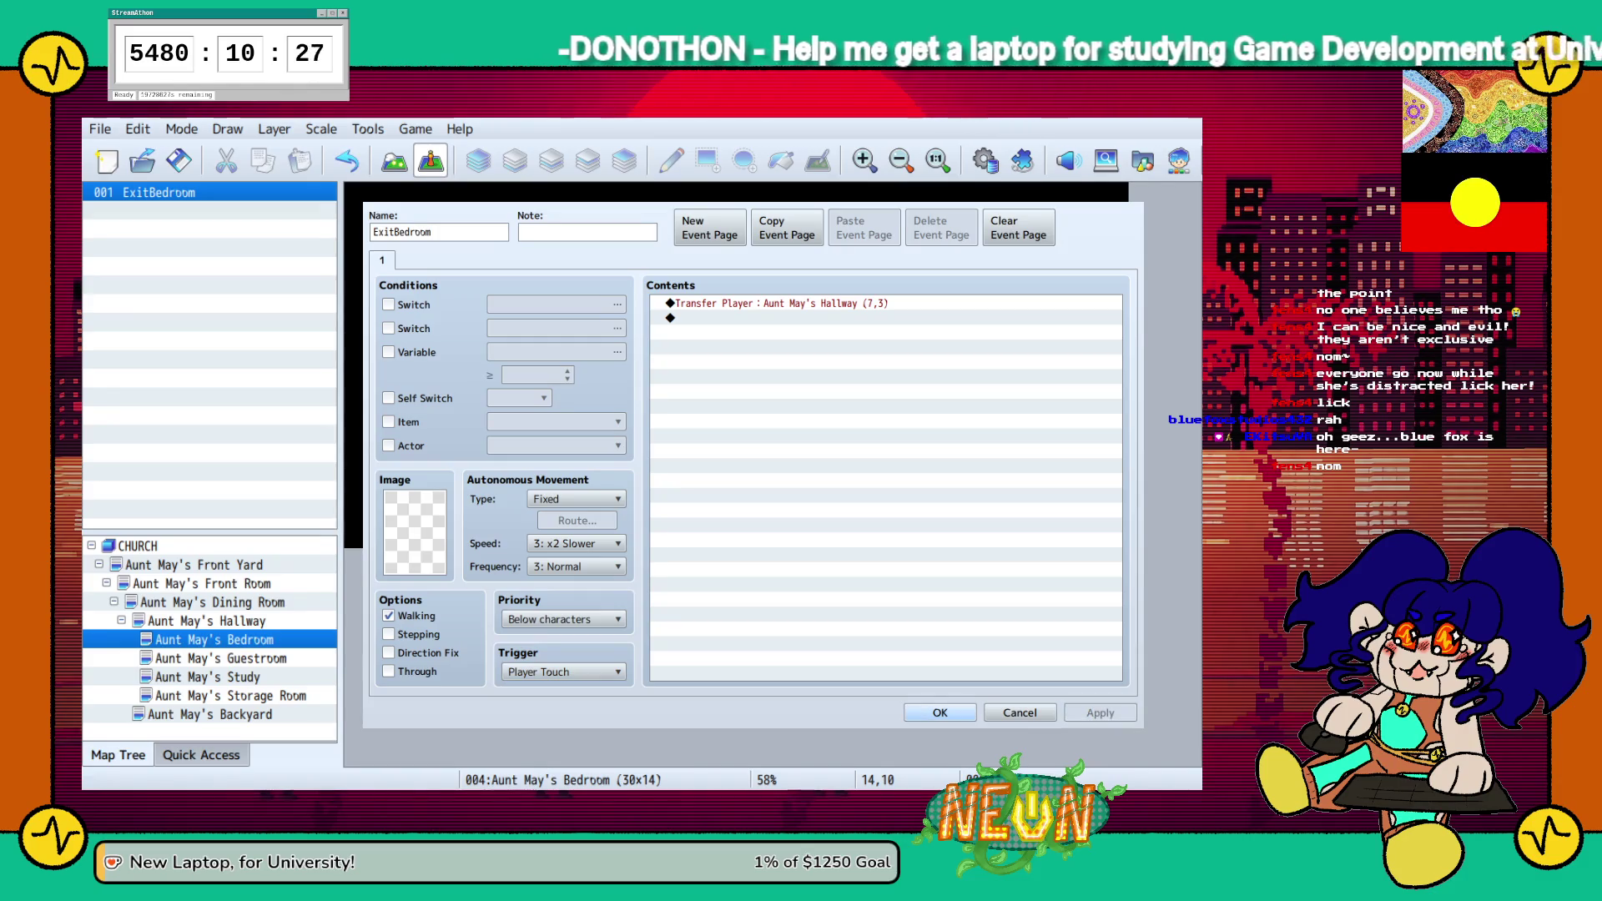
{"action": "key", "text": "Return"}
{"action": "left_click", "coordinate": [221, 657]}
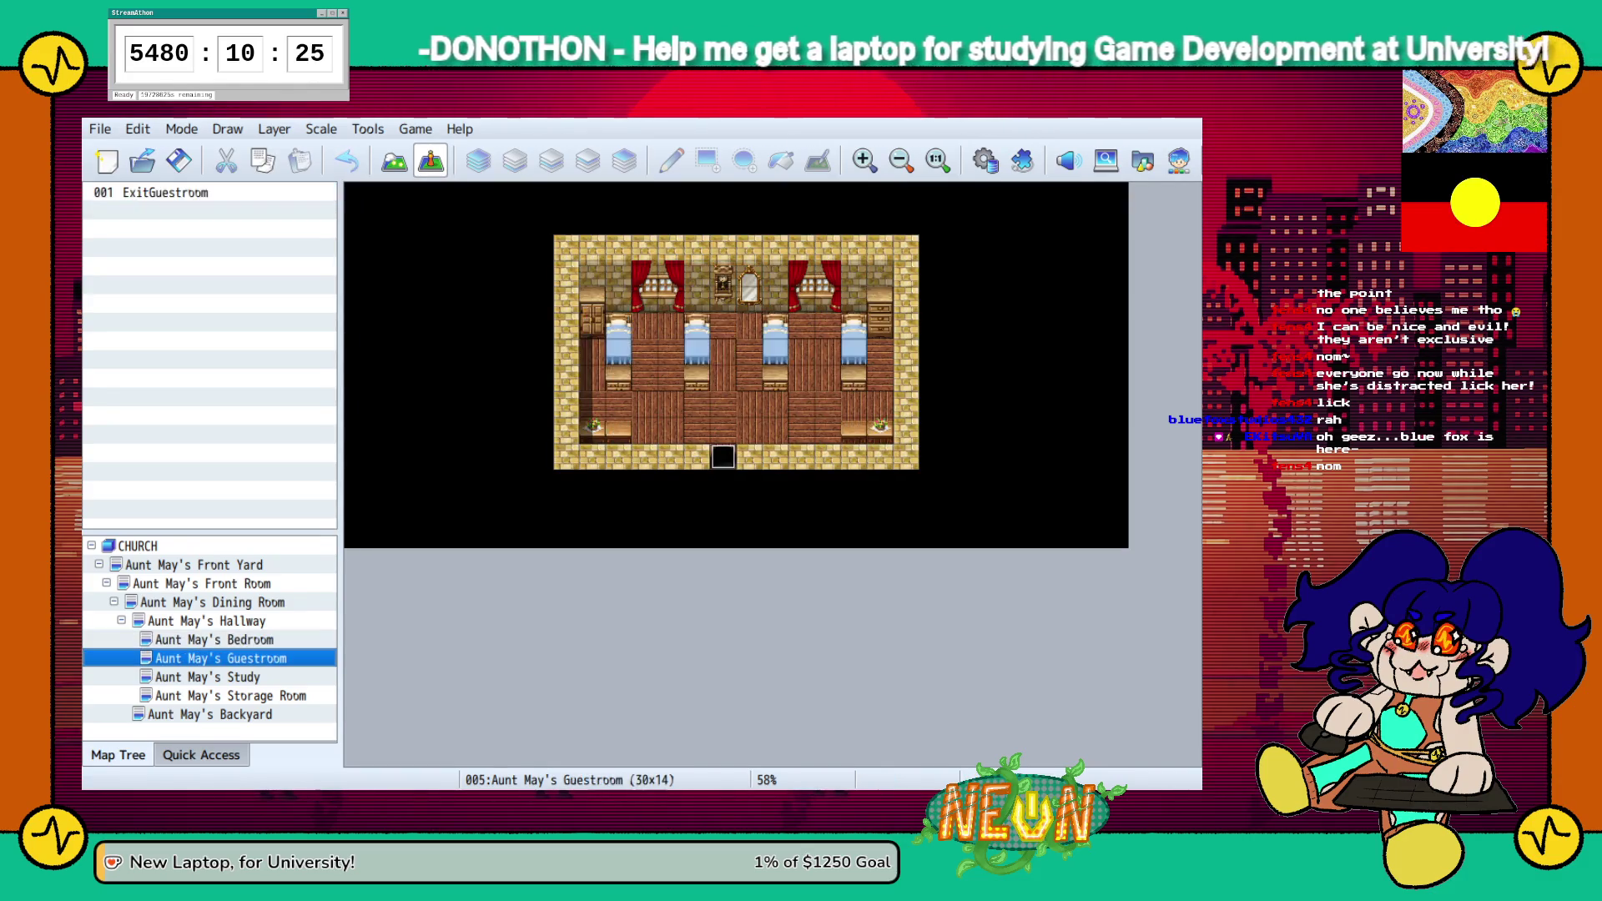
{"action": "left_click", "coordinate": [165, 192]}
{"action": "key", "text": "Return"}
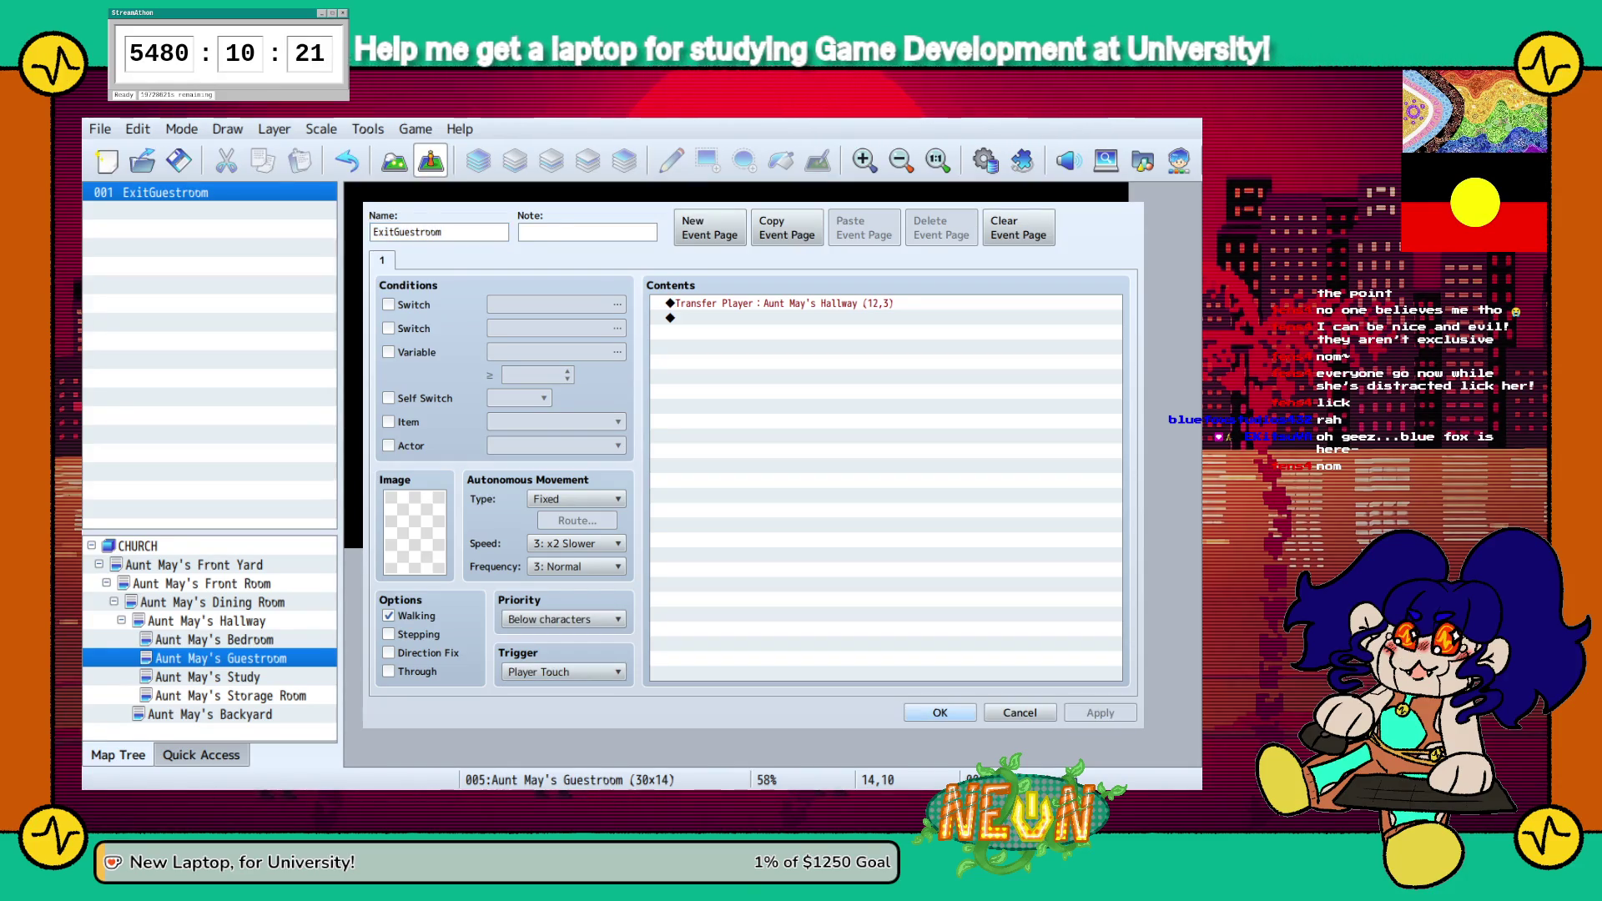
{"action": "key", "text": "Return"}
Set the ExitStudy event's trigger to Player Touch
{"action": "left_click", "coordinate": [207, 676]}
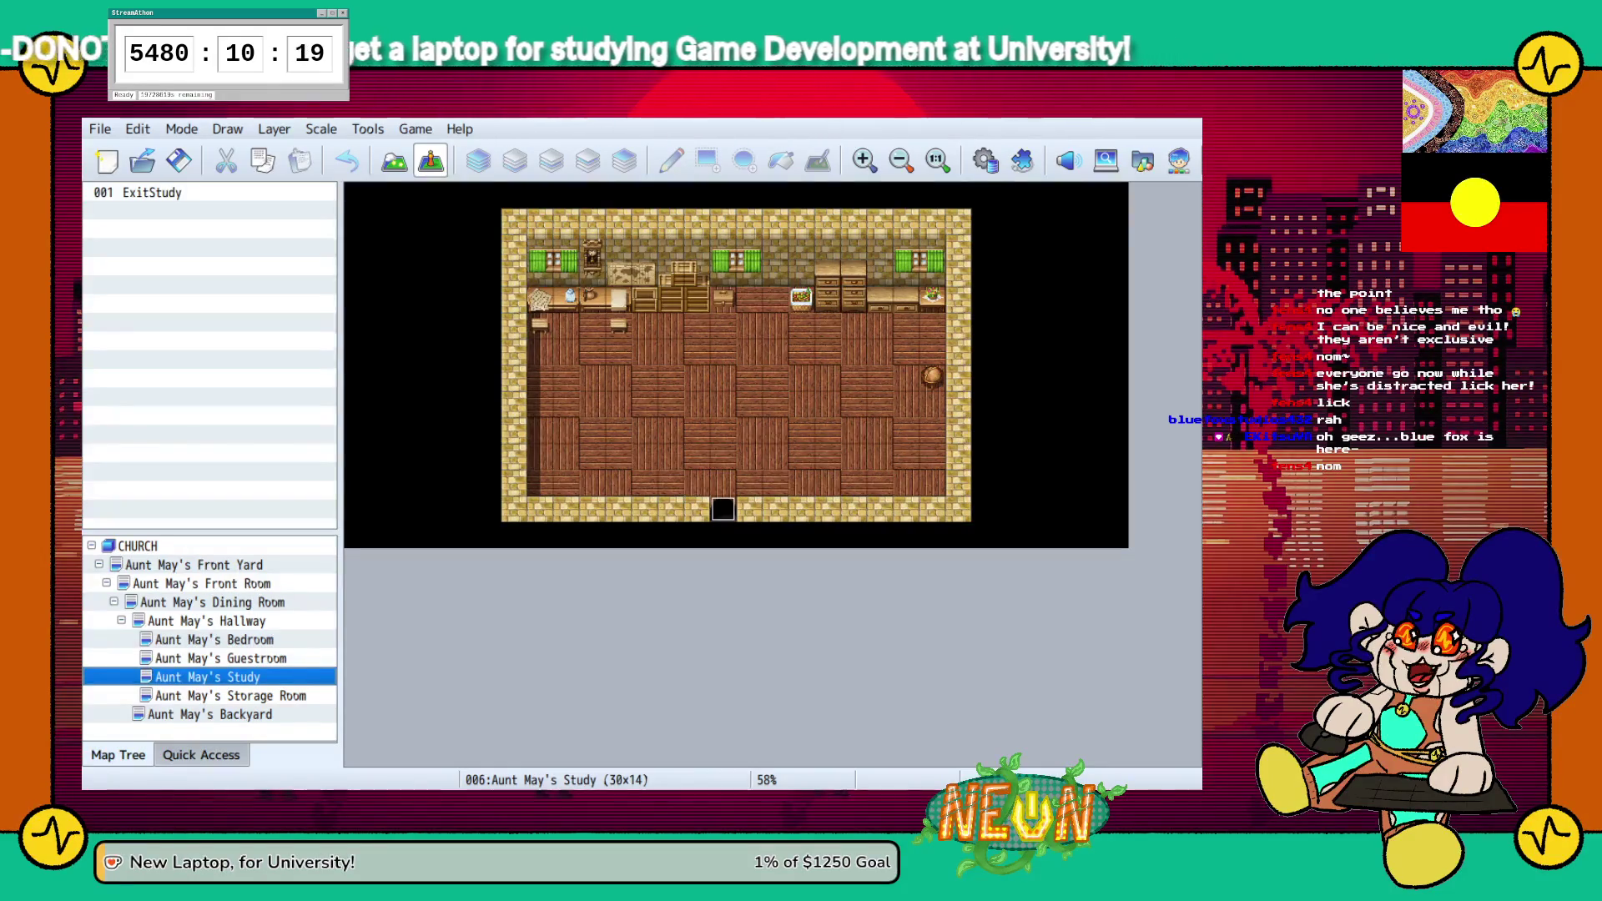
{"action": "left_click", "coordinate": [165, 191]}
{"action": "key", "text": "Return"}
{"action": "key", "text": "Down"}
{"action": "key", "text": "Return"}
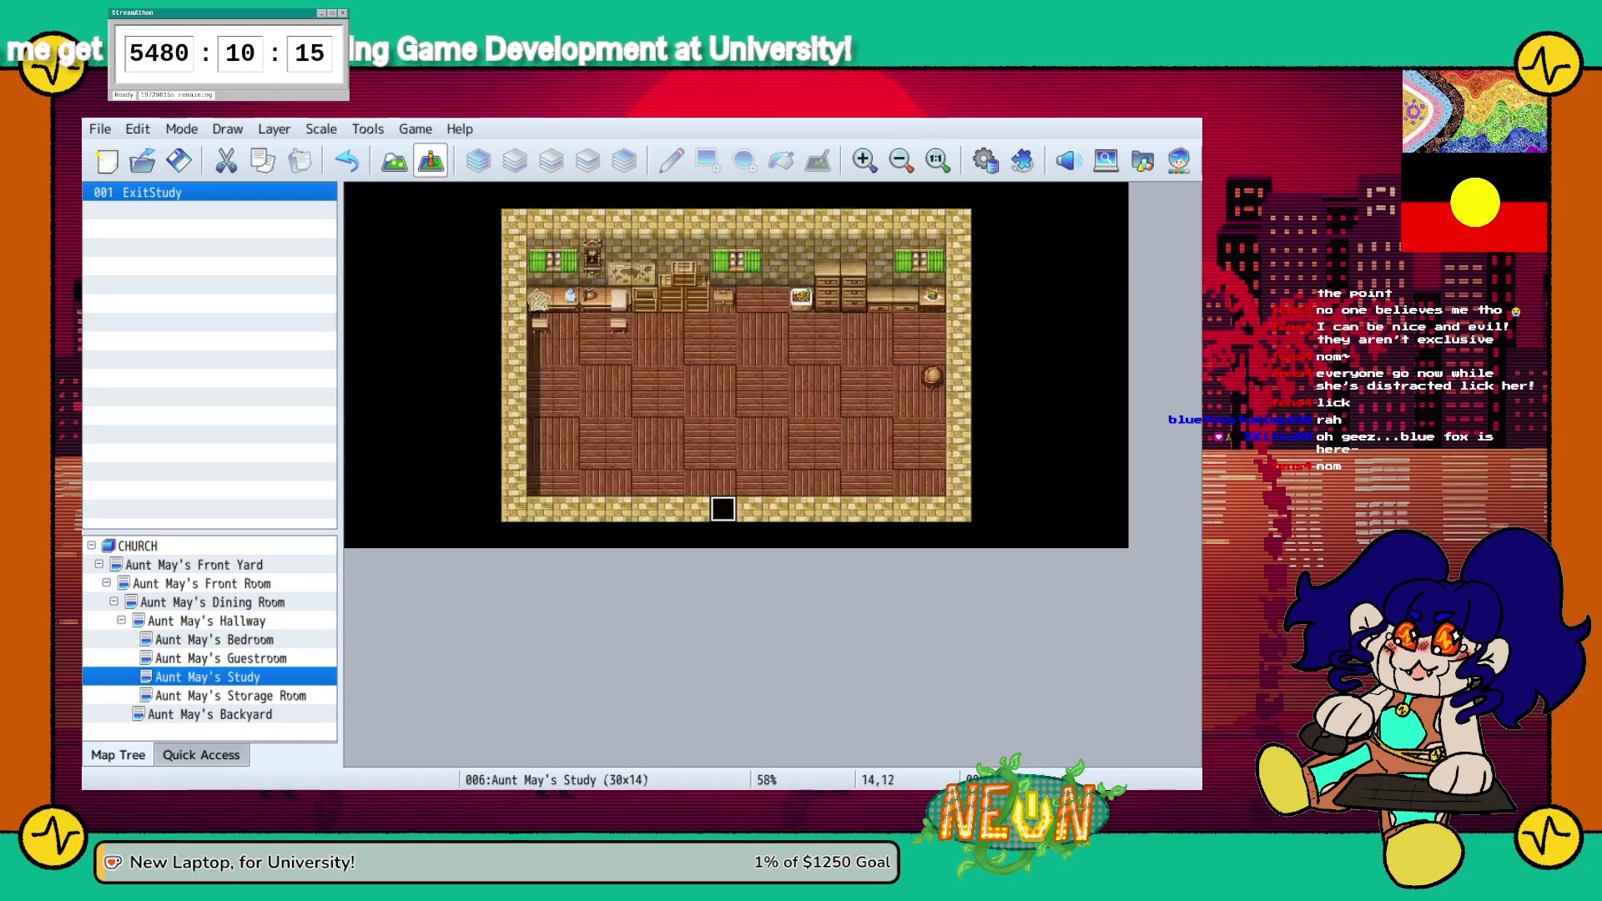
Set the ExitStorage event's trigger to Player Touch, then open Aunt May's Backyard map
{"action": "left_click", "coordinate": [230, 694]}
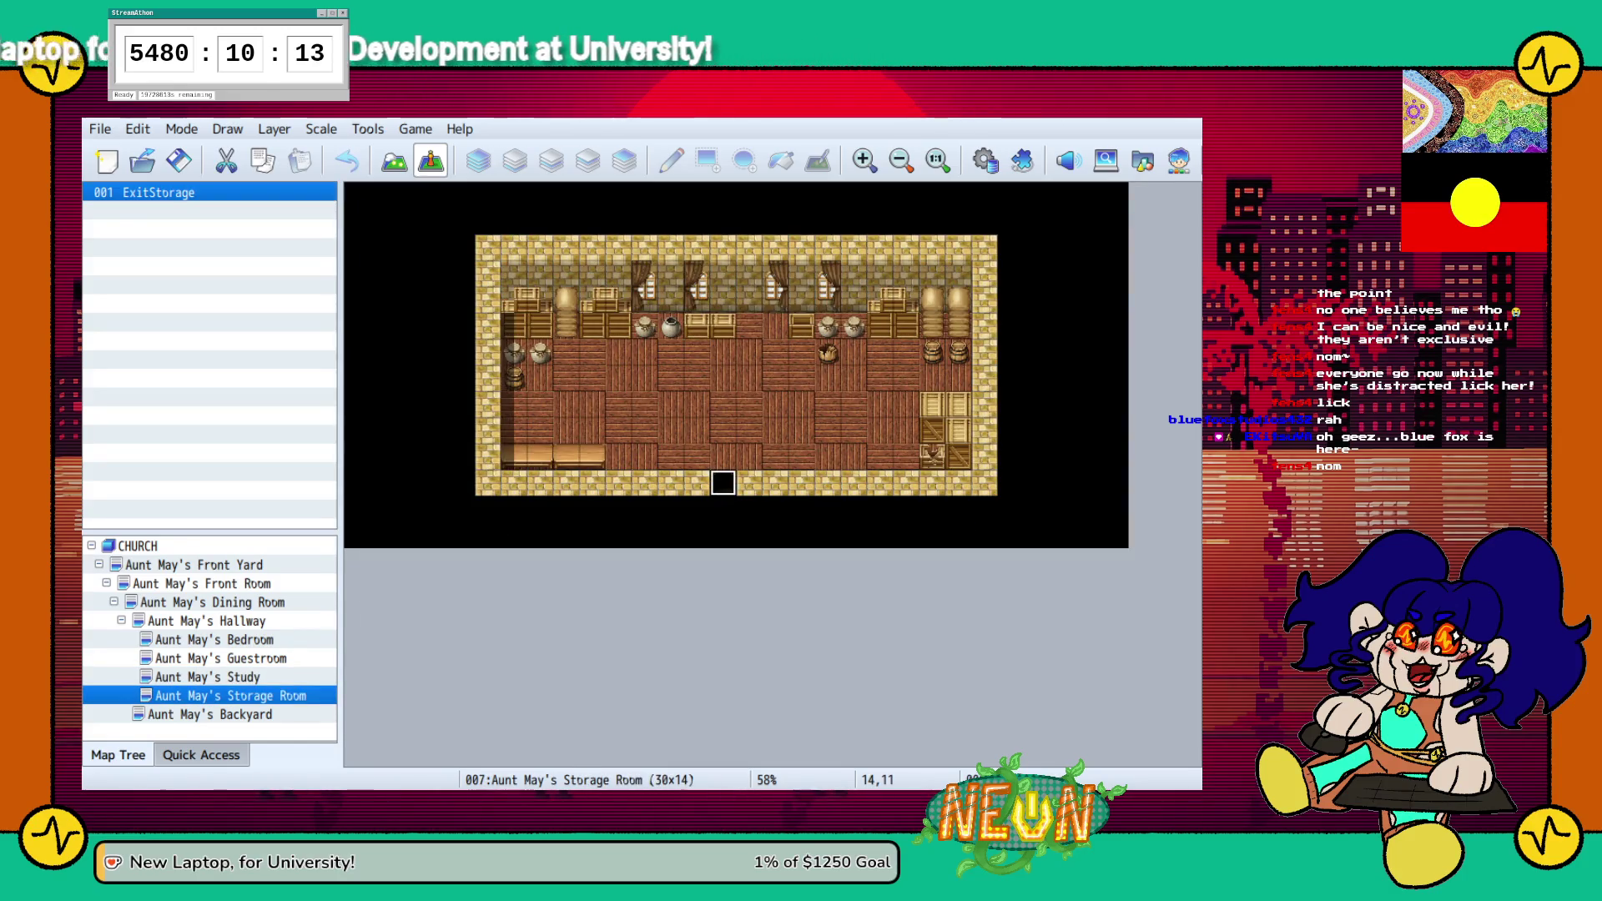
{"action": "left_click", "coordinate": [166, 191]}
{"action": "key", "text": "Return"}
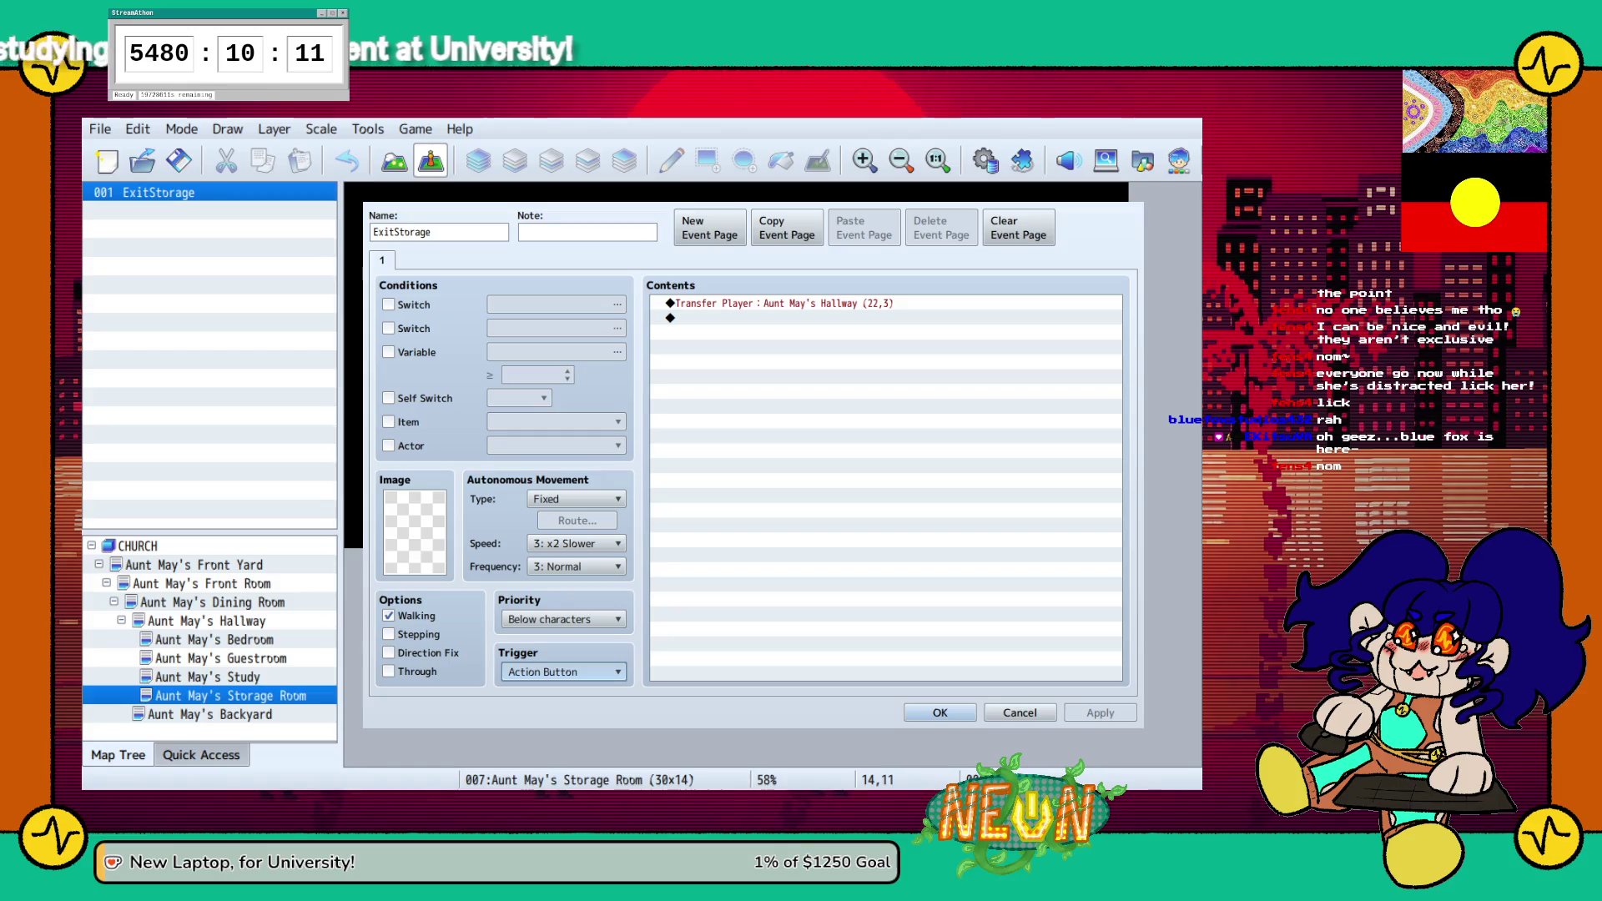
{"action": "key", "text": "Down"}
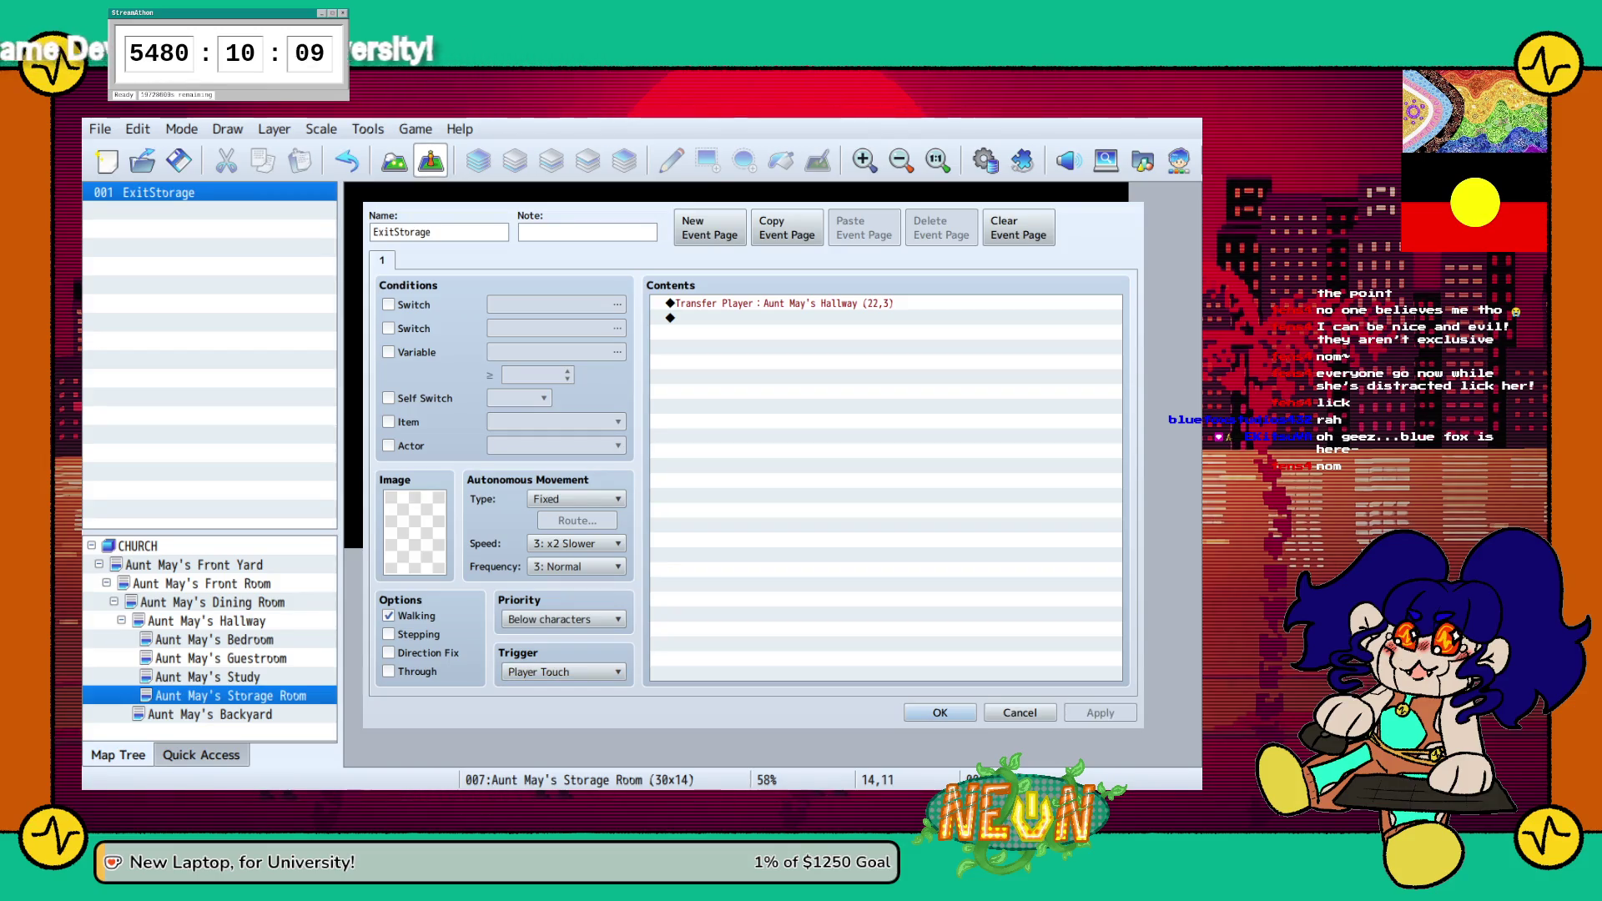
{"action": "key", "text": "Return"}
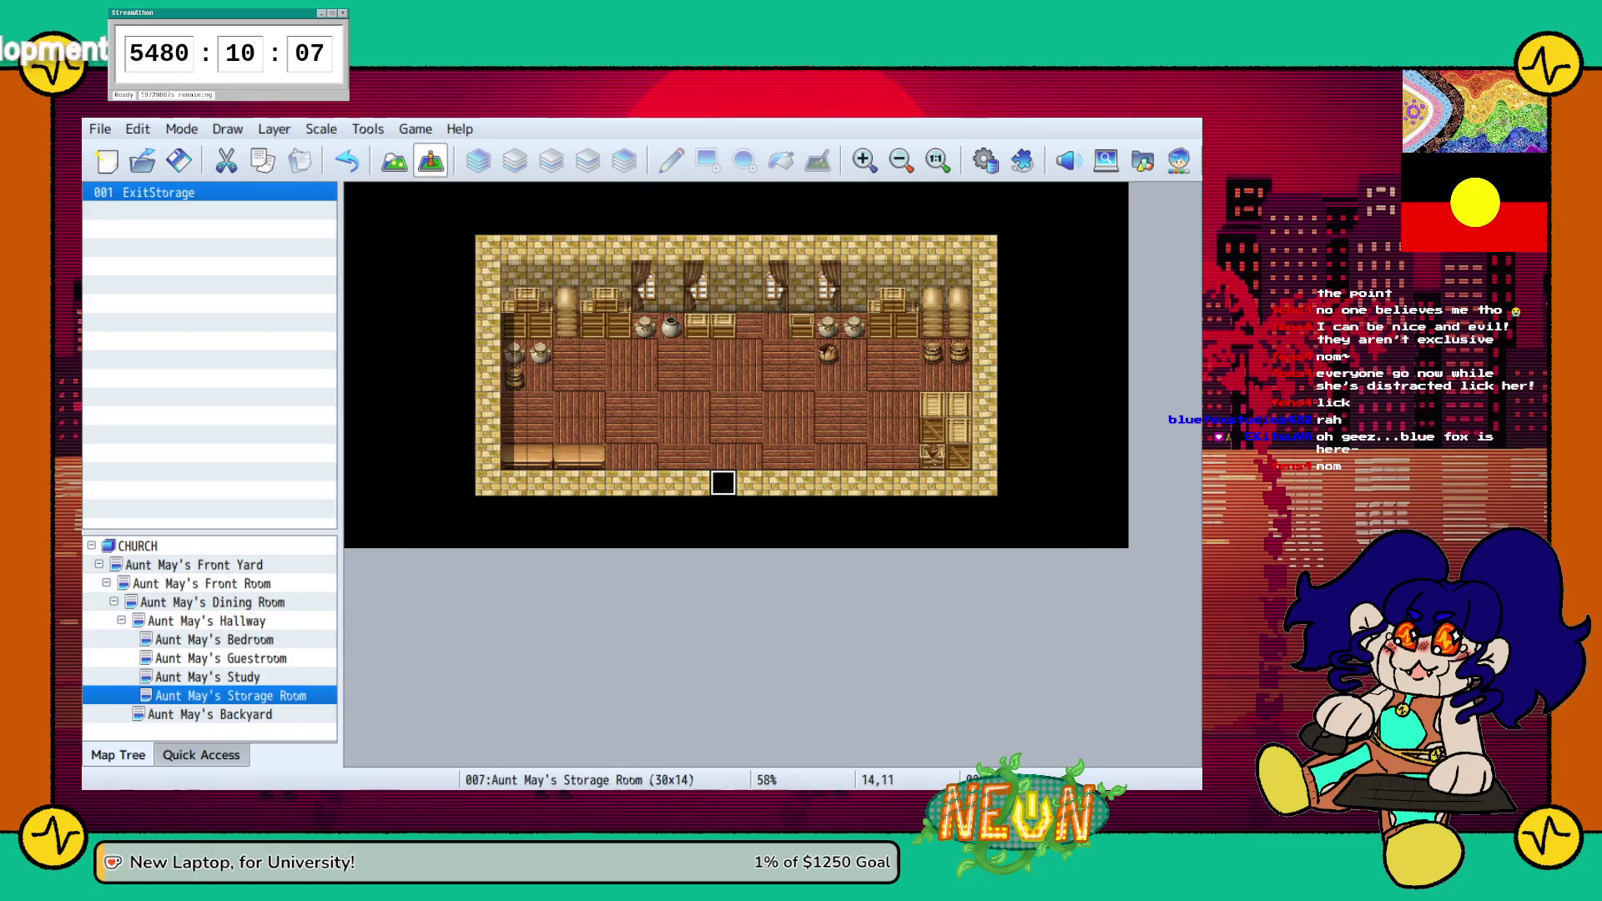
{"action": "left_click", "coordinate": [209, 714]}
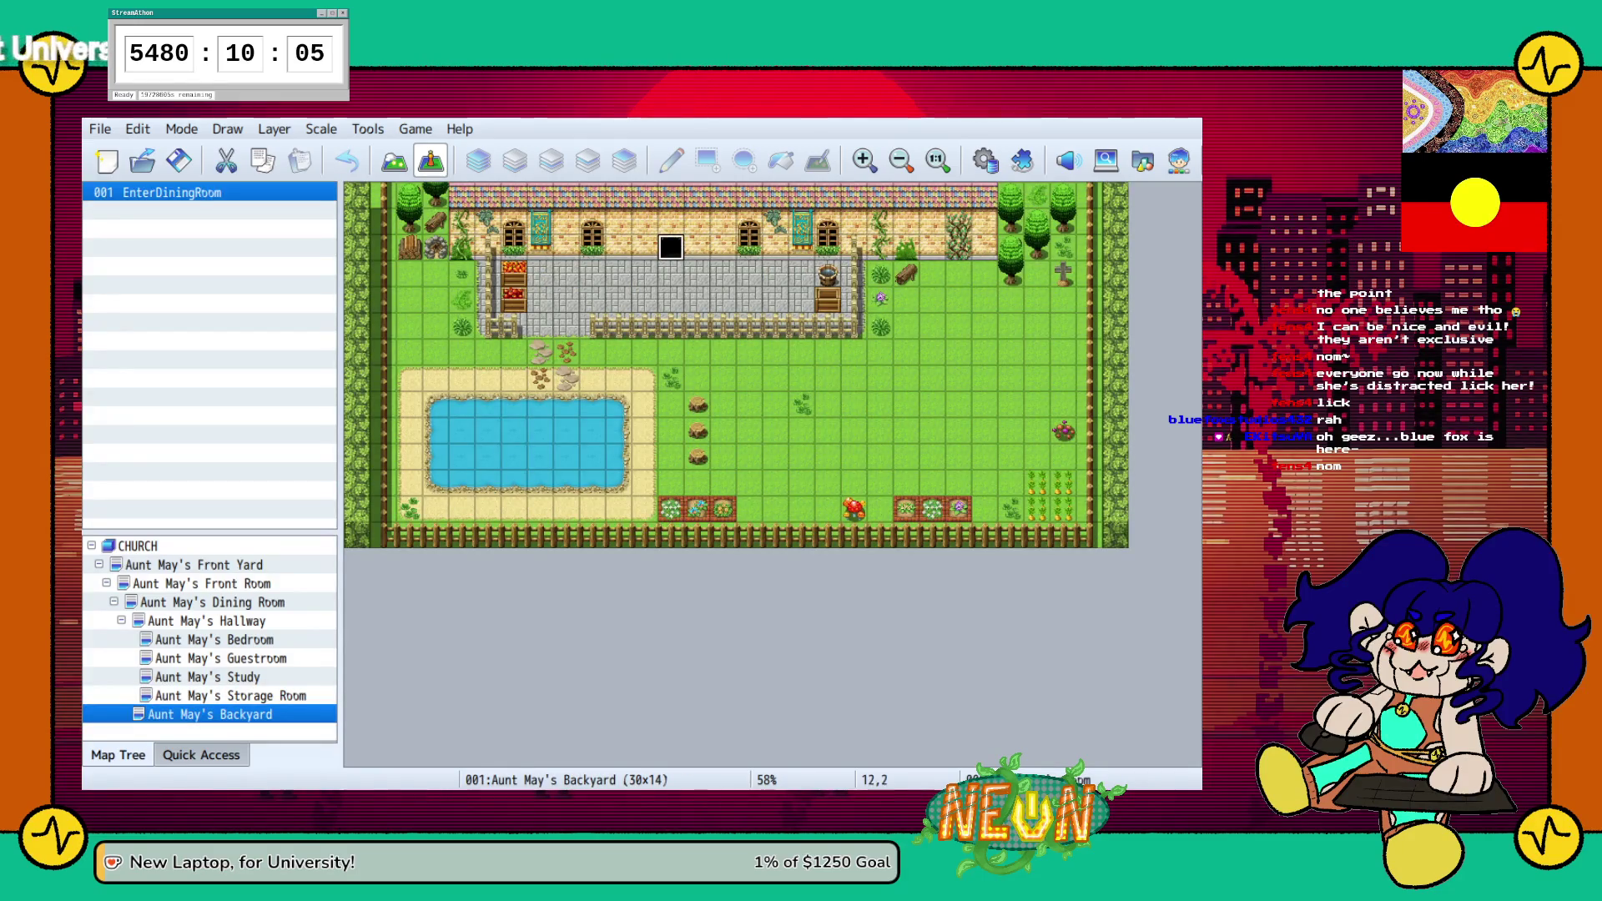
{"action": "double_click", "coordinate": [671, 248]}
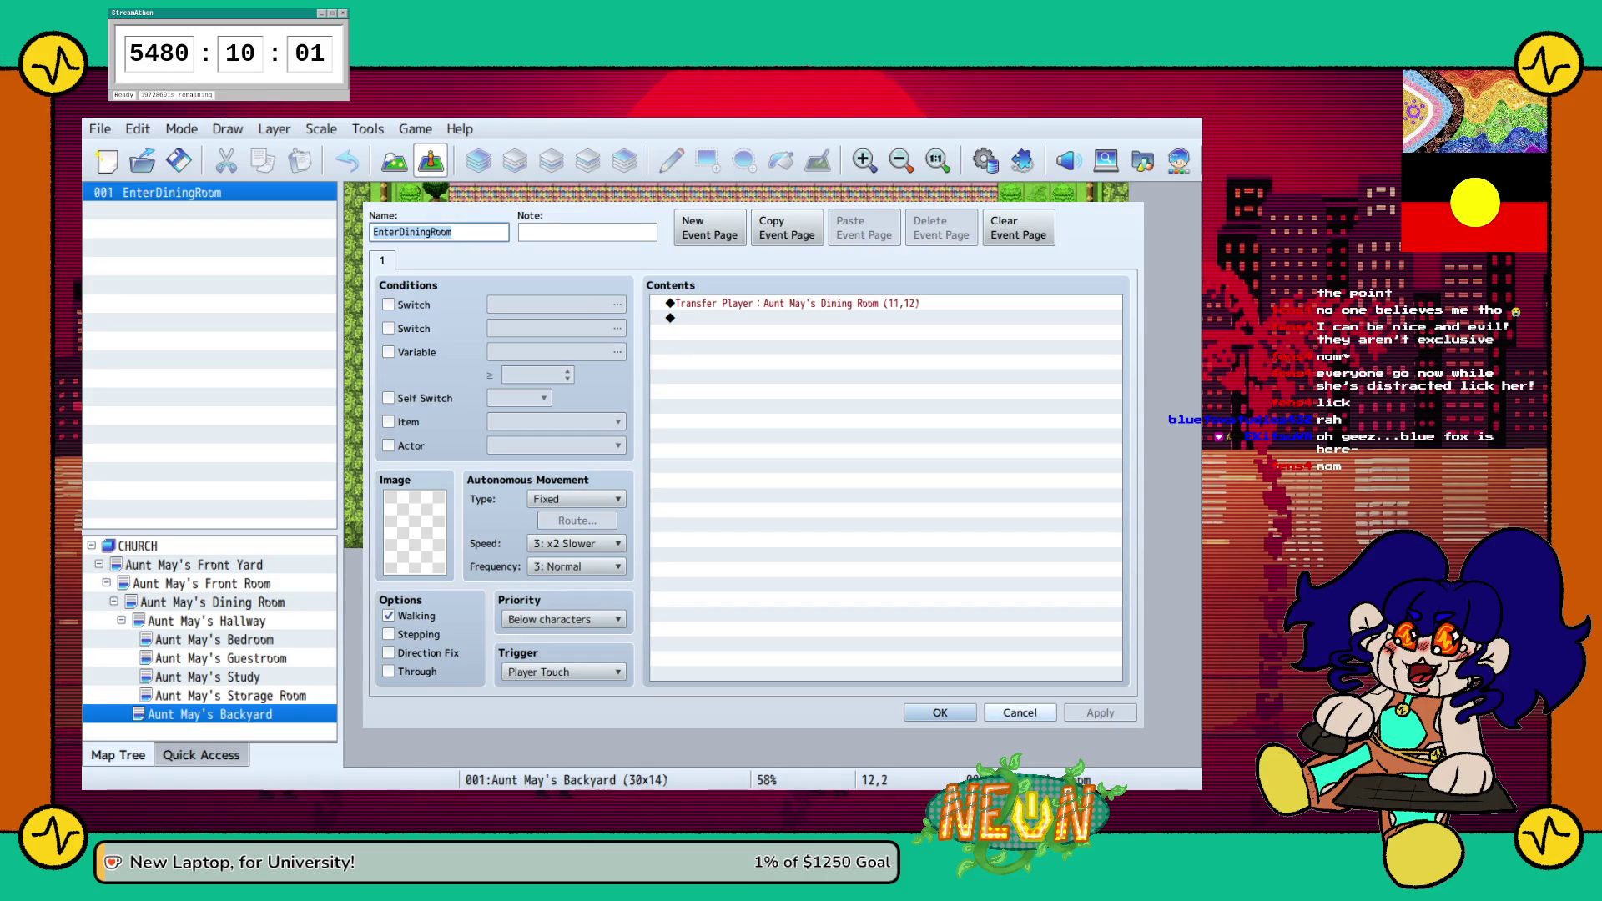
{"action": "key", "text": "Return"}
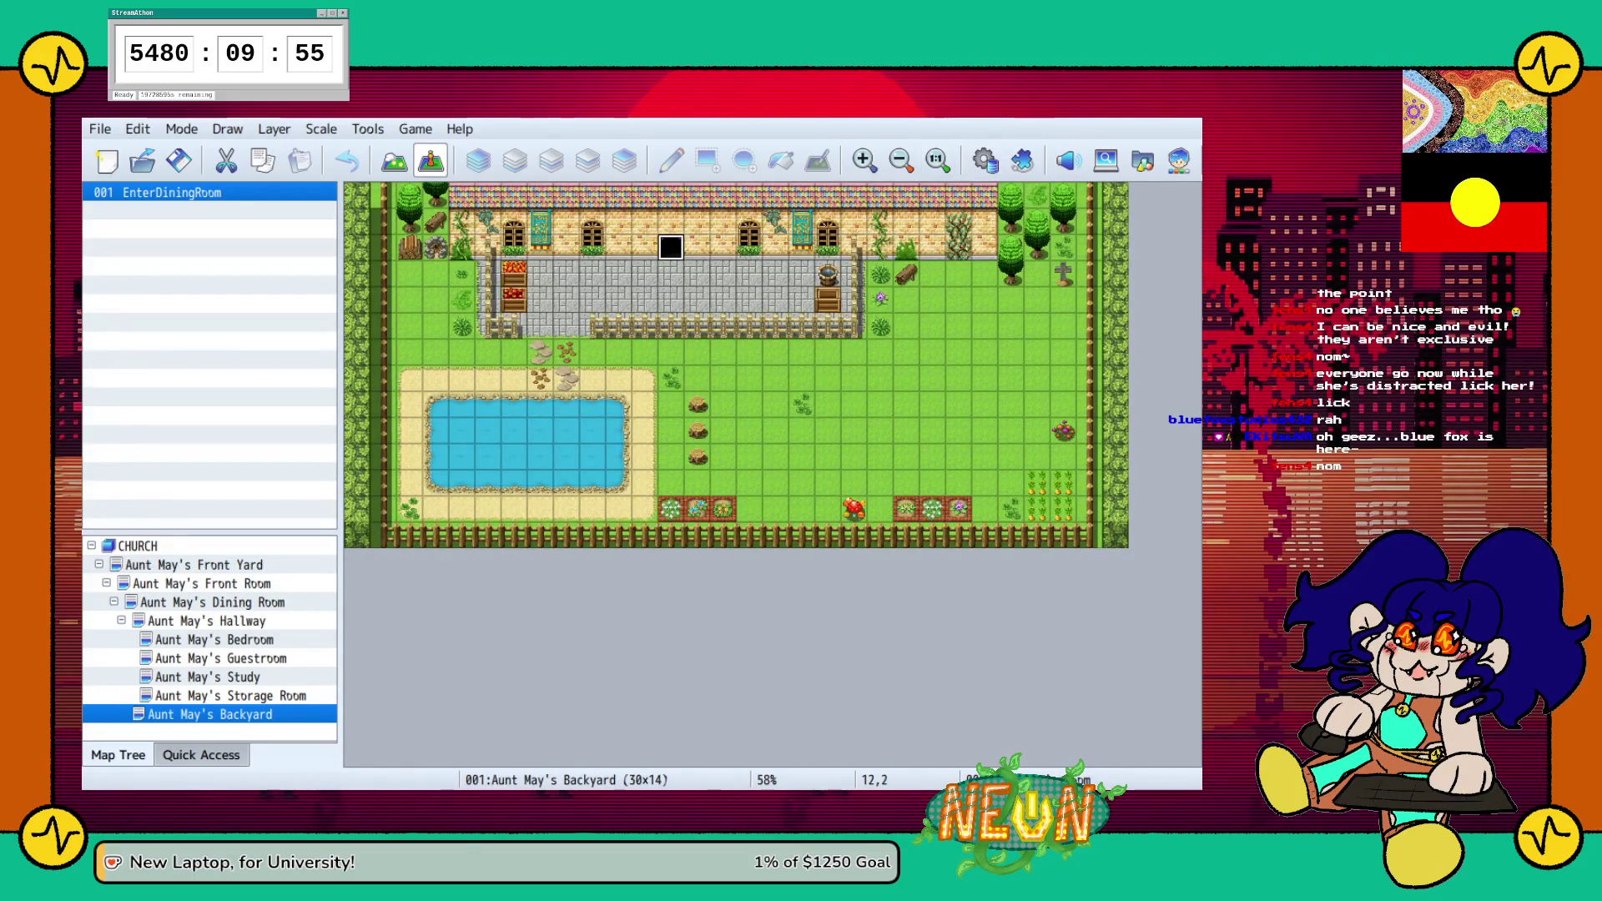
{"action": "key", "text": "alt+g"}
{"action": "key", "text": "Escape"}
Start a playtest and walk from outside through the Front Room into the Dining Room & Kitchen
{"action": "key", "text": "F12"}
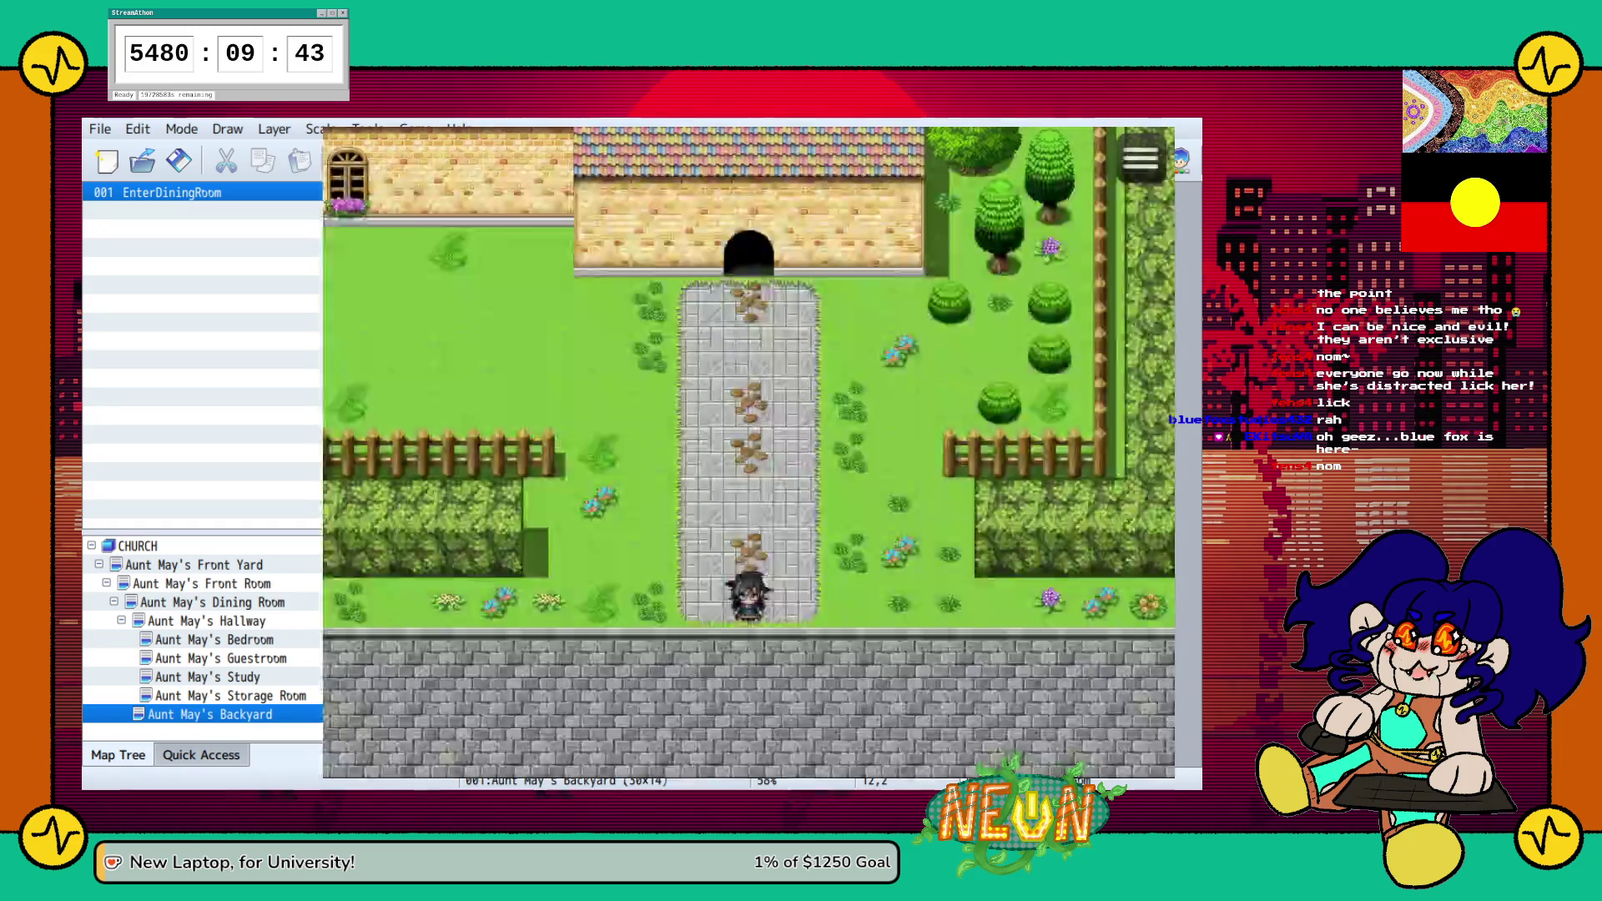
{"action": "key", "text": "Up"}
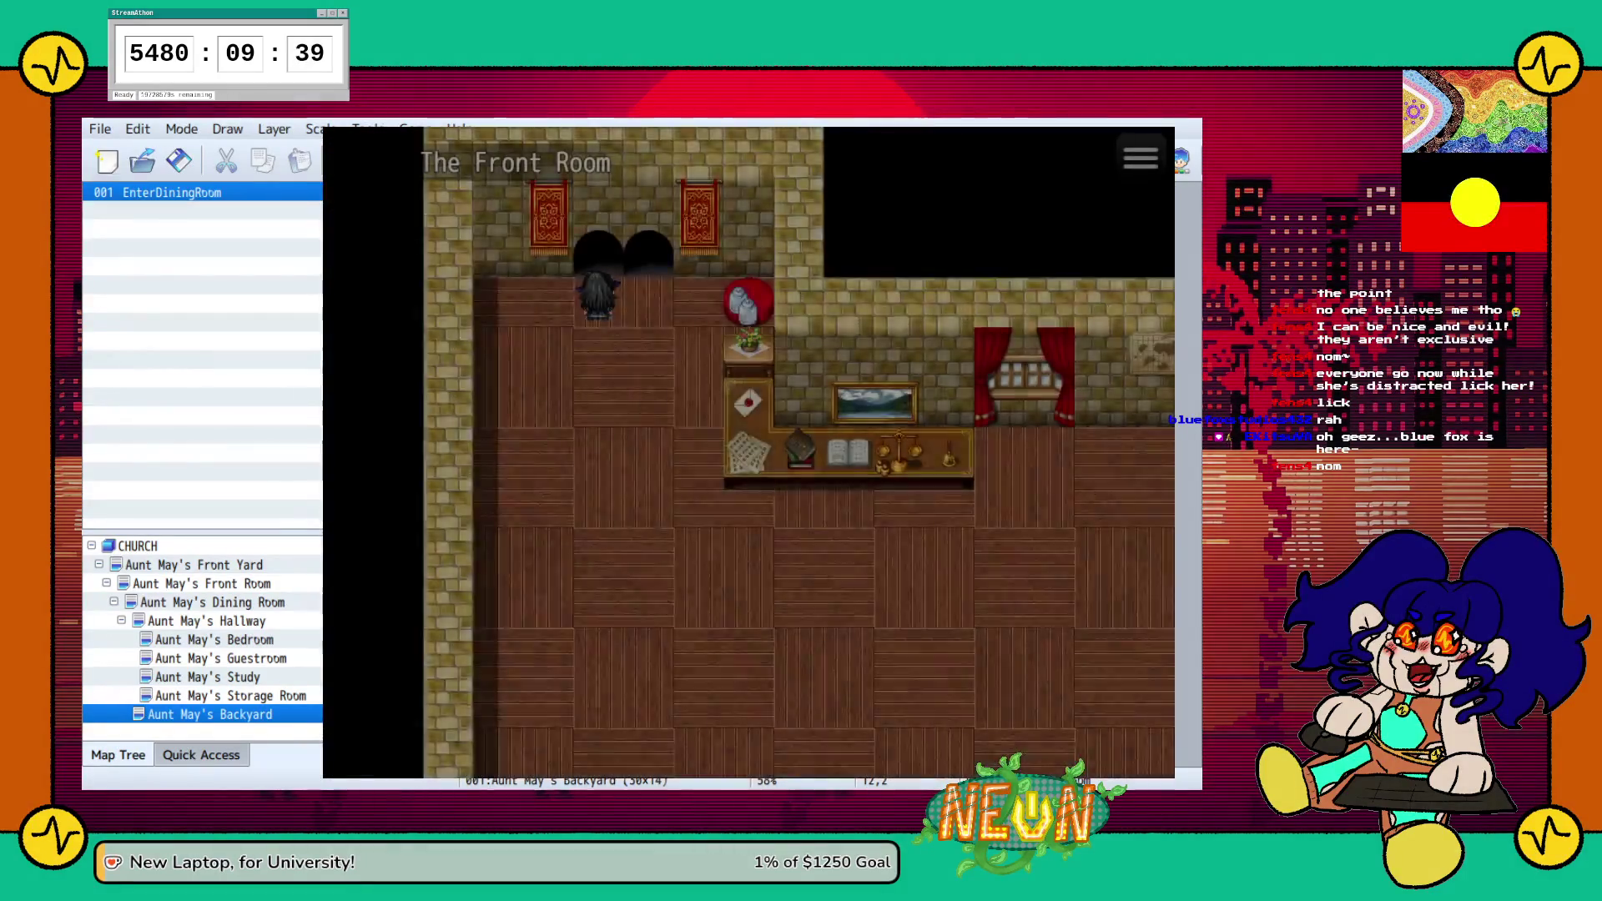
{"action": "key", "text": "Down"}
{"action": "key", "text": "Right"}
{"action": "key", "text": "Right"}
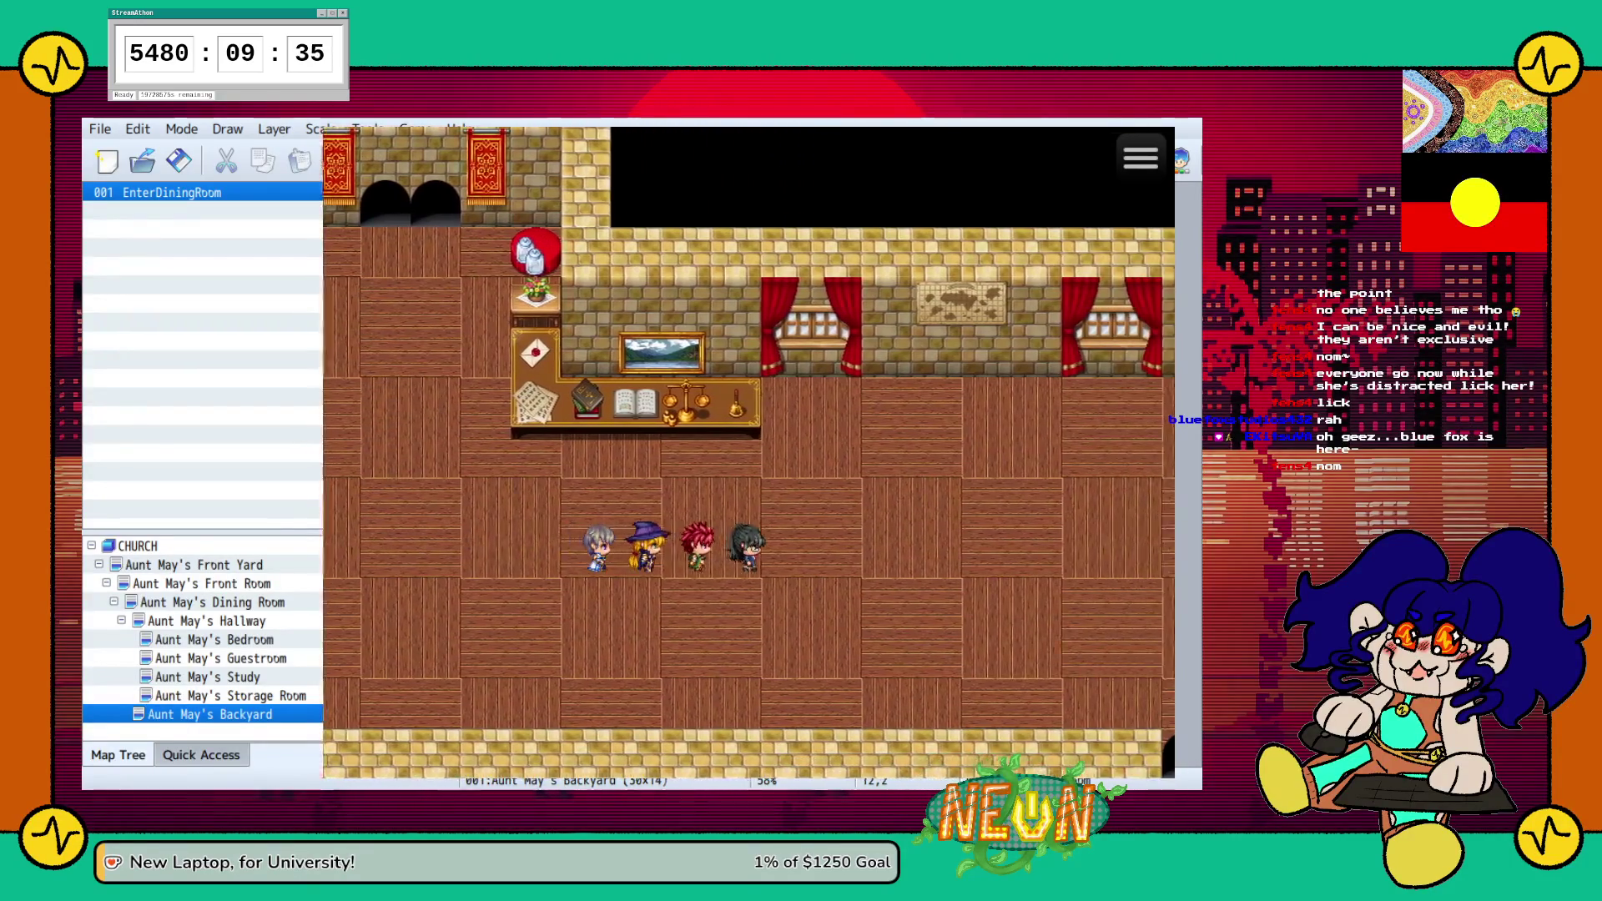
{"action": "key", "text": "Right"}
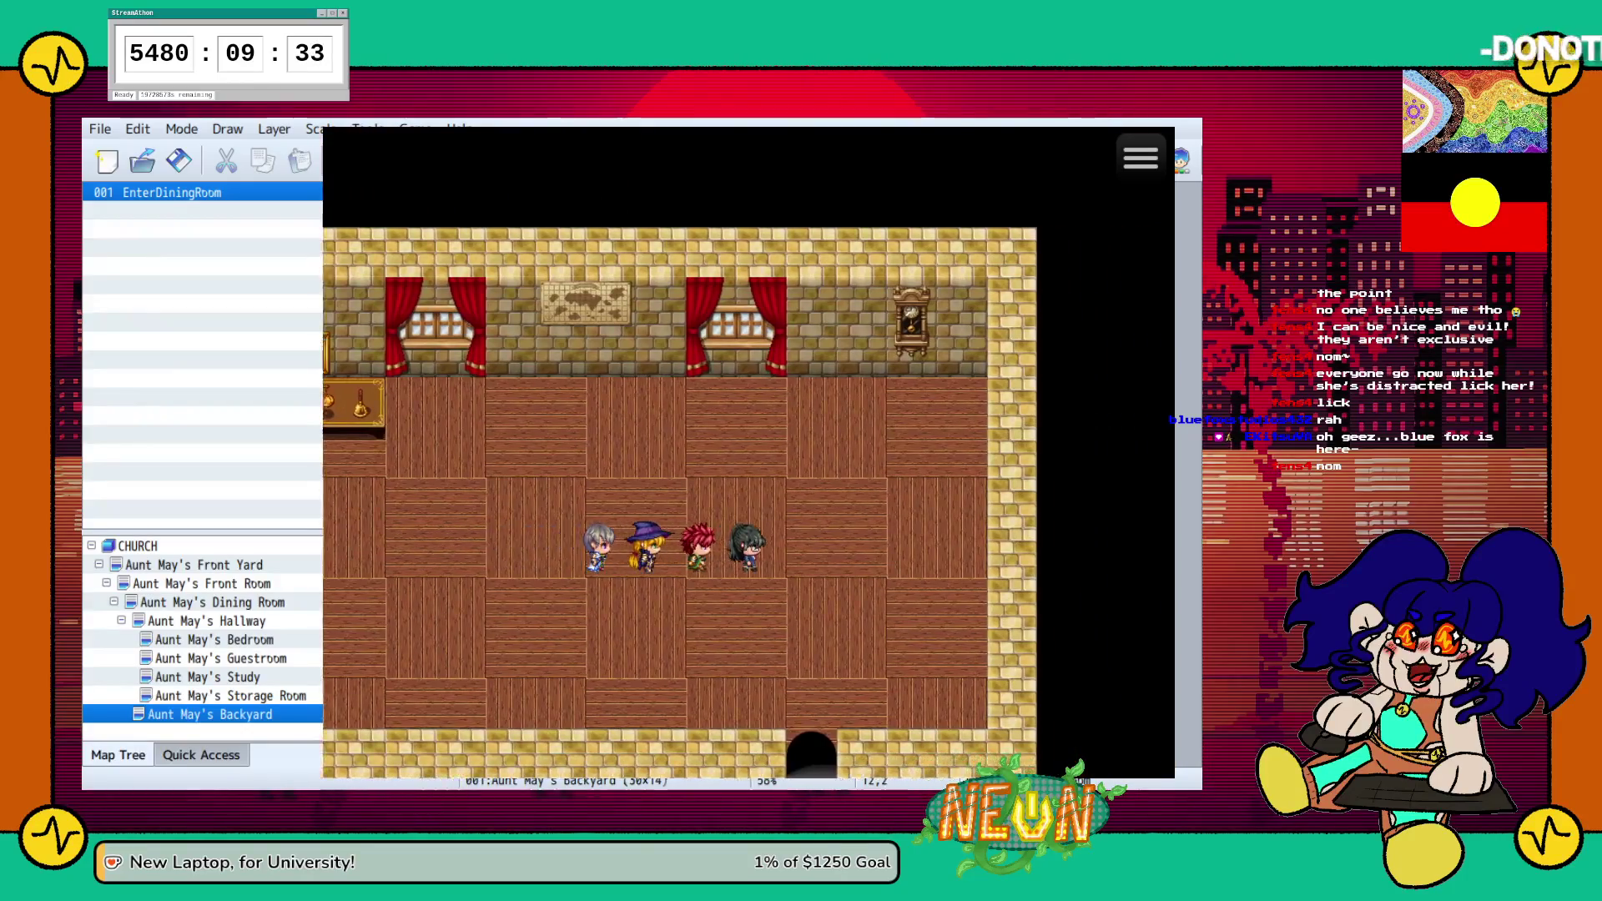
{"action": "key", "text": "Down"}
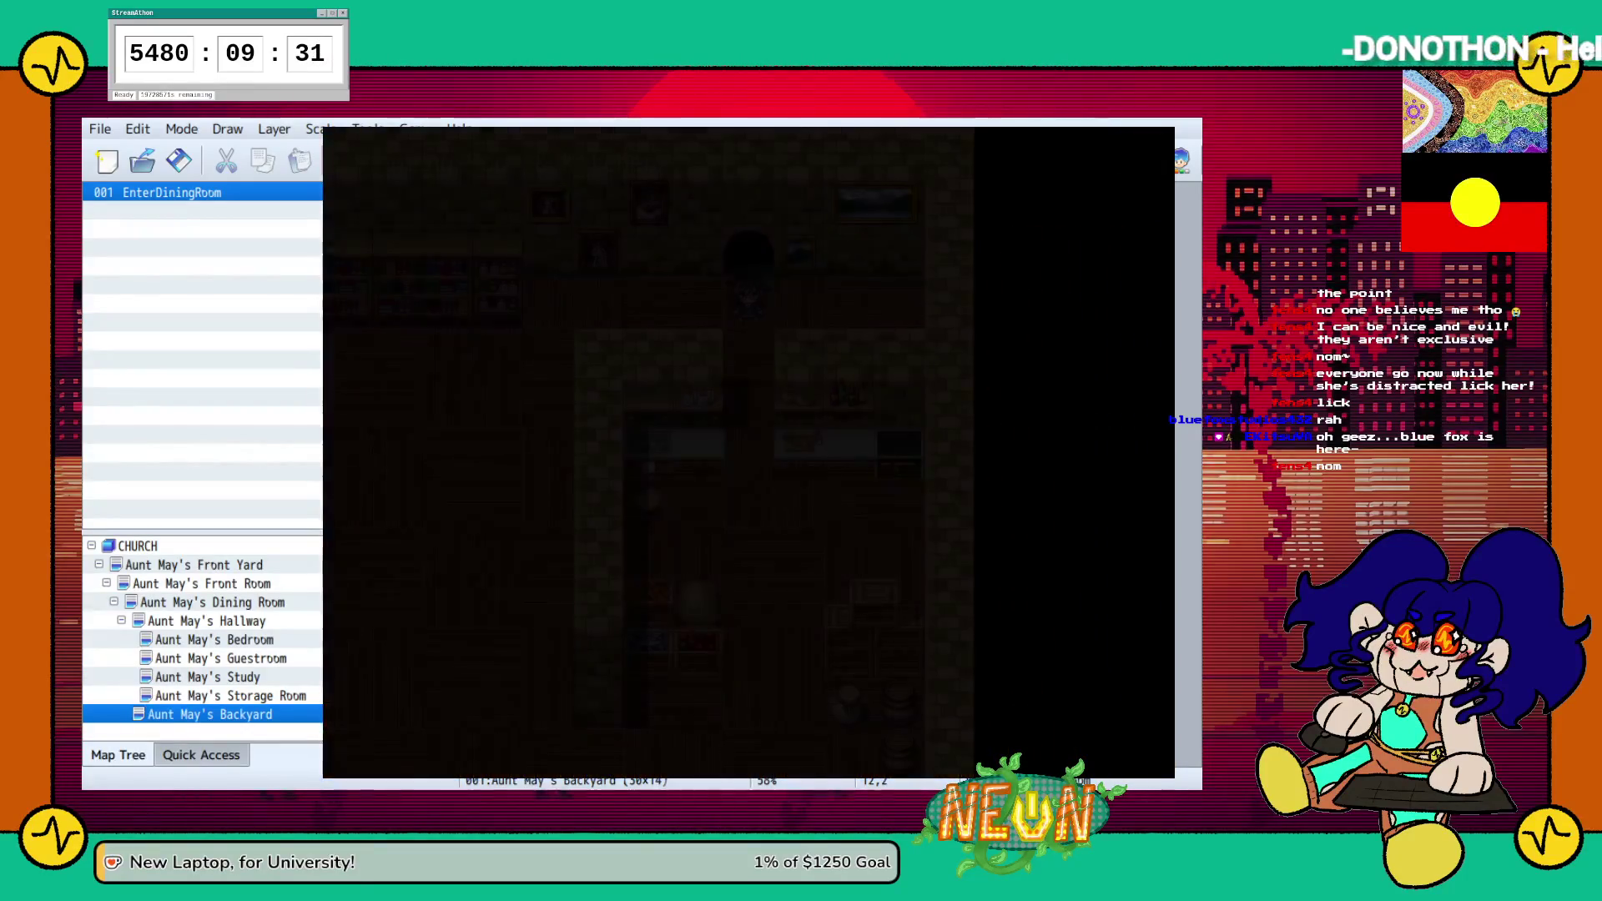
Walk around the Dining Room & Kitchen and through the top doorway into the Hallway
{"action": "key", "text": "Up"}
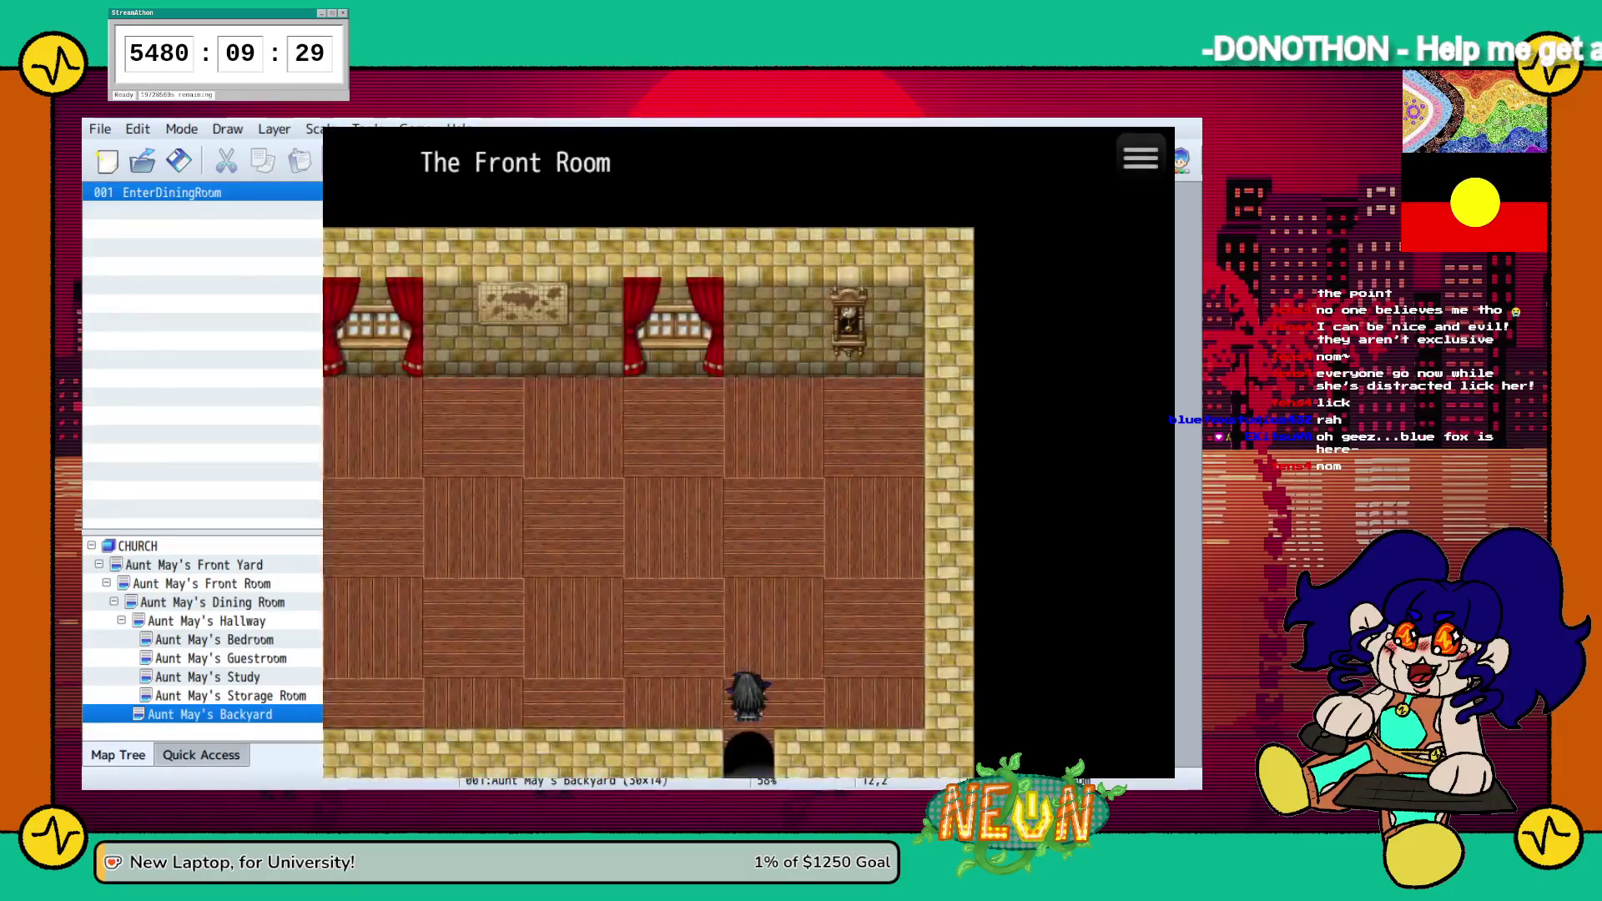
{"action": "key", "text": "Left"}
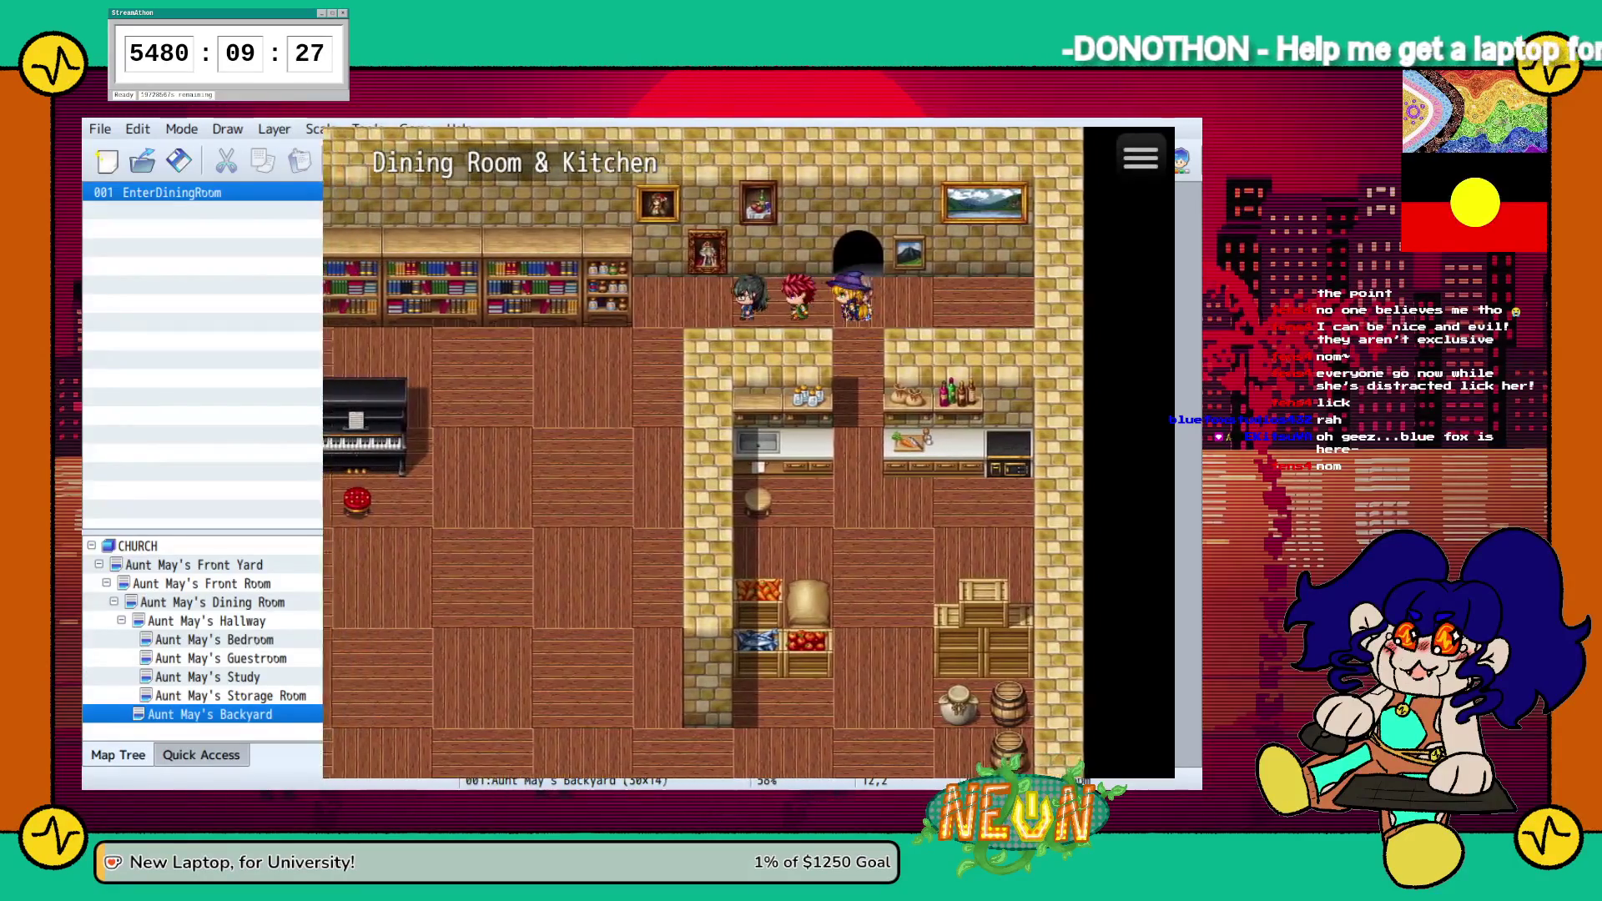
{"action": "key", "text": "Down"}
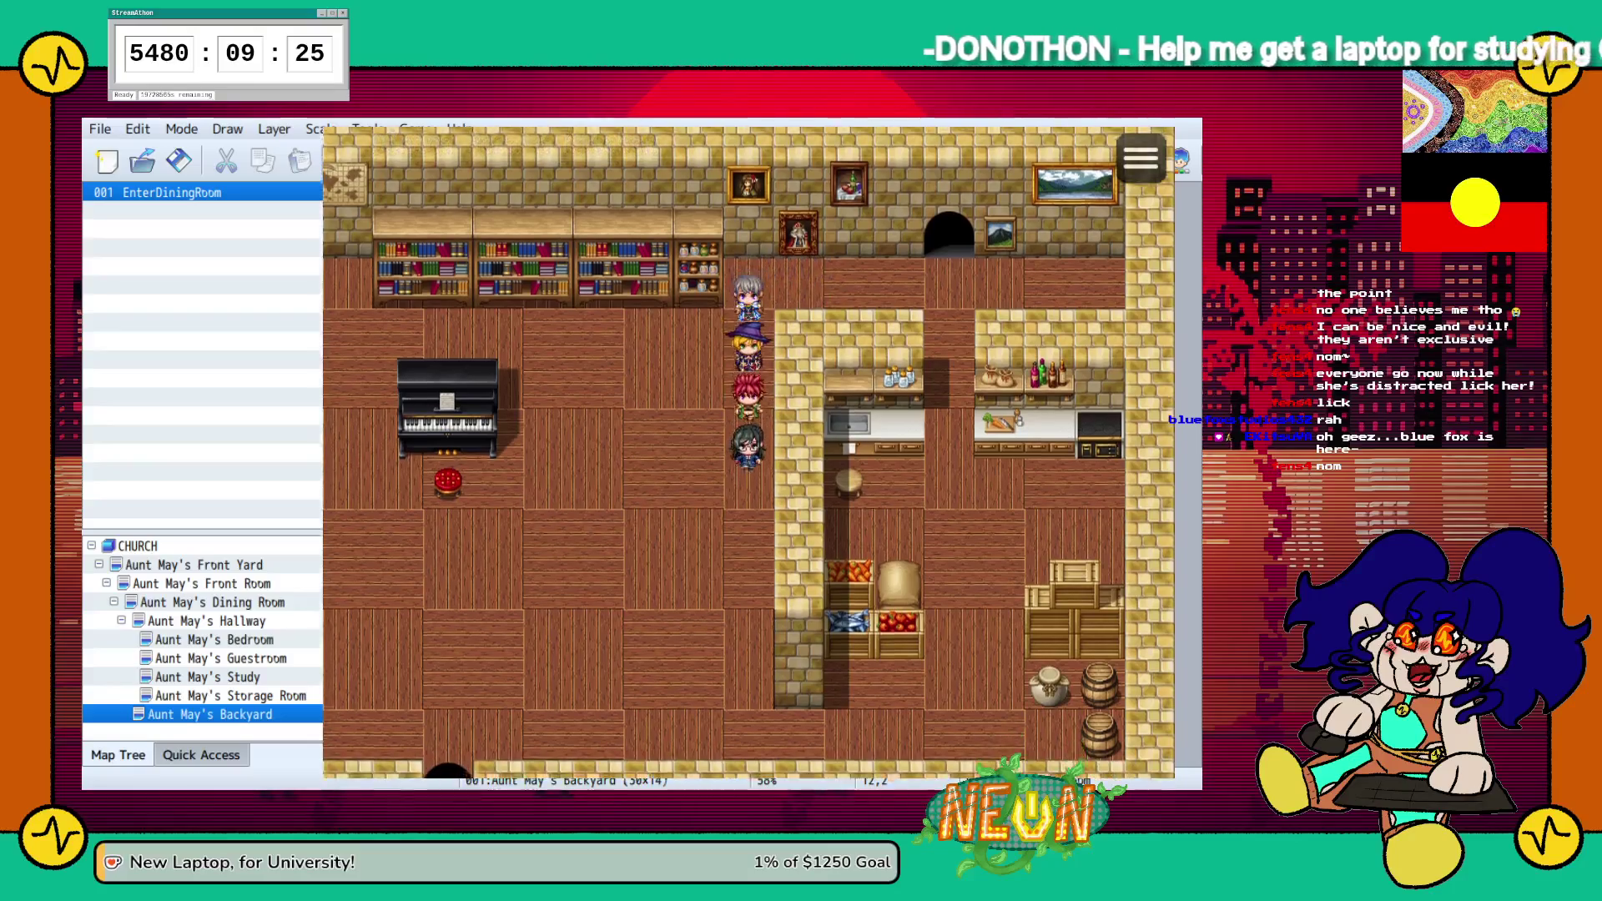
{"action": "key", "text": "Left"}
{"action": "key", "text": "Left"}
{"action": "key", "text": "Down"}
{"action": "key", "text": "Down"}
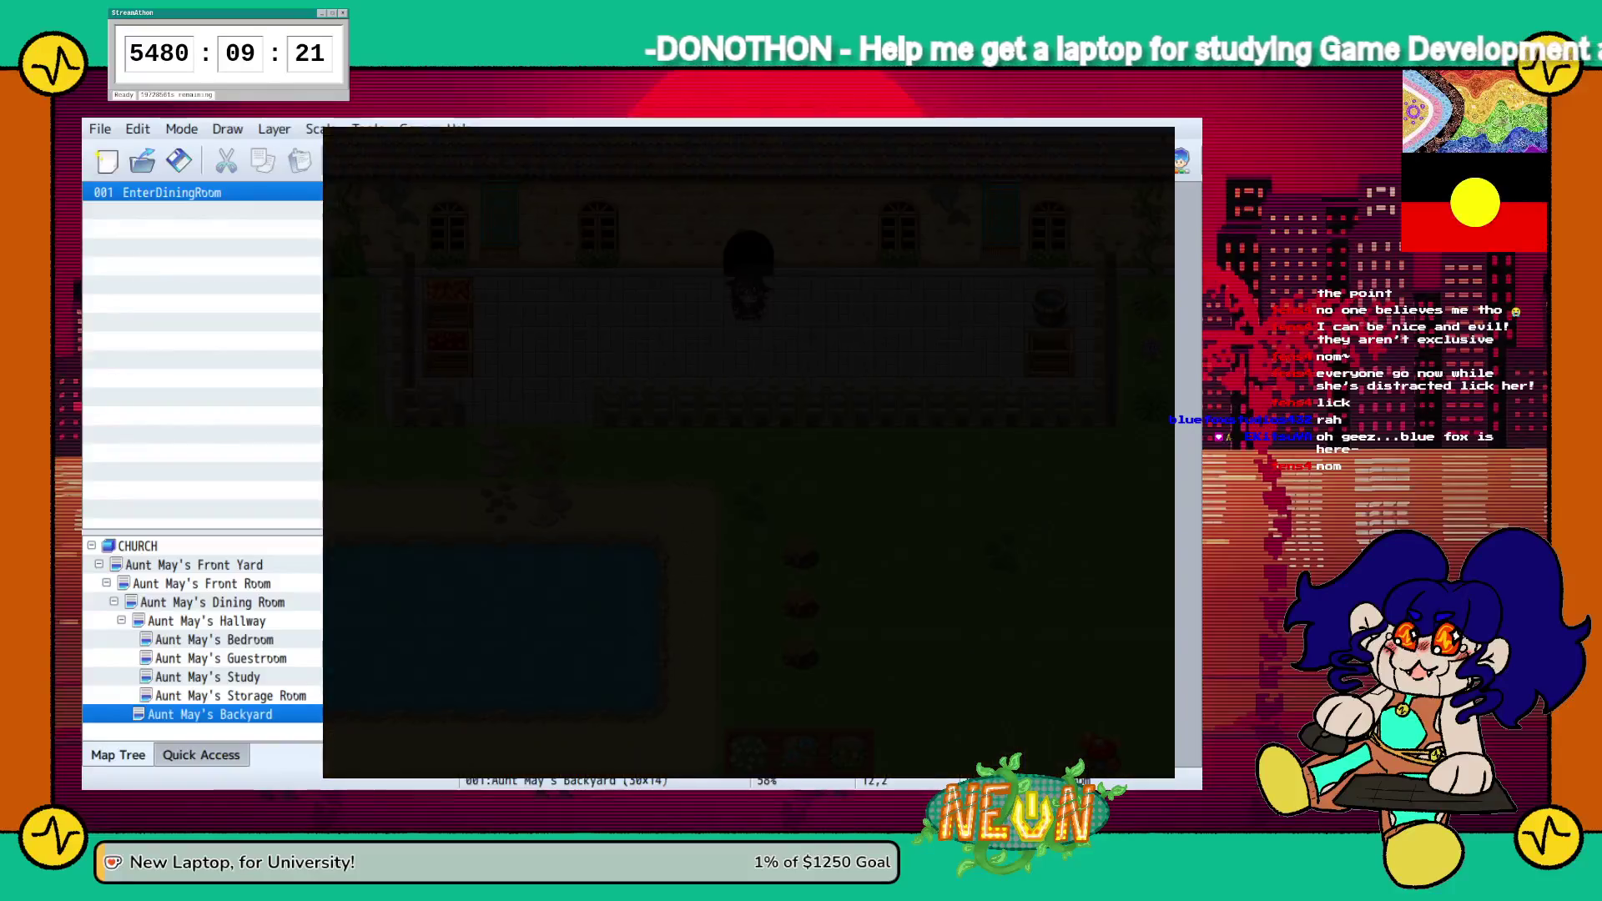
{"action": "key", "text": "Up"}
{"action": "key", "text": "Left"}
{"action": "key", "text": "Up"}
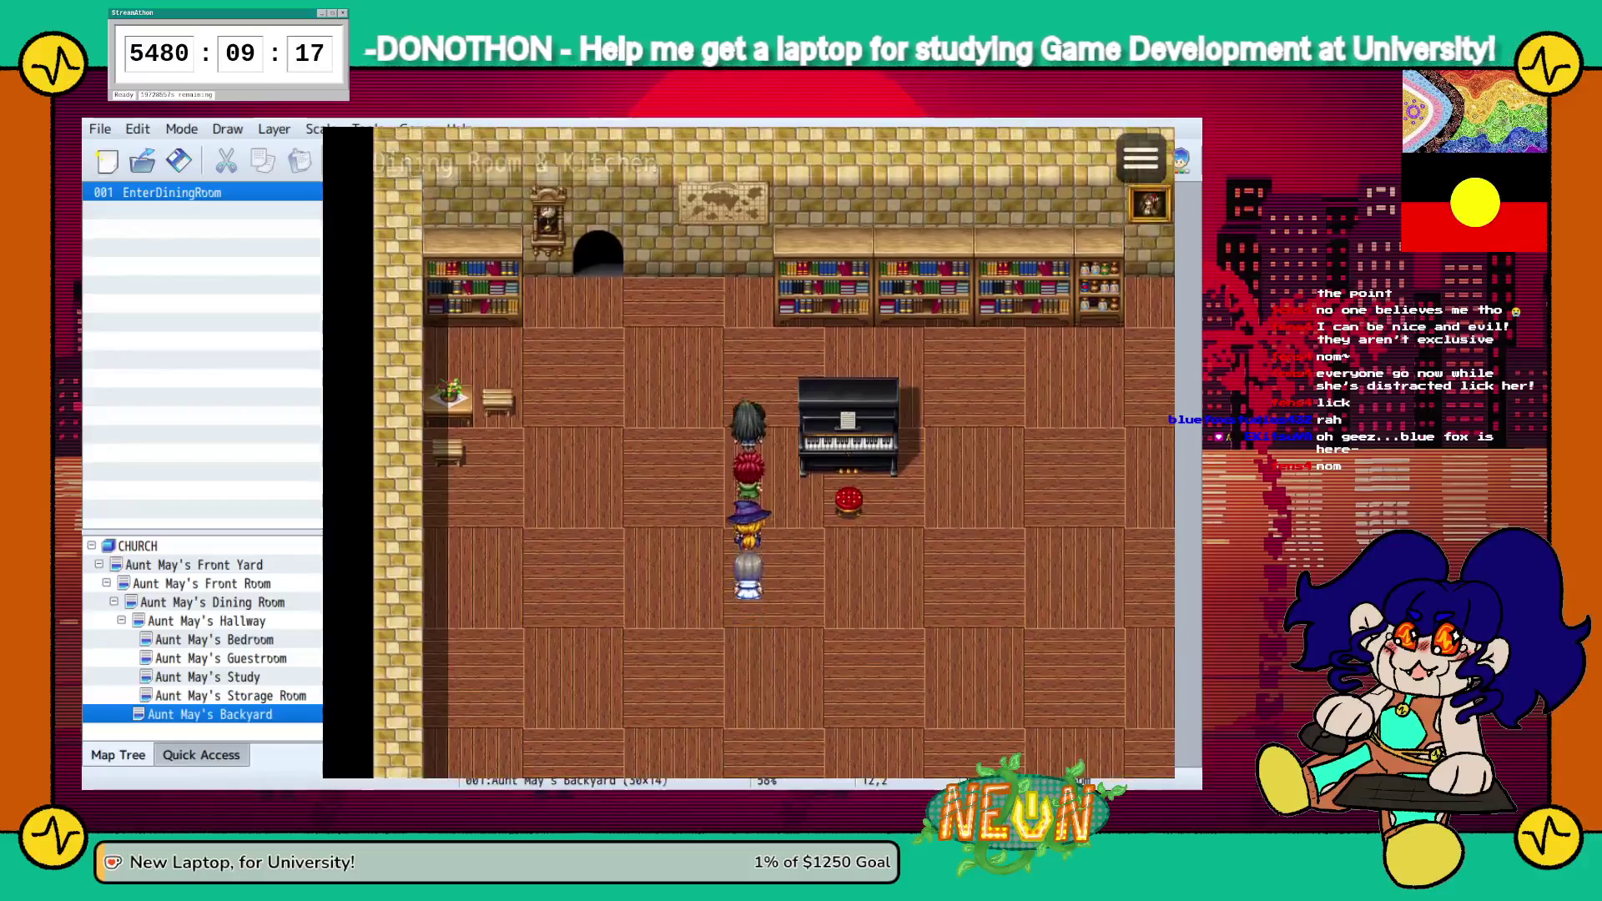
{"action": "key", "text": "Left"}
{"action": "key", "text": "Up"}
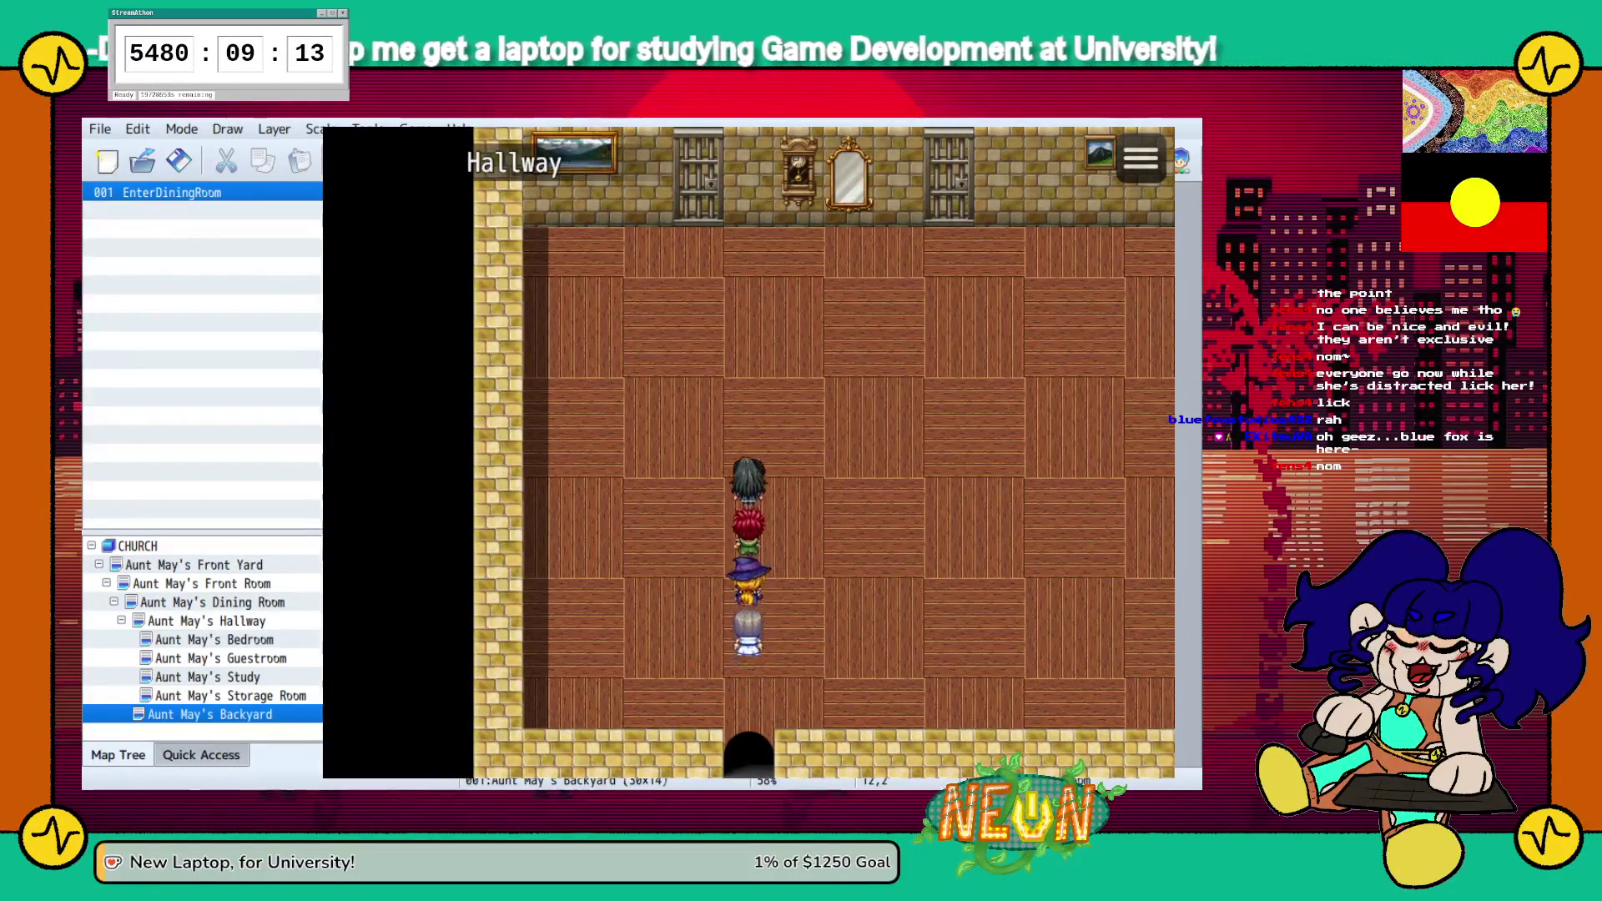
Inspect the bedroom door in the playtest and decline to enter
{"action": "key", "text": "Up"}
{"action": "key", "text": "Return"}
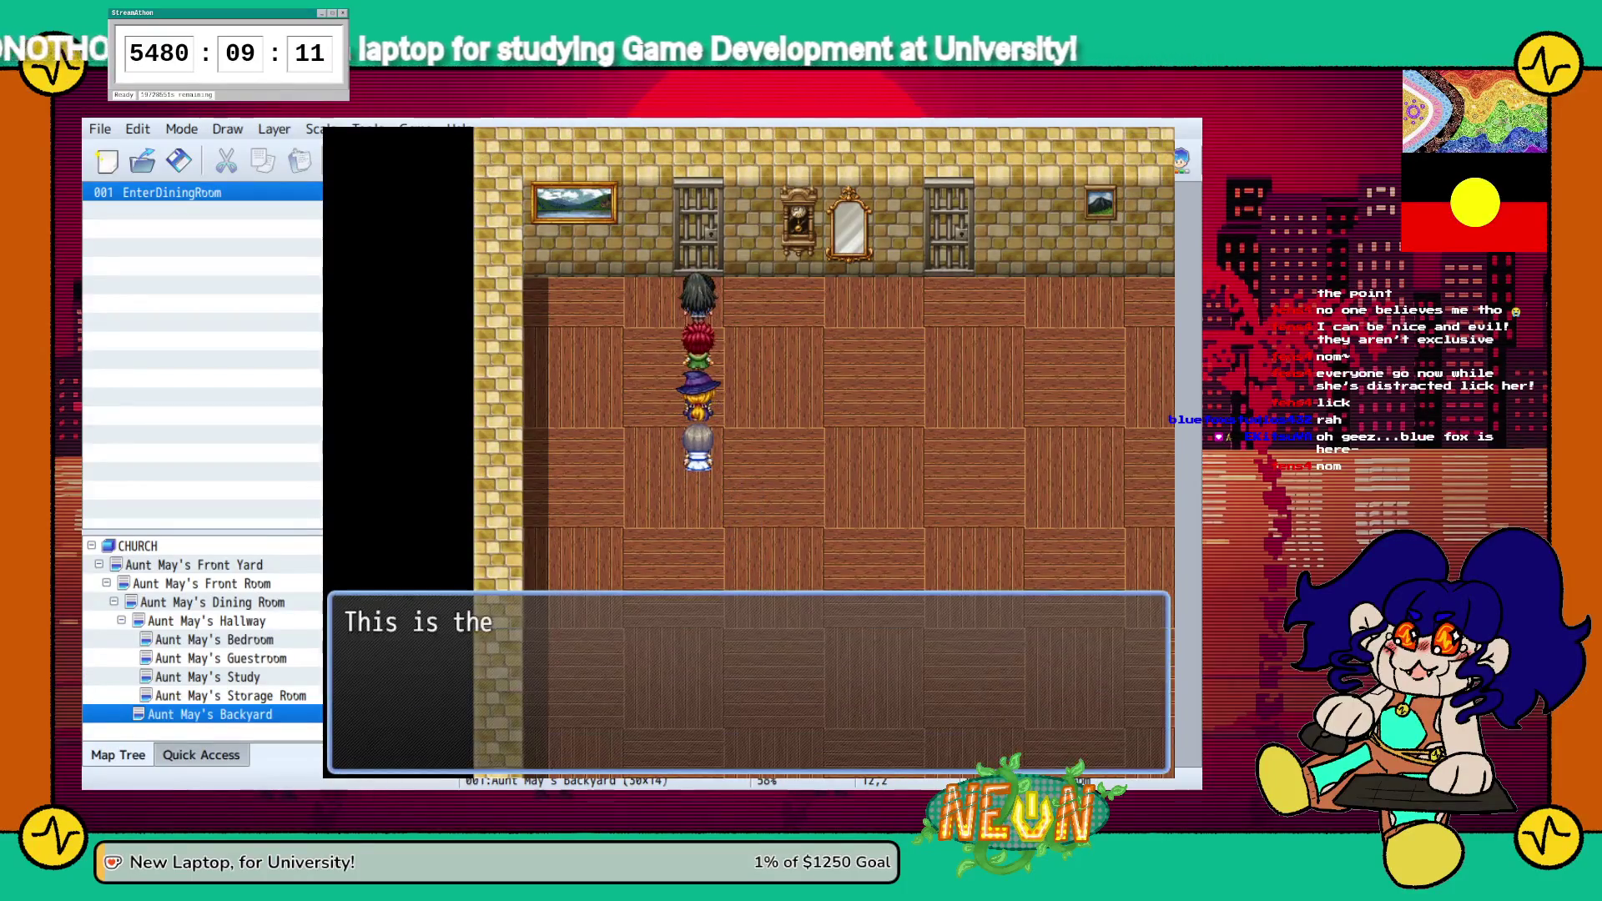
{"action": "key", "text": "Down"}
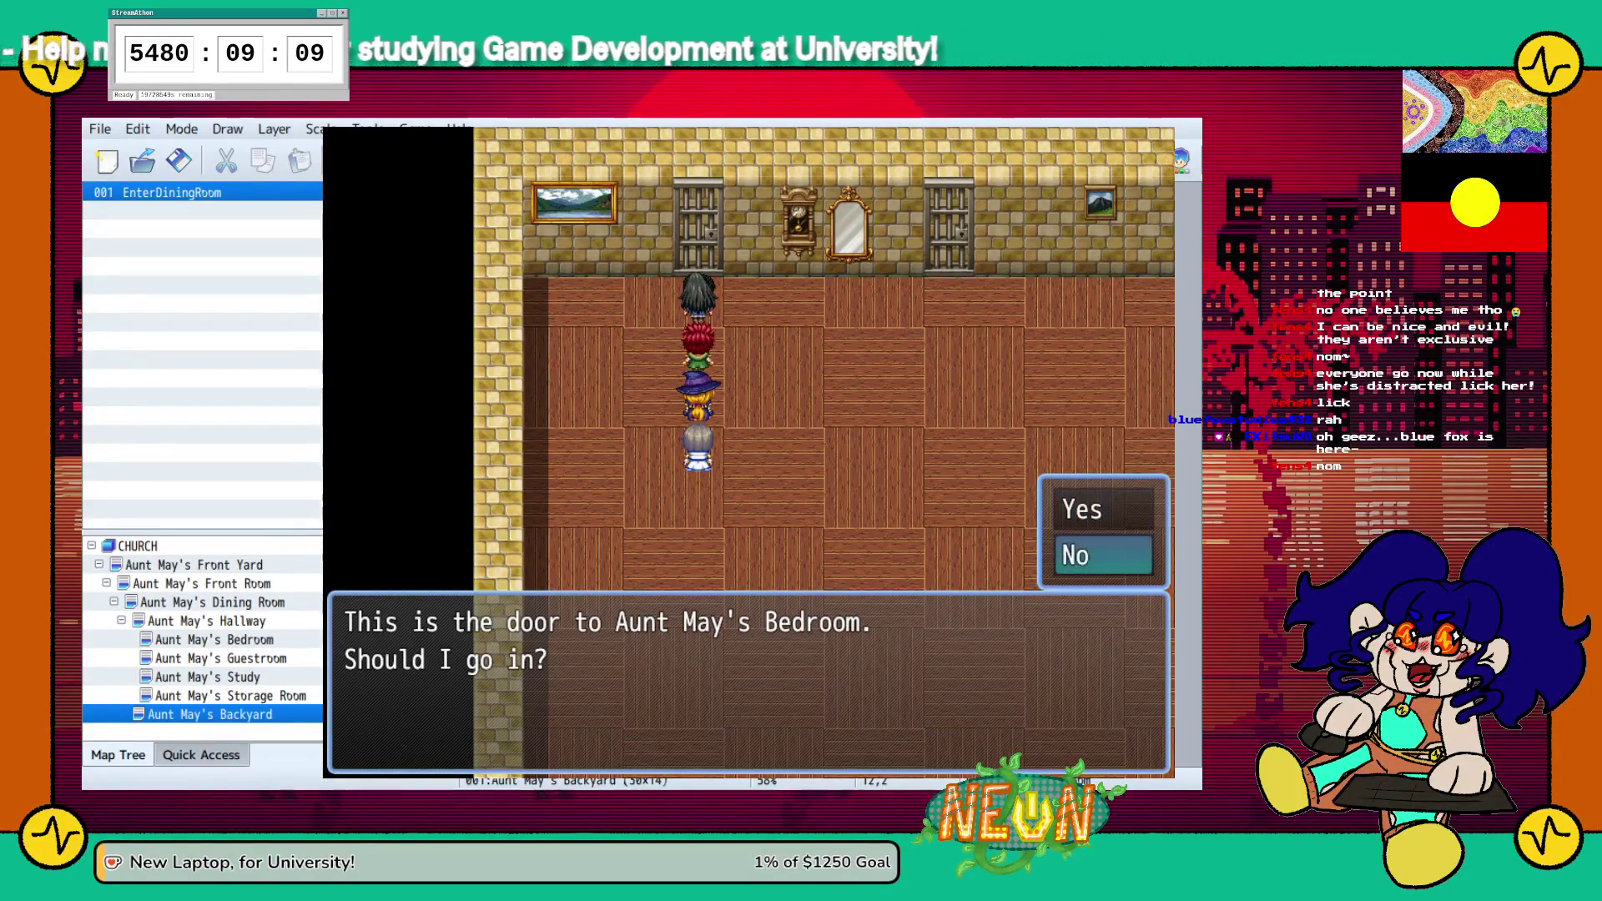
{"action": "key", "text": "Return"}
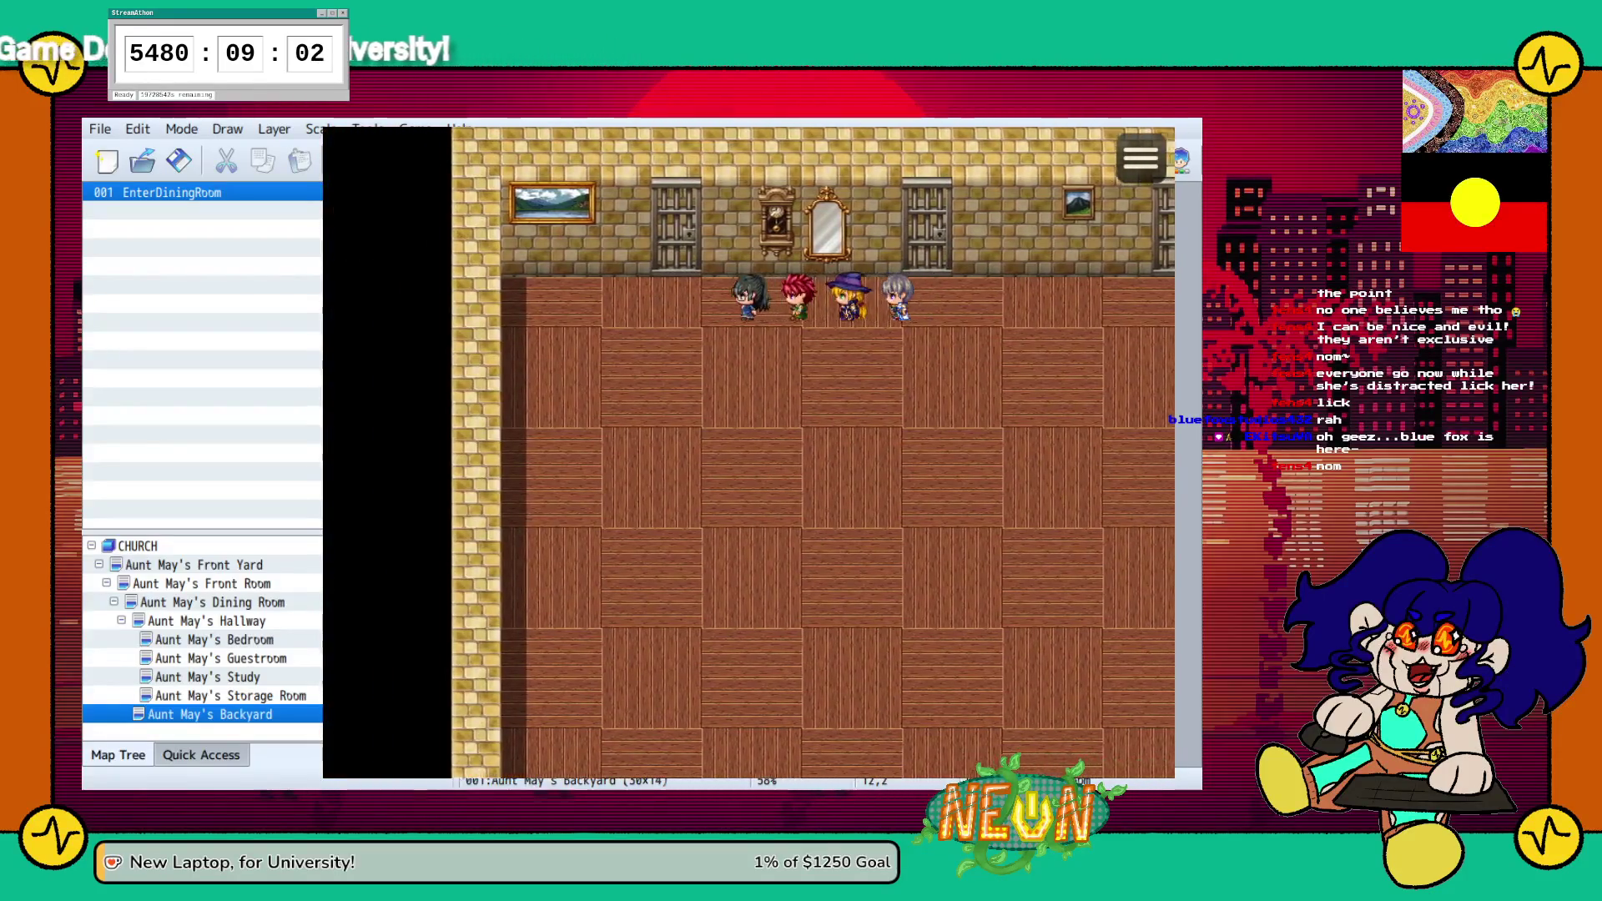
{"action": "key", "text": "Left"}
{"action": "key", "text": "Up"}
{"action": "key", "text": "Return"}
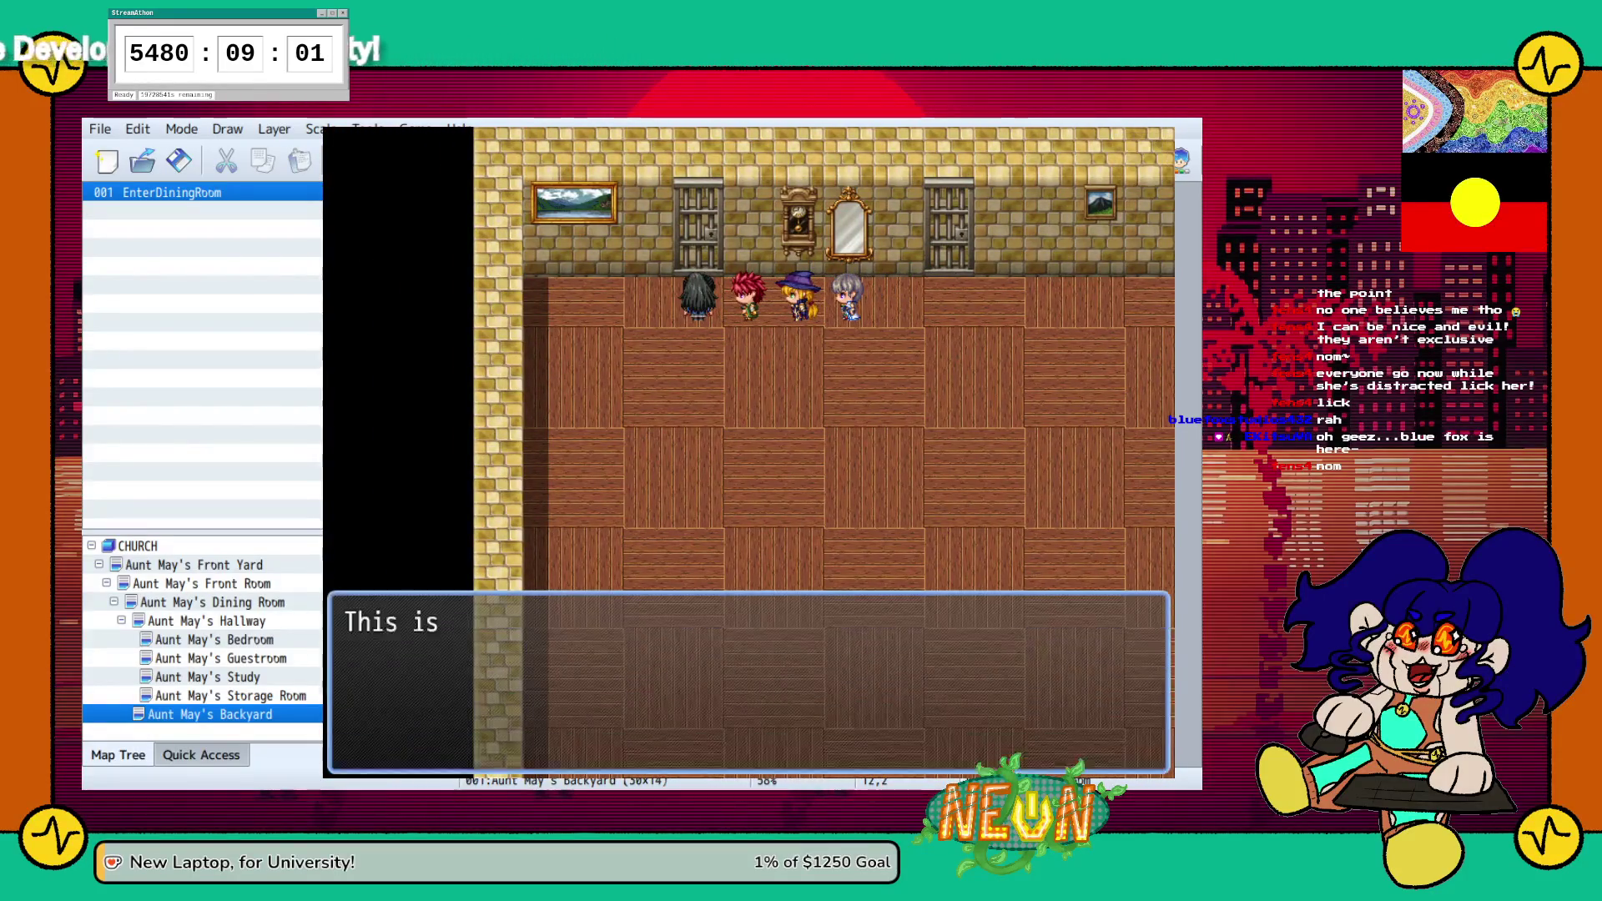
{"action": "key", "text": "Return"}
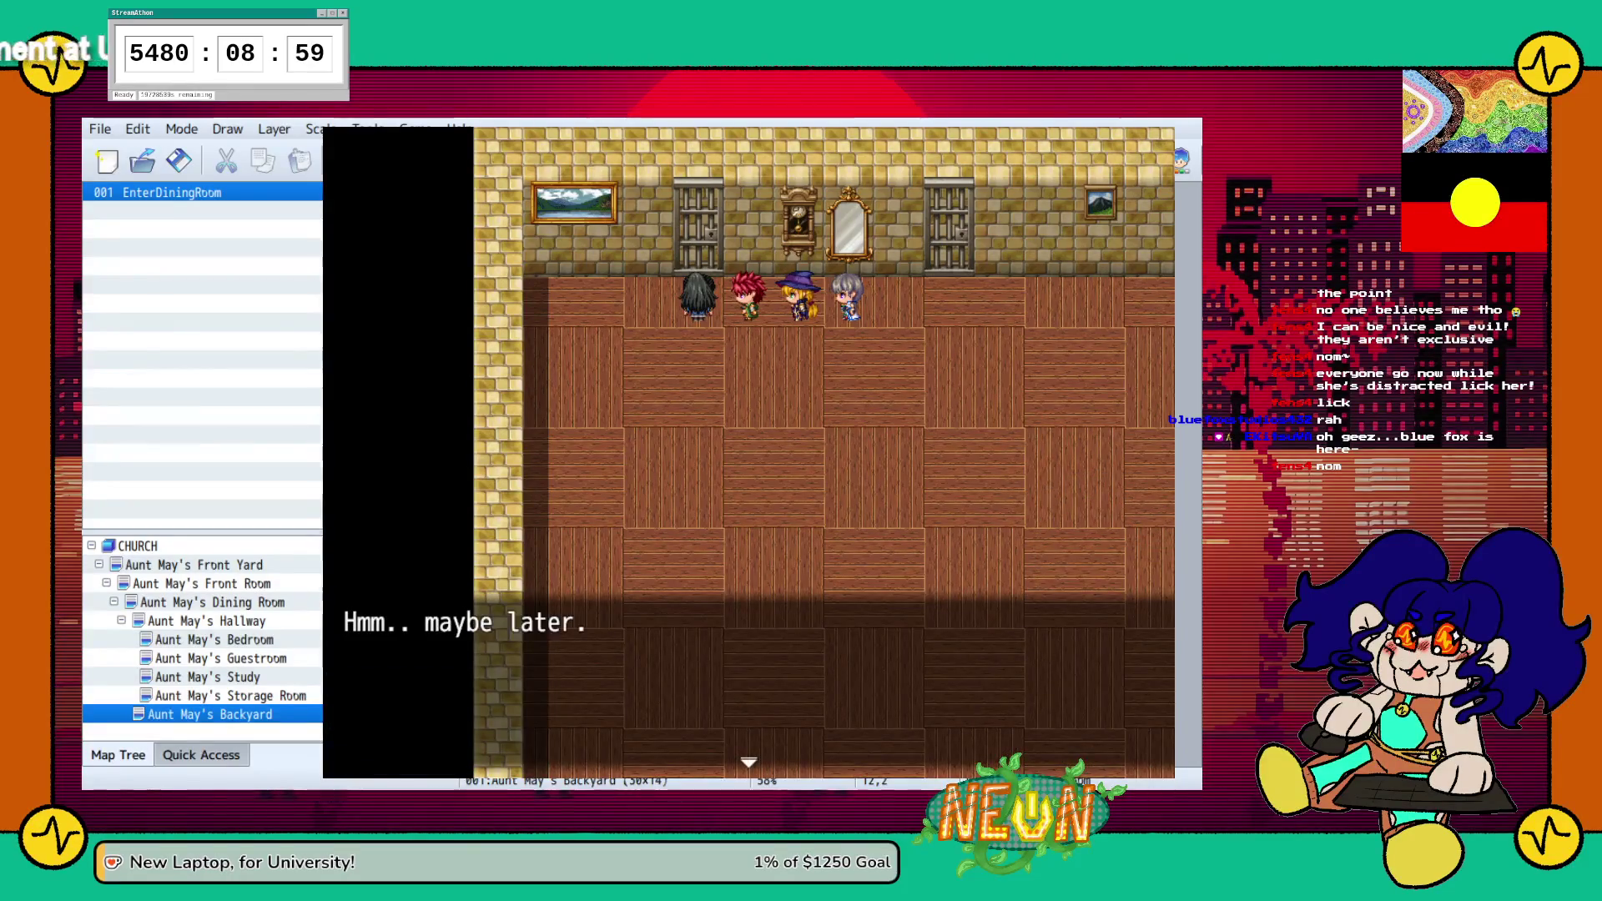
{"action": "key", "text": "Return"}
{"action": "key", "text": "Right"}
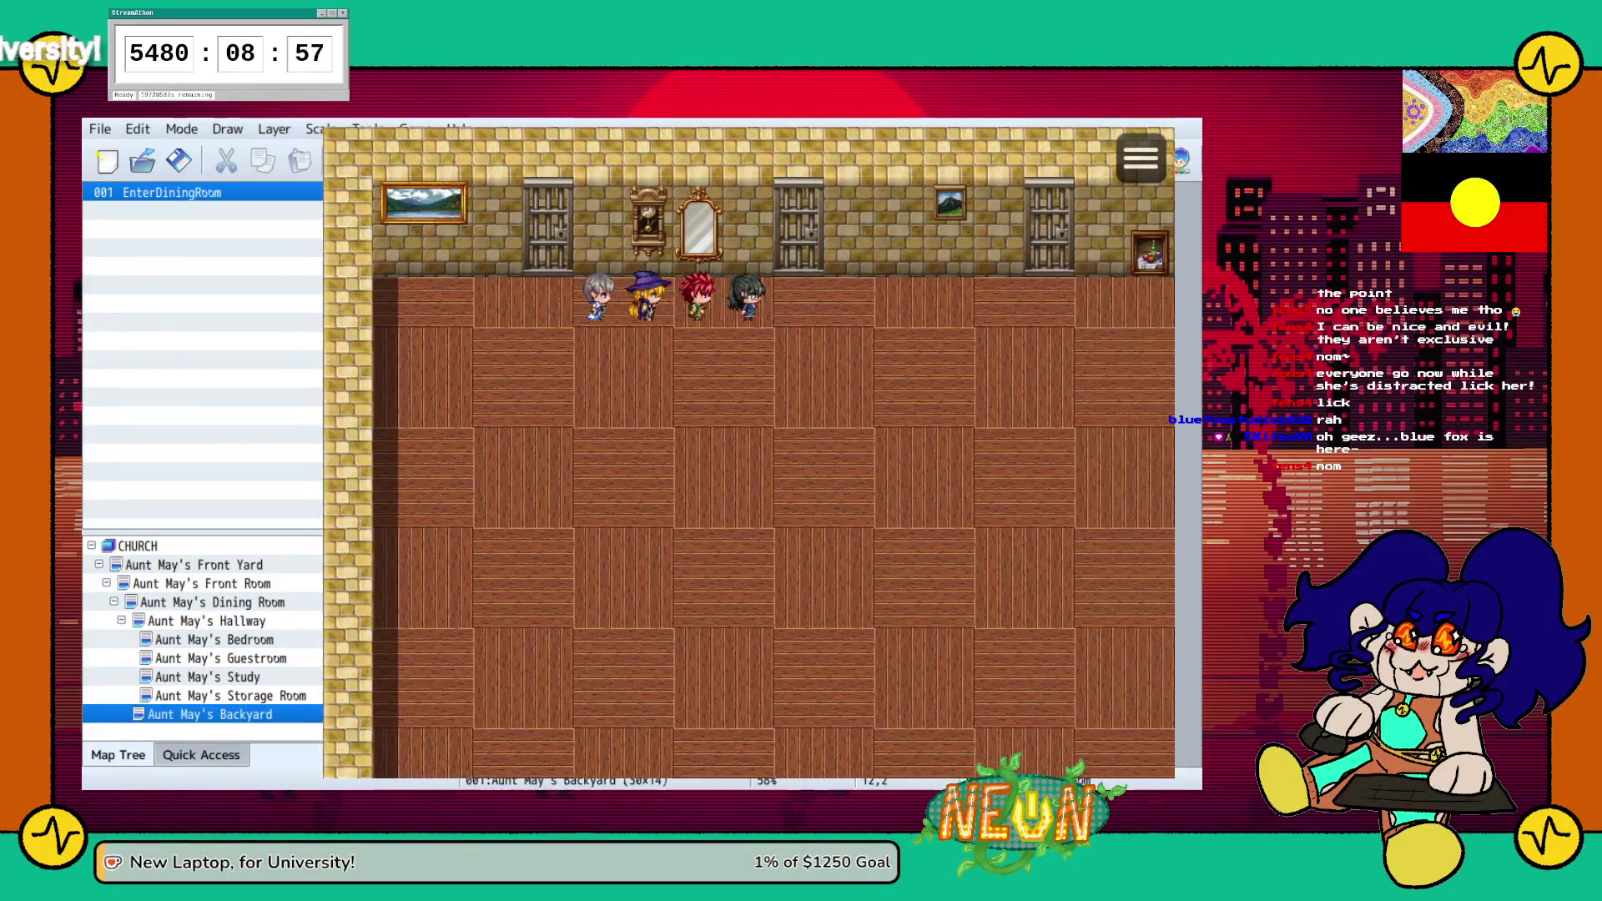
Enter the guest room, step back out, then answer No at its door
{"action": "key", "text": "Up"}
{"action": "key", "text": "Return"}
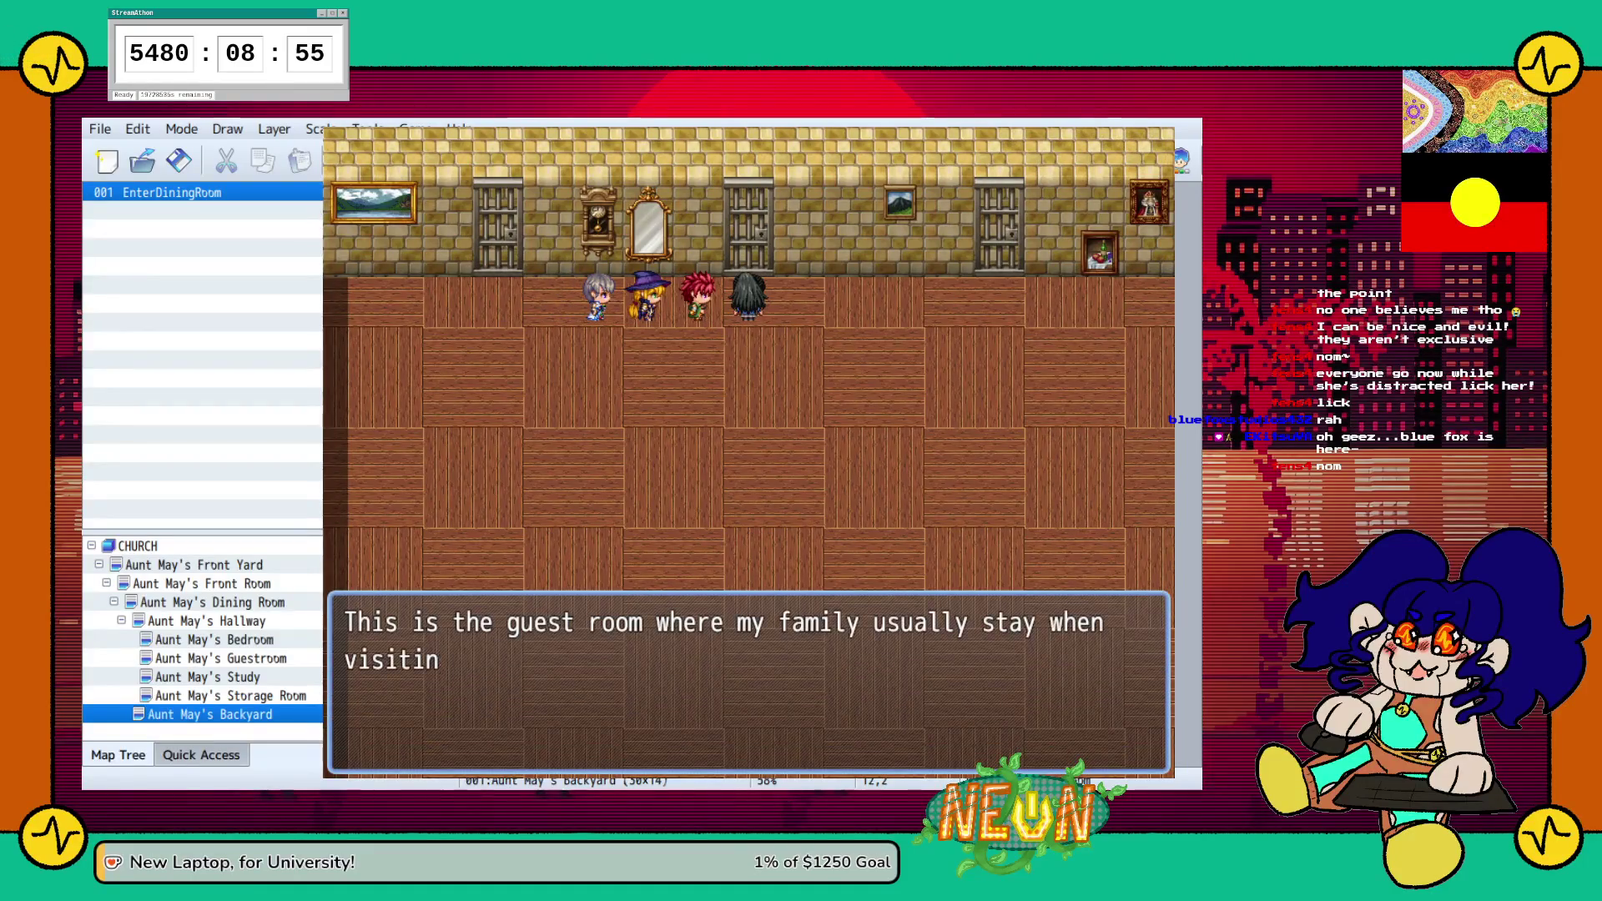
{"action": "key", "text": "Return"}
{"action": "key", "text": "Down"}
{"action": "key", "text": "Up"}
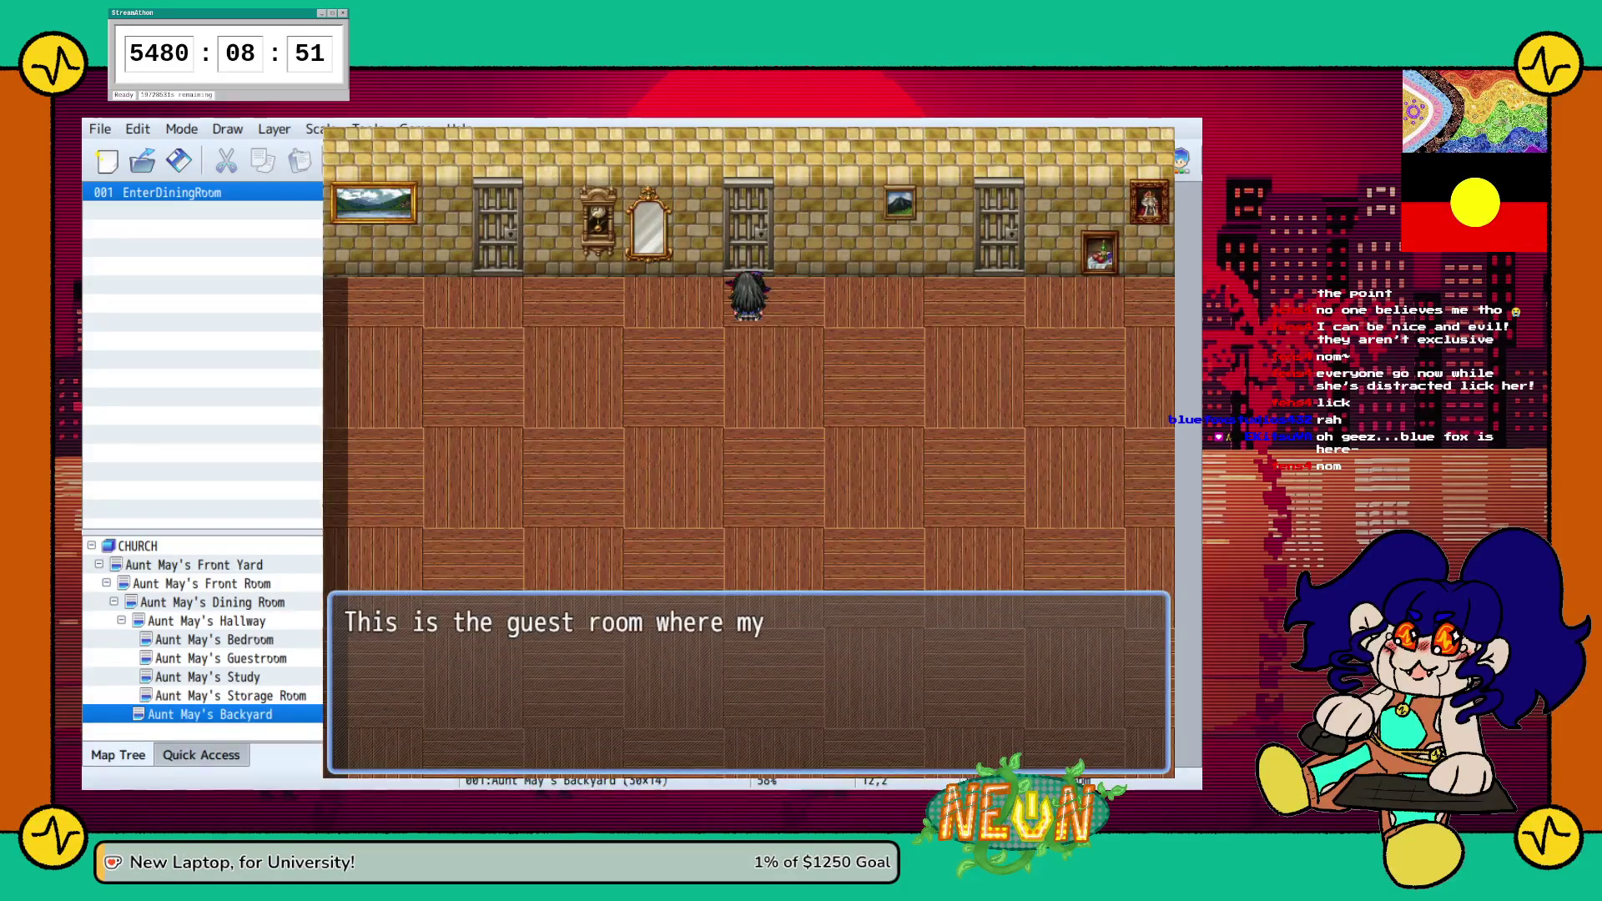
{"action": "key", "text": "Down"}
{"action": "key", "text": "Return"}
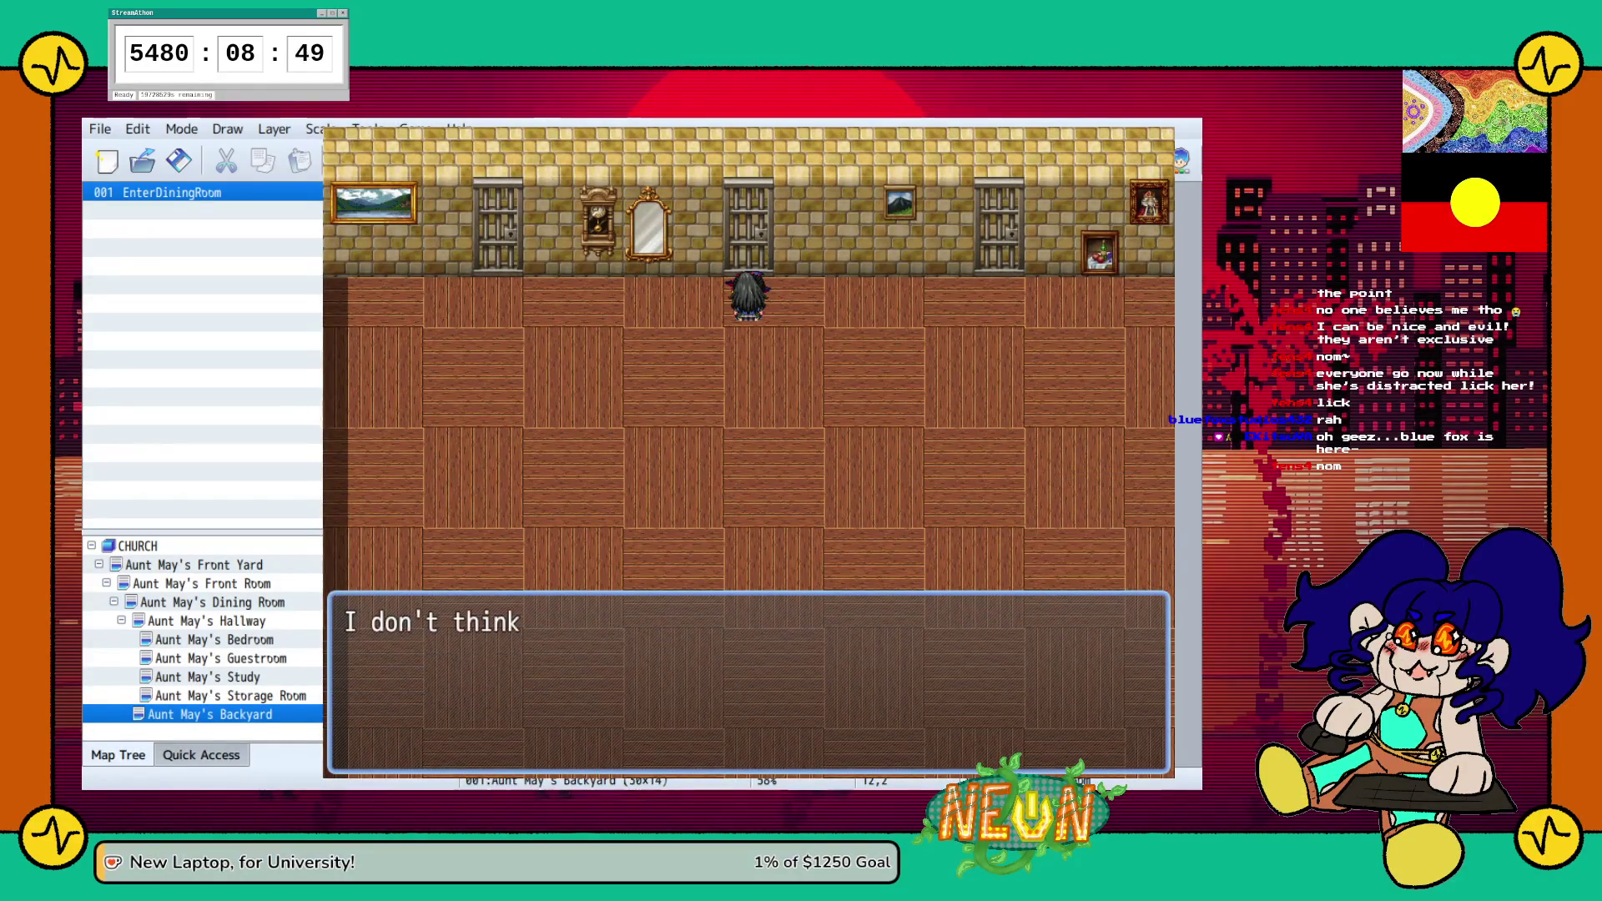
{"action": "key", "text": "Return"}
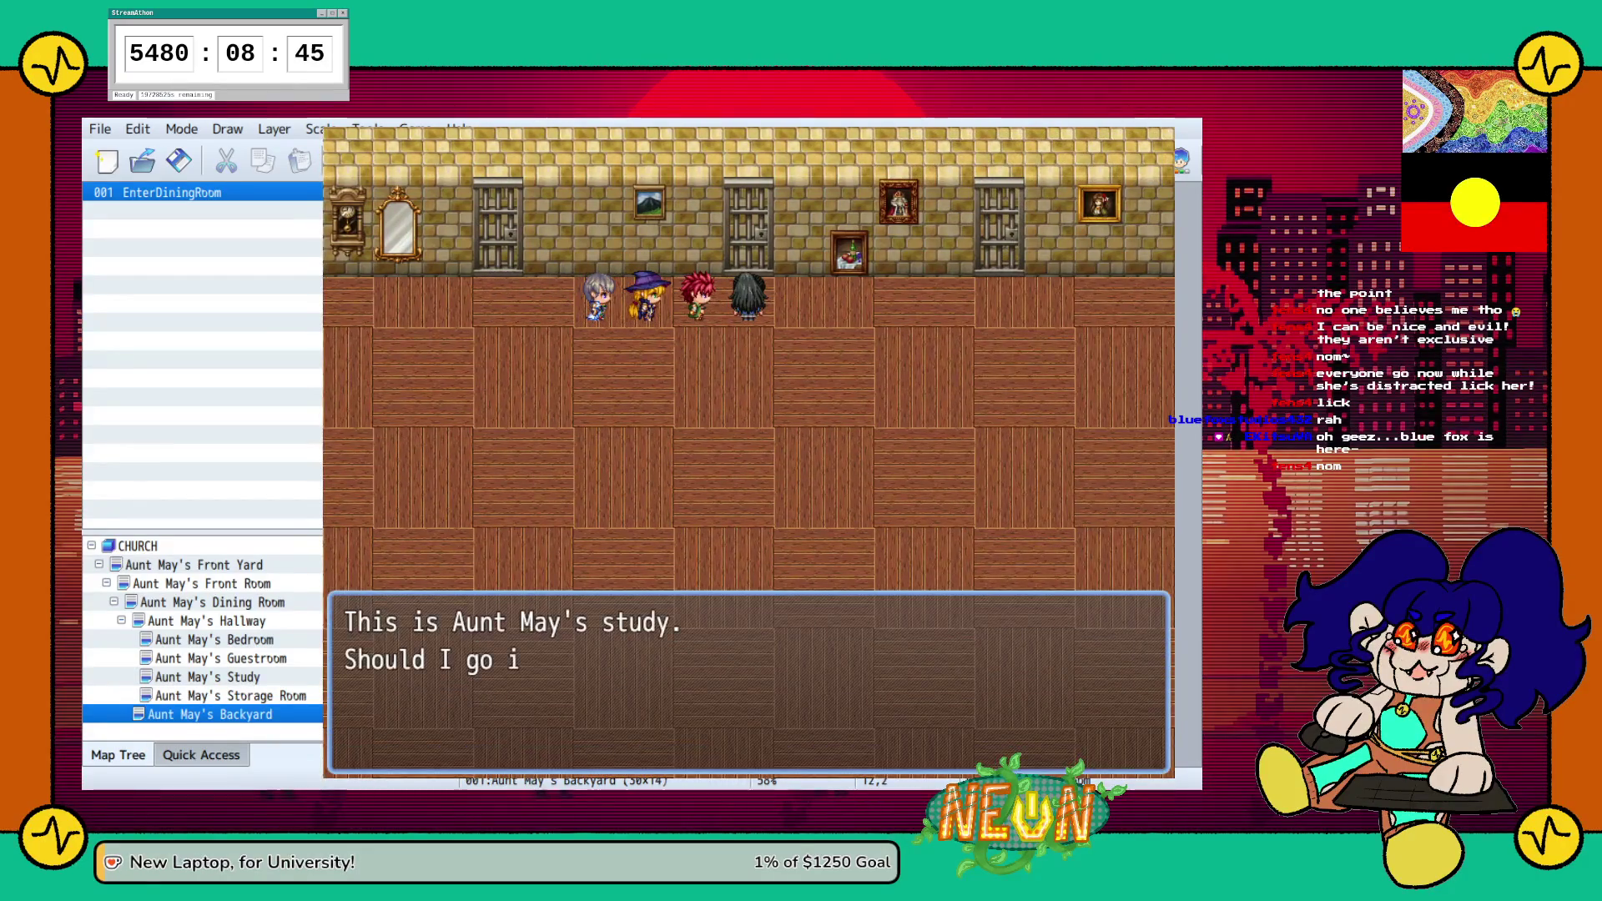
Enter the study, return to the hallway, decline re-entering, and end the playtest
{"action": "key", "text": "Return"}
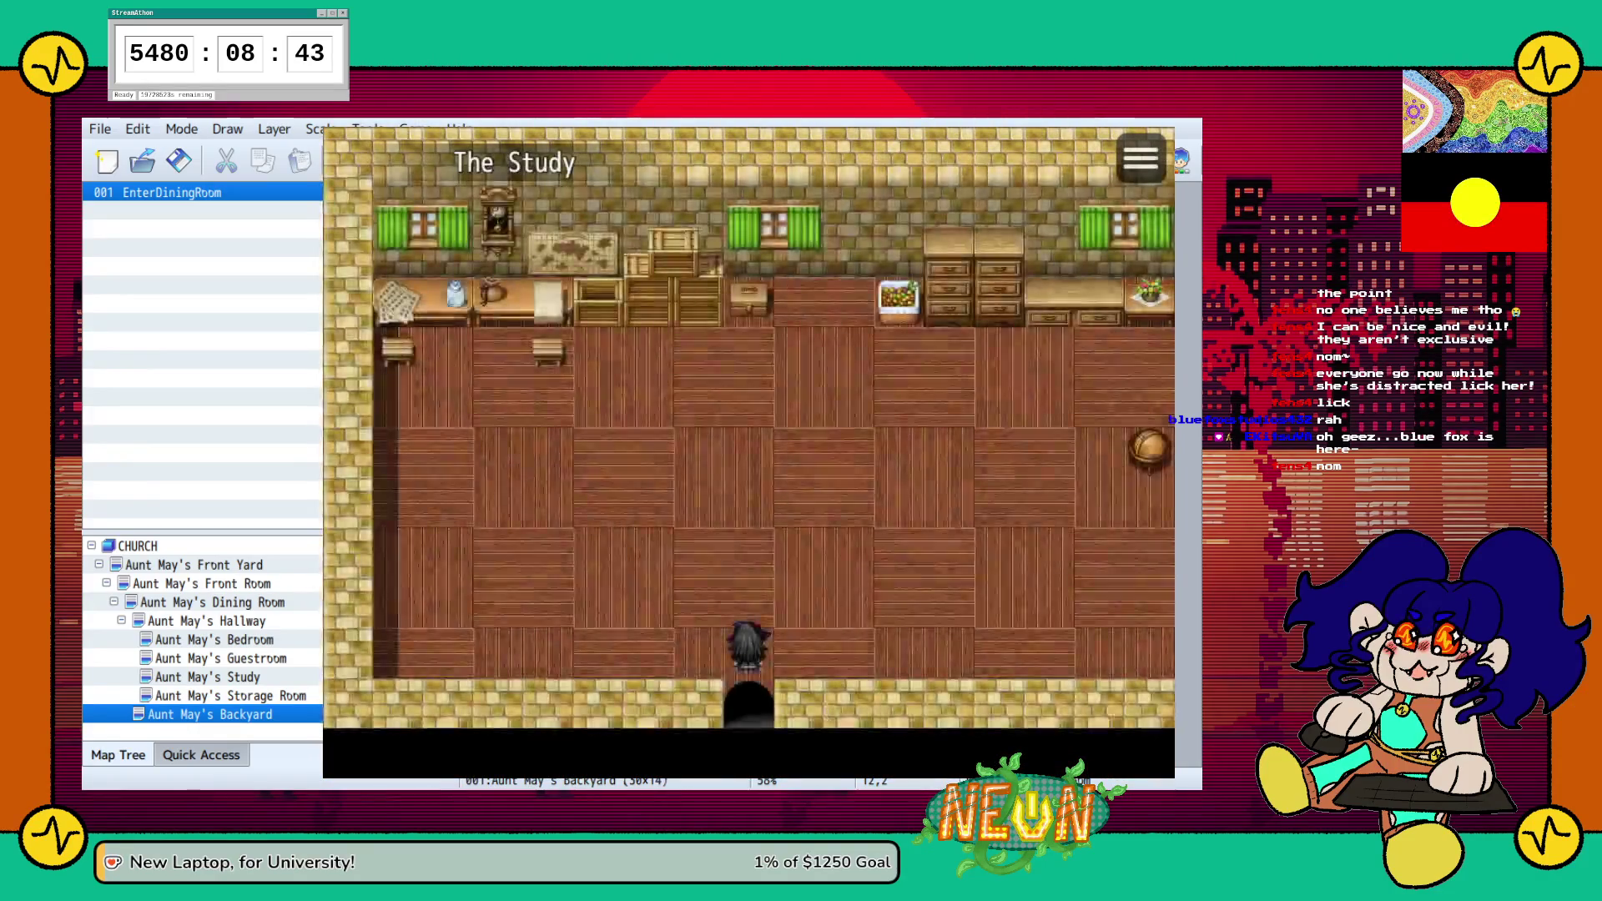
{"action": "key", "text": "Down"}
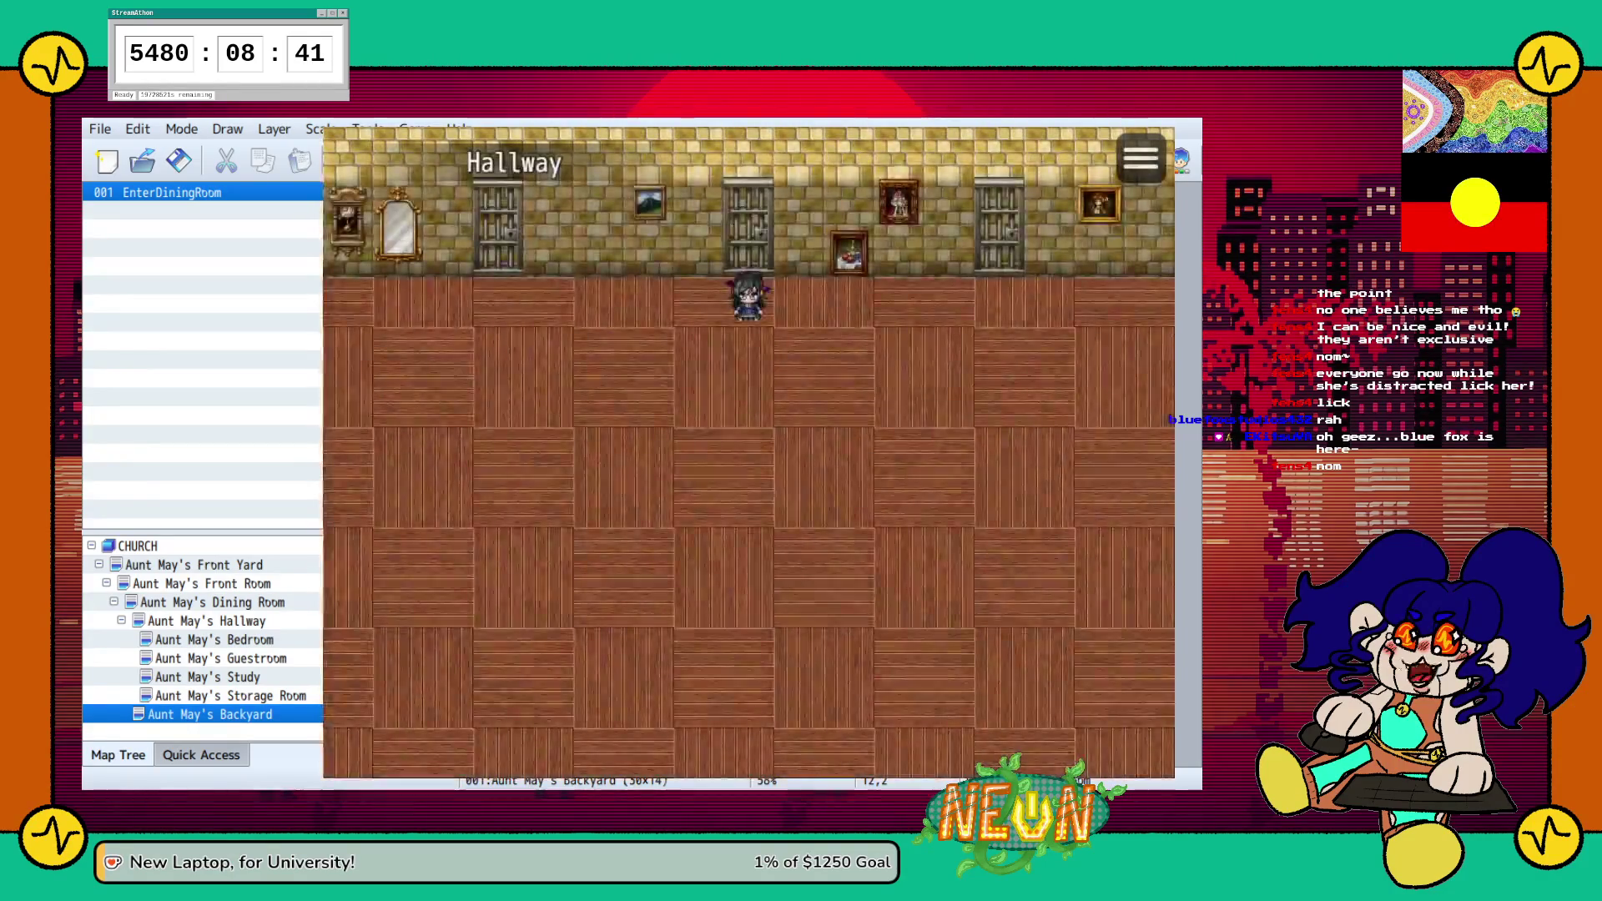
{"action": "key", "text": "Up"}
{"action": "key", "text": "Down"}
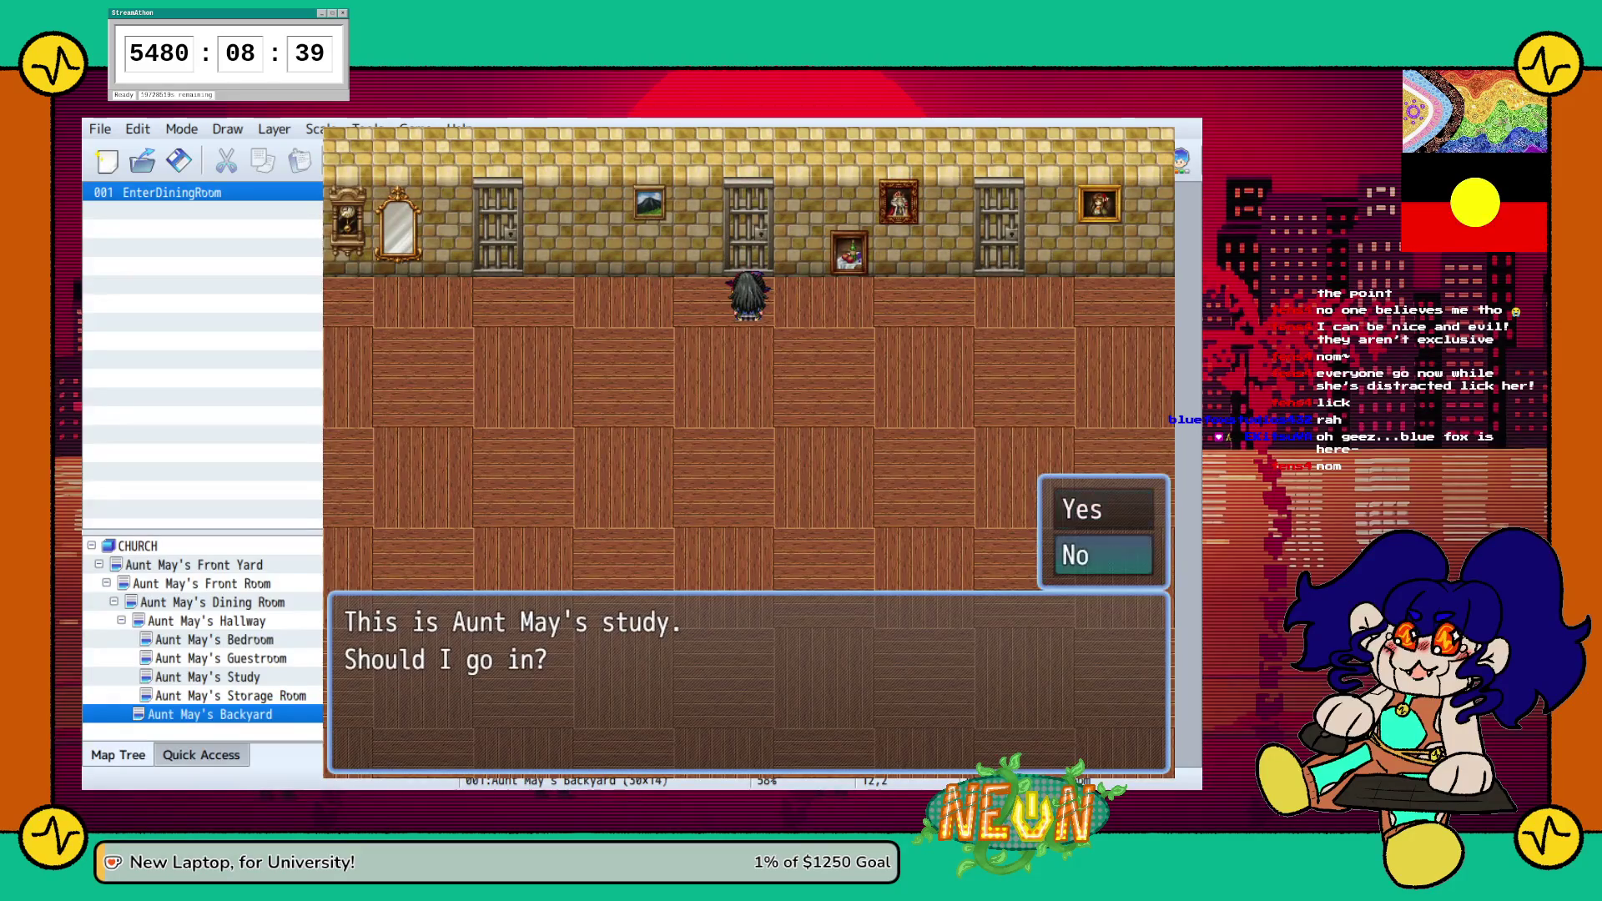
{"action": "key", "text": "Return"}
{"action": "key", "text": "Return"}
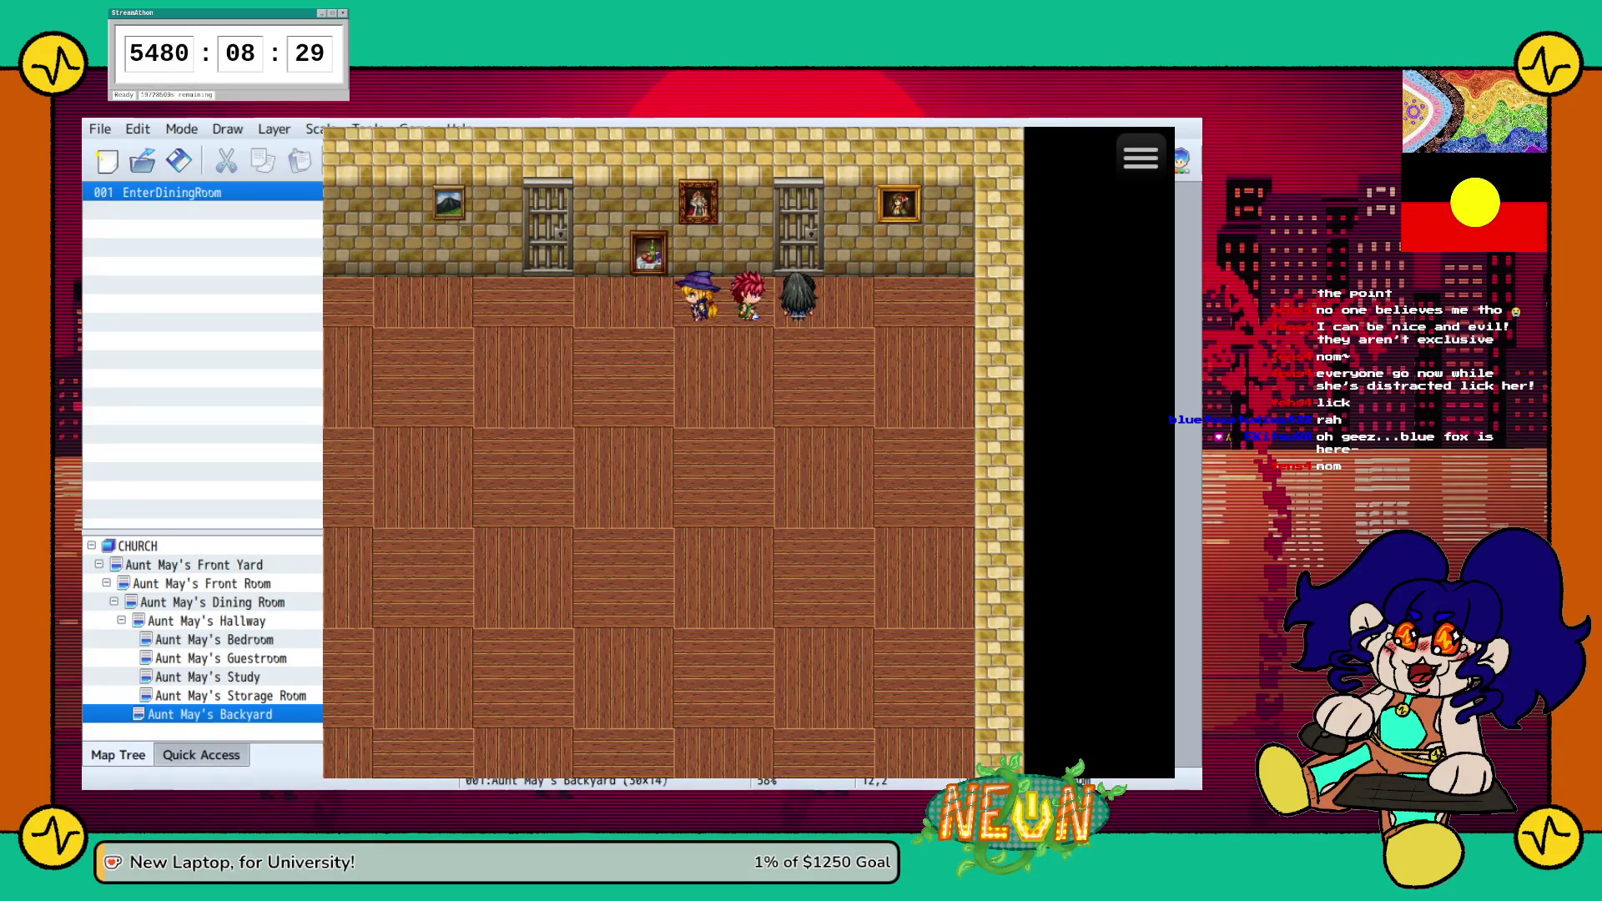
{"action": "key", "text": "alt+F4"}
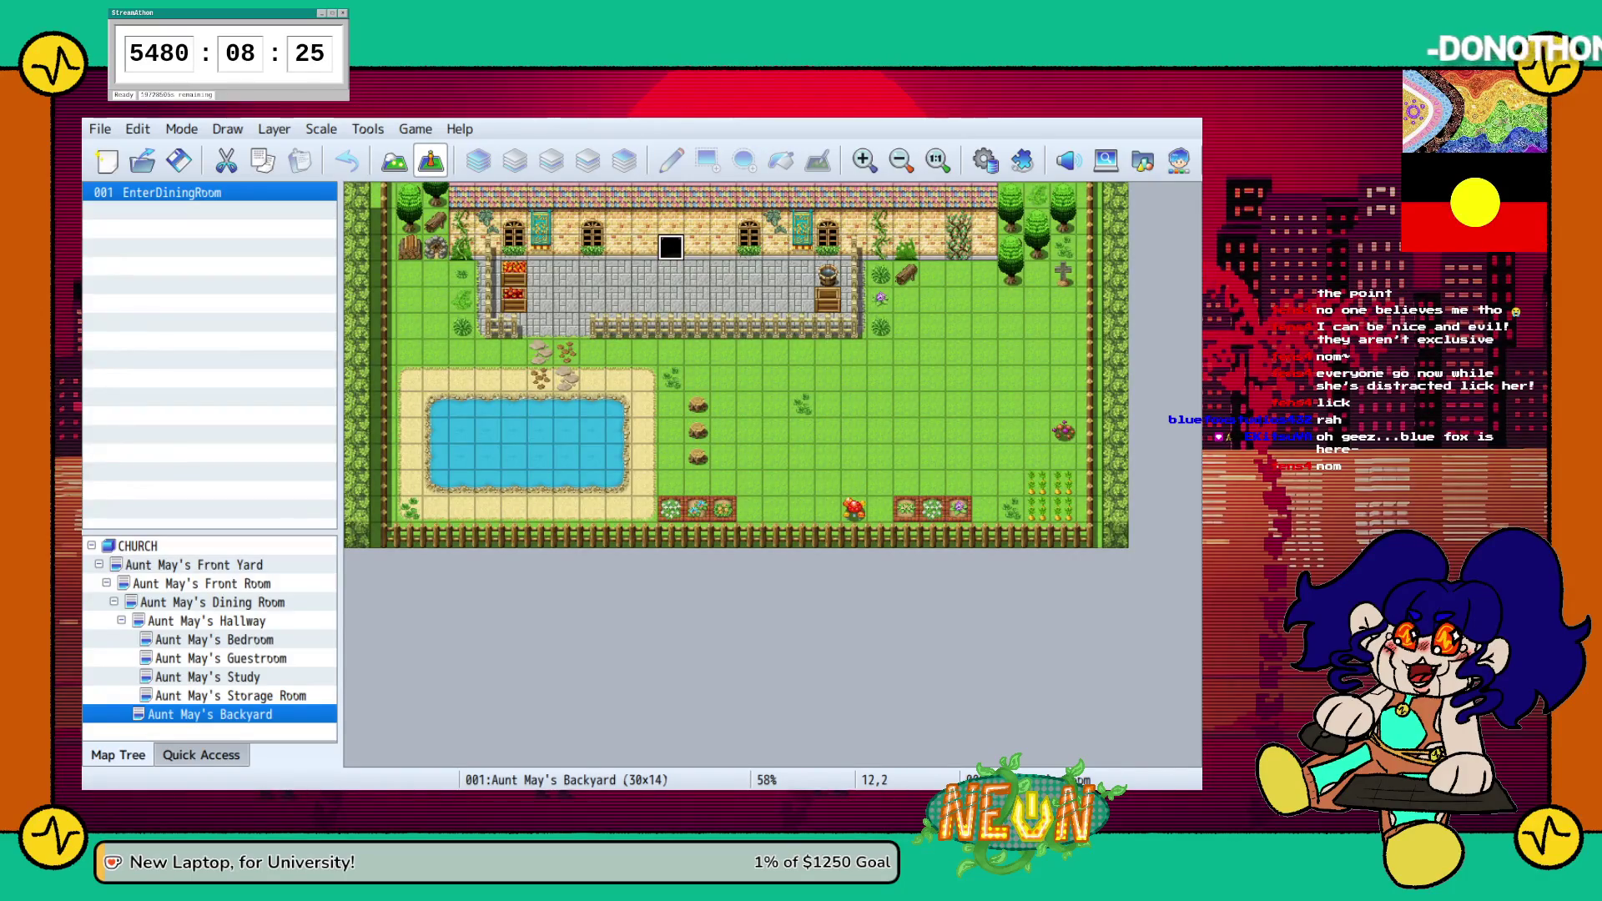
On Aunt May's Hallway map, inspect the EnterStorageRoom and EnterGuestroom events and open EnterBedroom
{"action": "left_click", "coordinate": [230, 694]}
{"action": "left_click", "coordinate": [207, 677]}
{"action": "left_click", "coordinate": [206, 621]}
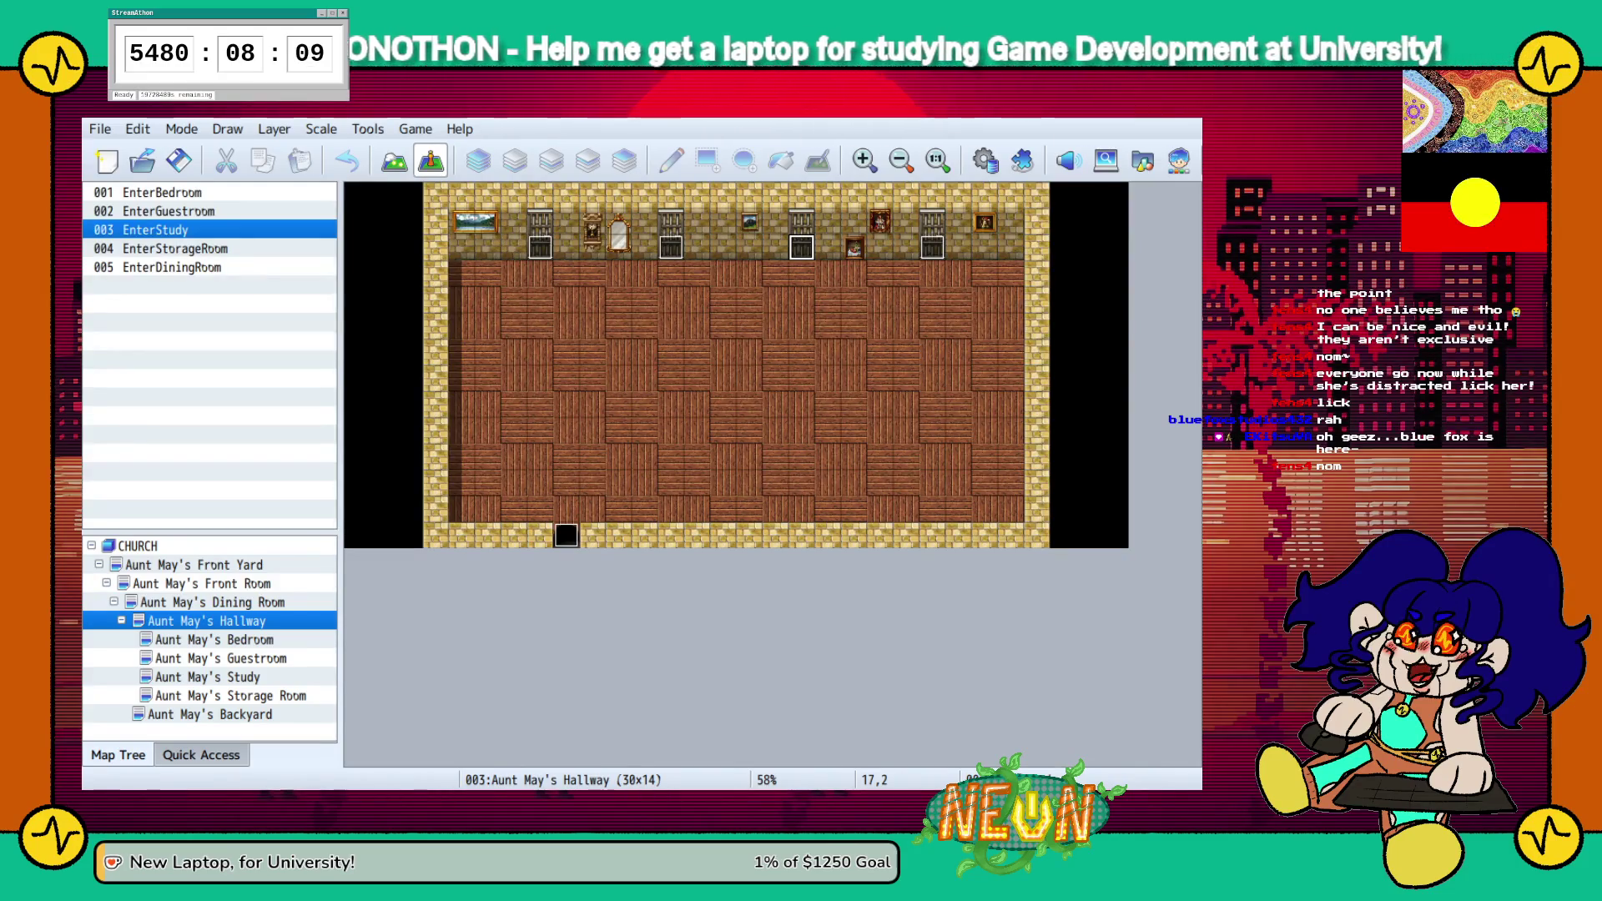
{"action": "left_click", "coordinate": [175, 249]}
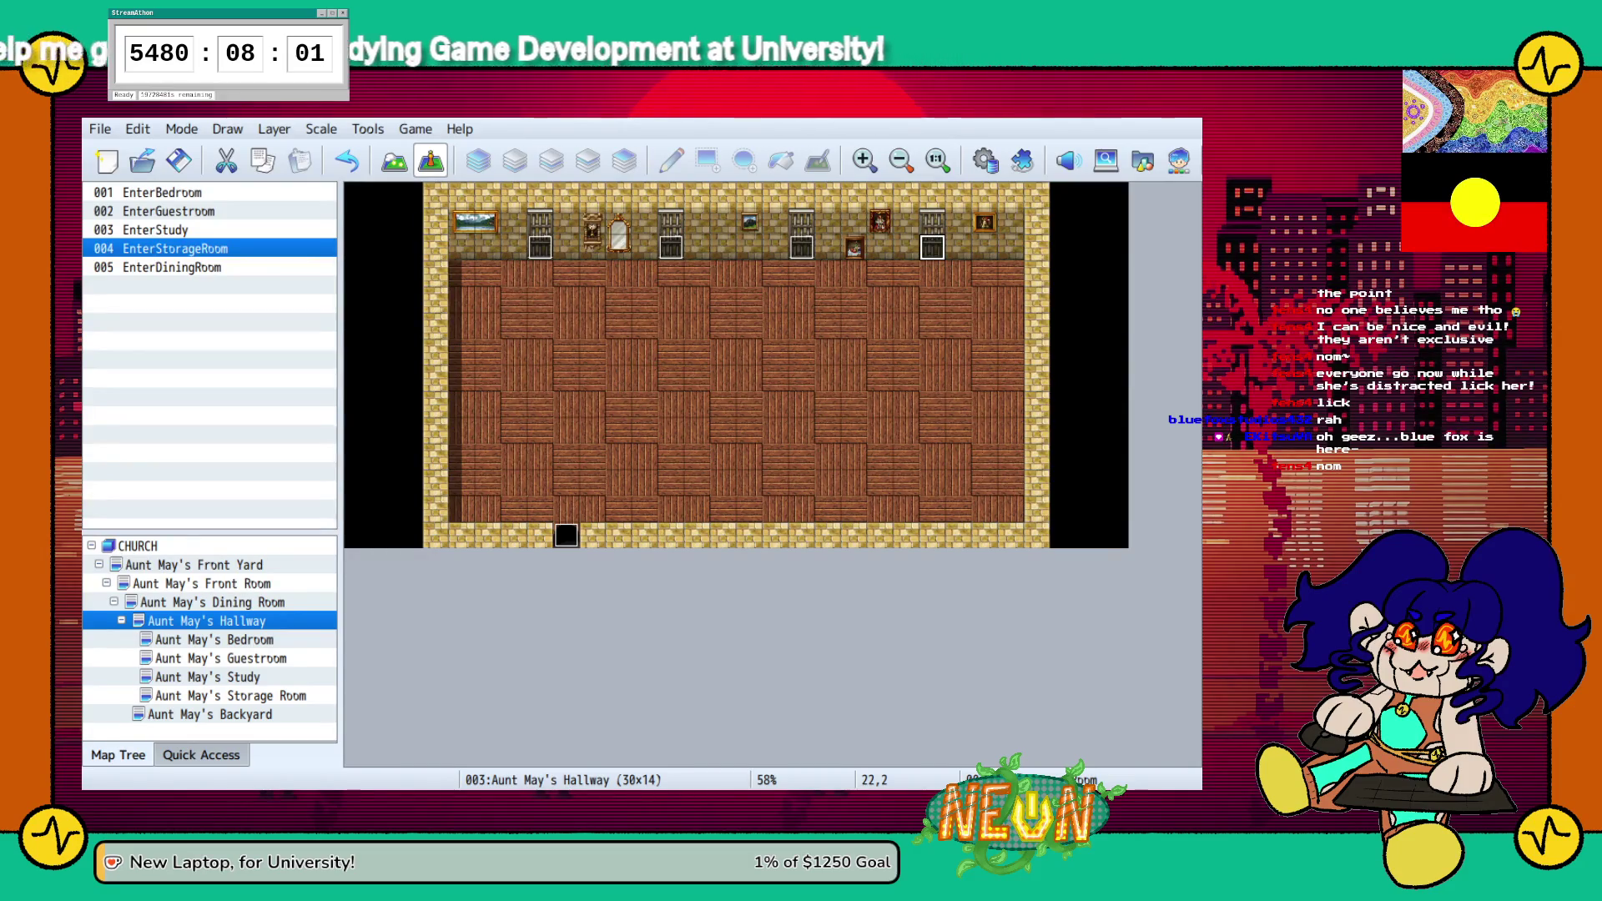
{"action": "left_click", "coordinate": [670, 247]}
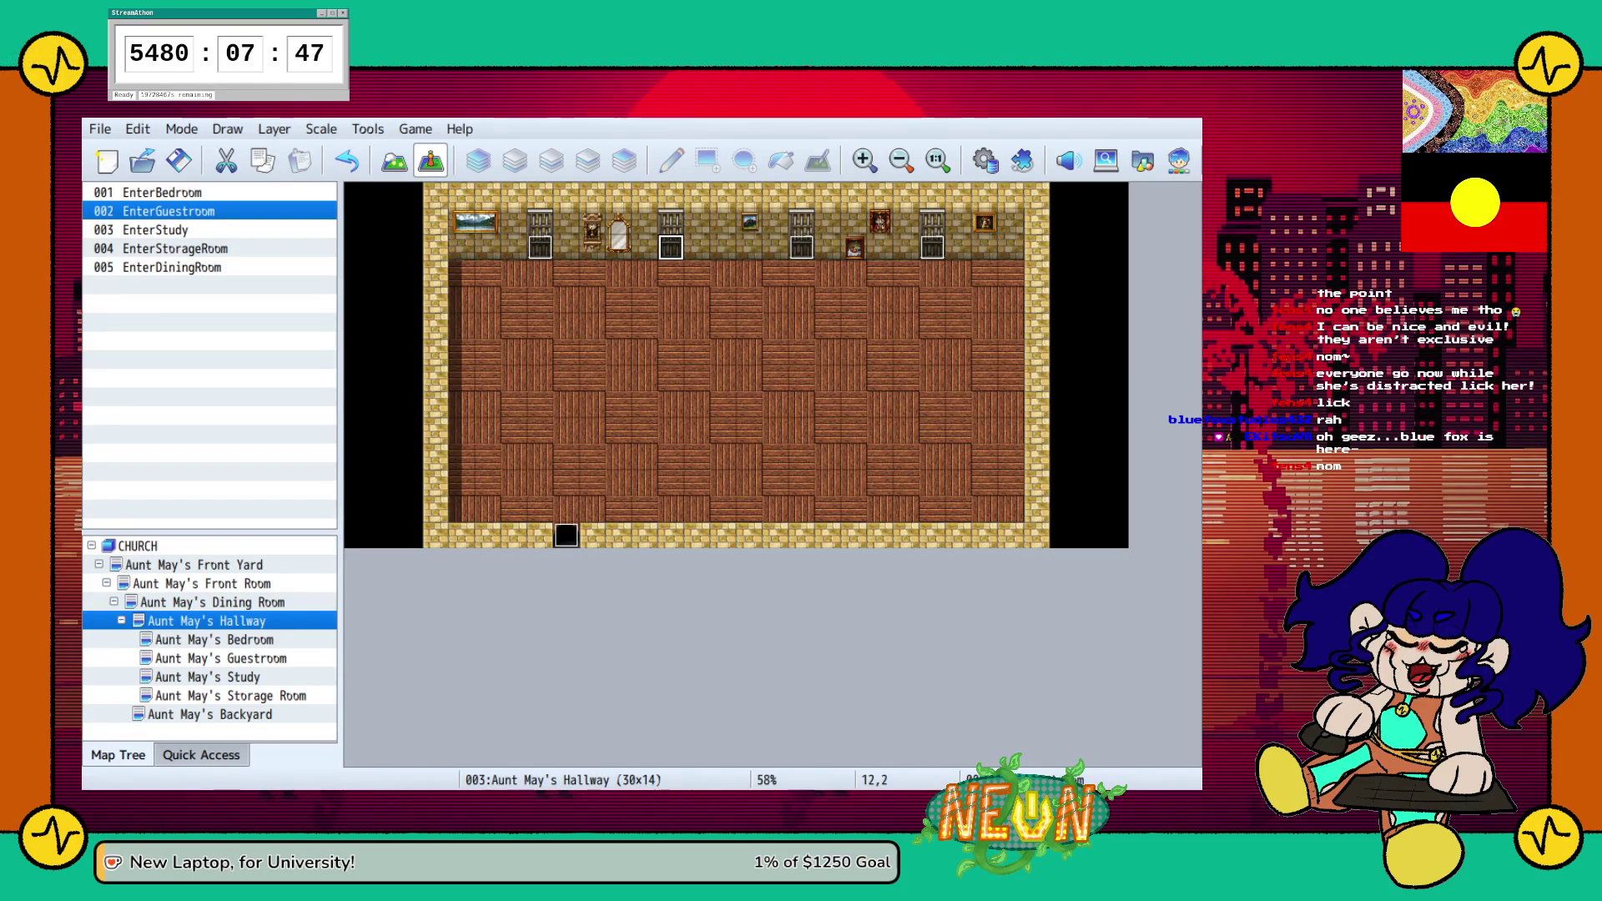
{"action": "double_click", "coordinate": [162, 192]}
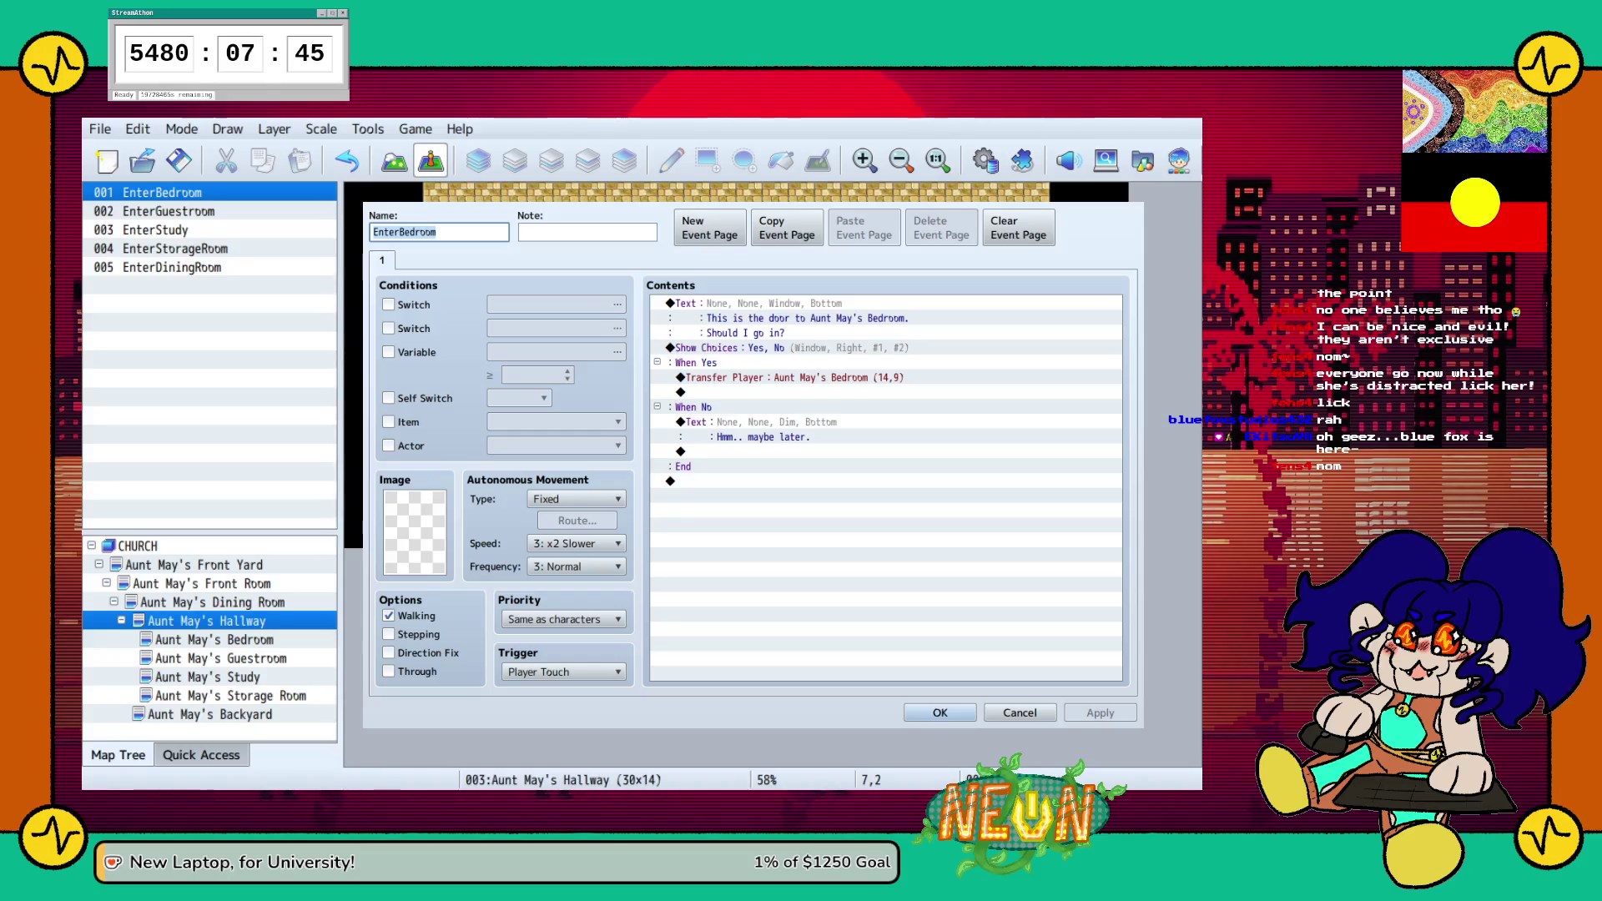
Close the EnterBedroom event editor and open Aunt May's Front Yard map
{"action": "left_click", "coordinate": [939, 712]}
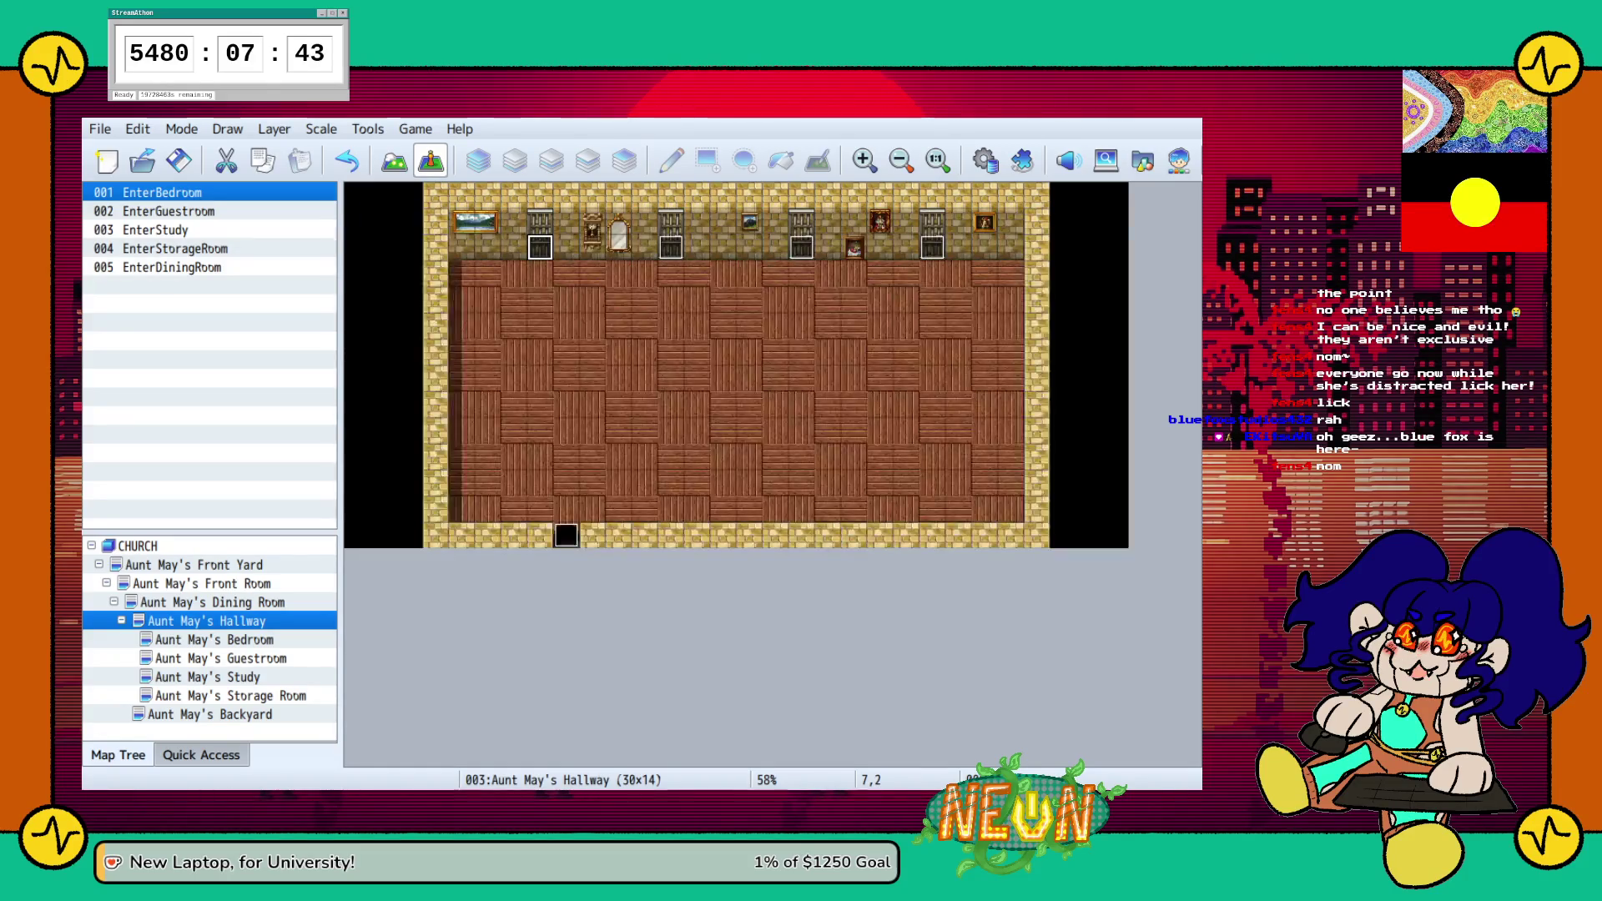
{"action": "left_click", "coordinate": [194, 565]}
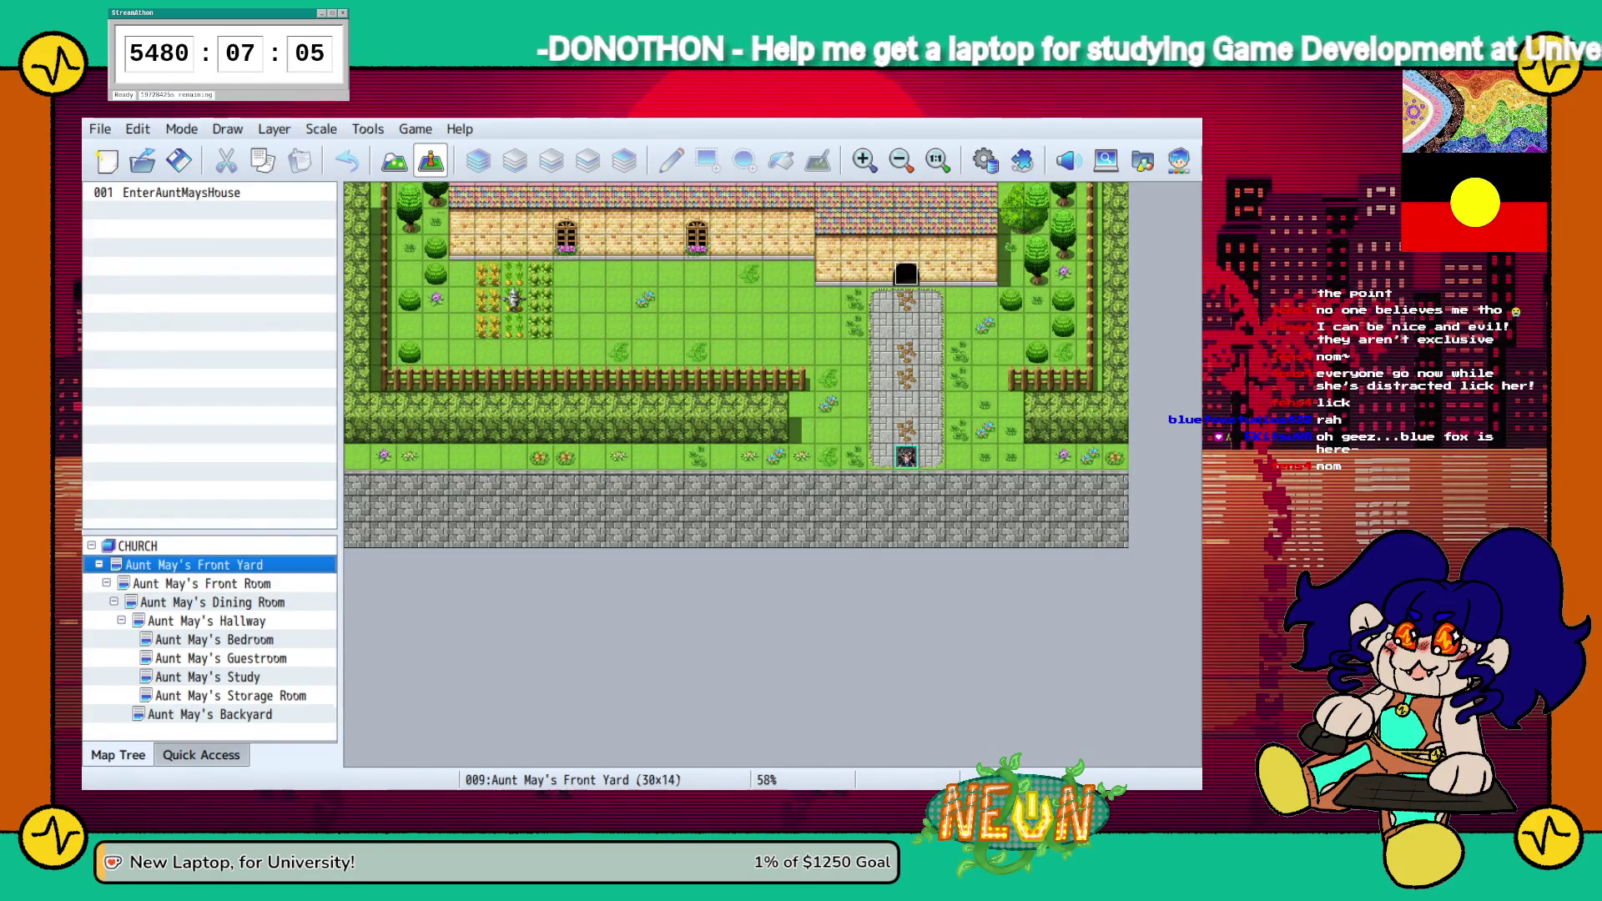
Open Aunt May's Backyard map, then Aunt May's Dining Room map
{"action": "left_click", "coordinate": [210, 714]}
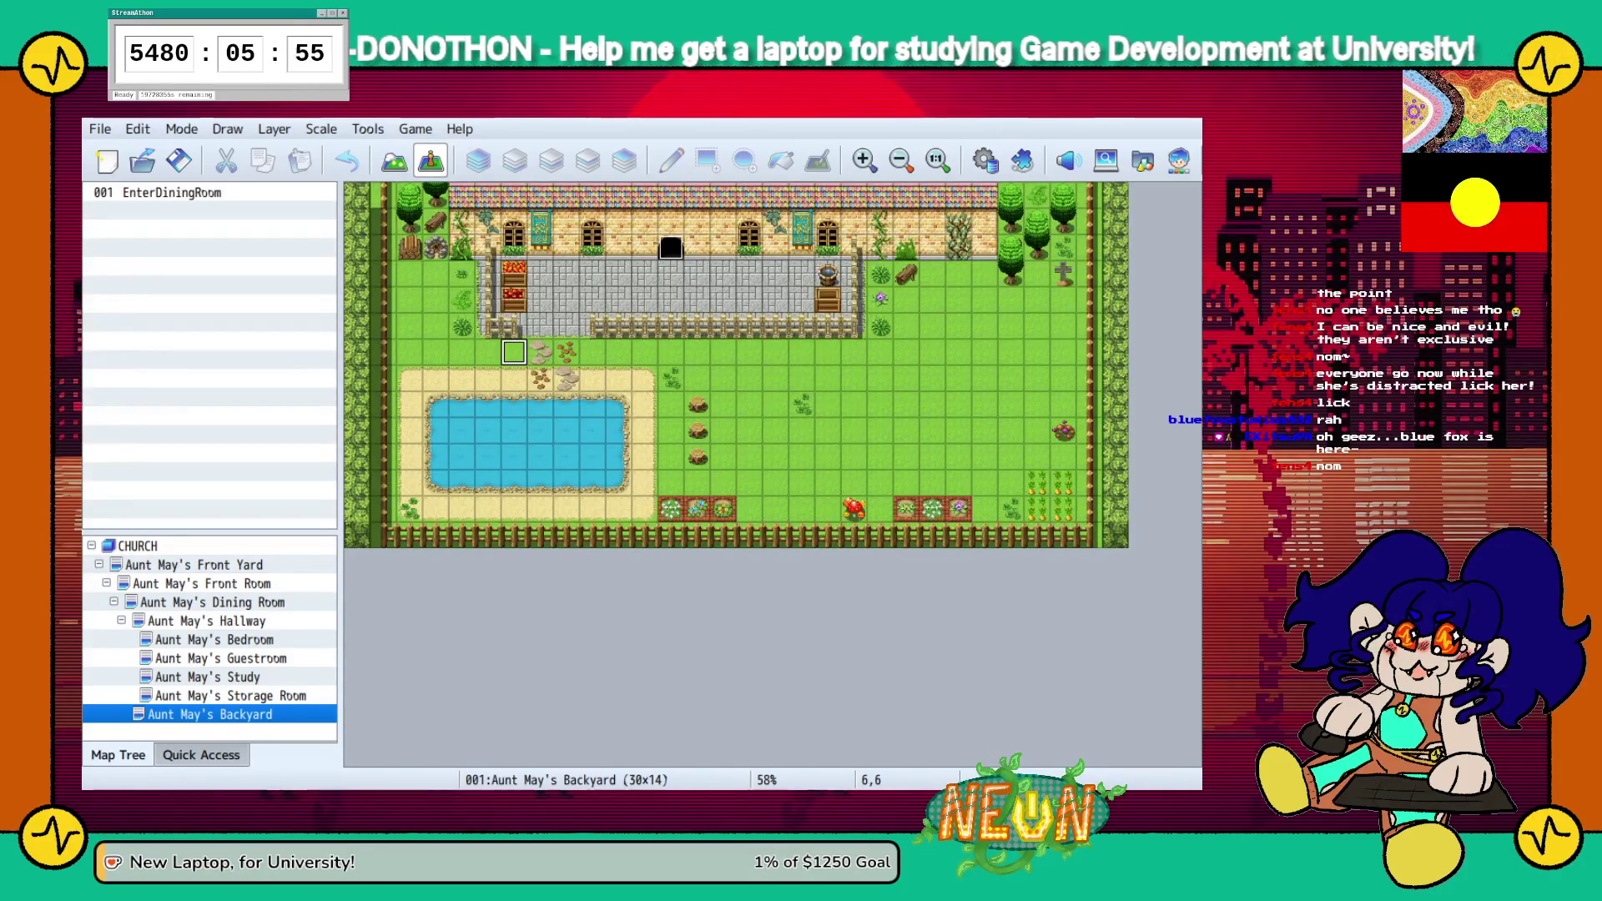
{"action": "left_click", "coordinate": [213, 601]}
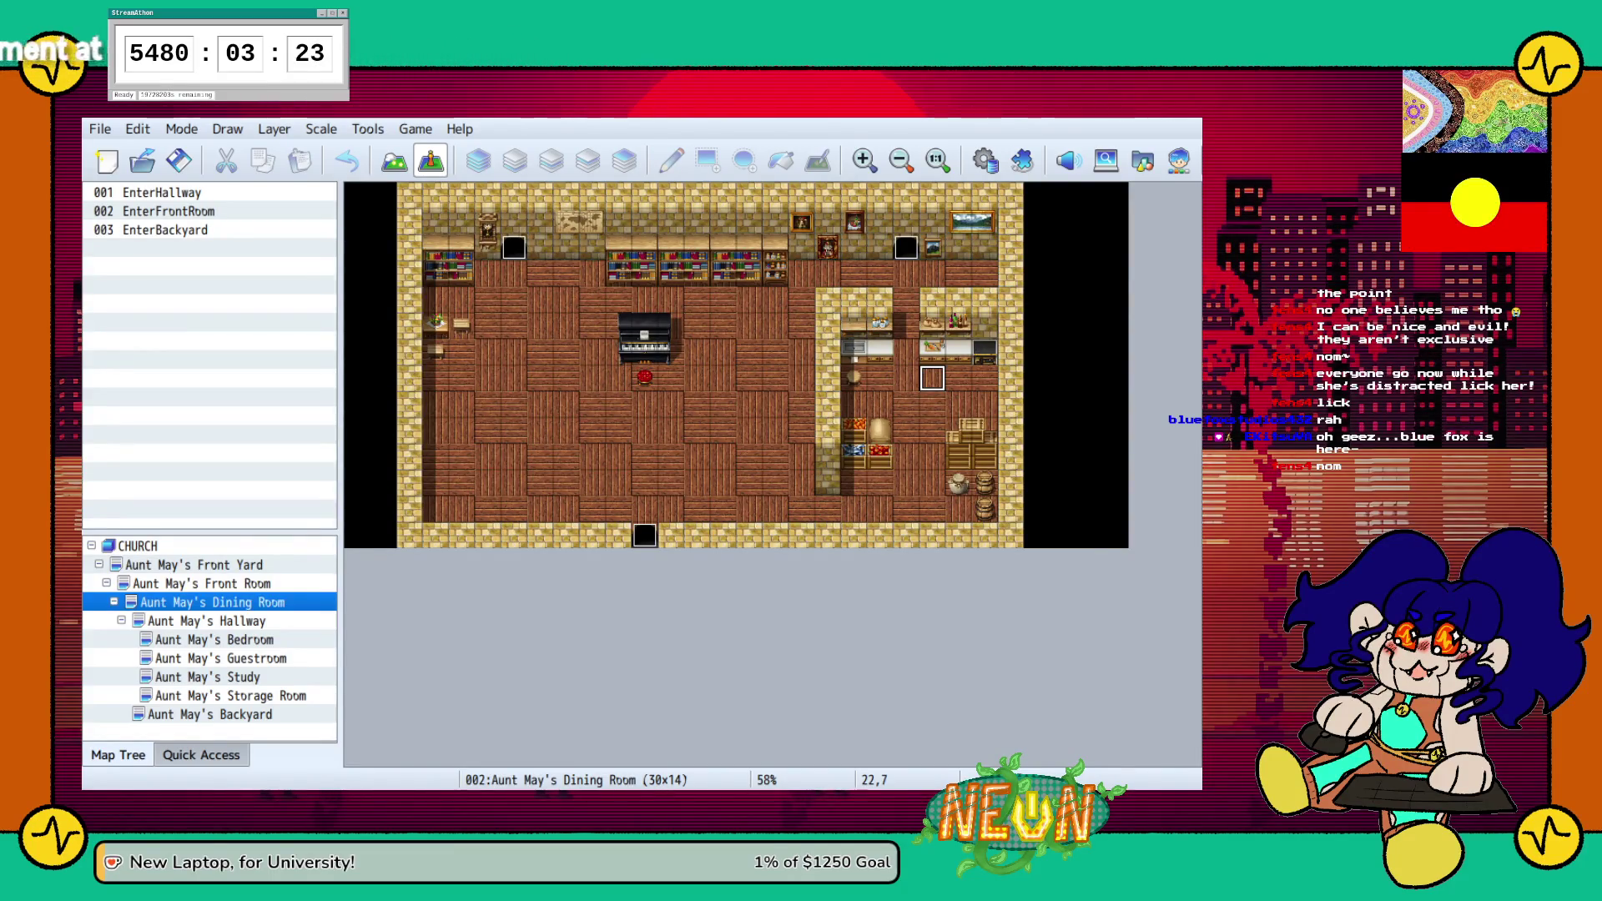
Paste the AuntMay character event onto the kitchen tile and start a playtest
{"action": "key", "text": "ctrl+v"}
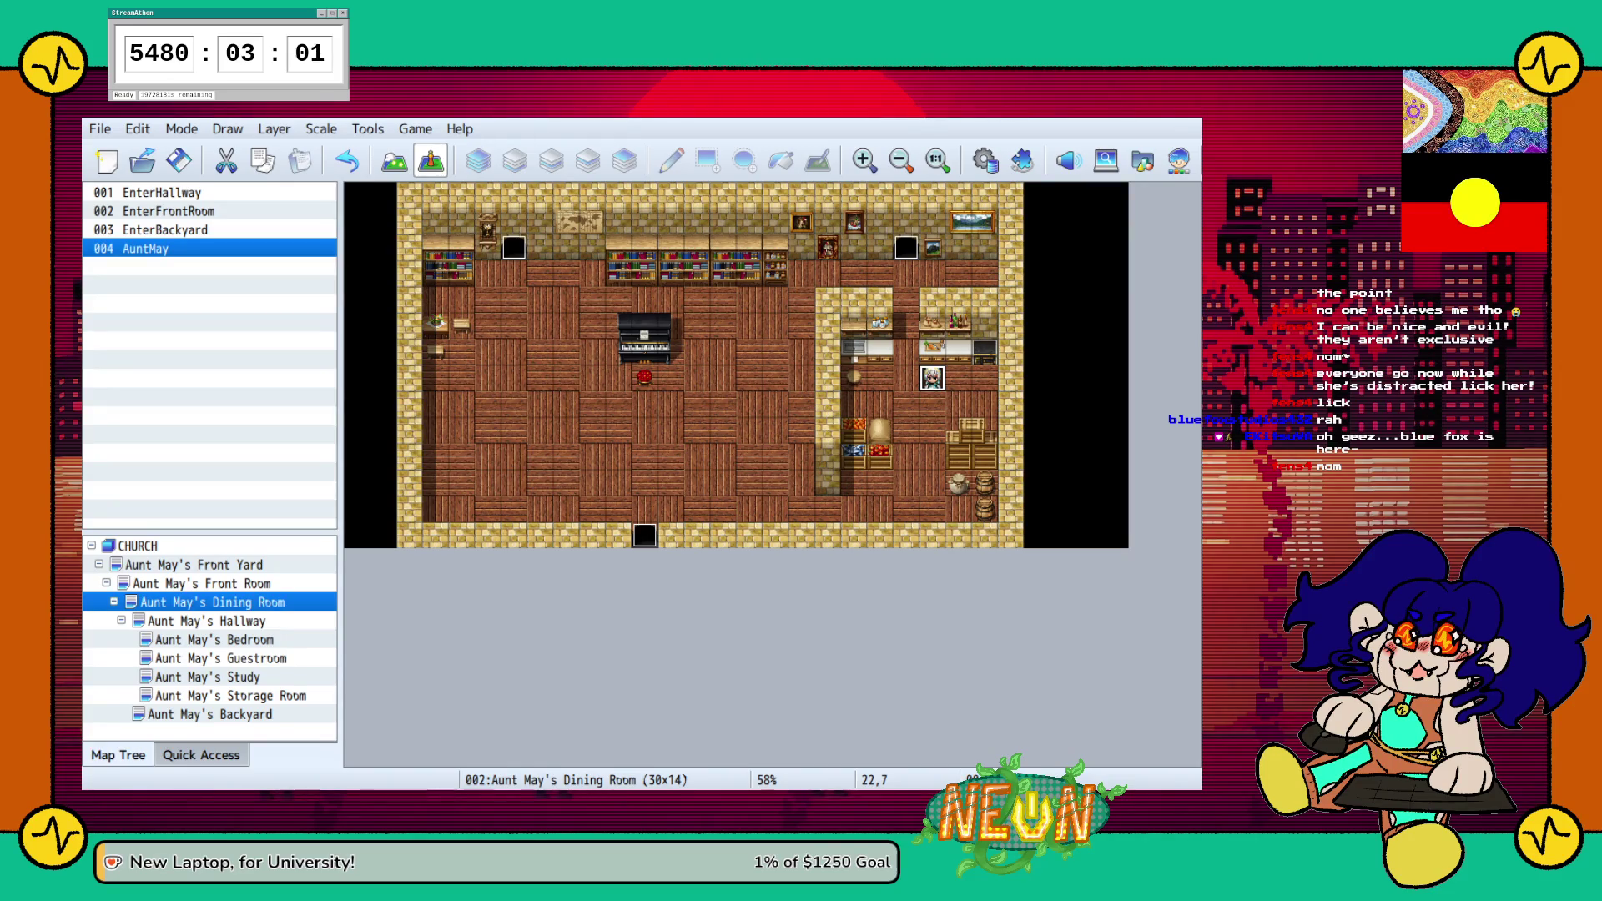
{"action": "key", "text": "F12"}
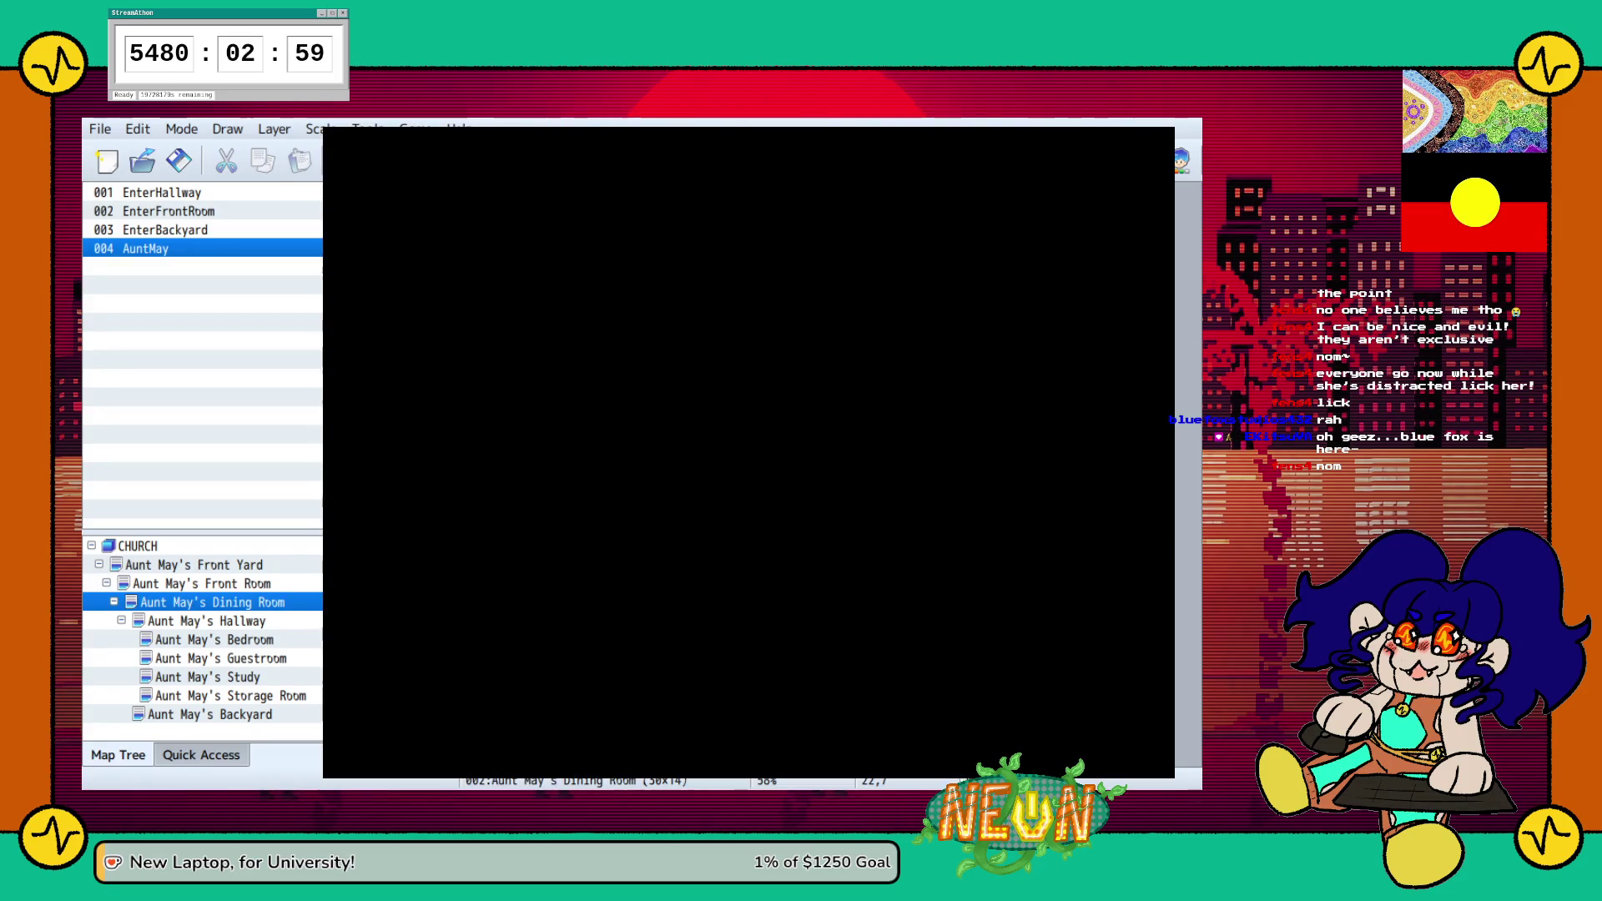
Walk through the Front Room into the kitchen and talk to Aunt May
{"action": "key", "text": "Up"}
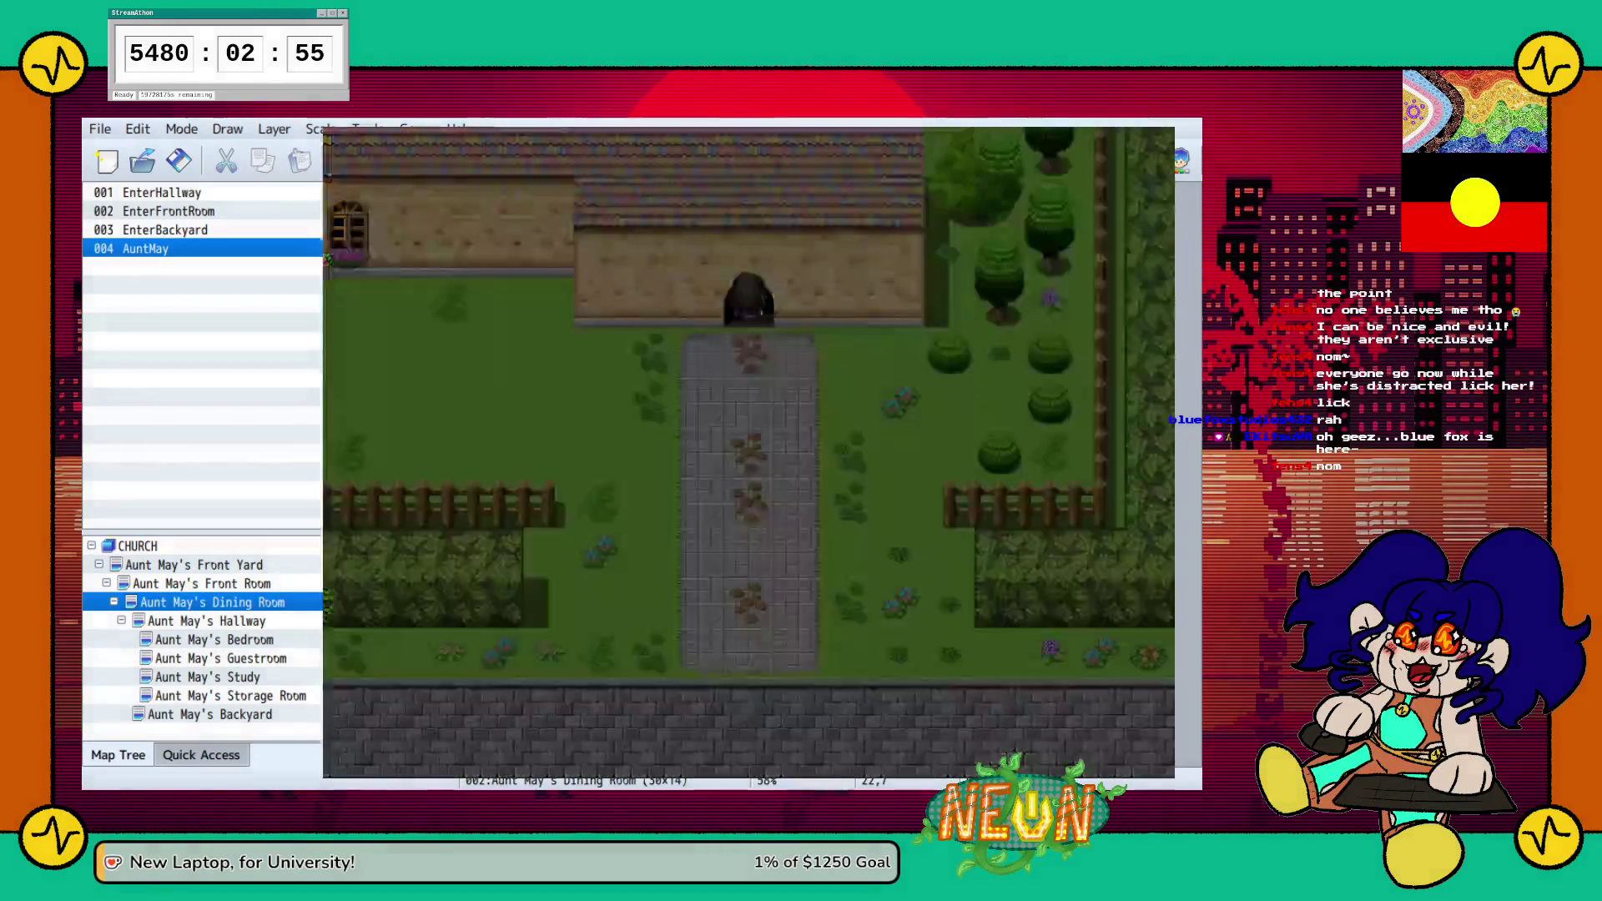
{"action": "key", "text": "Down"}
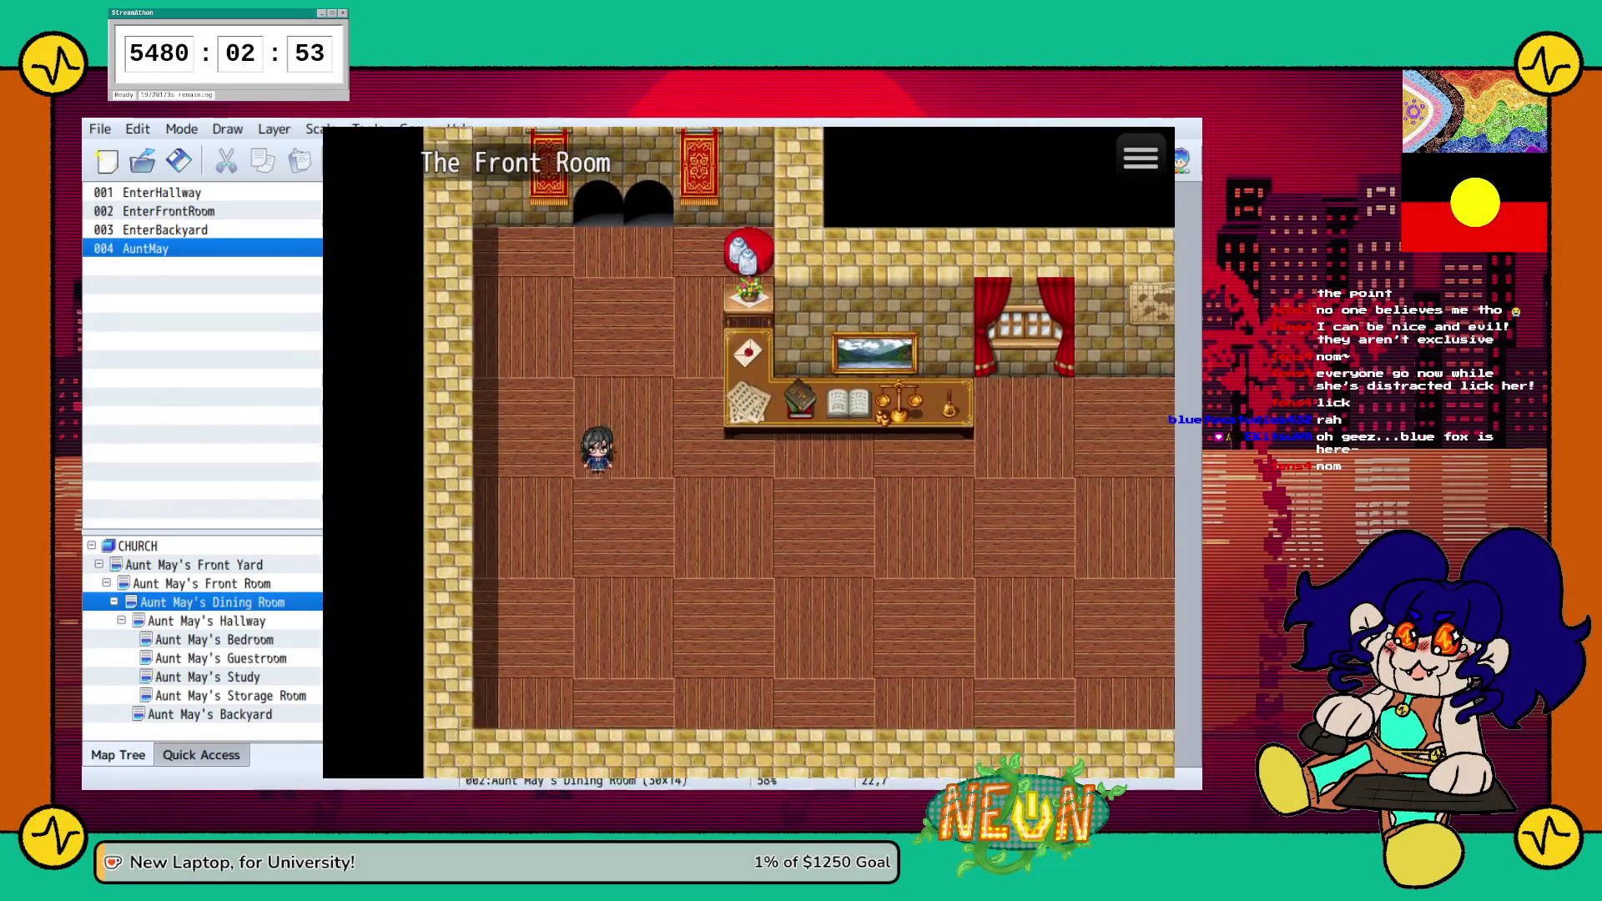
{"action": "key", "text": "Right"}
{"action": "key", "text": "Right"}
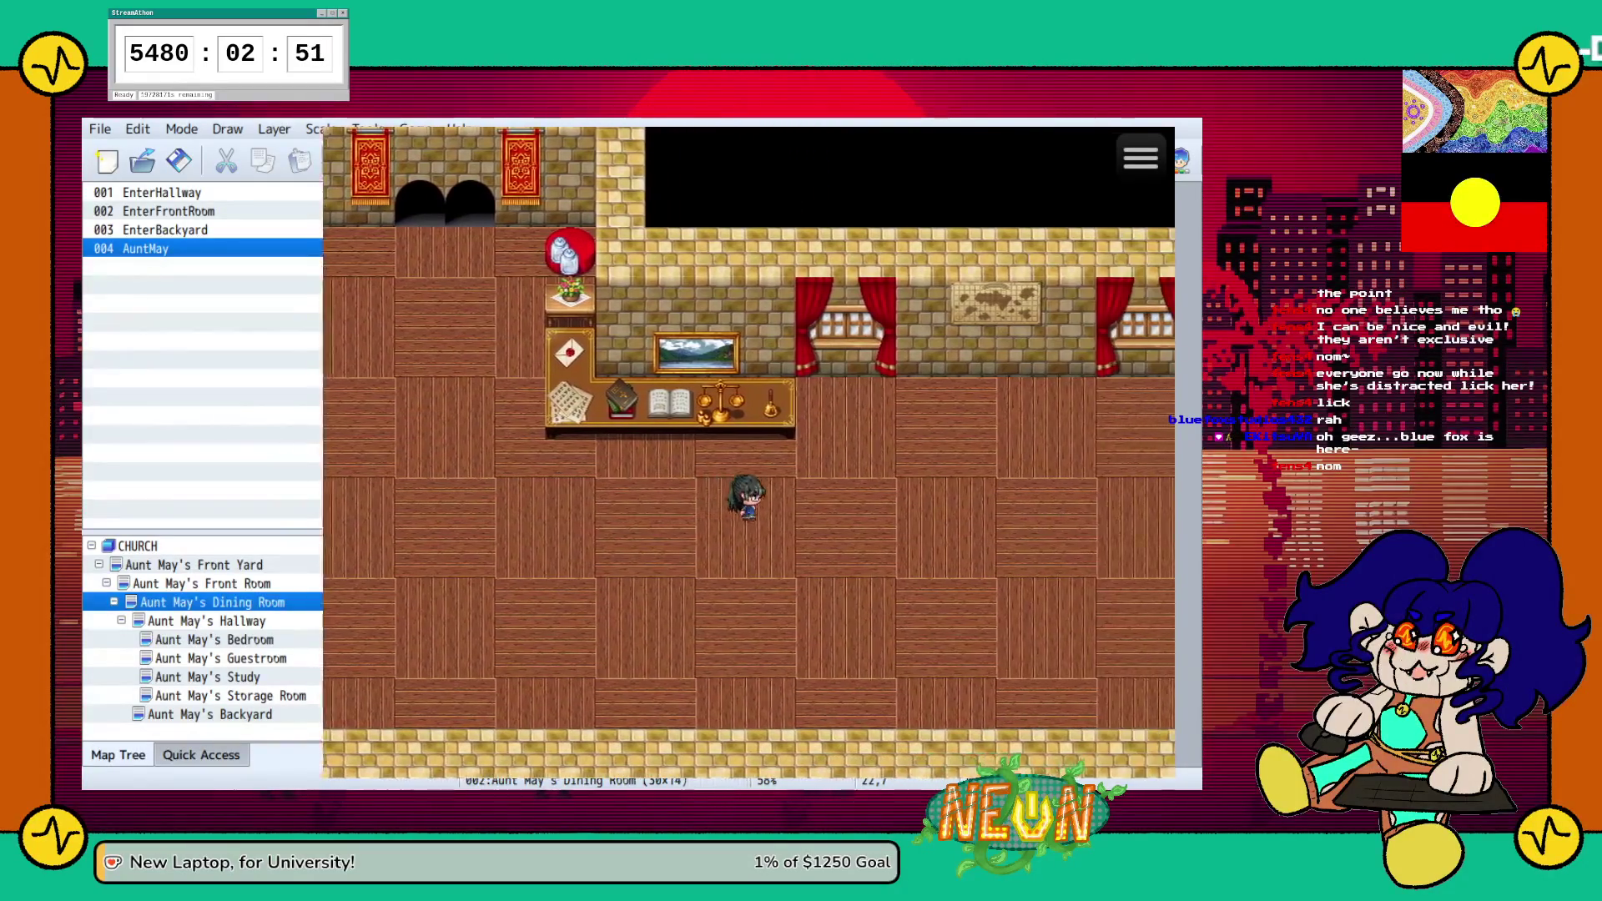
{"action": "key", "text": "Down"}
{"action": "key", "text": "Down"}
{"action": "key", "text": "Right"}
{"action": "key", "text": "Down"}
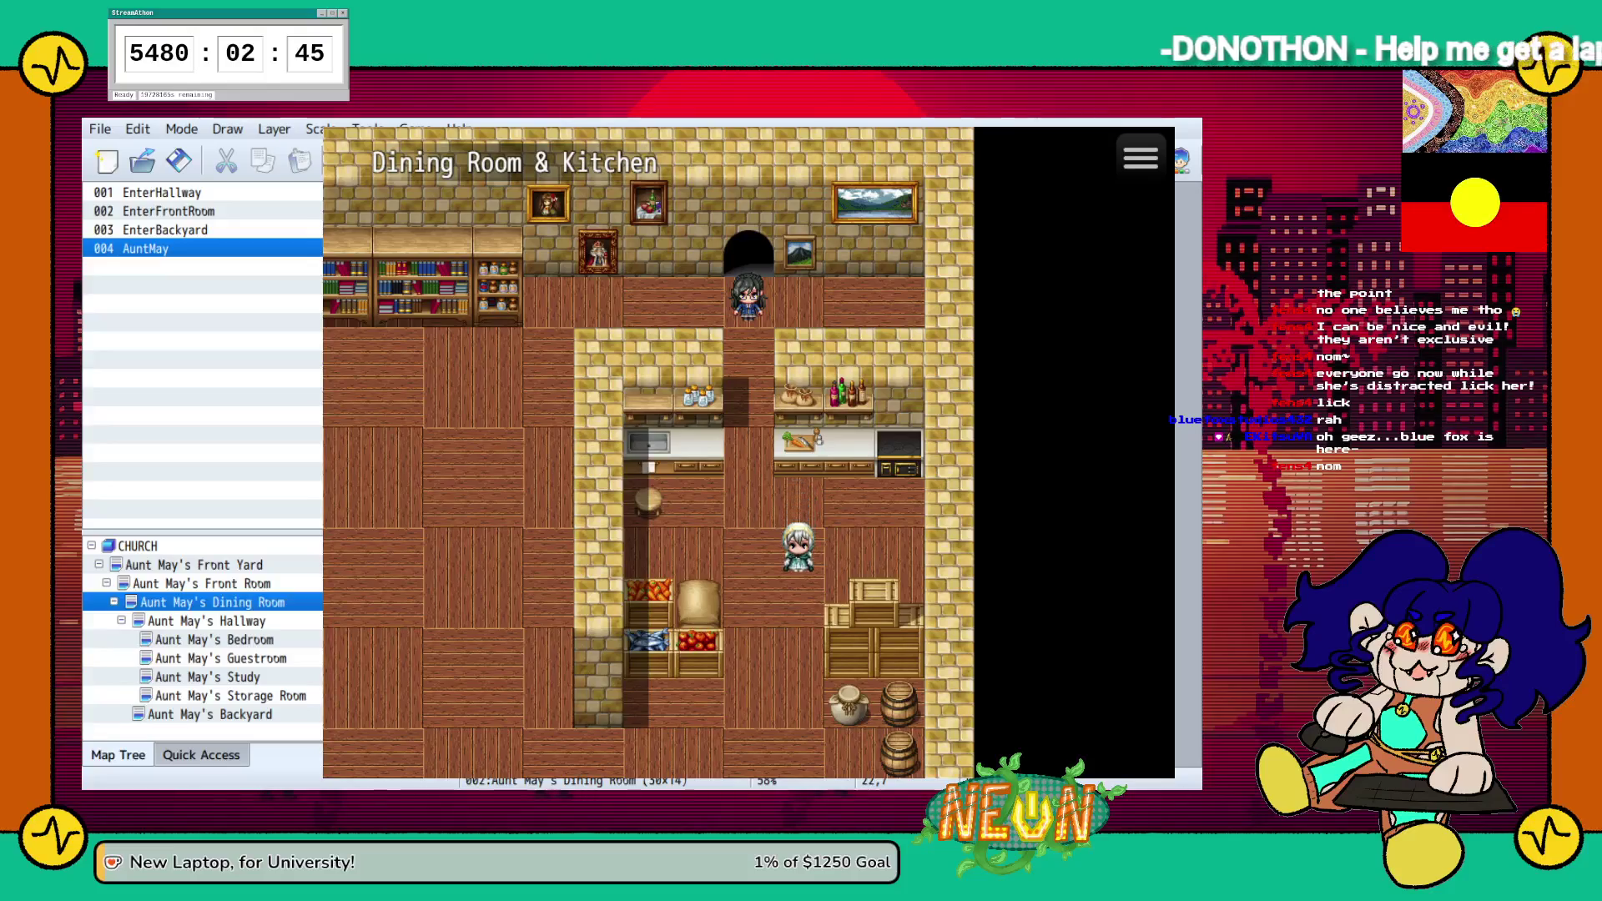
{"action": "key", "text": "Left"}
{"action": "key", "text": "Down"}
{"action": "key", "text": "Down"}
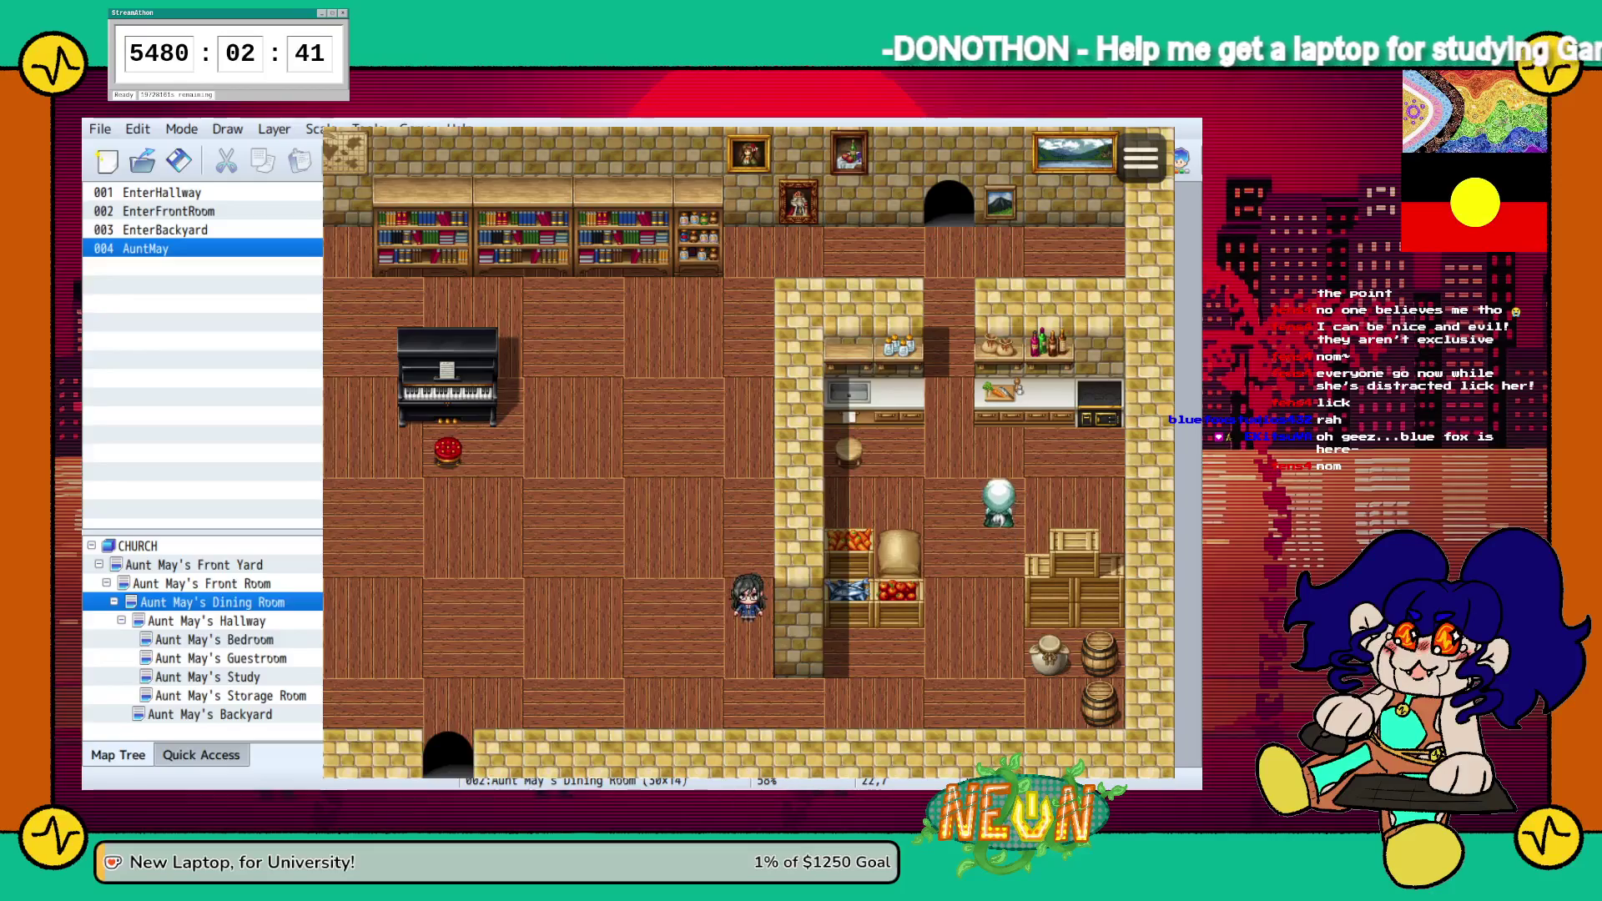
{"action": "key", "text": "Right"}
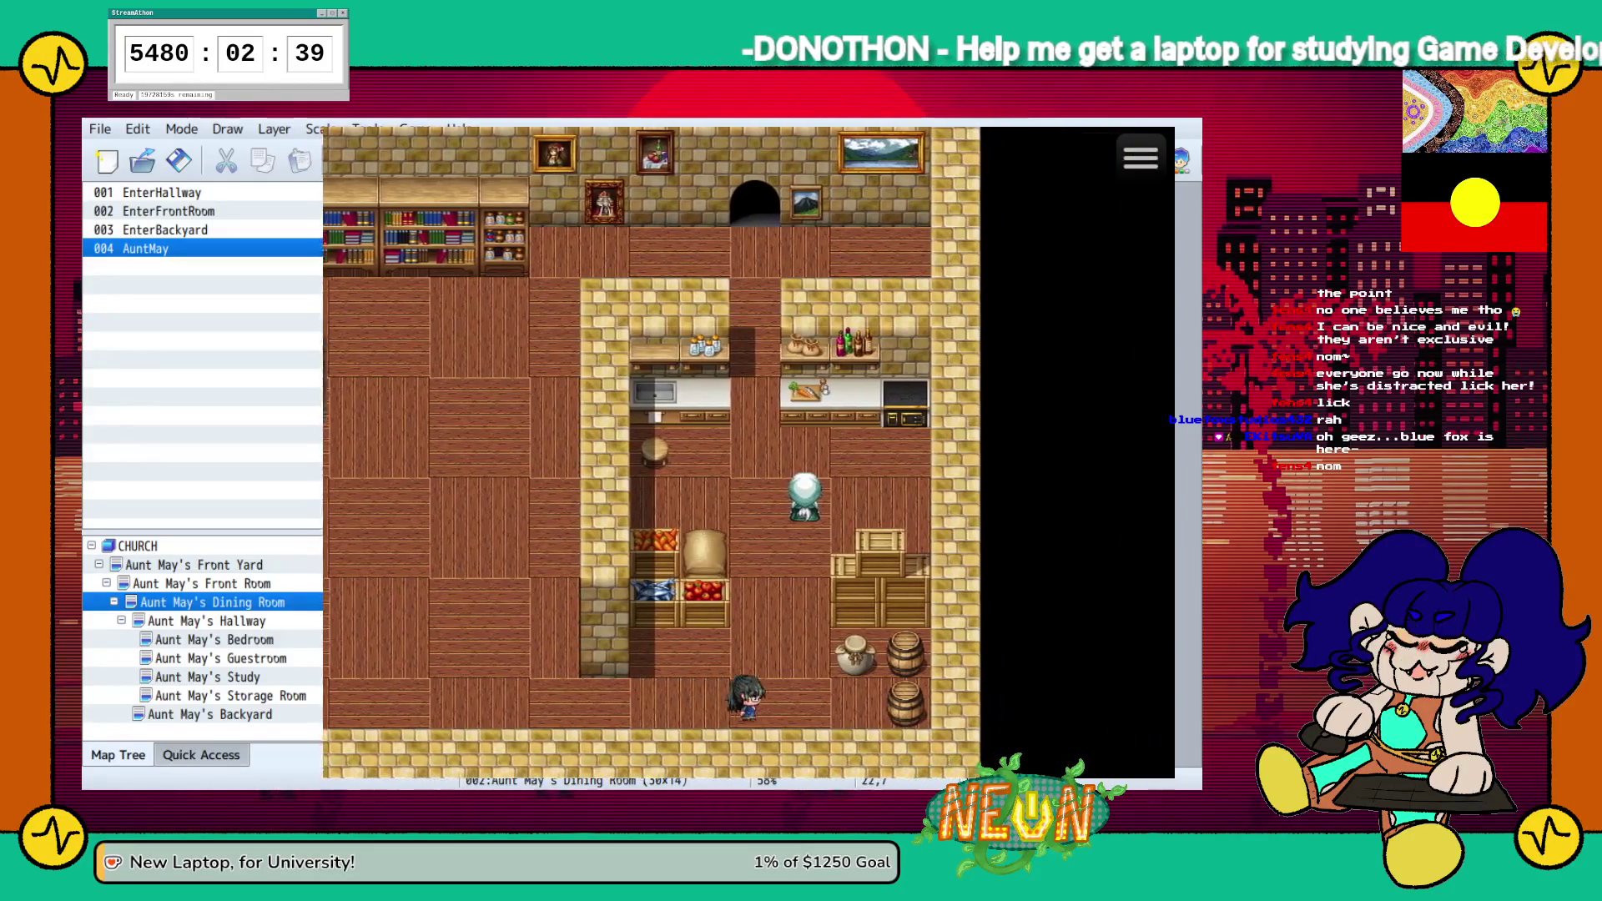
{"action": "key", "text": "Down"}
{"action": "key", "text": "Return"}
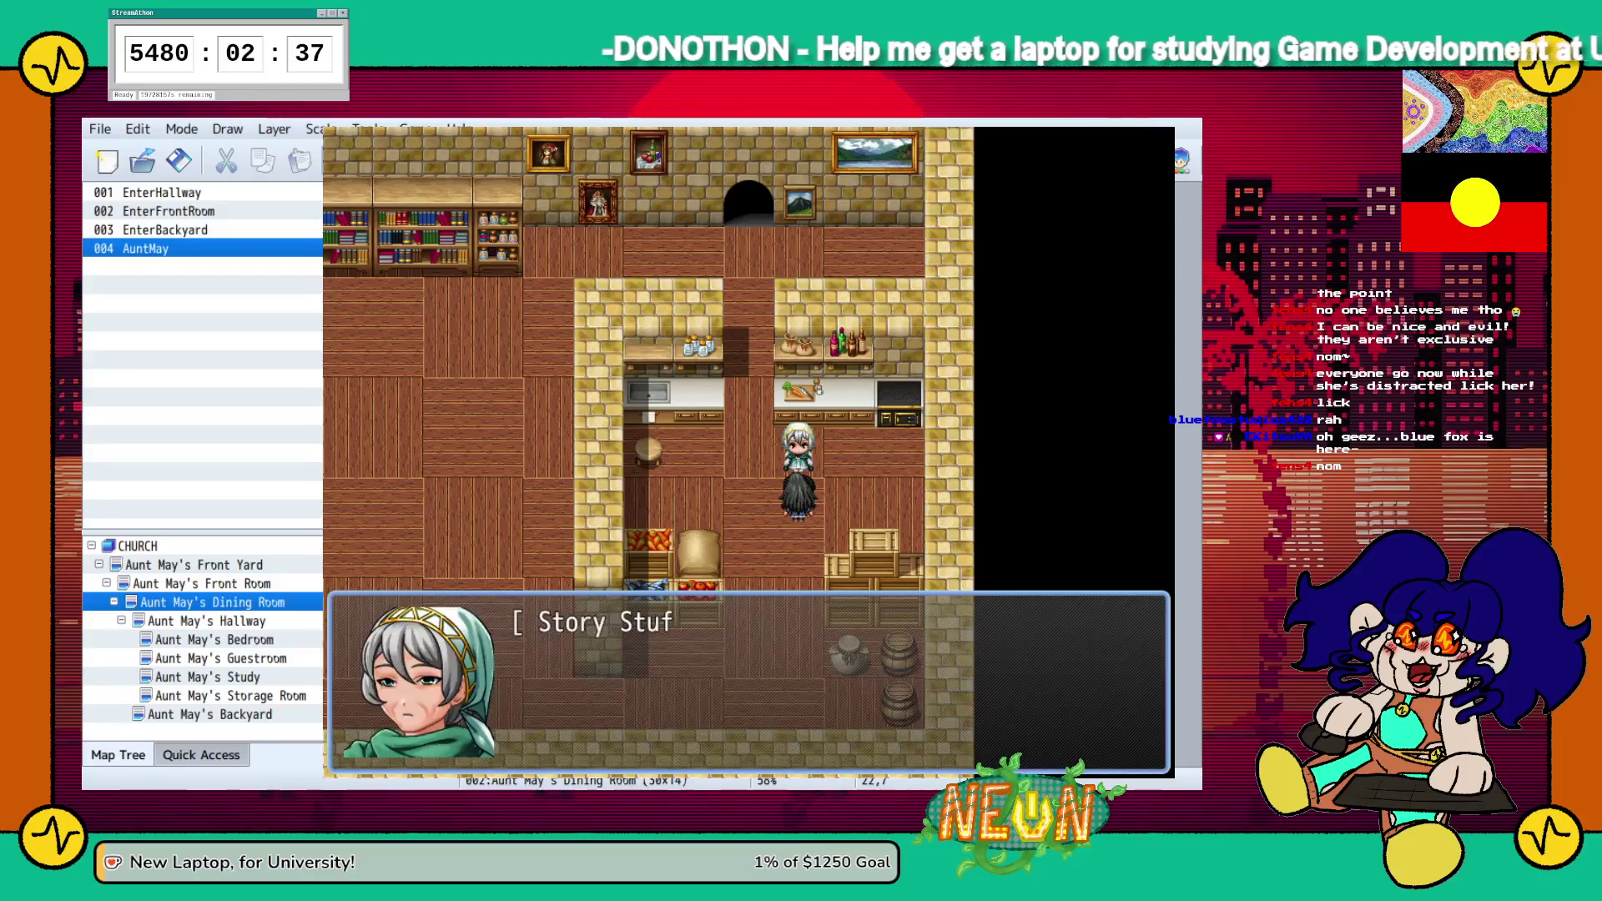
{"action": "key", "text": "Return"}
Walk past the piano into the Hallway and along to its far end
{"action": "key", "text": "Down"}
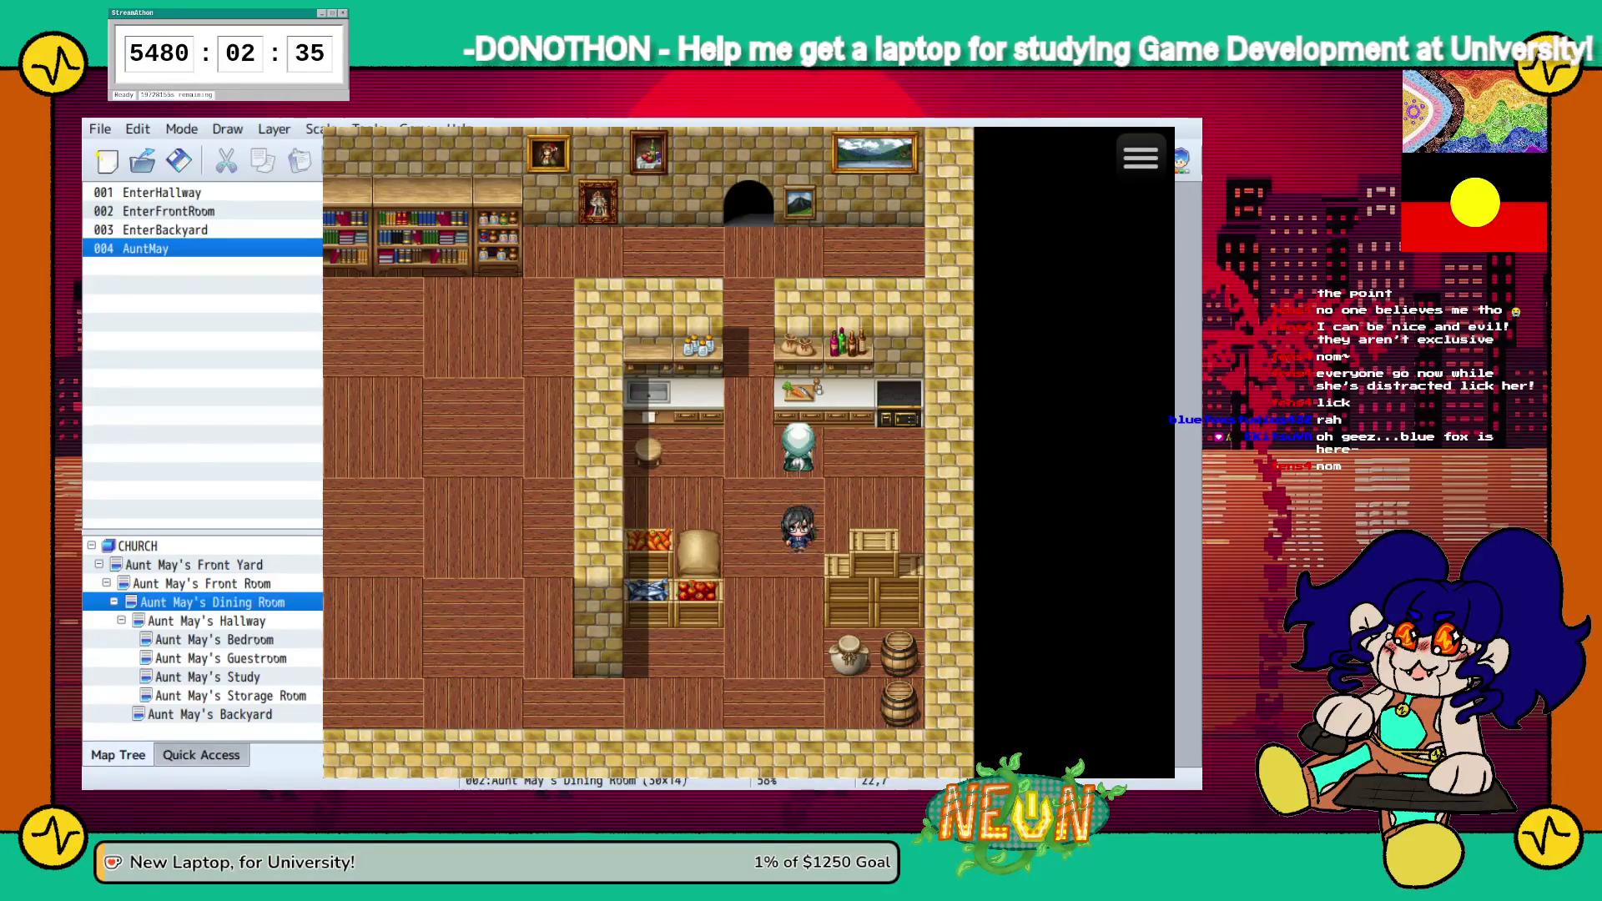
{"action": "key", "text": "Down"}
{"action": "key", "text": "Left"}
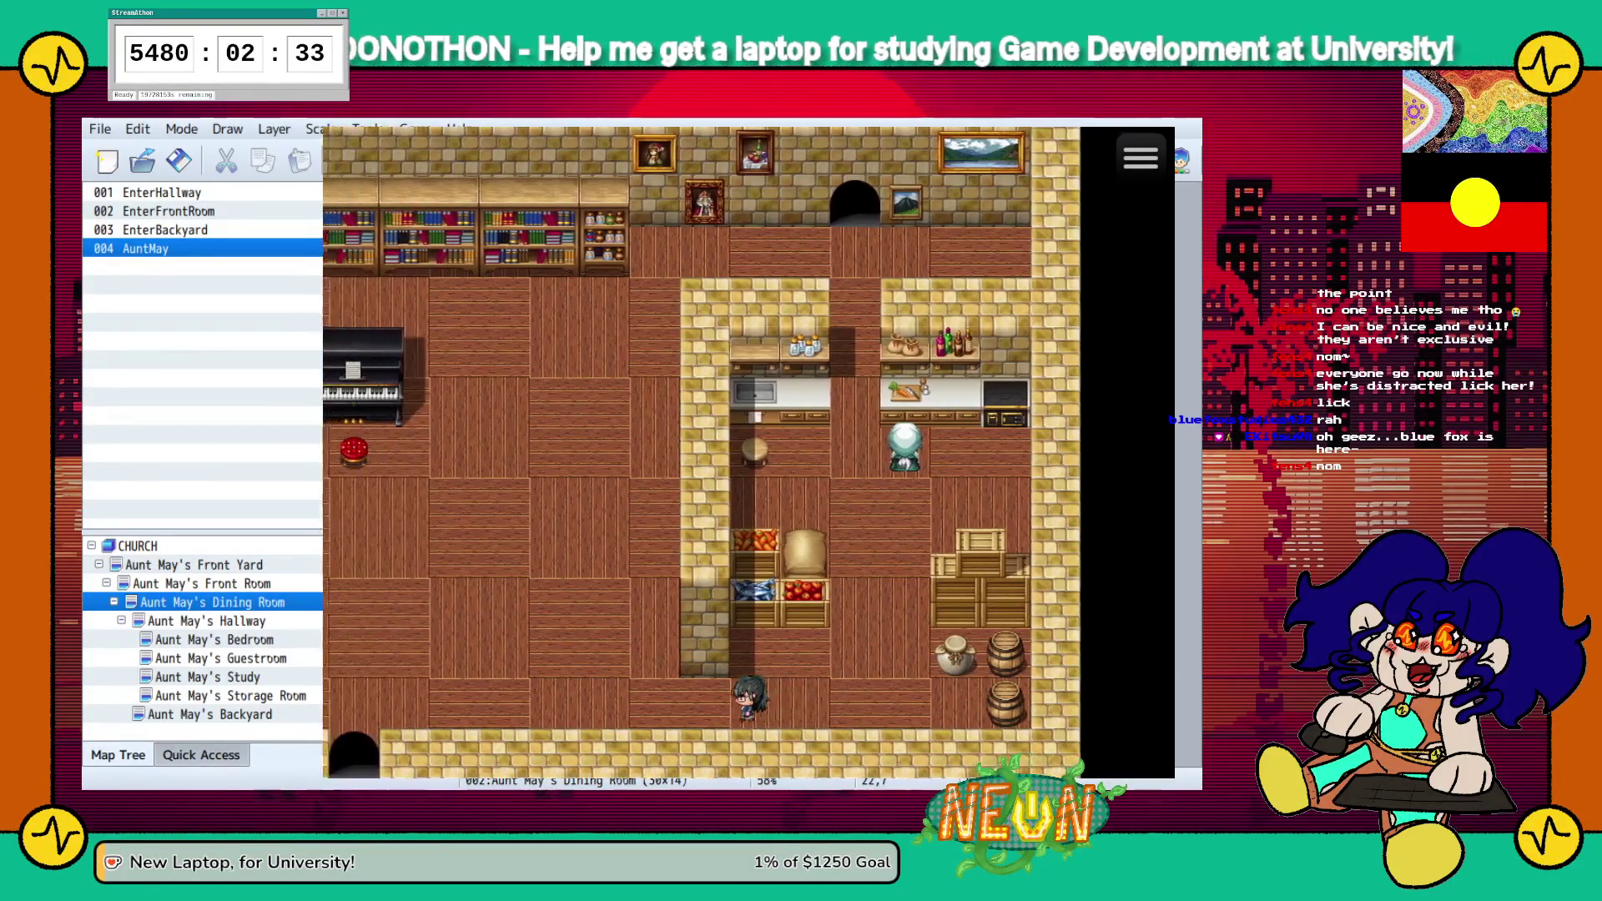
{"action": "key", "text": "Up"}
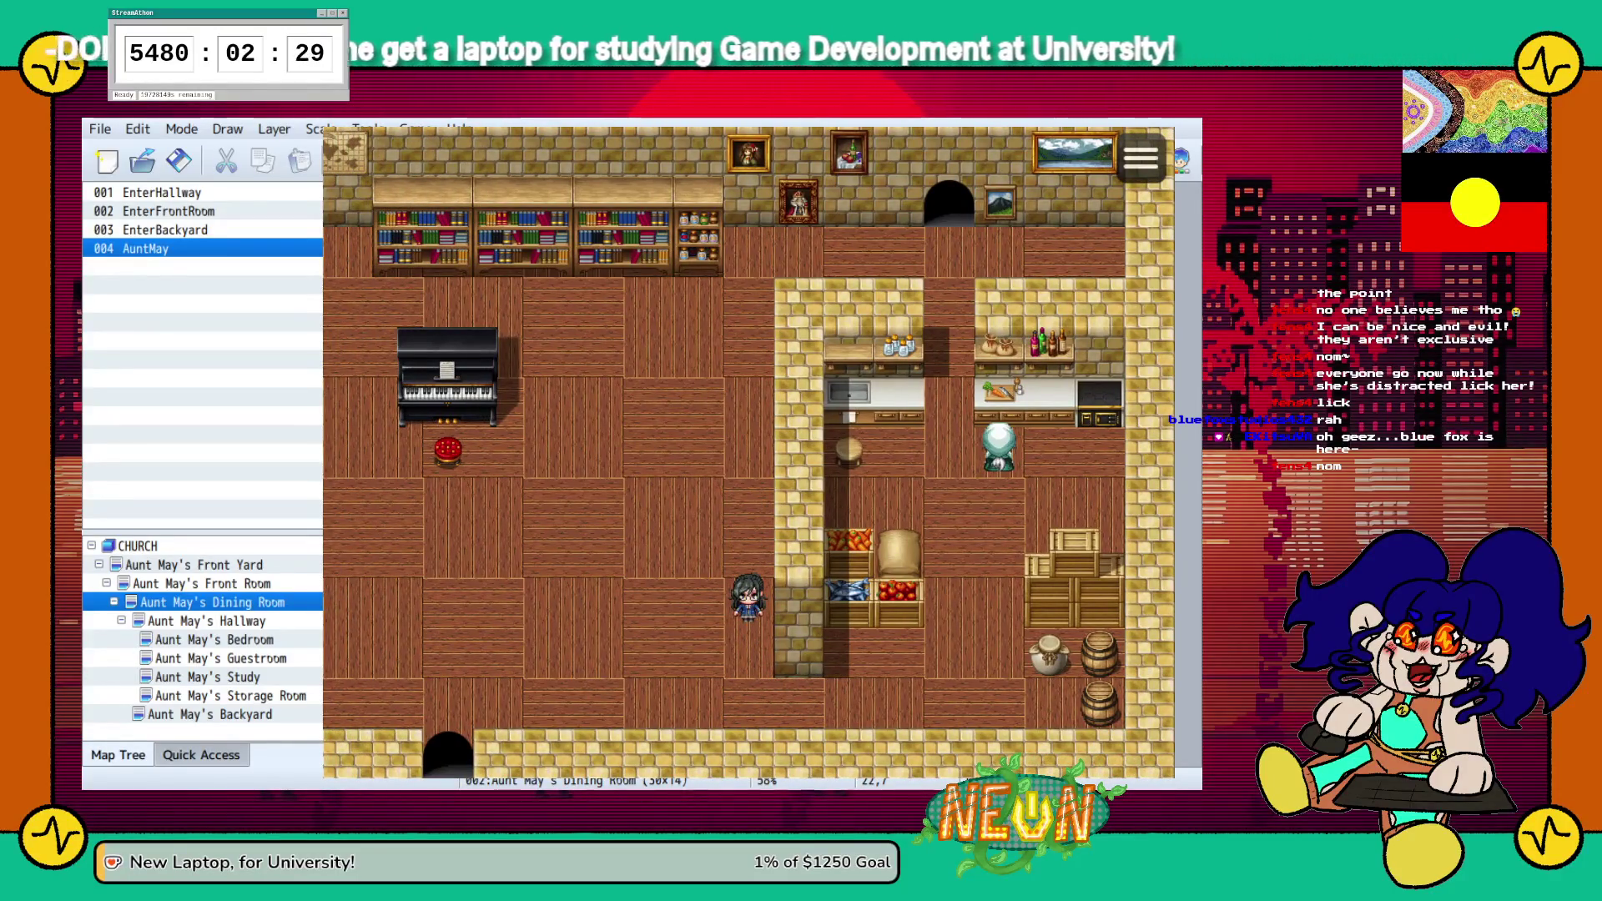
{"action": "key", "text": "Up"}
{"action": "key", "text": "Left"}
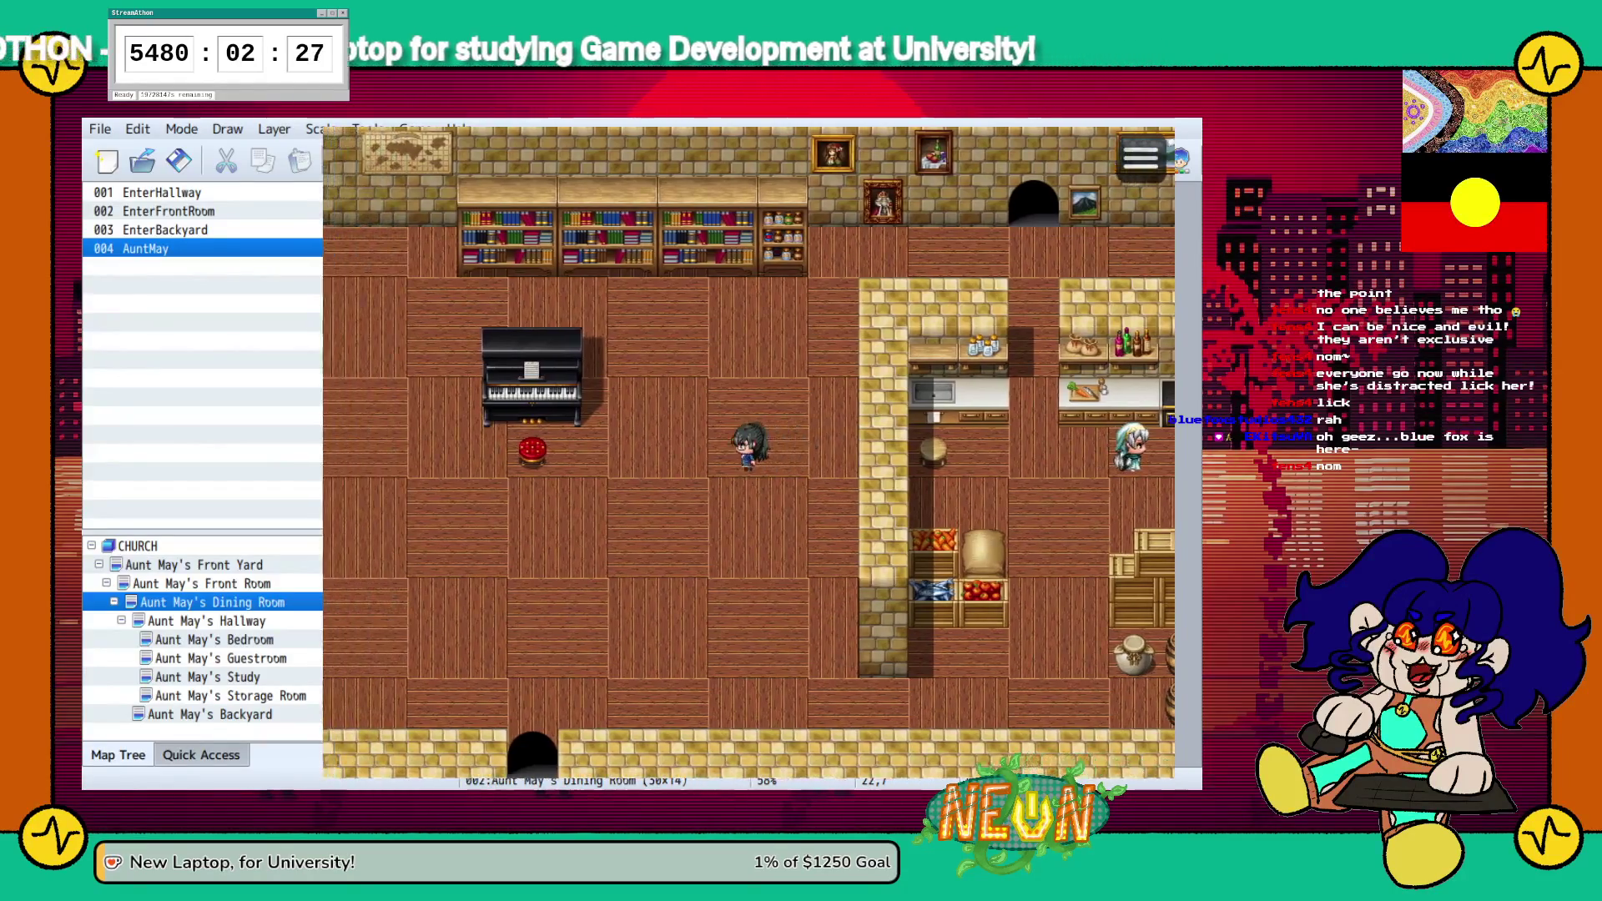
{"action": "key", "text": "Up"}
{"action": "key", "text": "Up"}
{"action": "key", "text": "Left"}
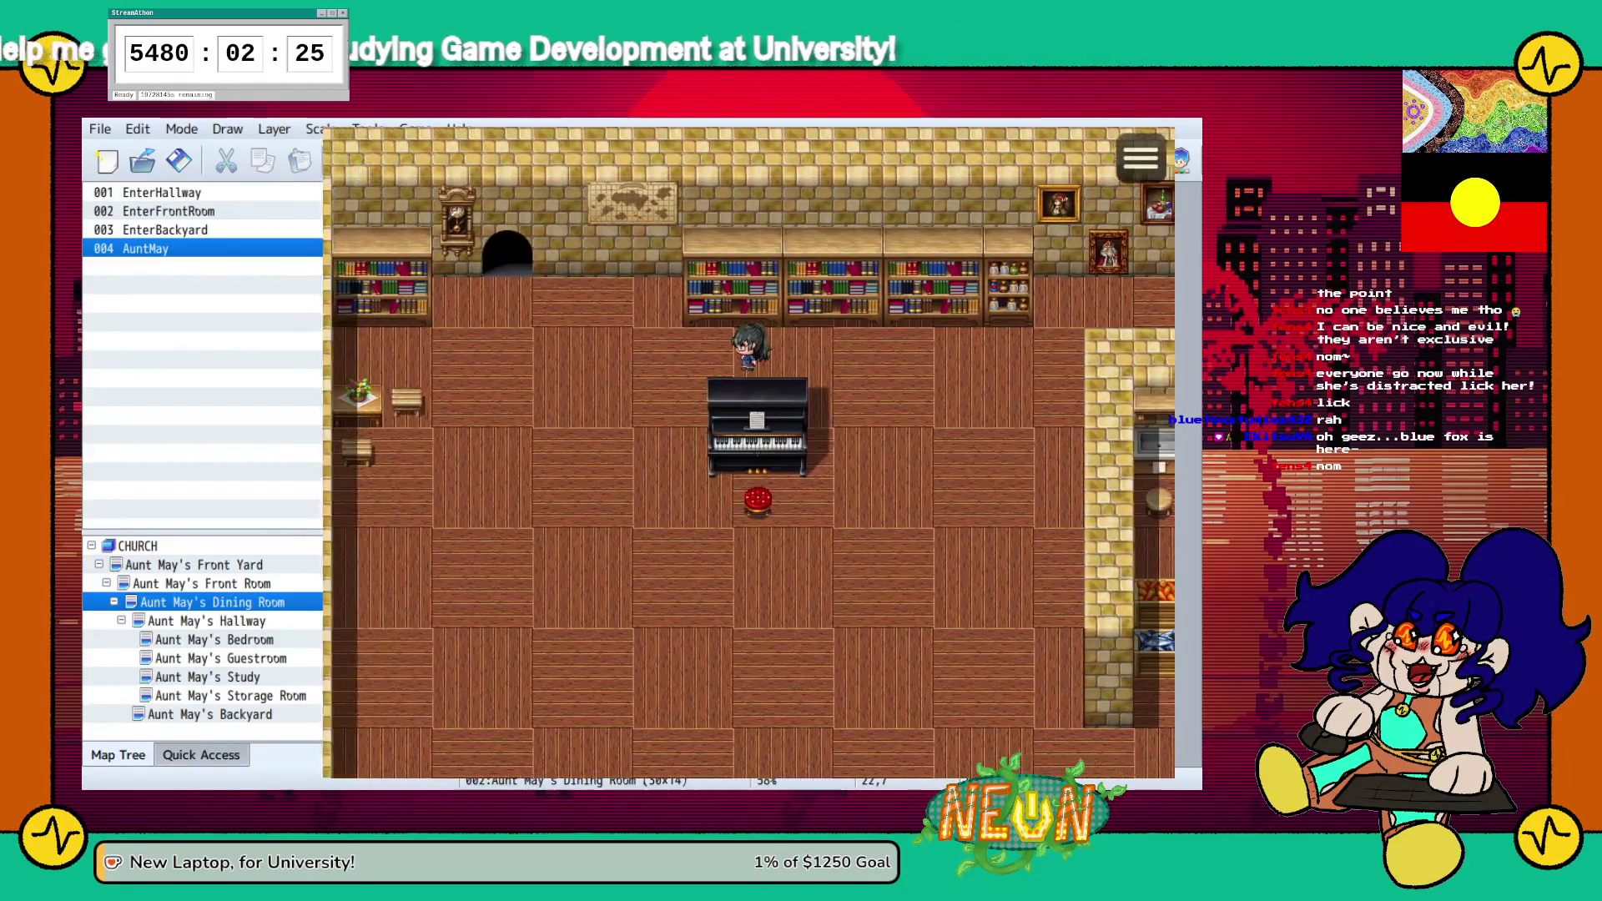
{"action": "key", "text": "Left"}
{"action": "key", "text": "Up"}
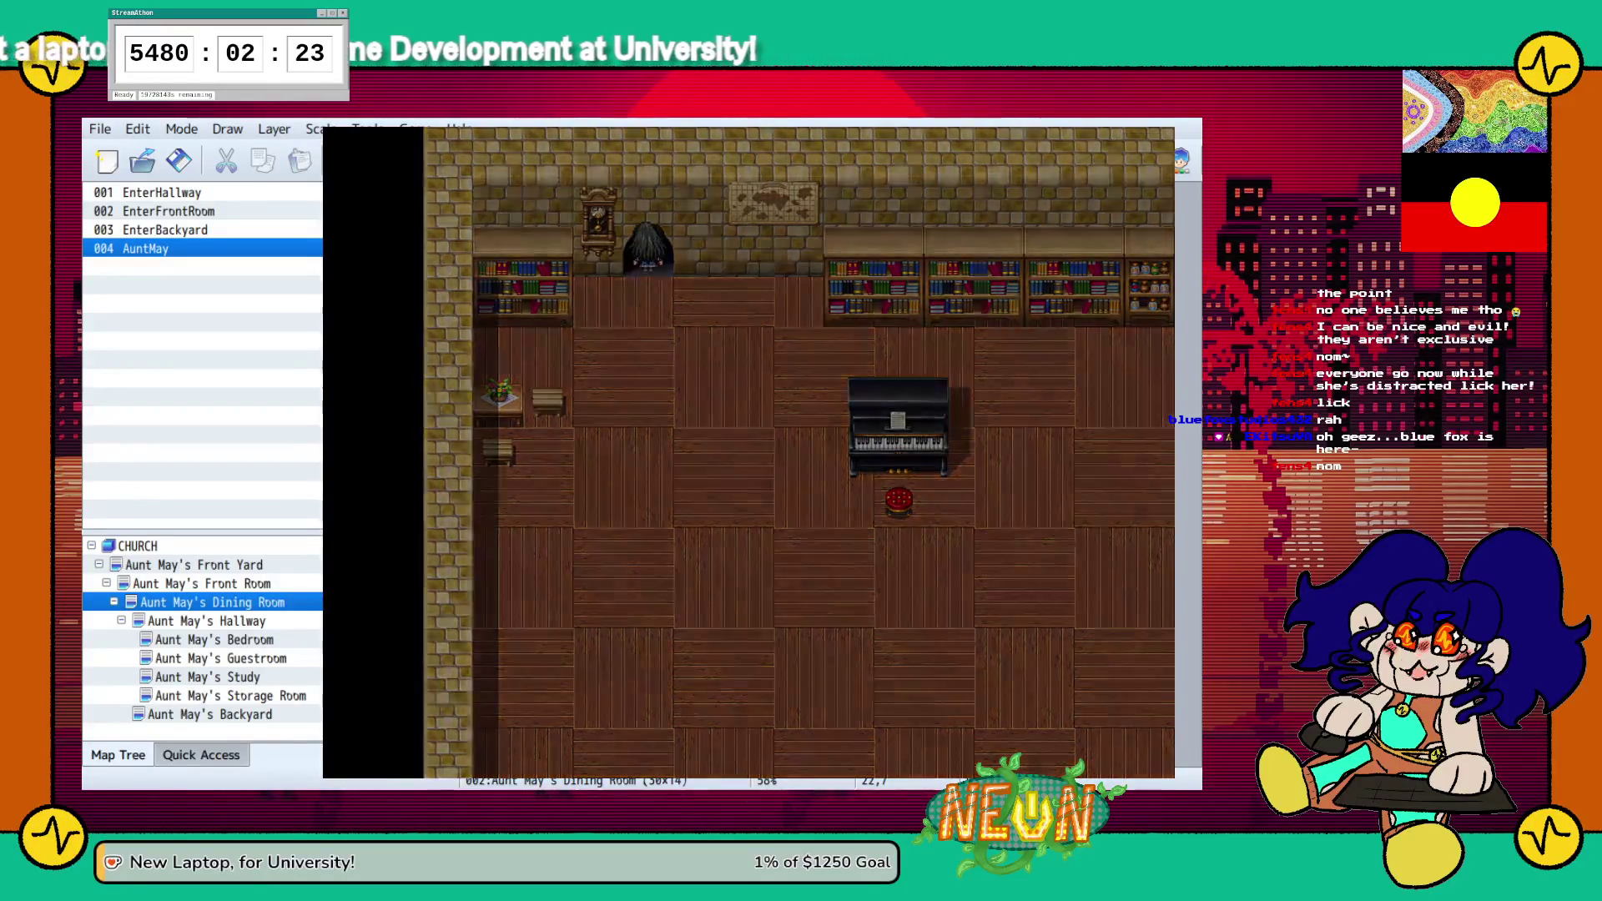
{"action": "key", "text": "Right"}
{"action": "key", "text": "Up"}
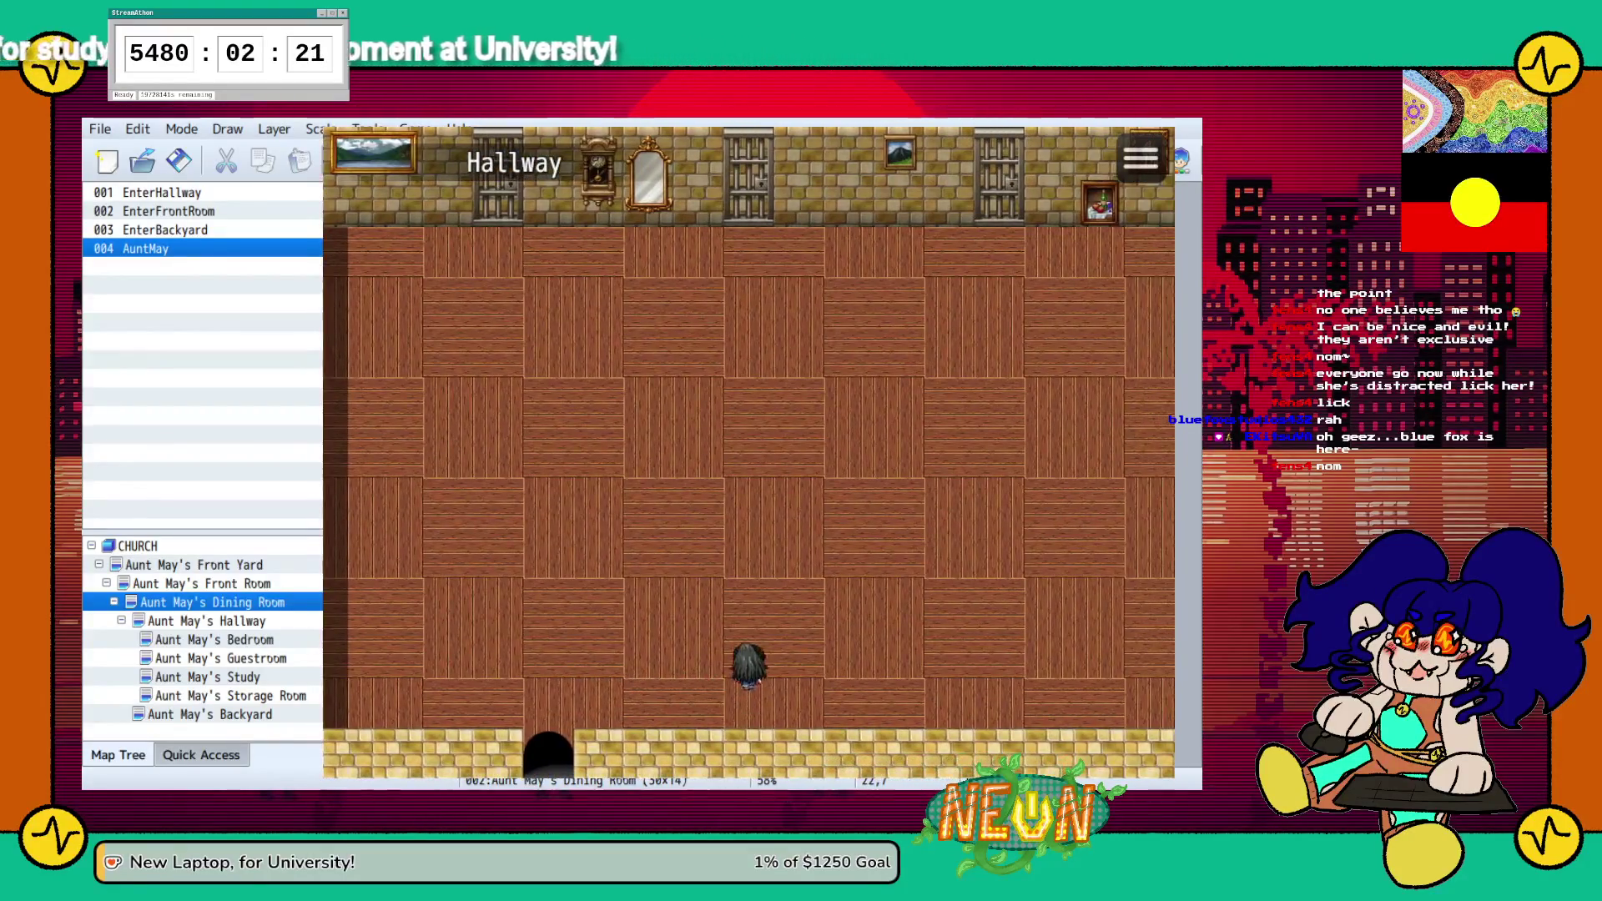
{"action": "key", "text": "Up"}
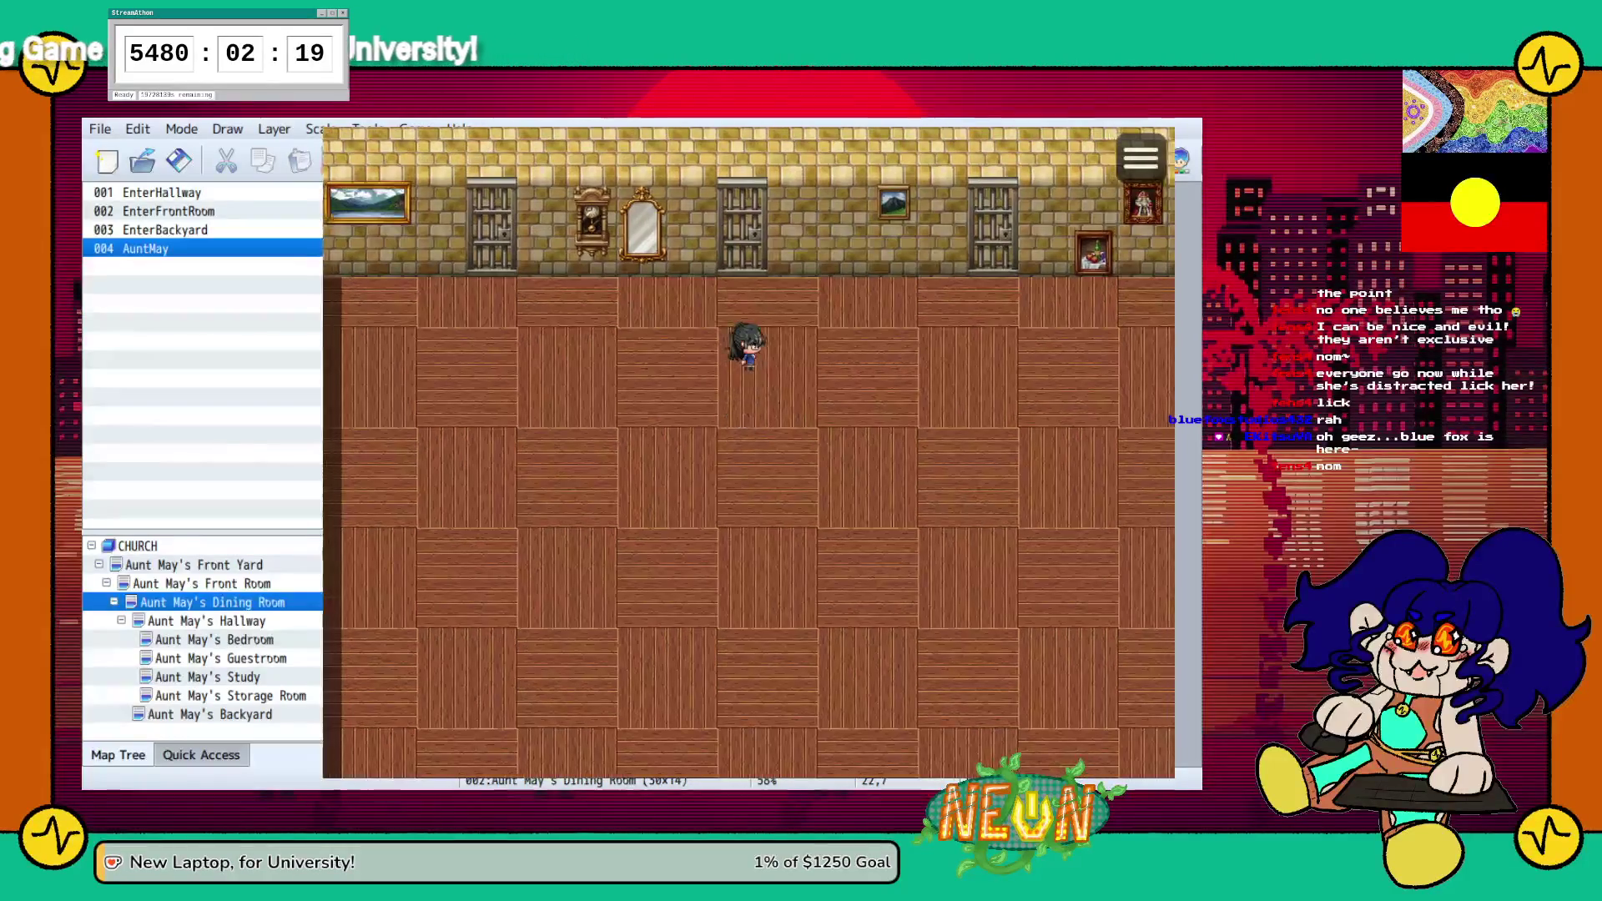
{"action": "key", "text": "Right"}
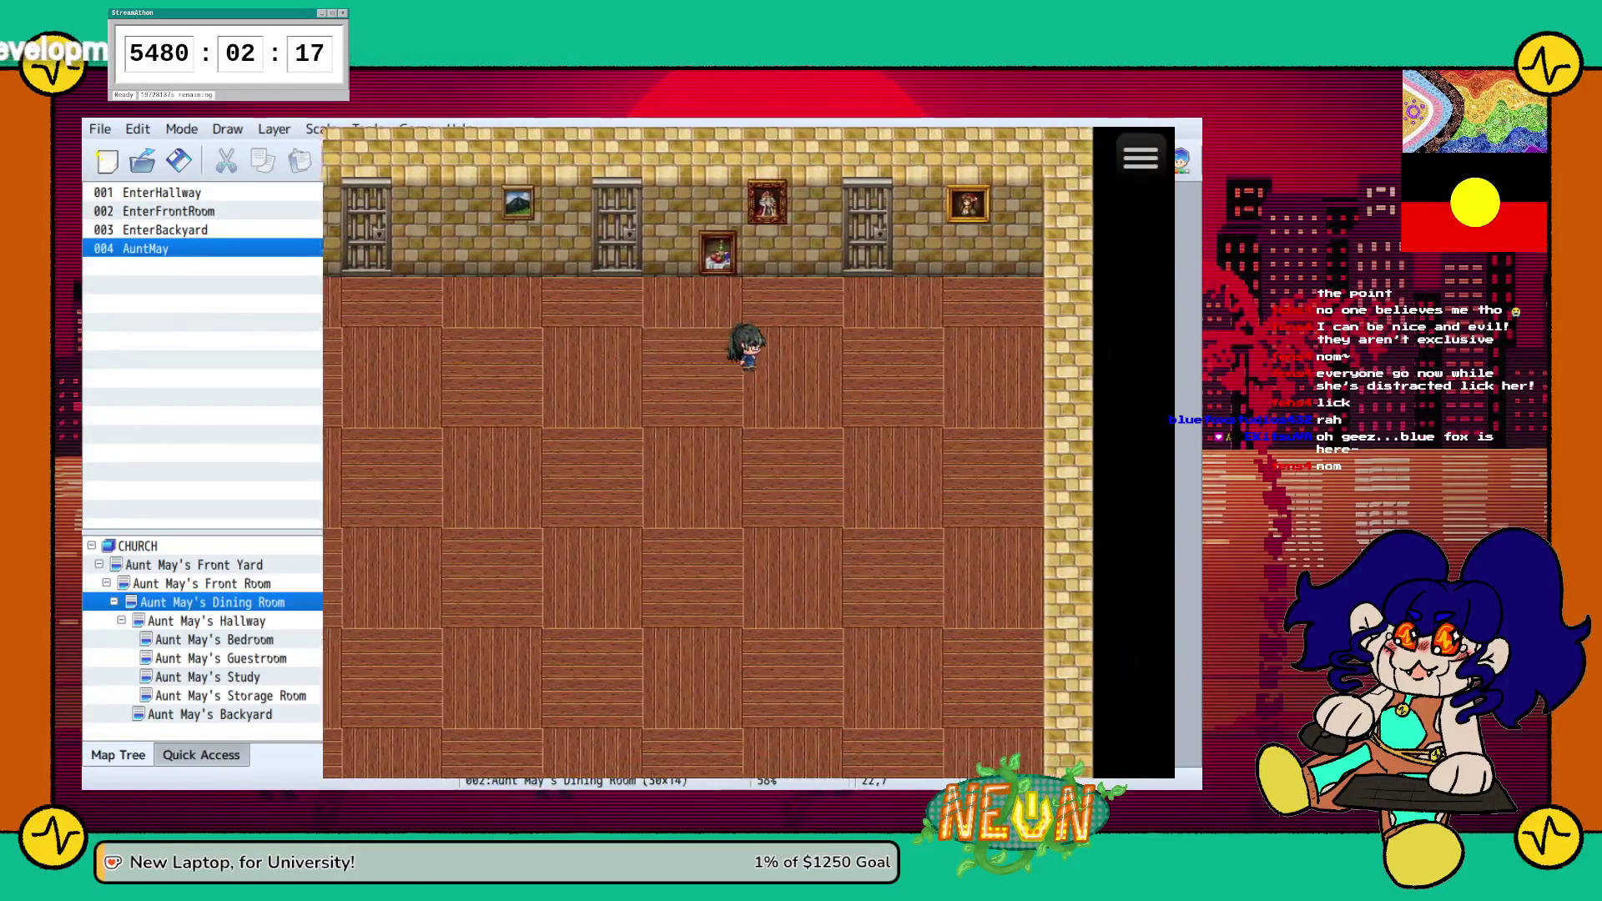
Try the storage room door with Yes, then No, and end the playtest
{"action": "key", "text": "Up"}
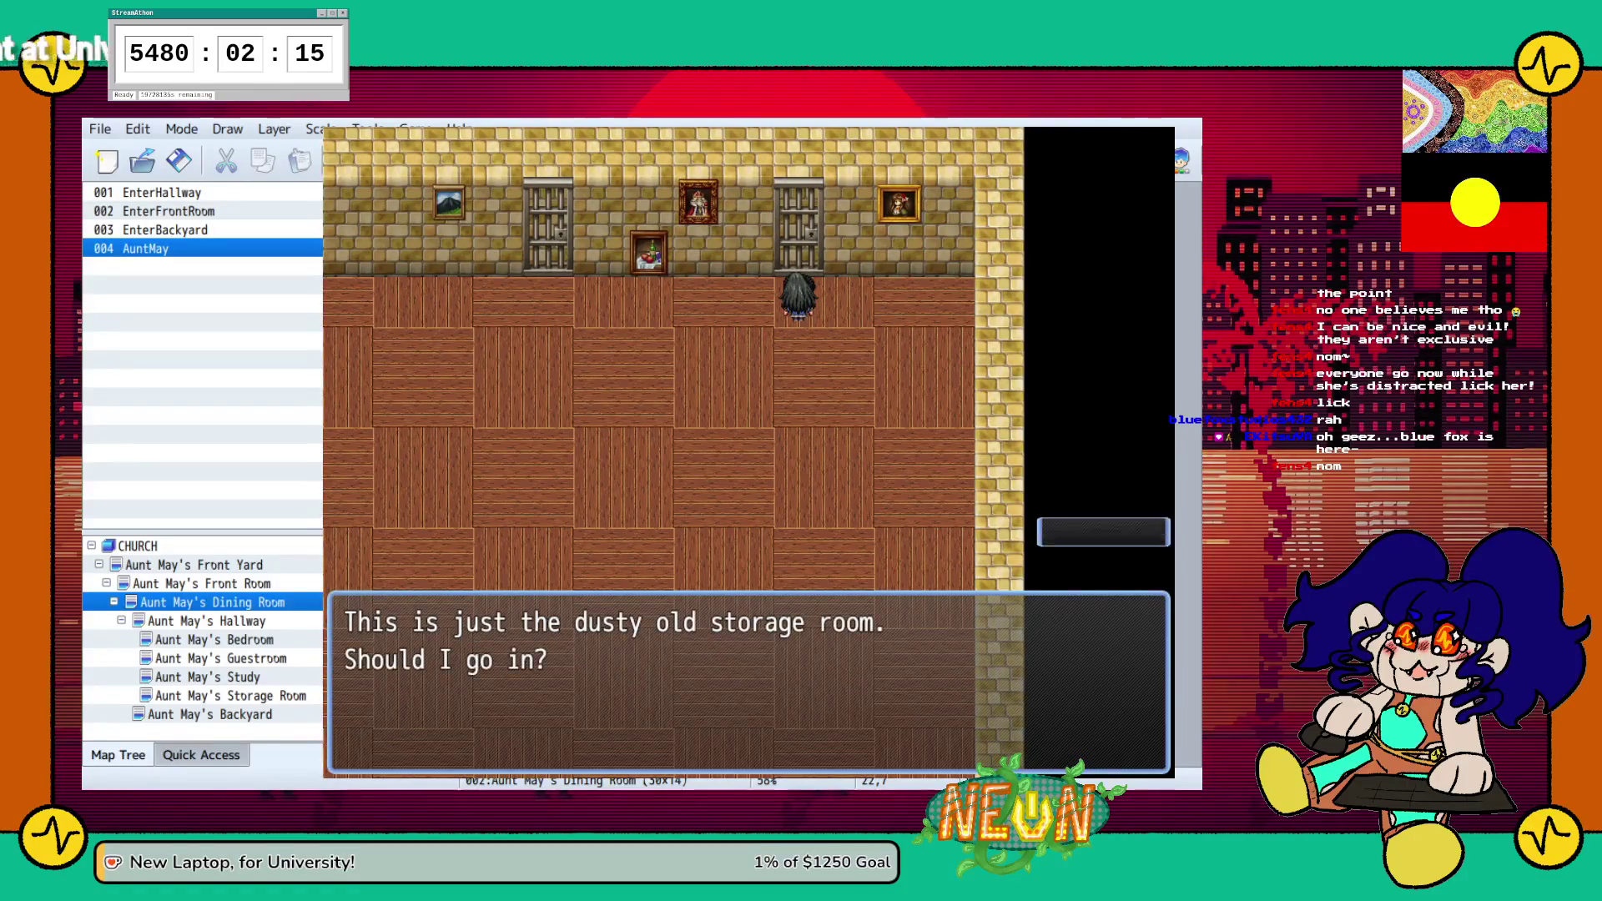
{"action": "key", "text": "Return"}
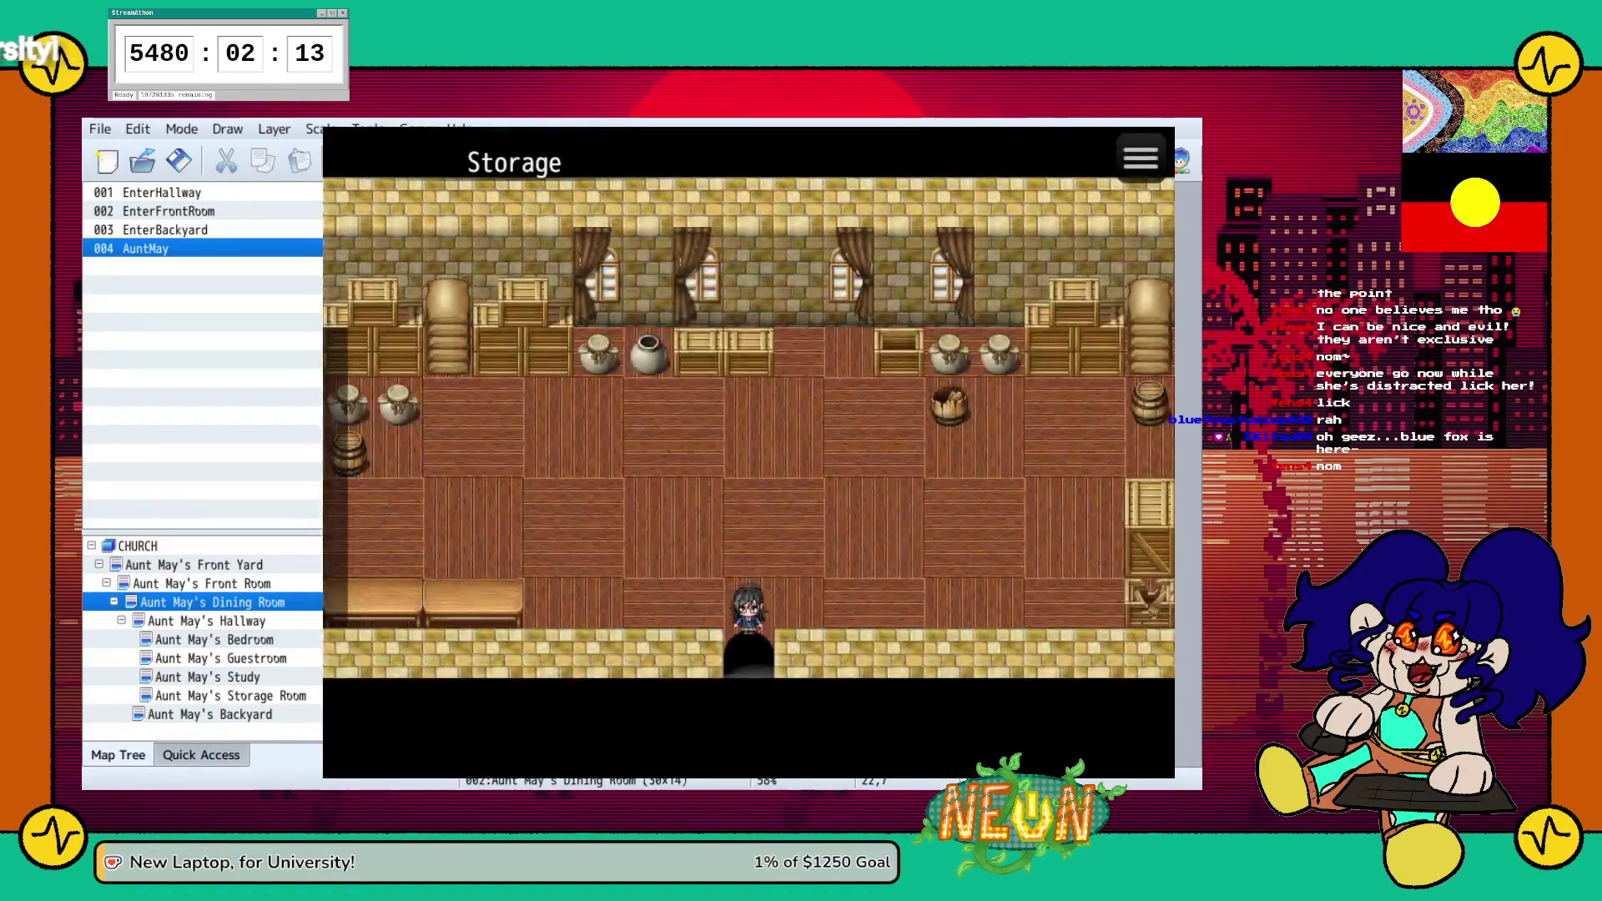
{"action": "key", "text": "Down"}
{"action": "key", "text": "Up"}
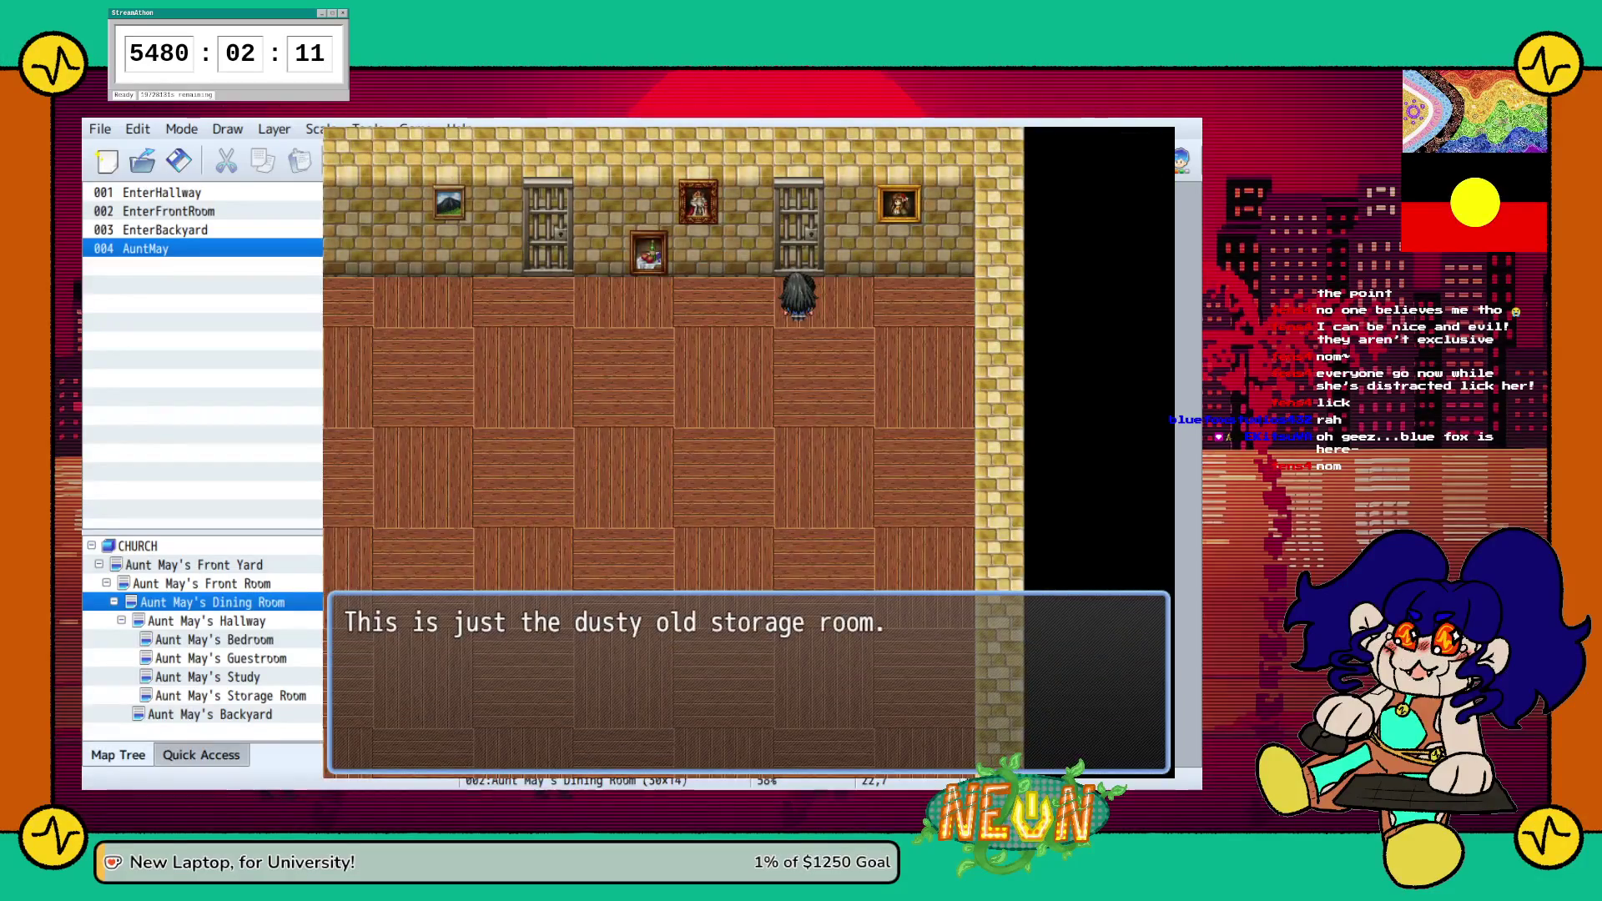
{"action": "key", "text": "Return"}
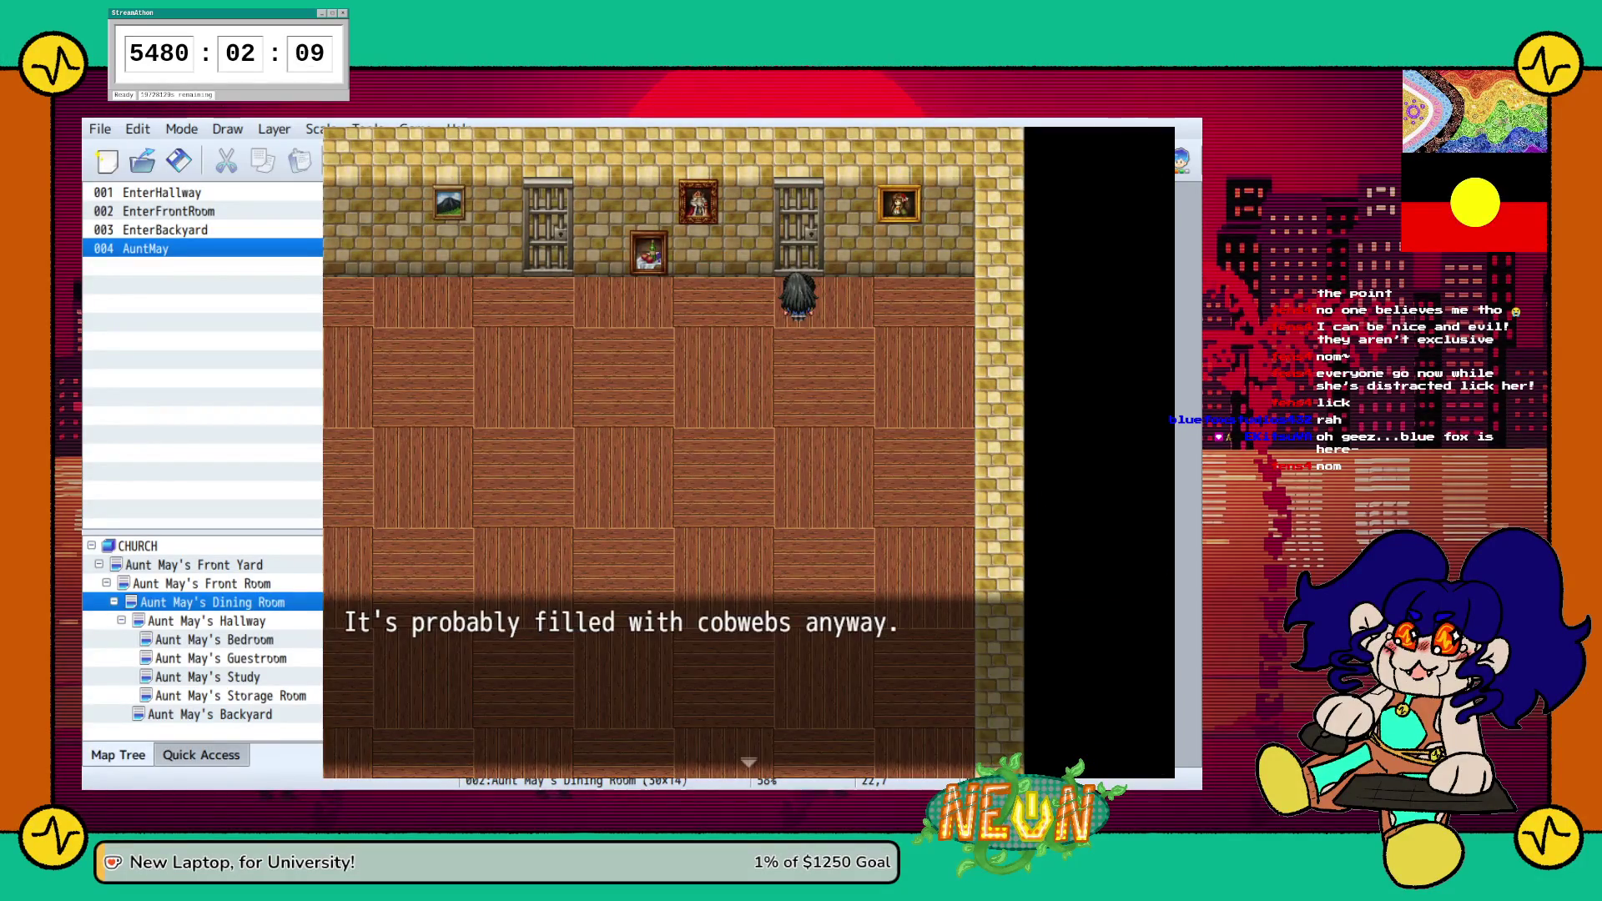
{"action": "key", "text": "Return"}
{"action": "key", "text": "Down"}
{"action": "key", "text": "Left"}
{"action": "key", "text": "Left"}
{"action": "key", "text": "Left"}
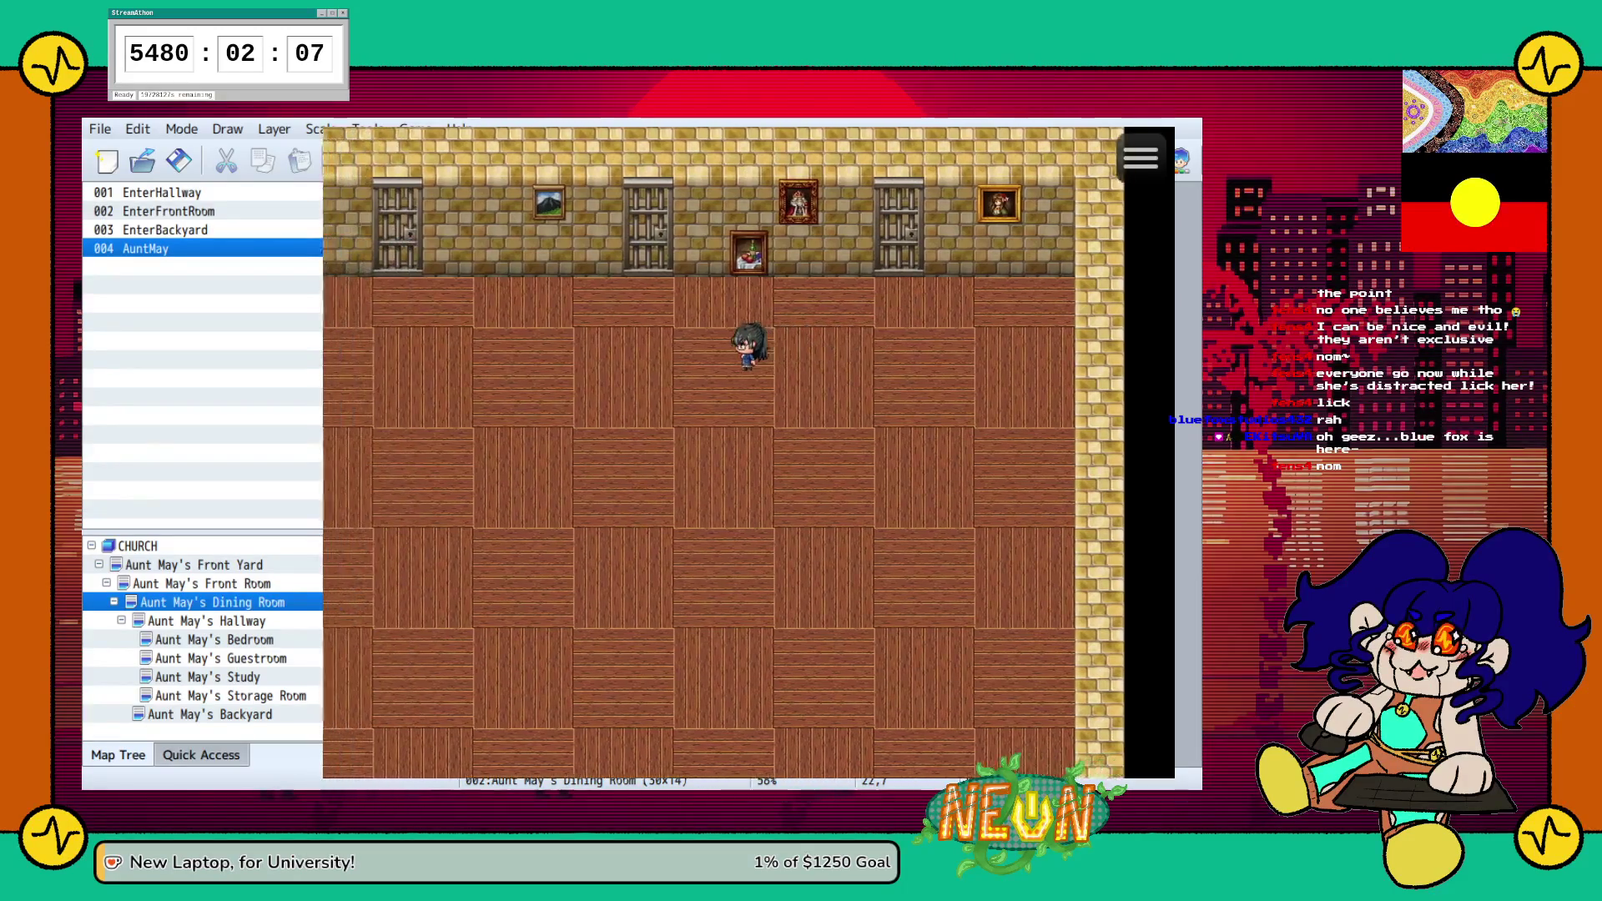
{"action": "key", "text": "Down"}
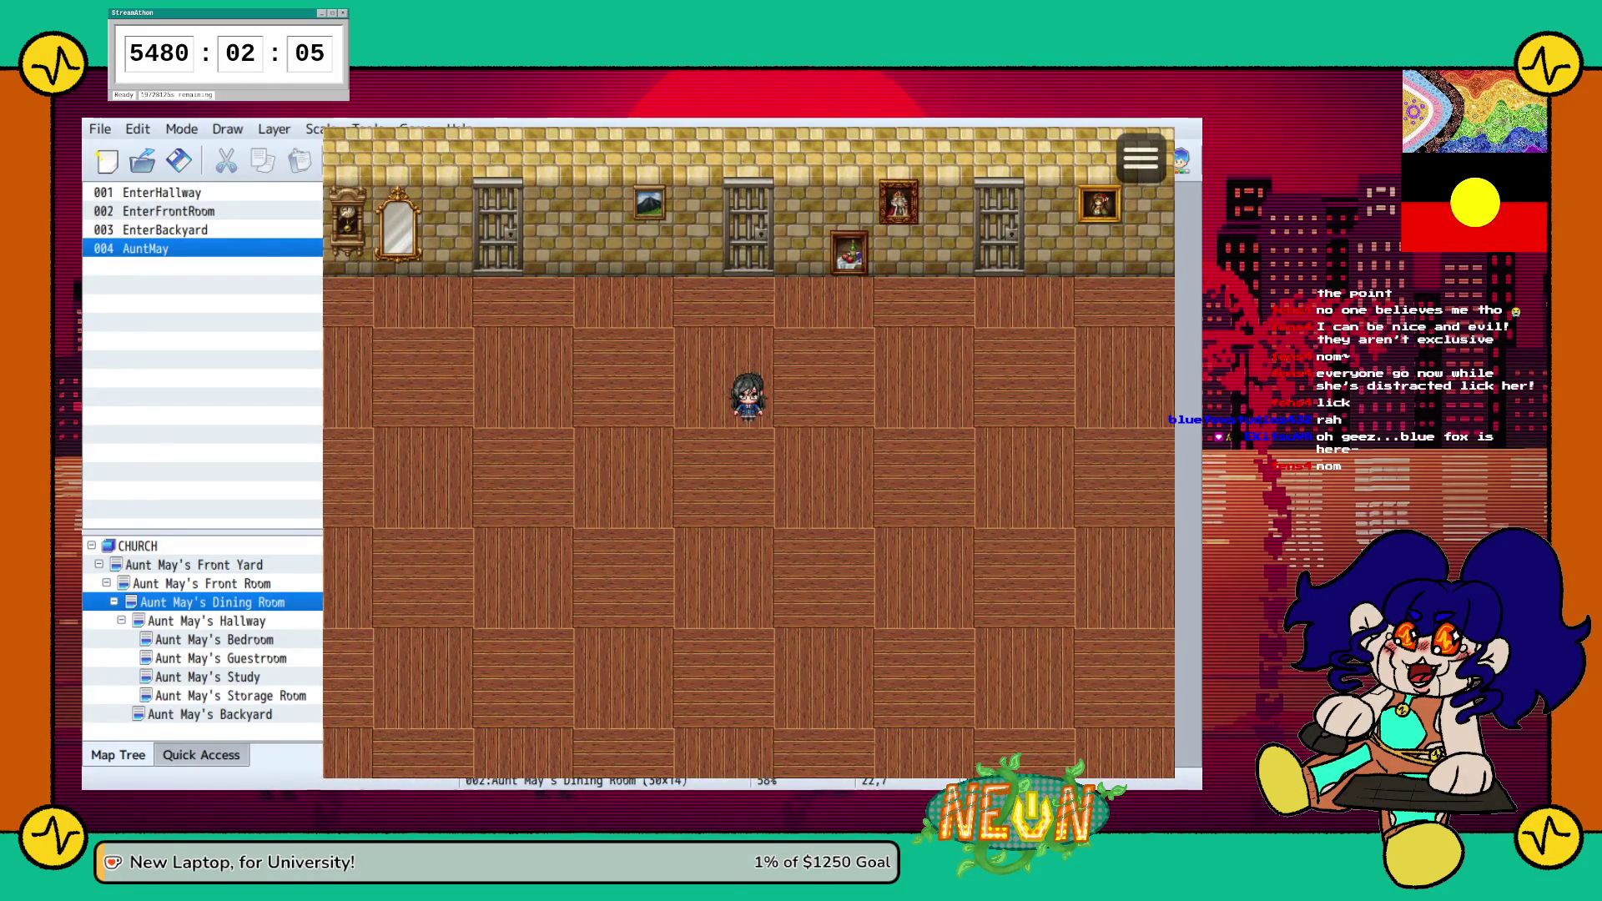
{"action": "key", "text": "alt+F4"}
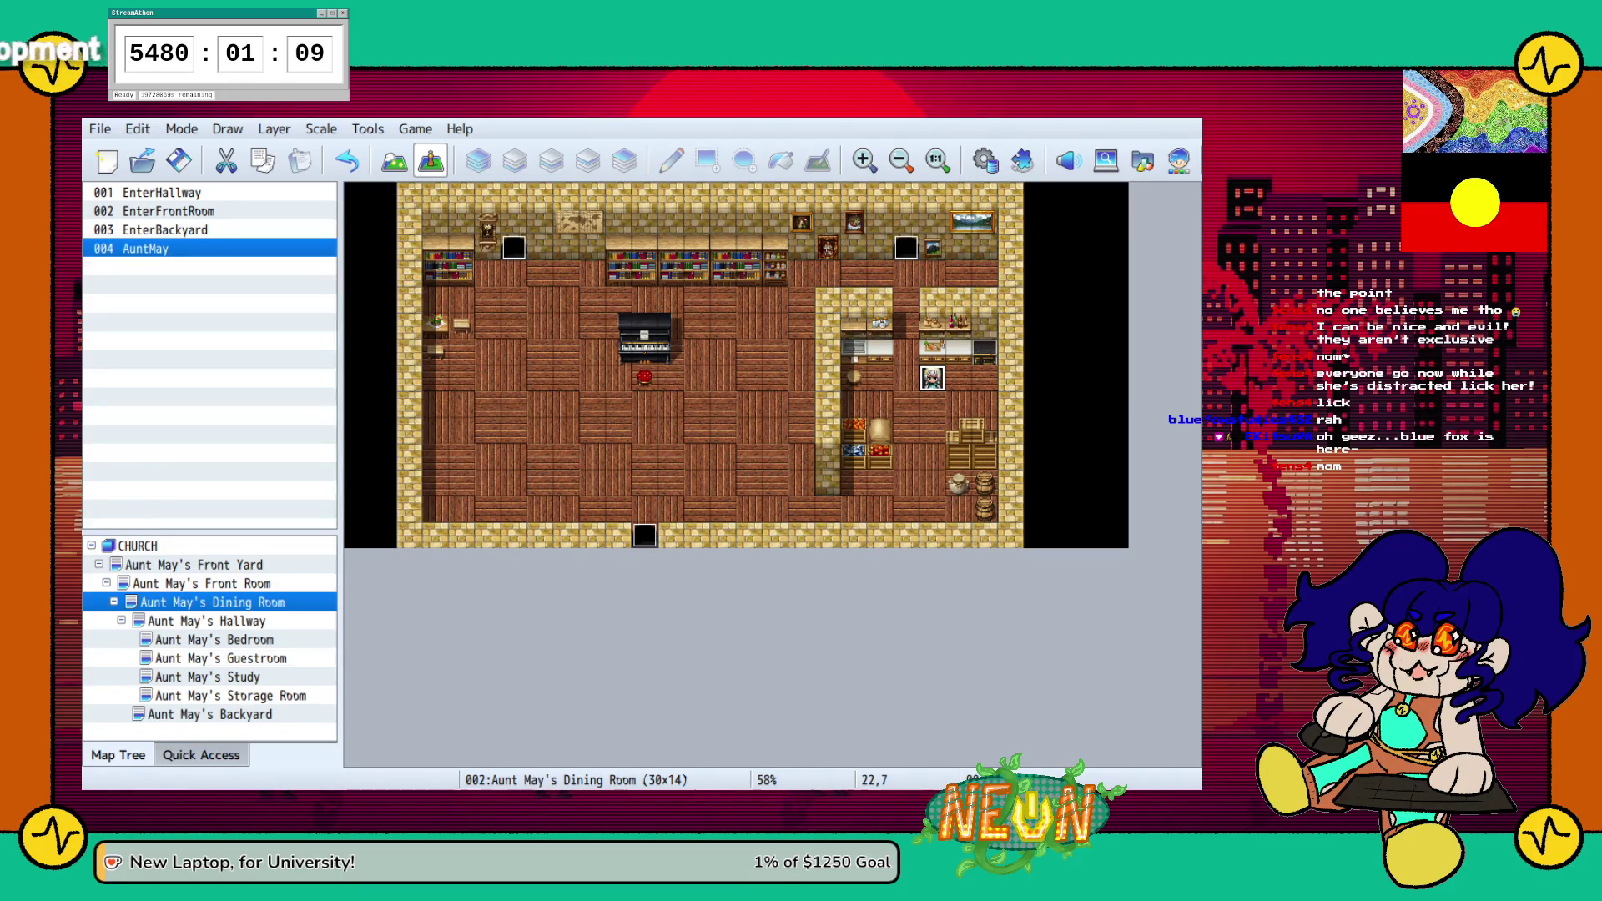
Browse the house maps, then select CHURCH and create the 30x14 Town map
{"action": "left_click", "coordinate": [194, 565]}
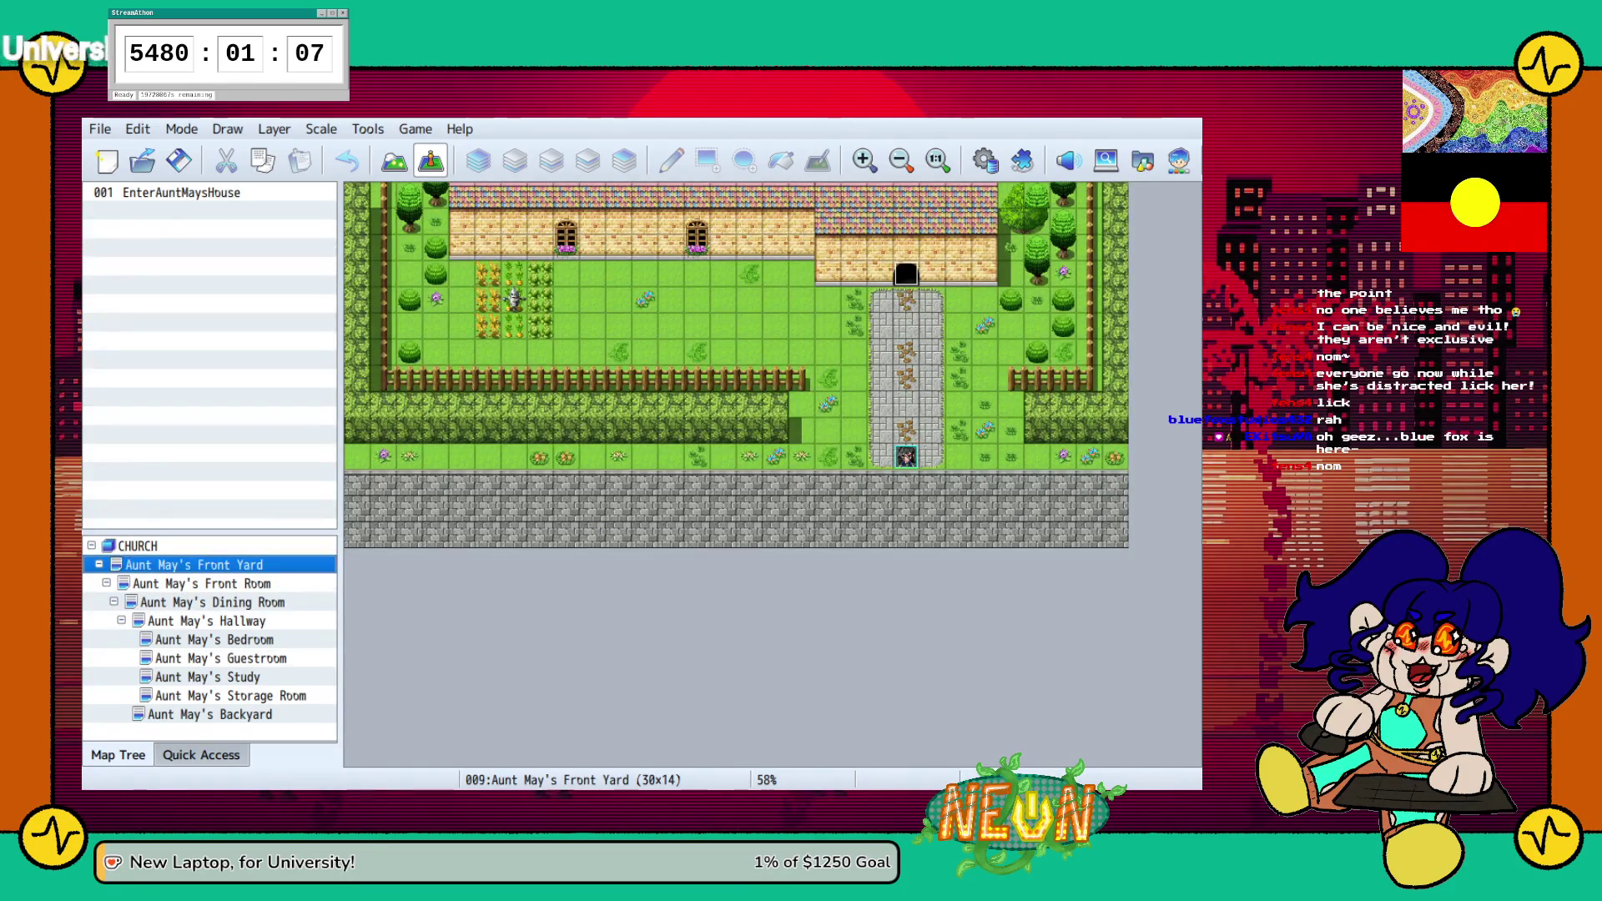
{"action": "left_click", "coordinate": [121, 621]}
{"action": "left_click", "coordinate": [212, 602]}
{"action": "left_click", "coordinate": [202, 583]}
{"action": "key", "text": "Left"}
{"action": "key", "text": "Left"}
{"action": "key", "text": "Left"}
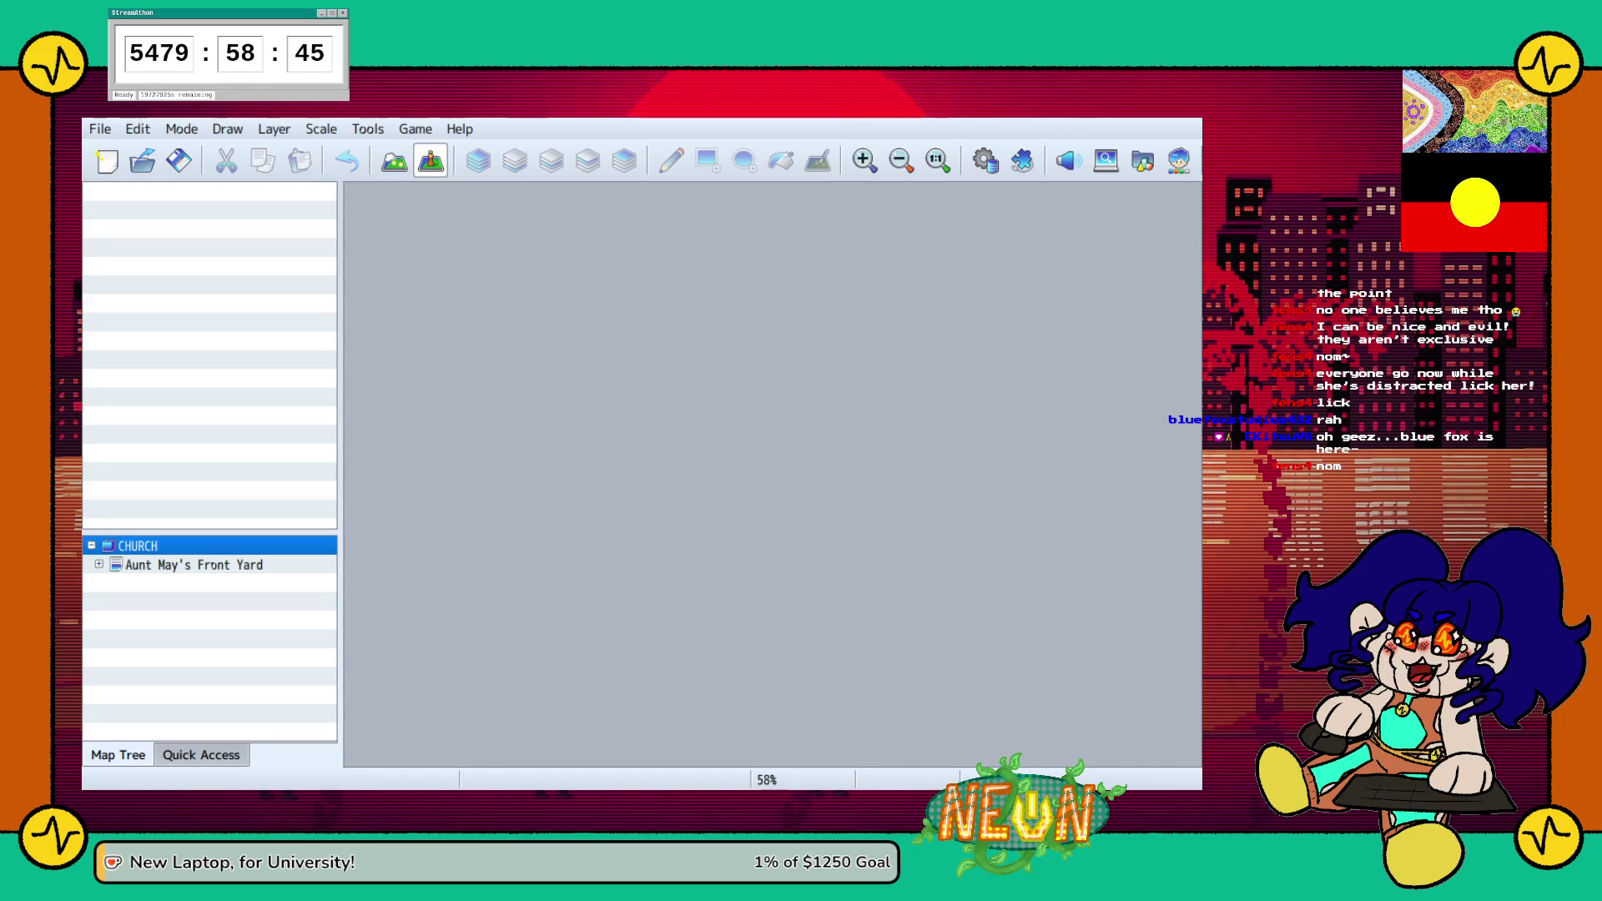
{"action": "key", "text": "ctrl+v"}
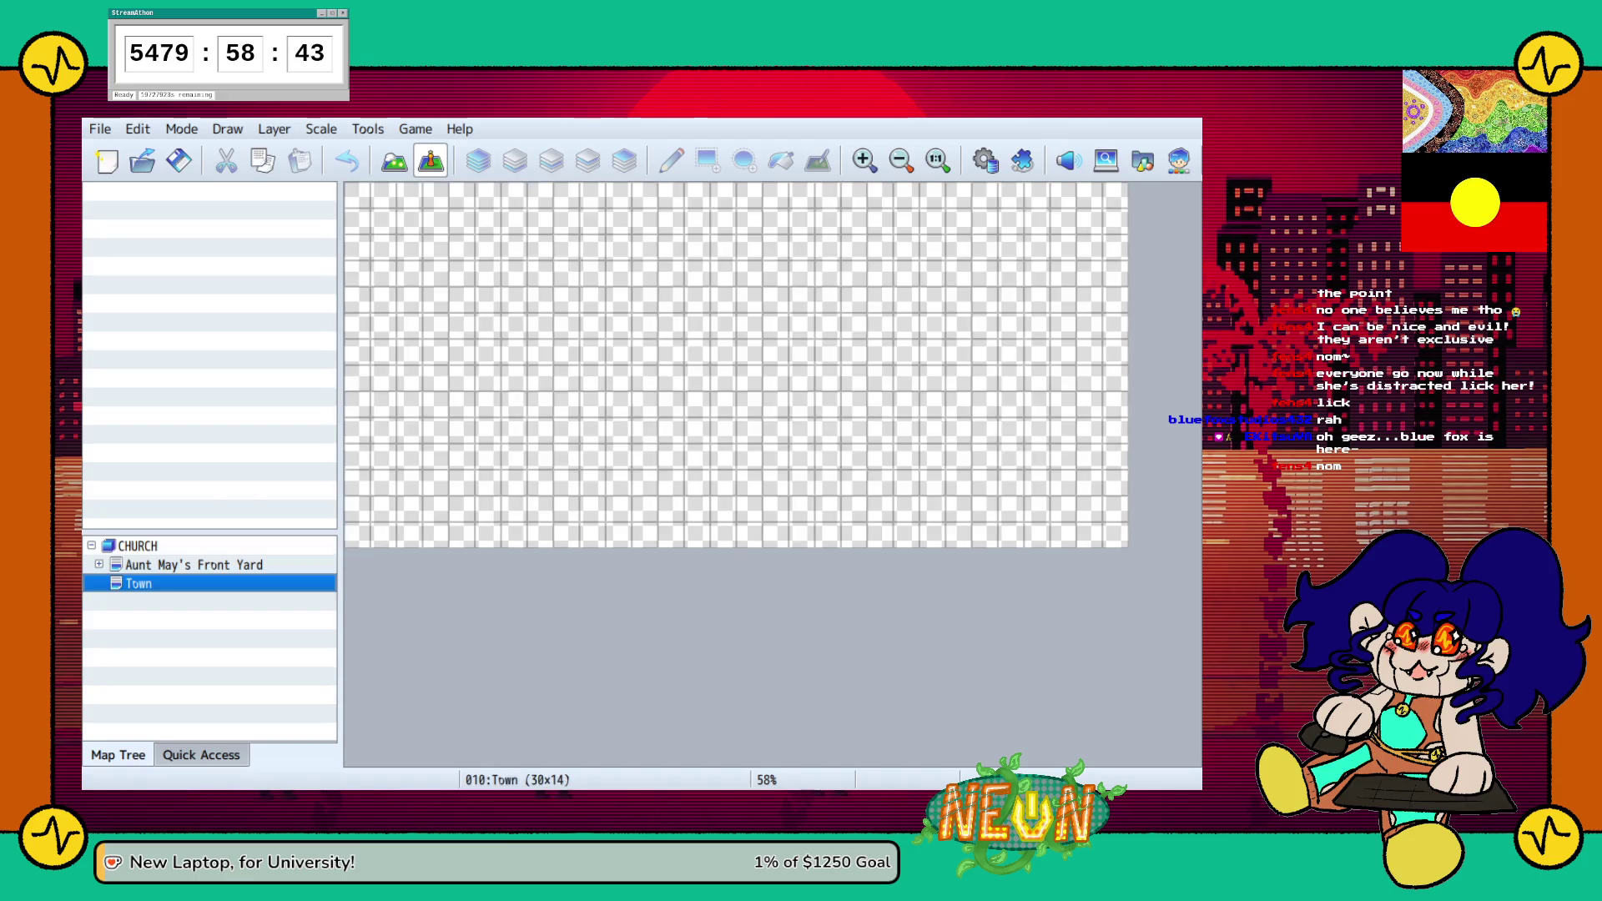
Fill the whole Town map with the green grass tile
{"action": "left_click", "coordinate": [395, 161]}
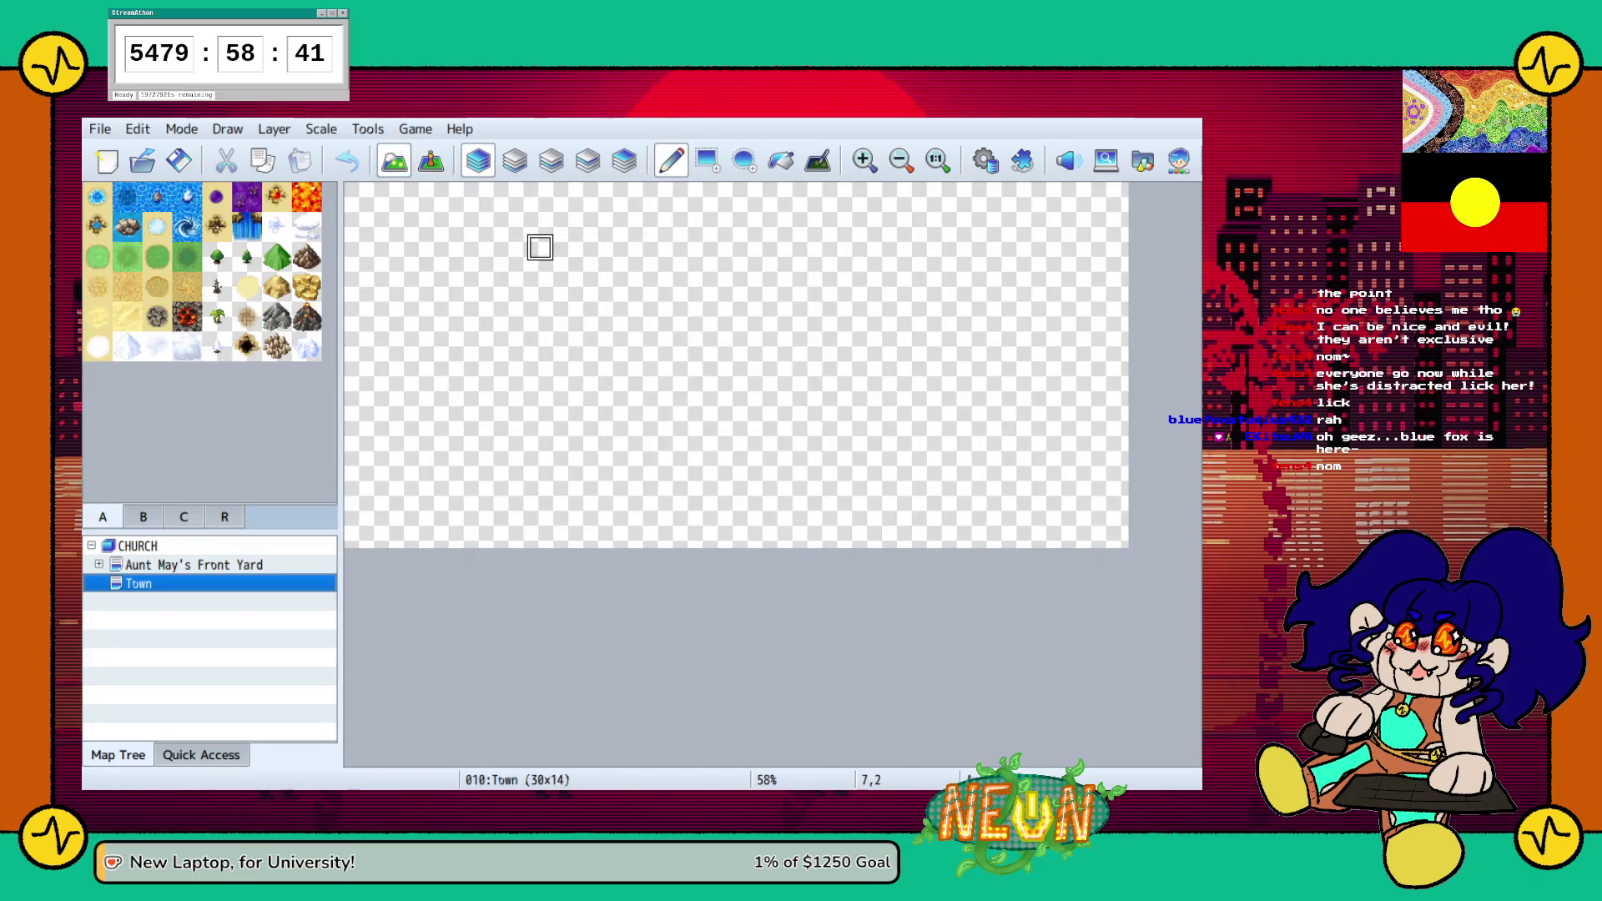
{"action": "left_click", "coordinate": [127, 256]}
{"action": "left_click", "coordinate": [781, 159]}
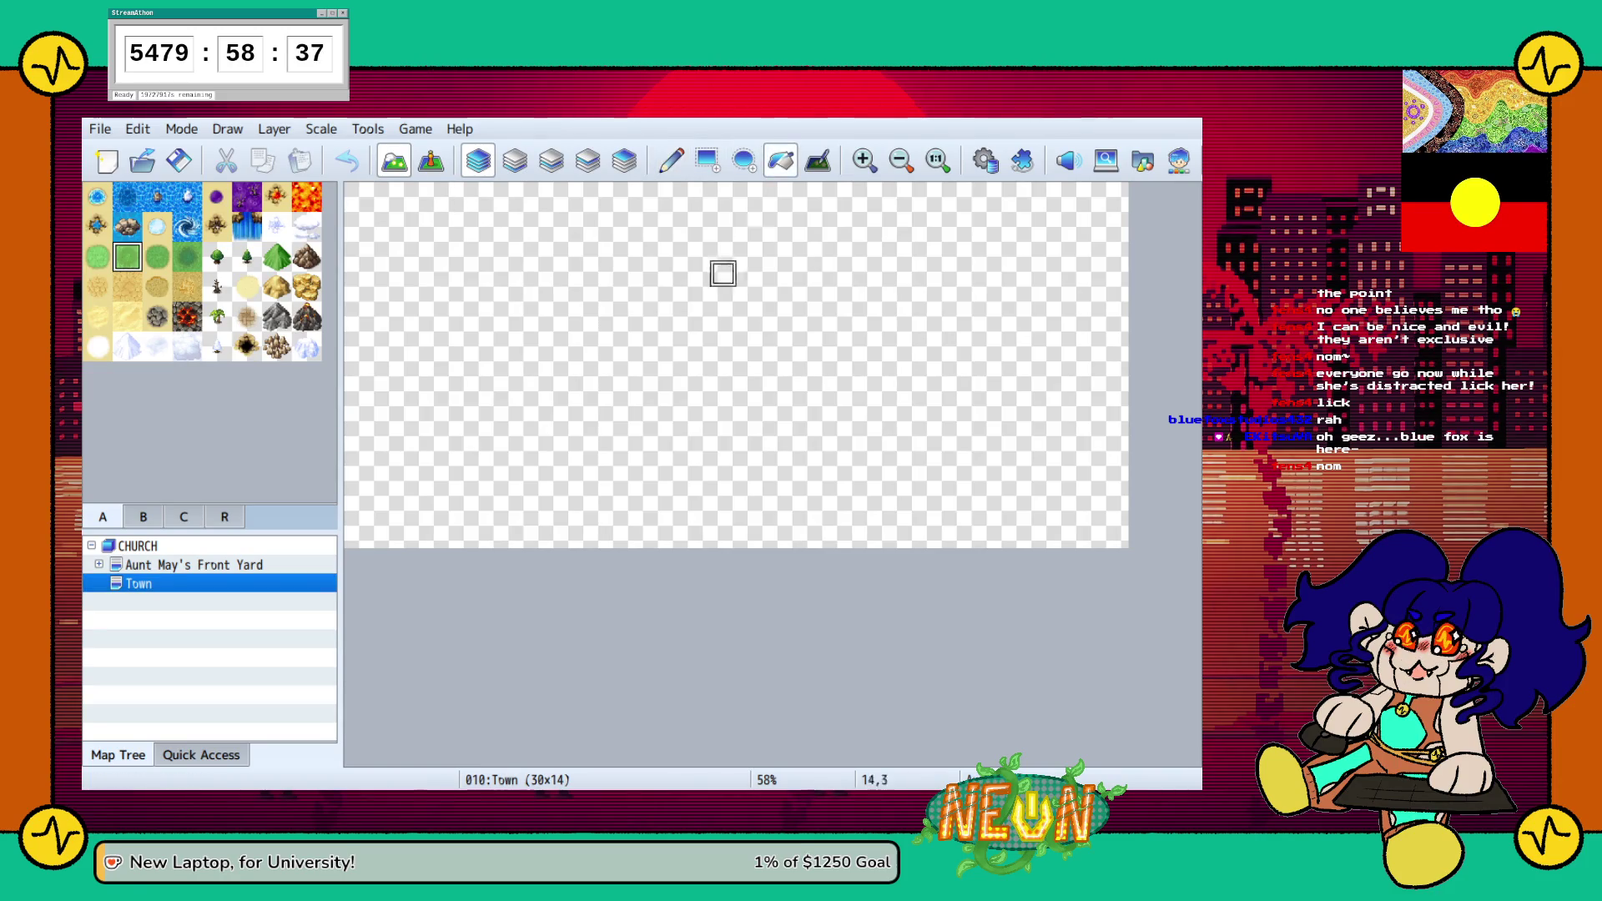
{"action": "left_click", "coordinate": [747, 247]}
Paint a large paved-road rectangle across the grass, leaving a grassy border
{"action": "left_click", "coordinate": [706, 159]}
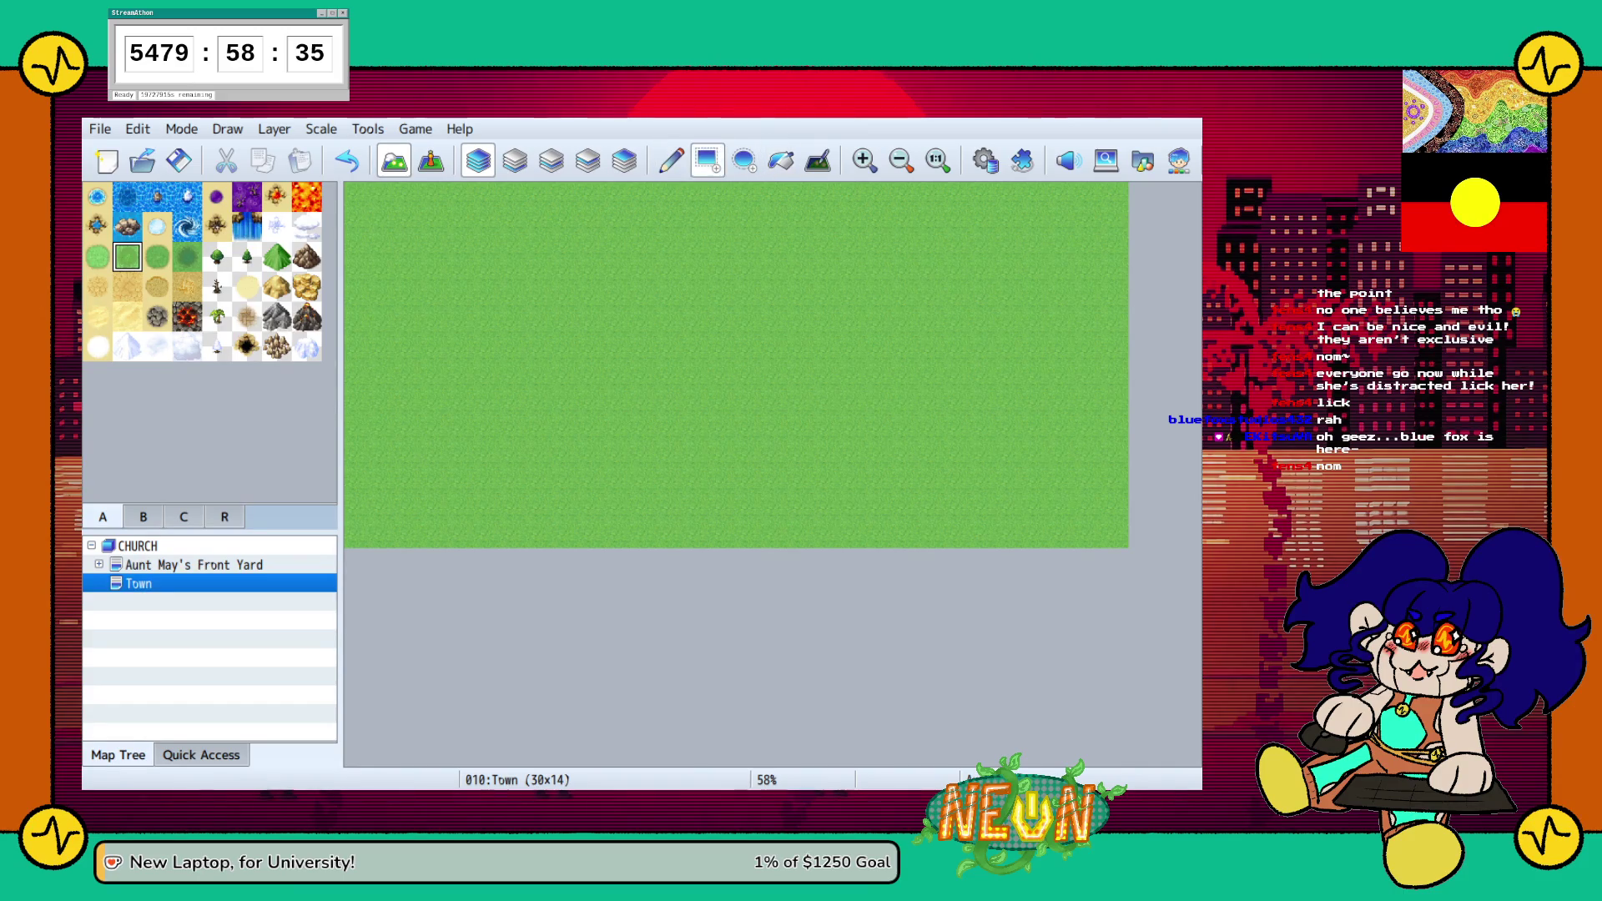
{"action": "left_click", "coordinate": [143, 516]}
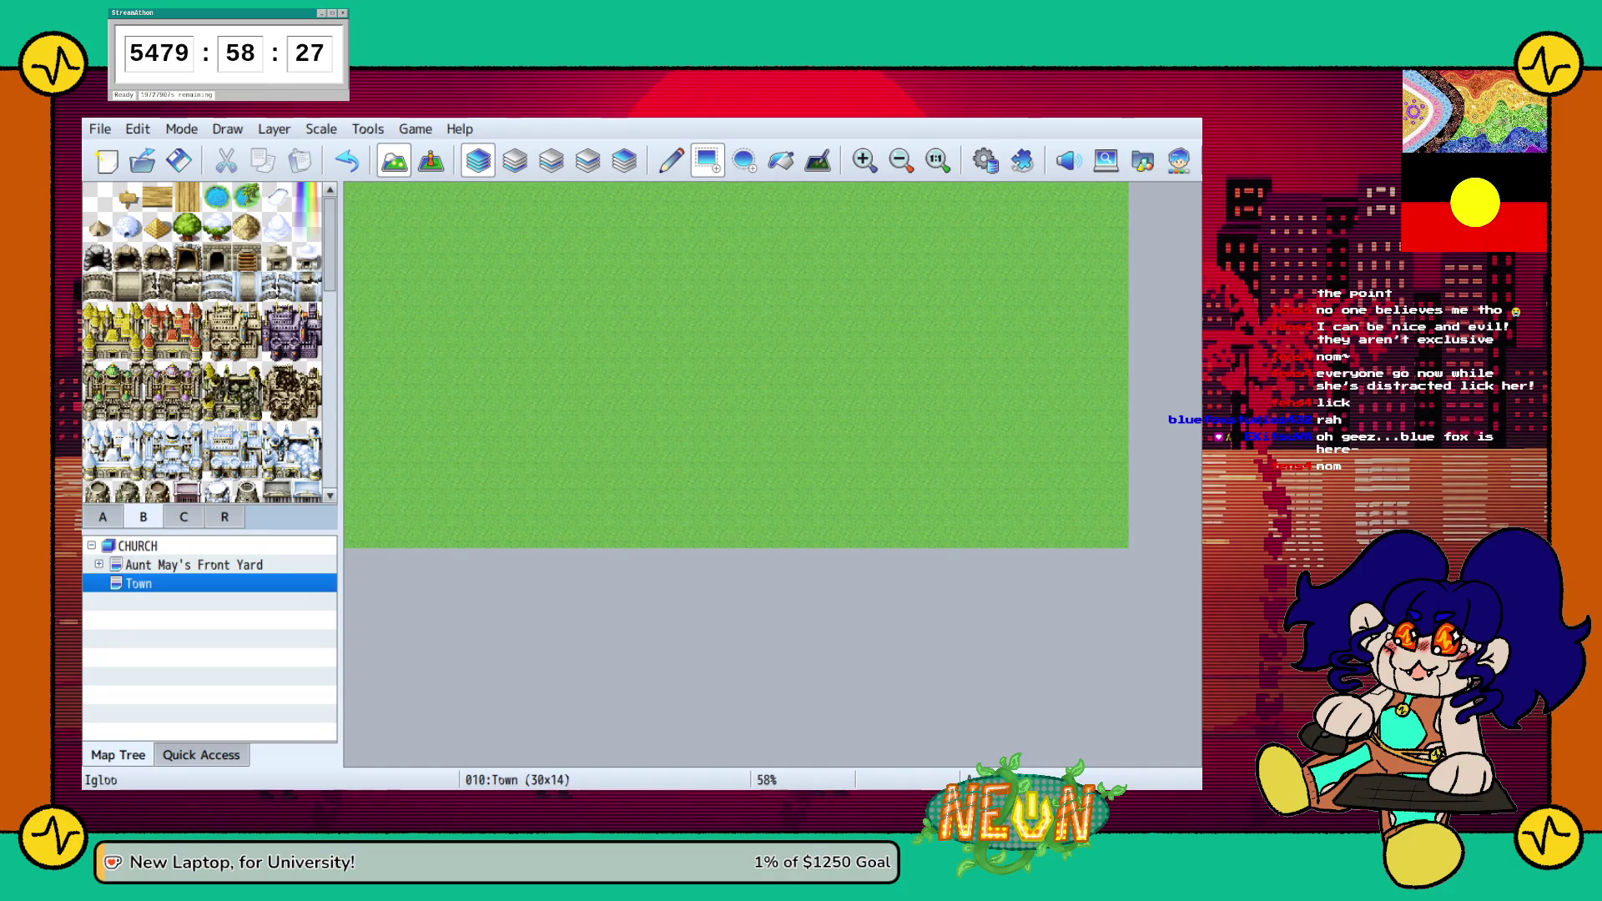
{"action": "scroll", "coordinate": [202, 342], "scroll_direction": "down", "scroll_amount": 3}
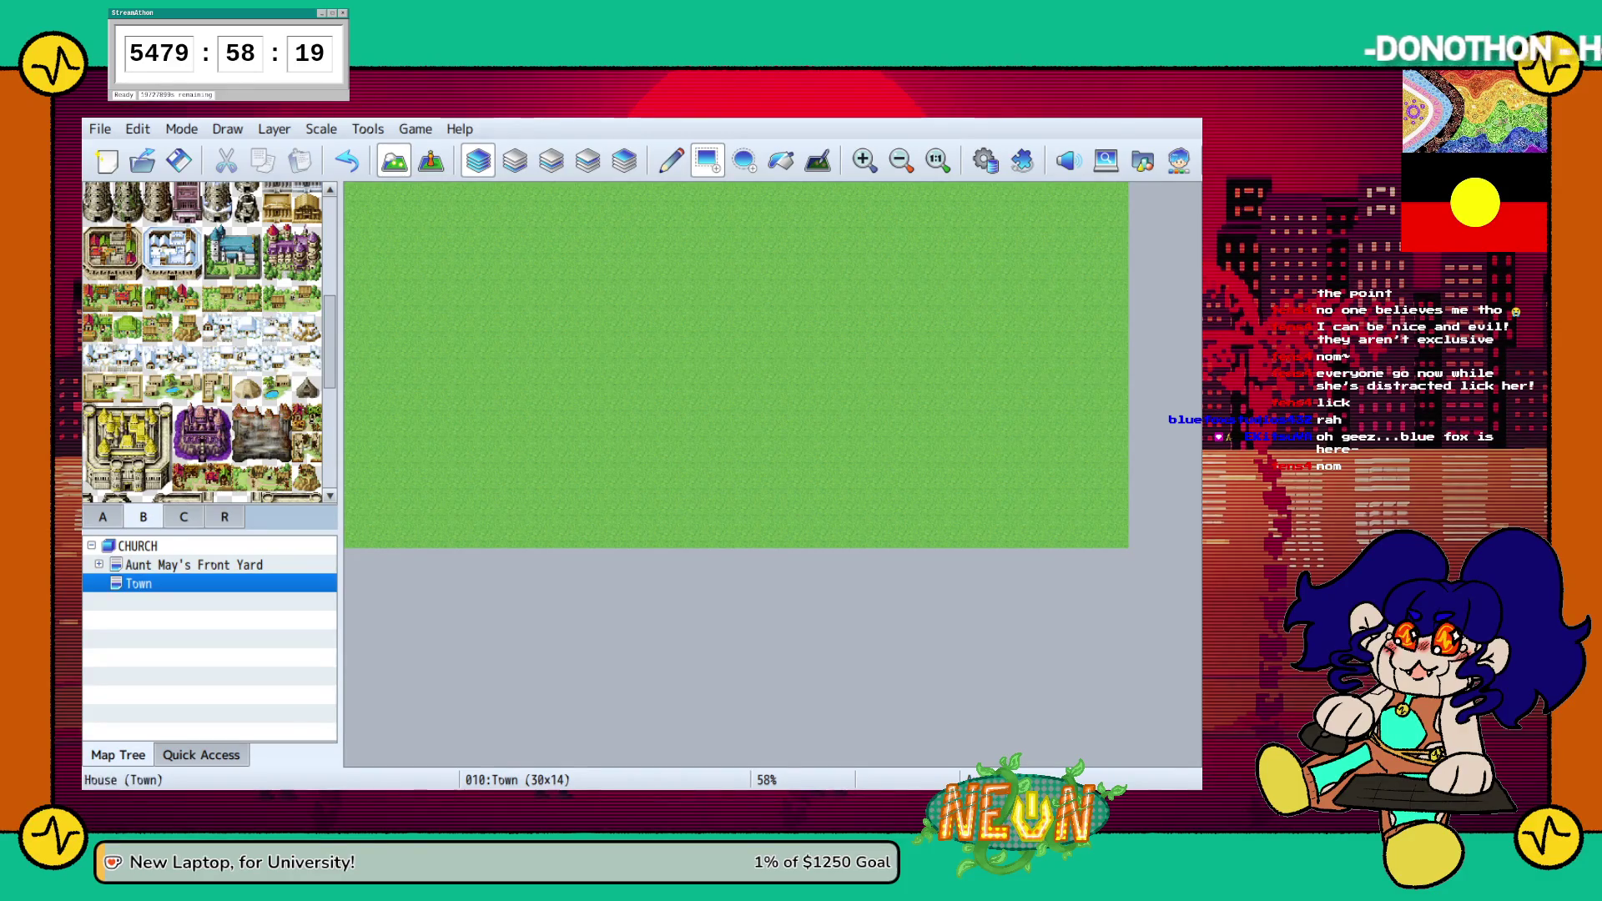
{"action": "left_click", "coordinate": [127, 327]}
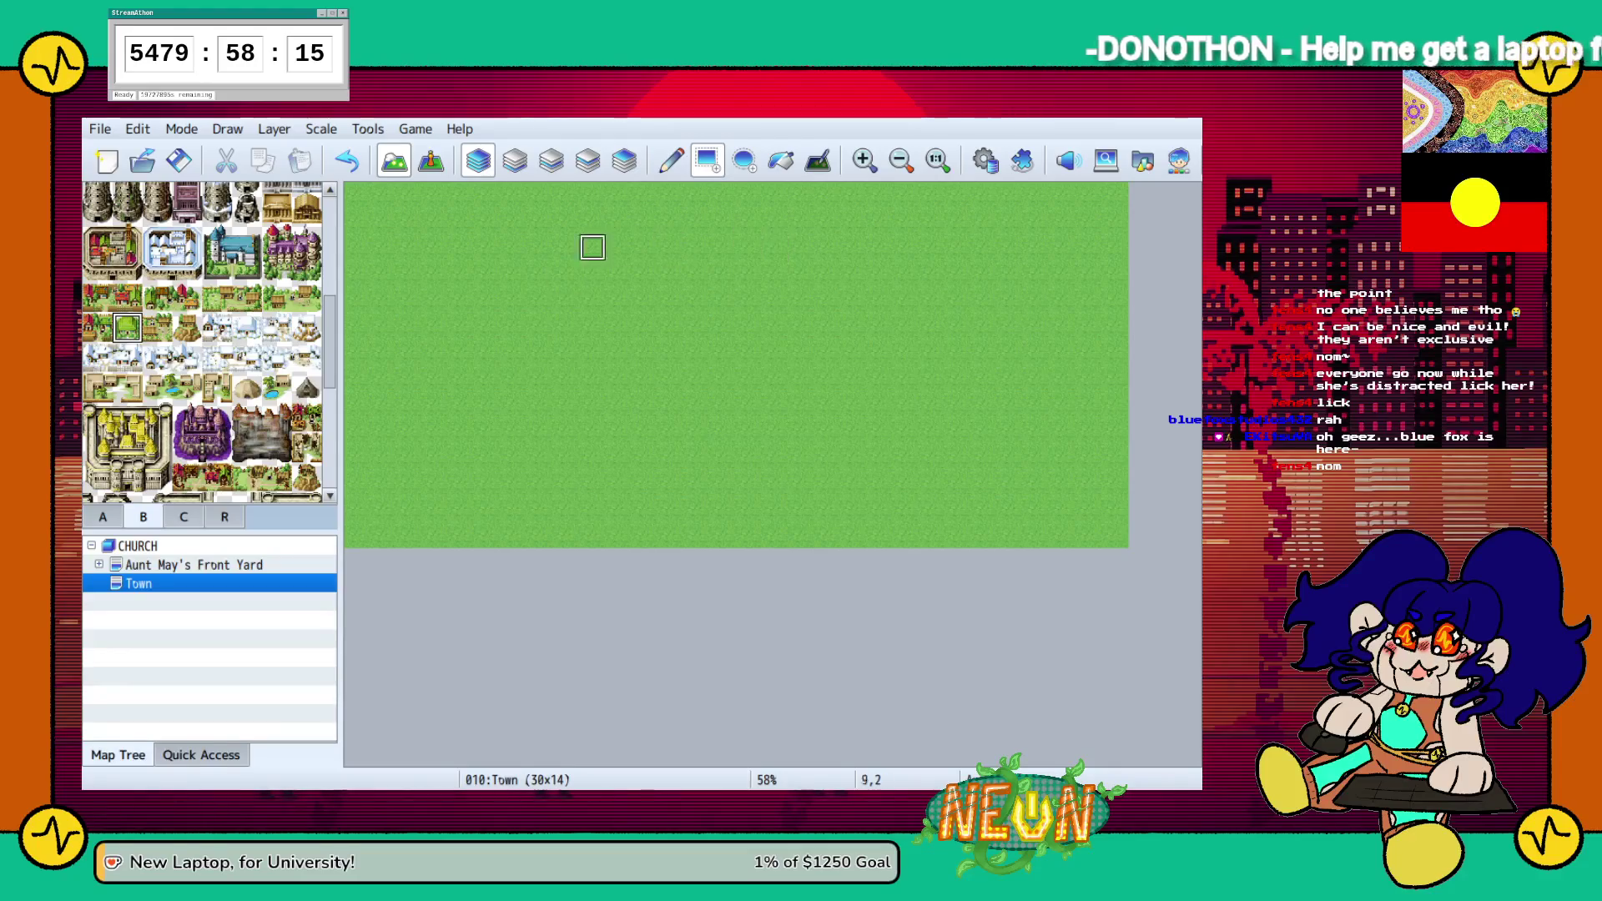
{"action": "left_click", "coordinate": [103, 516]}
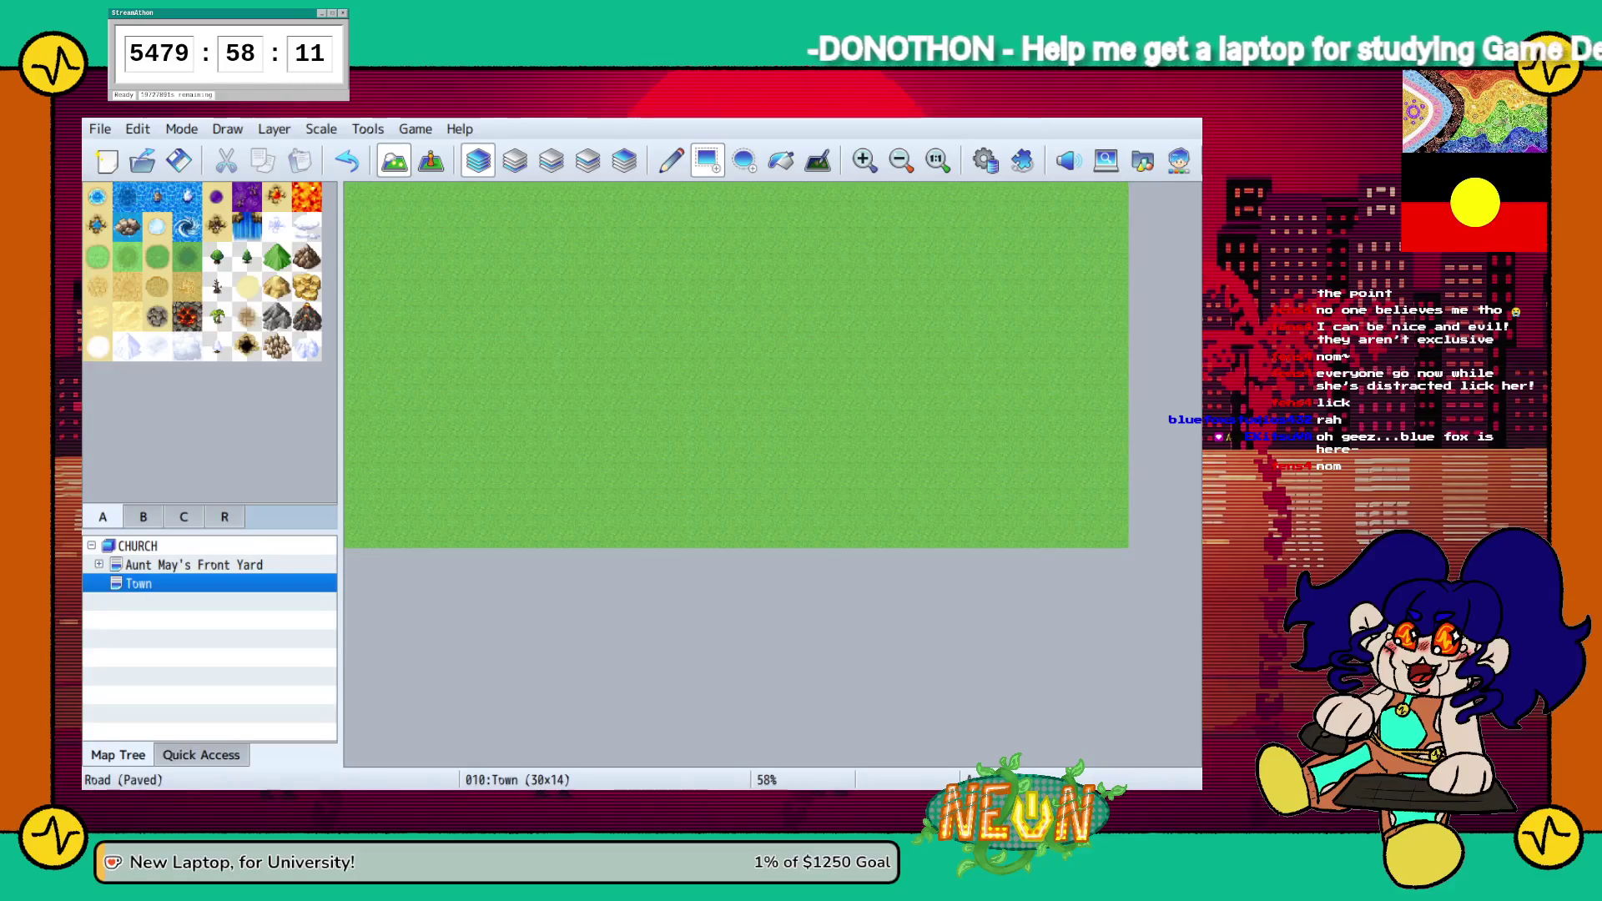
{"action": "left_click", "coordinate": [247, 317]}
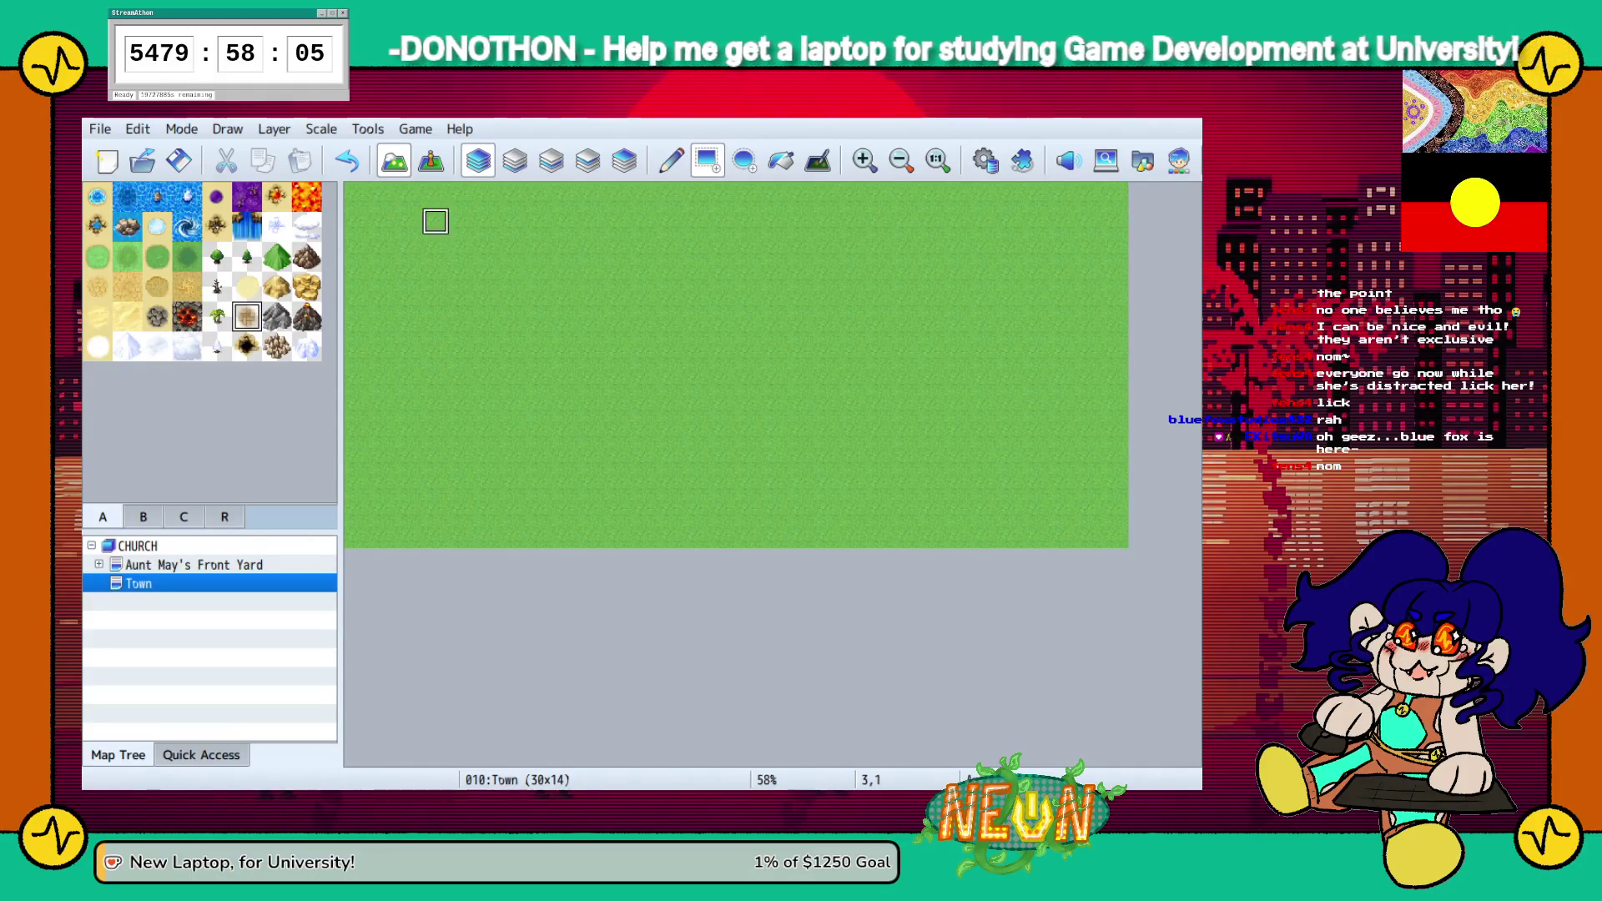
{"action": "mouse_move", "coordinate": [408, 222]}
{"action": "left_mouse_down"}
{"action": "mouse_move", "coordinate": [852, 457]}
{"action": "mouse_move", "coordinate": [1058, 457]}
{"action": "mouse_move", "coordinate": [1057, 482]}
{"action": "mouse_move", "coordinate": [1036, 482]}
{"action": "left_mouse_up"}
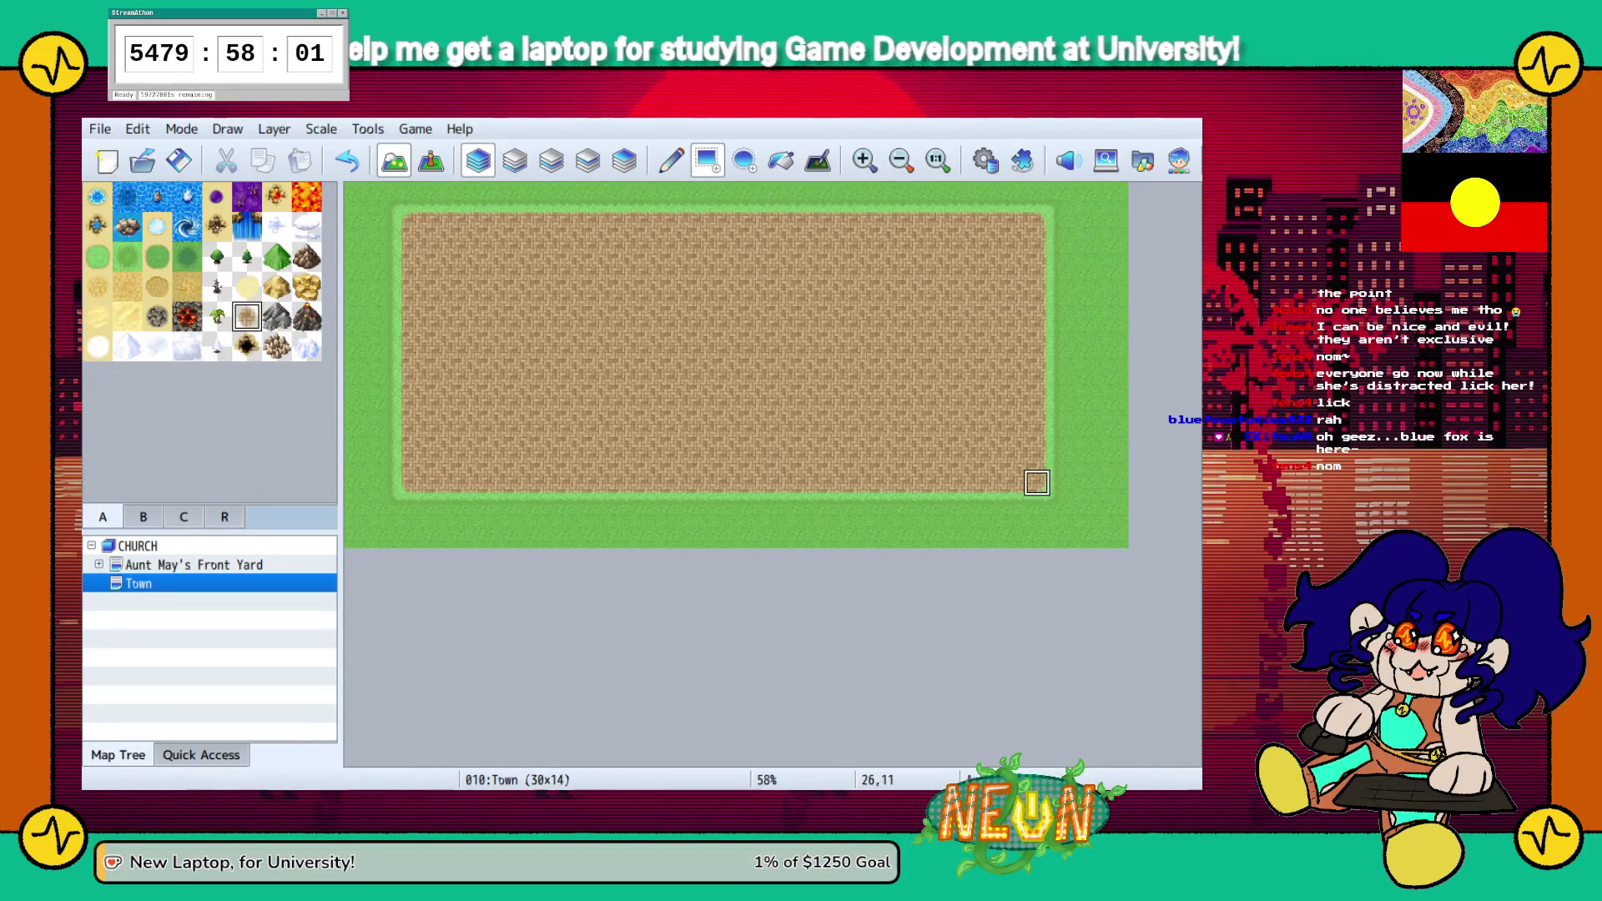
Replace the oversized dirt area with a smaller central rectangle and straighten its left edge with grass
{"action": "key", "text": "ctrl+z"}
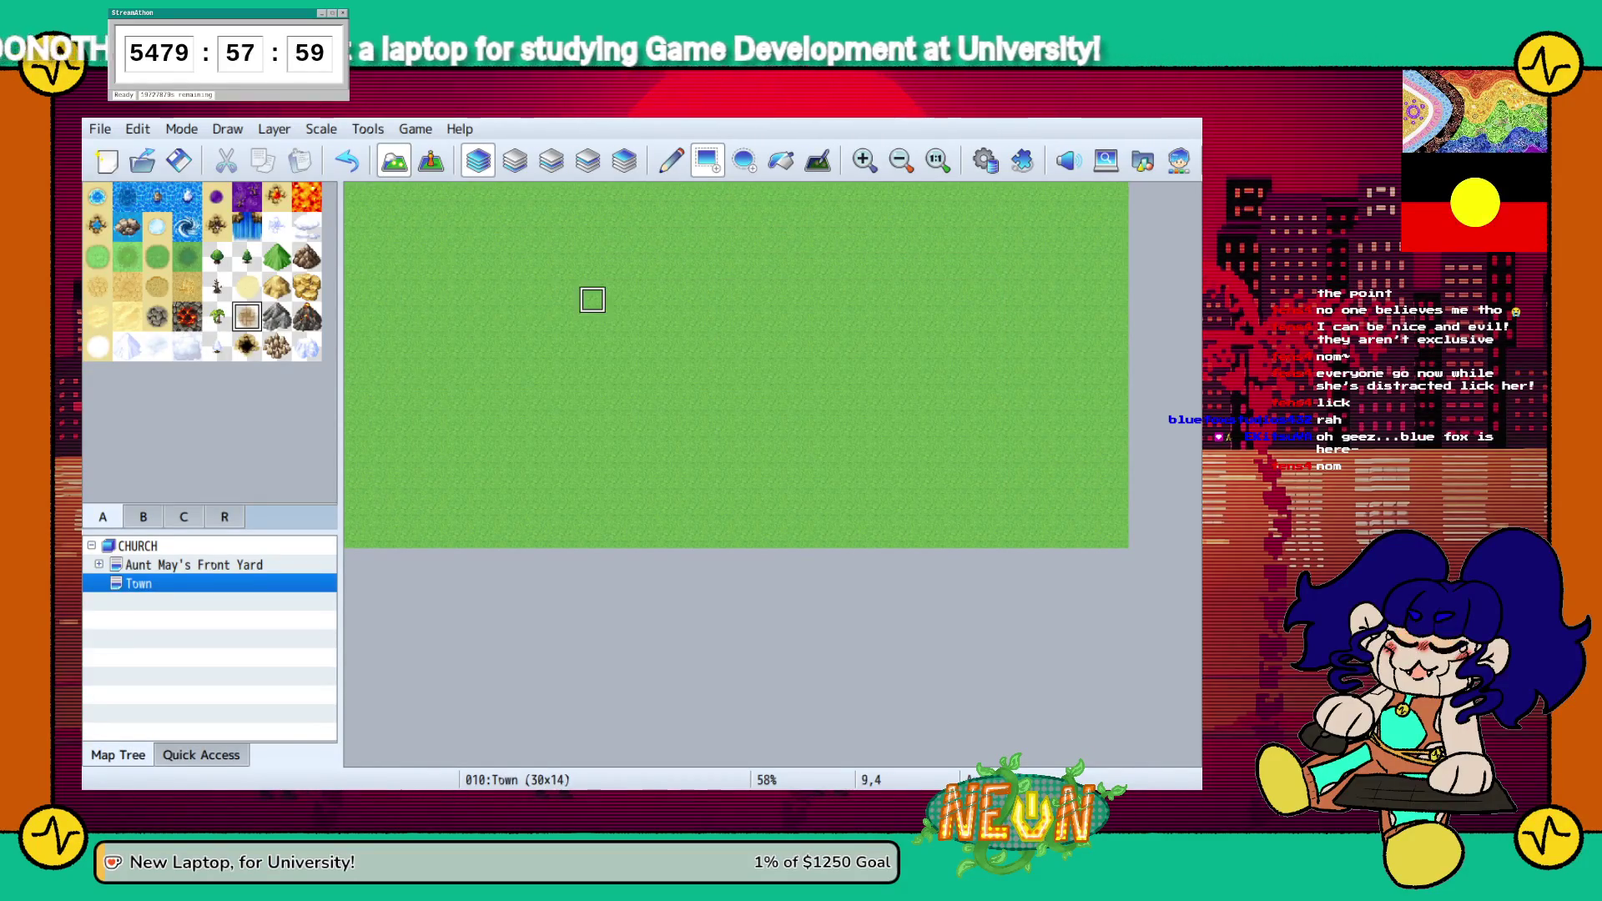
{"action": "mouse_move", "coordinate": [593, 299]}
{"action": "left_mouse_down"}
{"action": "mouse_move", "coordinate": [851, 427]}
{"action": "mouse_move", "coordinate": [905, 428]}
{"action": "mouse_move", "coordinate": [850, 427]}
{"action": "left_mouse_up"}
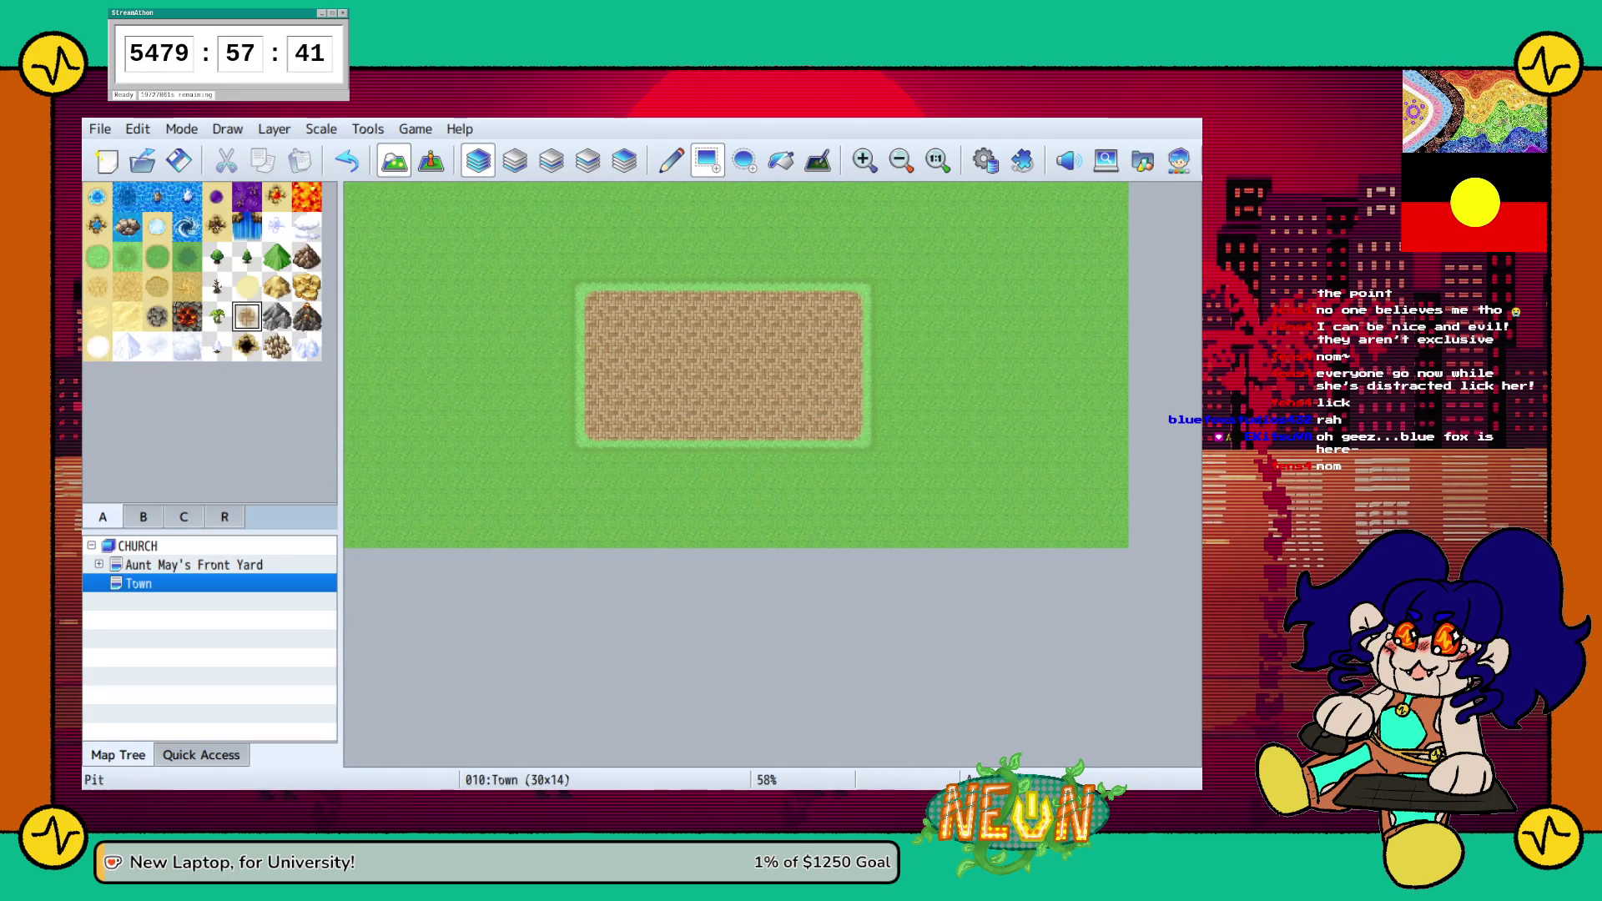
{"action": "left_click", "coordinate": [127, 256]}
{"action": "left_click", "coordinate": [592, 301]}
{"action": "left_click_drag", "start_coordinate": [598, 329], "coordinate": [598, 426]}
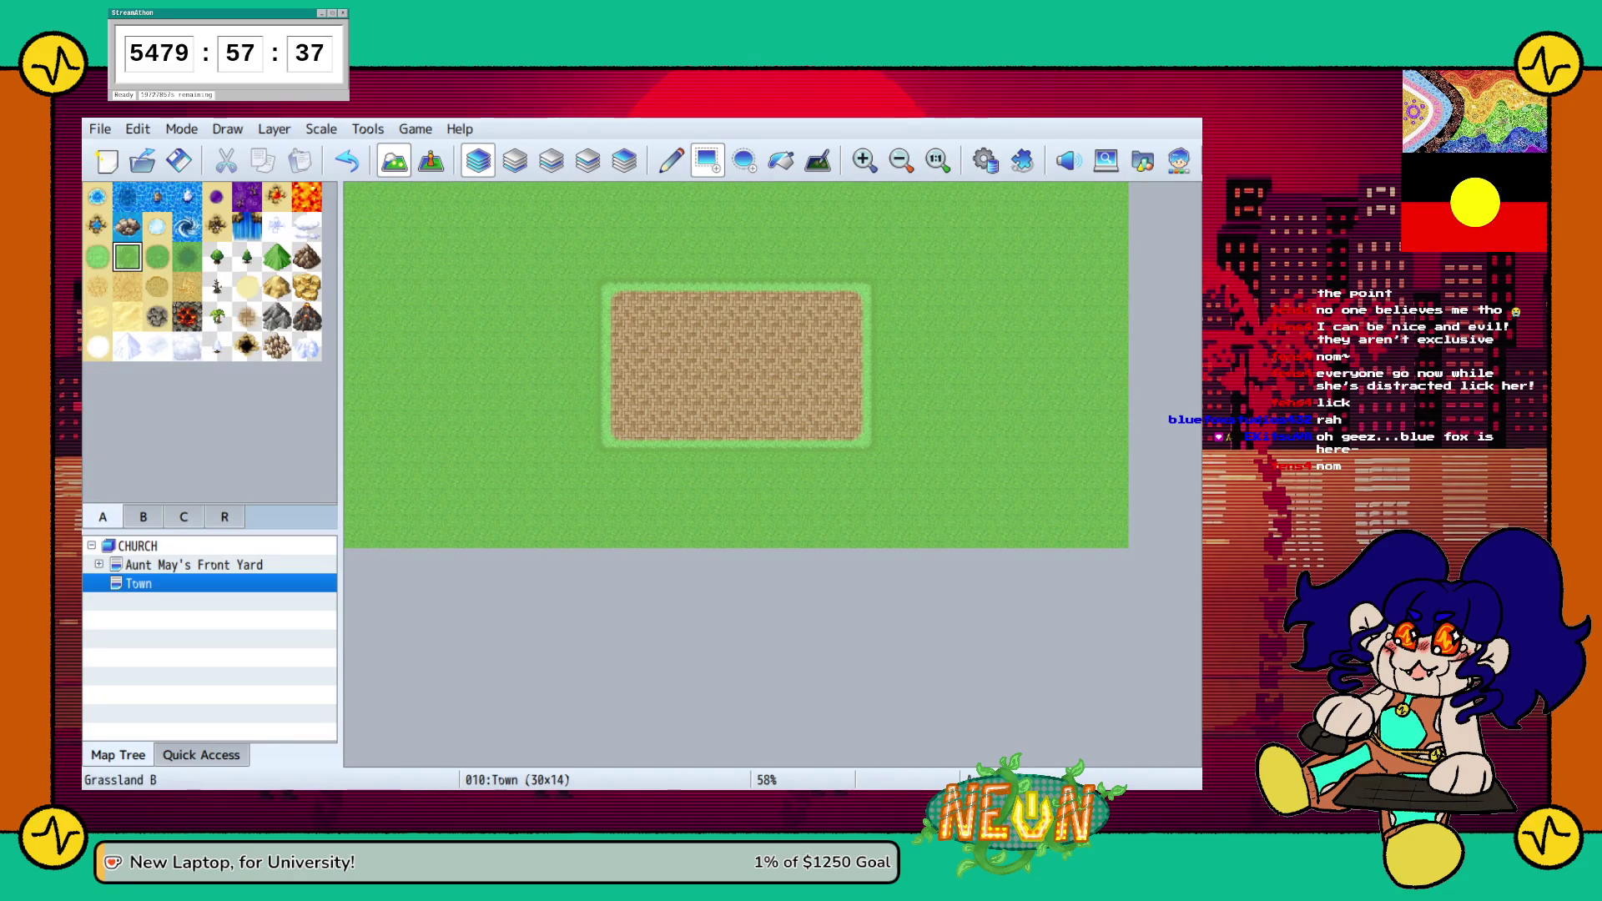
{"action": "left_click", "coordinate": [247, 316]}
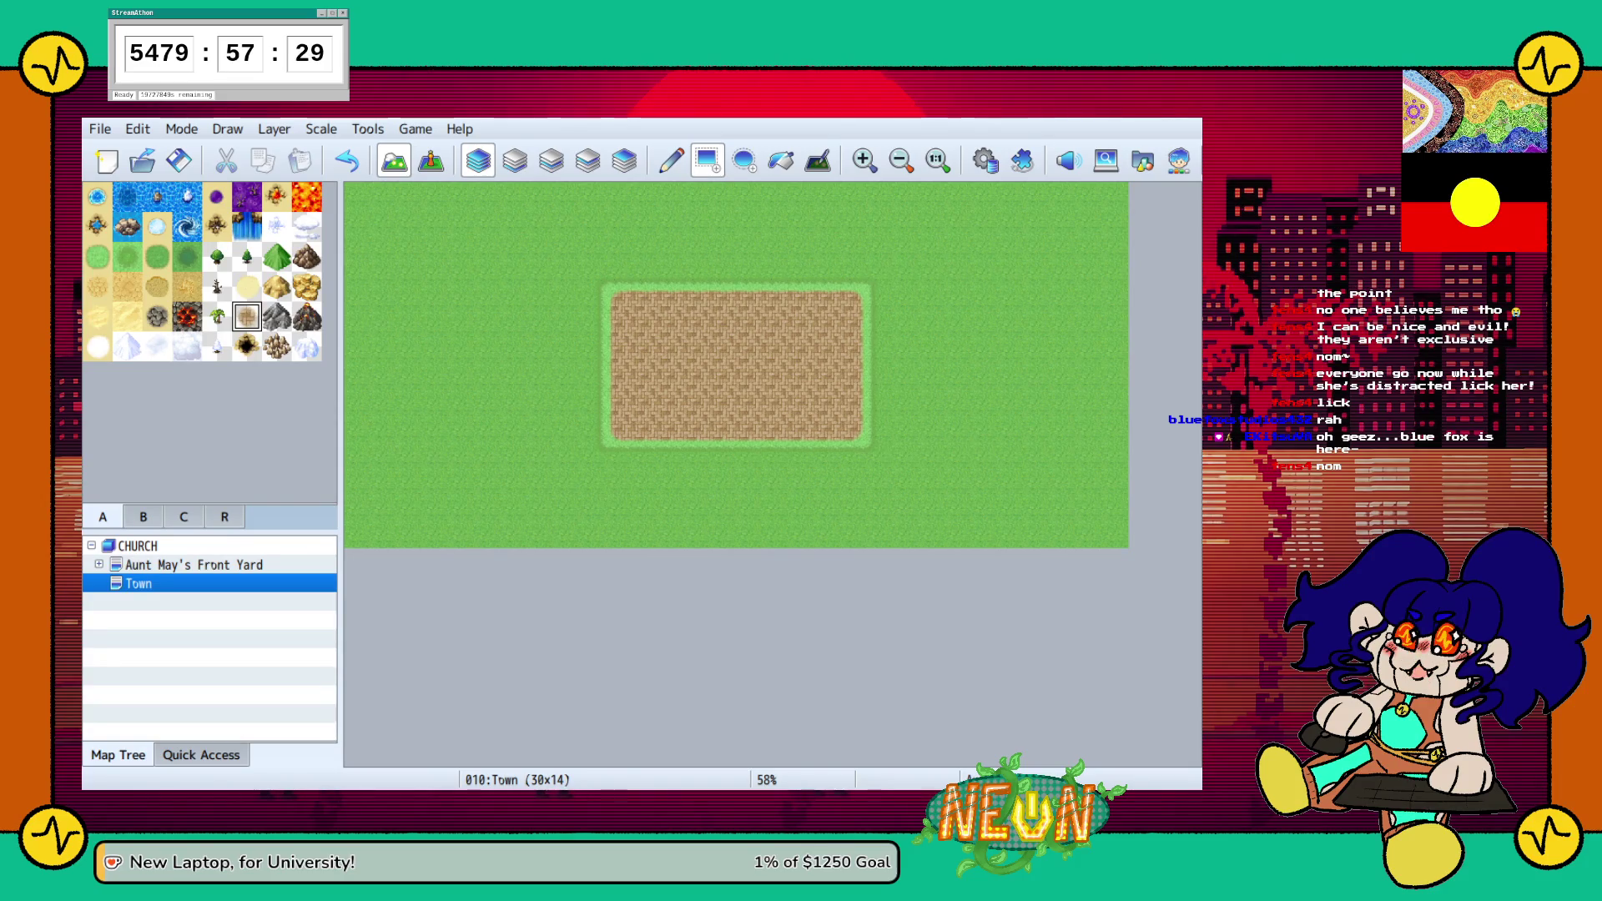
{"action": "left_click", "coordinate": [142, 517]}
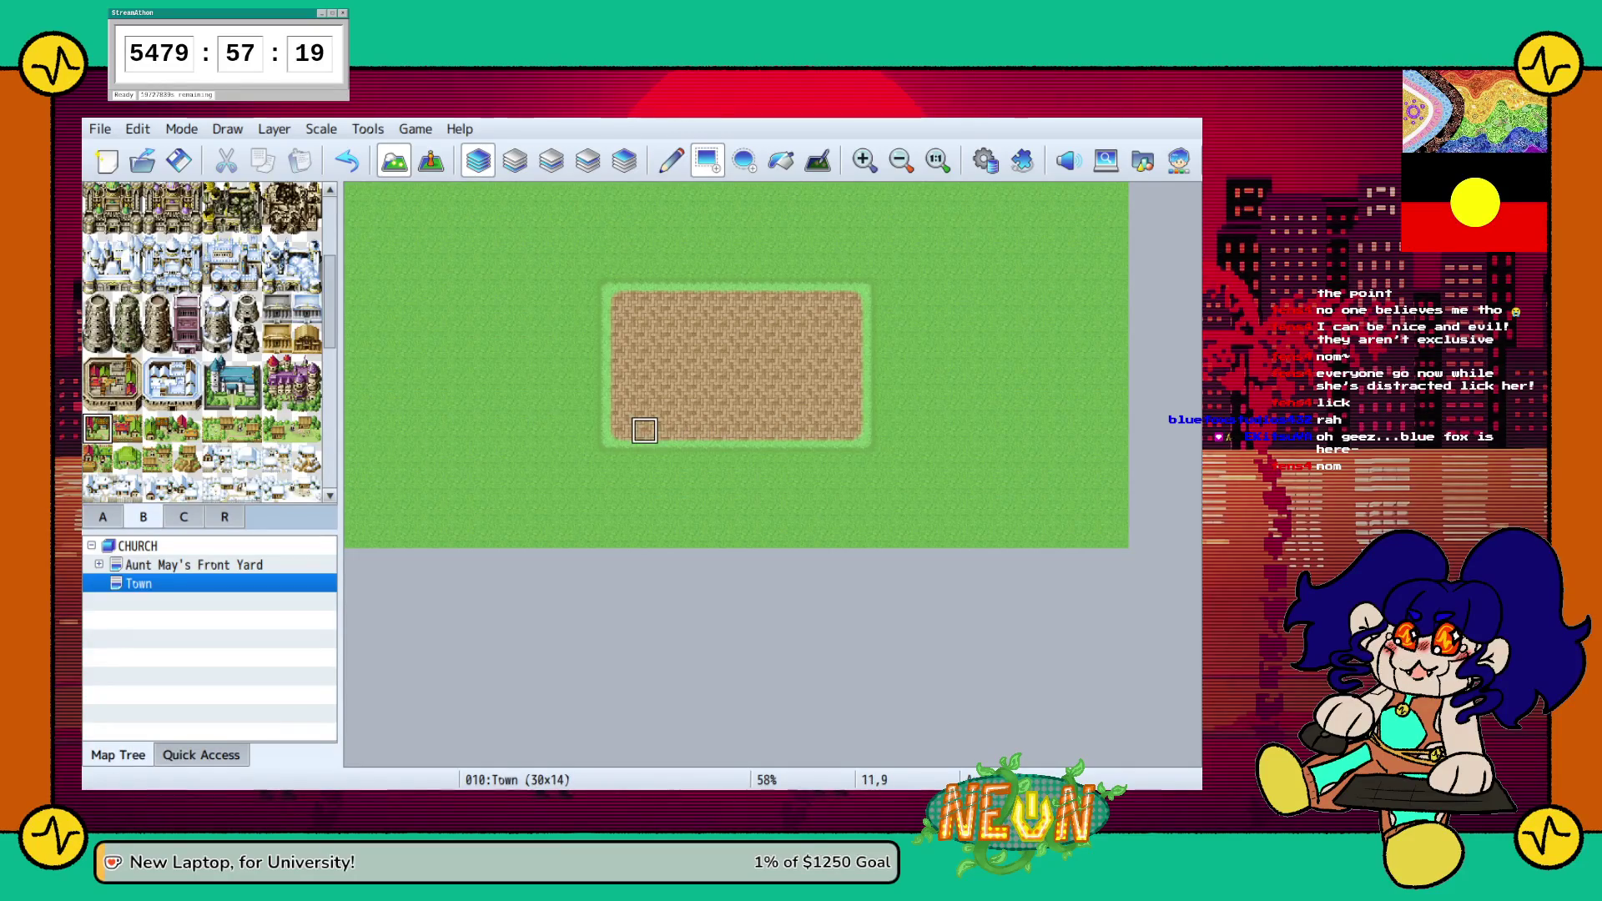
On the second map layer, flood-fill the light grass border with the darker grass tile
{"action": "left_click", "coordinate": [515, 160]}
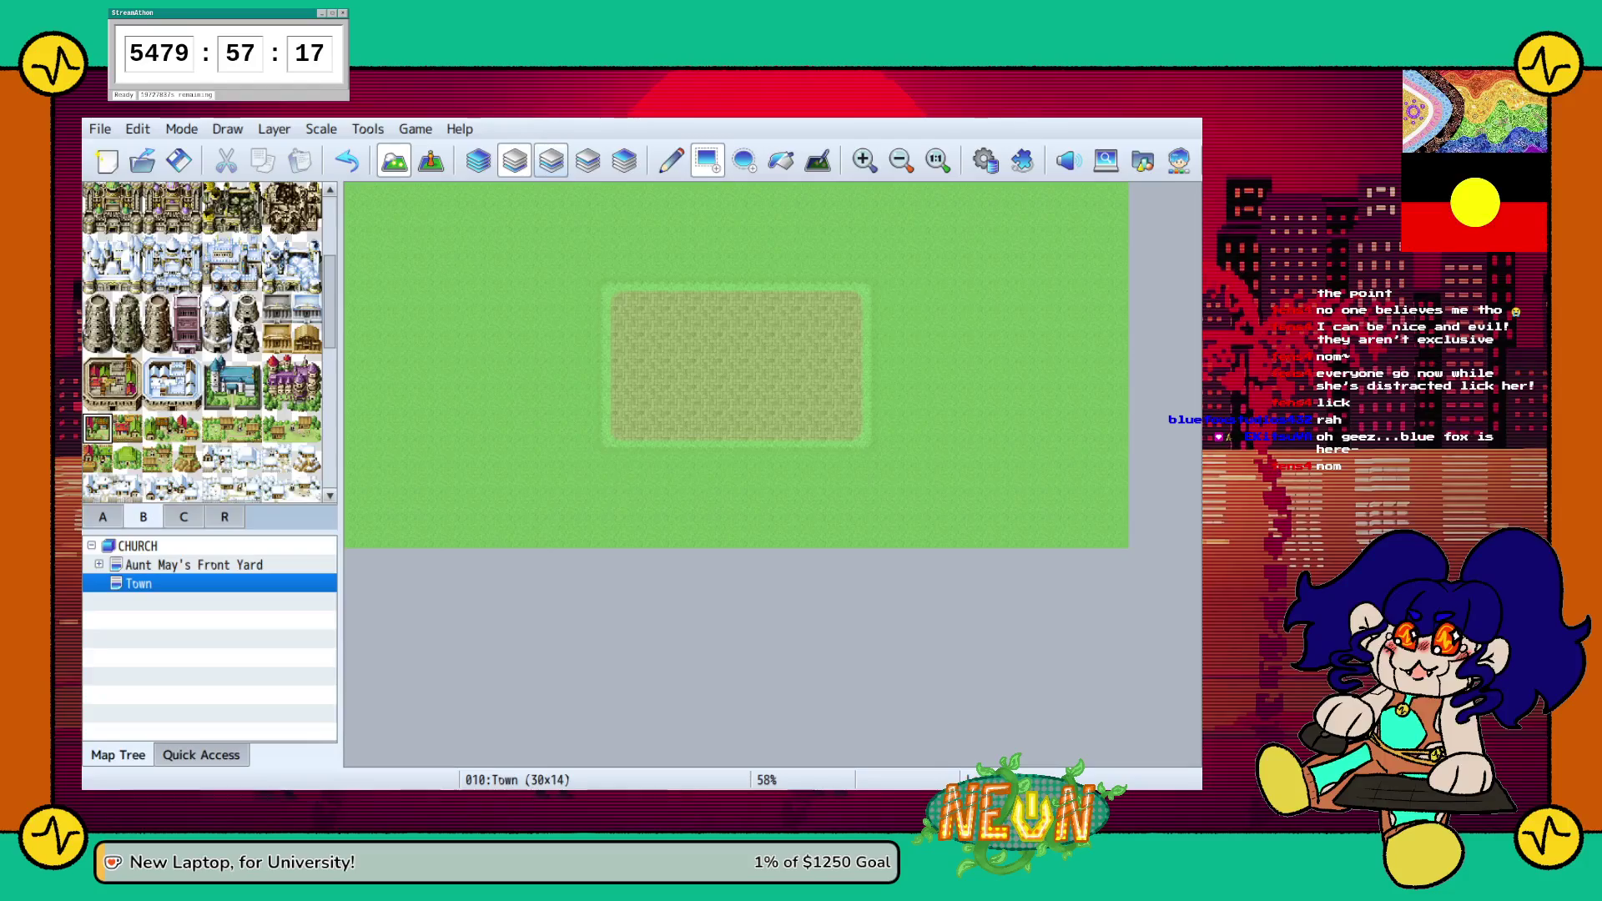
{"action": "left_click", "coordinate": [551, 160]}
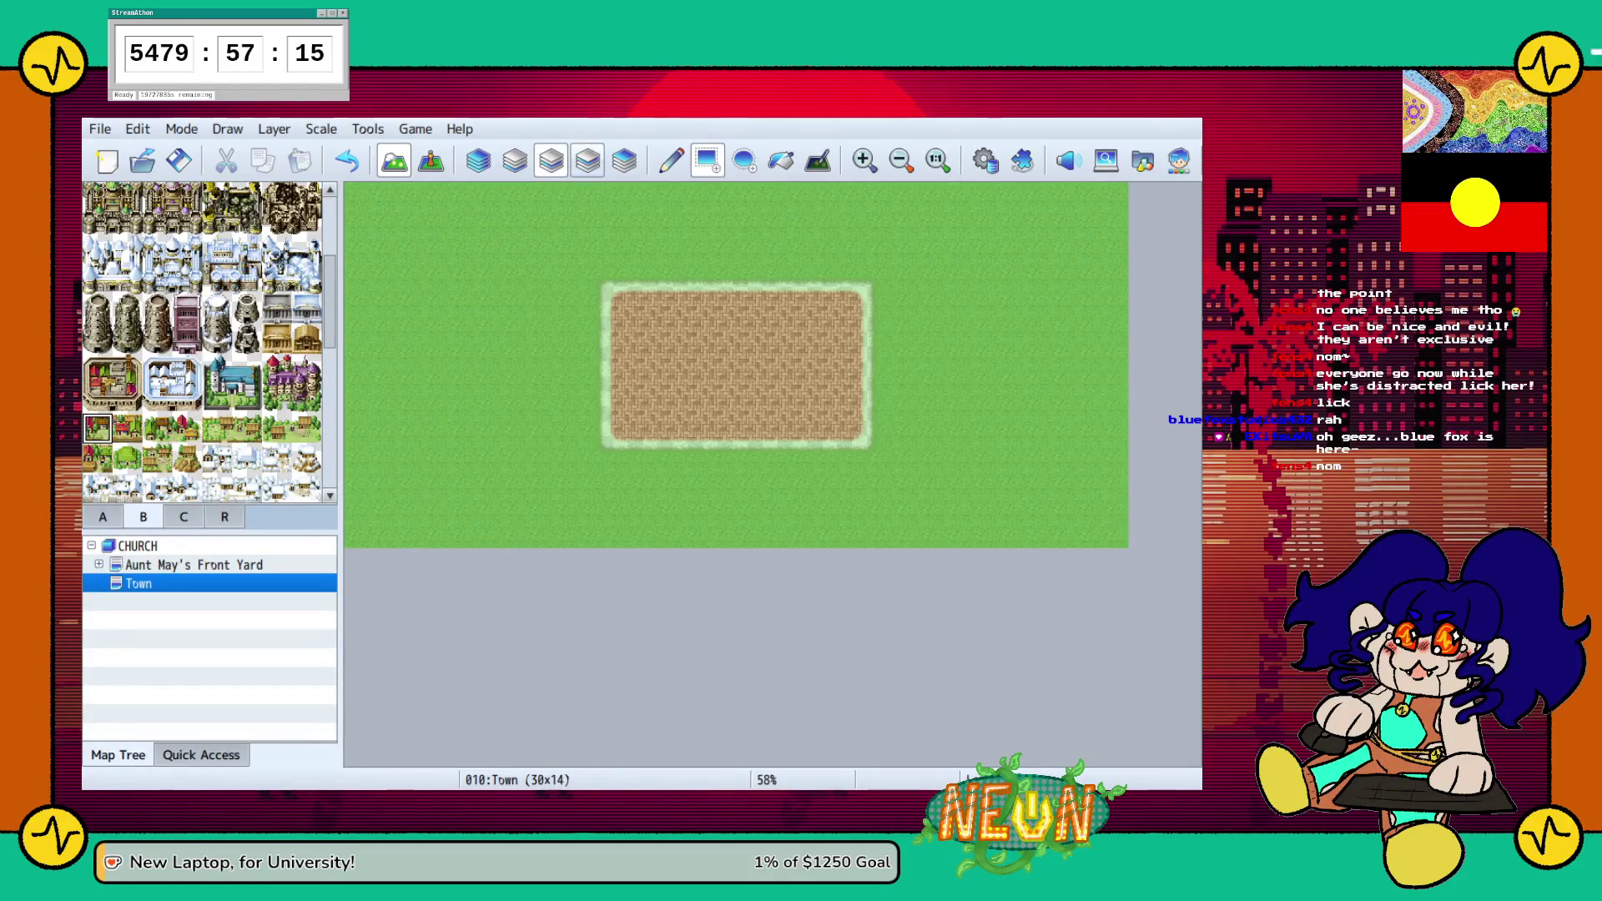
{"action": "left_click", "coordinate": [514, 160]}
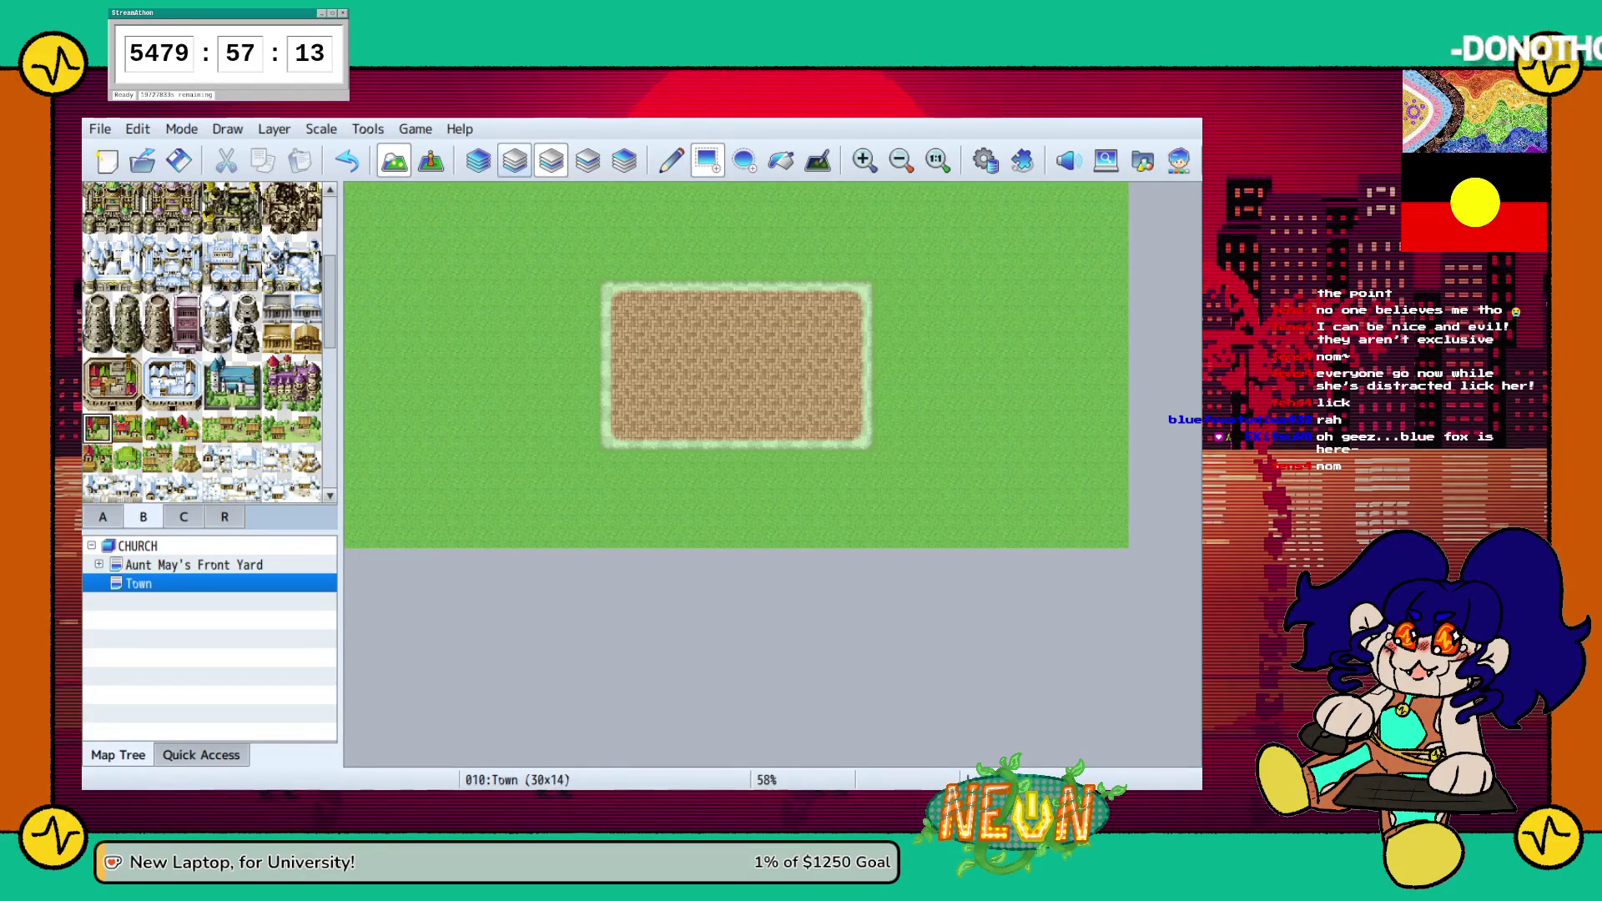
{"action": "left_click", "coordinate": [780, 160]}
{"action": "left_click", "coordinate": [127, 257]}
{"action": "left_click", "coordinate": [408, 327]}
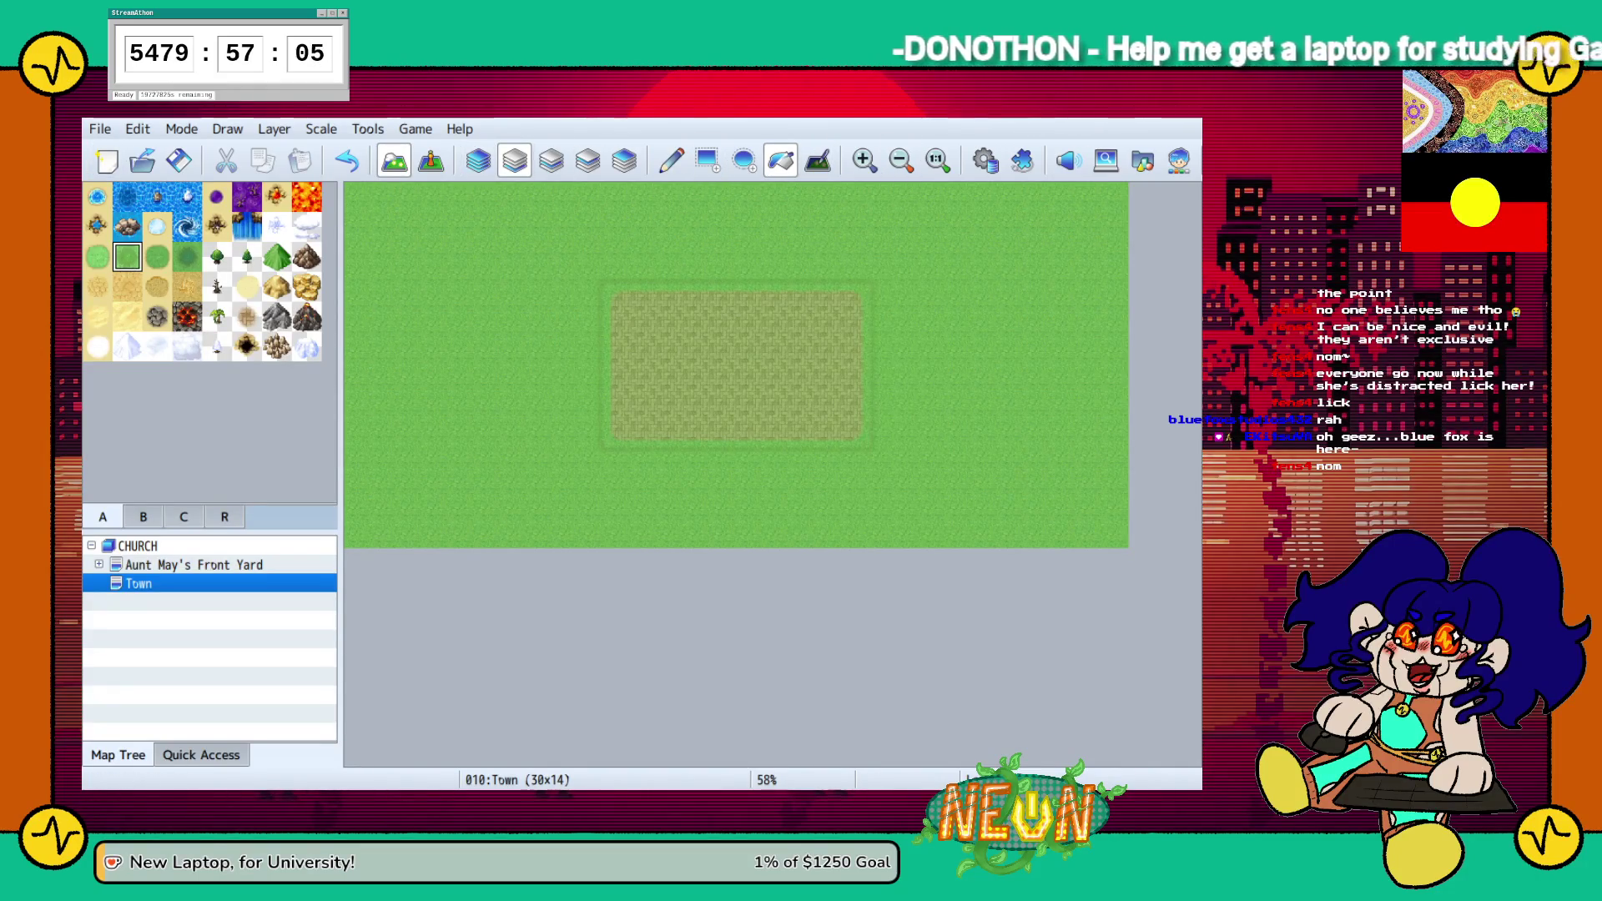
Erase the grass left, right, below and above the dirt patch with blank B-tile rectangles
{"action": "left_click", "coordinate": [551, 161]}
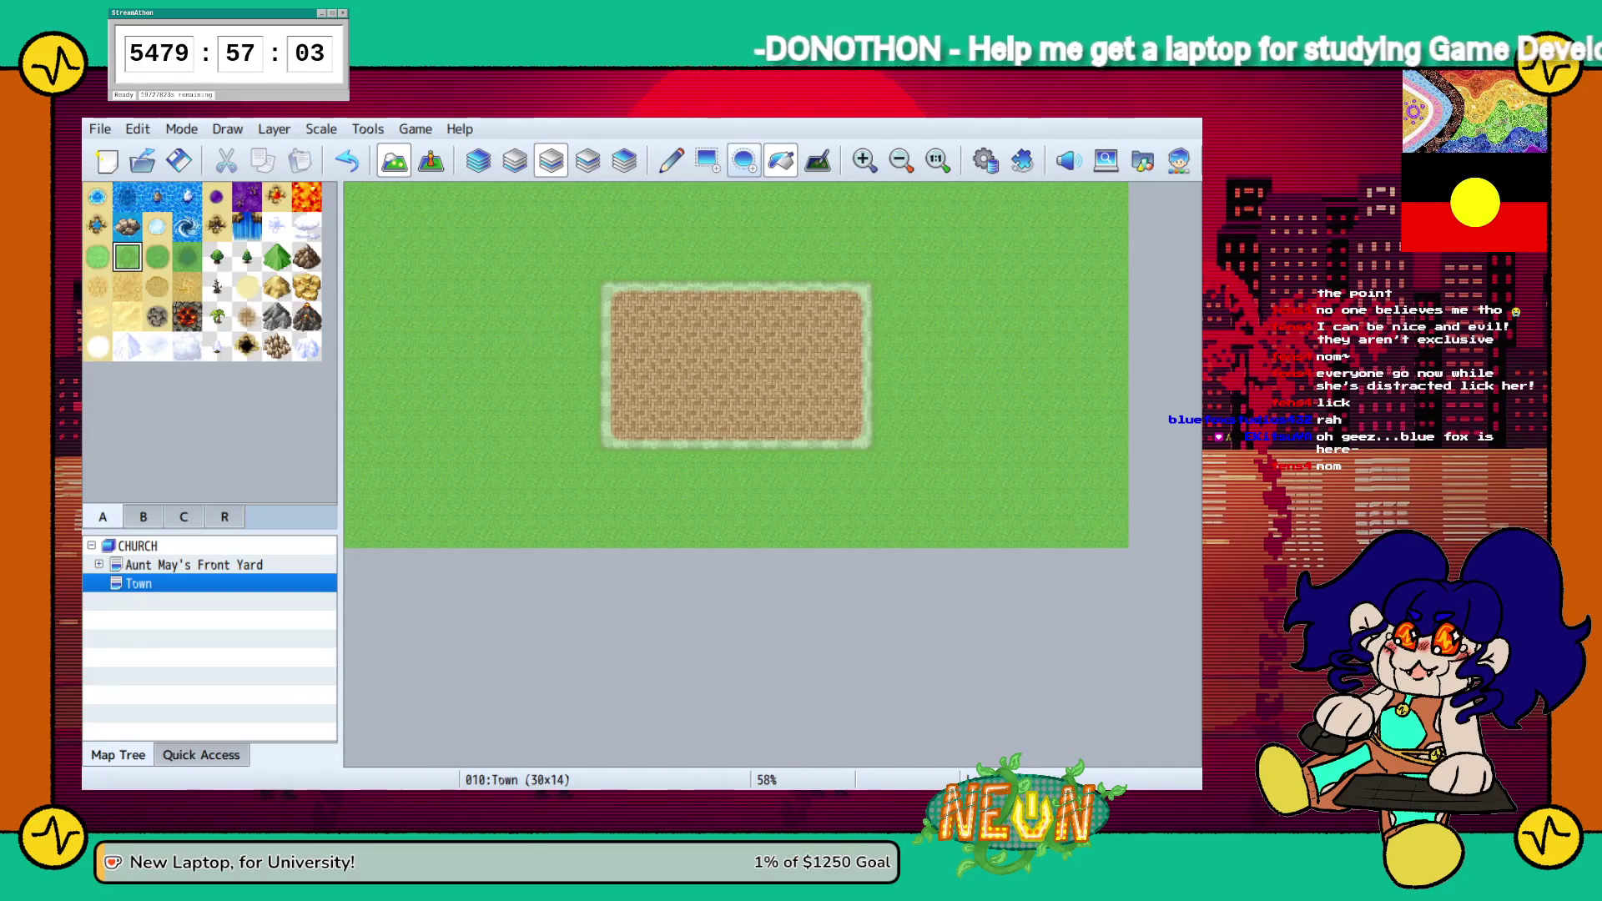
{"action": "left_click", "coordinate": [707, 160]}
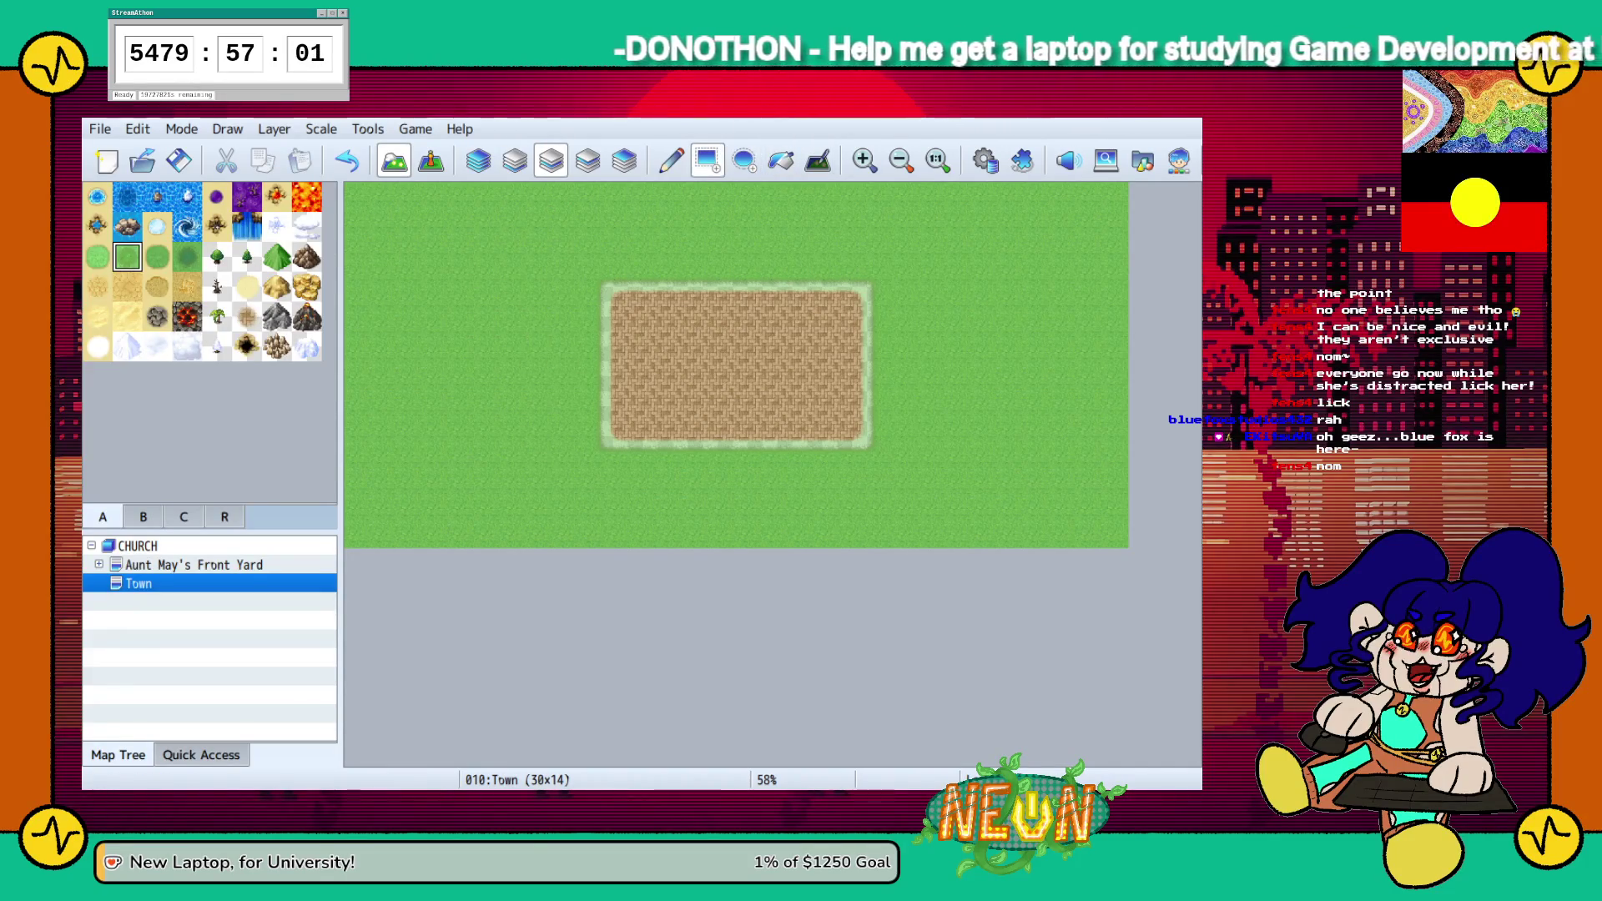
{"action": "left_click", "coordinate": [143, 517]}
{"action": "mouse_move", "coordinate": [356, 195]}
{"action": "left_mouse_down"}
{"action": "mouse_move", "coordinate": [551, 513]}
{"action": "mouse_move", "coordinate": [596, 538]}
{"action": "left_mouse_up"}
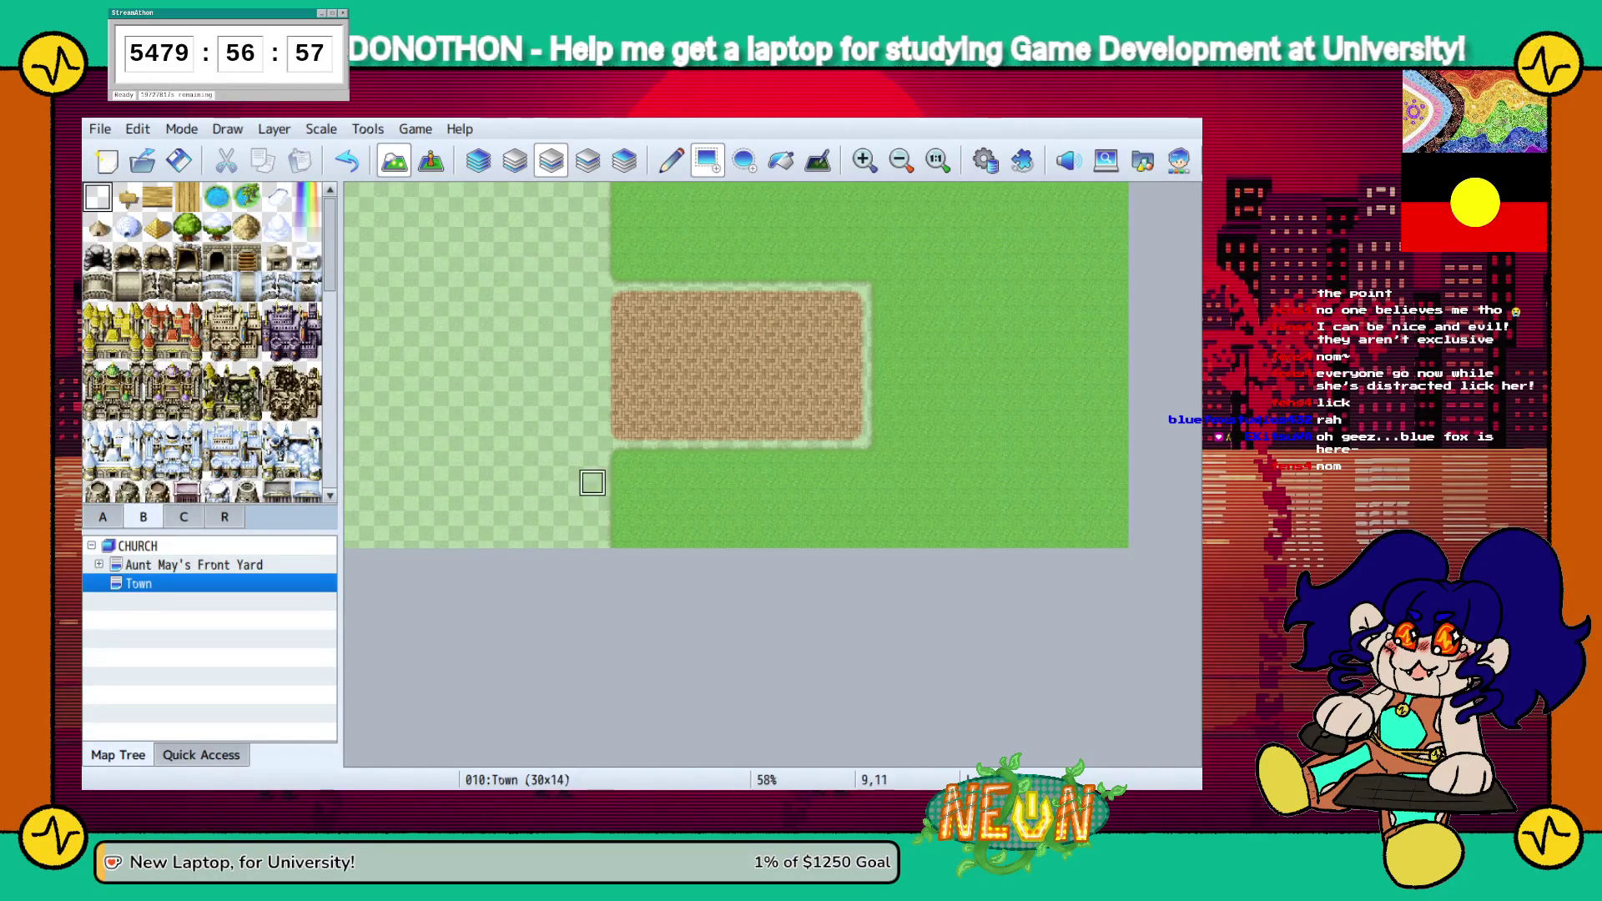
{"action": "mouse_move", "coordinate": [618, 457]}
{"action": "left_mouse_down"}
{"action": "mouse_move", "coordinate": [1117, 521]}
{"action": "mouse_move", "coordinate": [1117, 539]}
{"action": "left_mouse_up"}
{"action": "mouse_move", "coordinate": [880, 430]}
{"action": "left_mouse_down"}
{"action": "mouse_move", "coordinate": [1076, 194]}
{"action": "mouse_move", "coordinate": [1118, 194]}
{"action": "left_mouse_up"}
{"action": "left_click", "coordinate": [853, 246]}
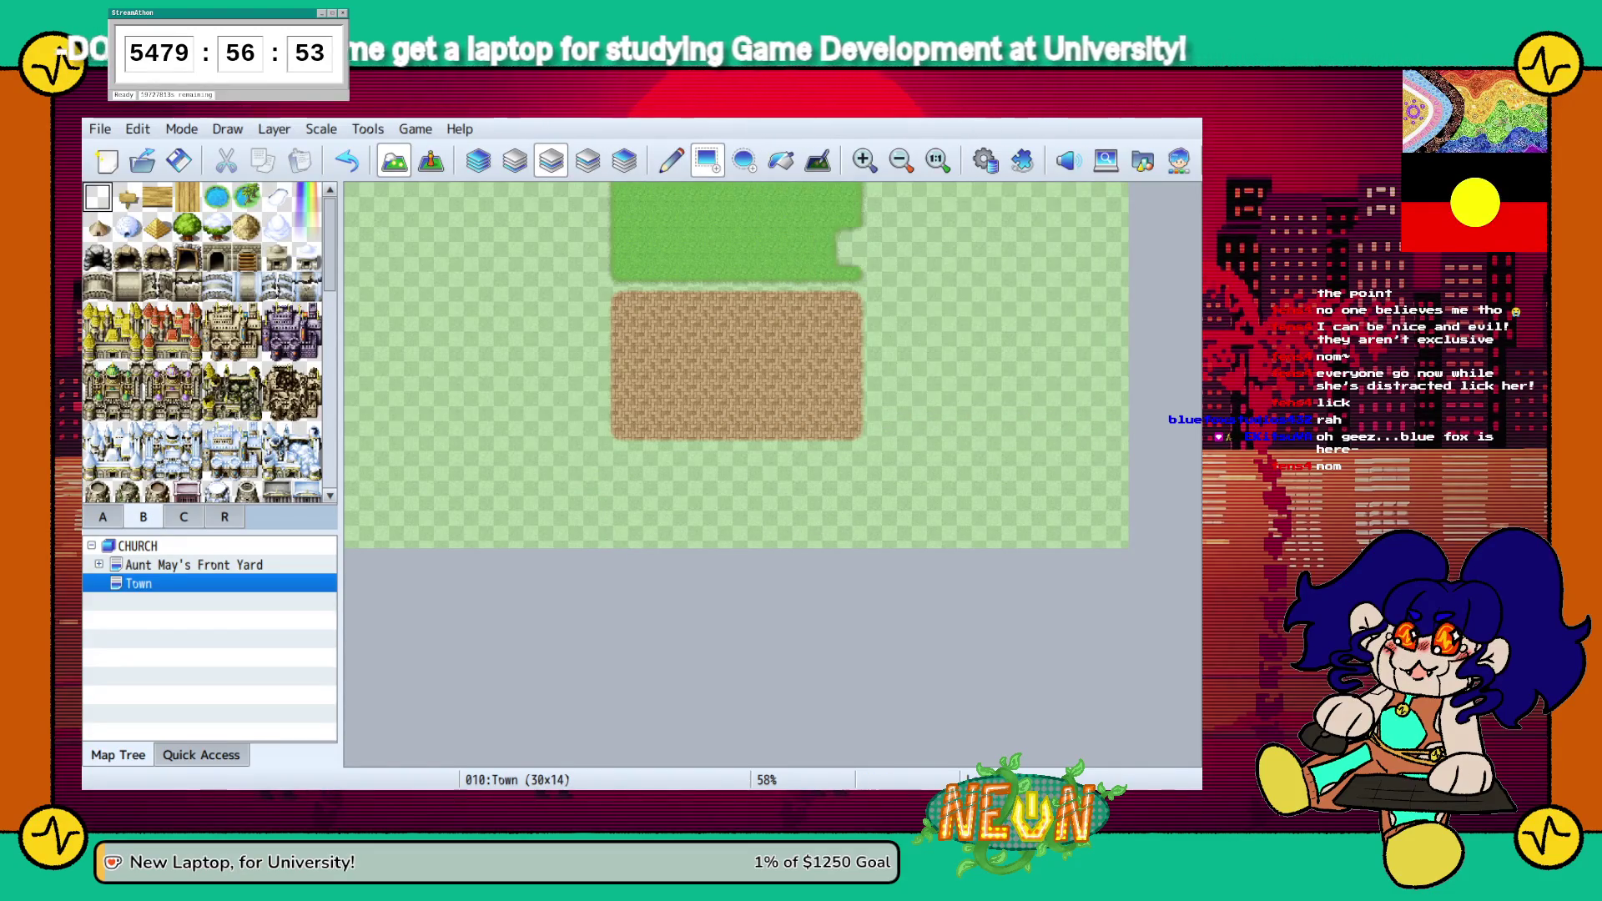
{"action": "left_click_drag", "start_coordinate": [853, 246], "coordinate": [617, 194]}
{"action": "left_click_drag", "start_coordinate": [618, 272], "coordinate": [853, 272]}
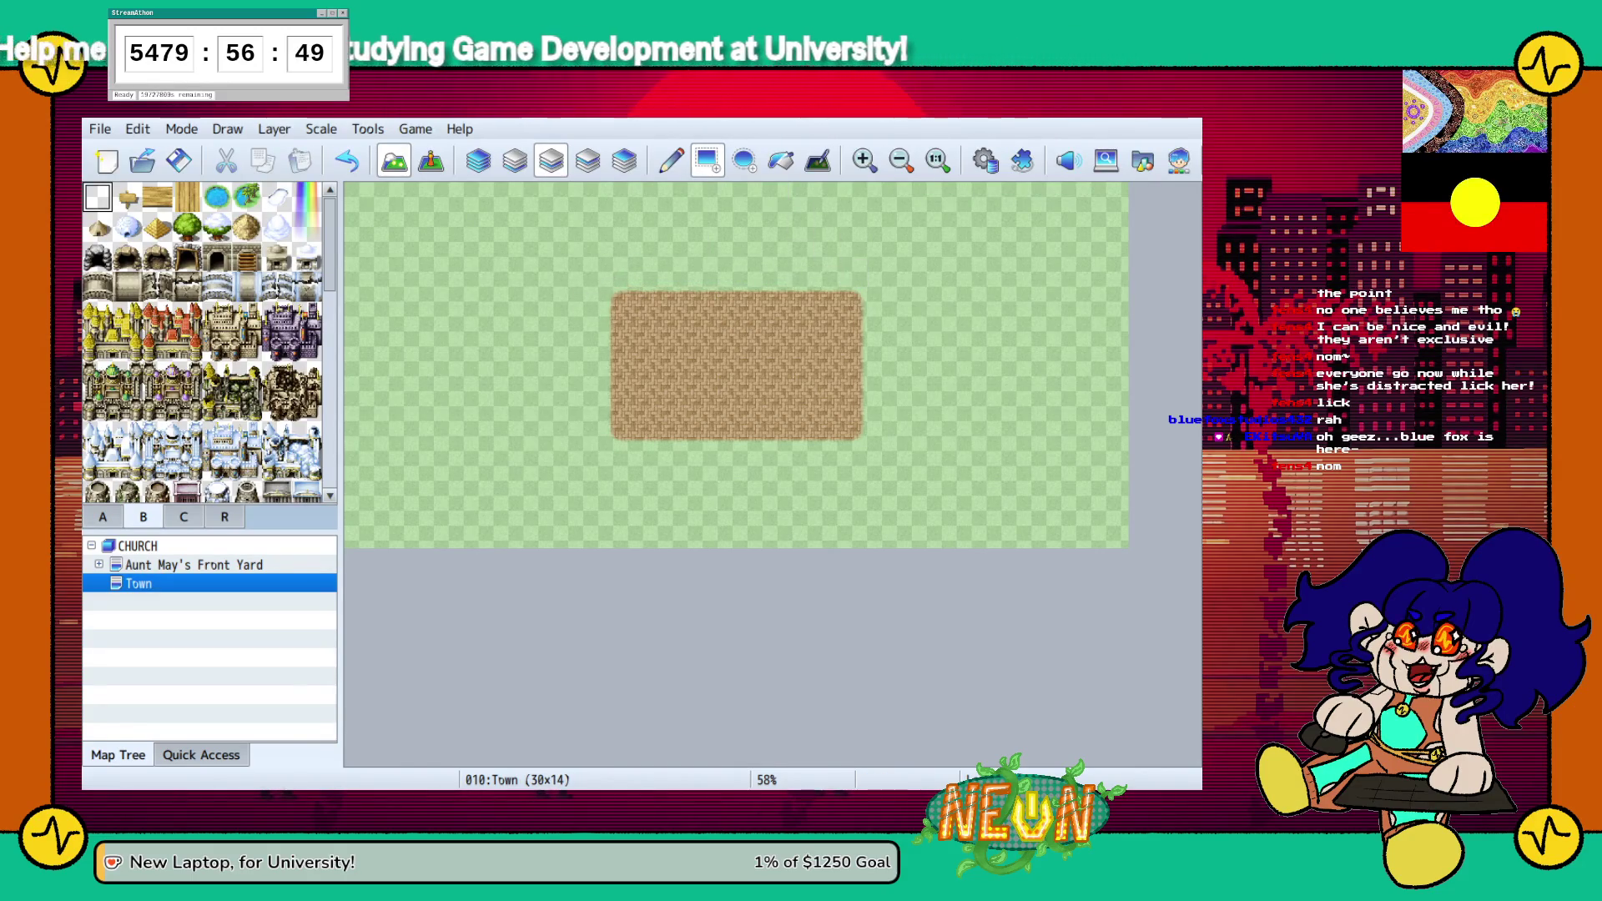
Return to the Pencil tool and the uppermost map layer
{"action": "left_click", "coordinate": [671, 159]}
{"action": "scroll", "coordinate": [208, 392], "scroll_direction": "down", "scroll_amount": 2}
{"action": "scroll", "coordinate": [209, 342], "scroll_direction": "down", "scroll_amount": 5}
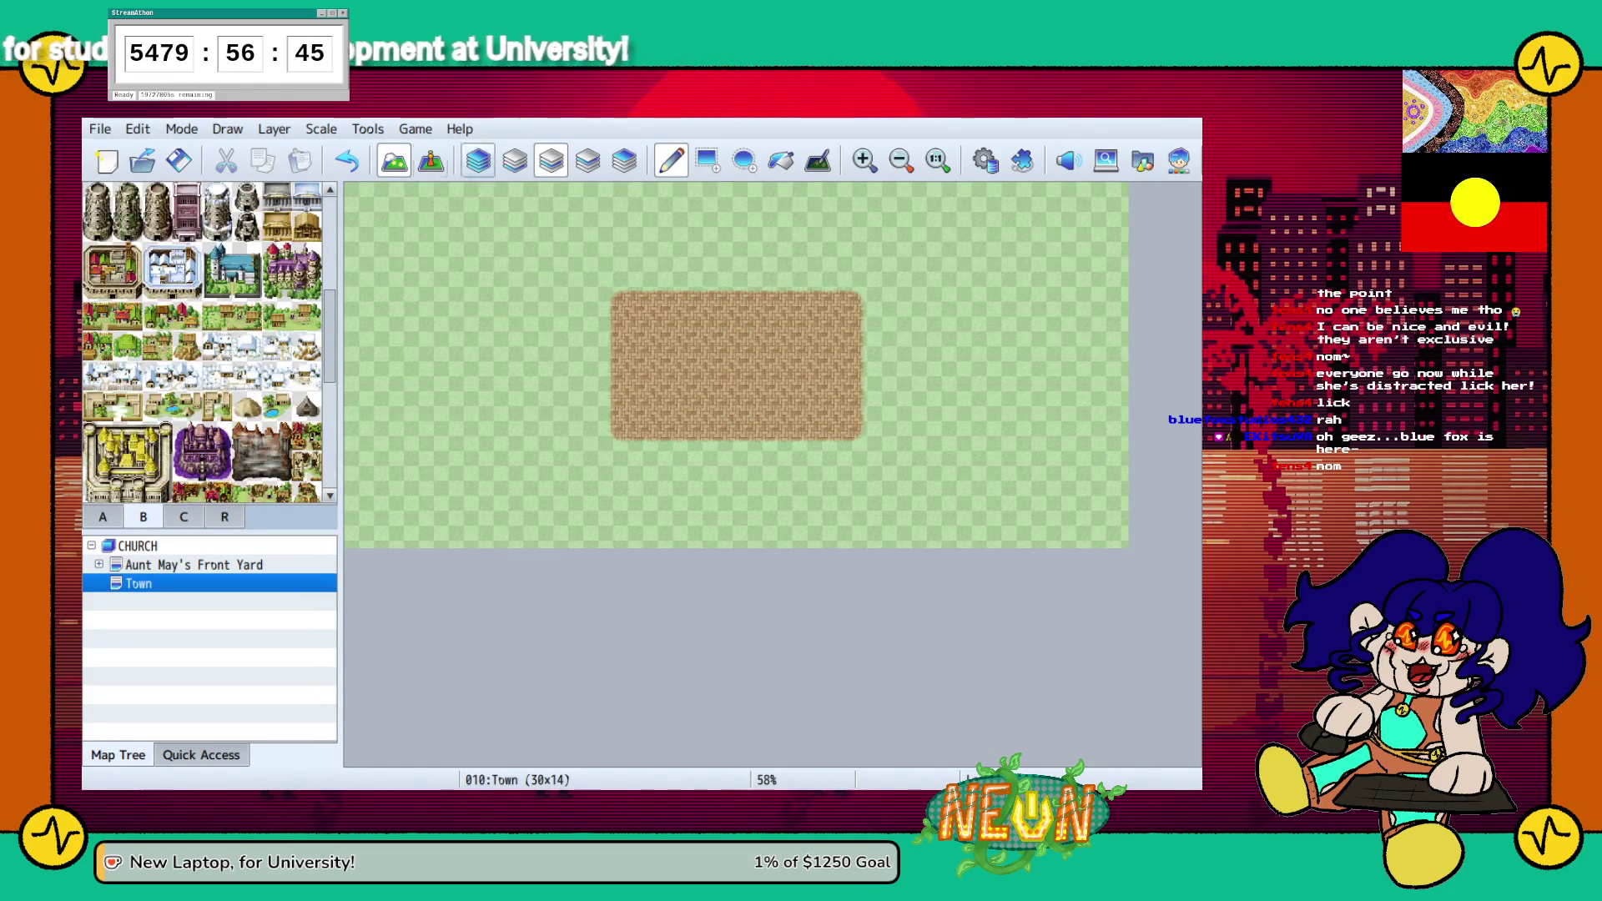
{"action": "left_click", "coordinate": [588, 159]}
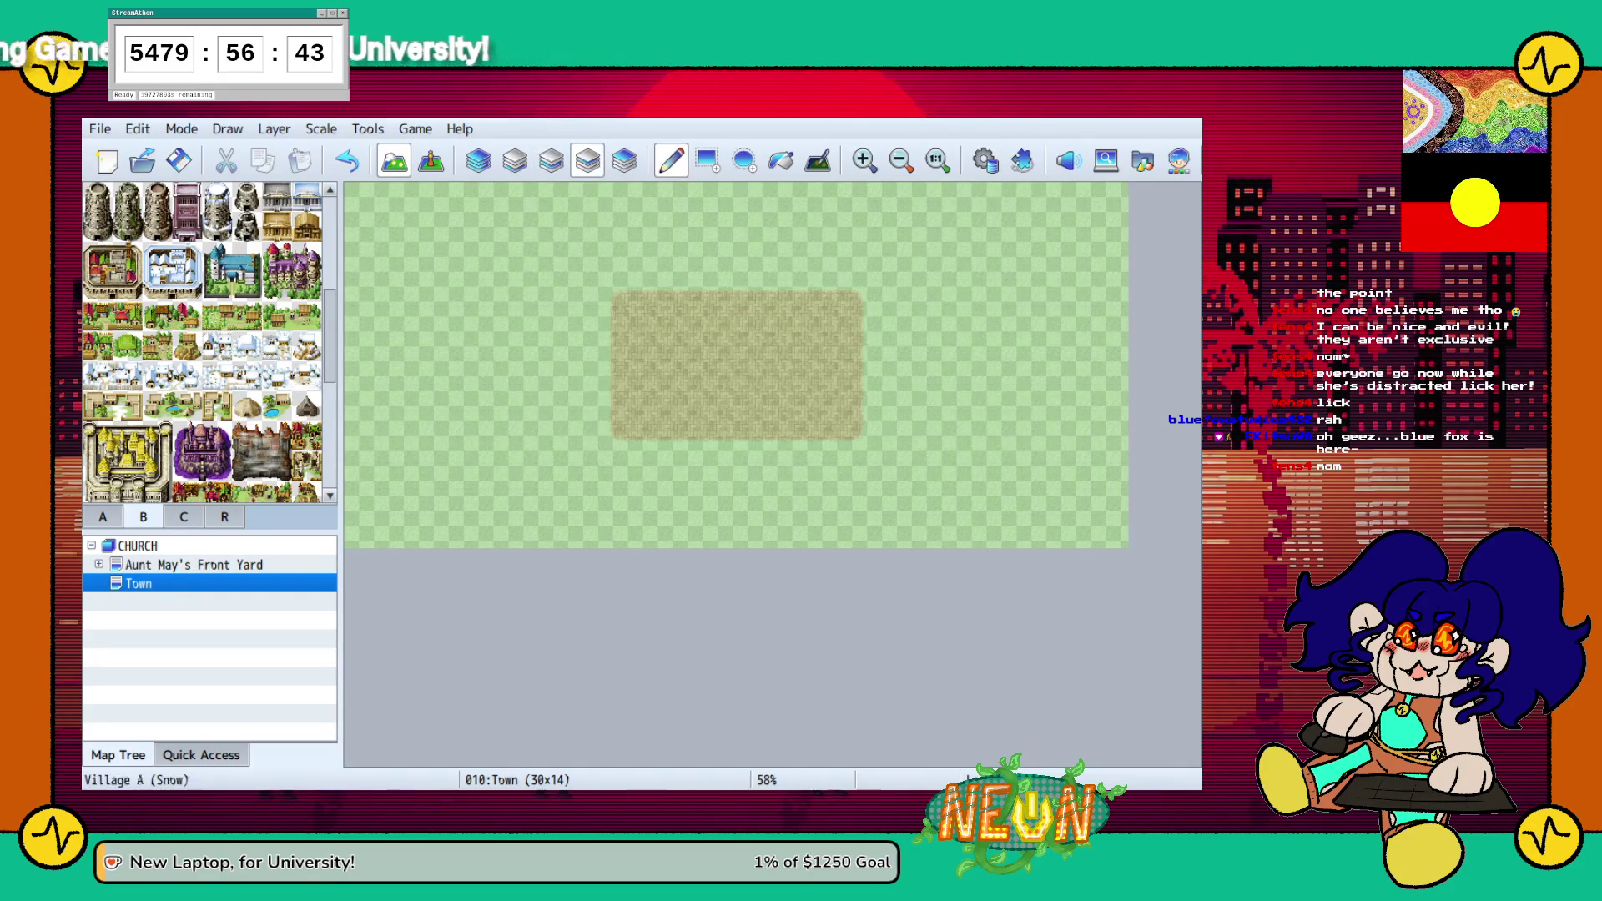
Try a row of town houses at the patch's lower-left corner, then undo them
{"action": "left_click", "coordinate": [97, 315]}
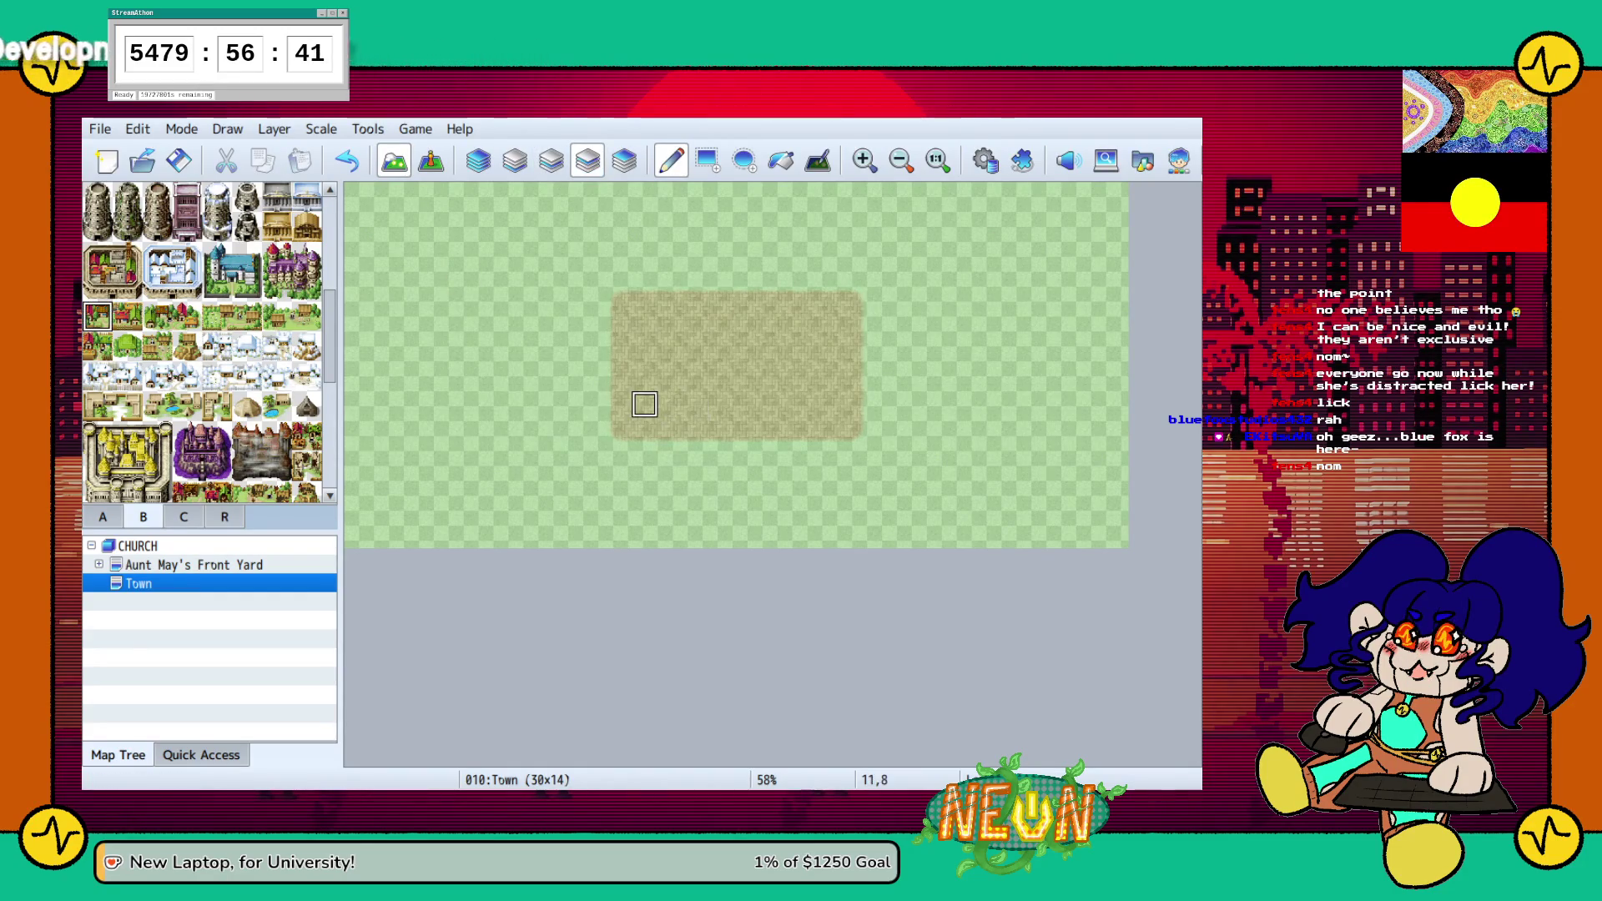
{"action": "left_click", "coordinate": [619, 430]}
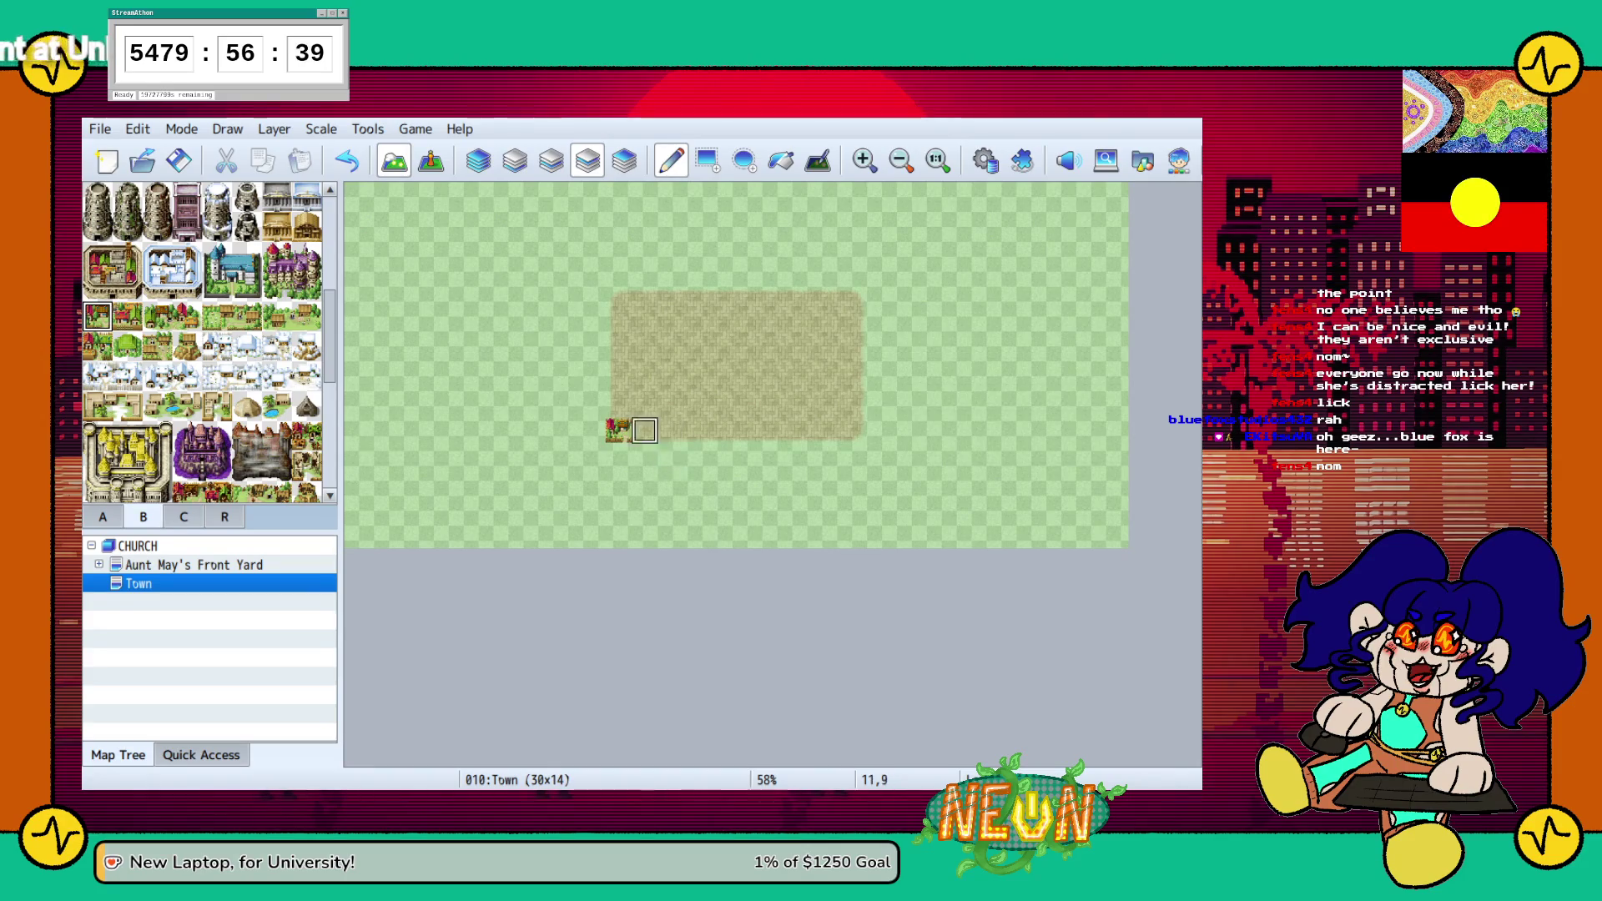
{"action": "left_click_drag", "start_coordinate": [644, 431], "coordinate": [670, 430]}
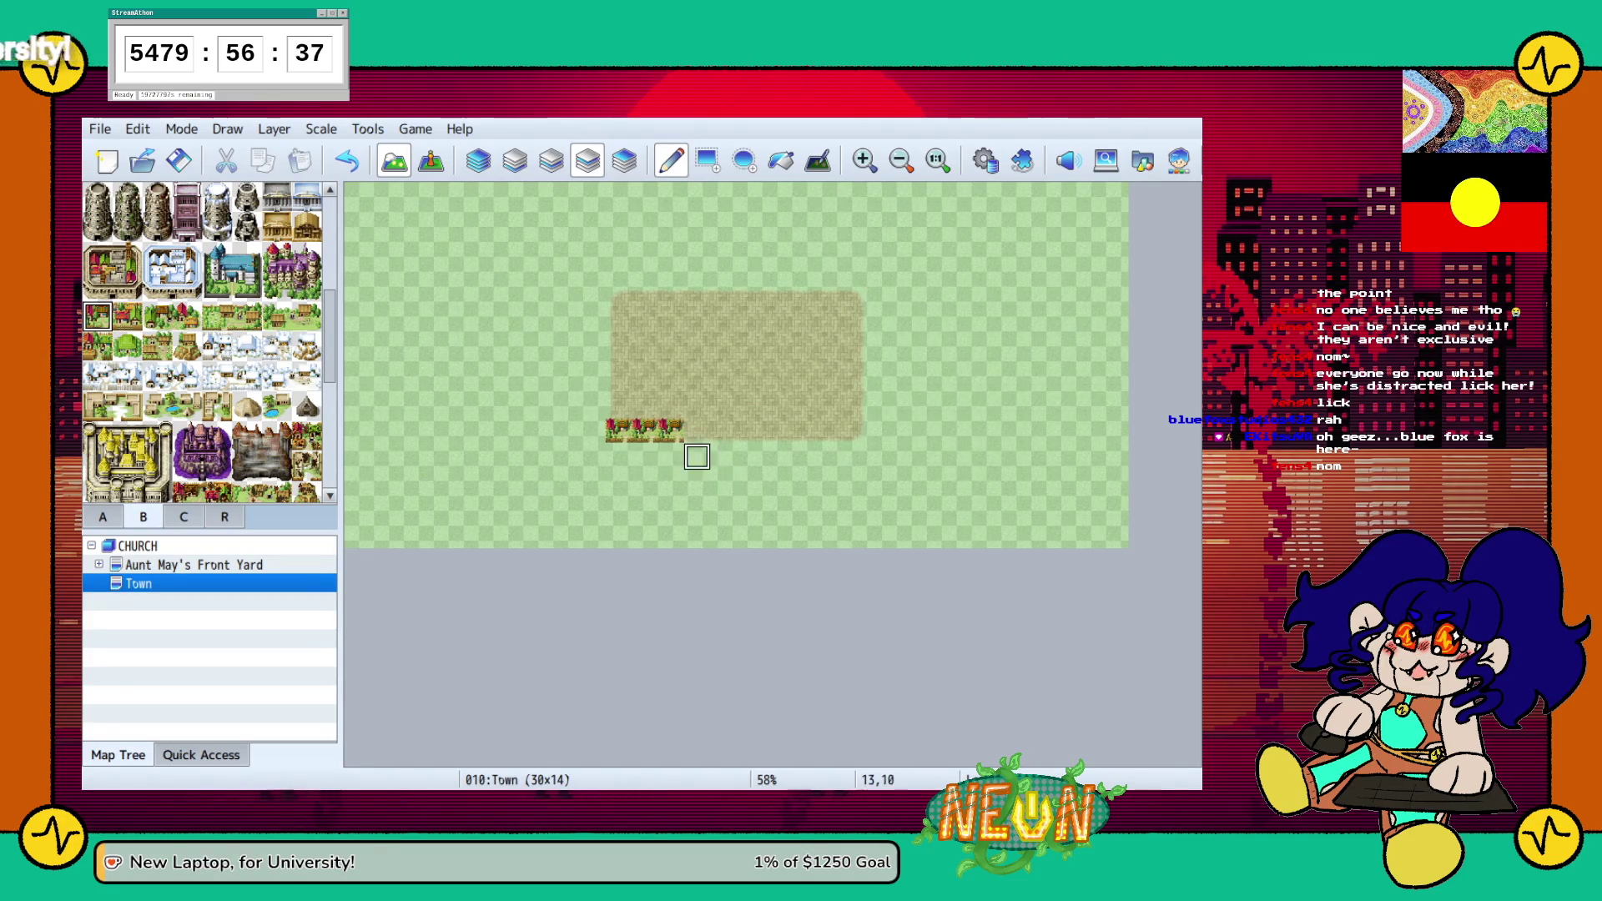
{"action": "key", "text": "ctrl+z"}
{"action": "key", "text": "ctrl+z"}
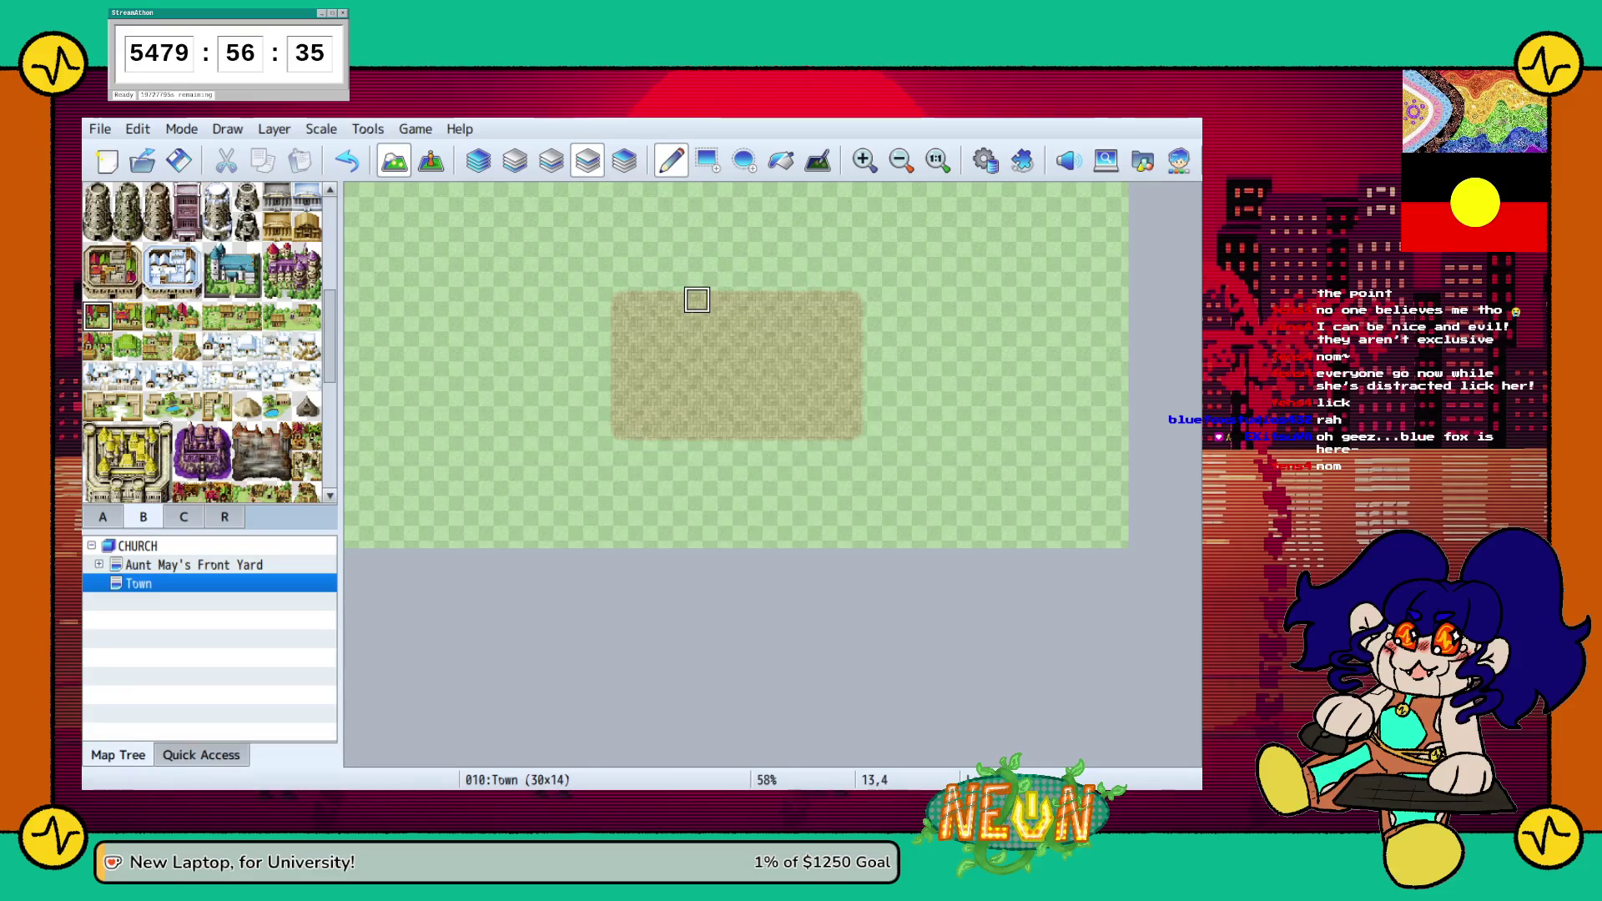
Place village houses at the dirt patch's top-left corner, adding a different house above
{"action": "left_click", "coordinate": [618, 325]}
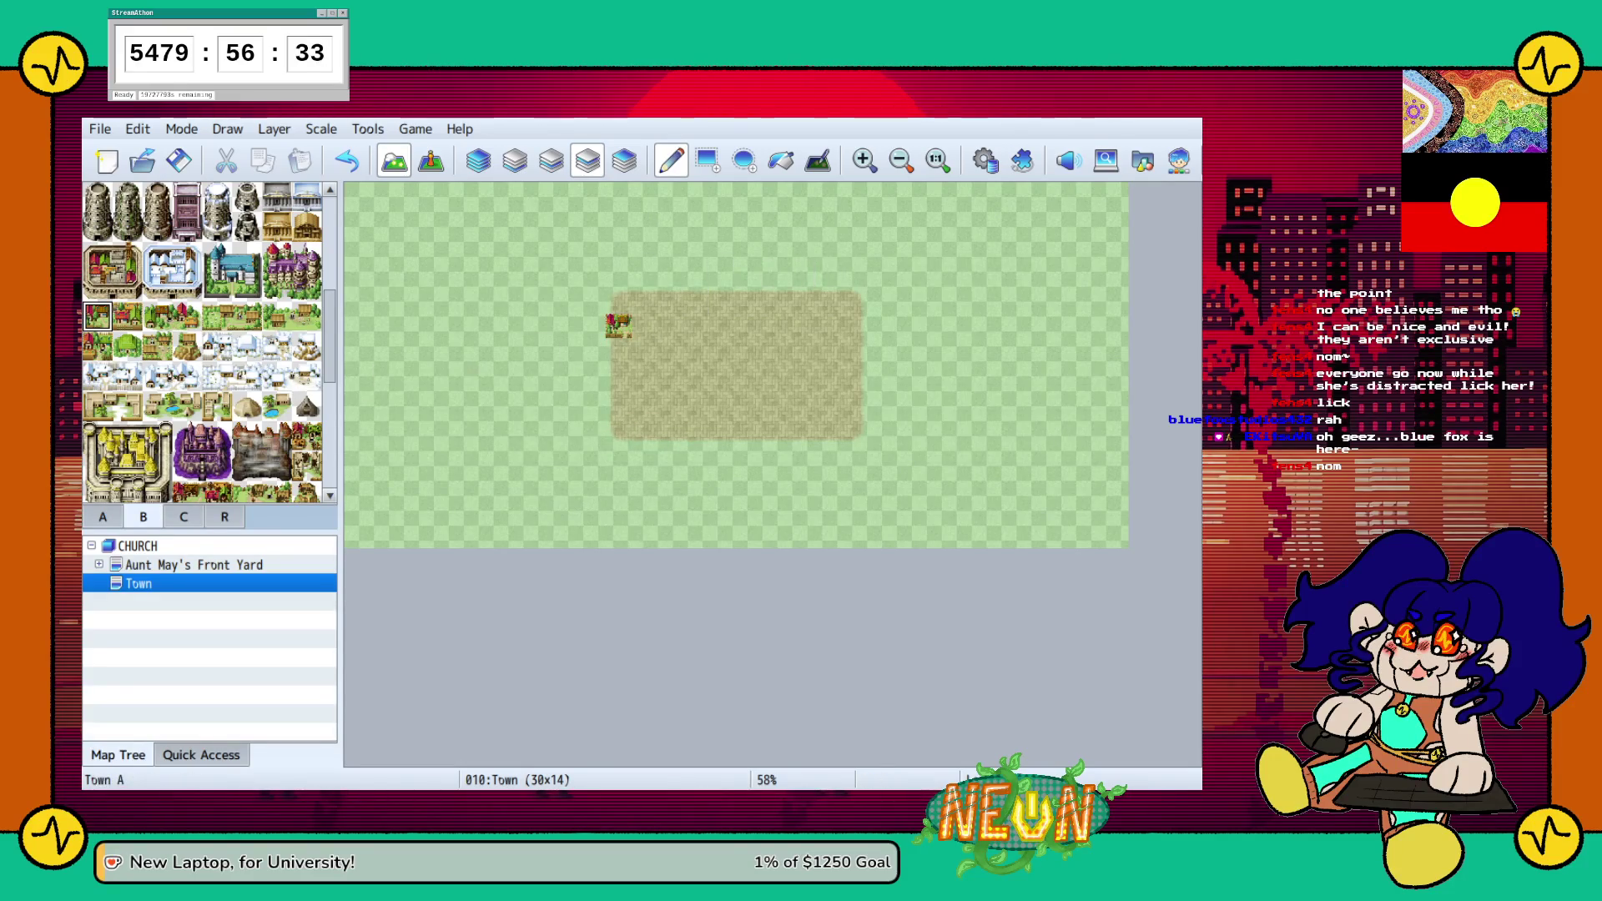
{"action": "left_click", "coordinate": [644, 325]}
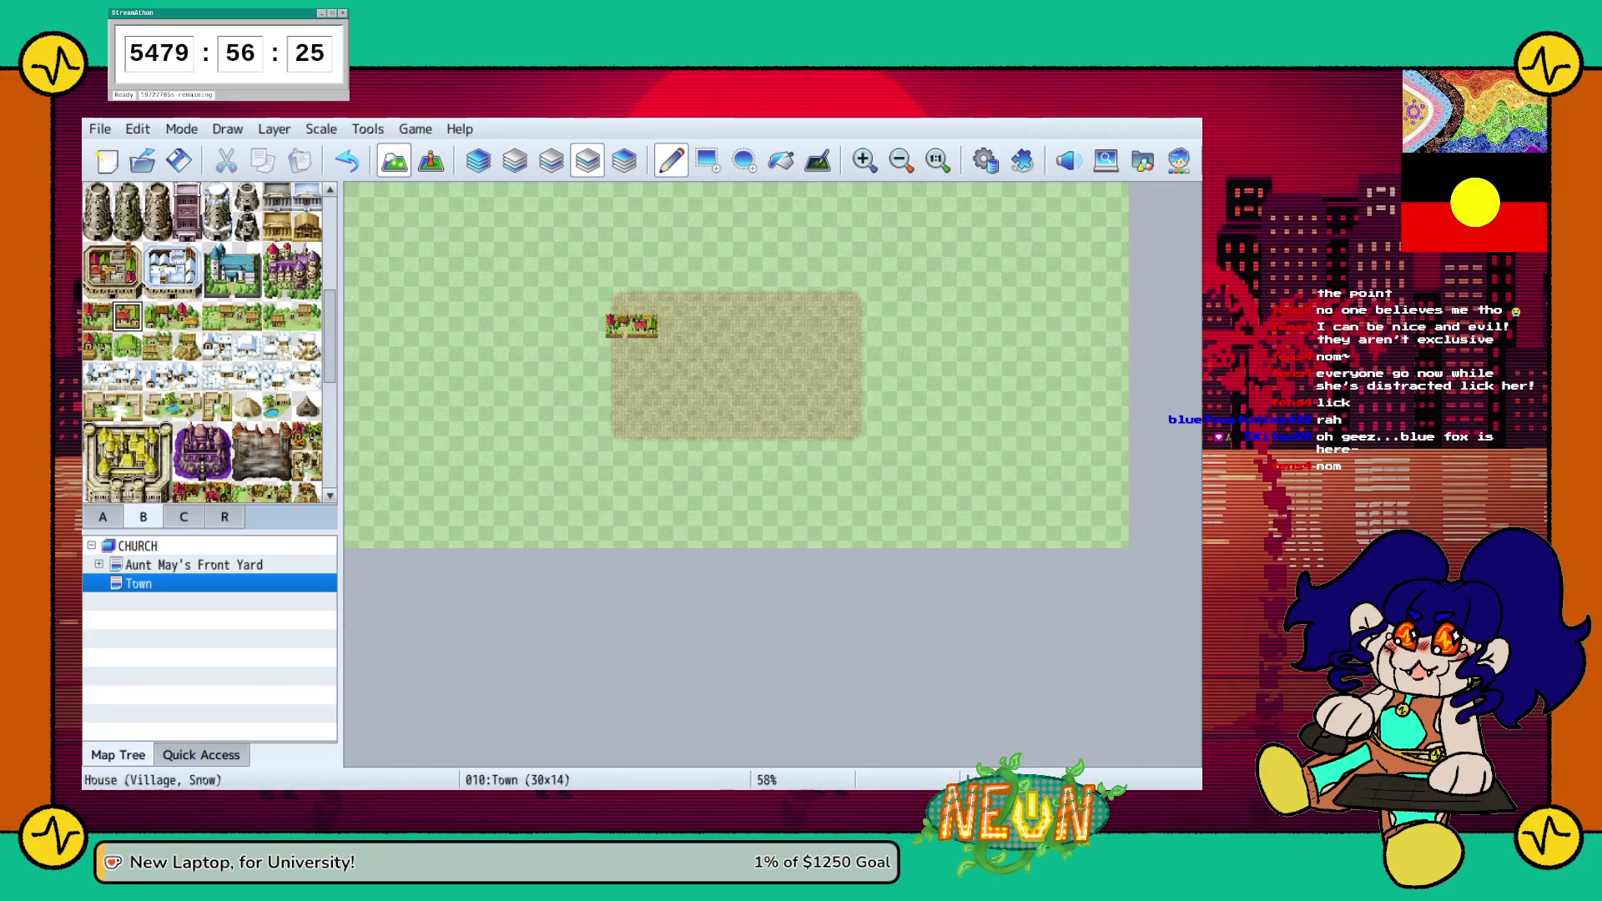
{"action": "left_click", "coordinate": [157, 315]}
{"action": "left_click", "coordinate": [618, 298]}
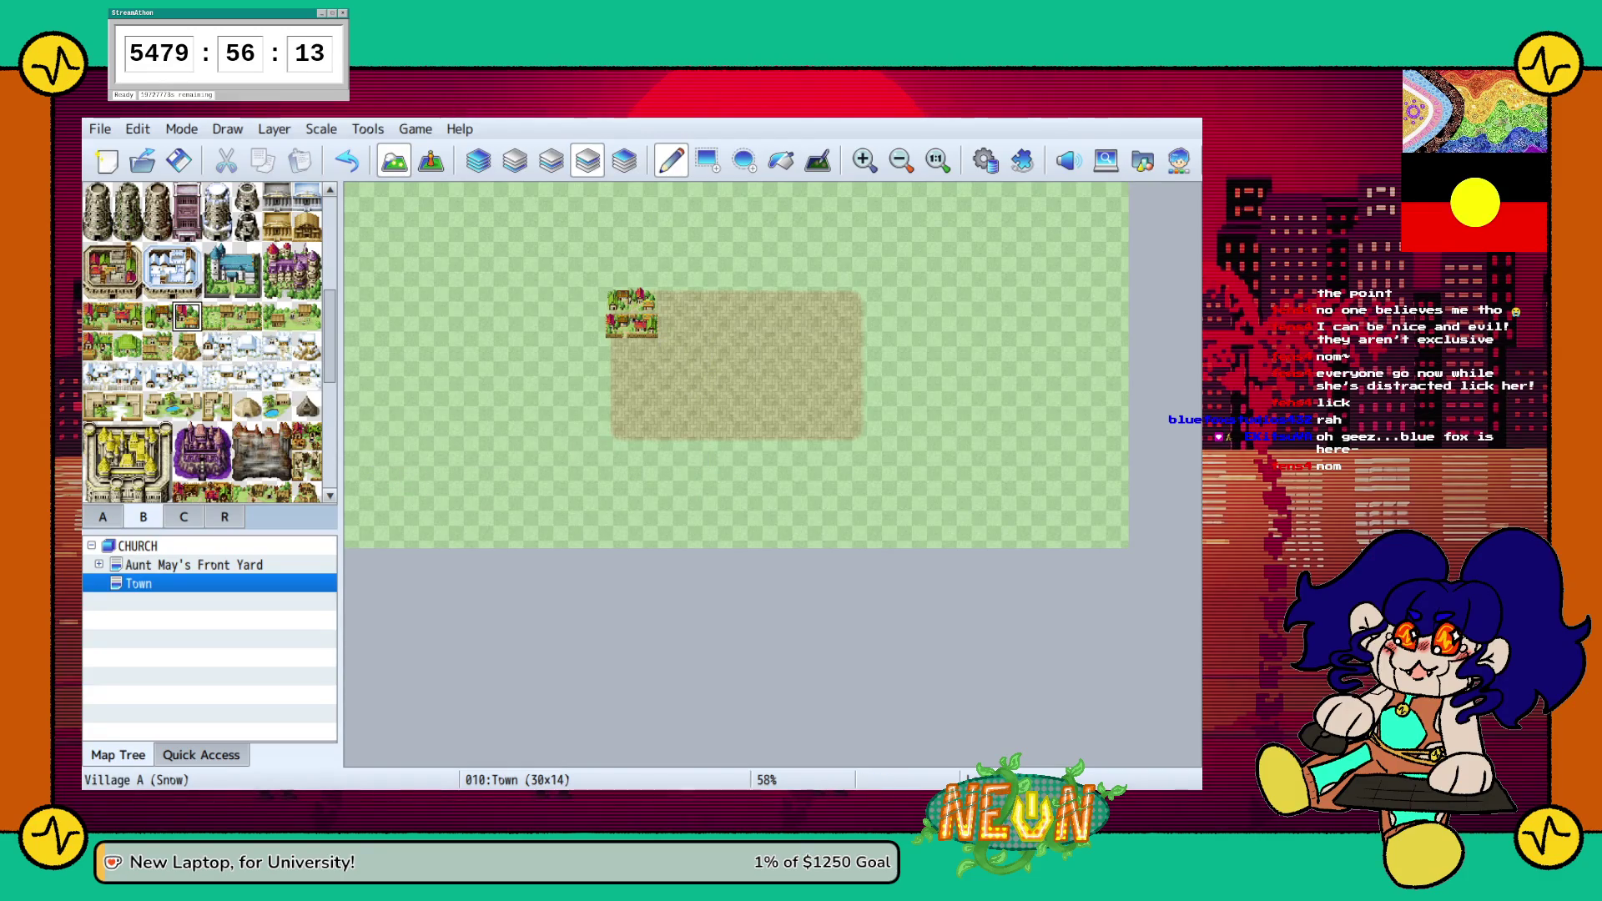
Stamp more village house tiles beside and below the existing houses at the patch corner
{"action": "scroll", "coordinate": [205, 342], "scroll_direction": "up", "scroll_amount": 5}
{"action": "scroll", "coordinate": [204, 342], "scroll_direction": "up", "scroll_amount": 1}
{"action": "scroll", "coordinate": [204, 342], "scroll_direction": "down", "scroll_amount": 5}
{"action": "left_click", "coordinate": [187, 261]}
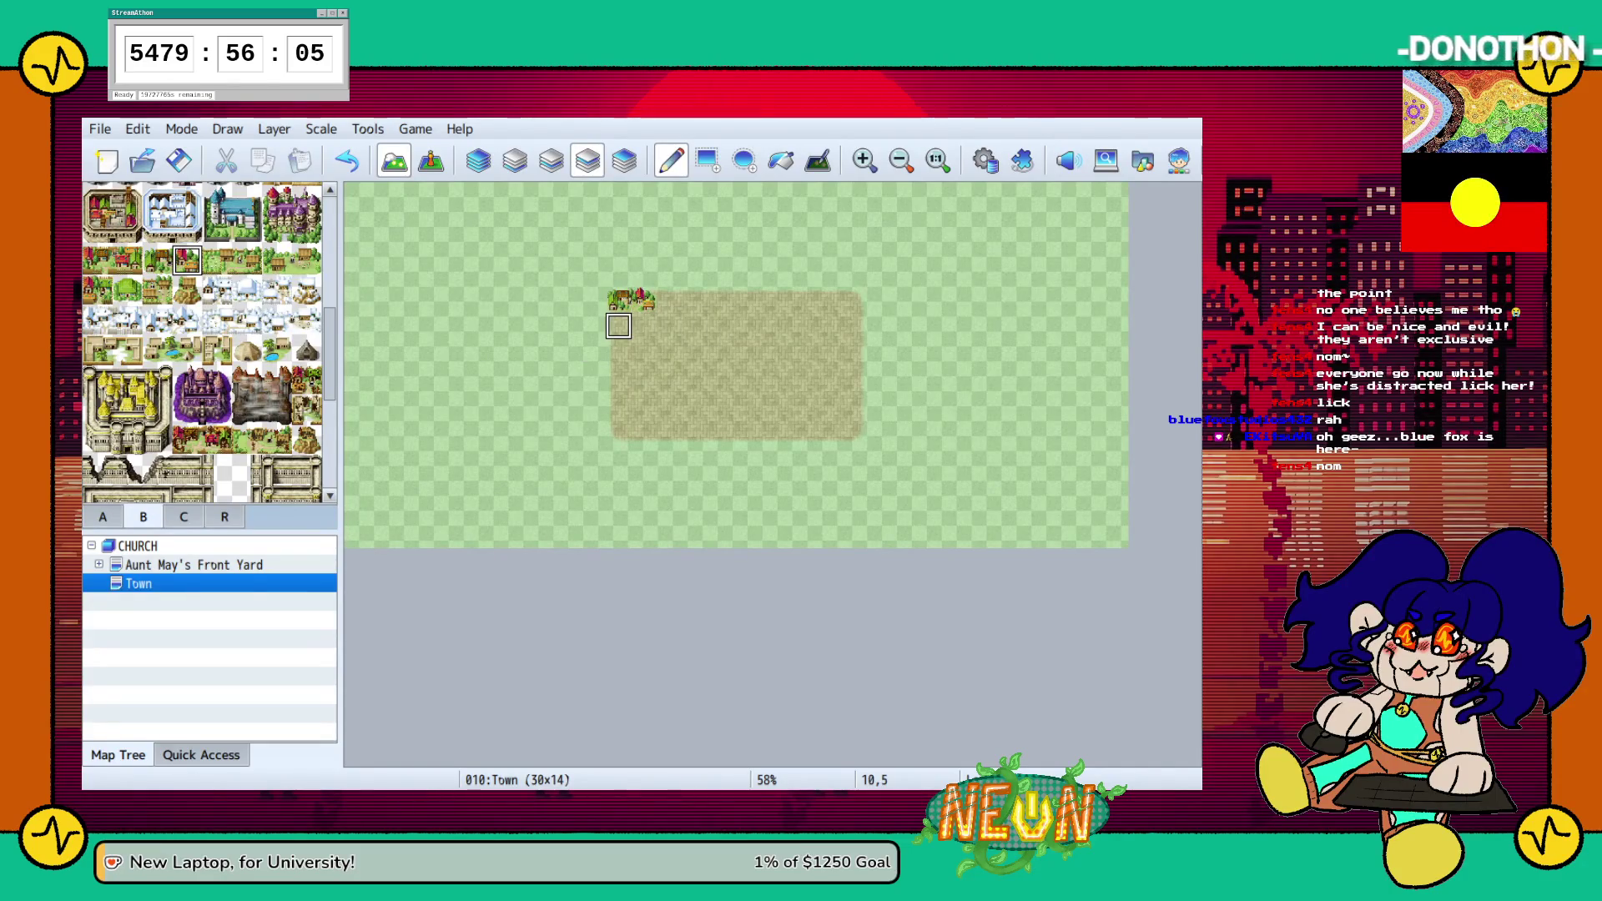
{"action": "left_click", "coordinate": [592, 325]}
{"action": "left_click", "coordinate": [617, 351]}
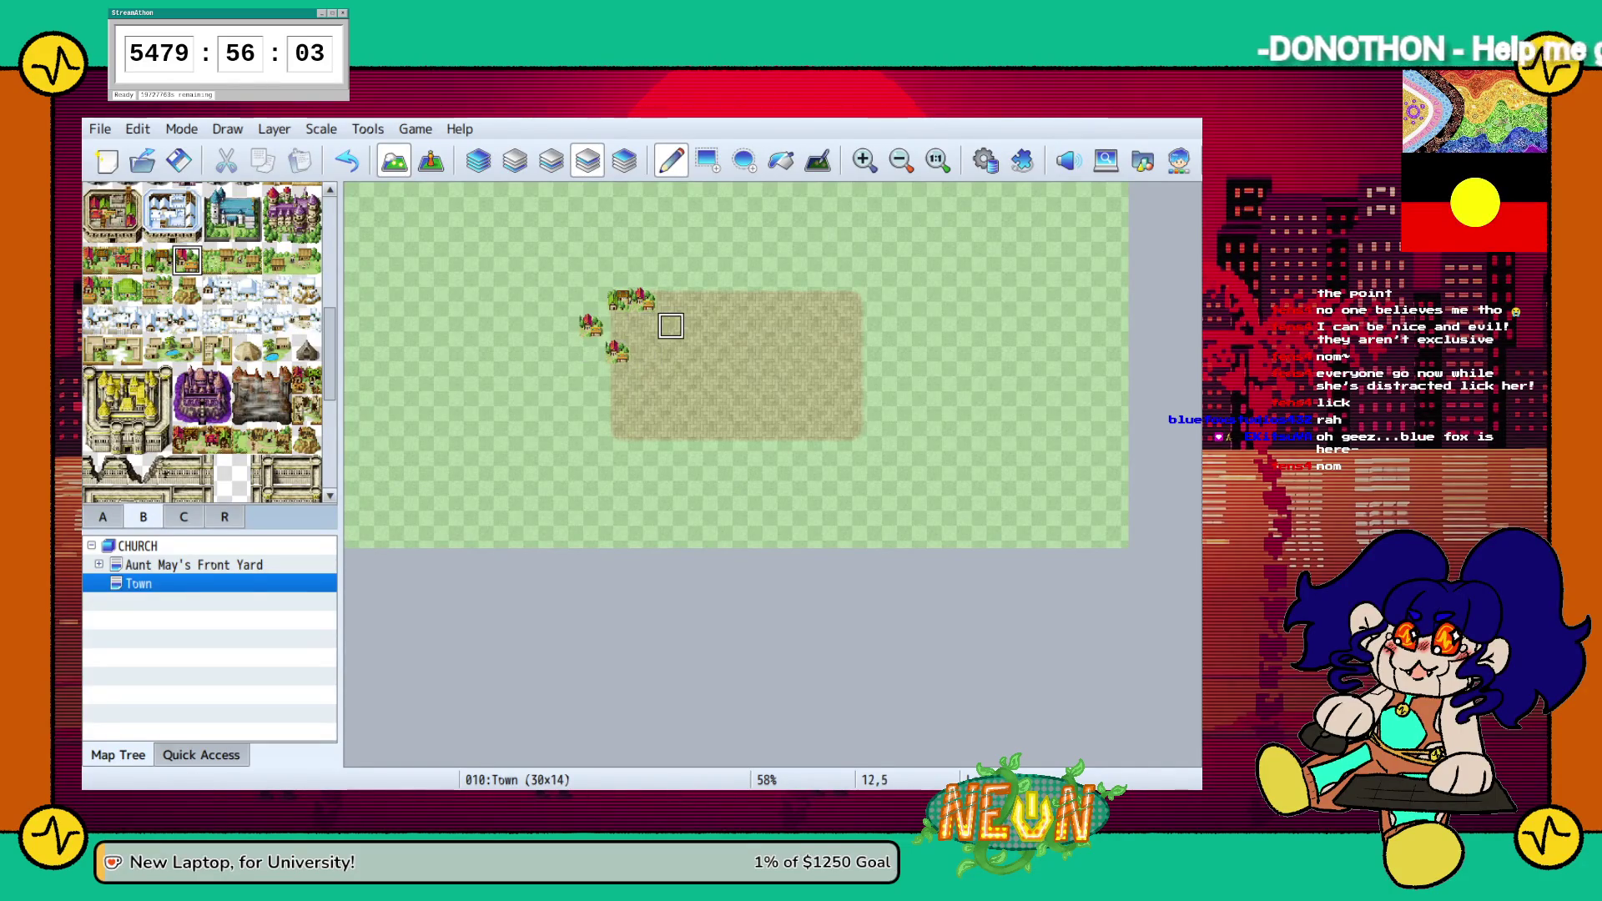
{"action": "left_click", "coordinate": [157, 260]}
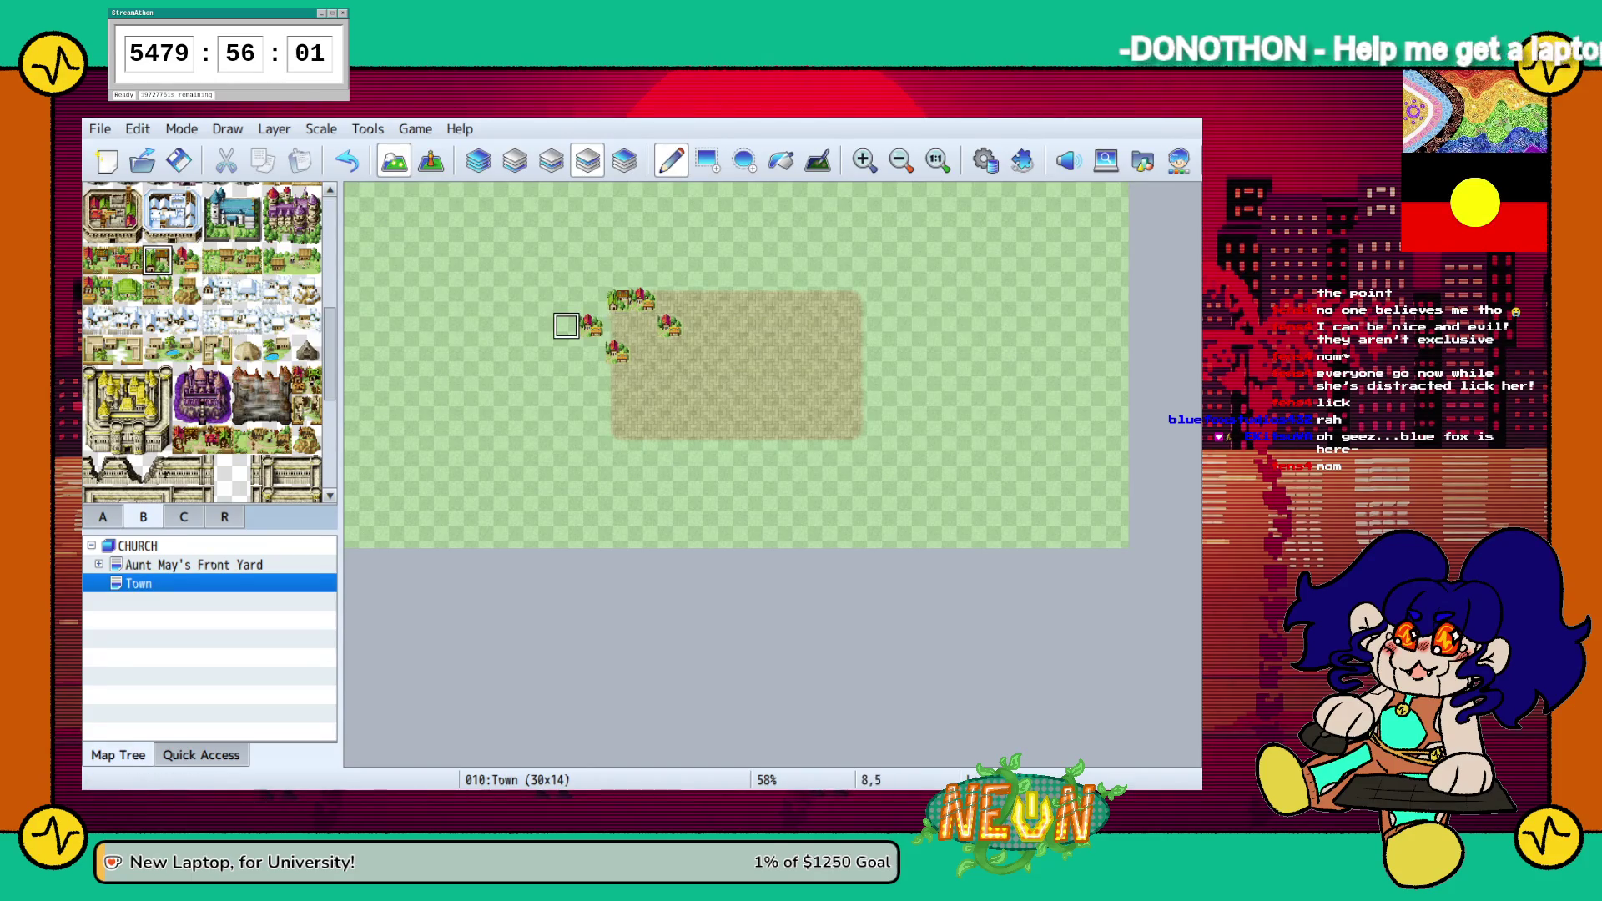
{"action": "left_click", "coordinate": [592, 351]}
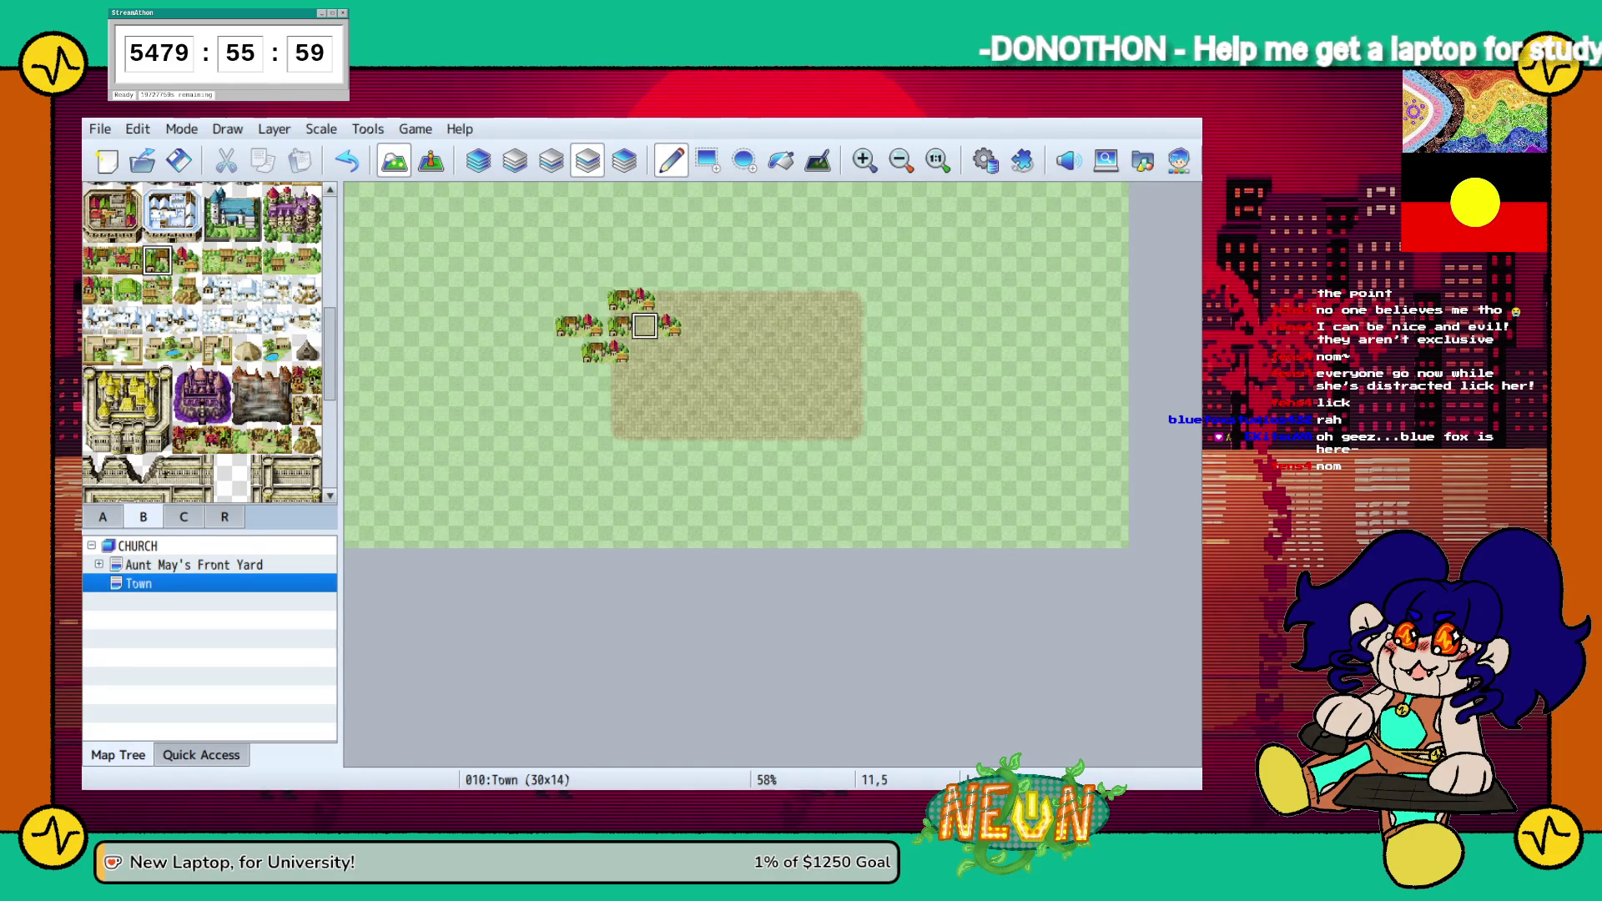
Rearrange the cluster, swapping the middle house and filling out the lower row
{"action": "scroll", "coordinate": [202, 342], "scroll_direction": "up", "scroll_amount": 1}
{"action": "scroll", "coordinate": [202, 342], "scroll_direction": "up", "scroll_amount": 5}
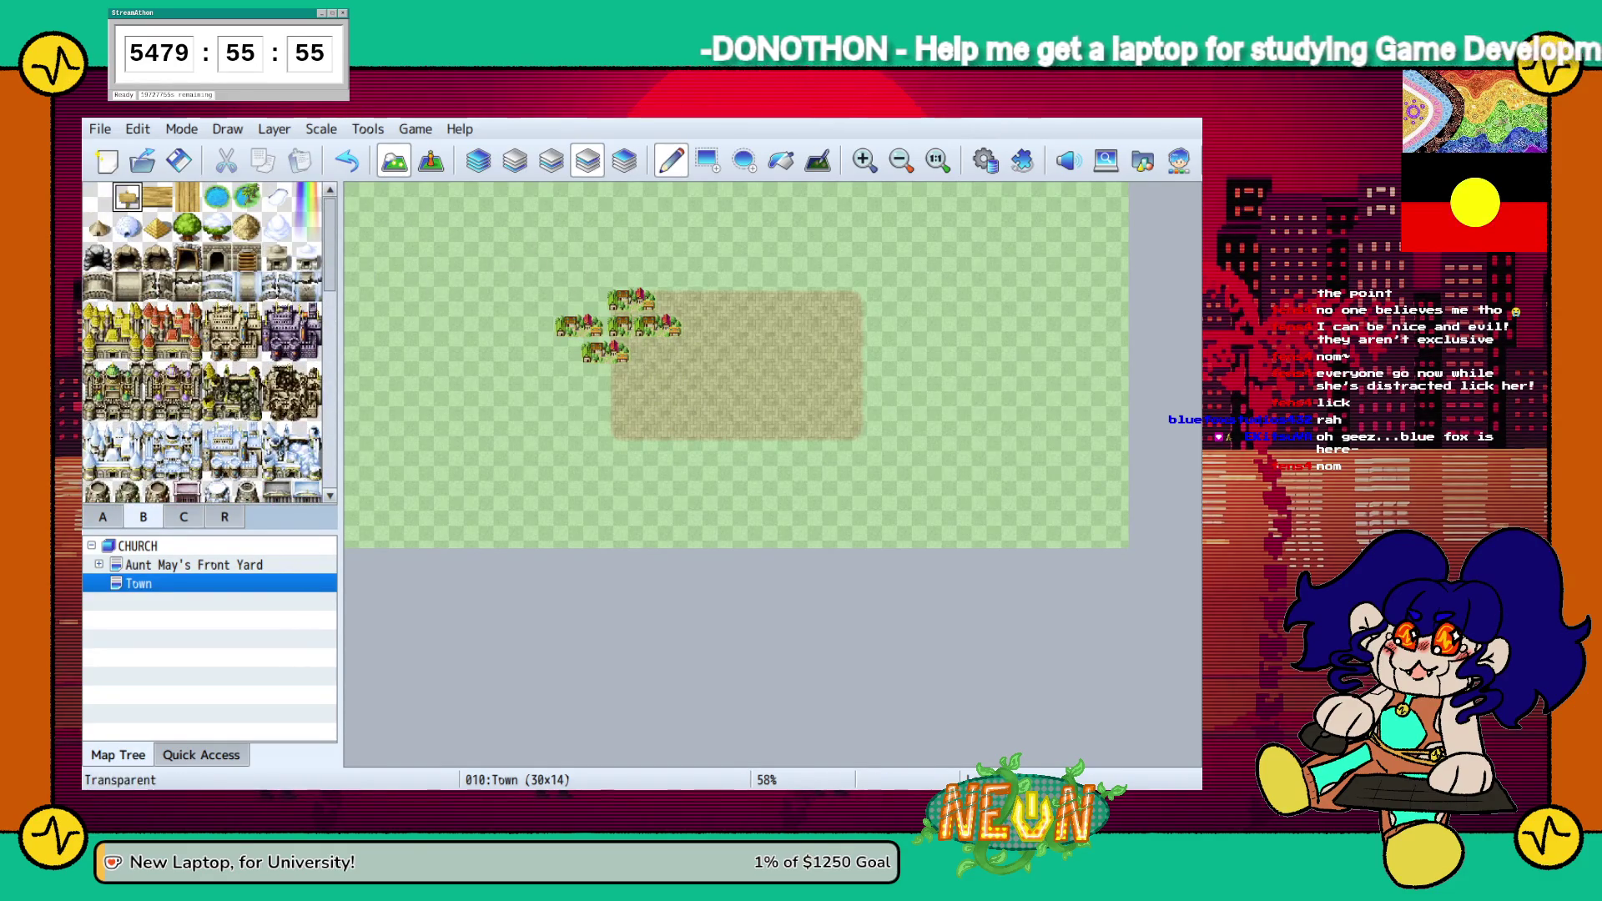
{"action": "left_click", "coordinate": [619, 327]}
{"action": "scroll", "coordinate": [250, 350], "scroll_direction": "down", "scroll_amount": 1}
{"action": "scroll", "coordinate": [202, 342], "scroll_direction": "down", "scroll_amount": 7}
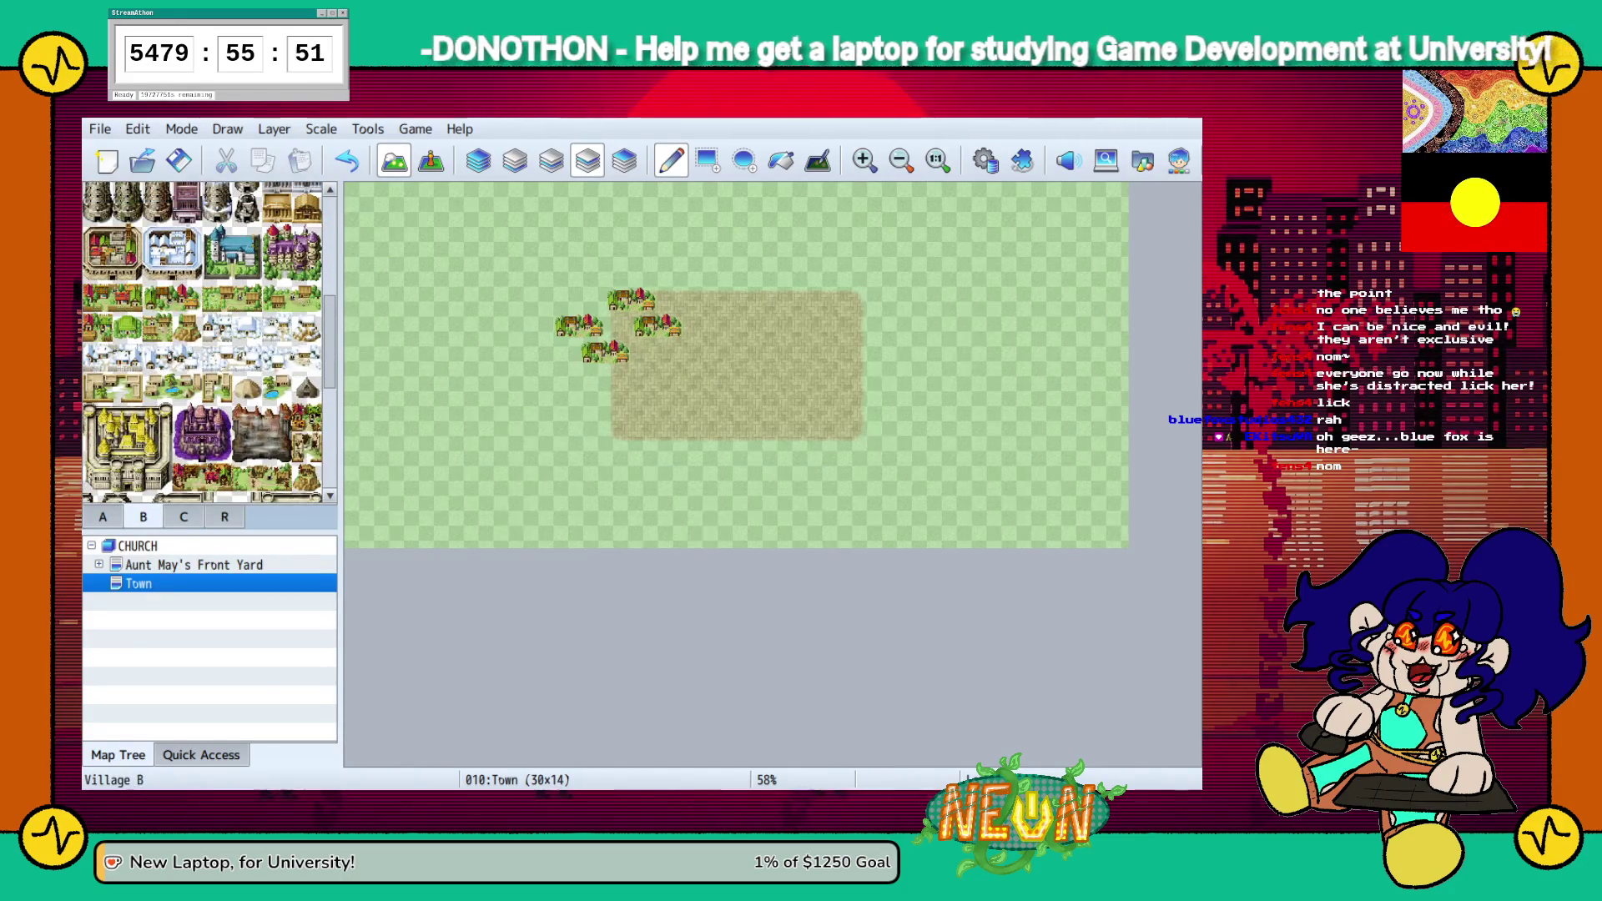
{"action": "left_click", "coordinate": [618, 326]}
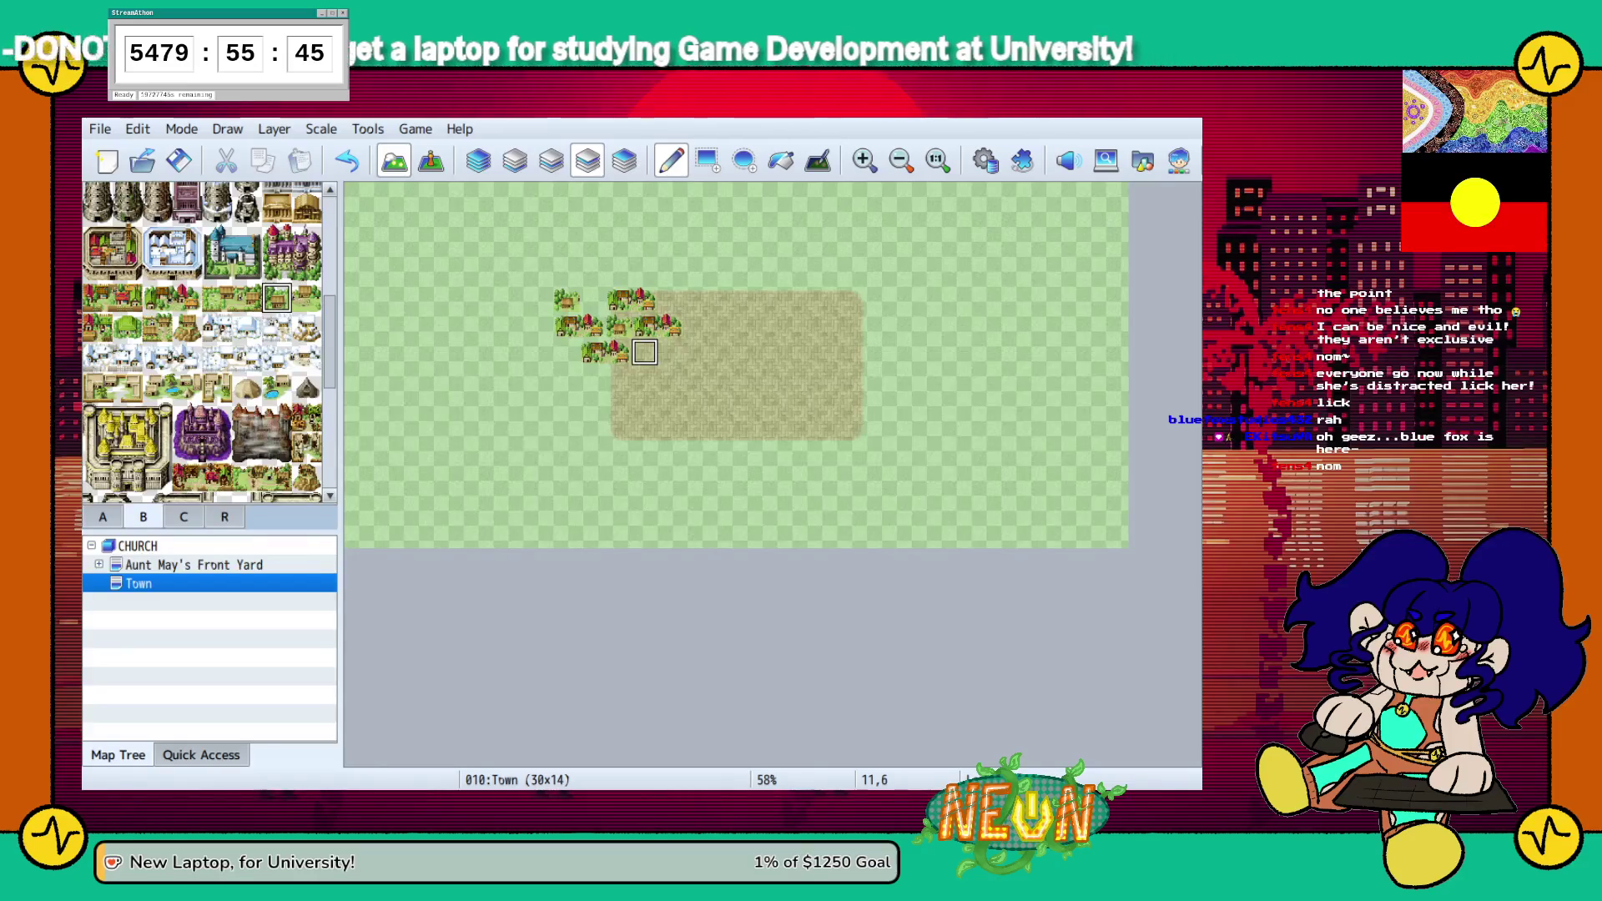
{"action": "left_click", "coordinate": [306, 298]}
{"action": "left_click", "coordinate": [670, 349]}
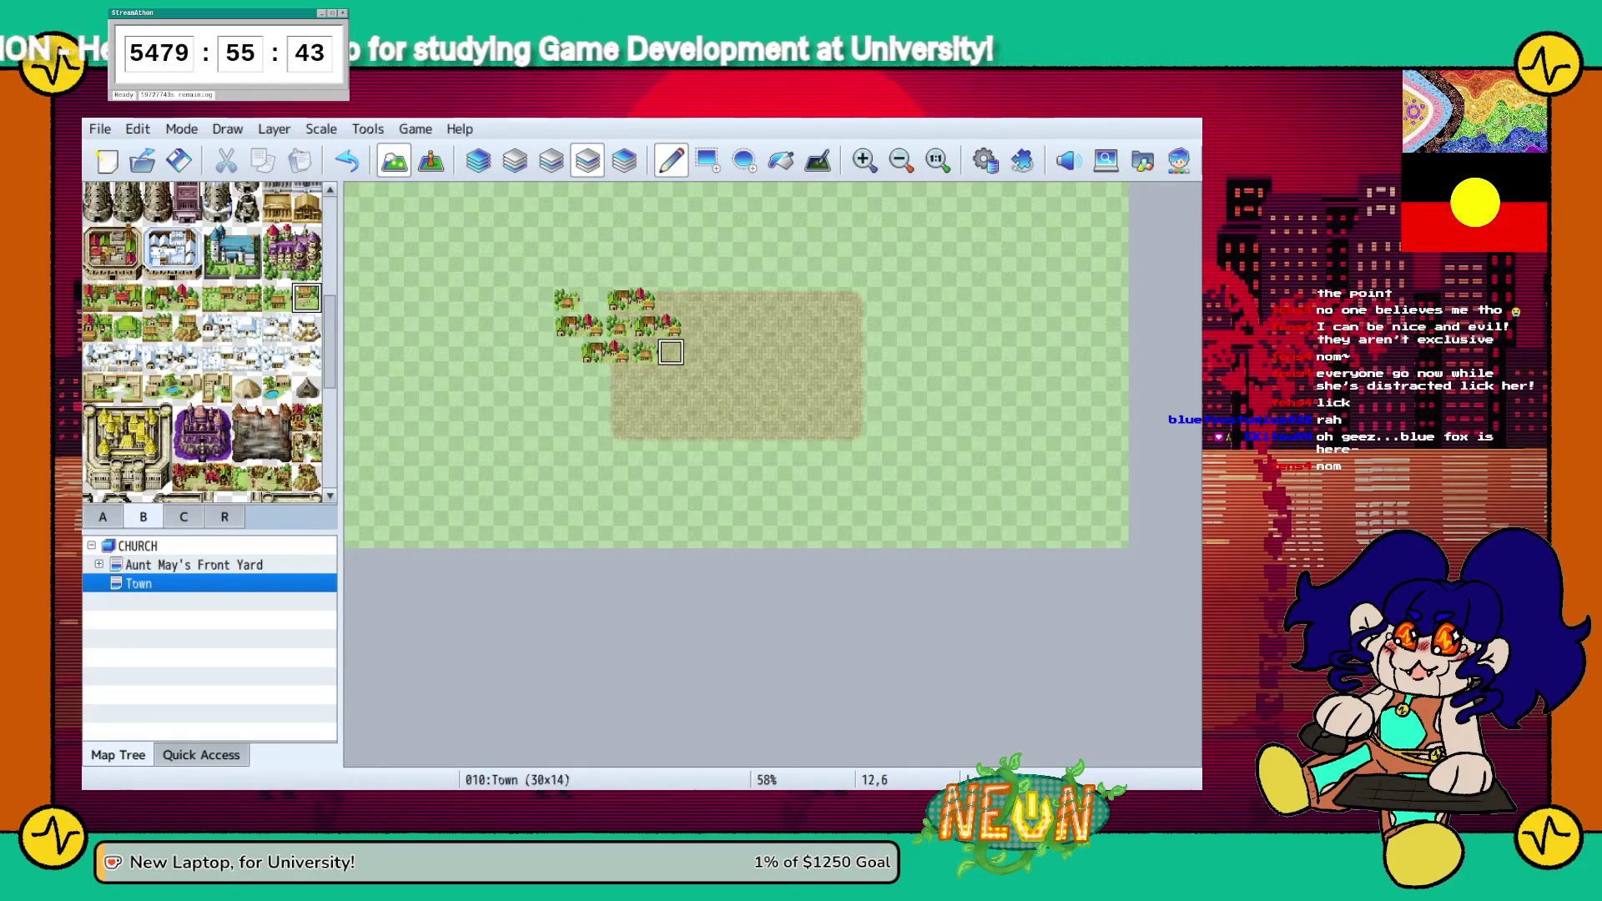
{"action": "left_click", "coordinate": [565, 352]}
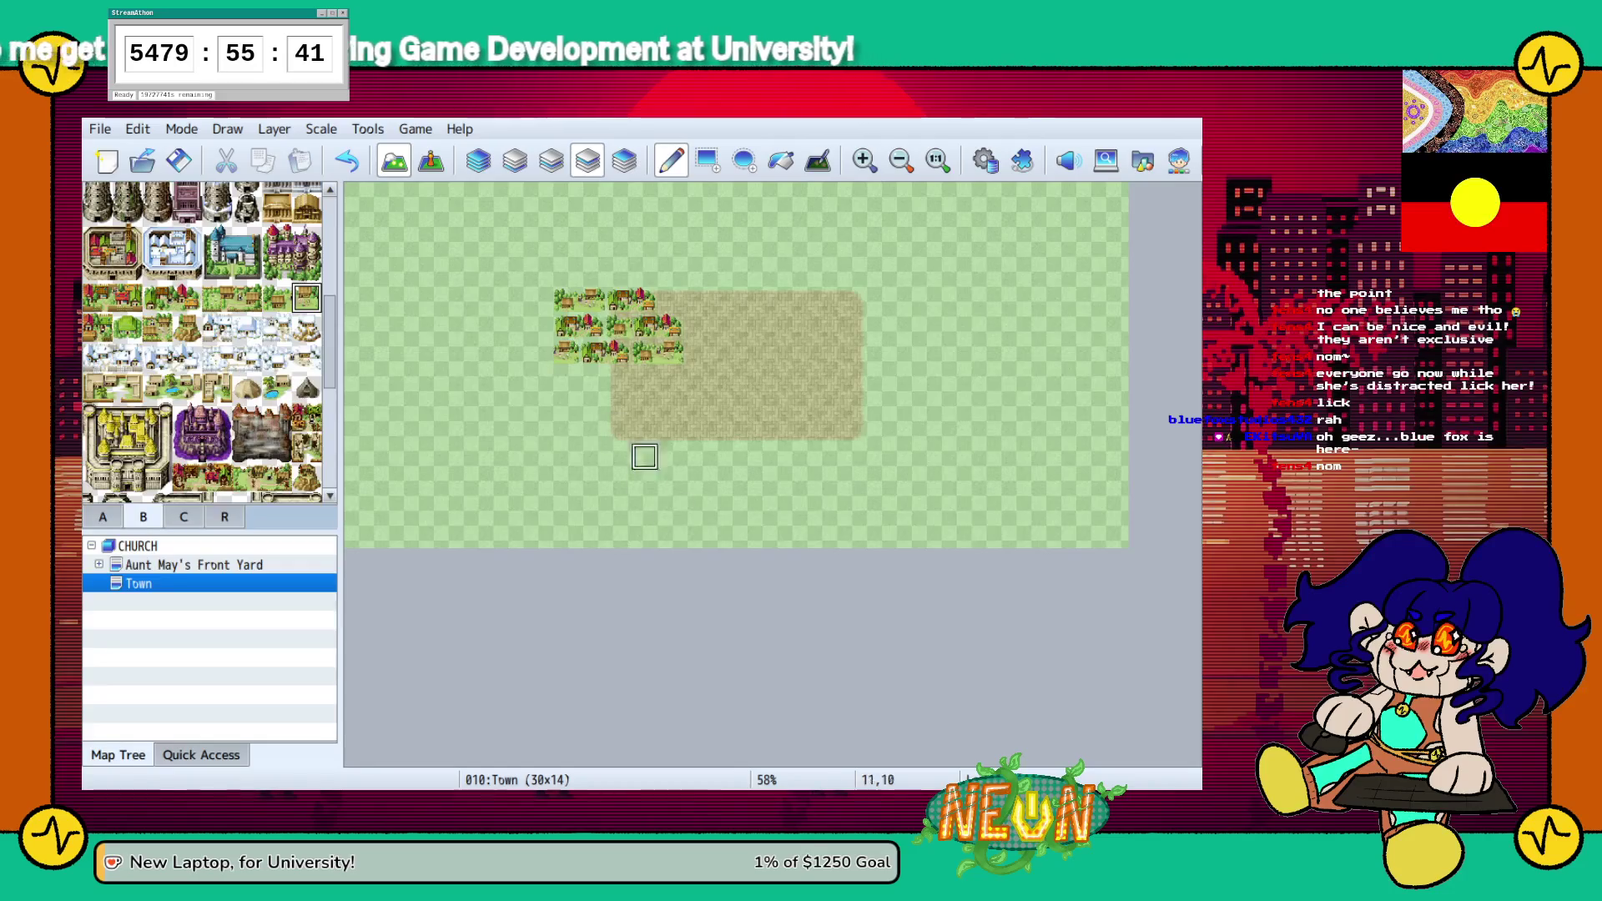
Erase the whole village house cluster with the blank tile
{"action": "scroll", "coordinate": [202, 342], "scroll_direction": "up", "scroll_amount": 10}
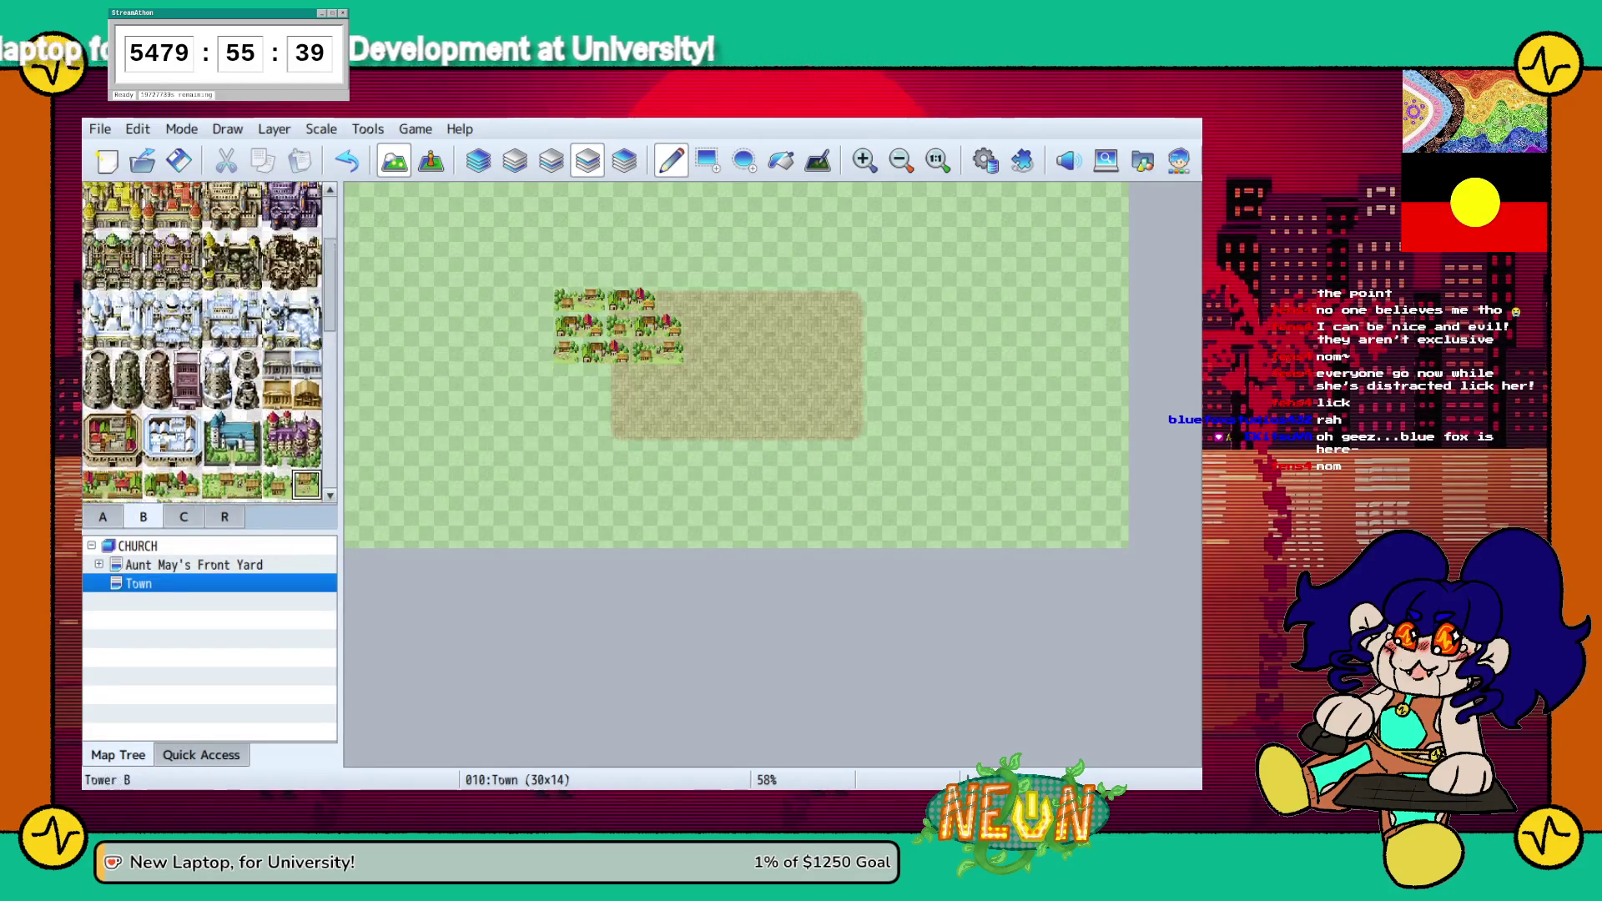
{"action": "left_click", "coordinate": [98, 196]}
{"action": "mouse_move", "coordinate": [567, 326]}
{"action": "left_mouse_down"}
{"action": "mouse_move", "coordinate": [644, 274]}
{"action": "mouse_move", "coordinate": [668, 348]}
{"action": "left_mouse_up"}
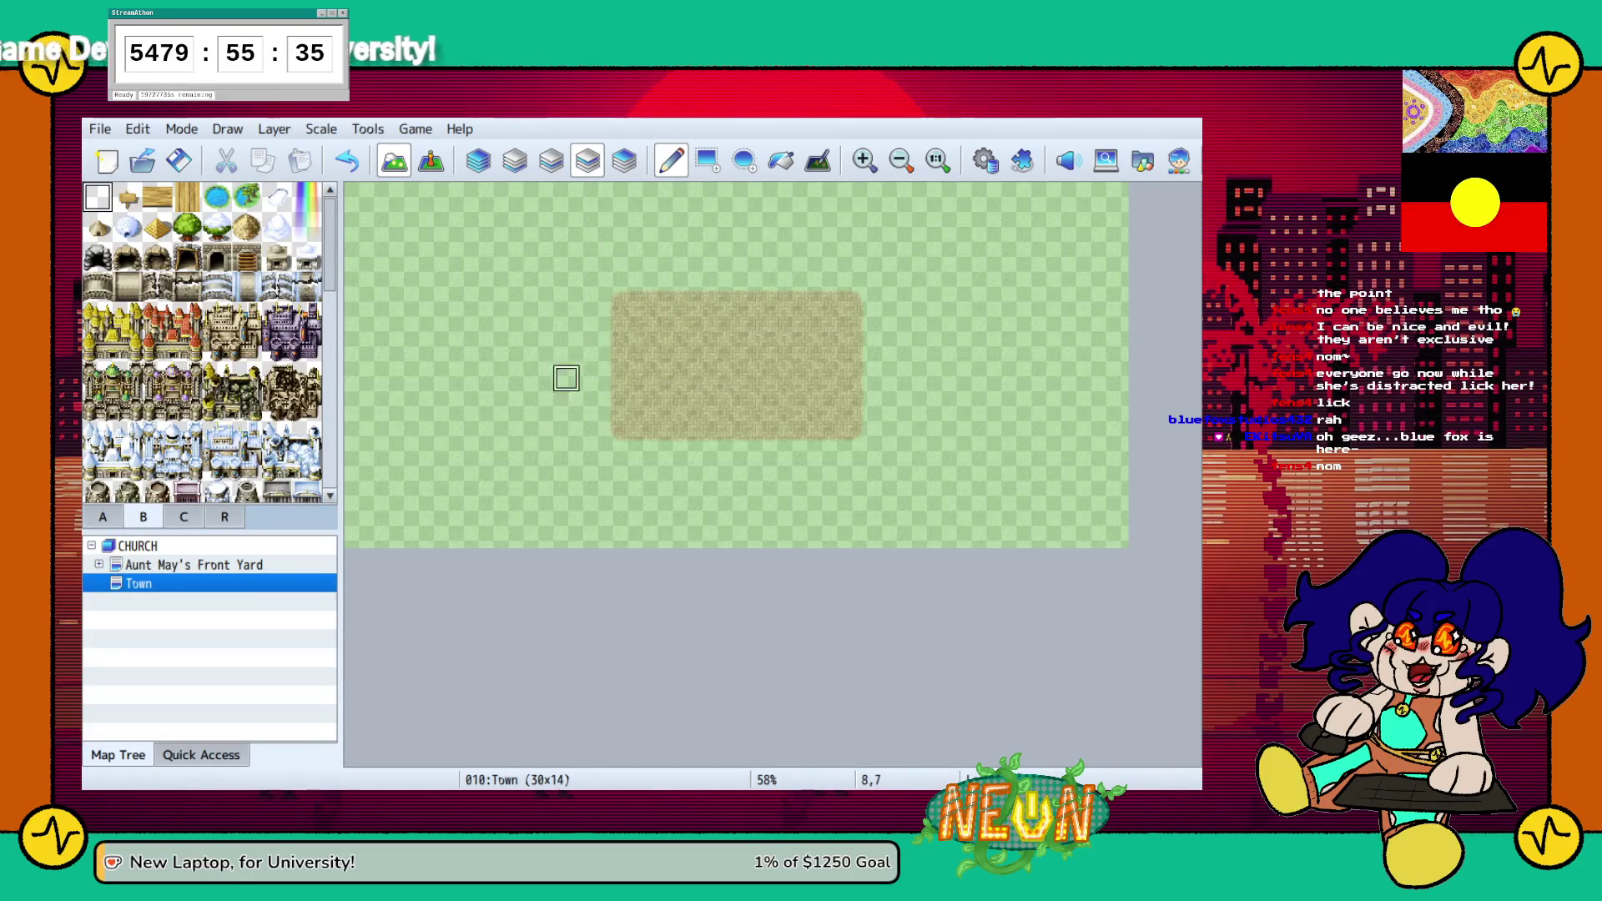
Browse tileset B and pick another building tile to try out
{"action": "scroll", "coordinate": [202, 342], "scroll_direction": "down", "scroll_amount": 8}
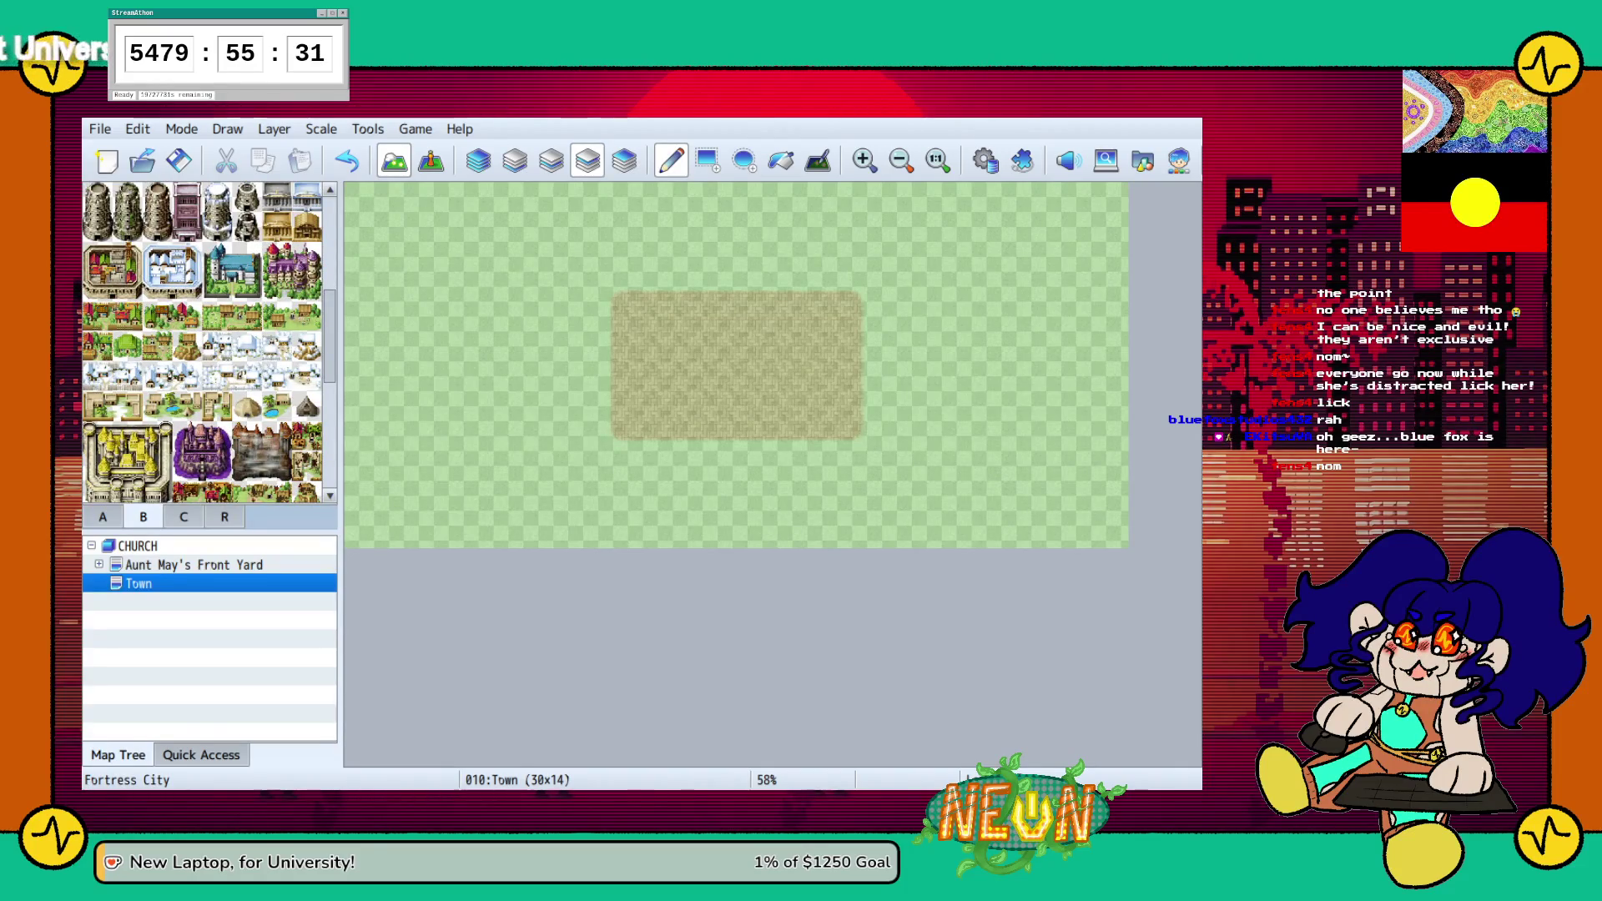
{"action": "left_click", "coordinate": [97, 286]}
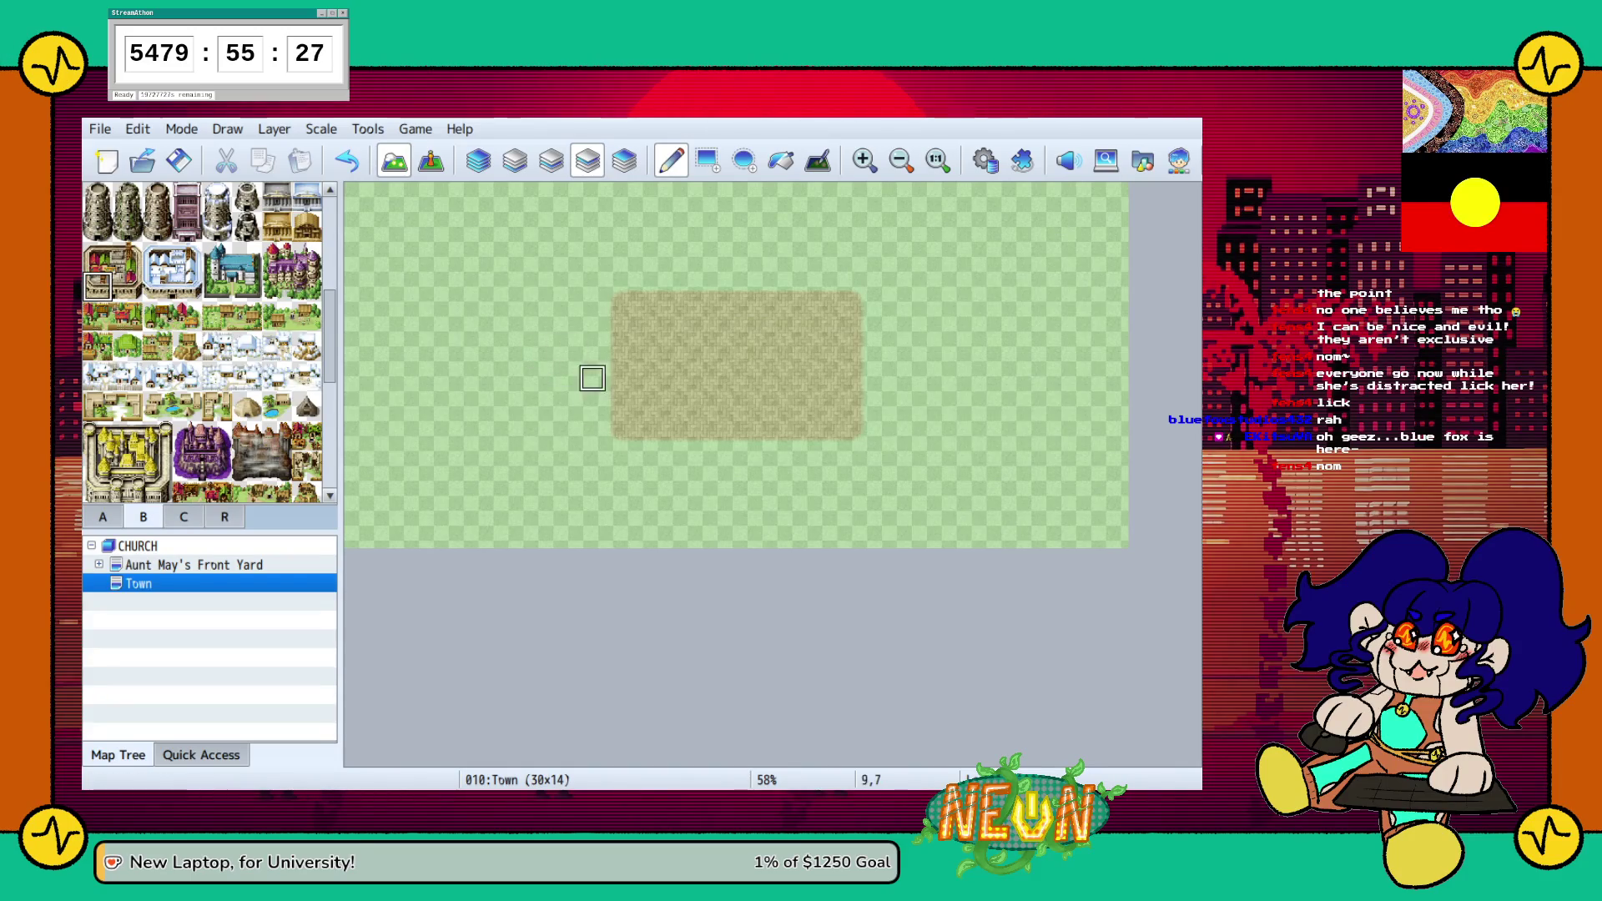
{"action": "scroll", "coordinate": [204, 342], "scroll_direction": "down", "scroll_amount": 5}
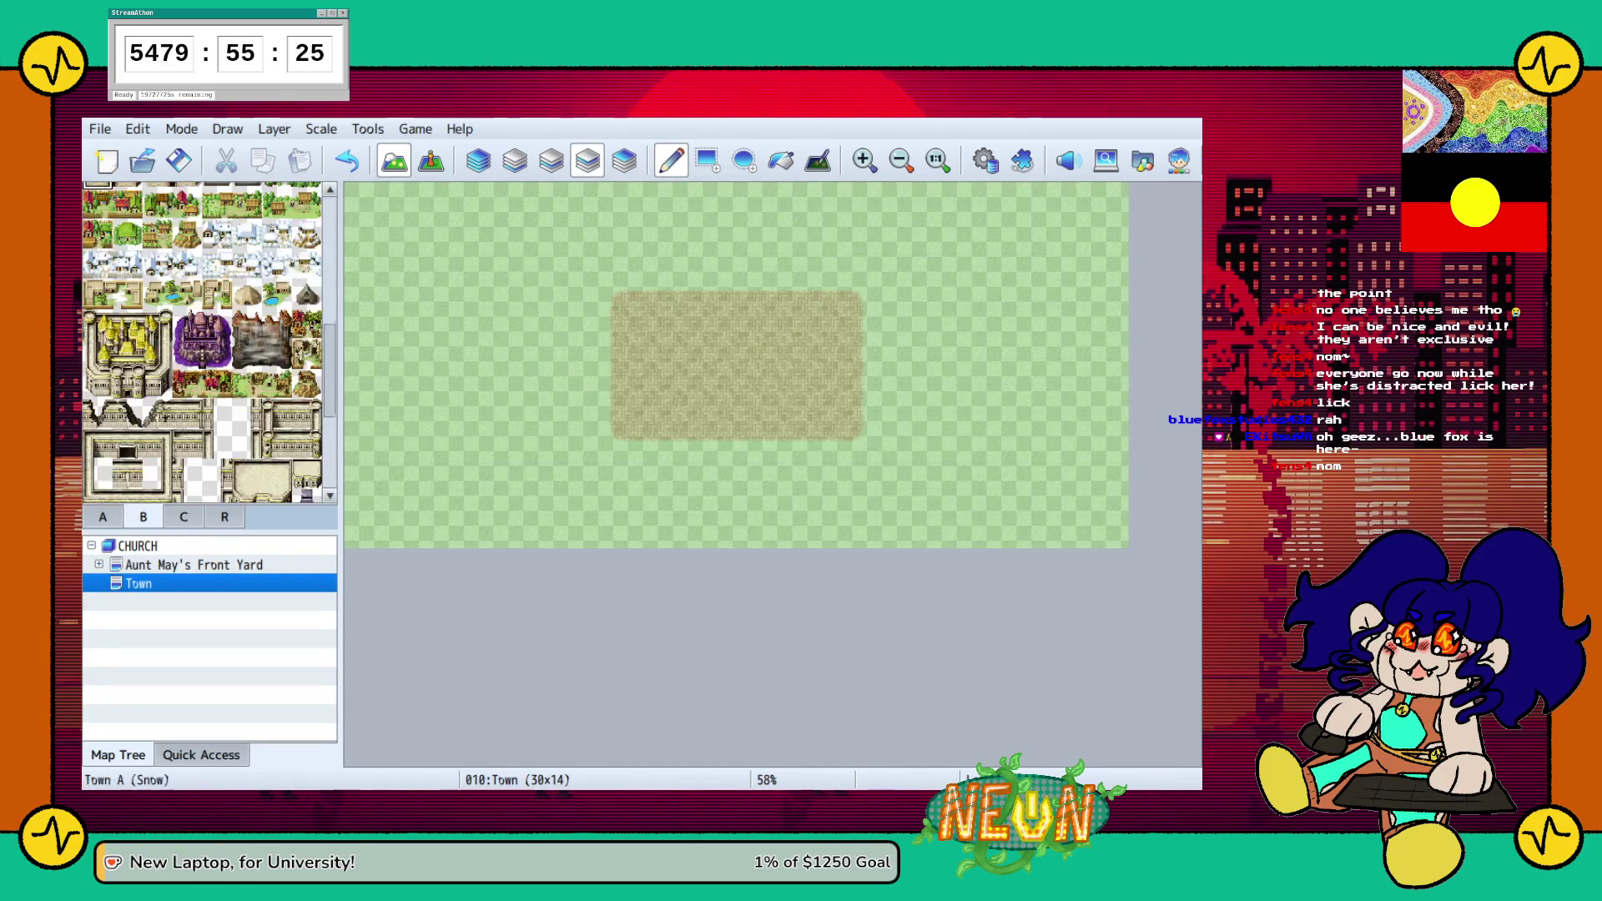
{"action": "scroll", "coordinate": [204, 342], "scroll_direction": "up", "scroll_amount": 6}
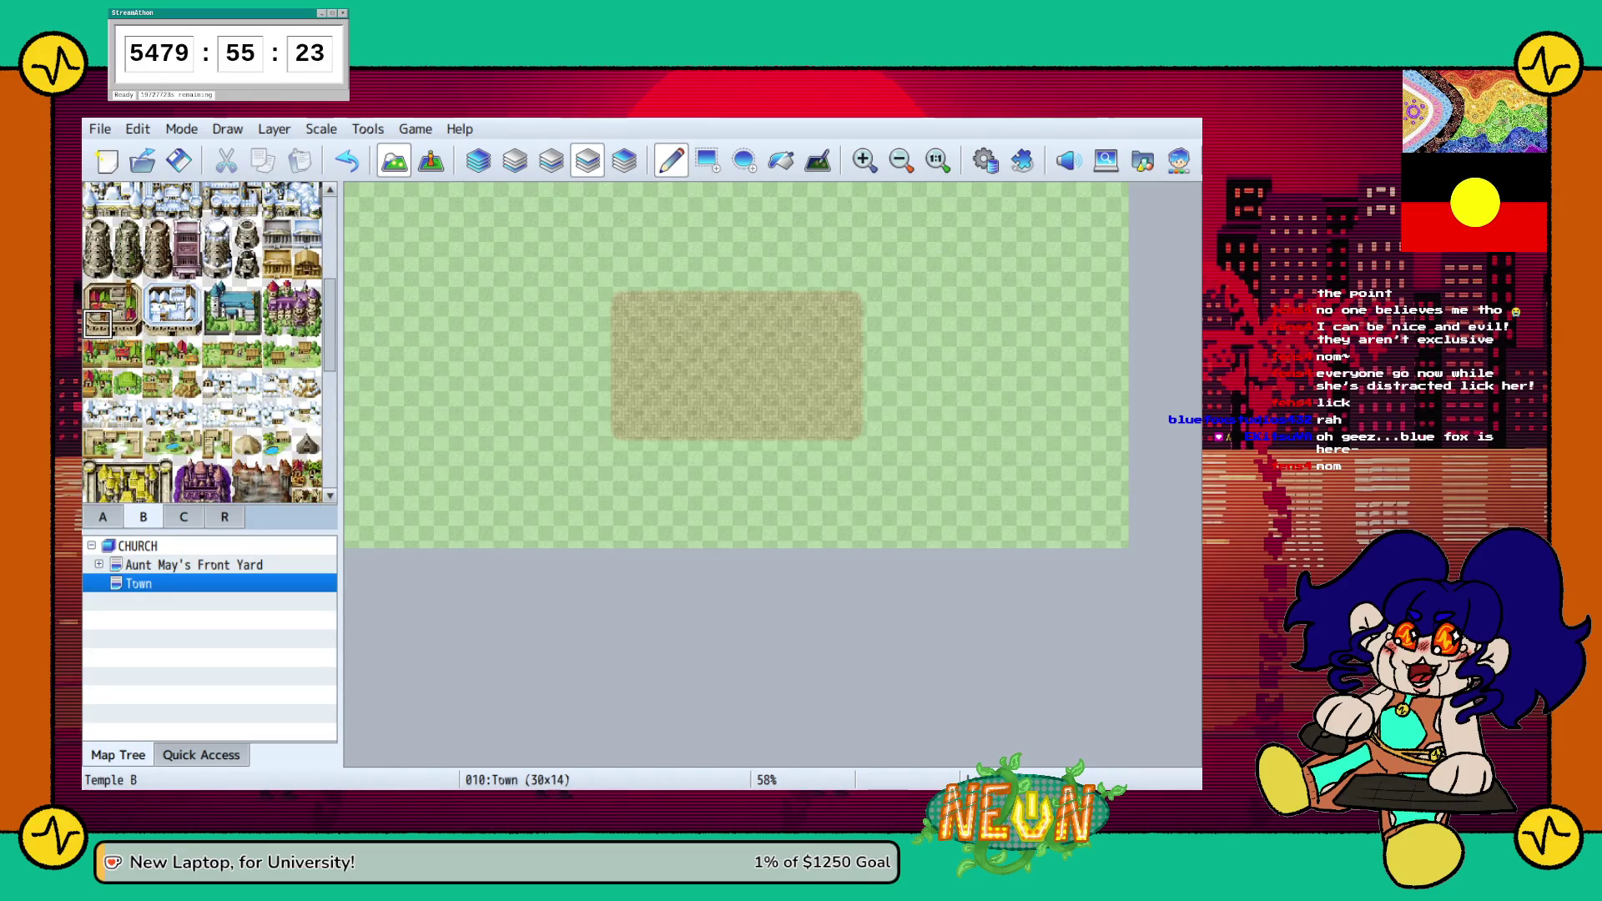
{"action": "scroll", "coordinate": [205, 342], "scroll_direction": "down", "scroll_amount": 6}
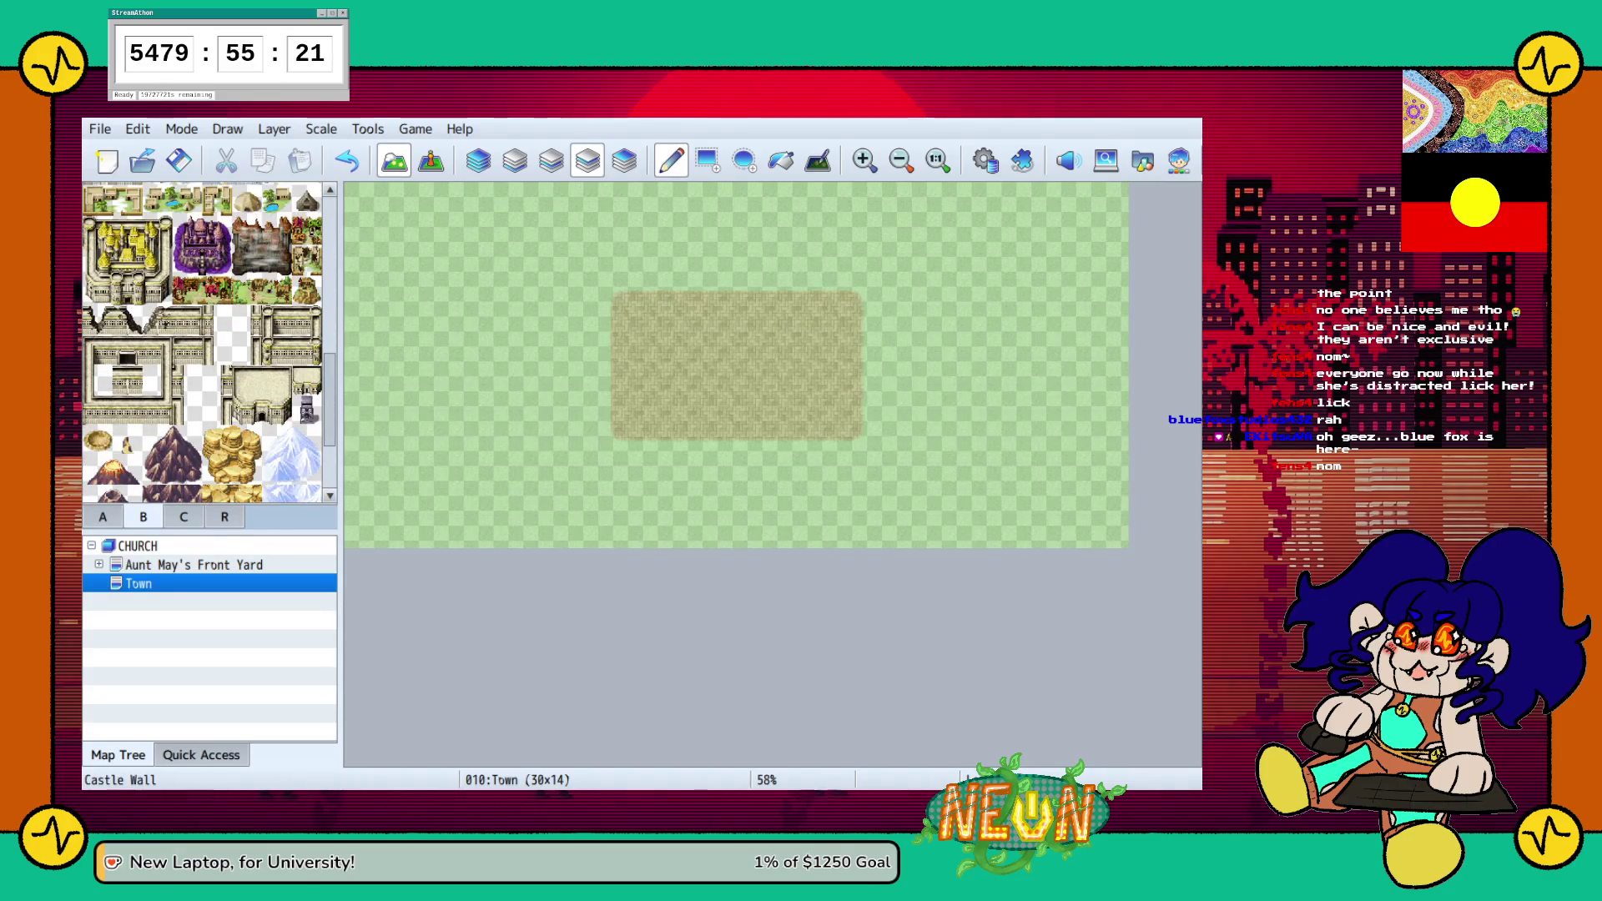
{"action": "scroll", "coordinate": [231, 342], "scroll_direction": "down", "scroll_amount": 4}
{"action": "scroll", "coordinate": [200, 342], "scroll_direction": "down", "scroll_amount": 1}
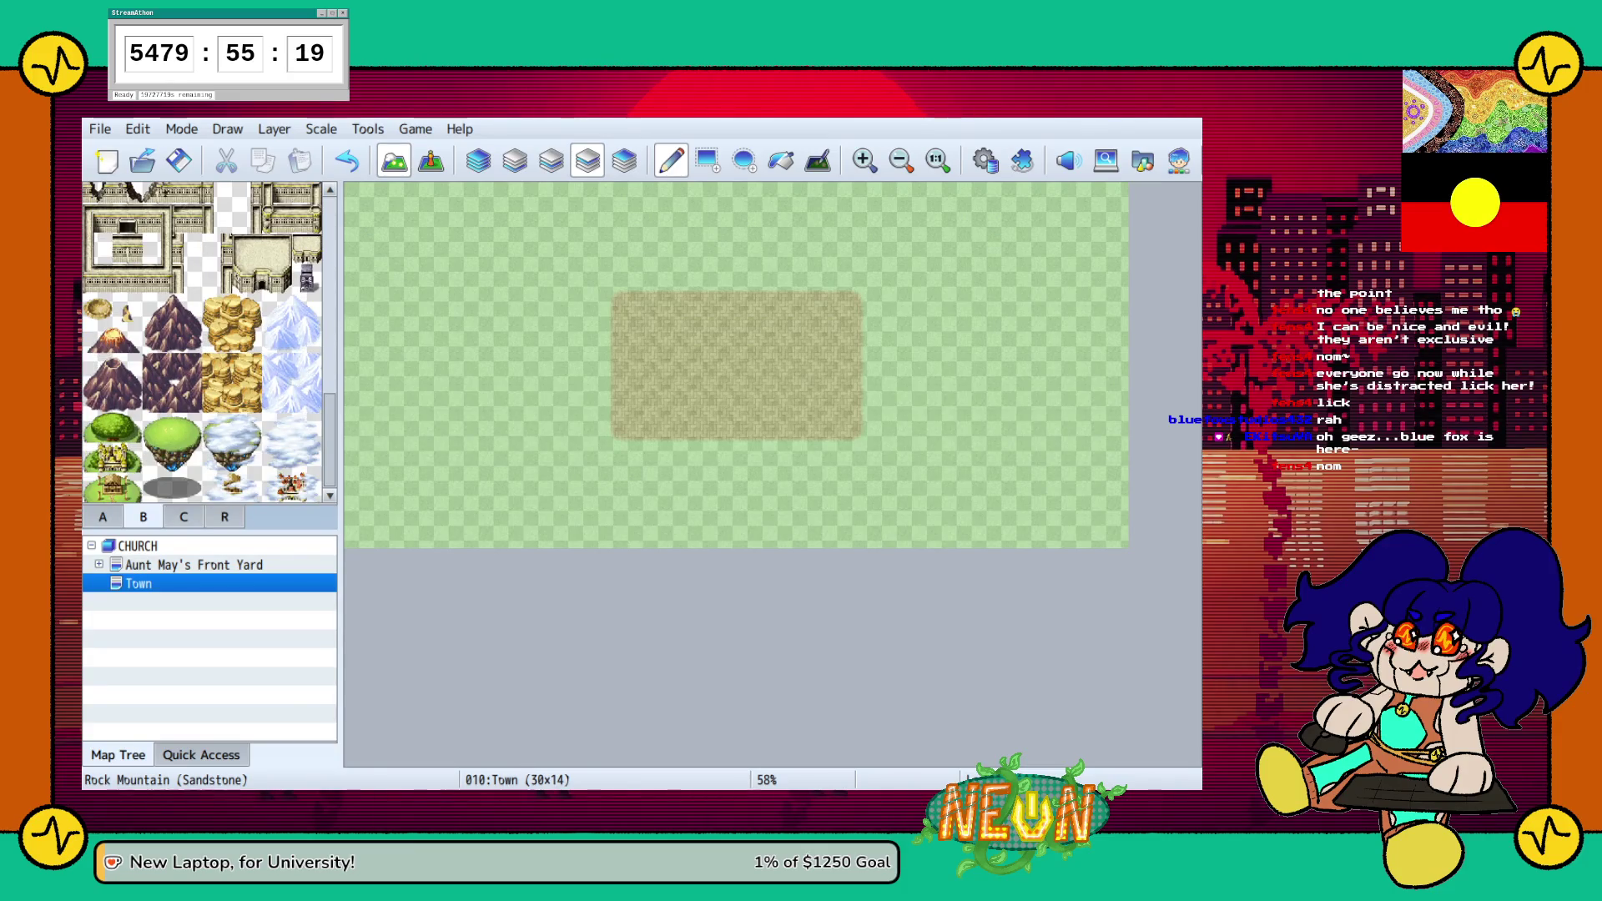
{"action": "scroll", "coordinate": [200, 342], "scroll_direction": "up", "scroll_amount": 5}
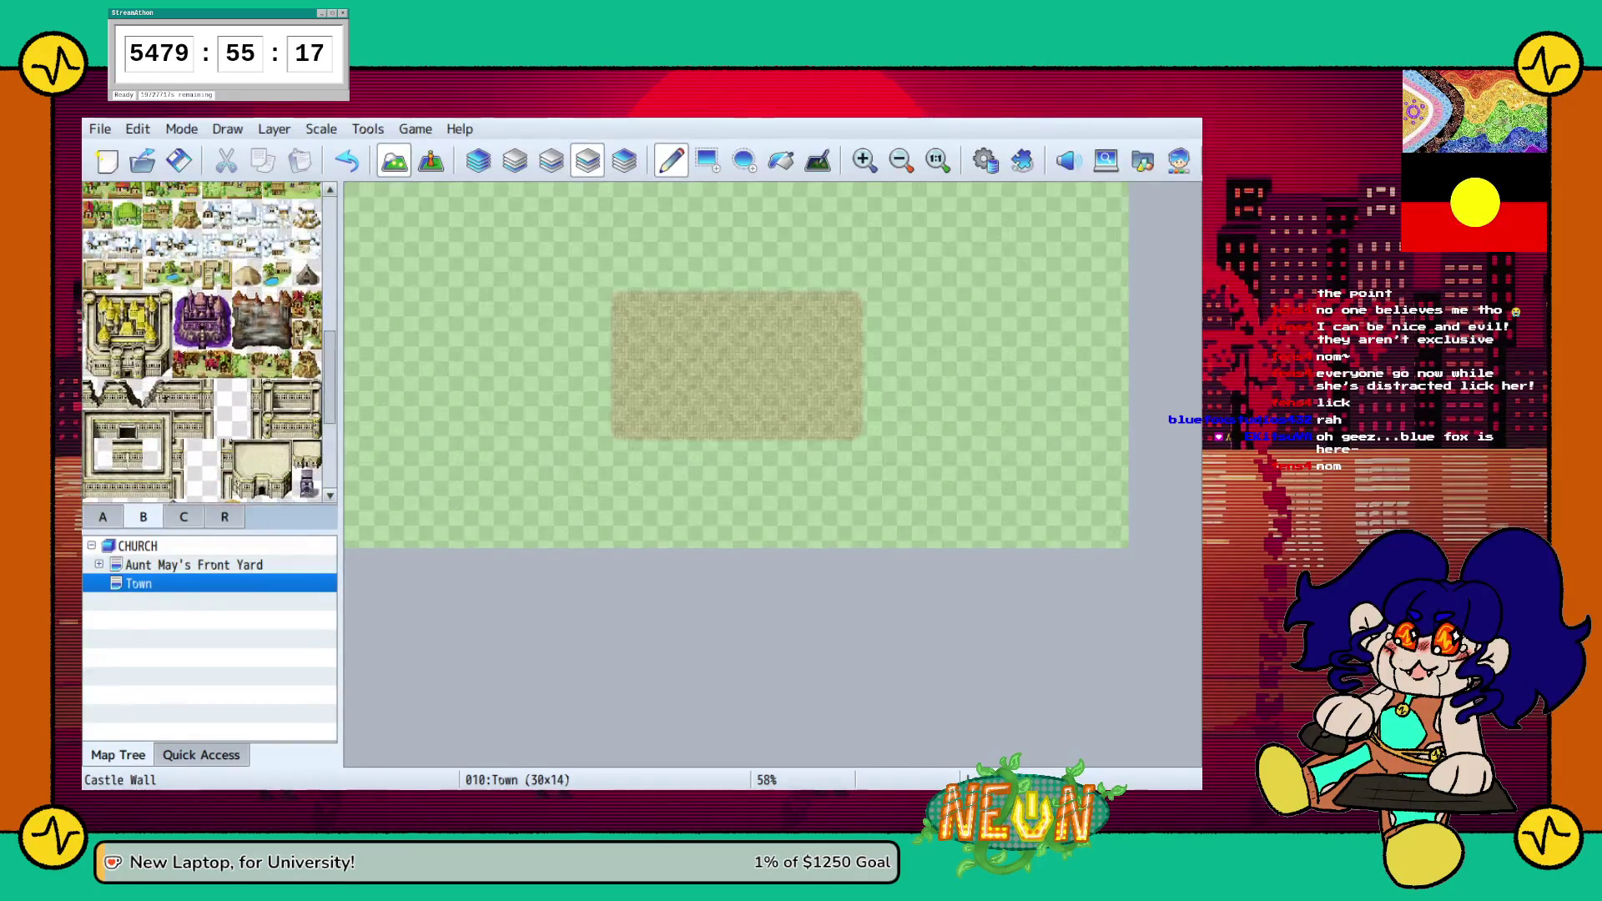
{"action": "scroll", "coordinate": [208, 342], "scroll_direction": "up", "scroll_amount": 2}
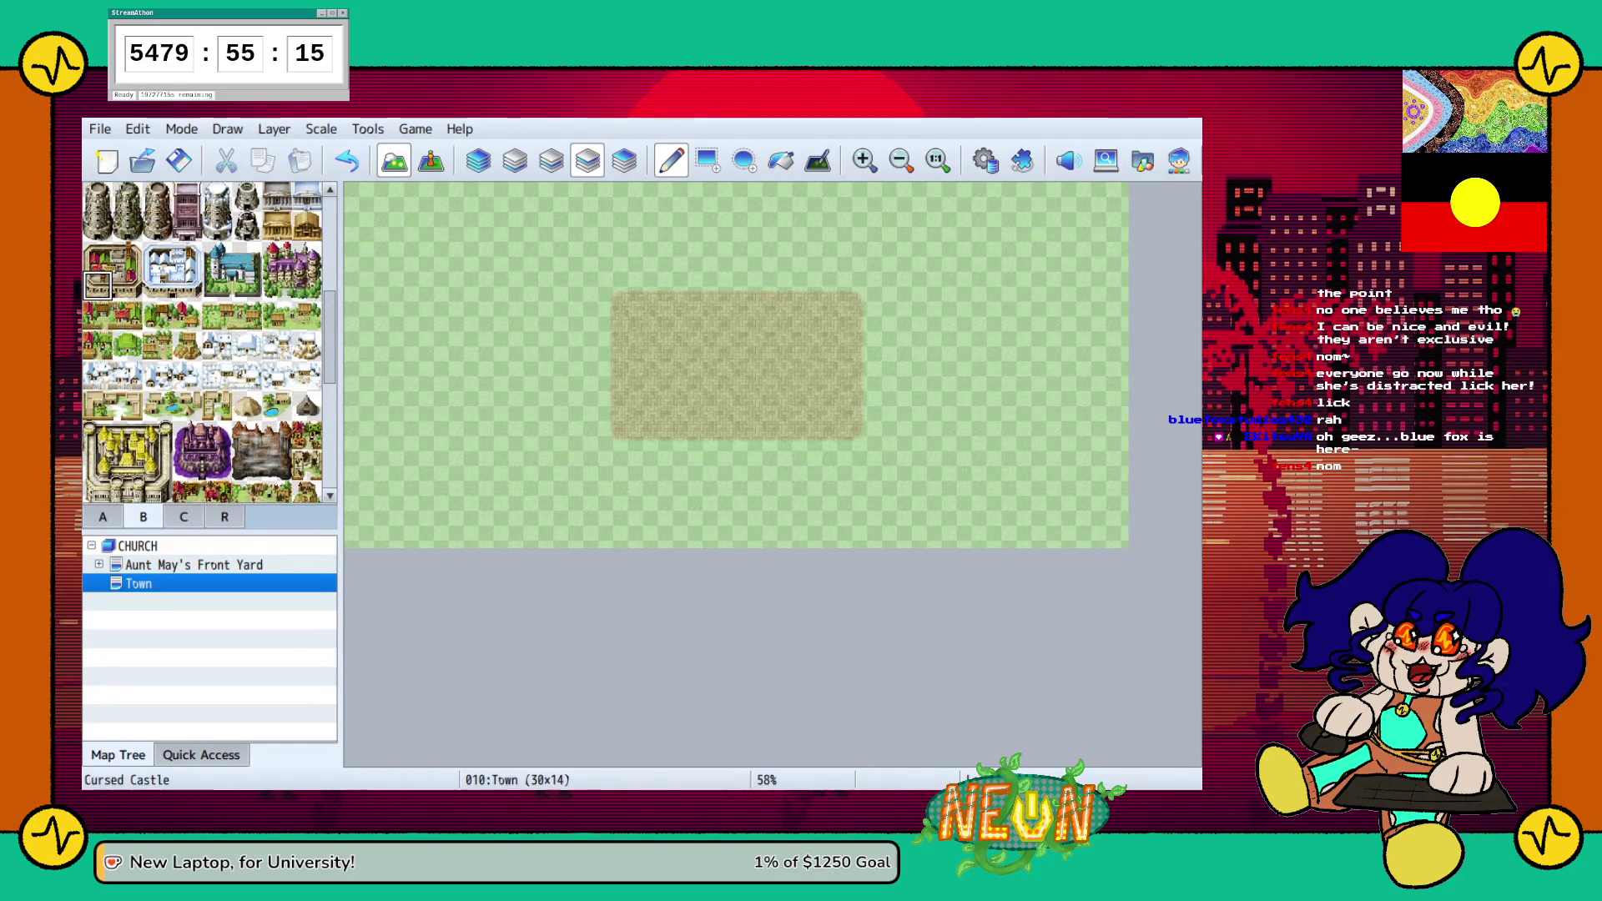
{"action": "scroll", "coordinate": [208, 342], "scroll_direction": "down", "scroll_amount": 5}
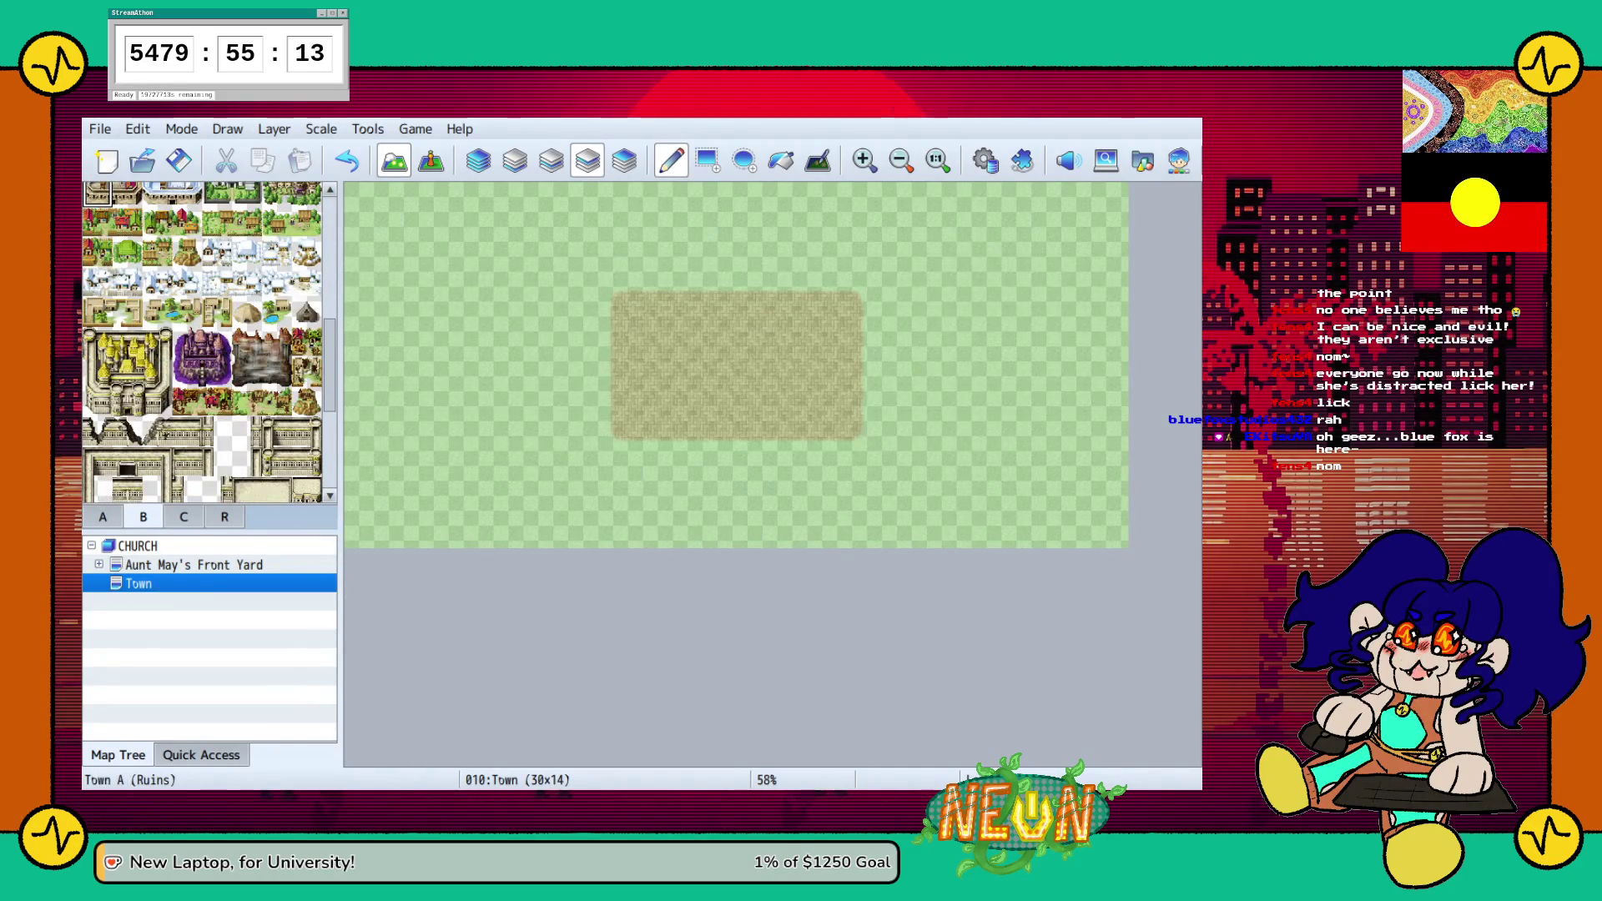
{"action": "scroll", "coordinate": [208, 342], "scroll_direction": "up", "scroll_amount": 9}
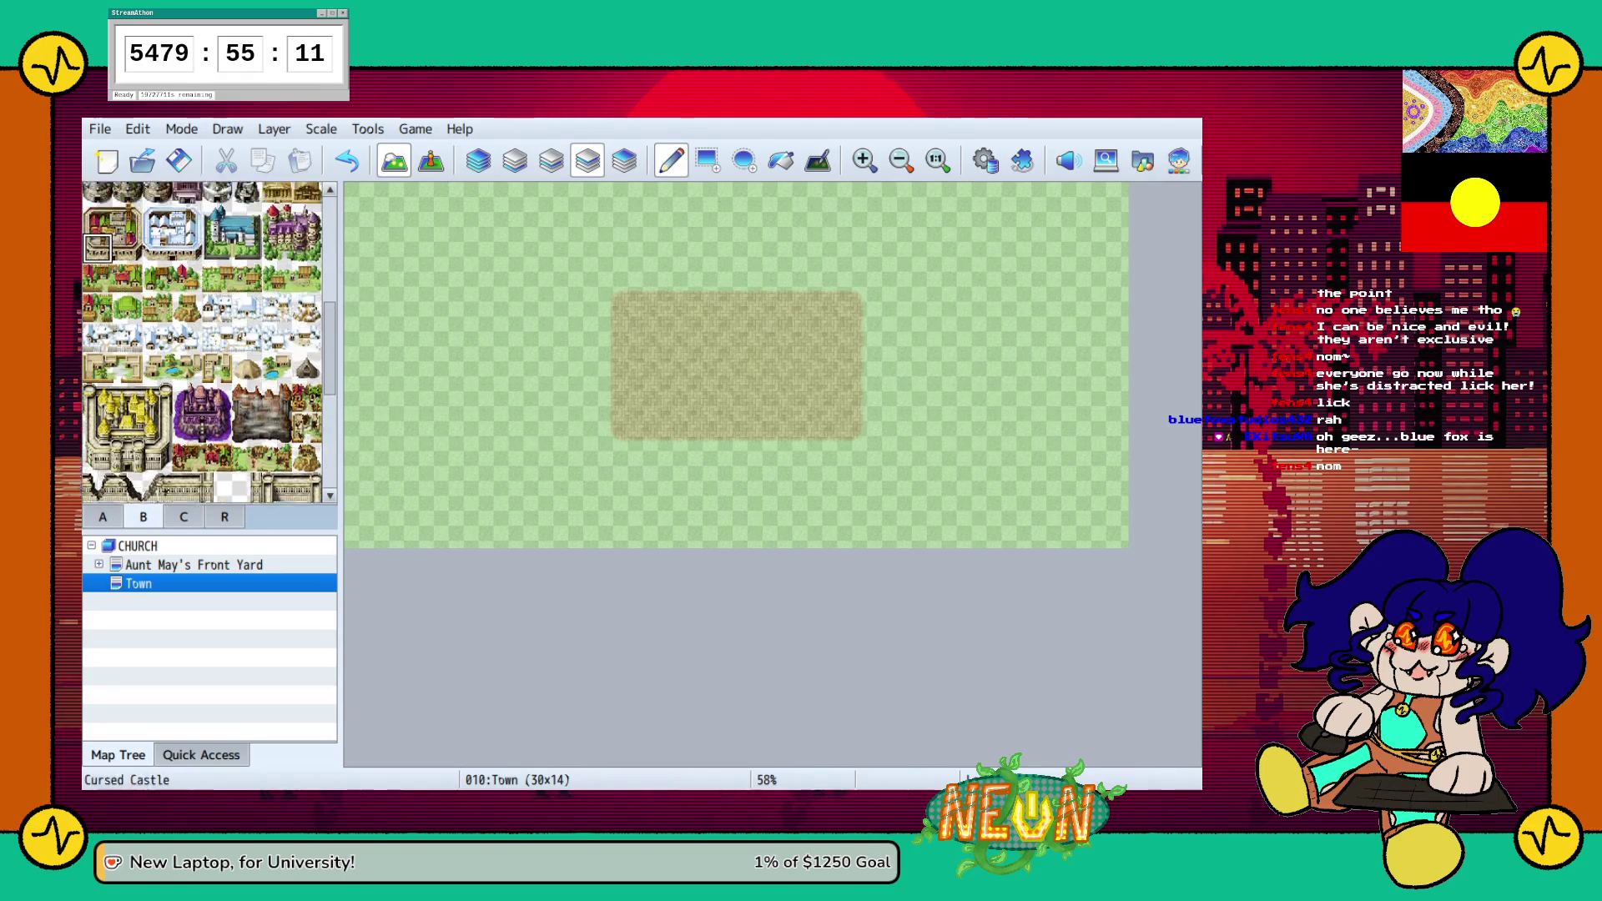
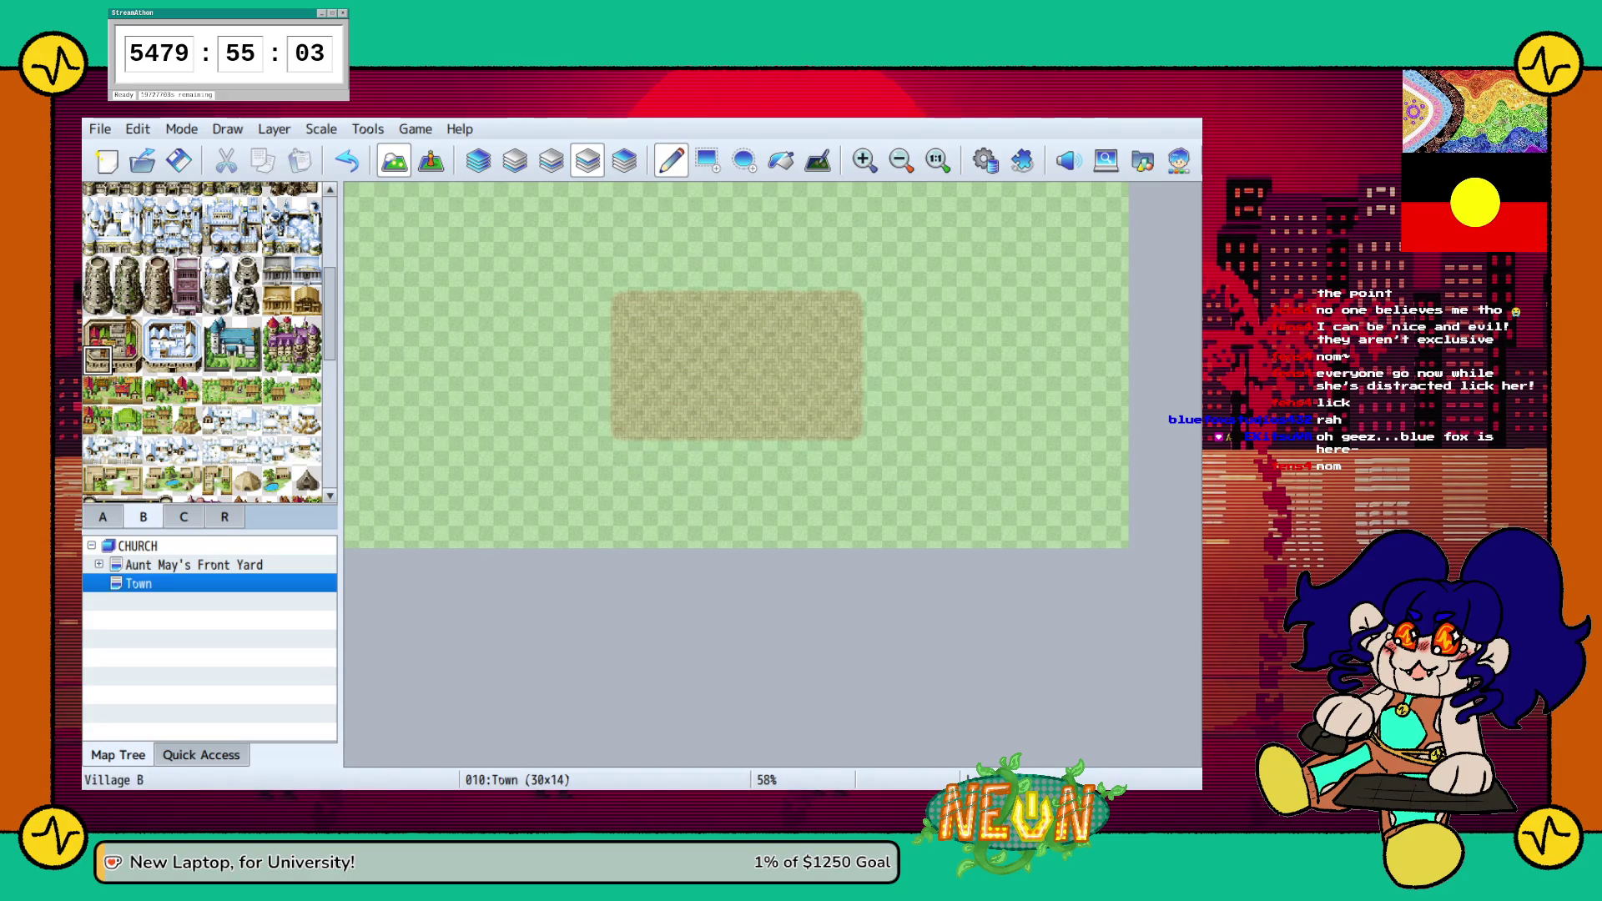
Place small village tiles along the dirt patch's top edge: left corner, middle and right corner
{"action": "left_click", "coordinate": [217, 390]}
{"action": "left_click", "coordinate": [618, 301]}
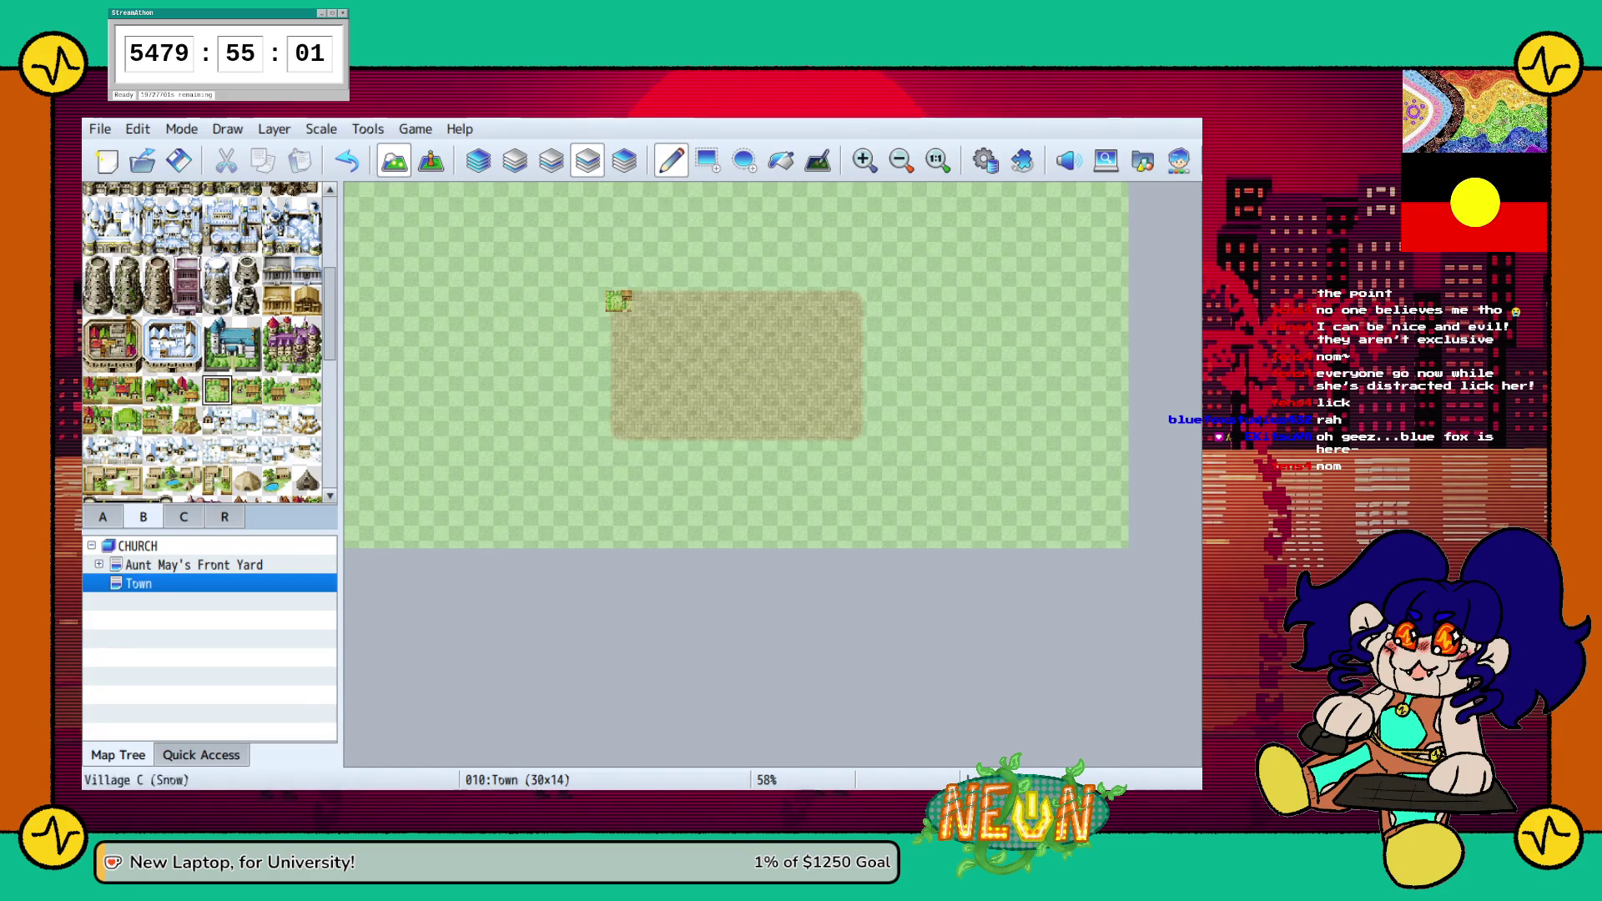
{"action": "left_click", "coordinate": [644, 300]}
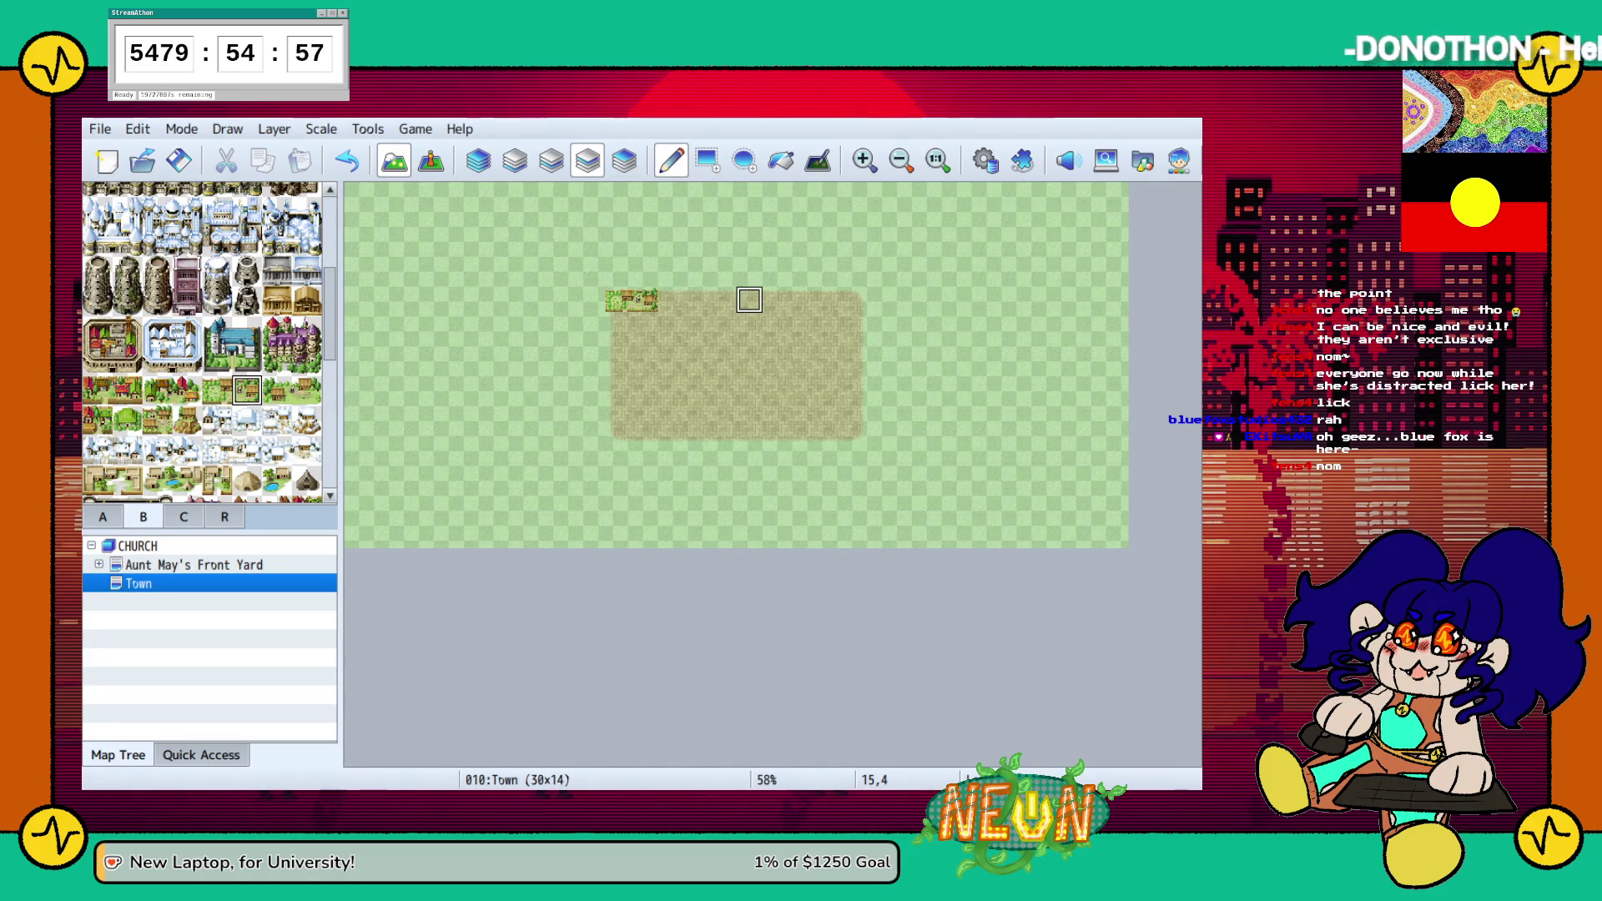
{"action": "left_click", "coordinate": [749, 300]}
{"action": "left_click", "coordinate": [854, 300]}
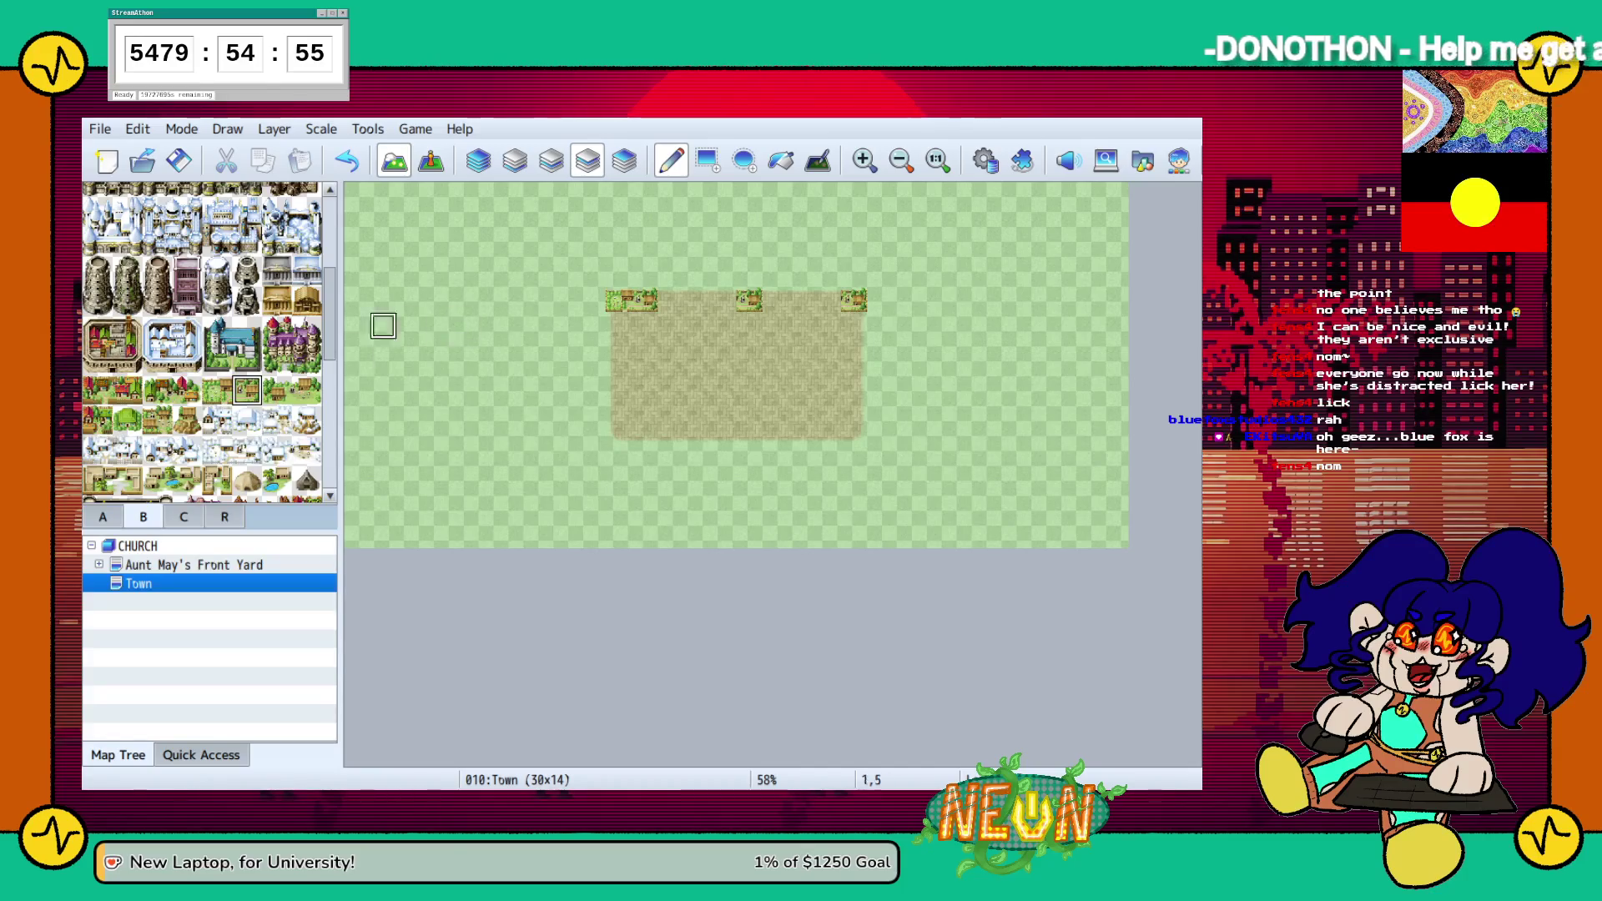
{"action": "left_click", "coordinate": [217, 390]}
{"action": "left_click", "coordinate": [722, 300]}
Place red house tiles, a Fortress City tile and a neighbouring building in the dirt's middle
{"action": "left_click", "coordinate": [186, 390]}
{"action": "left_click", "coordinate": [749, 352]}
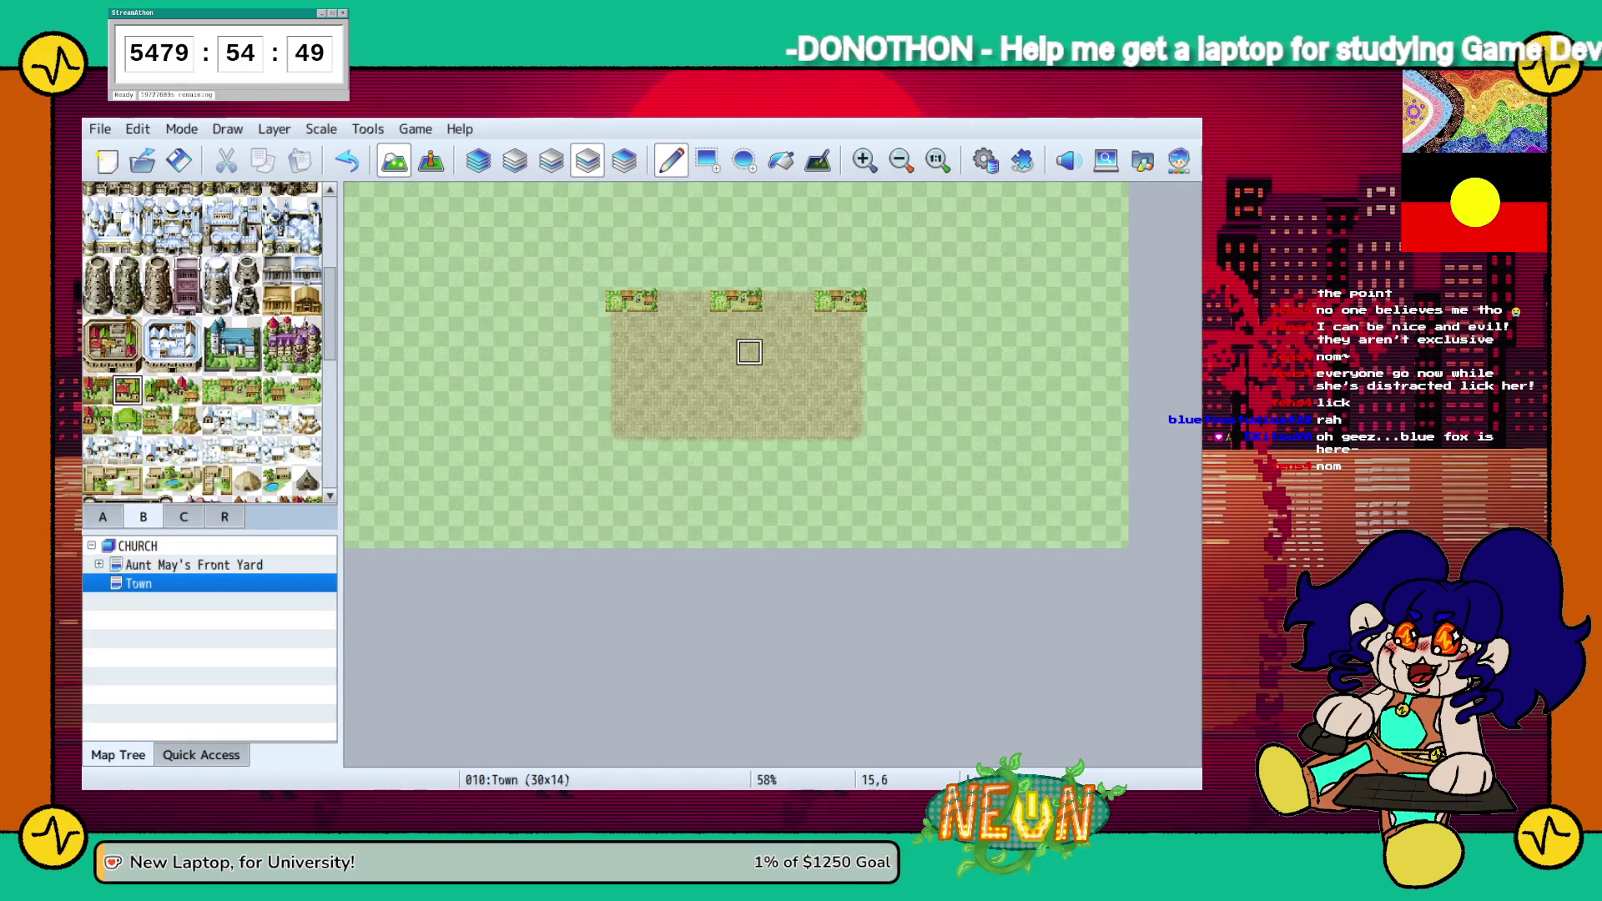
{"action": "left_click", "coordinate": [97, 390]}
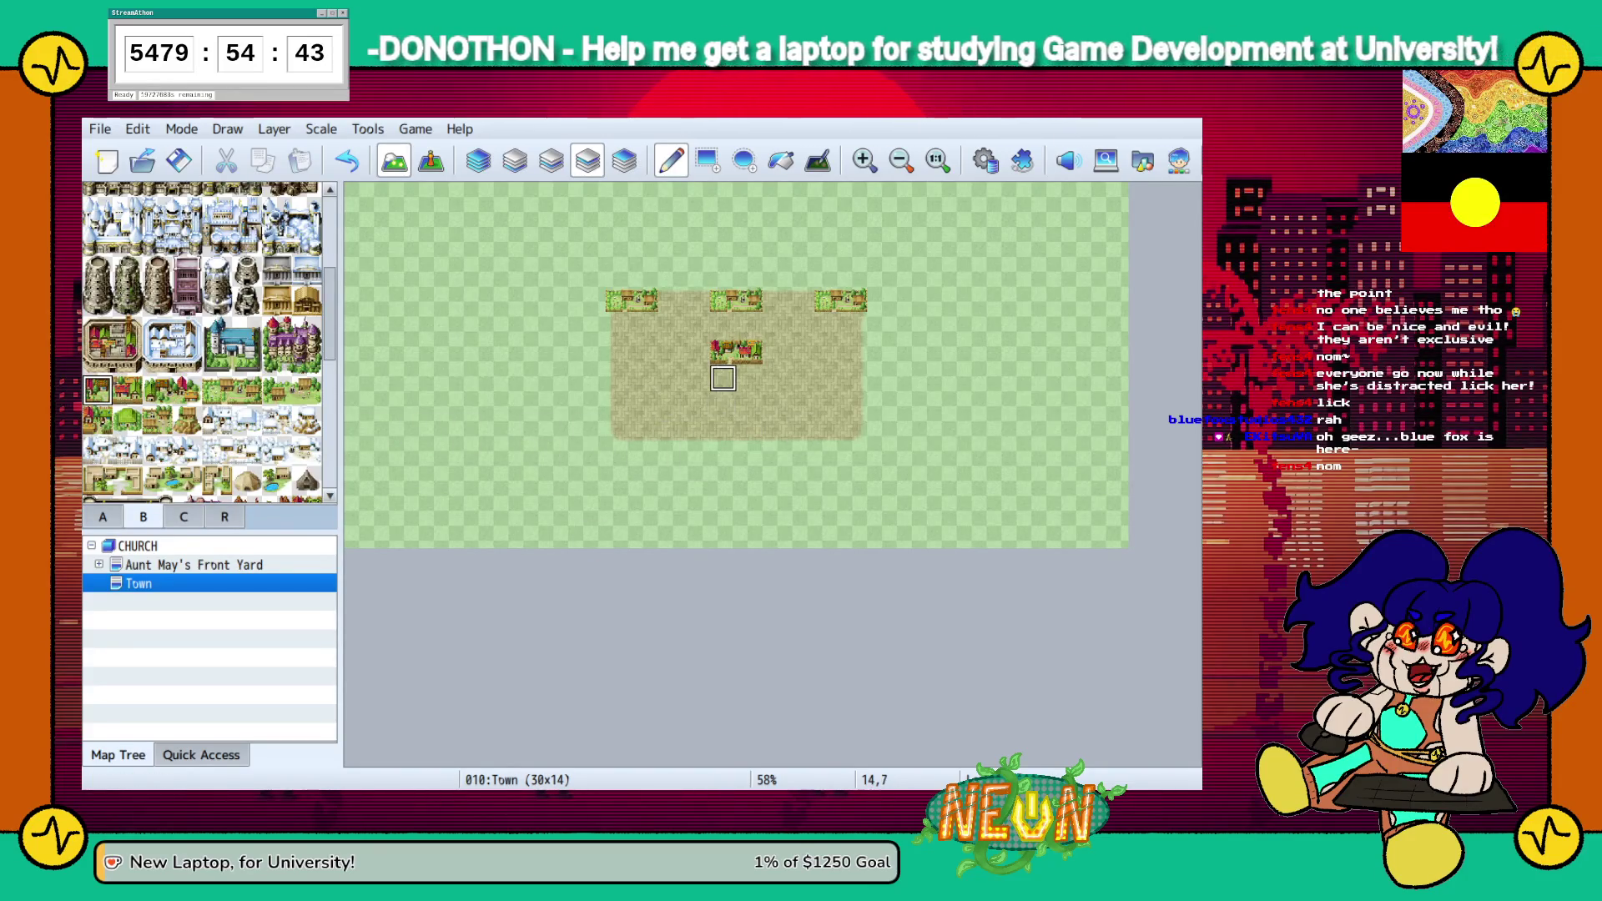
{"action": "left_click", "coordinate": [128, 390]}
{"action": "left_click", "coordinate": [750, 405]}
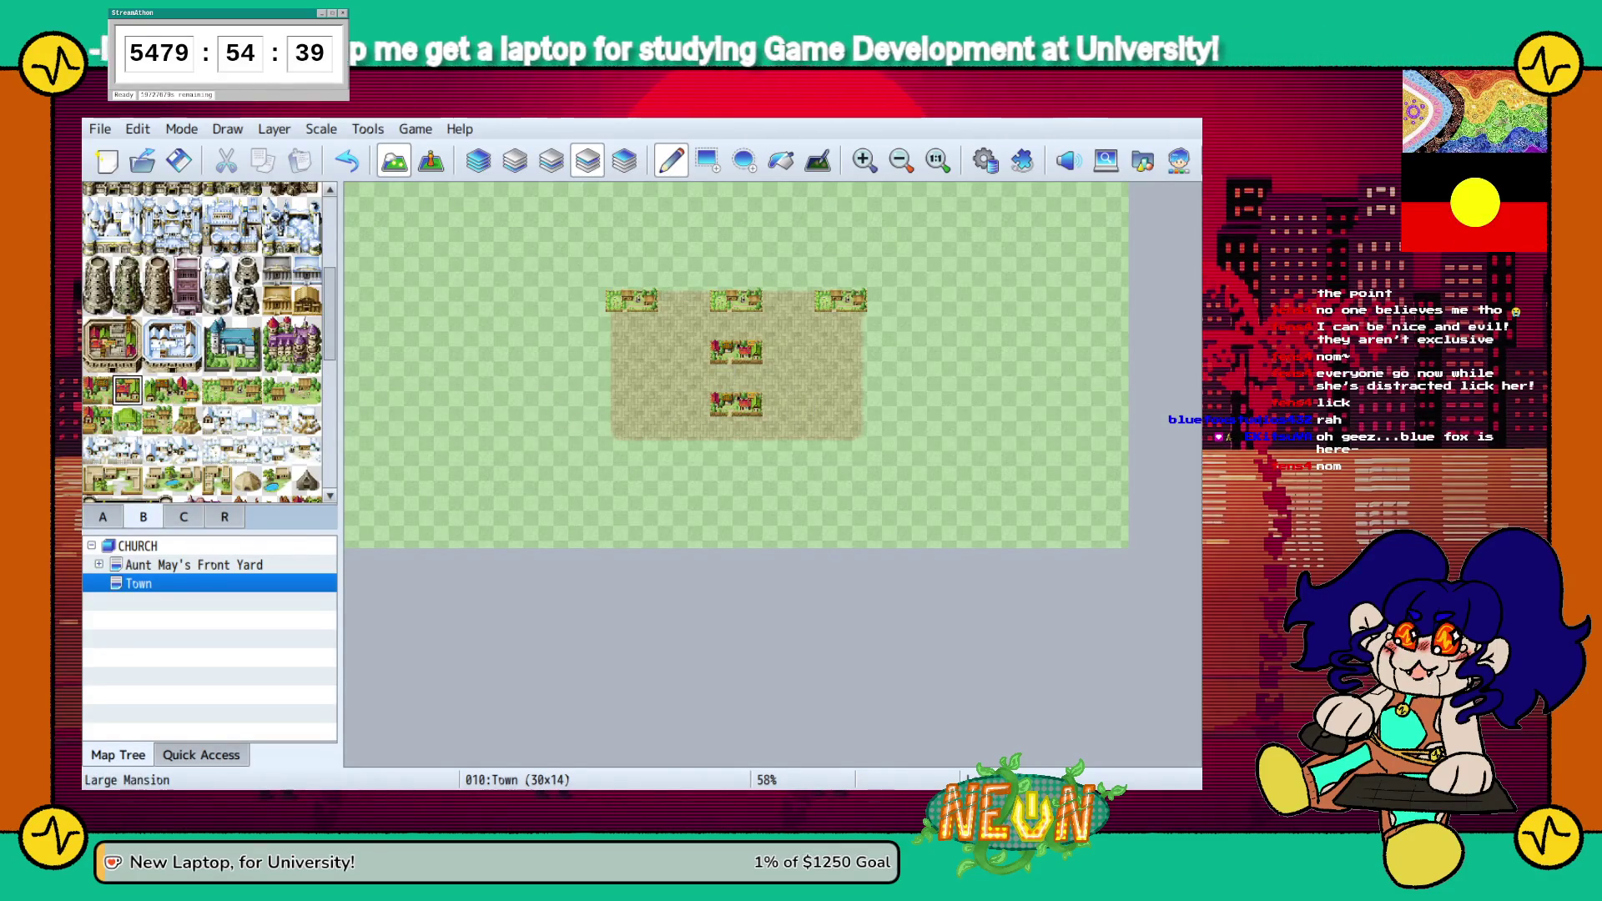
{"action": "left_click", "coordinate": [97, 359]}
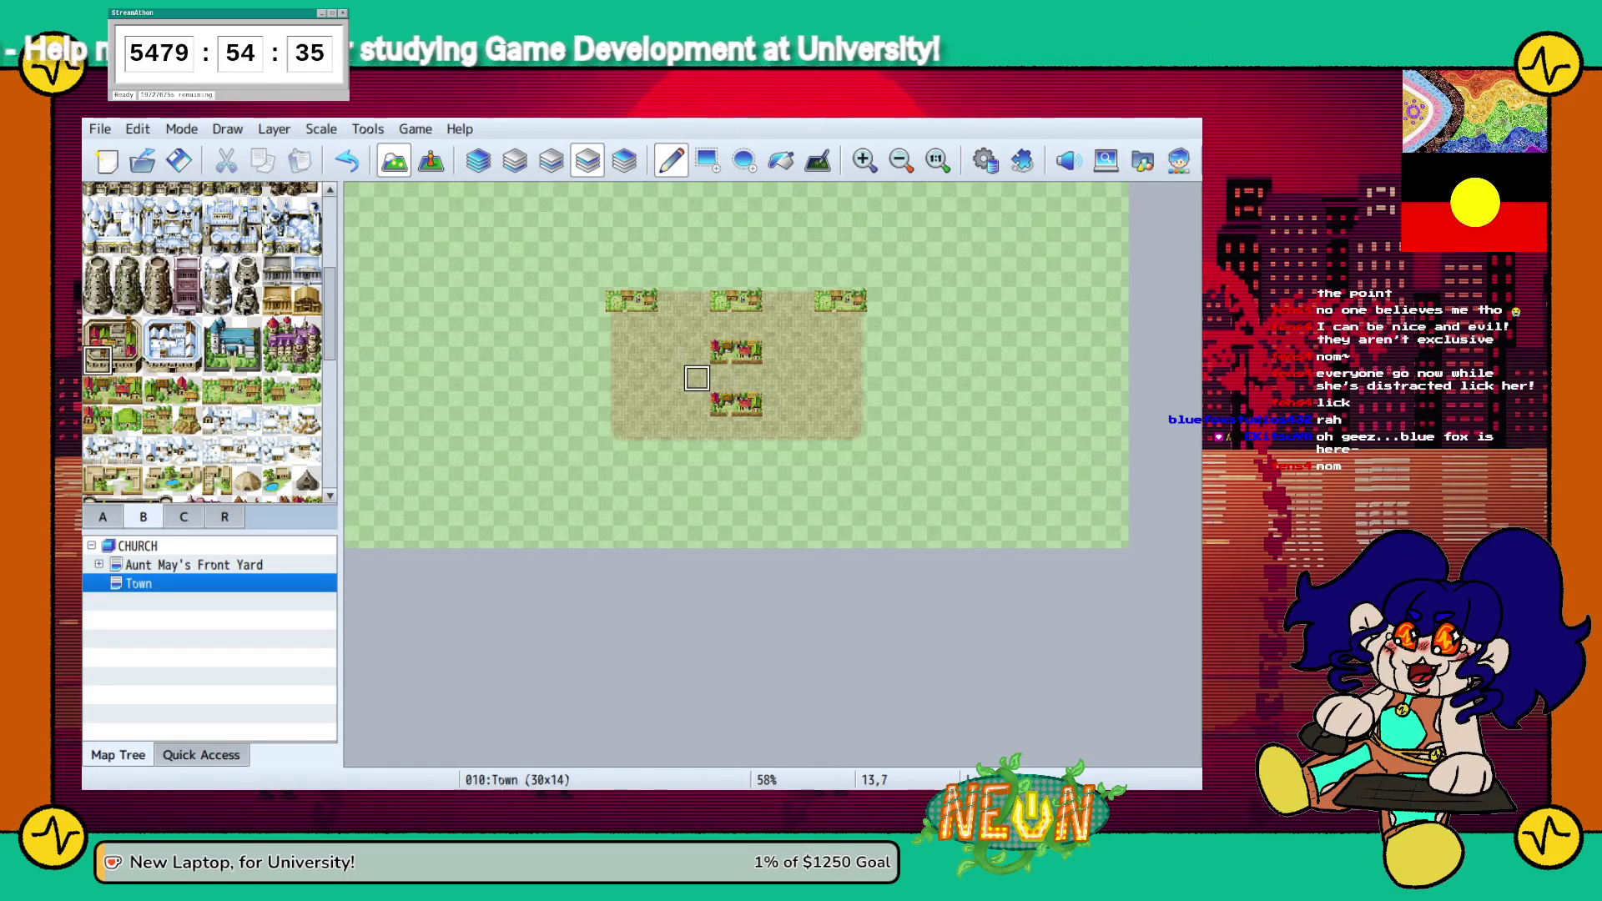
{"action": "left_click", "coordinate": [696, 403]}
{"action": "left_click", "coordinate": [98, 332]}
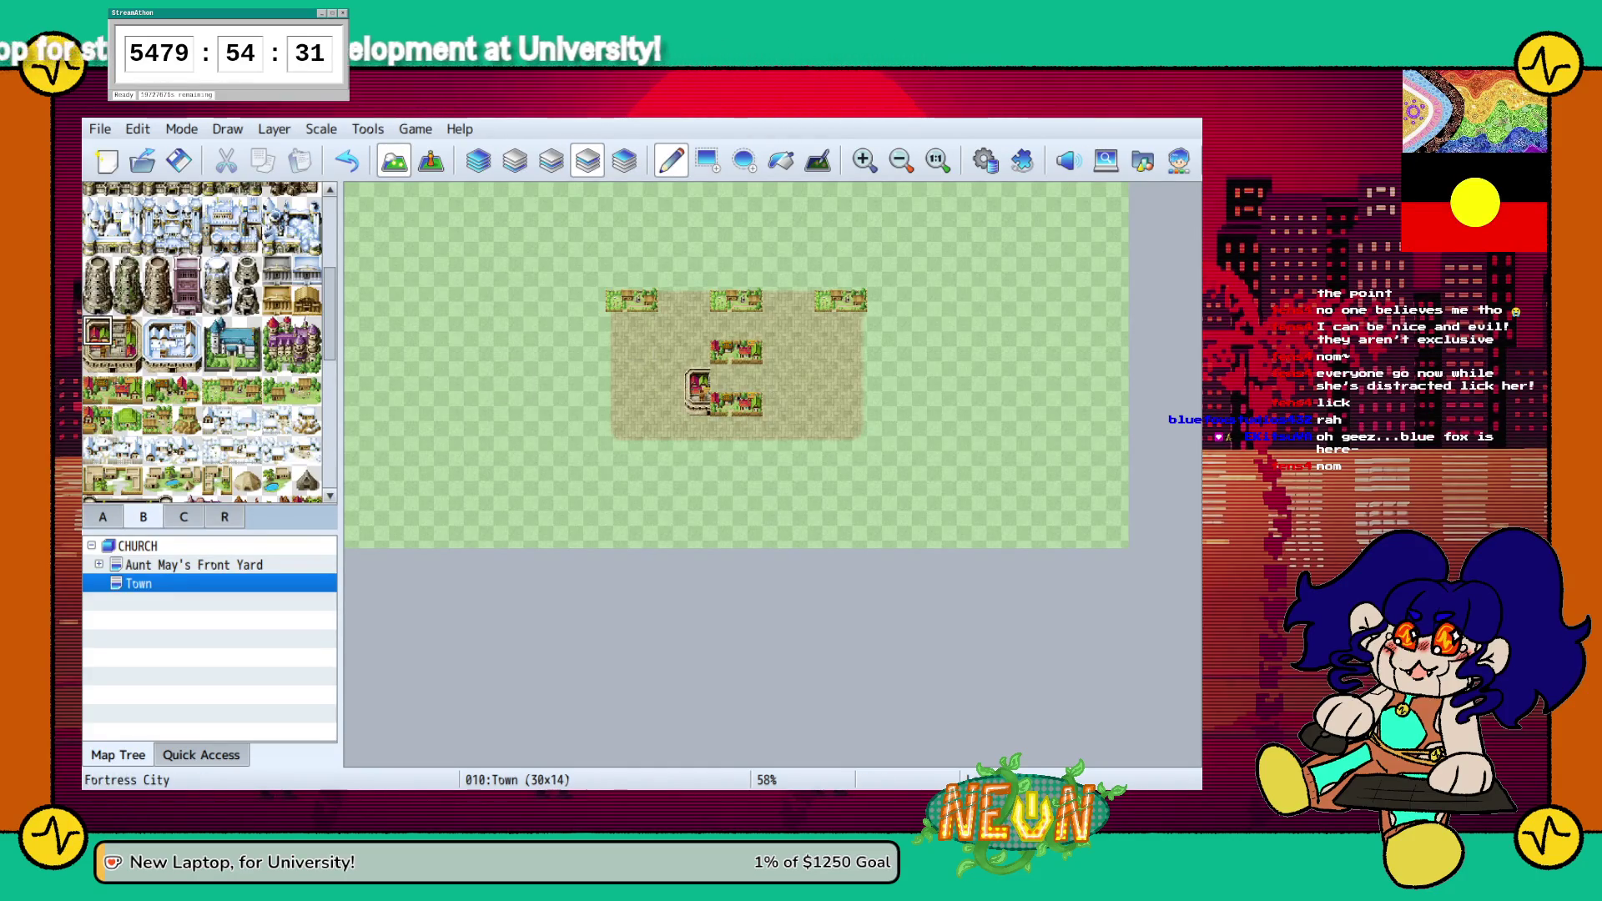
{"action": "left_click", "coordinate": [722, 378]}
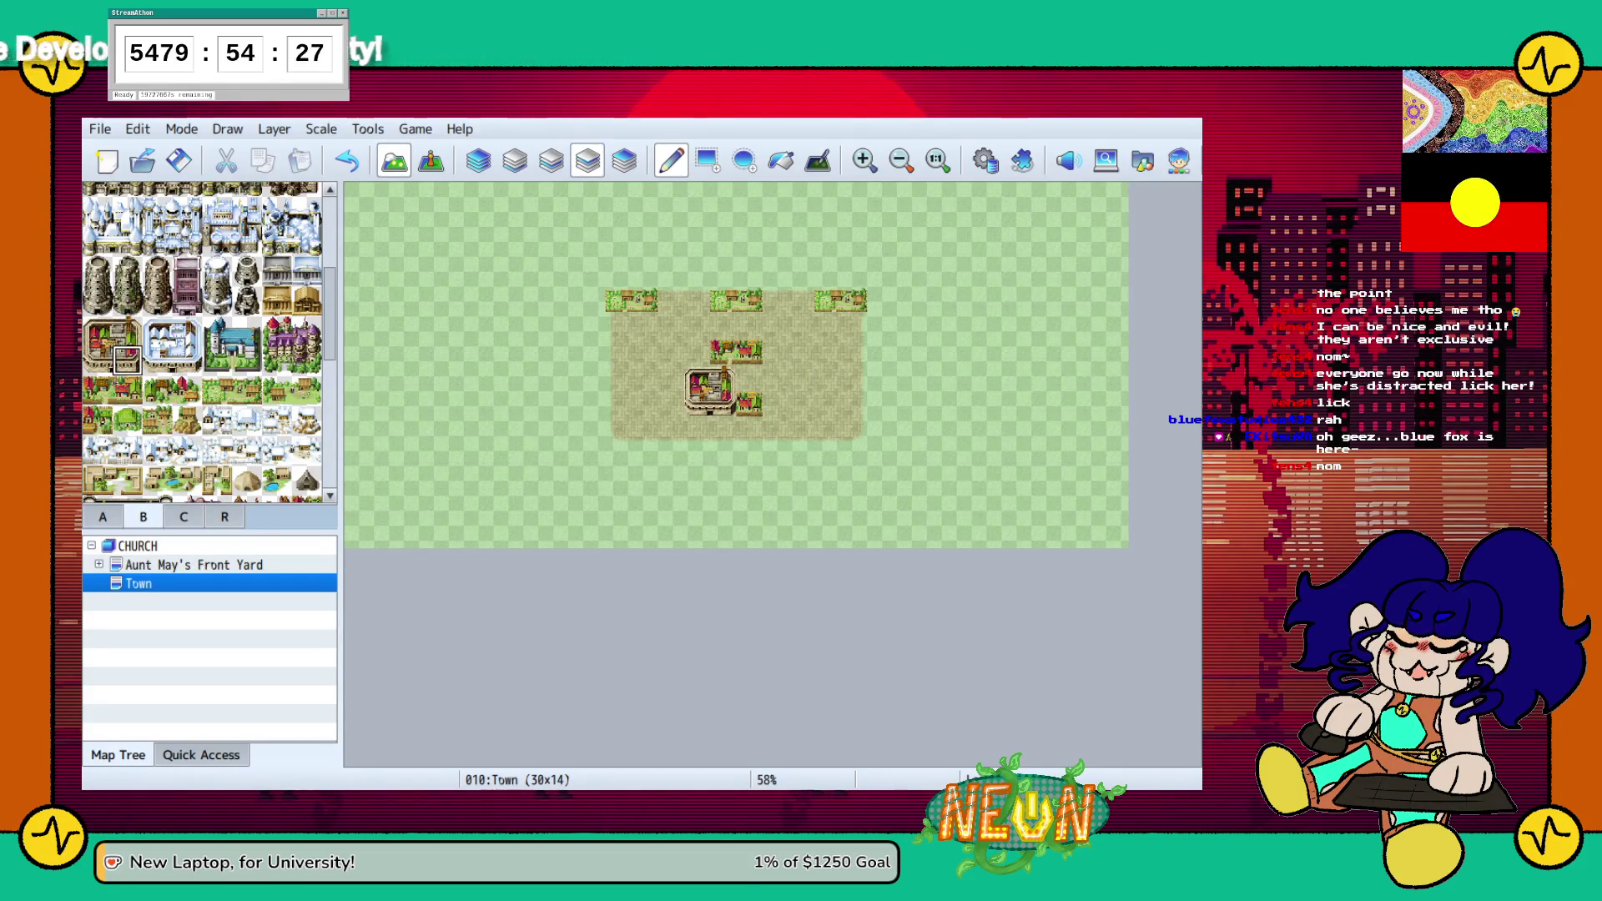
Erase the small village and house tiles, leaving only the central building
{"action": "scroll", "coordinate": [127, 359], "scroll_direction": "up", "scroll_amount": 5}
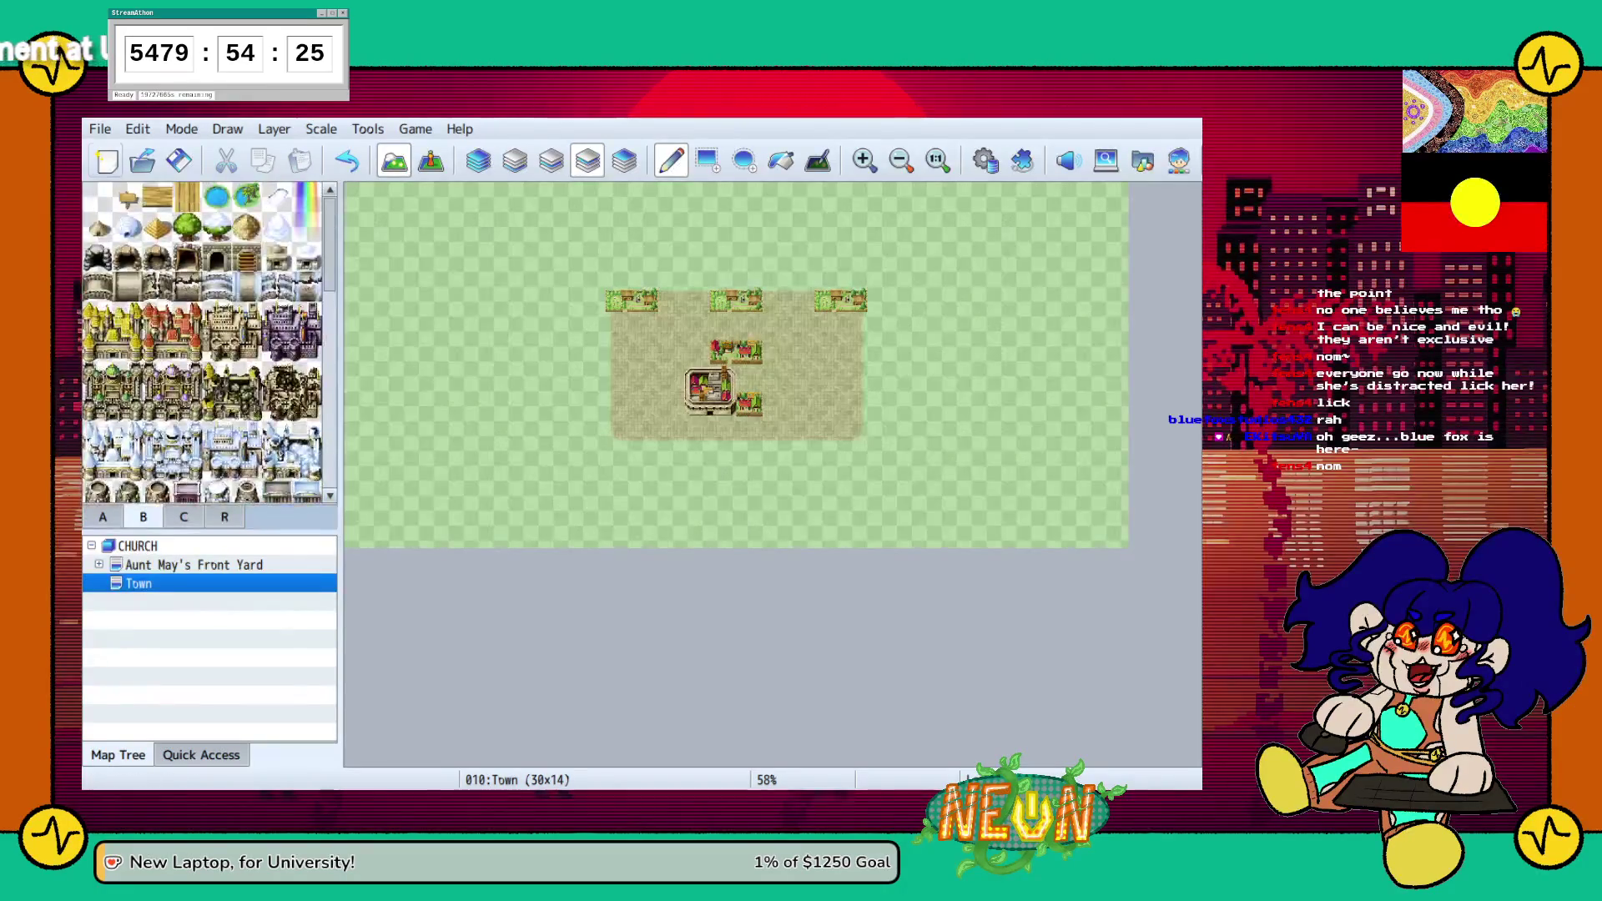
{"action": "mouse_move", "coordinate": [644, 351]}
{"action": "left_mouse_down"}
{"action": "mouse_move", "coordinate": [724, 351]}
{"action": "mouse_move", "coordinate": [752, 401]}
{"action": "mouse_move", "coordinate": [776, 300]}
{"action": "mouse_move", "coordinate": [618, 299]}
{"action": "mouse_move", "coordinate": [644, 301]}
{"action": "left_mouse_up"}
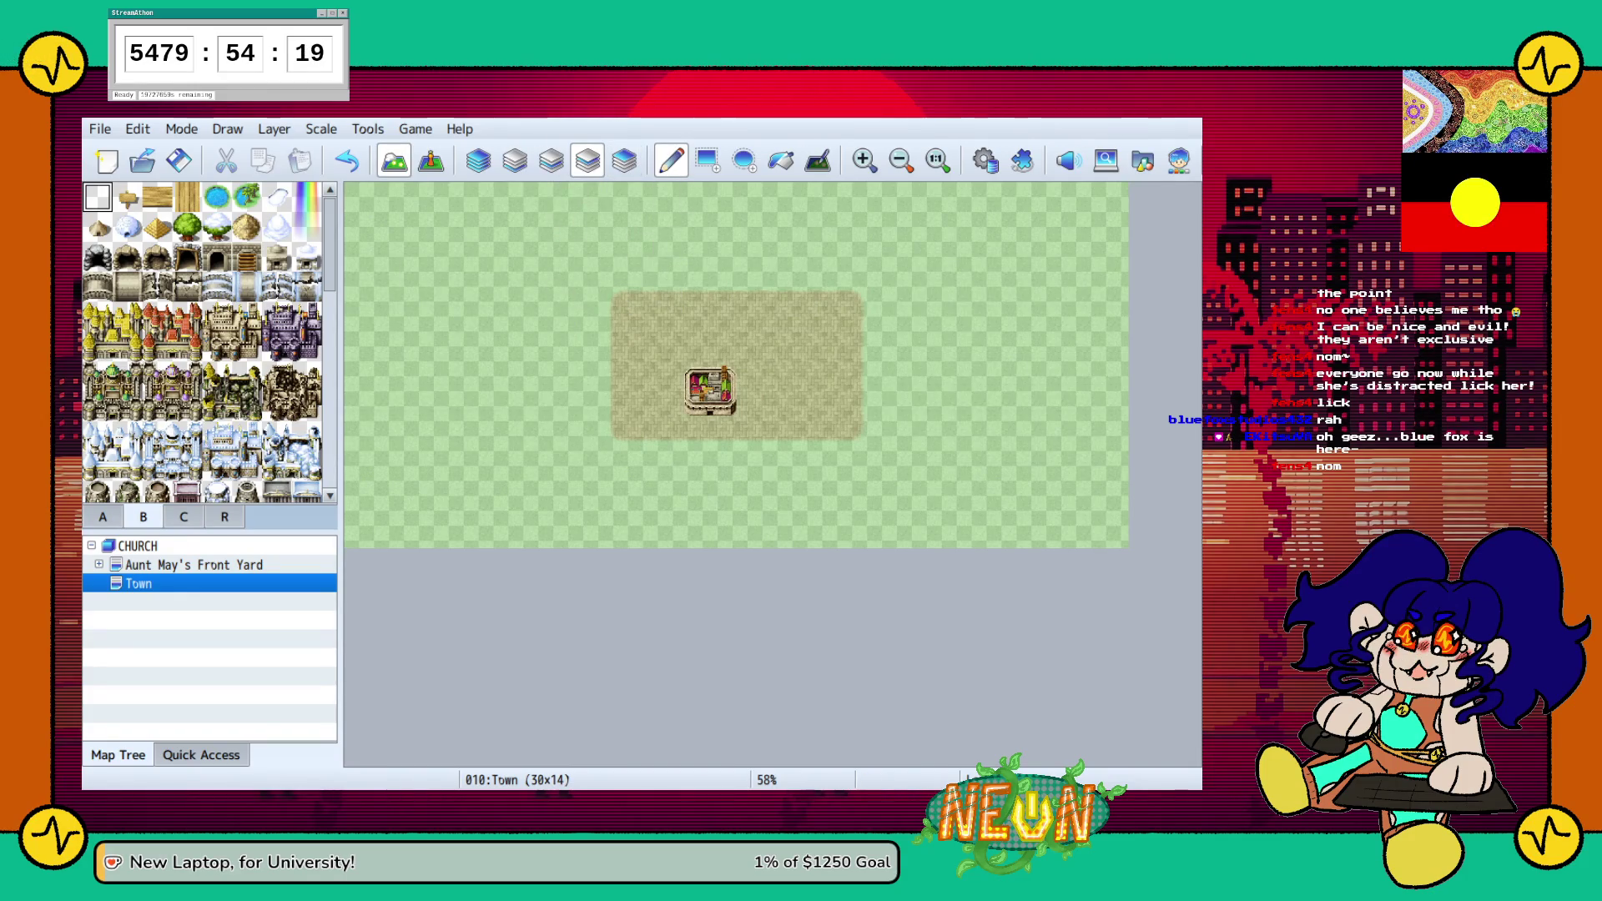
{"action": "scroll", "coordinate": [208, 342], "scroll_direction": "down", "scroll_amount": 5}
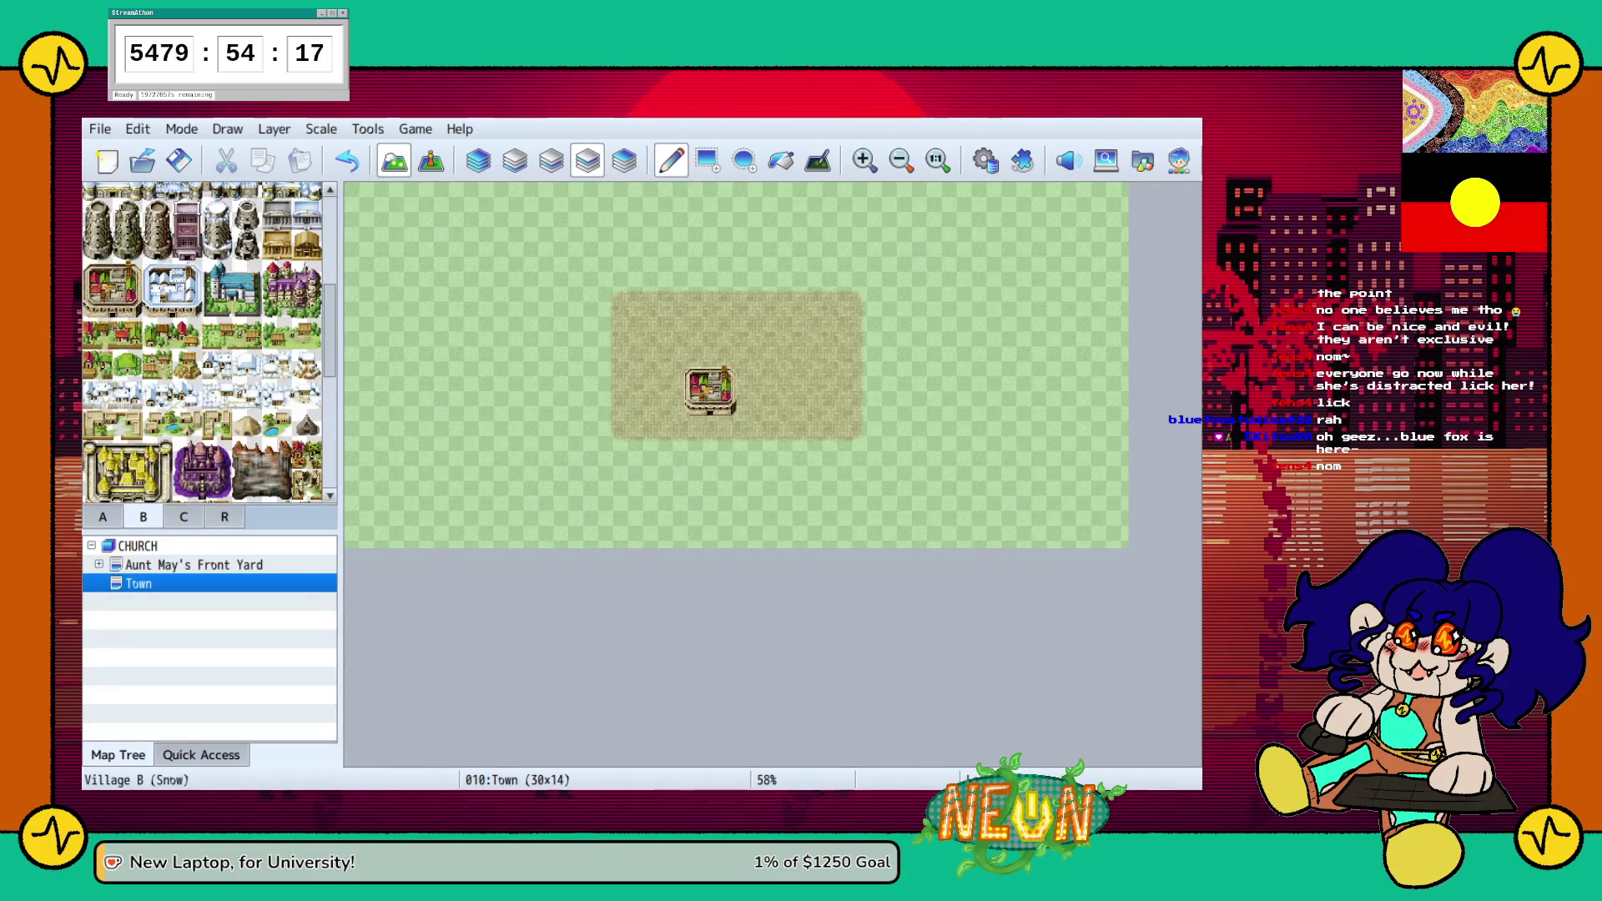
{"action": "scroll", "coordinate": [187, 226], "scroll_direction": "up", "scroll_amount": 10}
Paint a rectangular block of Giant Tree tiles on the dirt's right side
{"action": "left_click", "coordinate": [187, 226]}
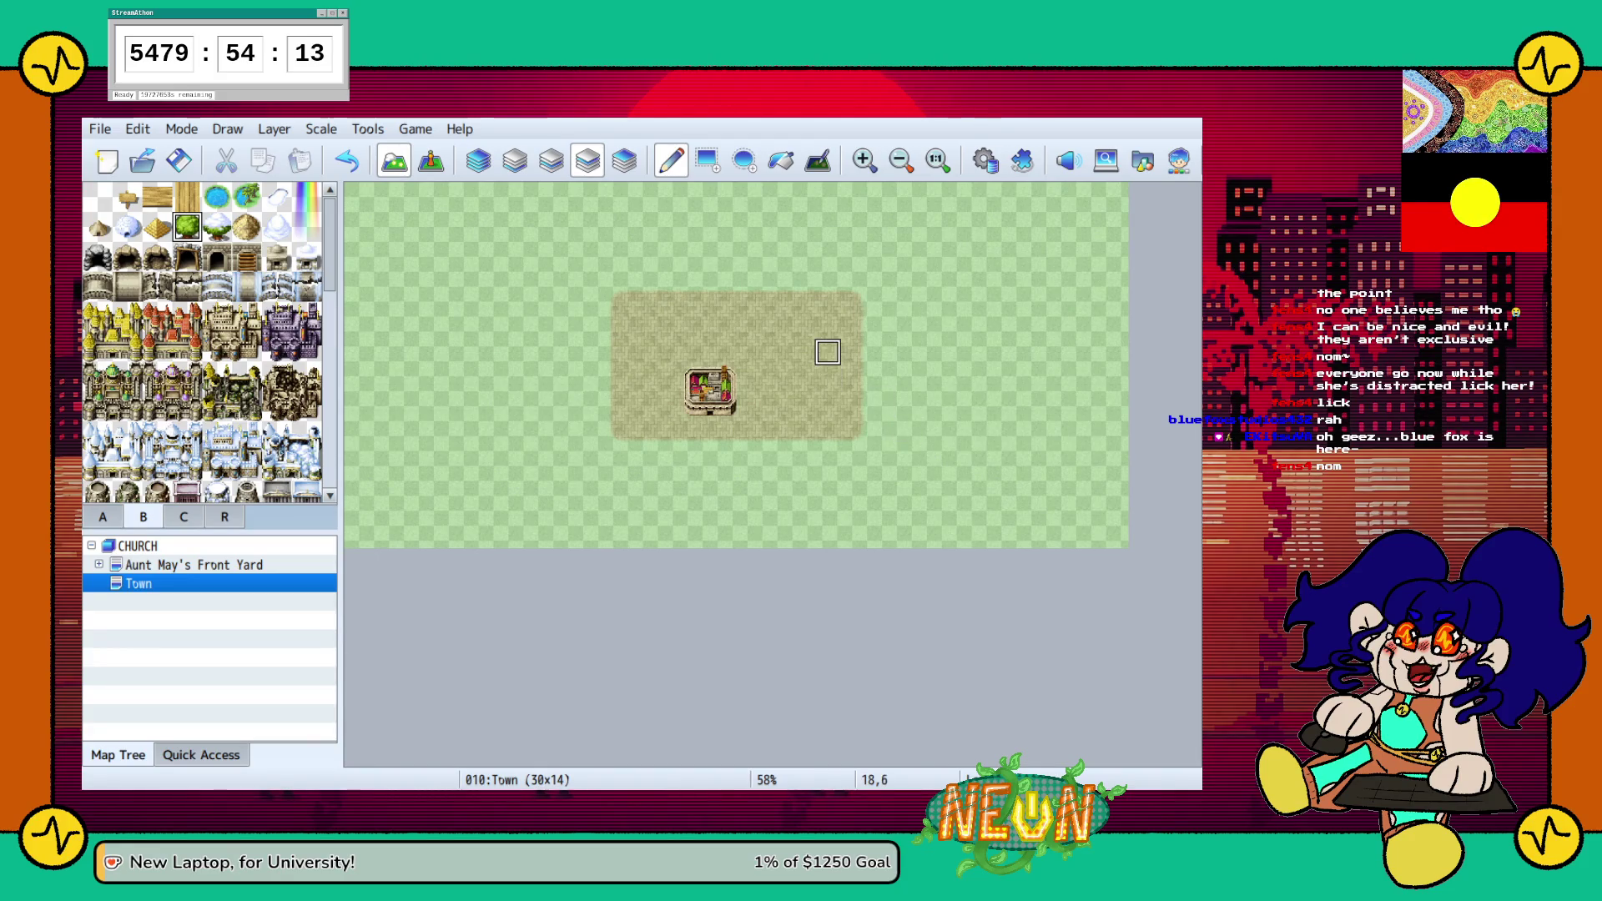
{"action": "left_click", "coordinate": [705, 160]}
{"action": "left_click", "coordinate": [801, 377]}
{"action": "left_click_drag", "start_coordinate": [801, 377], "coordinate": [827, 350]}
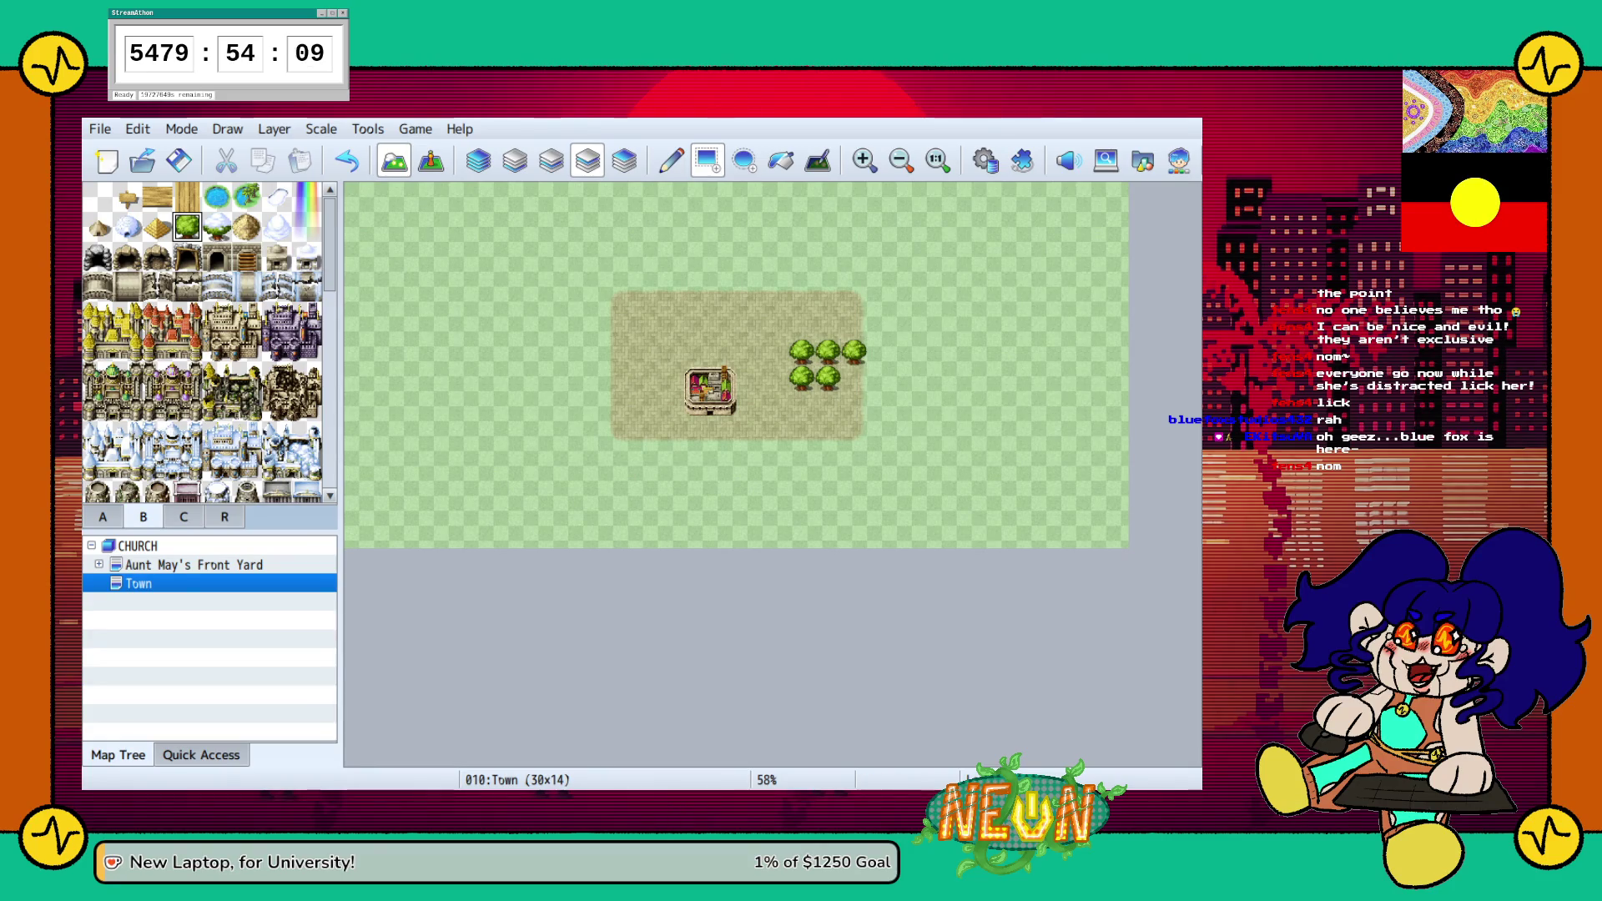
{"action": "left_click", "coordinate": [854, 351]}
{"action": "left_click", "coordinate": [828, 325]}
{"action": "left_click", "coordinate": [802, 429]}
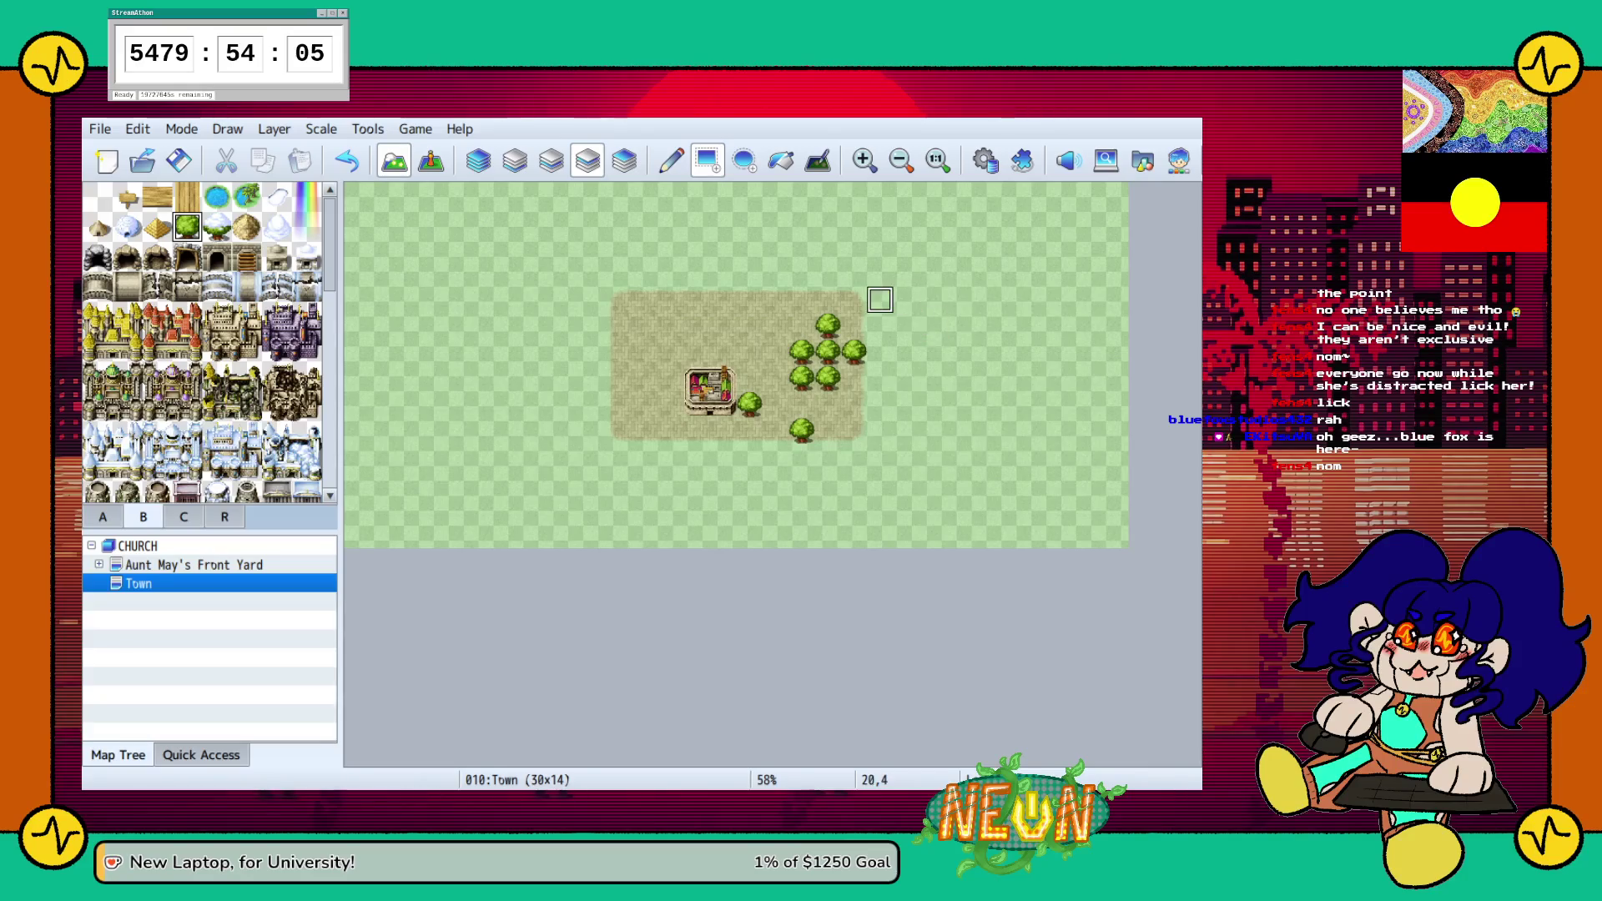
Extend the trees past the dirt's top and right edges, then erase two stray trees
{"action": "left_click", "coordinate": [801, 298]}
{"action": "left_click", "coordinate": [853, 273]}
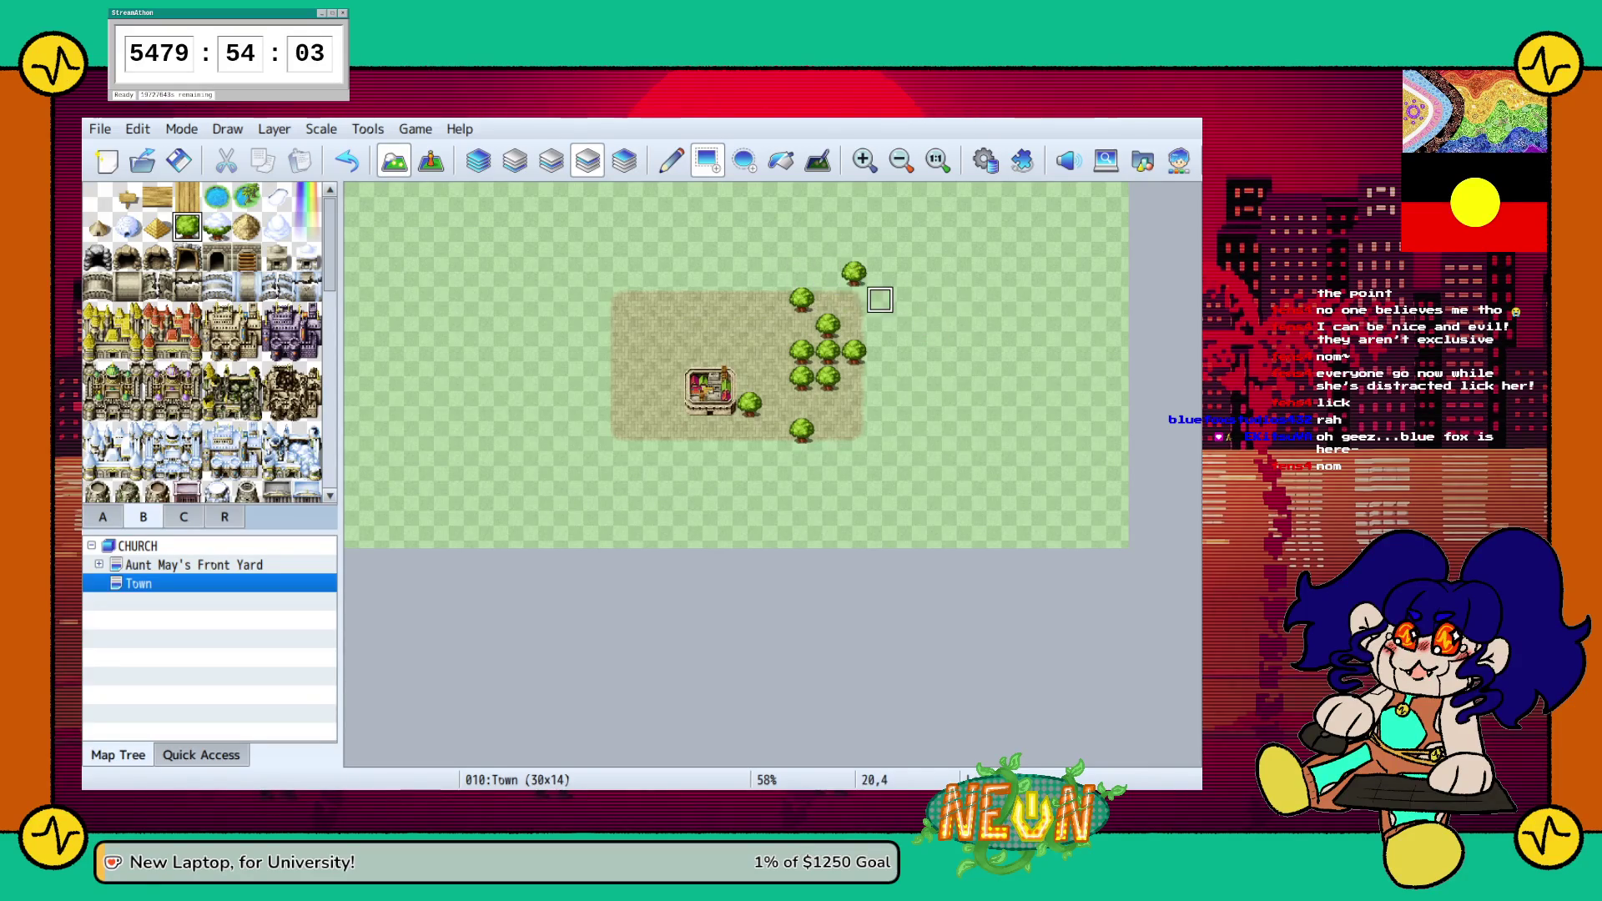
{"action": "left_click", "coordinate": [853, 299]}
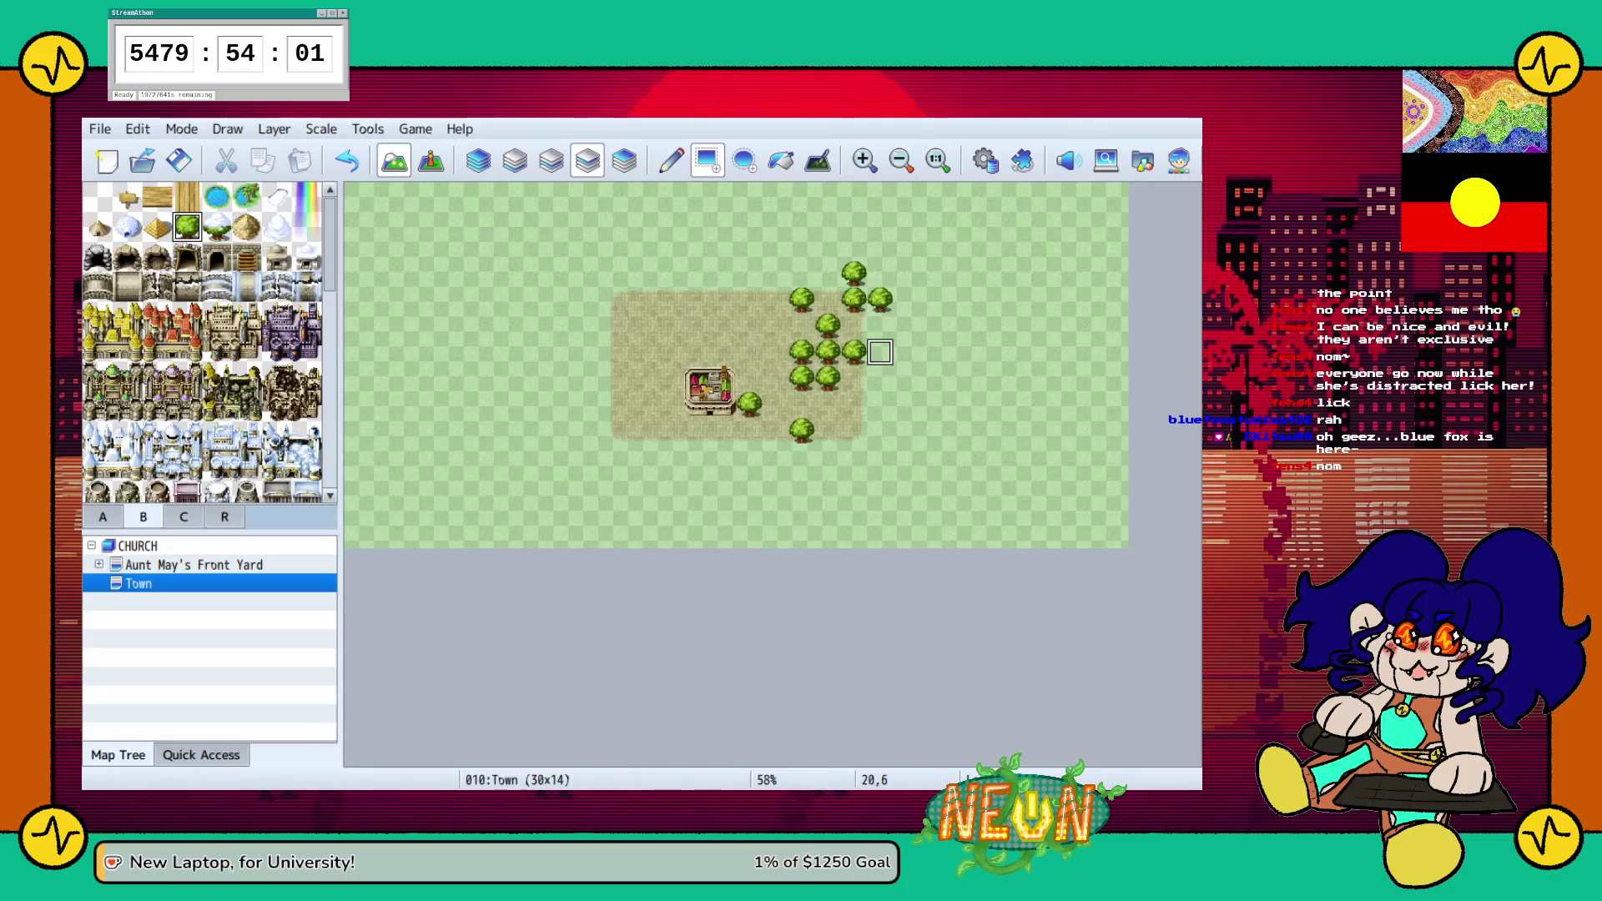
{"action": "left_click", "coordinate": [906, 325]}
{"action": "left_click", "coordinate": [880, 325]}
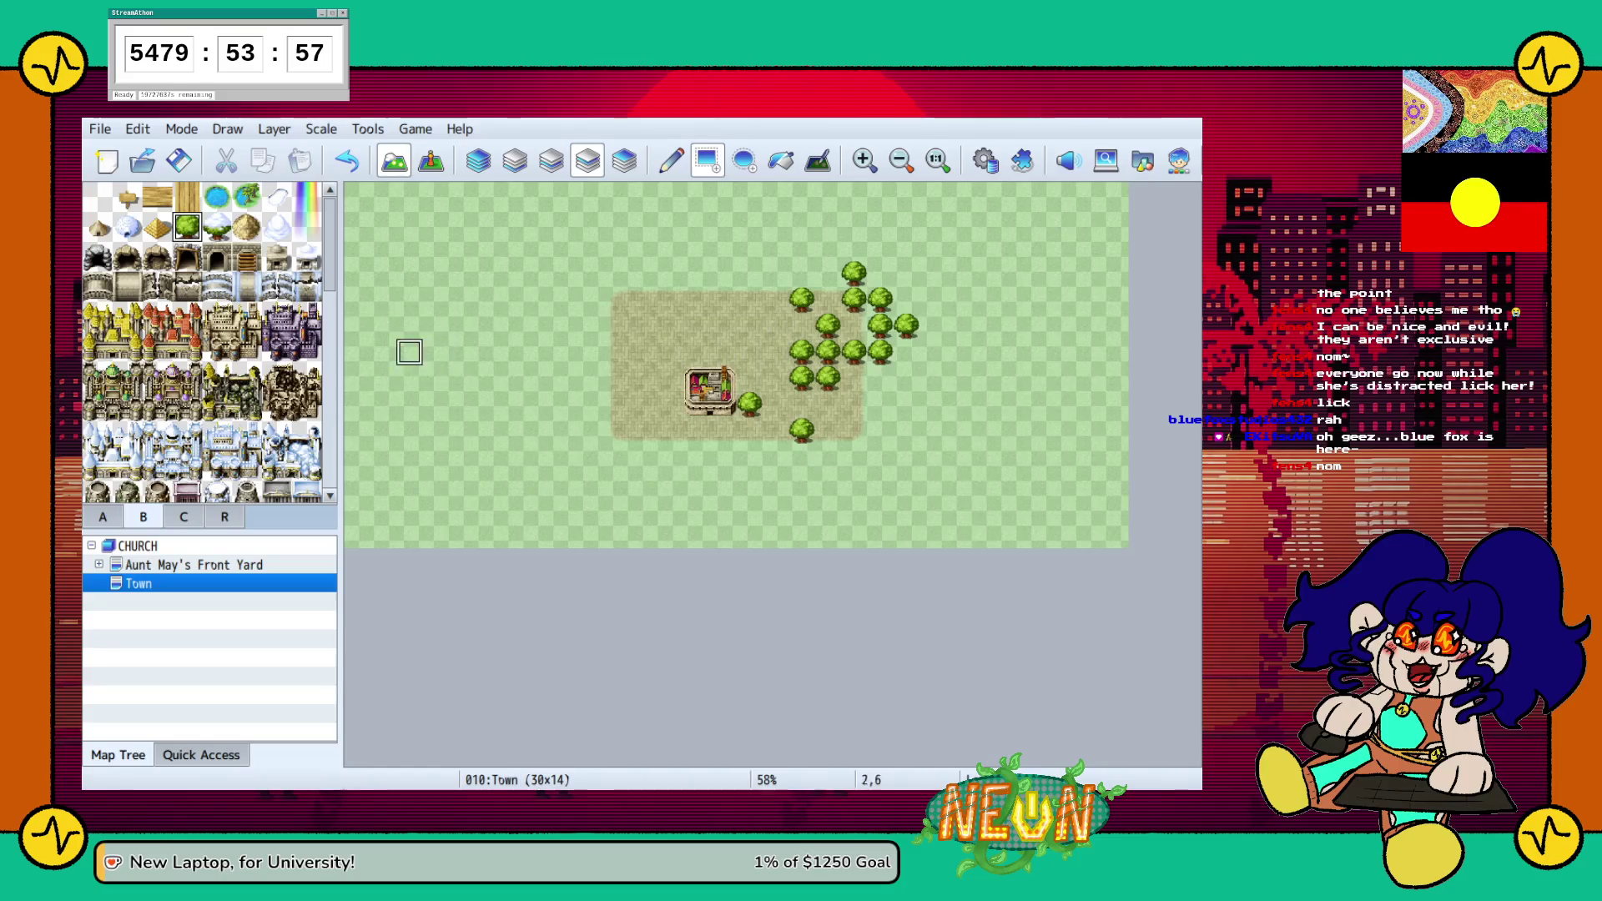
{"action": "left_click", "coordinate": [97, 196]}
{"action": "left_click", "coordinate": [880, 350]}
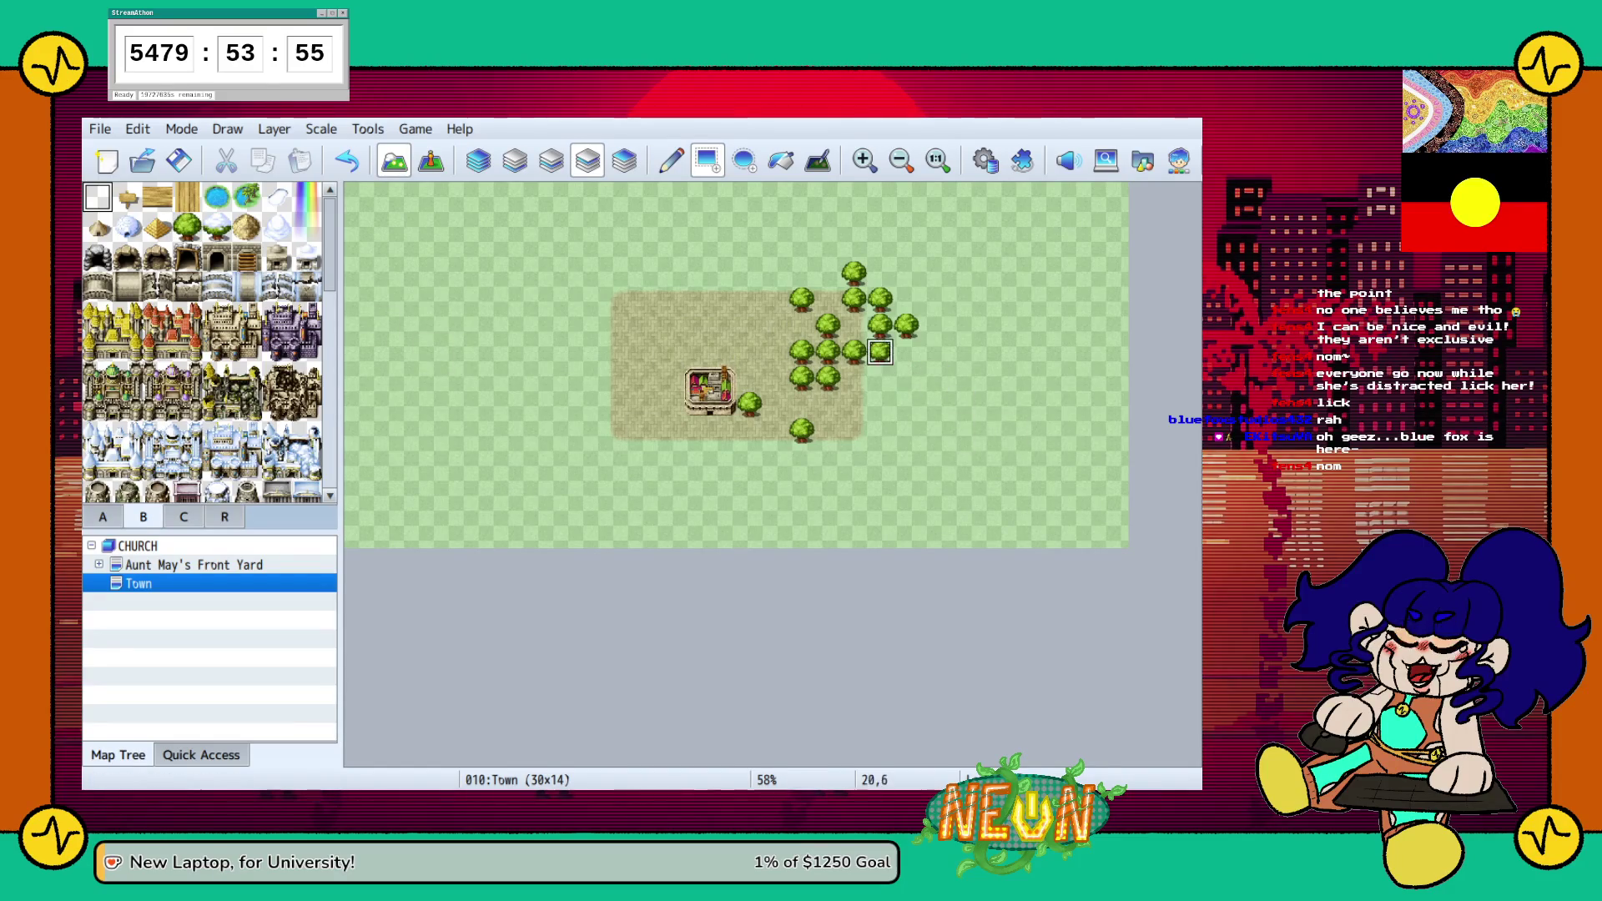
{"action": "left_click", "coordinate": [906, 325]}
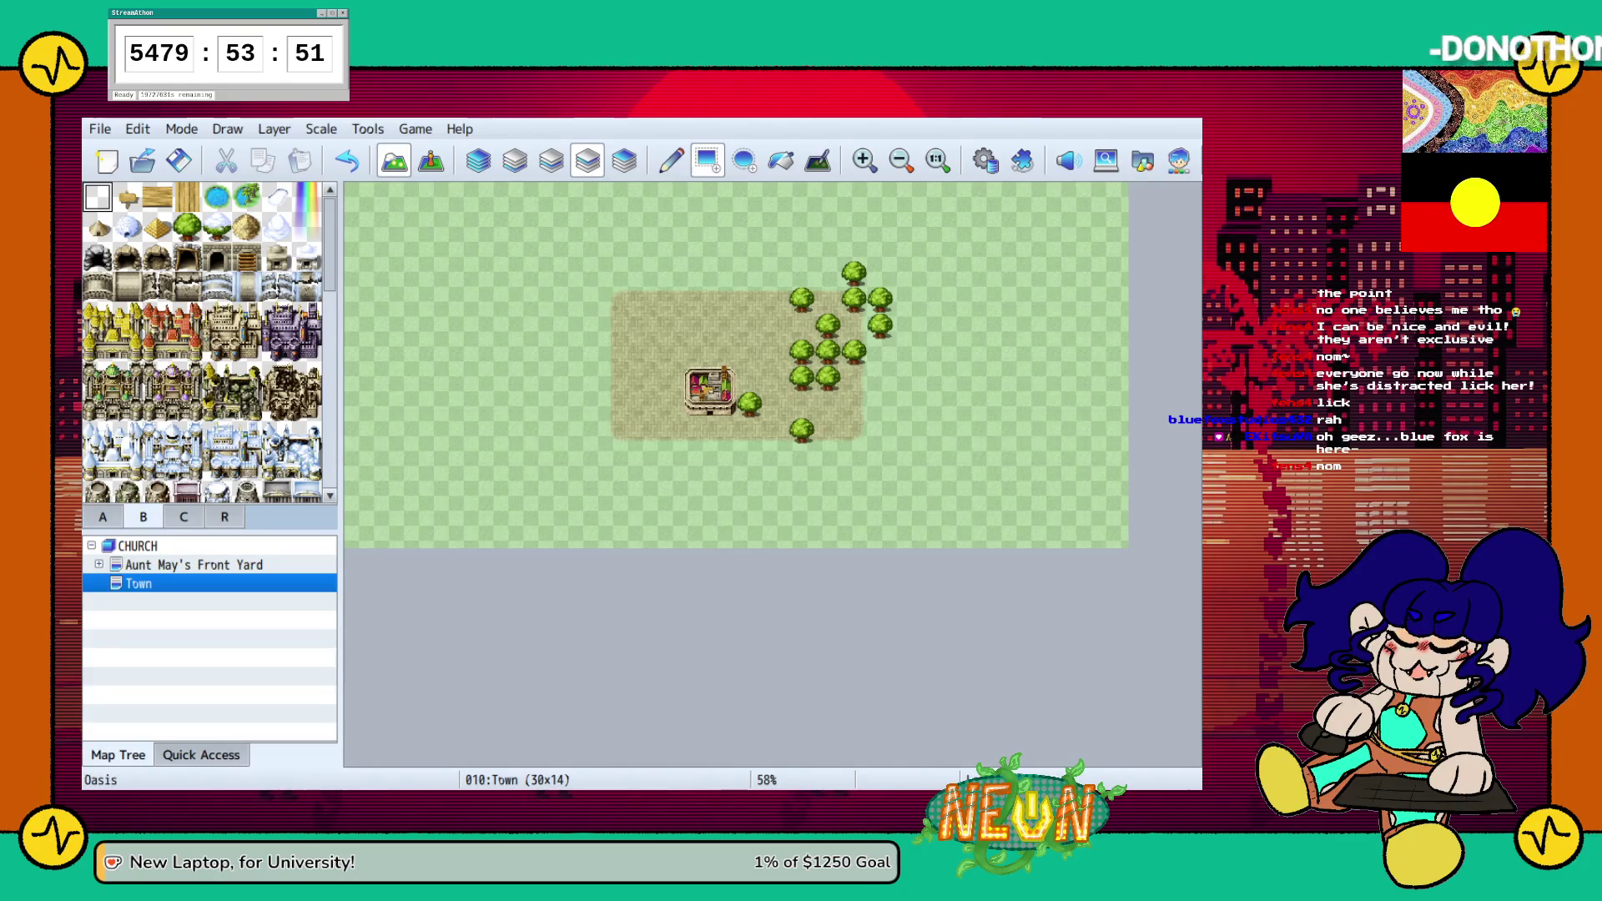
Place a small building left of the dirt with a snowy fortress tile above it
{"action": "scroll", "coordinate": [204, 342], "scroll_direction": "down", "scroll_amount": 2}
{"action": "scroll", "coordinate": [204, 342], "scroll_direction": "down", "scroll_amount": 3}
{"action": "scroll", "coordinate": [205, 342], "scroll_direction": "down", "scroll_amount": 2}
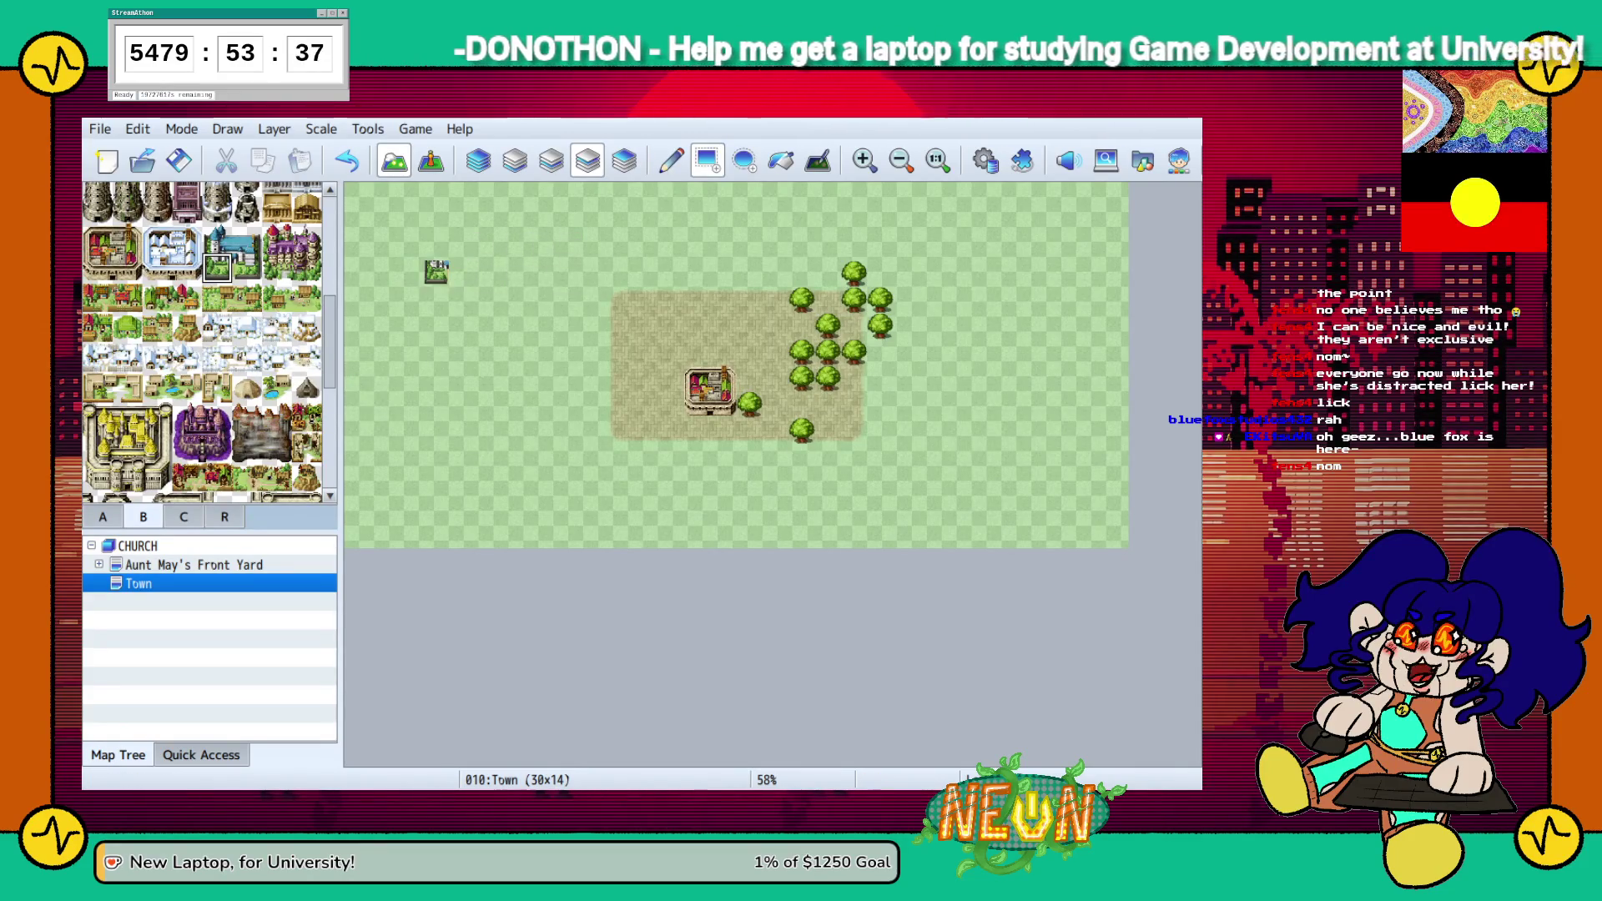
{"action": "left_click", "coordinate": [217, 239]}
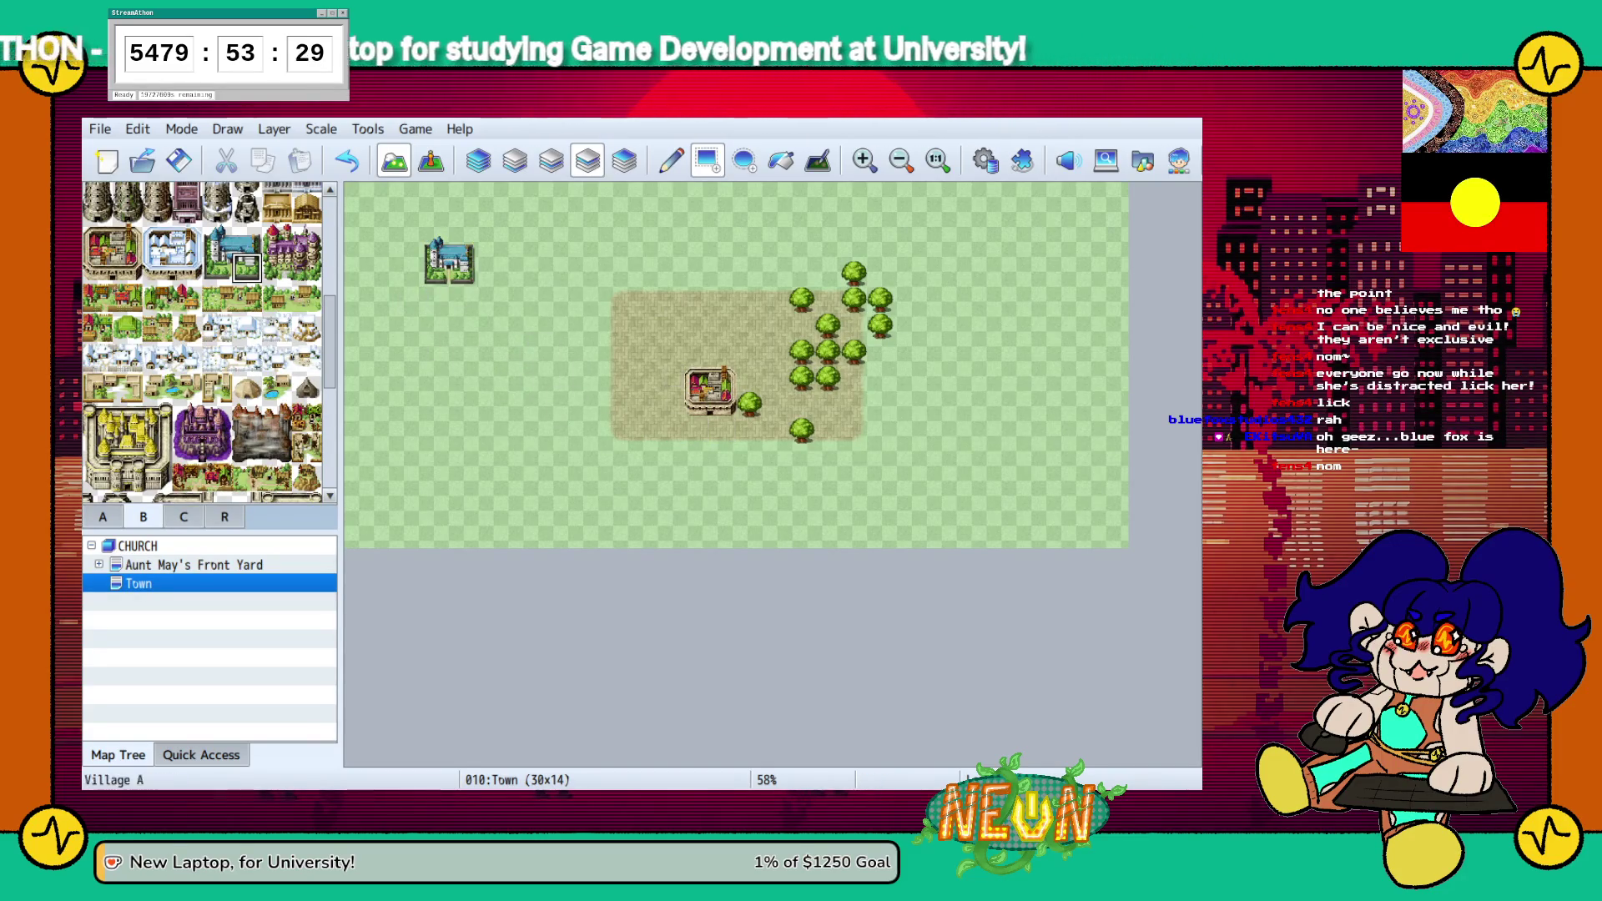
{"action": "left_click", "coordinate": [540, 377]}
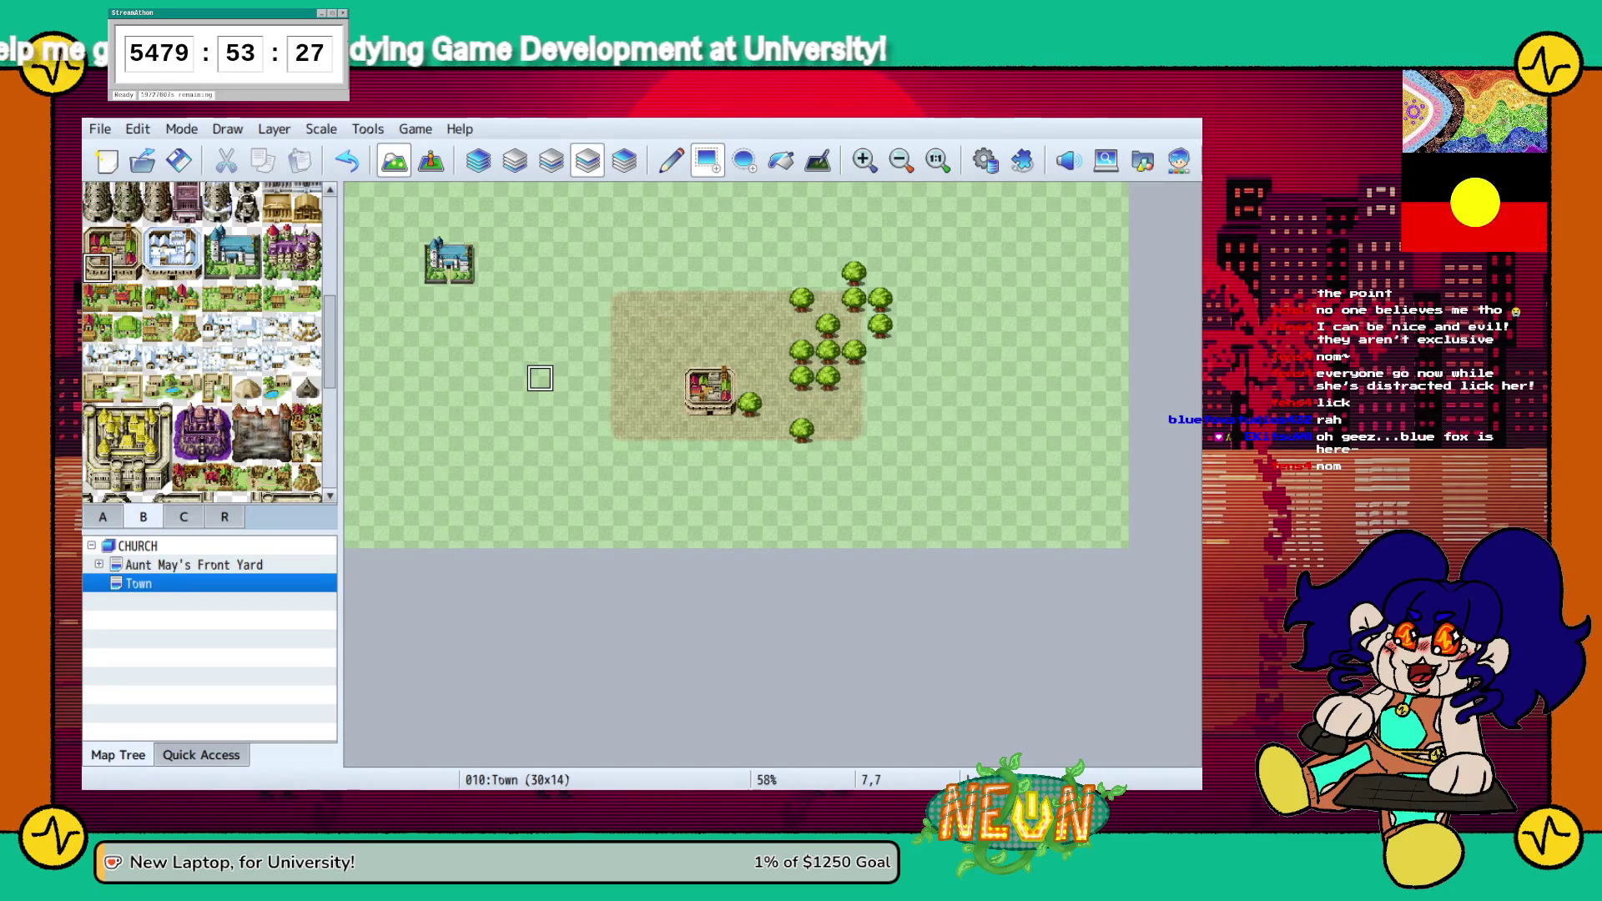
{"action": "left_click", "coordinate": [97, 239]}
{"action": "left_click", "coordinate": [541, 354]}
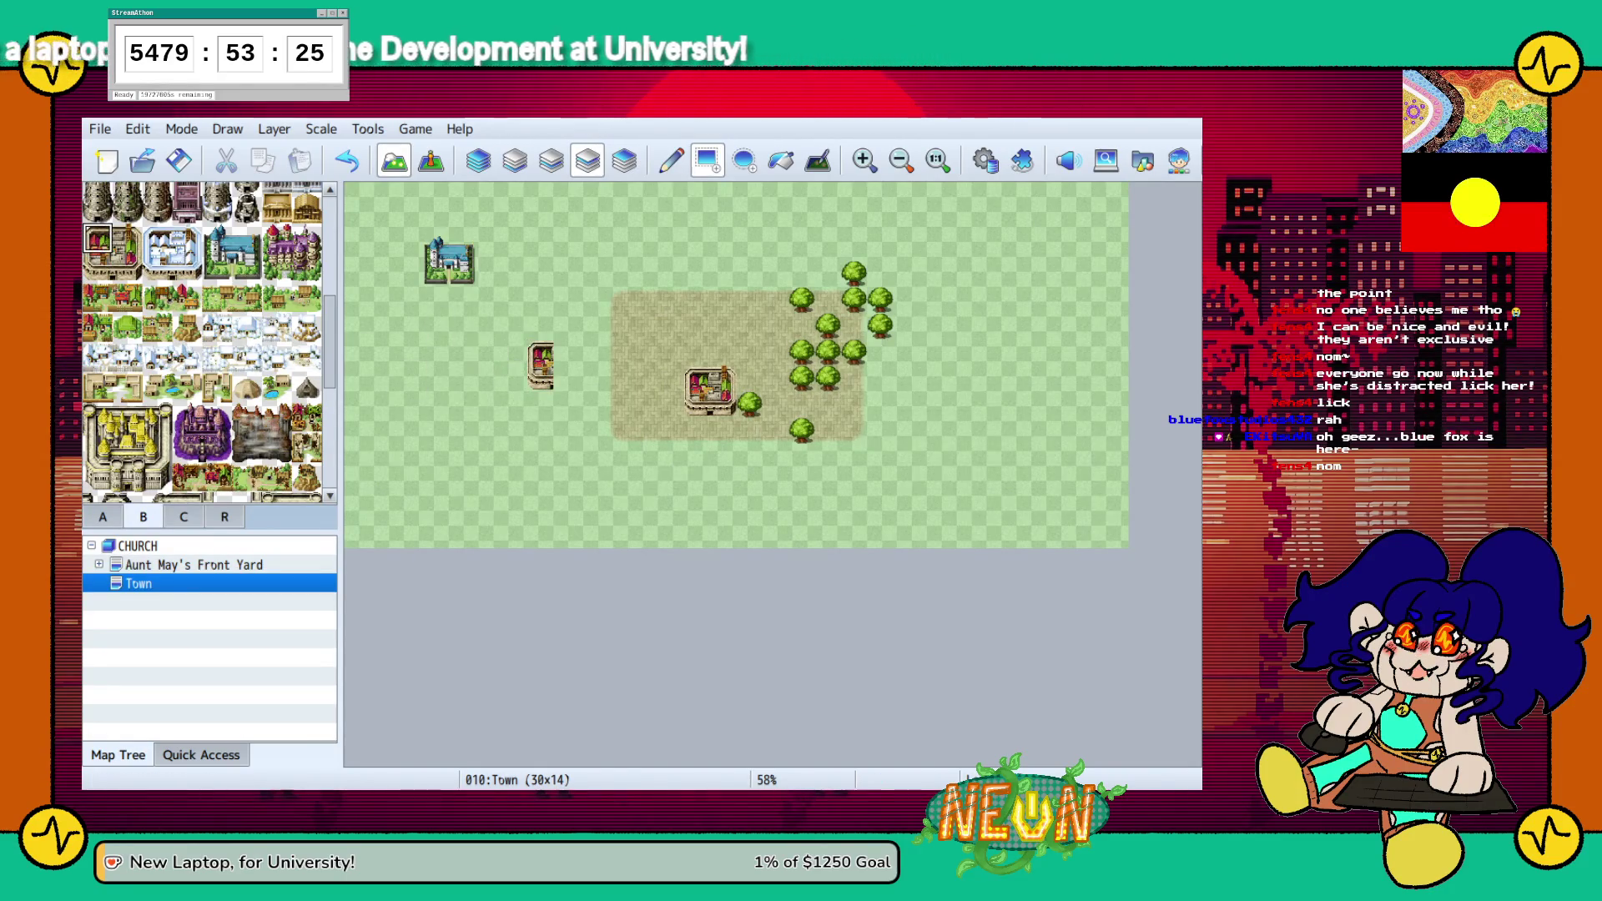
Add the building's lower-right tile piece just right of the small house
{"action": "left_click", "coordinate": [127, 240]}
{"action": "left_click", "coordinate": [565, 355]}
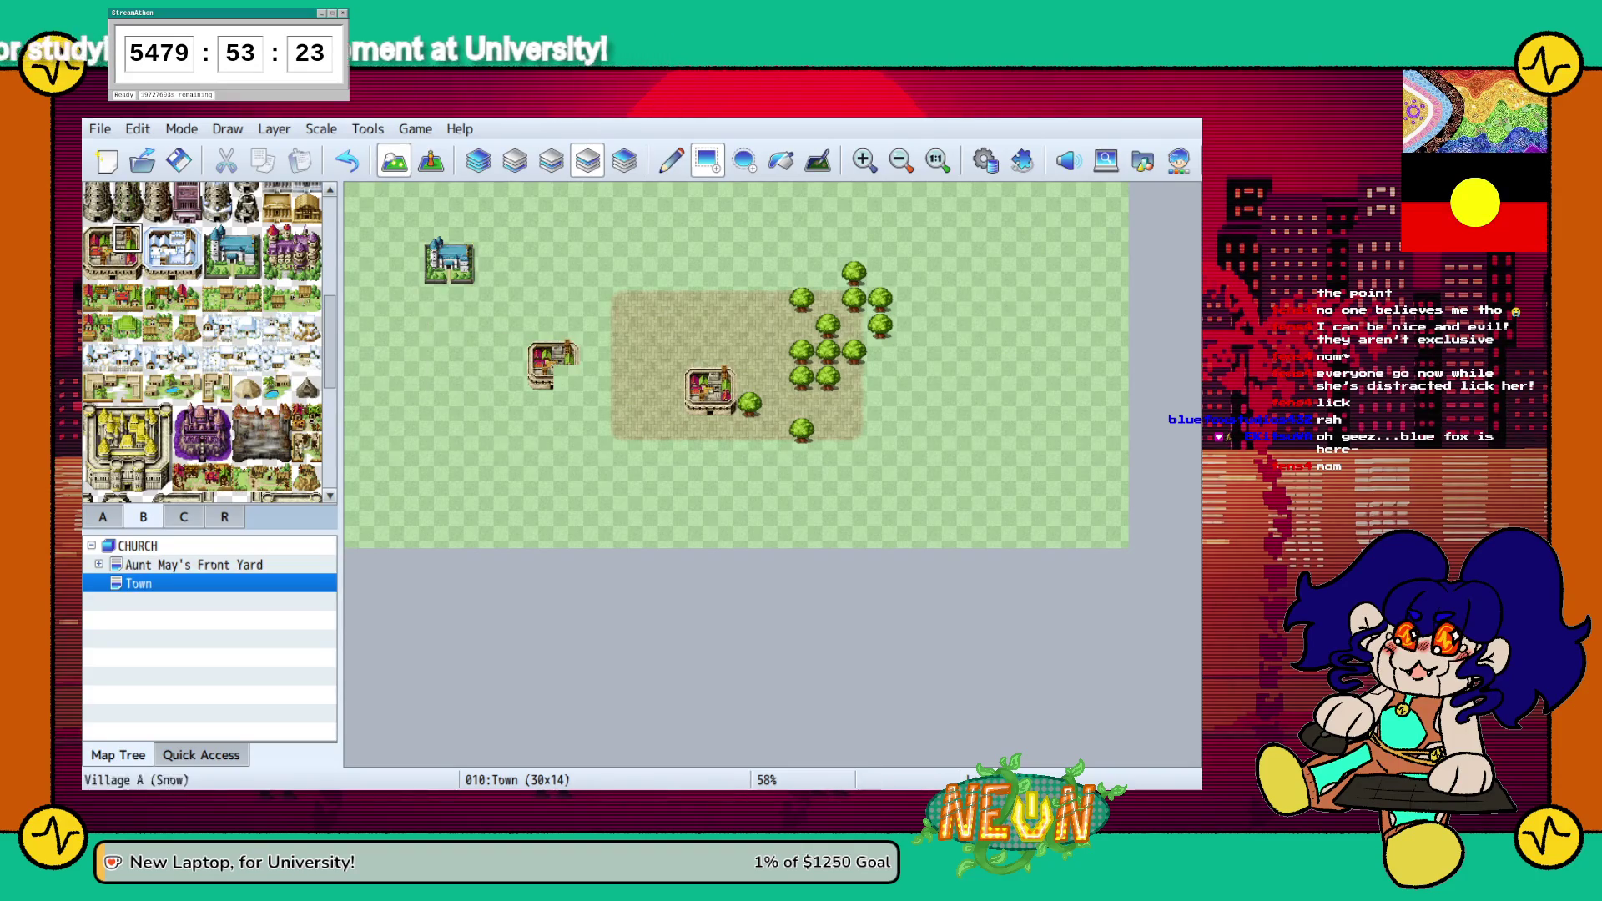
{"action": "left_click", "coordinate": [126, 267]}
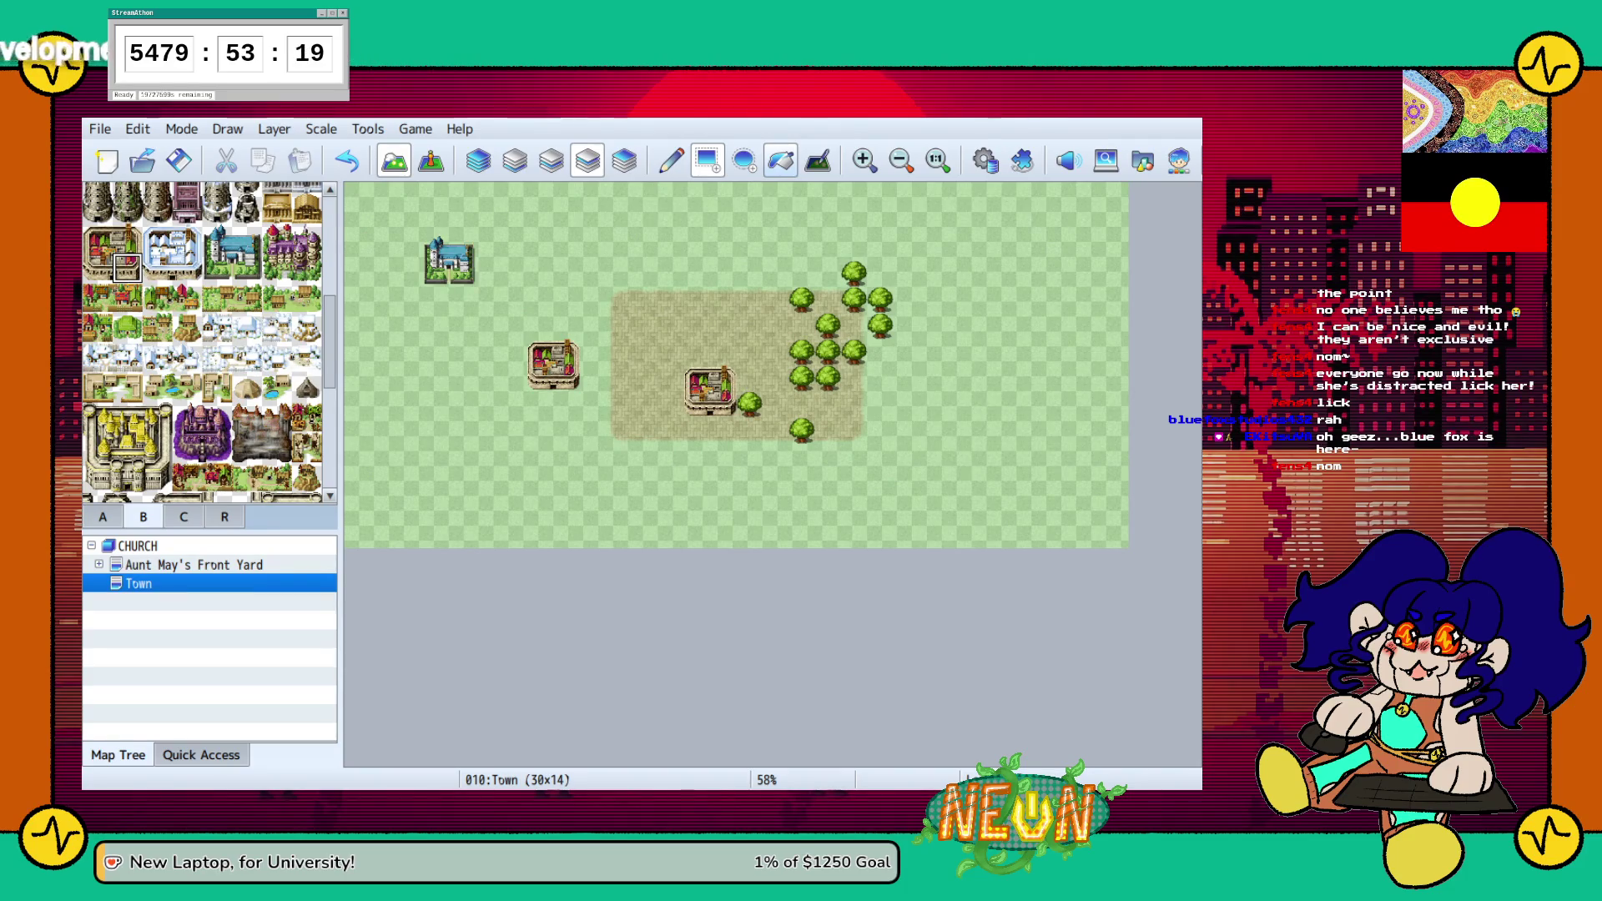
{"action": "scroll", "coordinate": [200, 342], "scroll_direction": "up", "scroll_amount": 5}
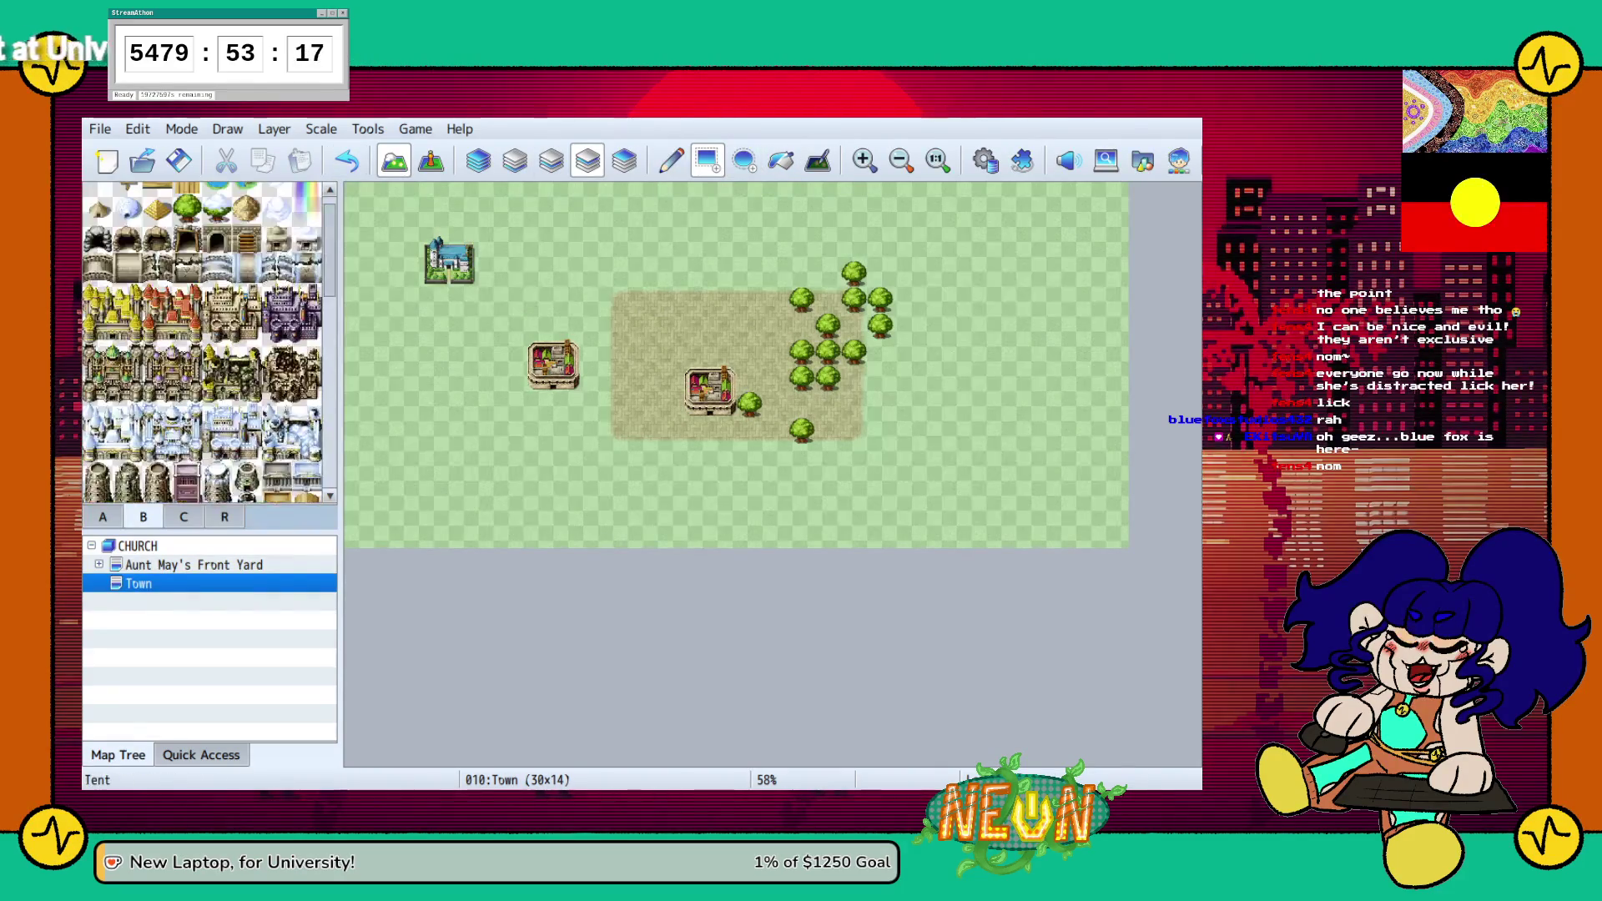
{"action": "left_click", "coordinate": [98, 196]}
Erase the house and all the Giant Trees from the dirt patch
{"action": "left_click", "coordinate": [698, 378]}
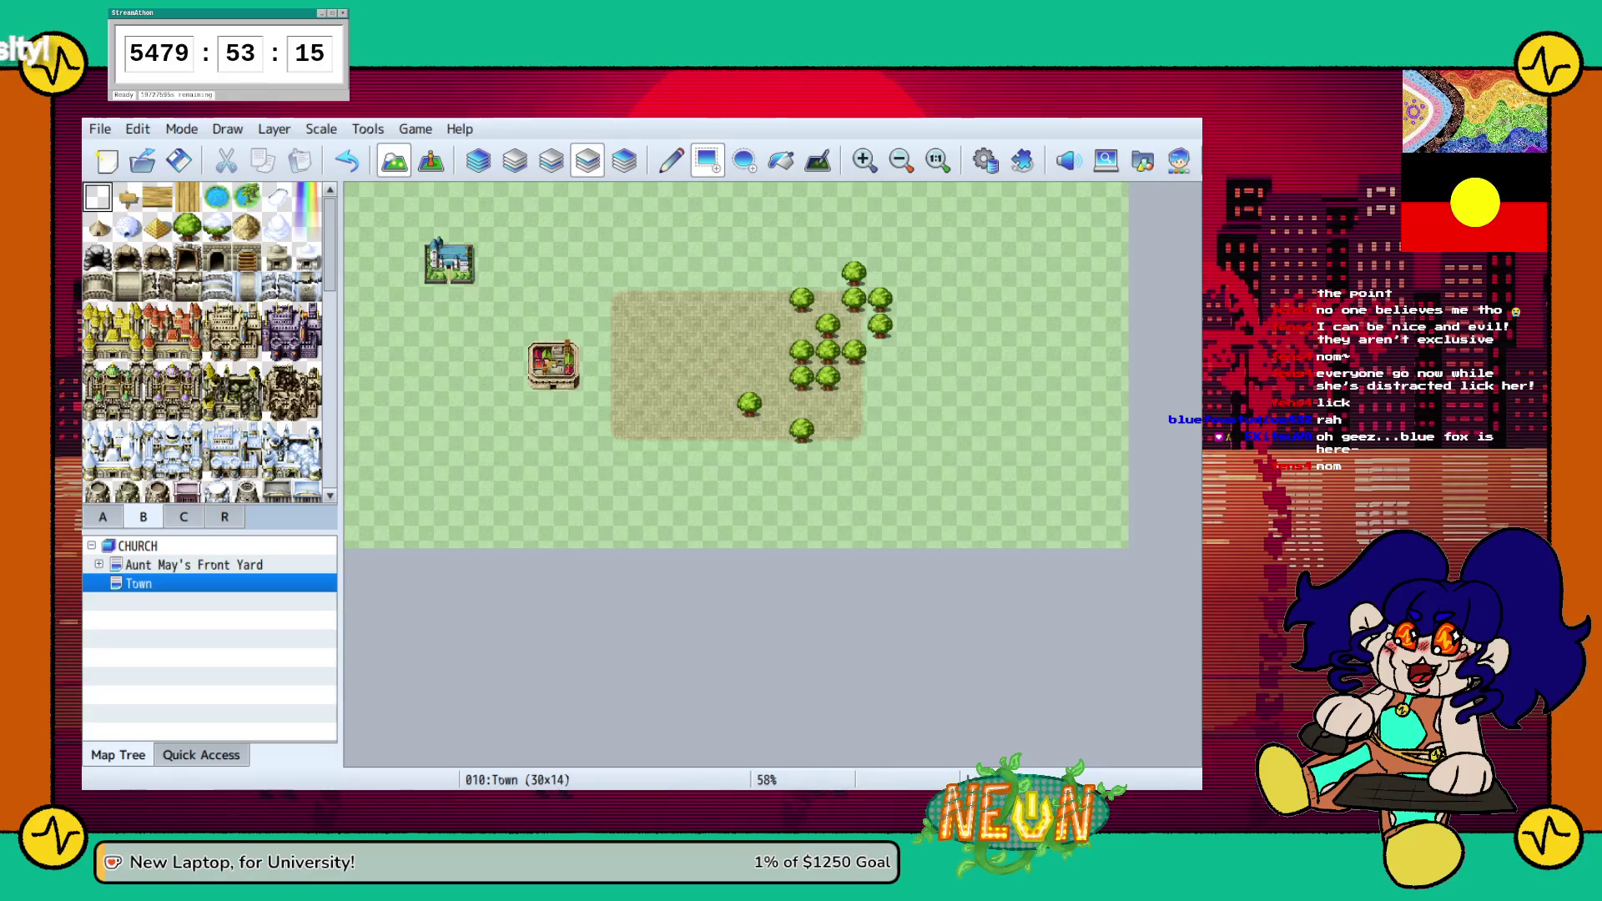
{"action": "mouse_move", "coordinate": [835, 429]}
{"action": "left_mouse_down"}
{"action": "mouse_move", "coordinate": [742, 371]}
{"action": "mouse_move", "coordinate": [884, 267]}
{"action": "left_mouse_up"}
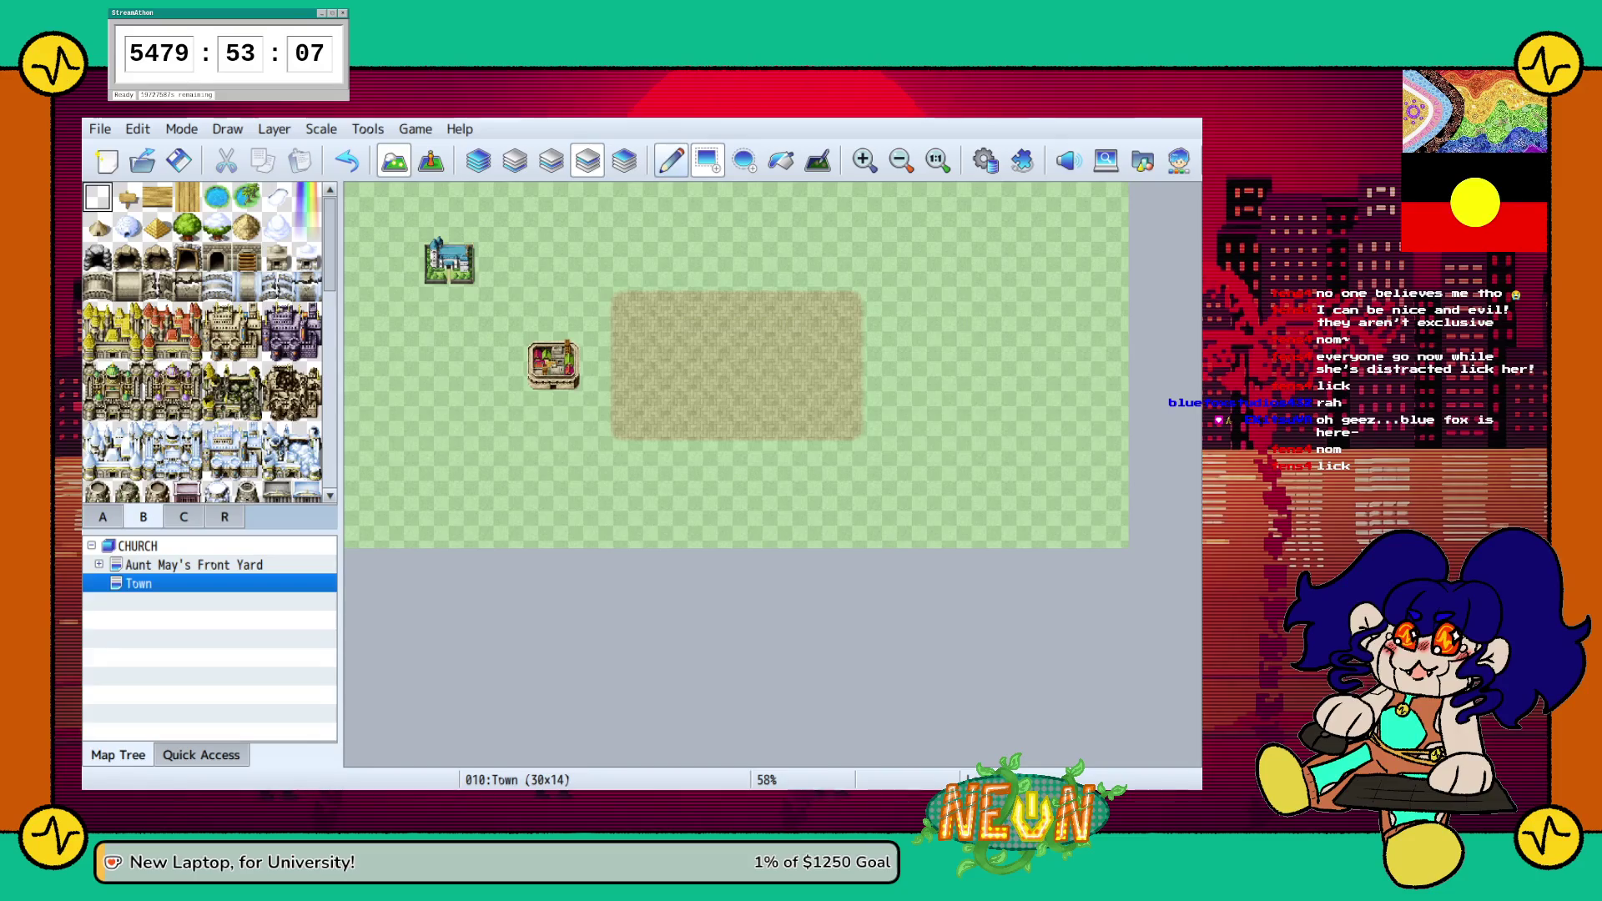
{"action": "scroll", "coordinate": [202, 342], "scroll_direction": "down", "scroll_amount": 3}
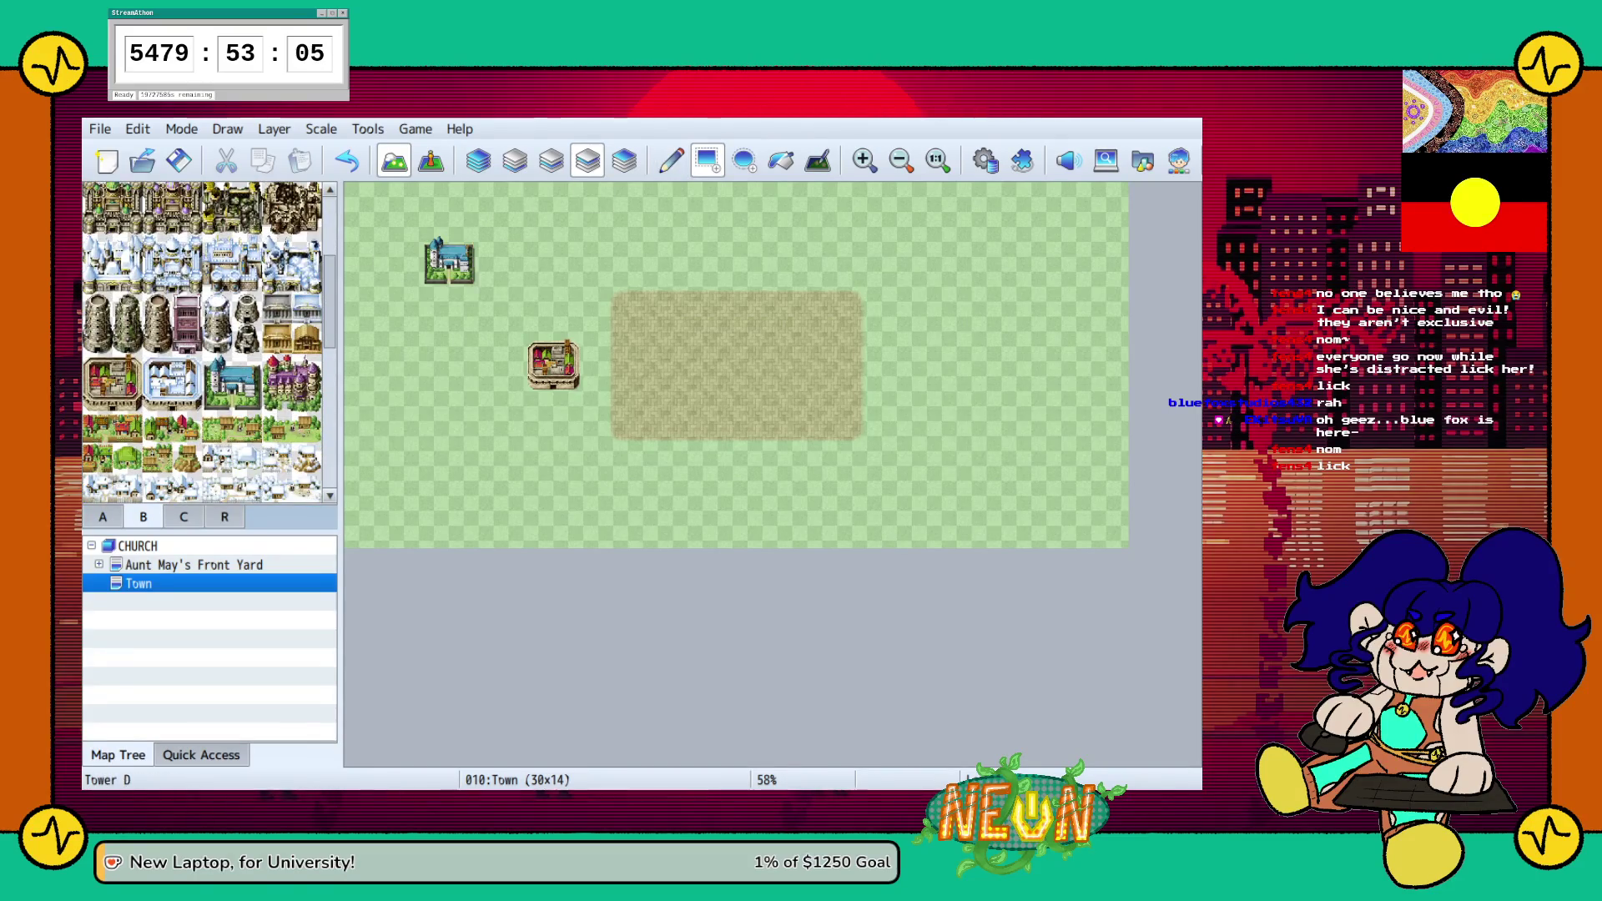
{"action": "scroll", "coordinate": [209, 342], "scroll_direction": "down", "scroll_amount": 2}
Place a green Town B bush on the grass above the dirt patch
{"action": "scroll", "coordinate": [209, 342], "scroll_direction": "down", "scroll_amount": 1}
{"action": "scroll", "coordinate": [208, 342], "scroll_direction": "up", "scroll_amount": 3}
{"action": "scroll", "coordinate": [202, 342], "scroll_direction": "down", "scroll_amount": 1}
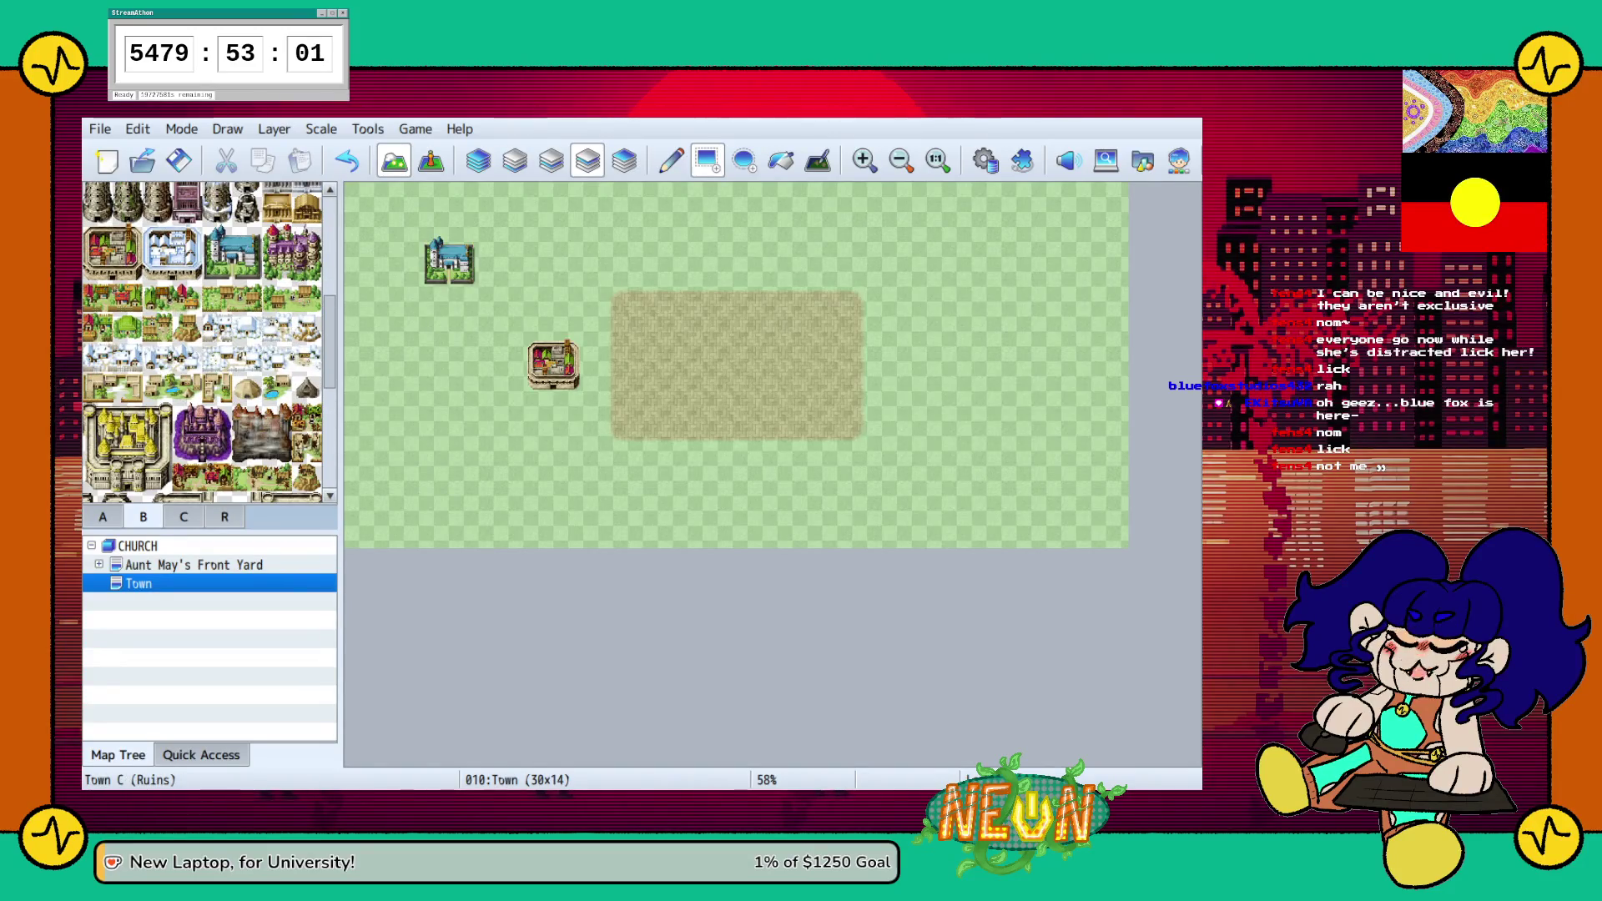
{"action": "scroll", "coordinate": [209, 342], "scroll_direction": "down", "scroll_amount": 4}
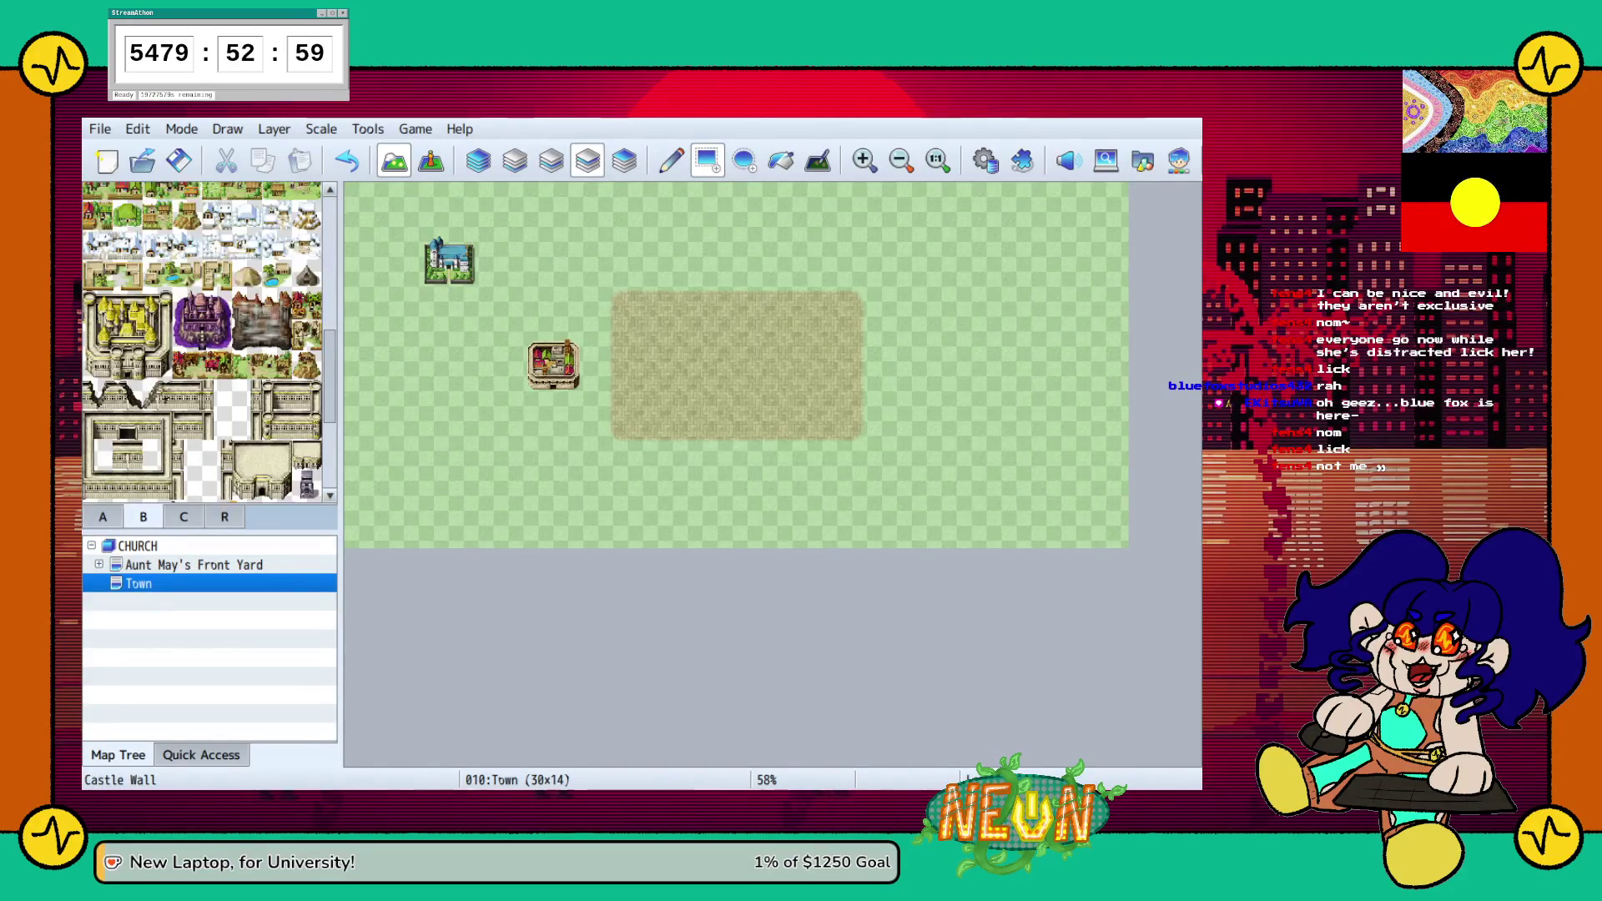
{"action": "scroll", "coordinate": [209, 342], "scroll_direction": "up", "scroll_amount": 4}
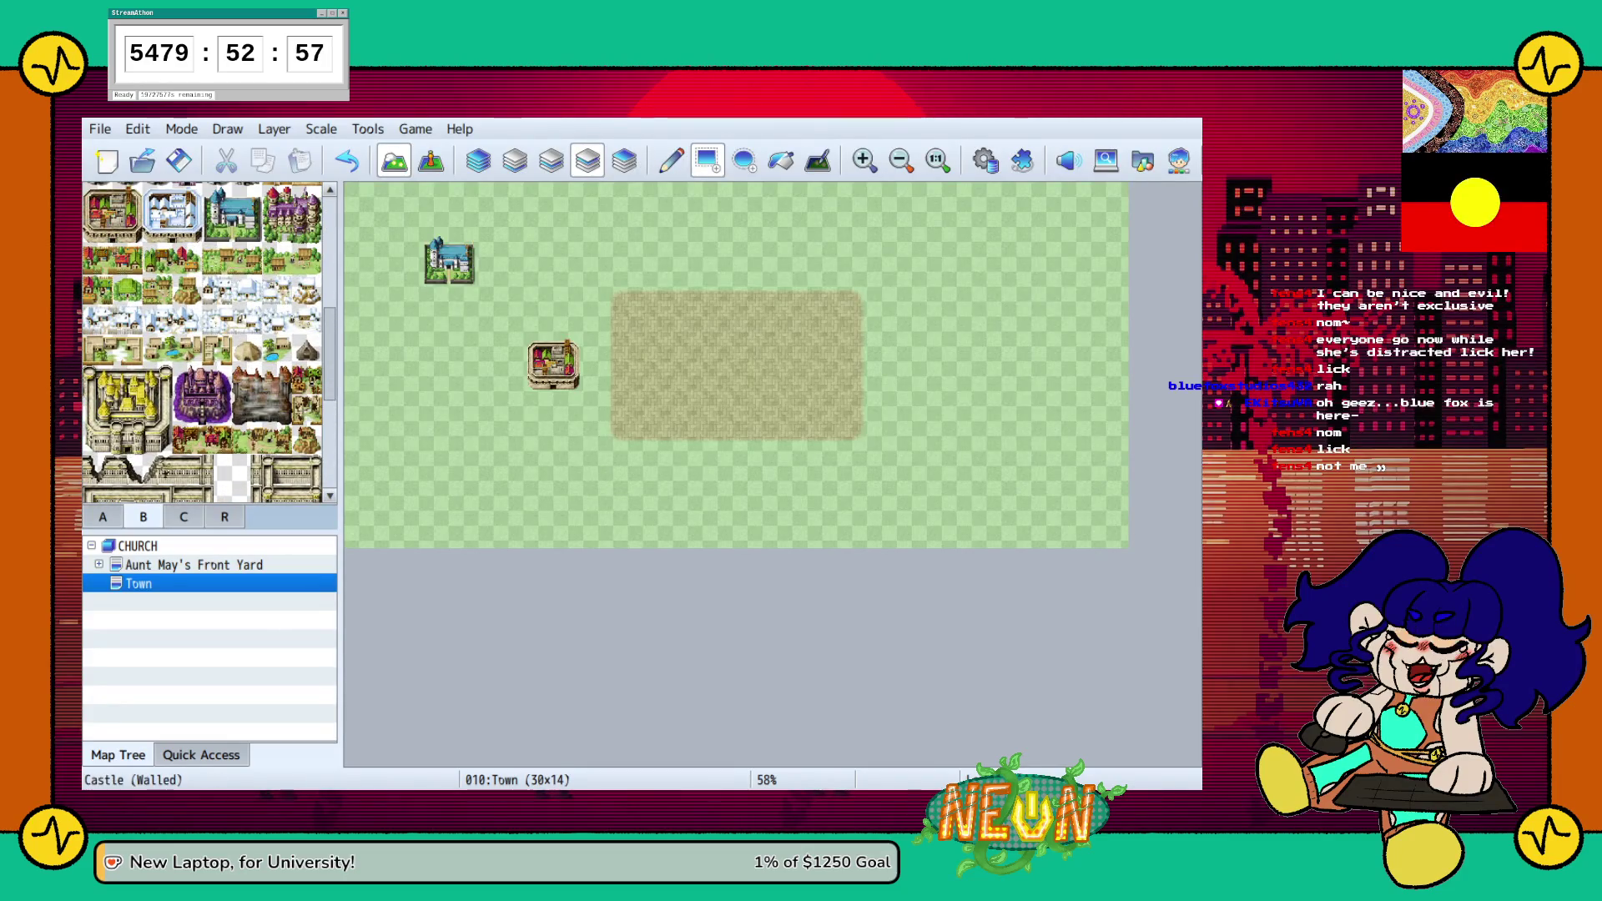
{"action": "scroll", "coordinate": [208, 342], "scroll_direction": "up", "scroll_amount": 4}
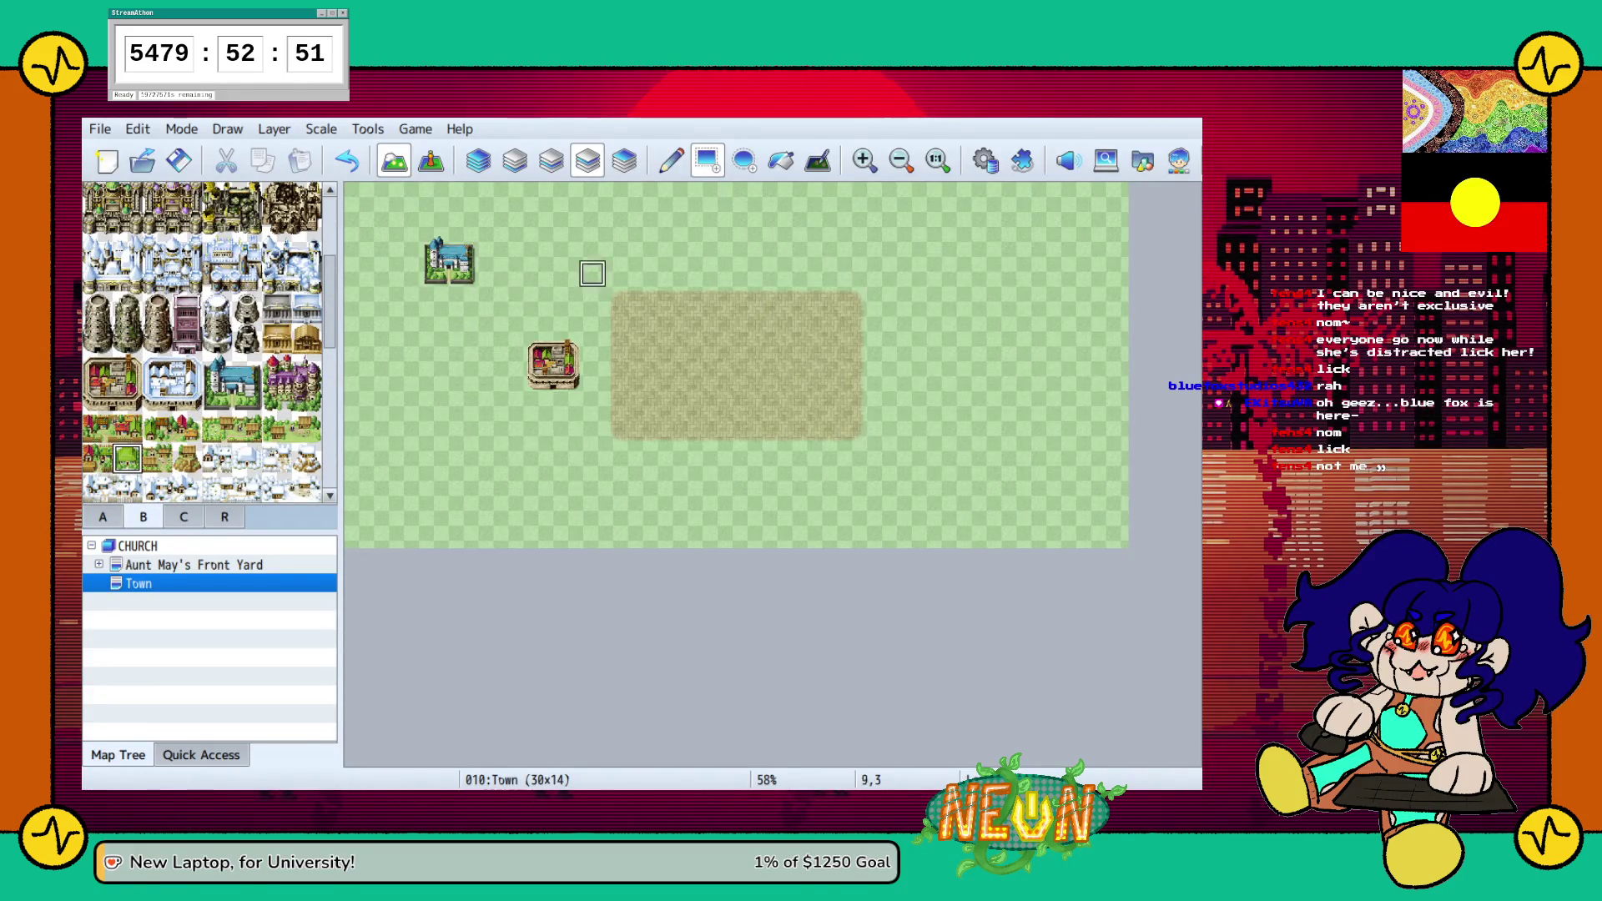
{"action": "left_click", "coordinate": [671, 273]}
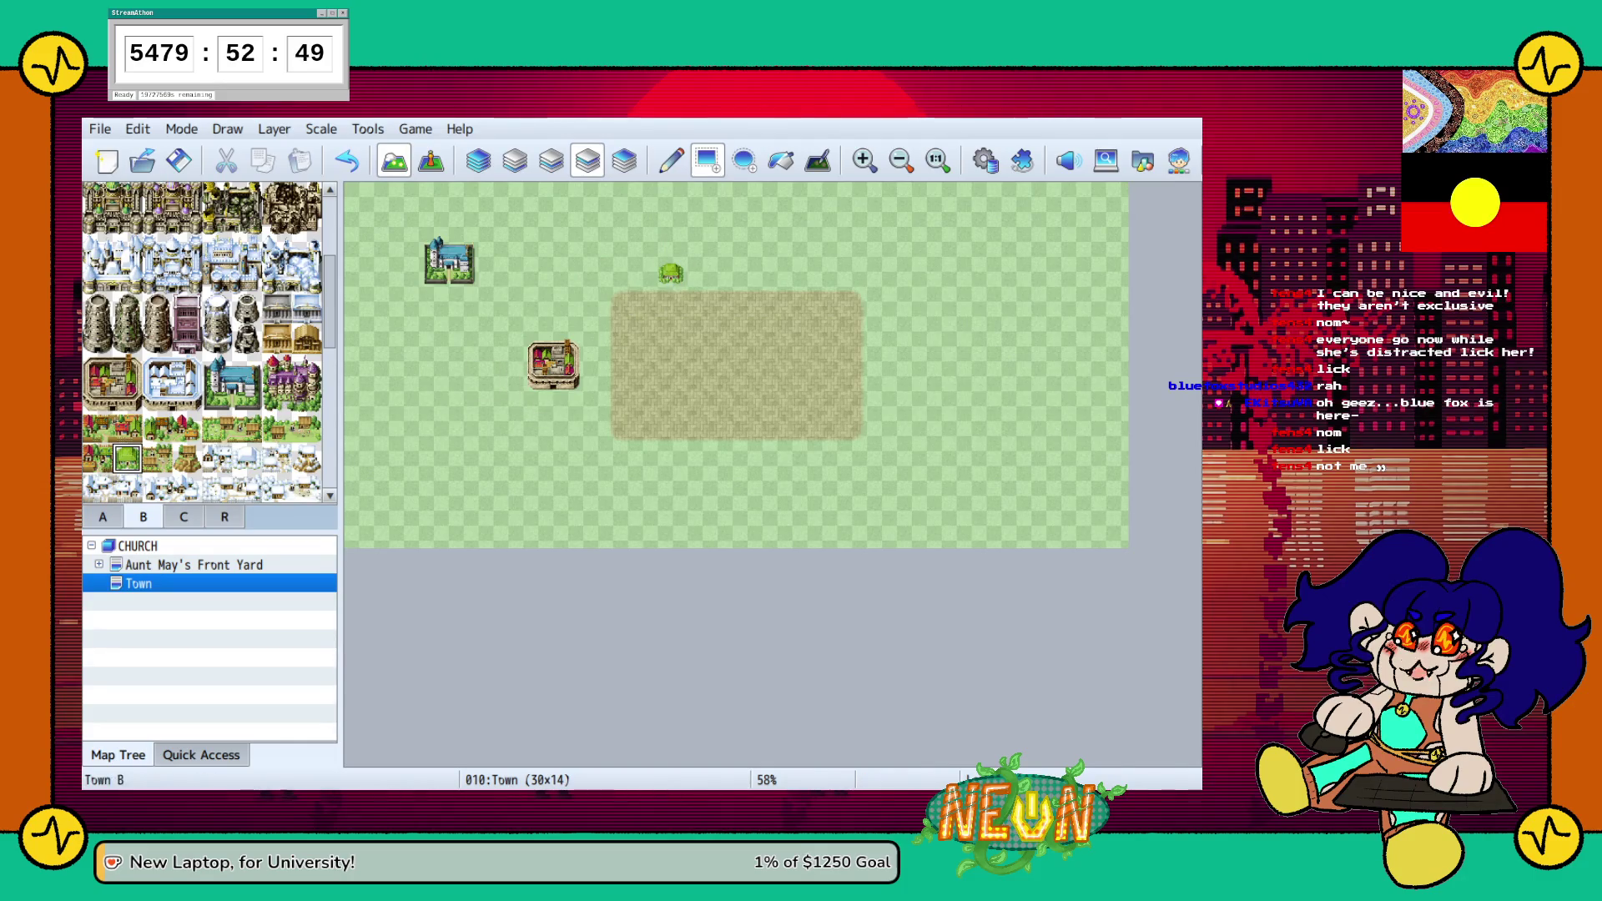
Place the red-roof house tile and its neighbouring piece above the dirt patch, correcting one misplacement
{"action": "left_click", "coordinate": [98, 428]}
{"action": "left_click", "coordinate": [644, 246]}
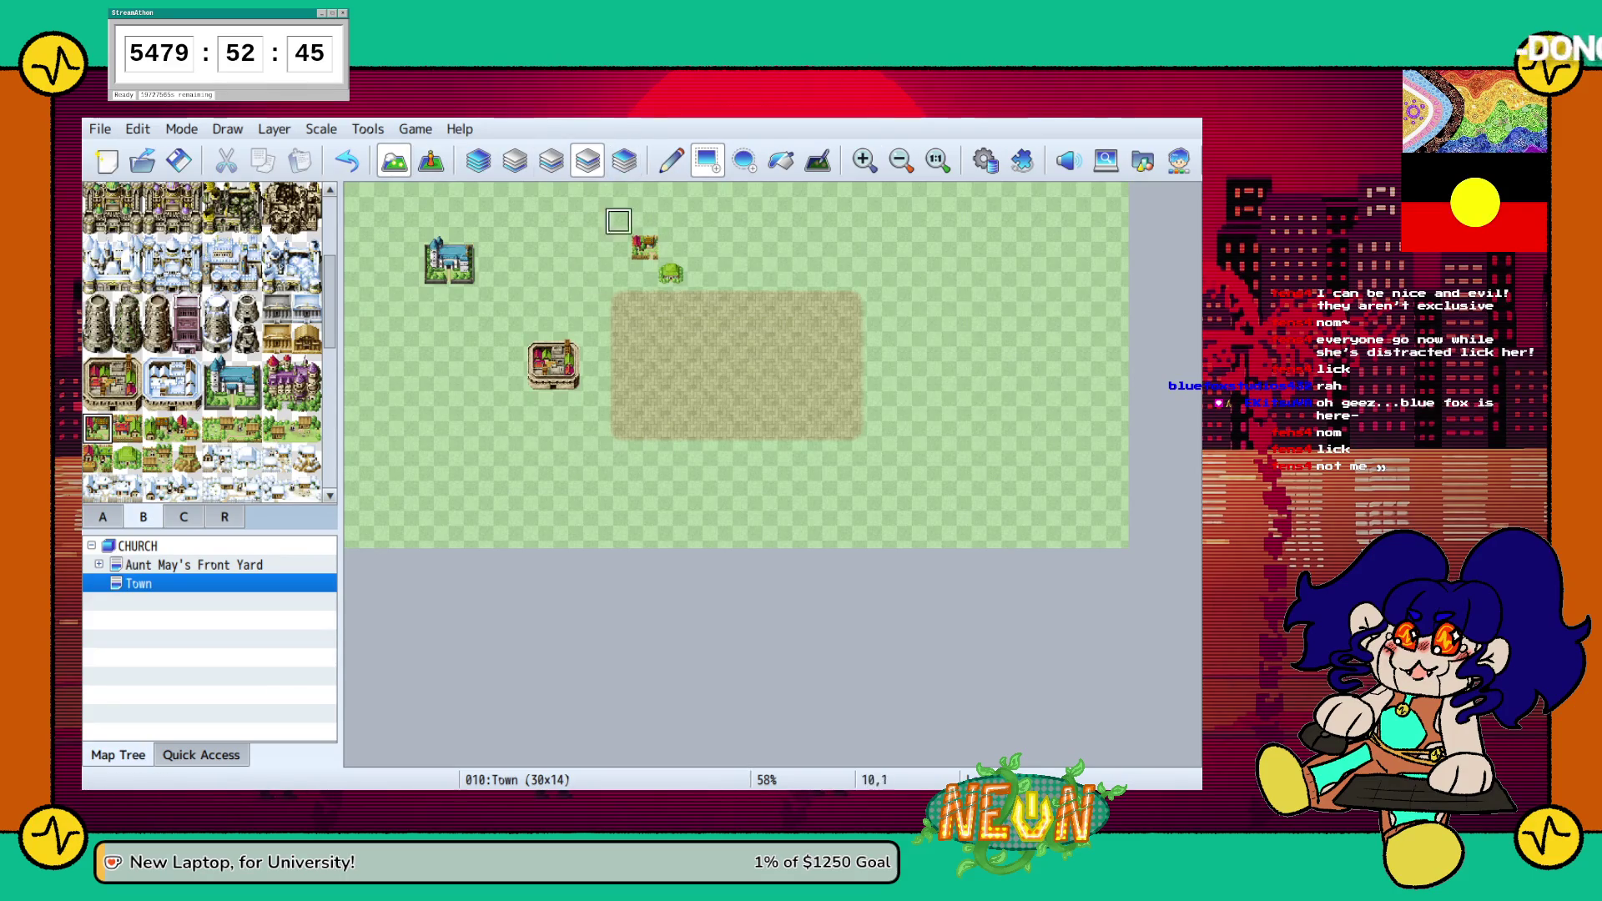
{"action": "key", "text": "ctrl+z"}
{"action": "left_click", "coordinate": [618, 246]}
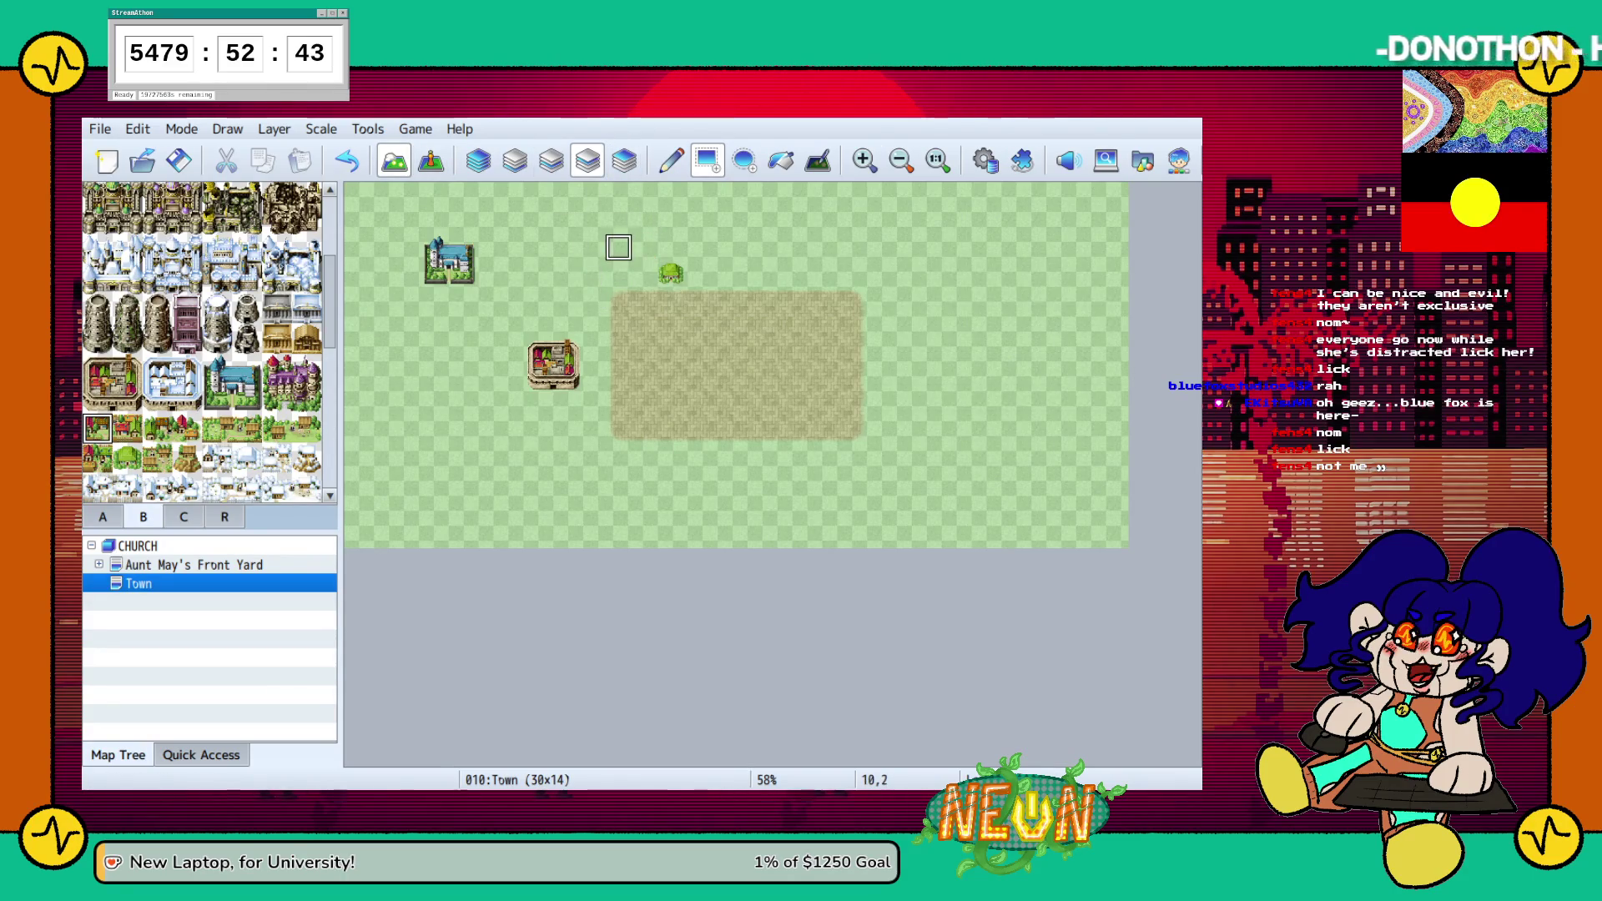
{"action": "left_click", "coordinate": [126, 428]}
{"action": "left_click", "coordinate": [644, 247]}
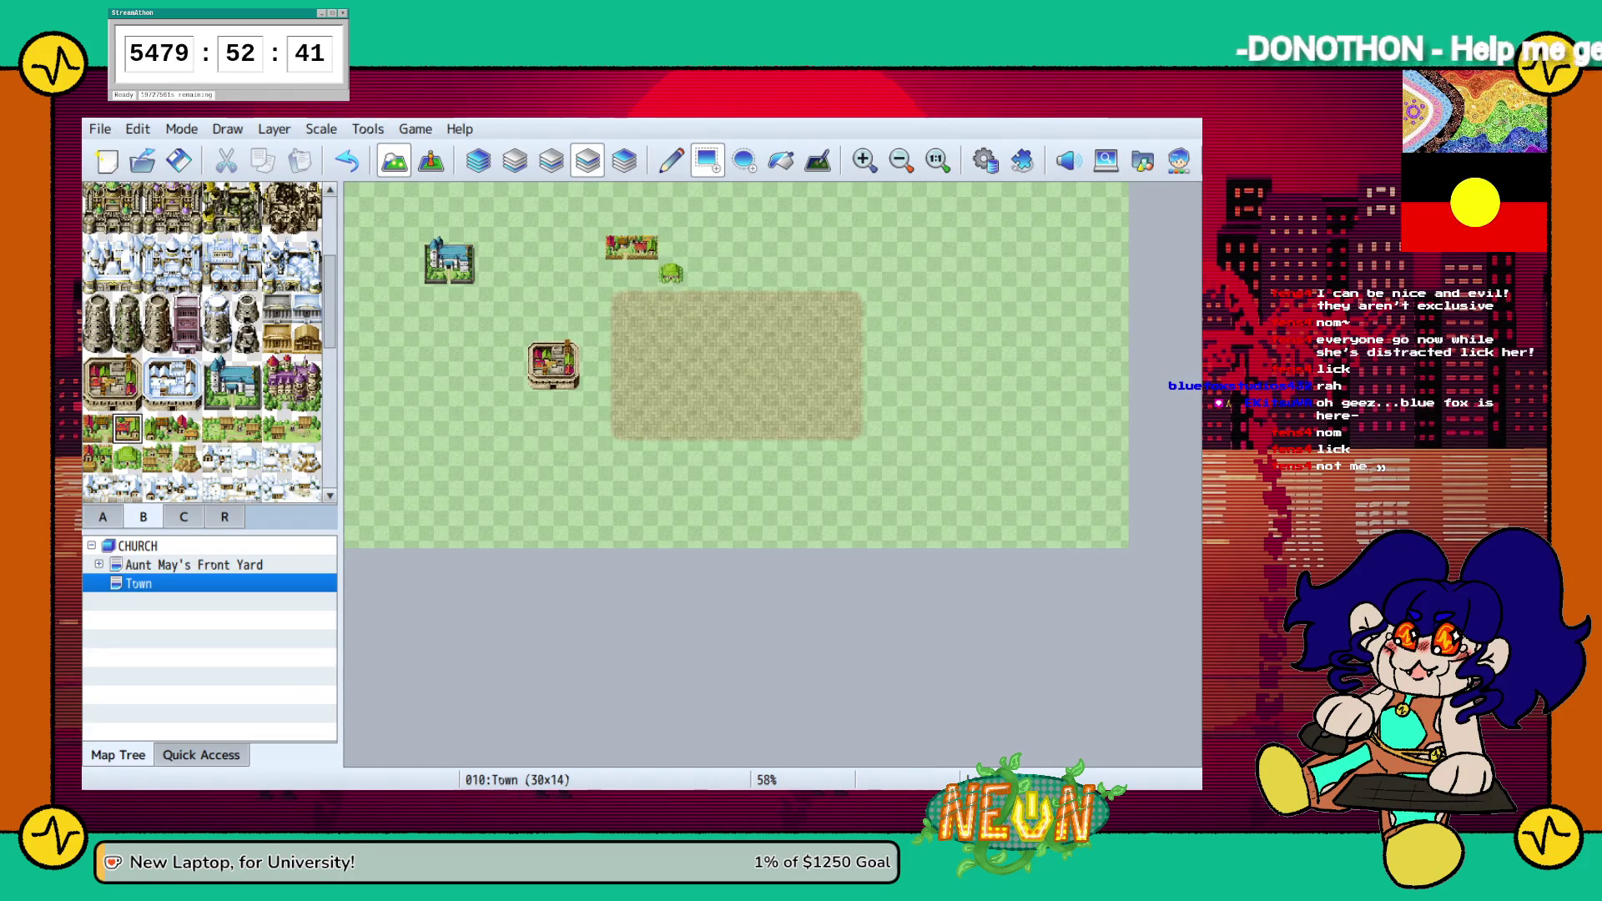
Add a house above the dirt's right side and another house tile inside the dirt
{"action": "left_click", "coordinate": [216, 428]}
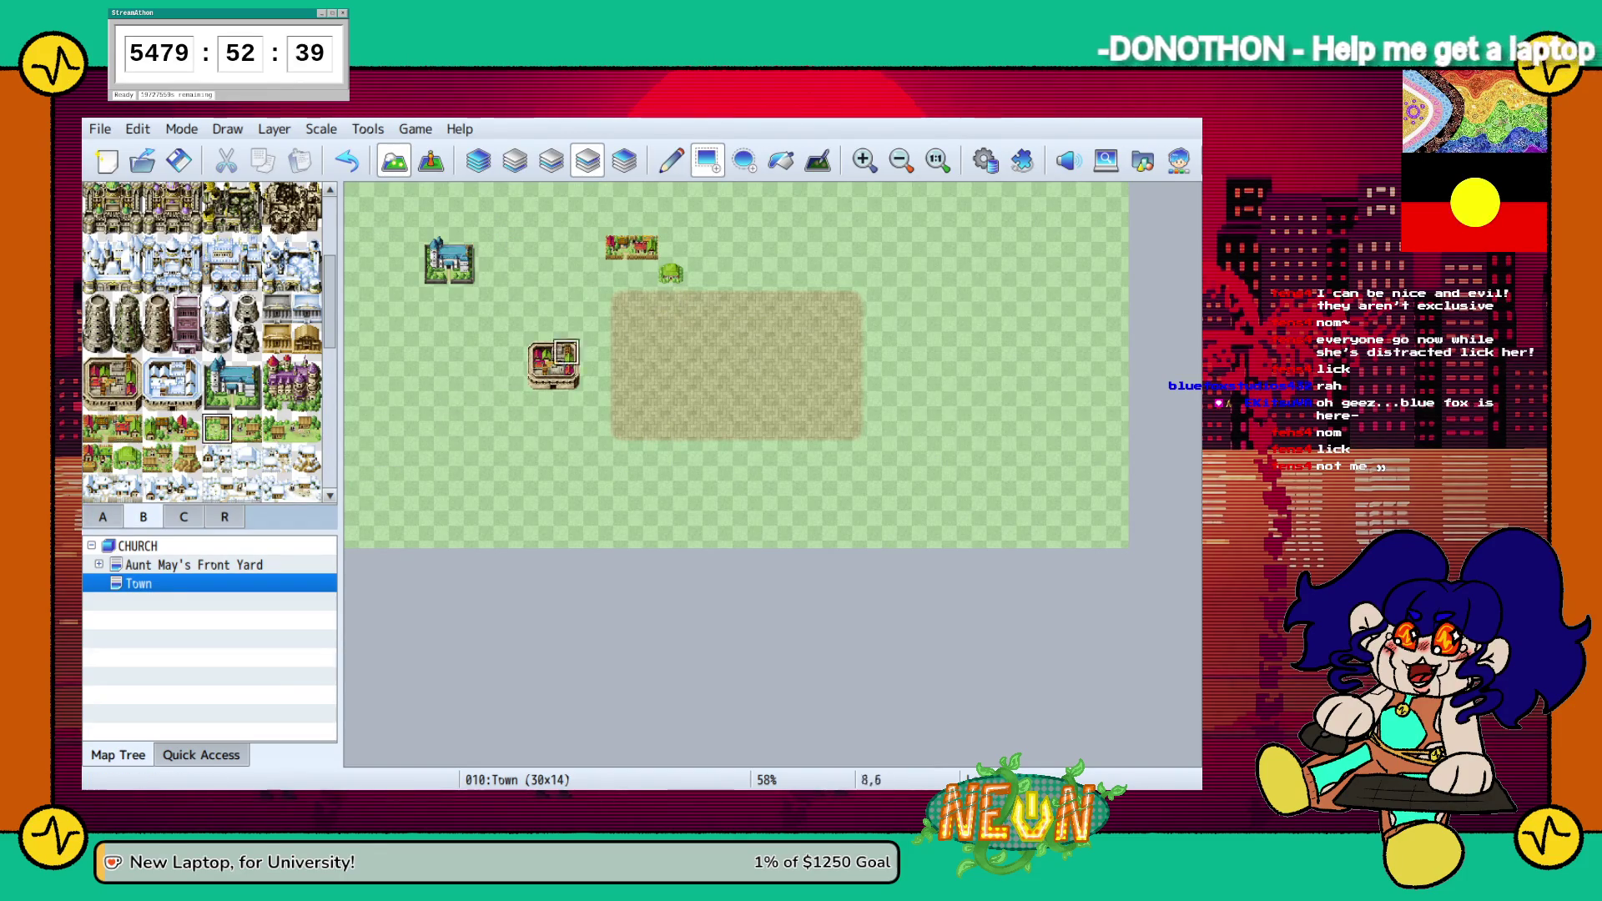
{"action": "left_click", "coordinate": [276, 428]}
{"action": "left_click", "coordinate": [801, 247]}
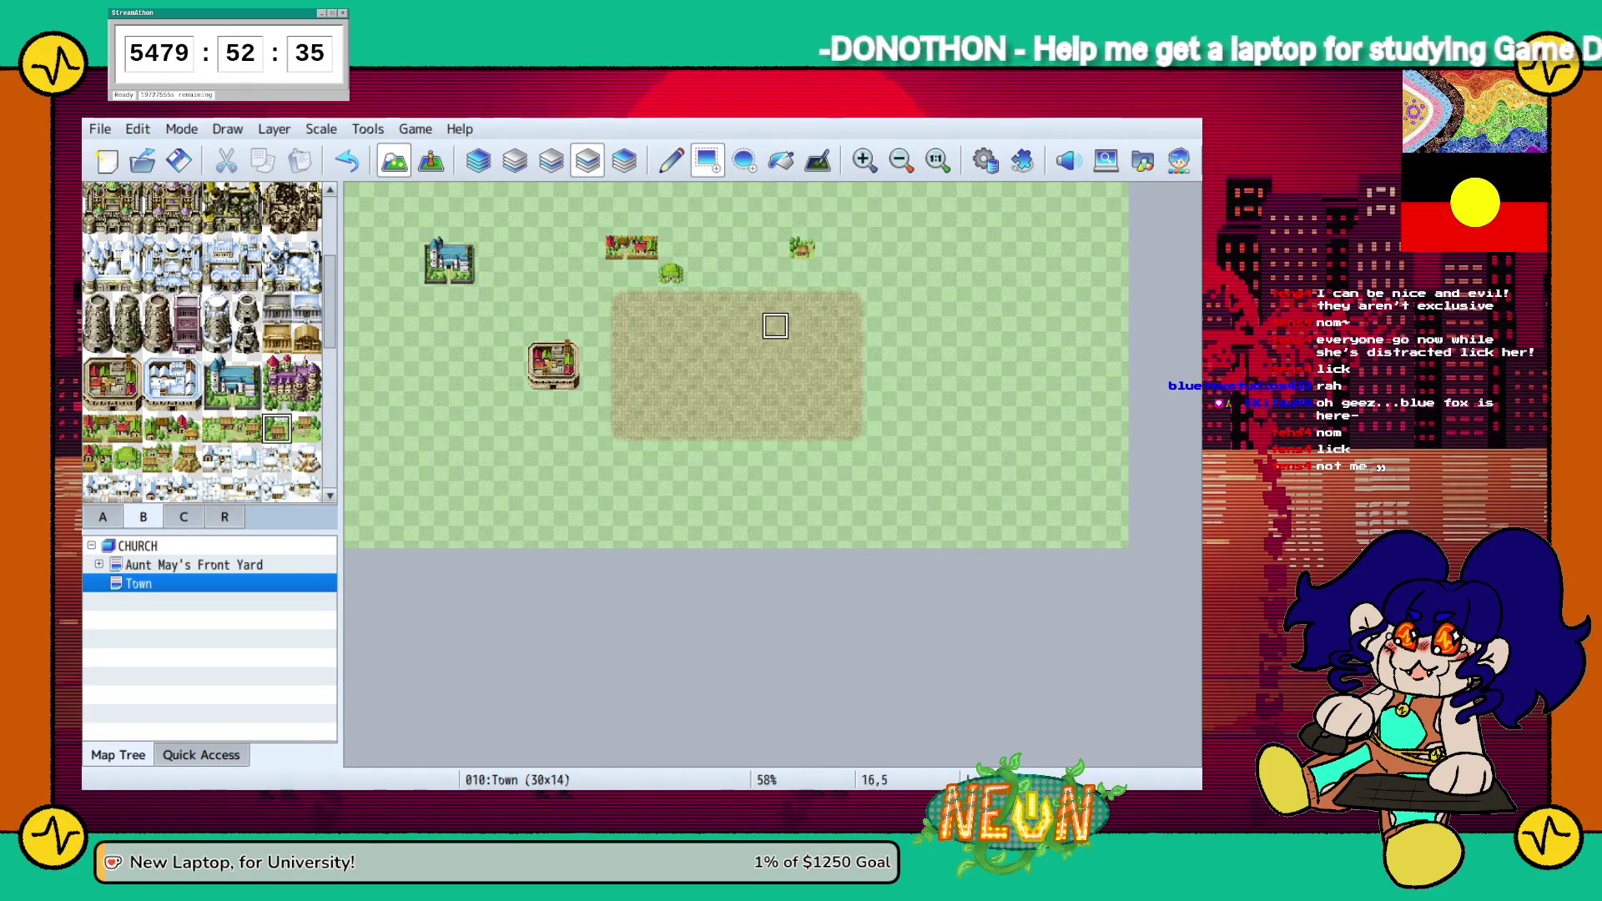
{"action": "left_click", "coordinate": [306, 427]}
{"action": "left_click", "coordinate": [802, 325]}
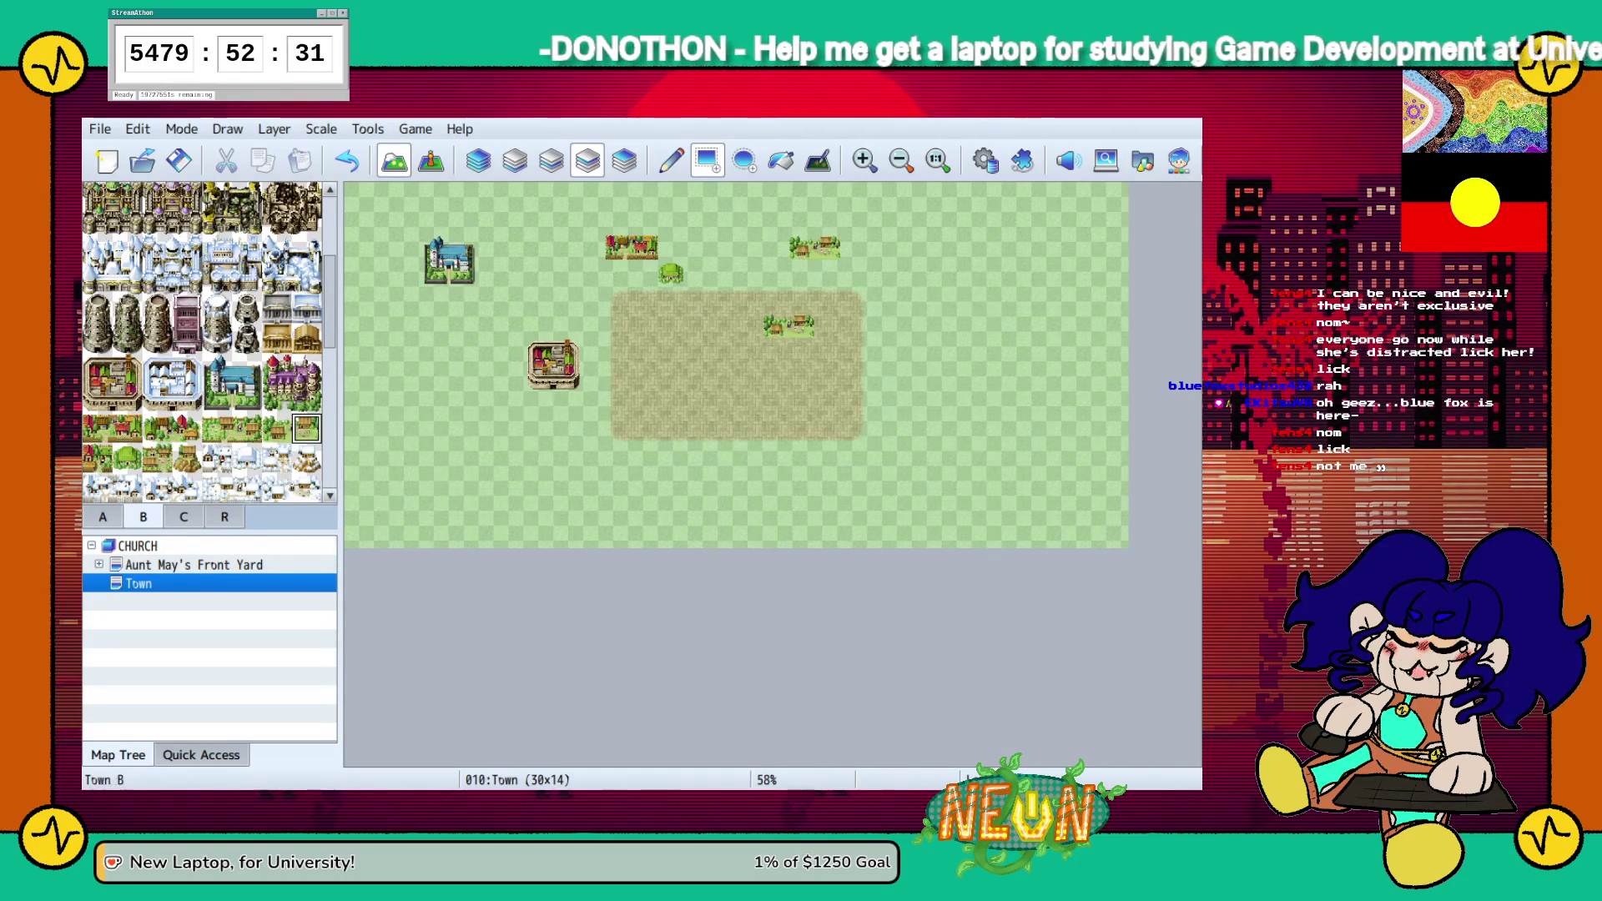
Select a castle wall tile from tileset B
{"action": "scroll", "coordinate": [205, 417], "scroll_direction": "down", "scroll_amount": 1}
{"action": "scroll", "coordinate": [208, 342], "scroll_direction": "down", "scroll_amount": 5}
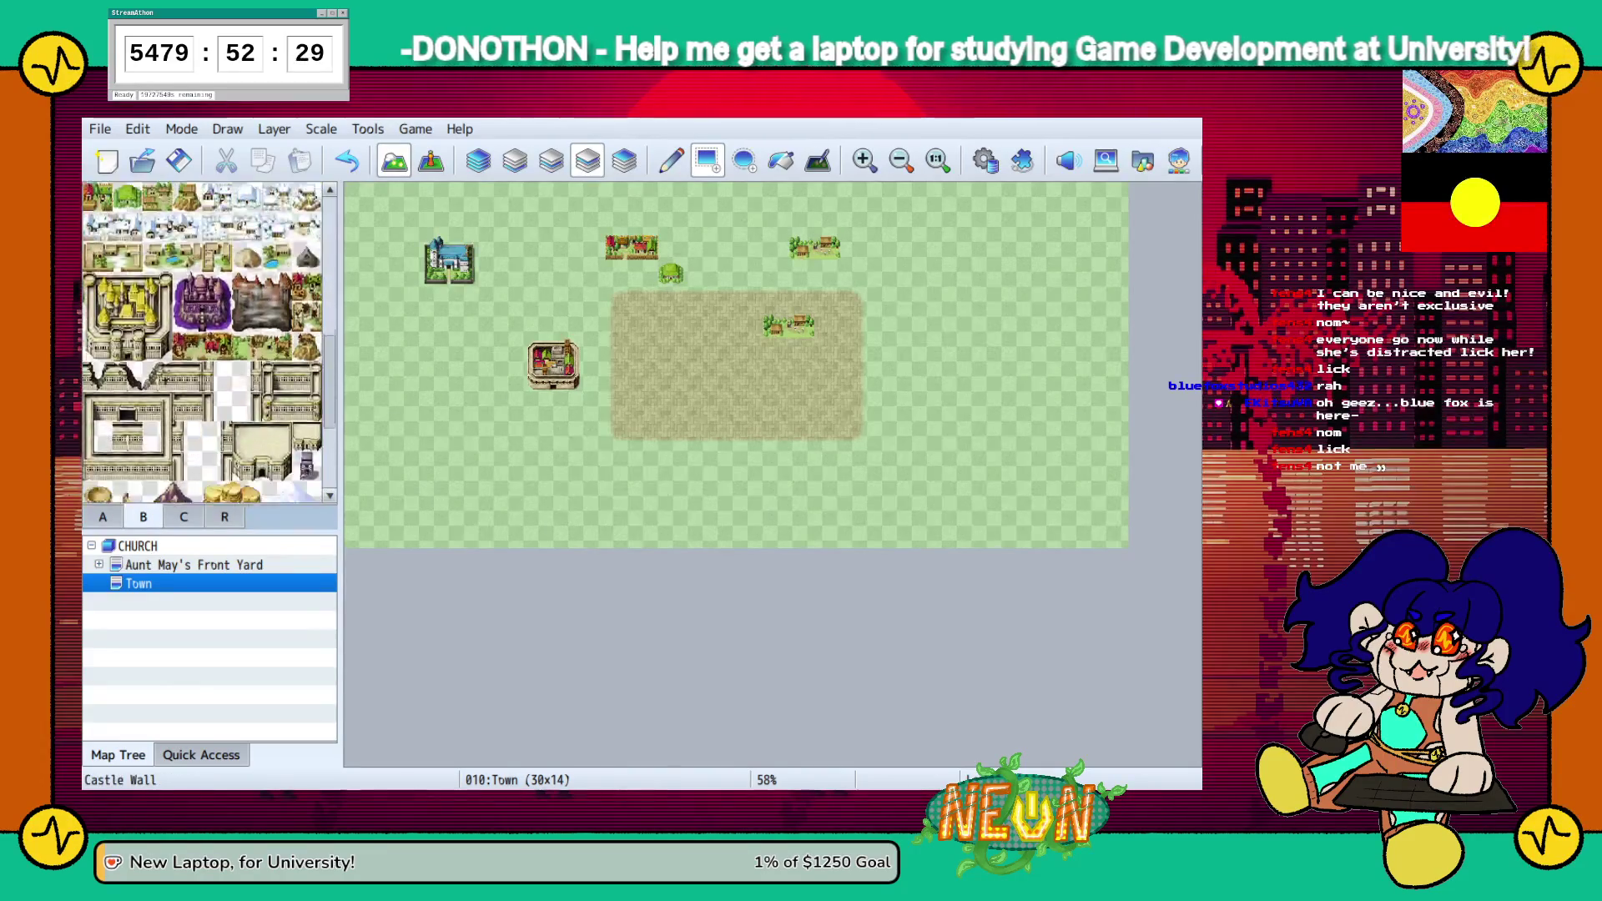
{"action": "left_click", "coordinate": [247, 284]}
{"action": "scroll", "coordinate": [204, 342], "scroll_direction": "up", "scroll_amount": 5}
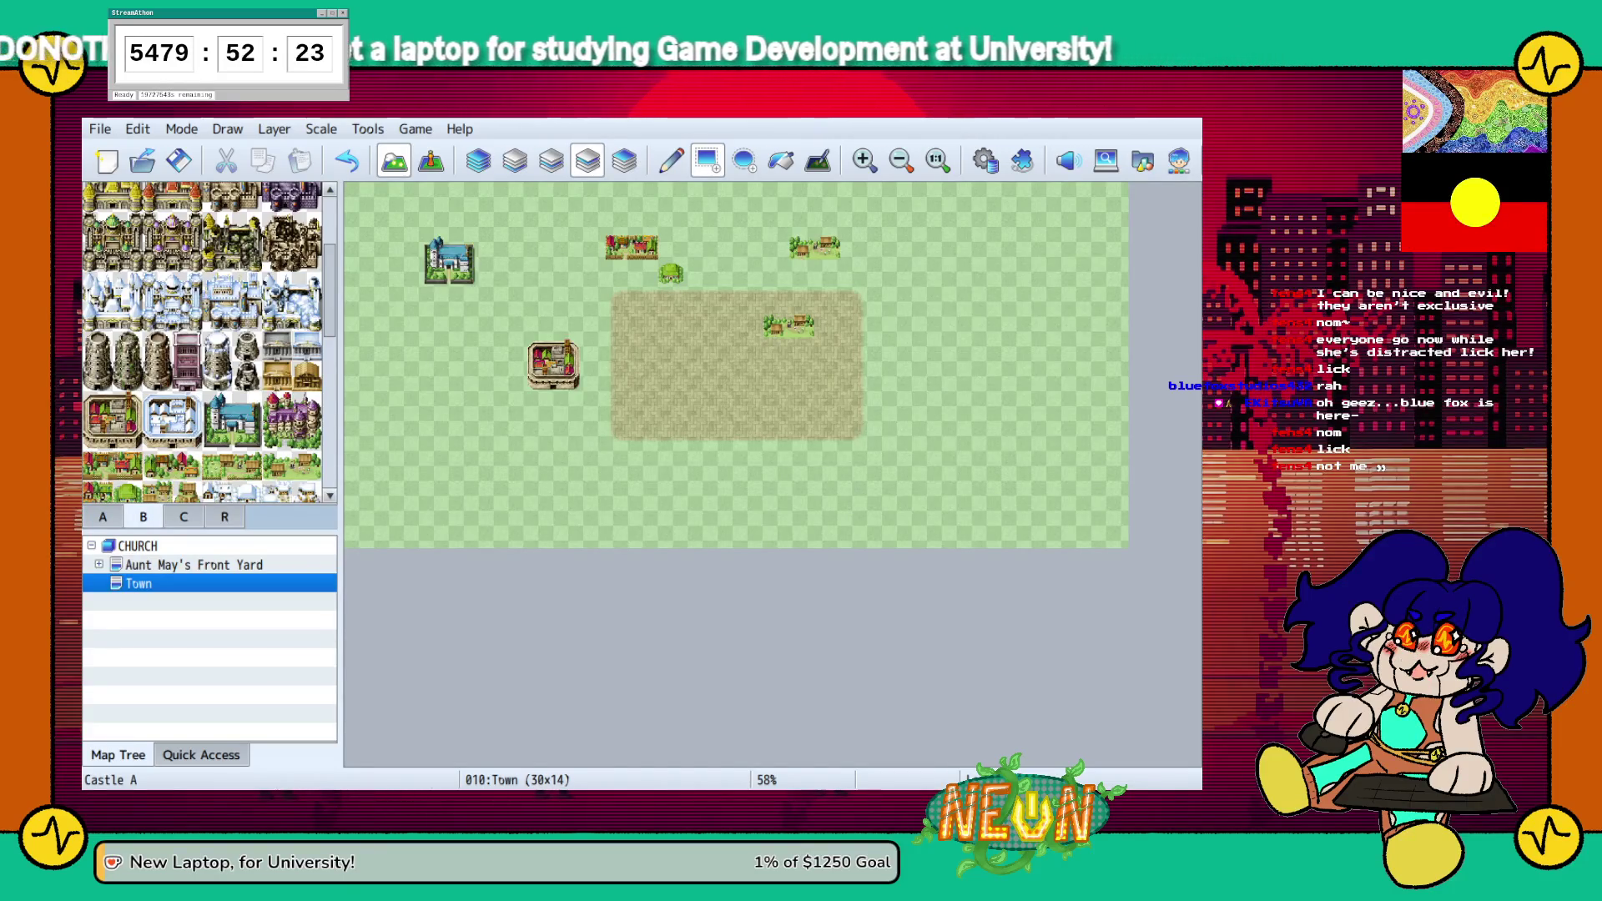
{"action": "scroll", "coordinate": [208, 342], "scroll_direction": "up", "scroll_amount": 5}
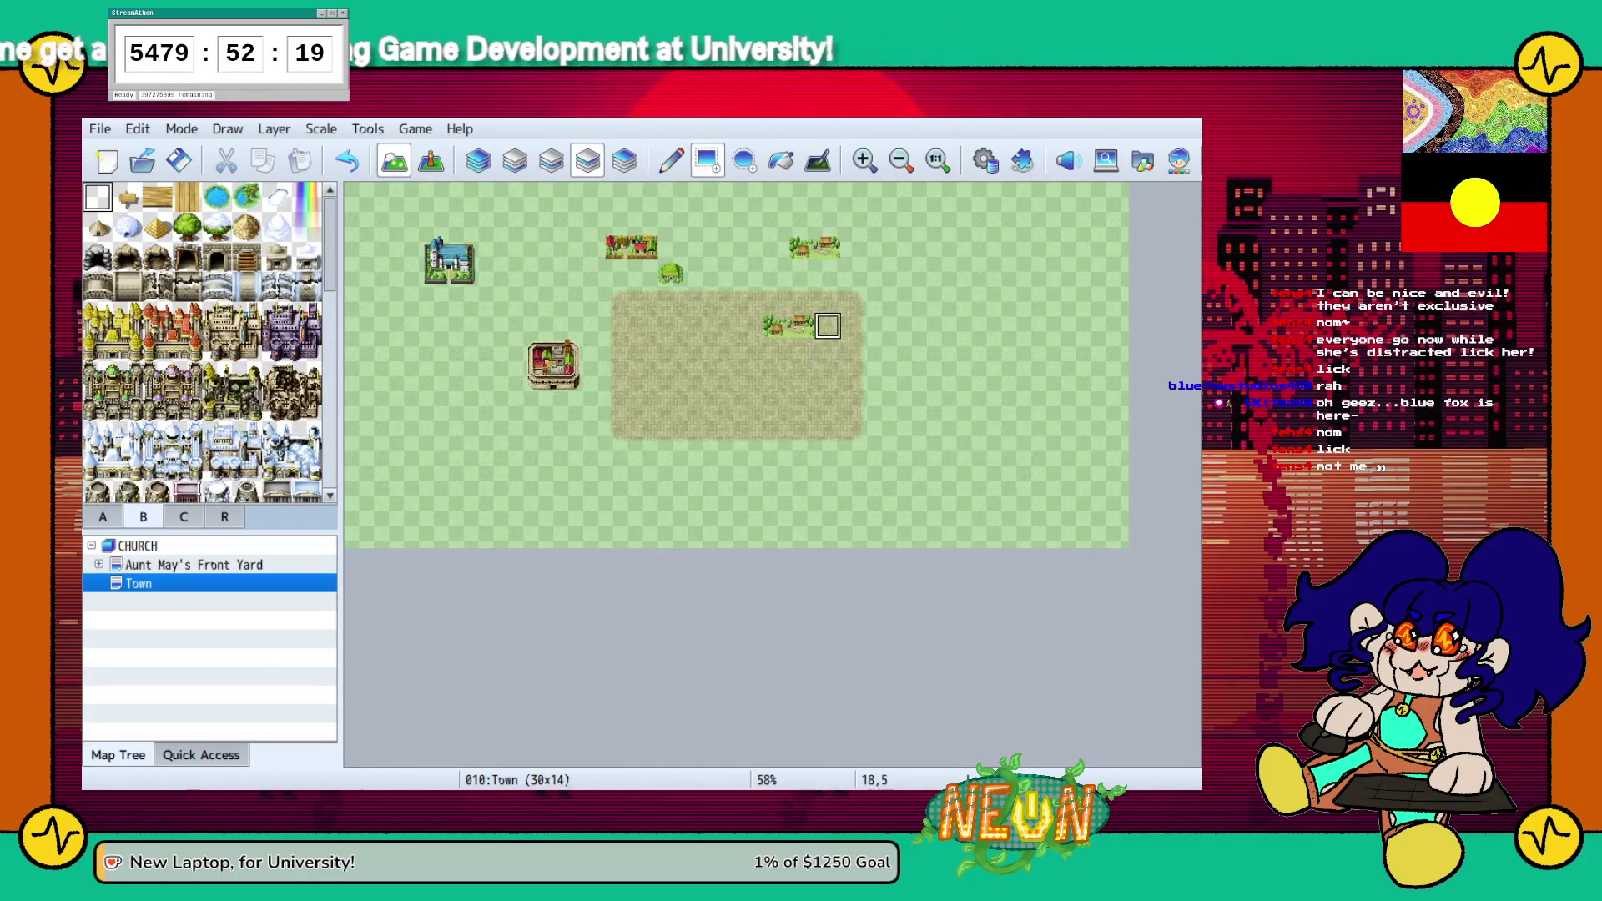
Return to the Town map and erase the dirt patch on the upper layer
{"action": "left_click", "coordinate": [194, 565]}
{"action": "left_click", "coordinate": [138, 583]}
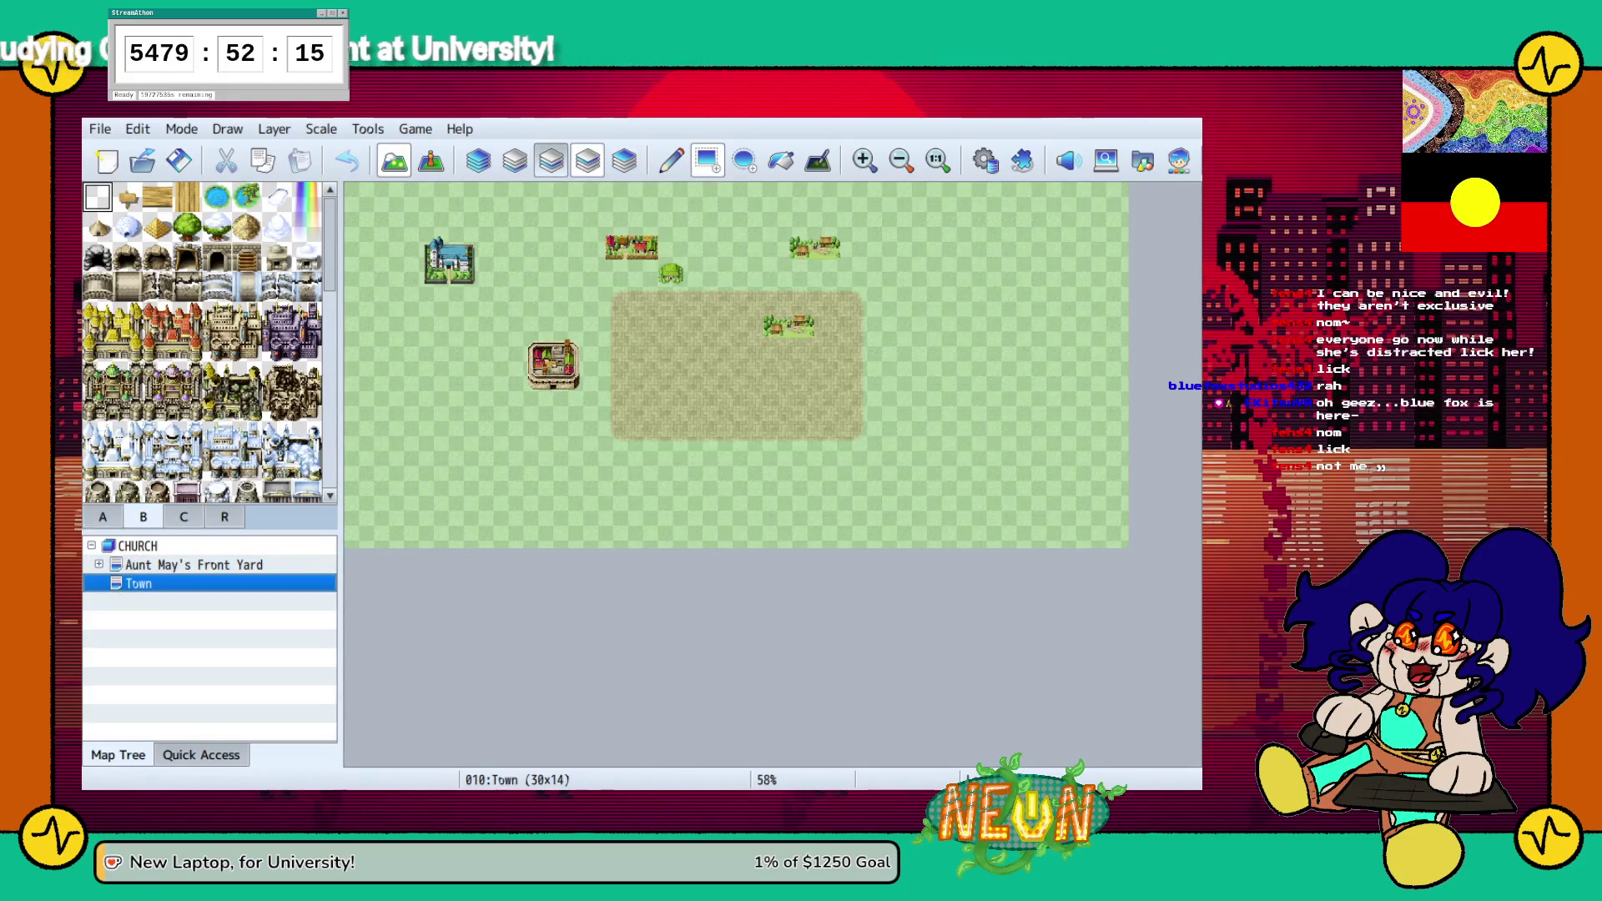
{"action": "left_click", "coordinate": [550, 159]}
{"action": "left_click", "coordinate": [515, 160]}
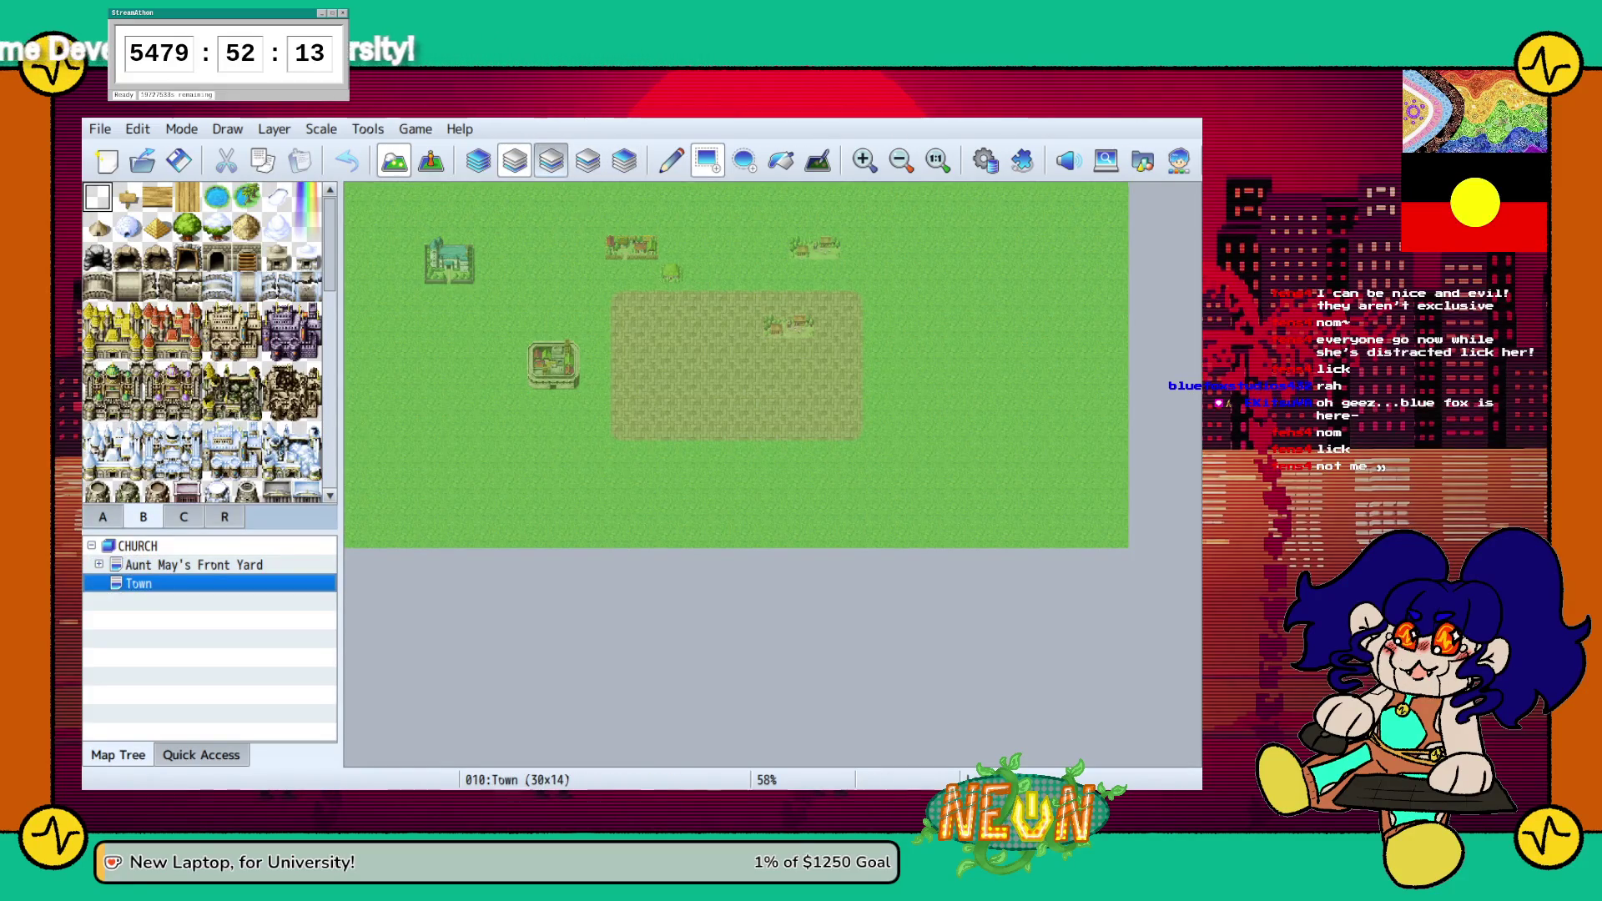
{"action": "left_click", "coordinate": [551, 159]}
{"action": "mouse_move", "coordinate": [618, 305]}
{"action": "left_mouse_down"}
{"action": "mouse_move", "coordinate": [788, 304]}
{"action": "mouse_move", "coordinate": [851, 337]}
{"action": "mouse_move", "coordinate": [859, 438]}
{"action": "left_mouse_up"}
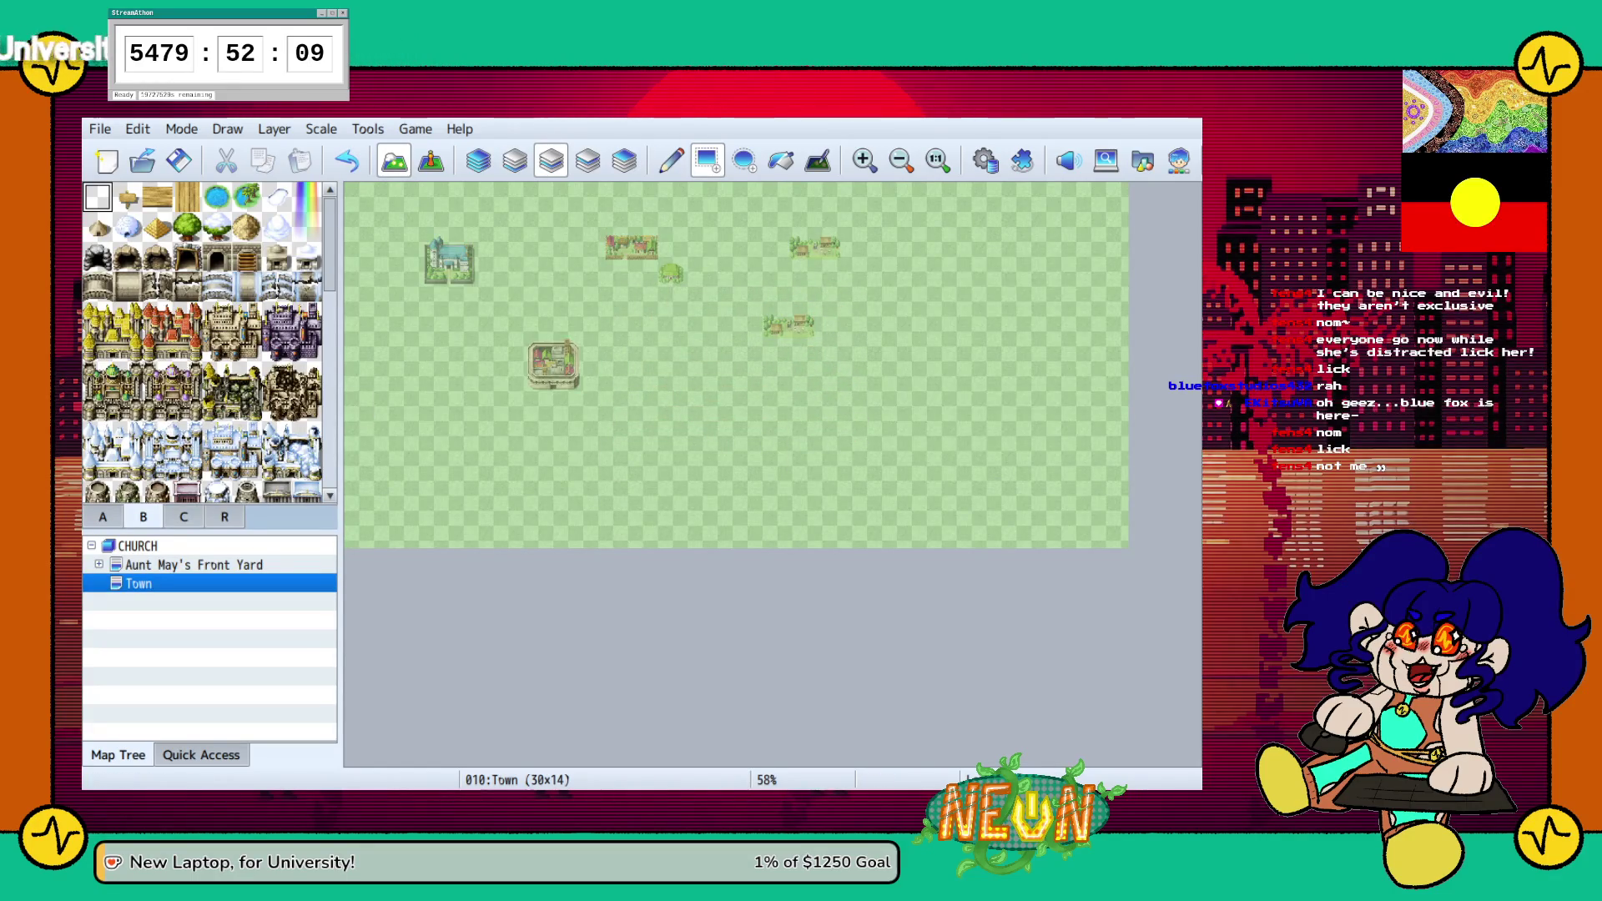
Paint a brick path down from below the top-left house
{"action": "left_click", "coordinate": [102, 516]}
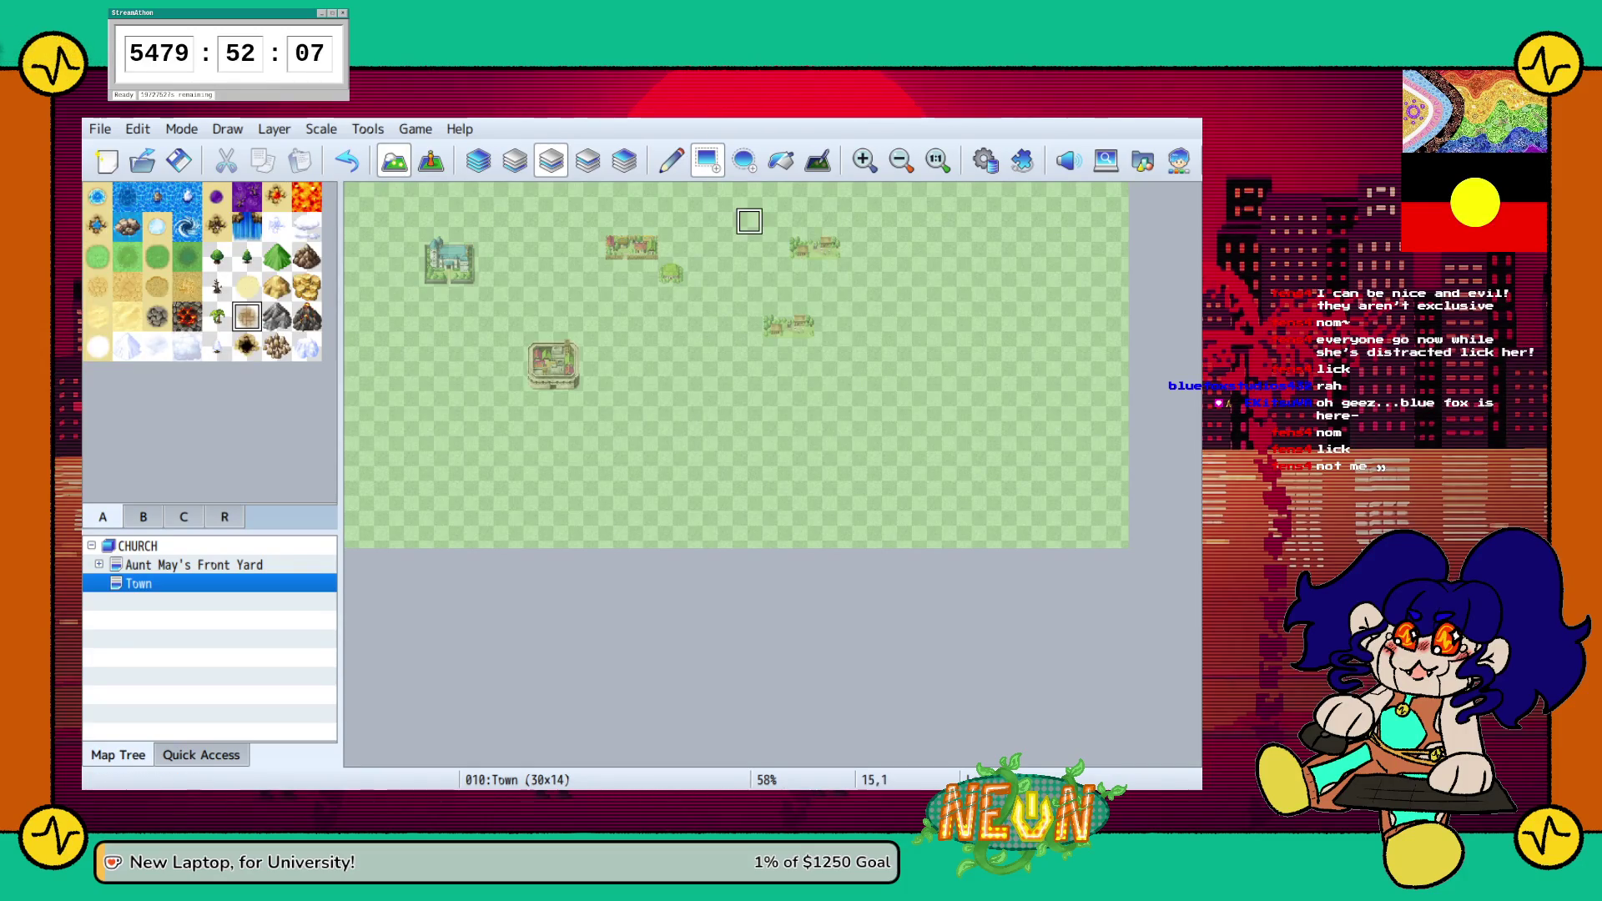
{"action": "left_click", "coordinate": [670, 161]}
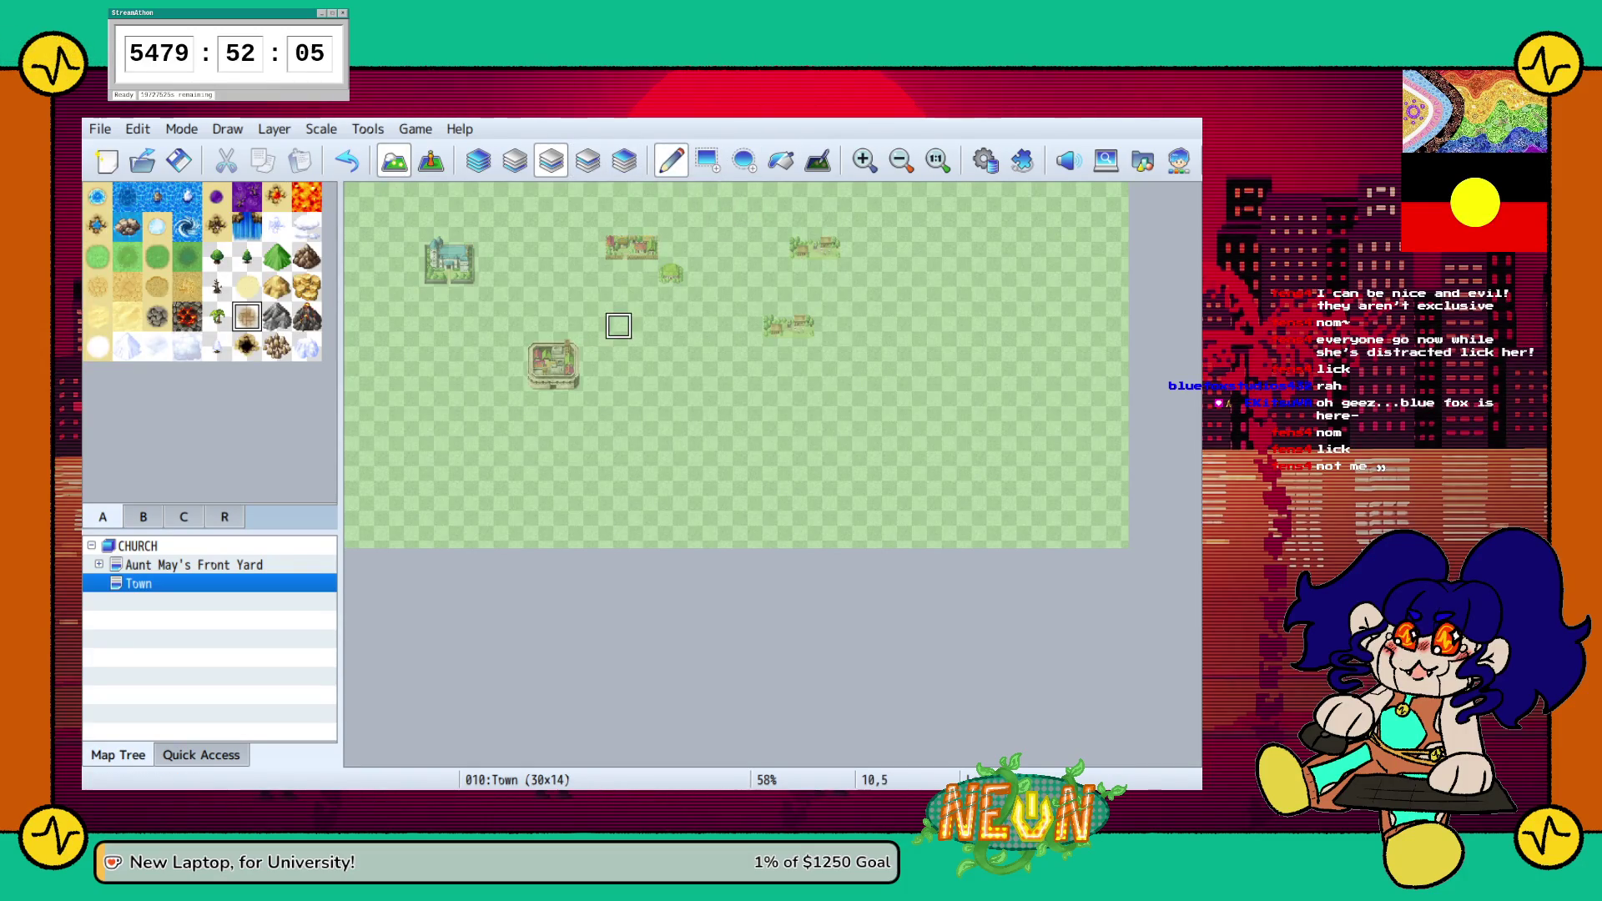
{"action": "left_click", "coordinate": [461, 301]}
{"action": "mouse_move", "coordinate": [461, 325]}
{"action": "left_mouse_down"}
{"action": "mouse_move", "coordinate": [462, 379]}
{"action": "mouse_move", "coordinate": [488, 378]}
{"action": "mouse_move", "coordinate": [488, 405]}
{"action": "mouse_move", "coordinate": [566, 405]}
{"action": "left_mouse_up"}
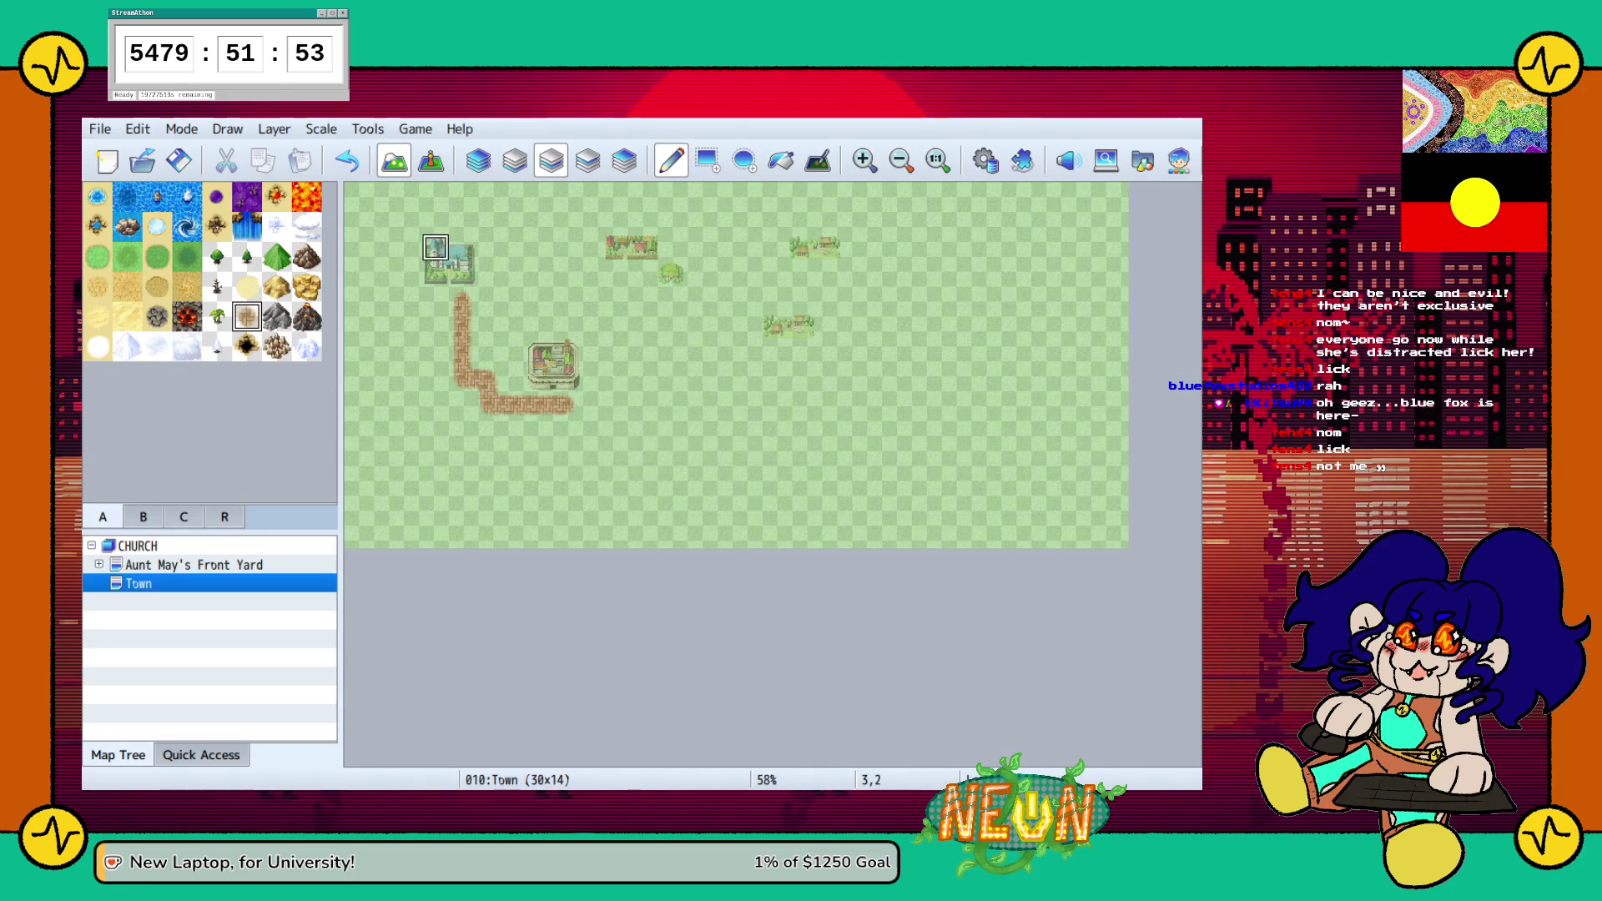
{"action": "left_click", "coordinate": [435, 300]}
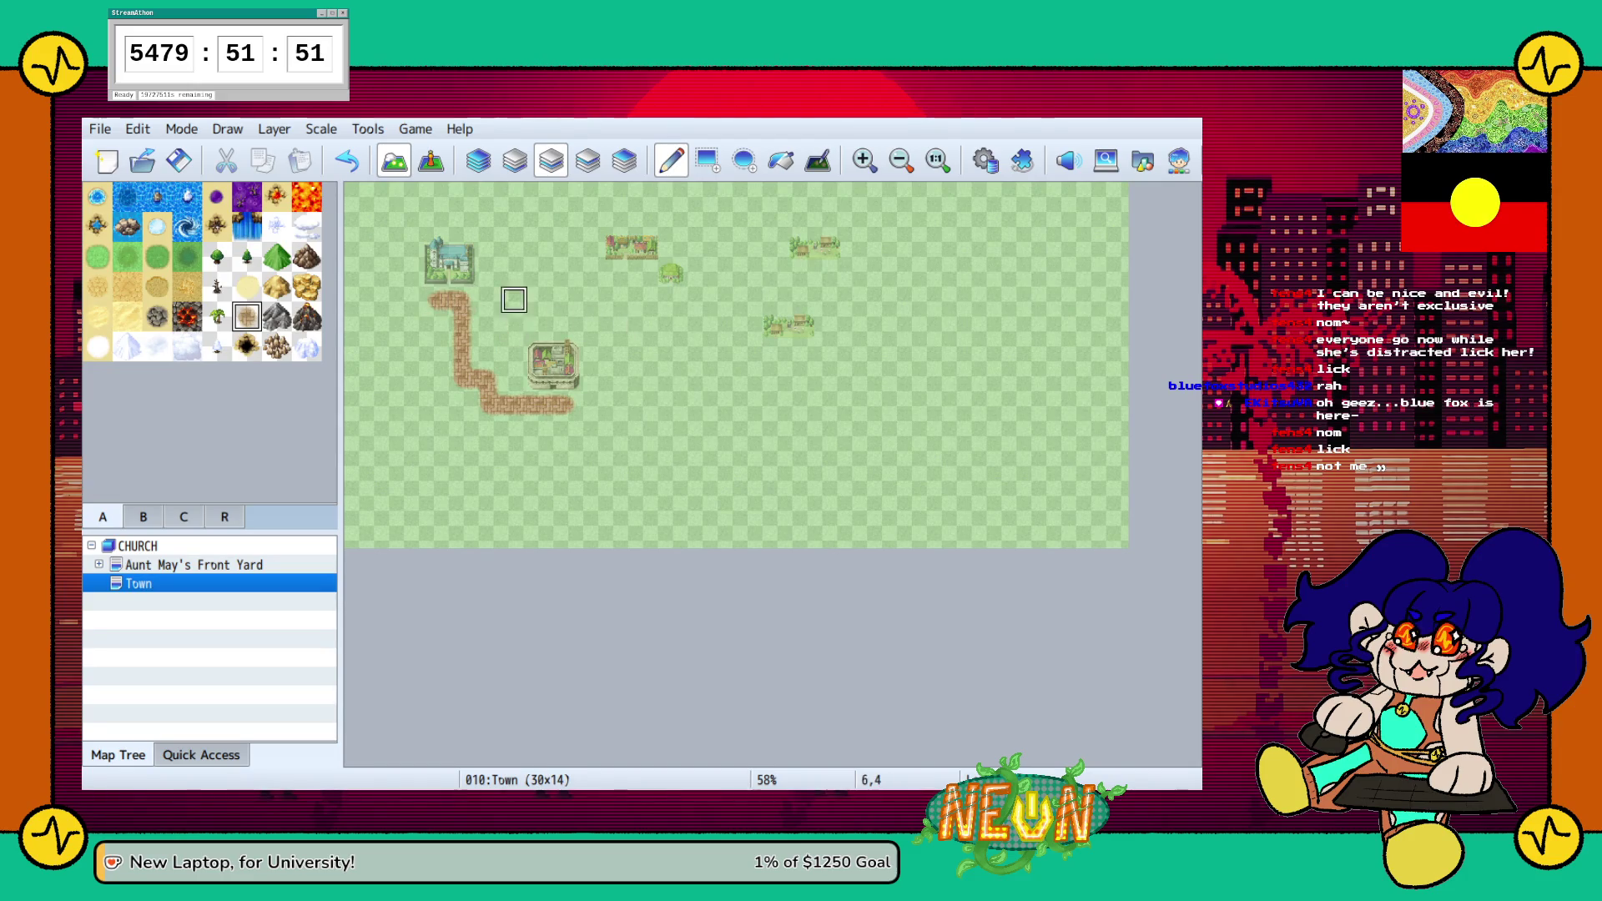
Extend the brick road east along row 3, undoing the accidental rock over the church
{"action": "mouse_move", "coordinate": [488, 300]}
{"action": "left_mouse_down"}
{"action": "mouse_move", "coordinate": [540, 300]}
{"action": "mouse_move", "coordinate": [567, 274]}
{"action": "mouse_move", "coordinate": [644, 274]}
{"action": "mouse_move", "coordinate": [644, 301]}
{"action": "mouse_move", "coordinate": [697, 300]}
{"action": "mouse_move", "coordinate": [723, 352]}
{"action": "mouse_move", "coordinate": [800, 352]}
{"action": "left_mouse_up"}
{"action": "left_click_drag", "start_coordinate": [828, 274], "coordinate": [697, 274]}
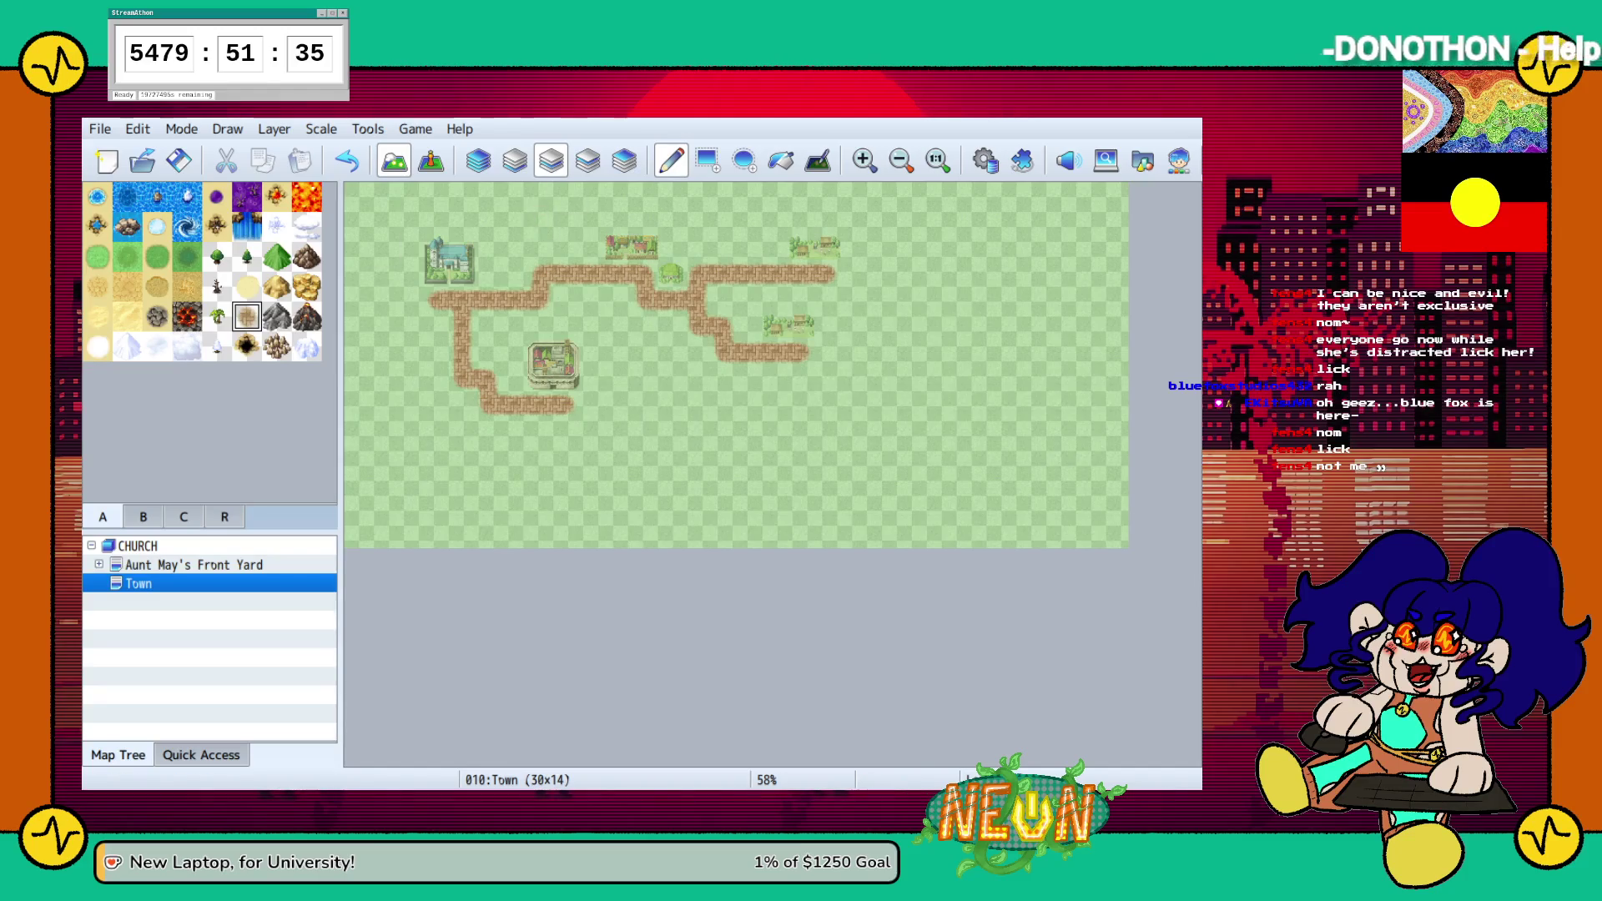
{"action": "left_click", "coordinate": [157, 316]}
{"action": "mouse_move", "coordinate": [462, 273]}
{"action": "left_mouse_down"}
{"action": "mouse_move", "coordinate": [448, 254]}
{"action": "mouse_move", "coordinate": [435, 273]}
{"action": "left_mouse_up"}
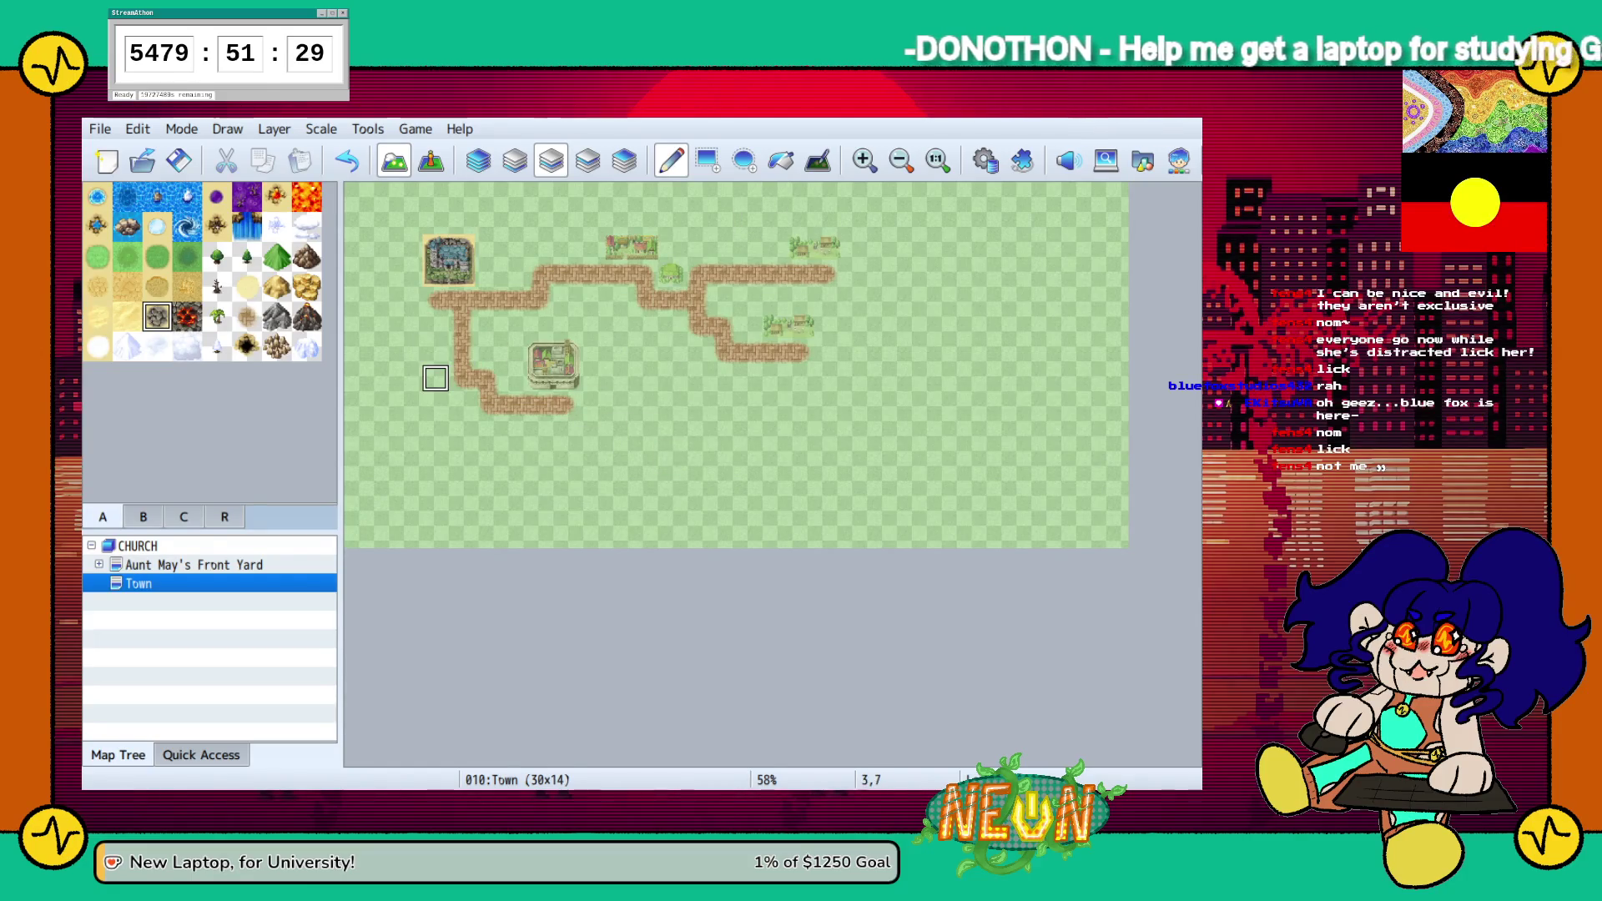
{"action": "key", "text": "ctrl+z"}
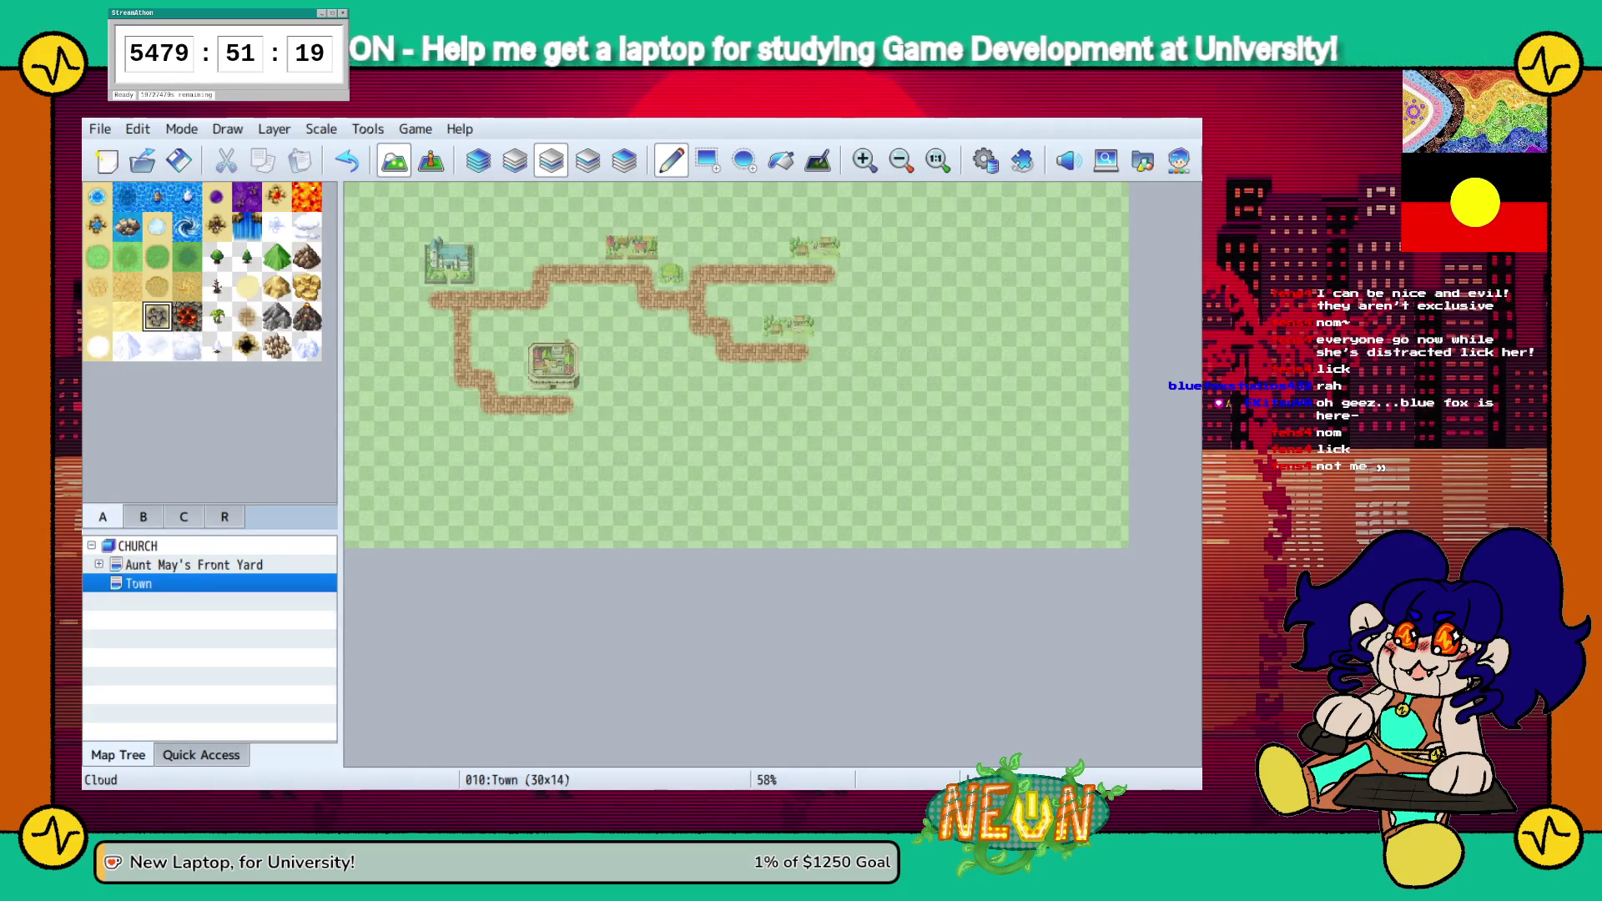
{"action": "left_click", "coordinate": [276, 226]}
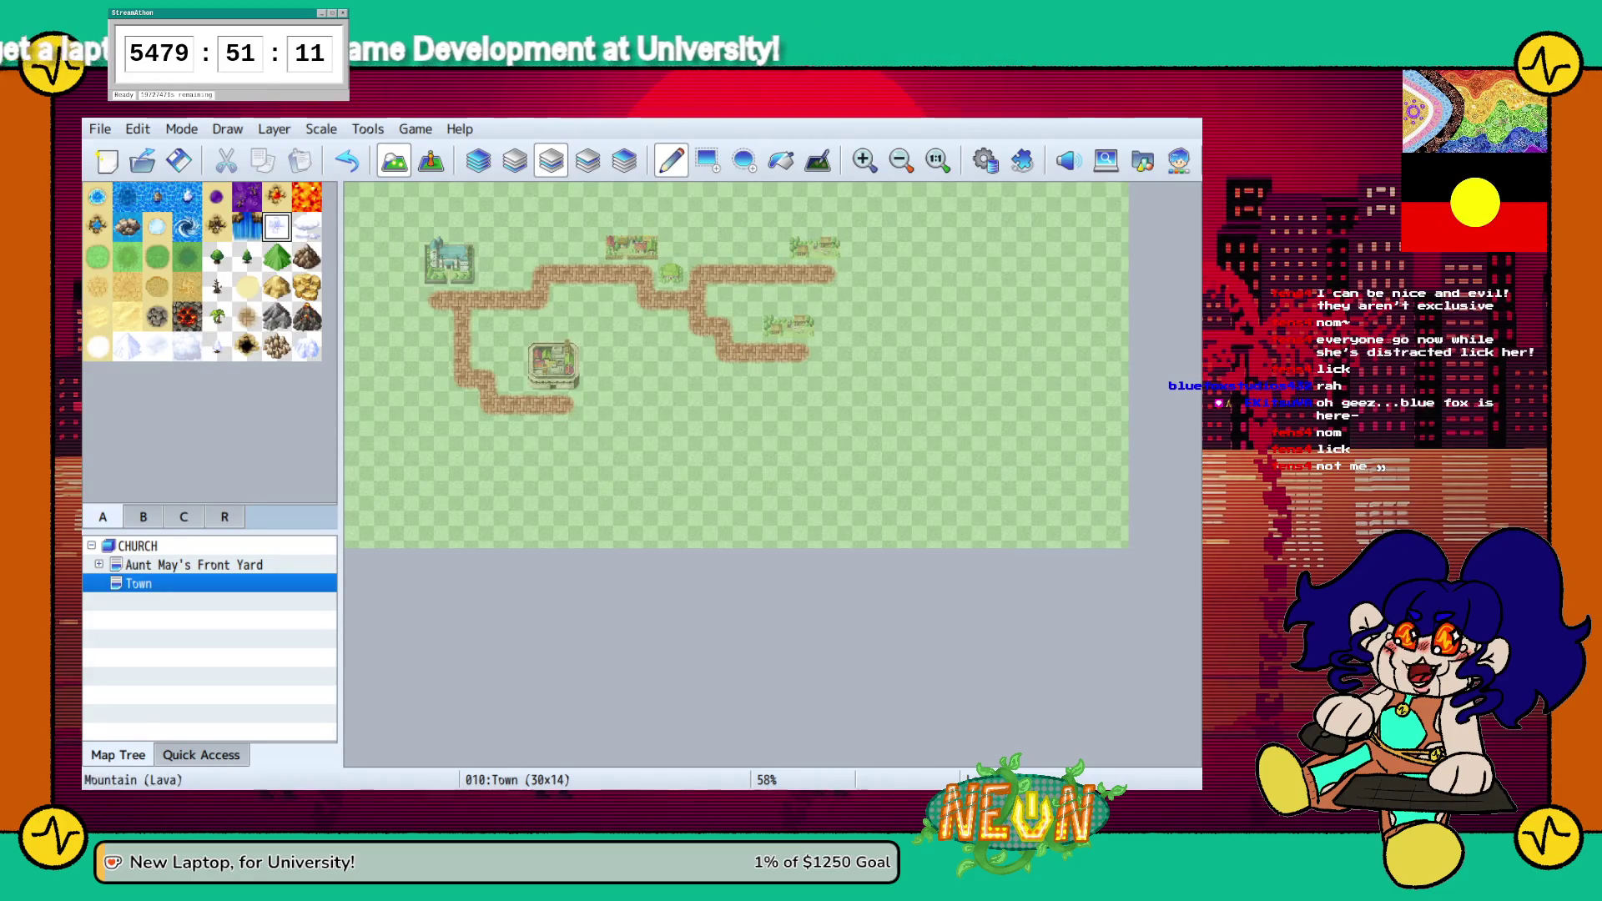
{"action": "left_click", "coordinate": [276, 317]}
{"action": "mouse_move", "coordinate": [357, 247]}
{"action": "left_mouse_down"}
{"action": "mouse_move", "coordinate": [357, 195]}
{"action": "mouse_move", "coordinate": [408, 197]}
{"action": "left_mouse_up"}
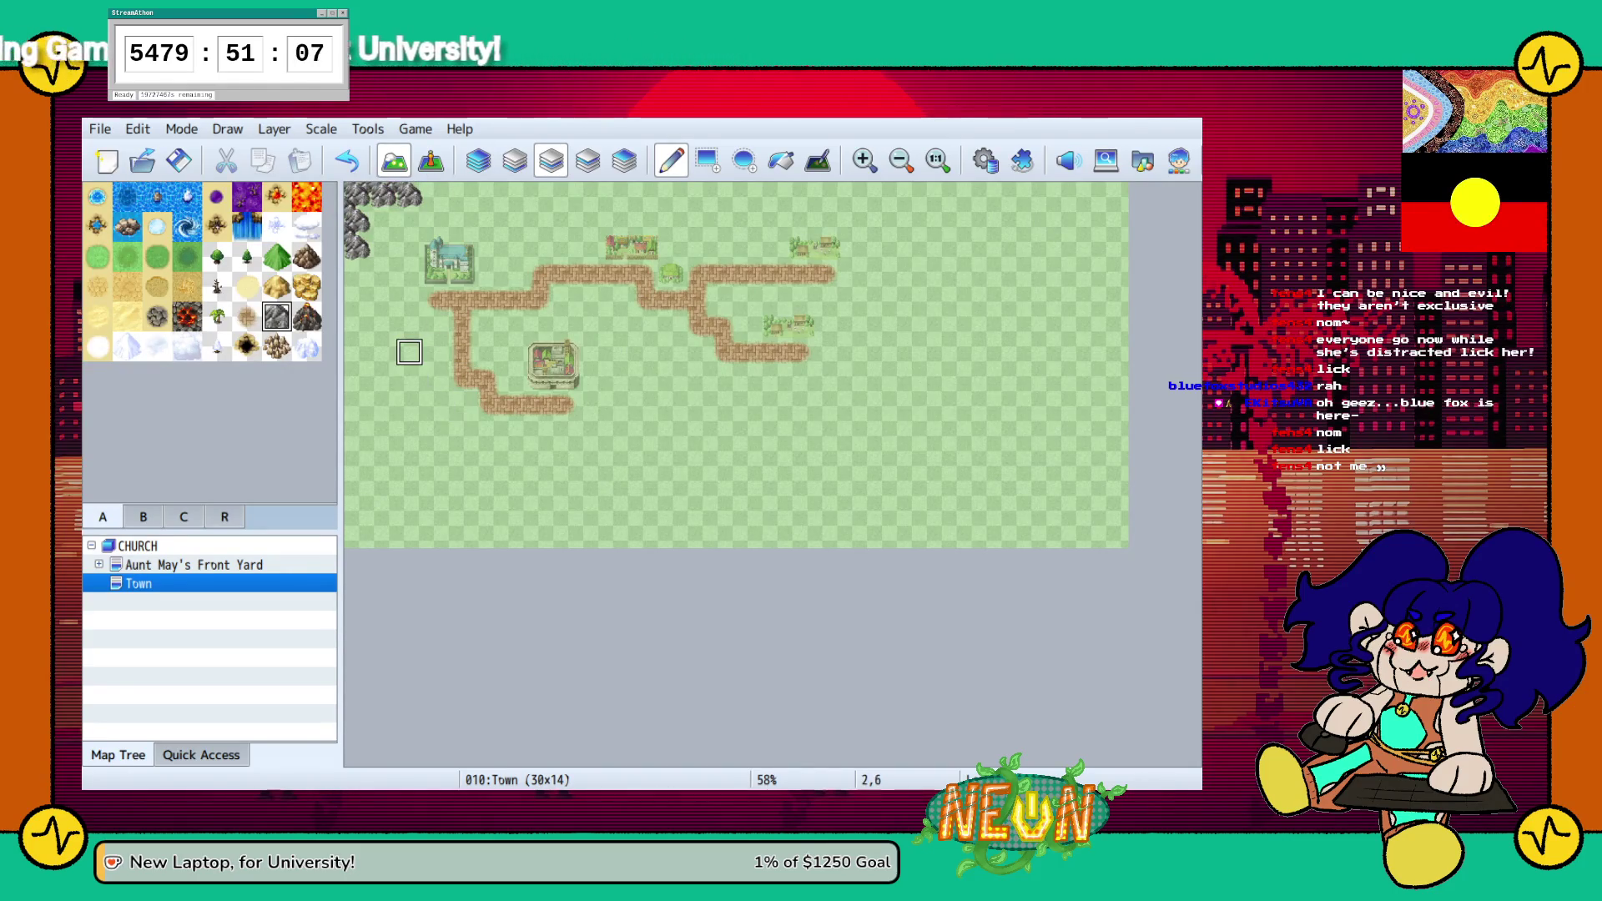
{"action": "mouse_move", "coordinate": [984, 534]}
{"action": "left_mouse_down"}
{"action": "mouse_move", "coordinate": [1114, 379]}
{"action": "mouse_move", "coordinate": [1116, 535]}
{"action": "mouse_move", "coordinate": [1115, 483]}
{"action": "mouse_move", "coordinate": [1143, 483]}
{"action": "left_mouse_up"}
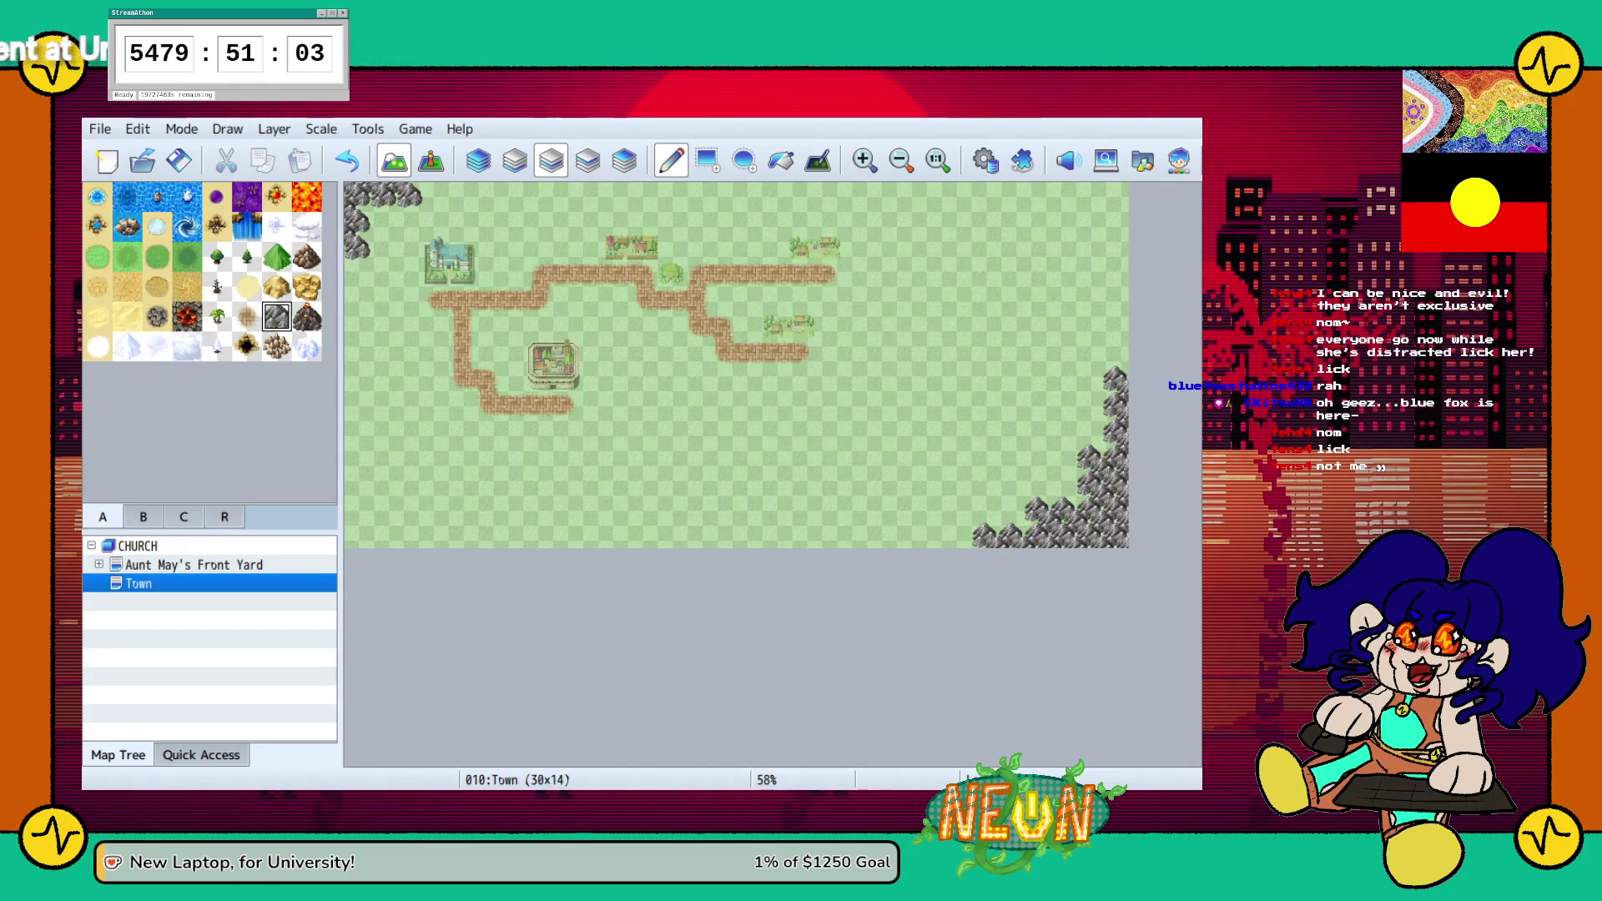
{"action": "key", "text": "ctrl+z"}
{"action": "key", "text": "ctrl+z"}
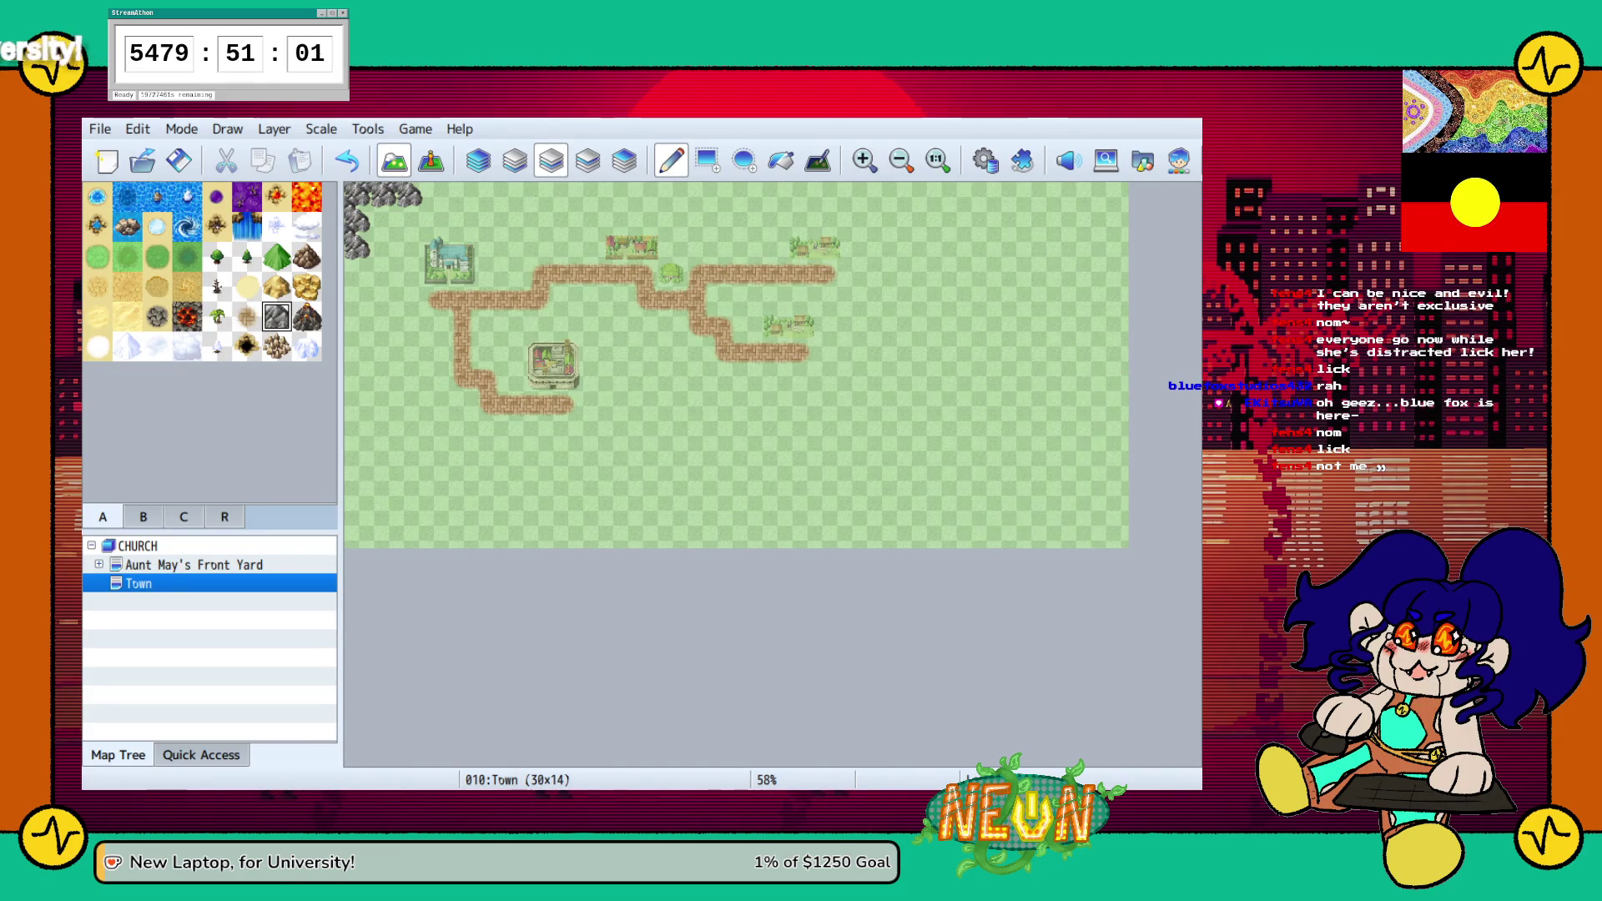
{"action": "key", "text": "ctrl+z"}
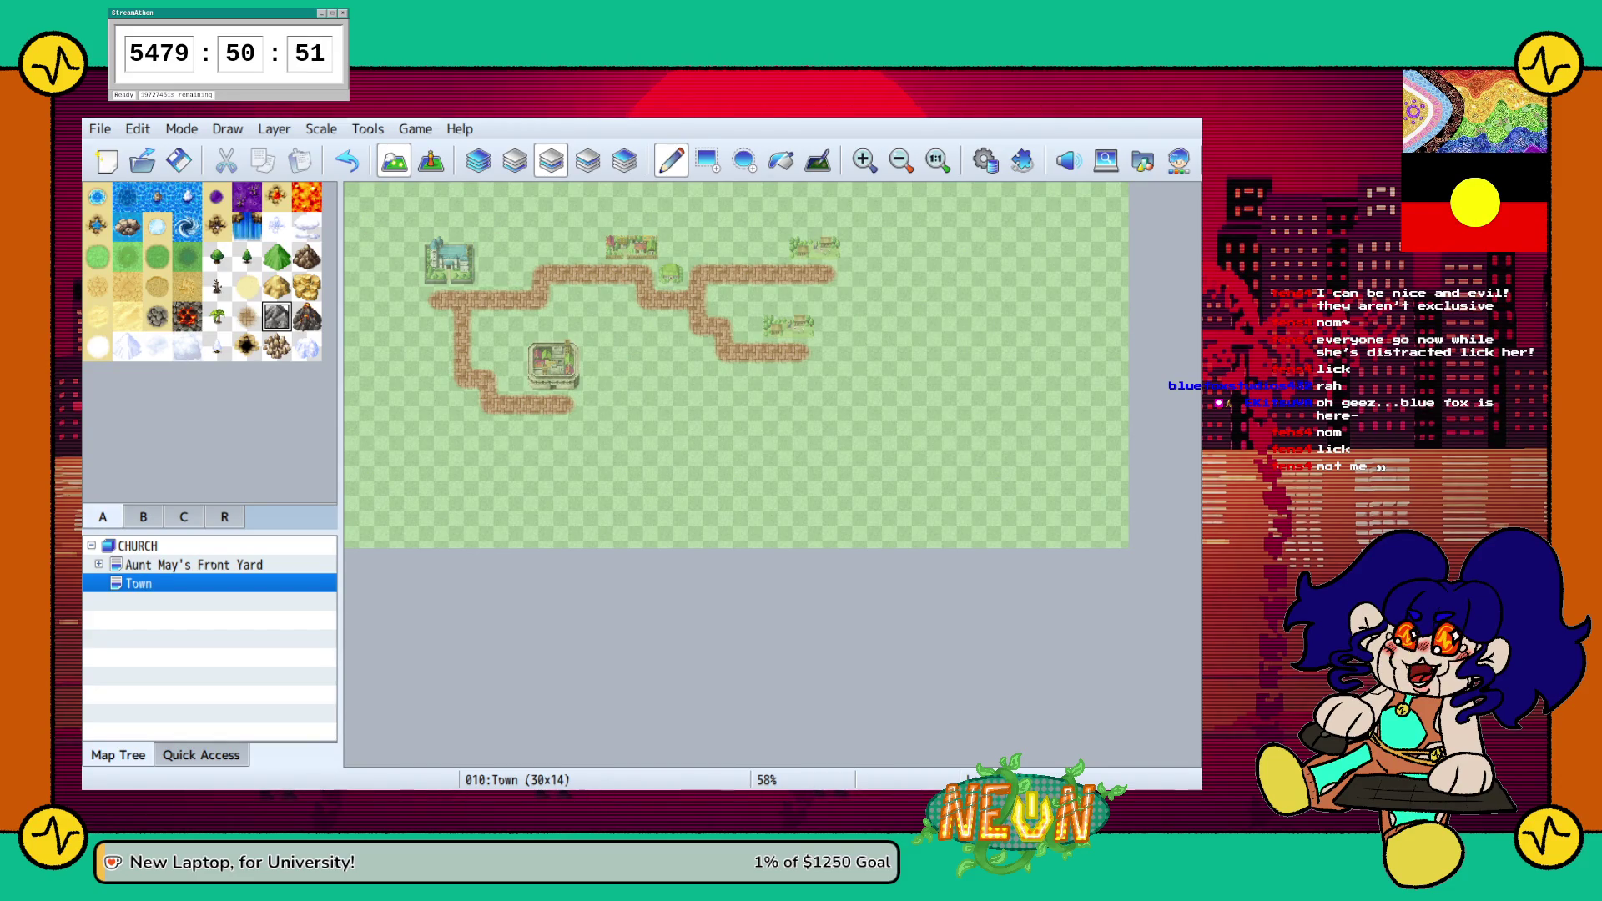
Resize the map to 25x10 and fill the empty right strip with grass on layer 2
{"action": "key", "text": "ctrl+z"}
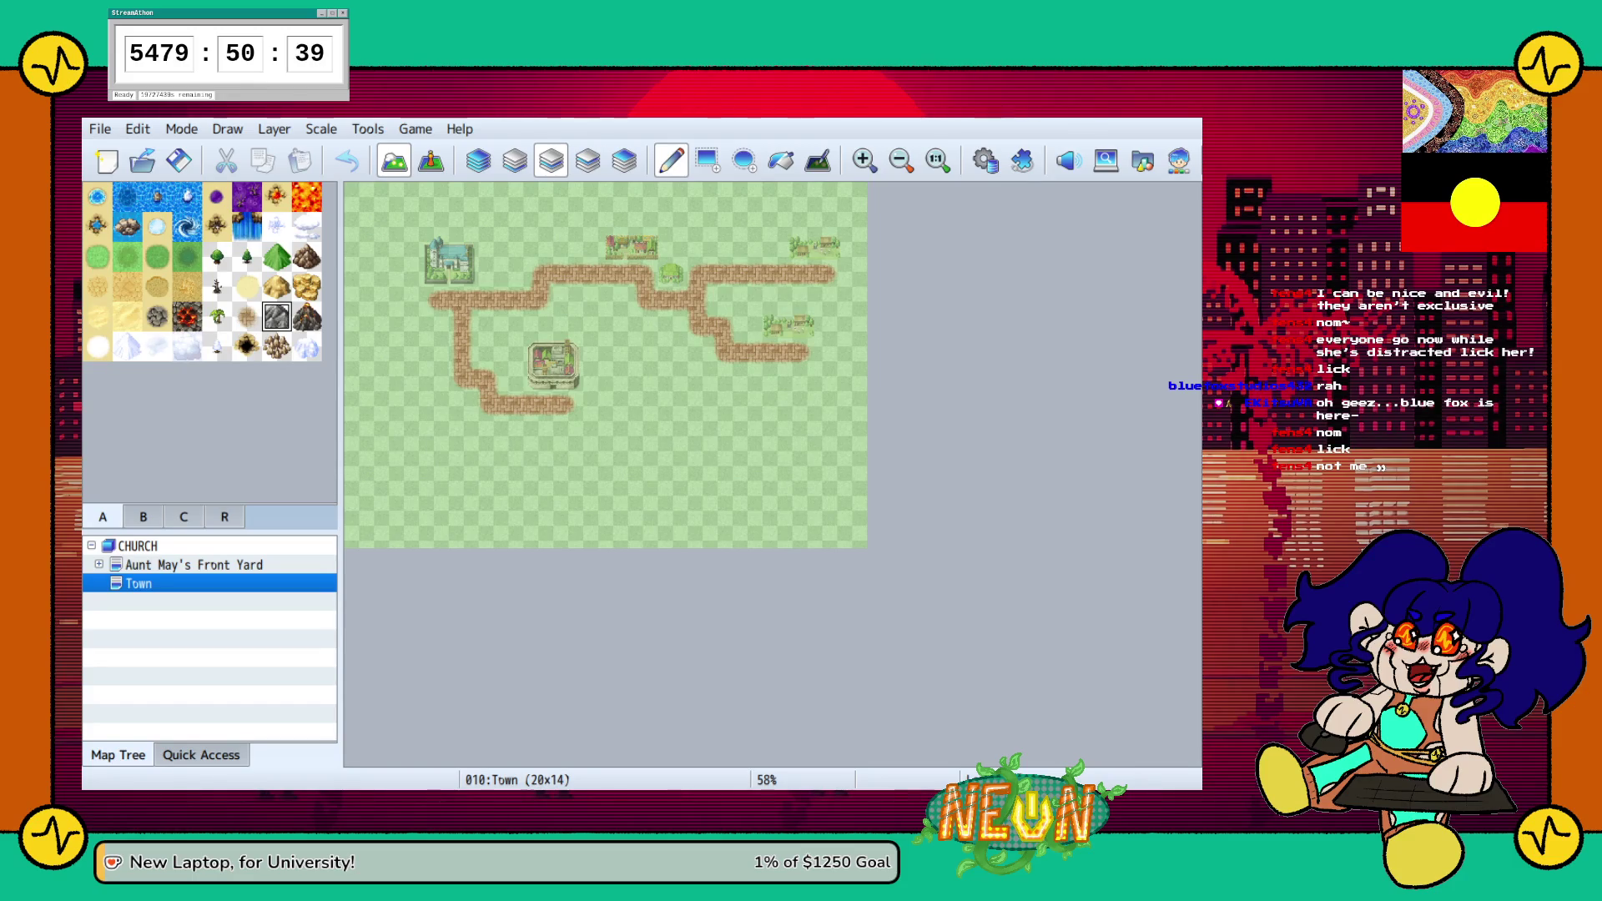
{"action": "key", "text": "Return"}
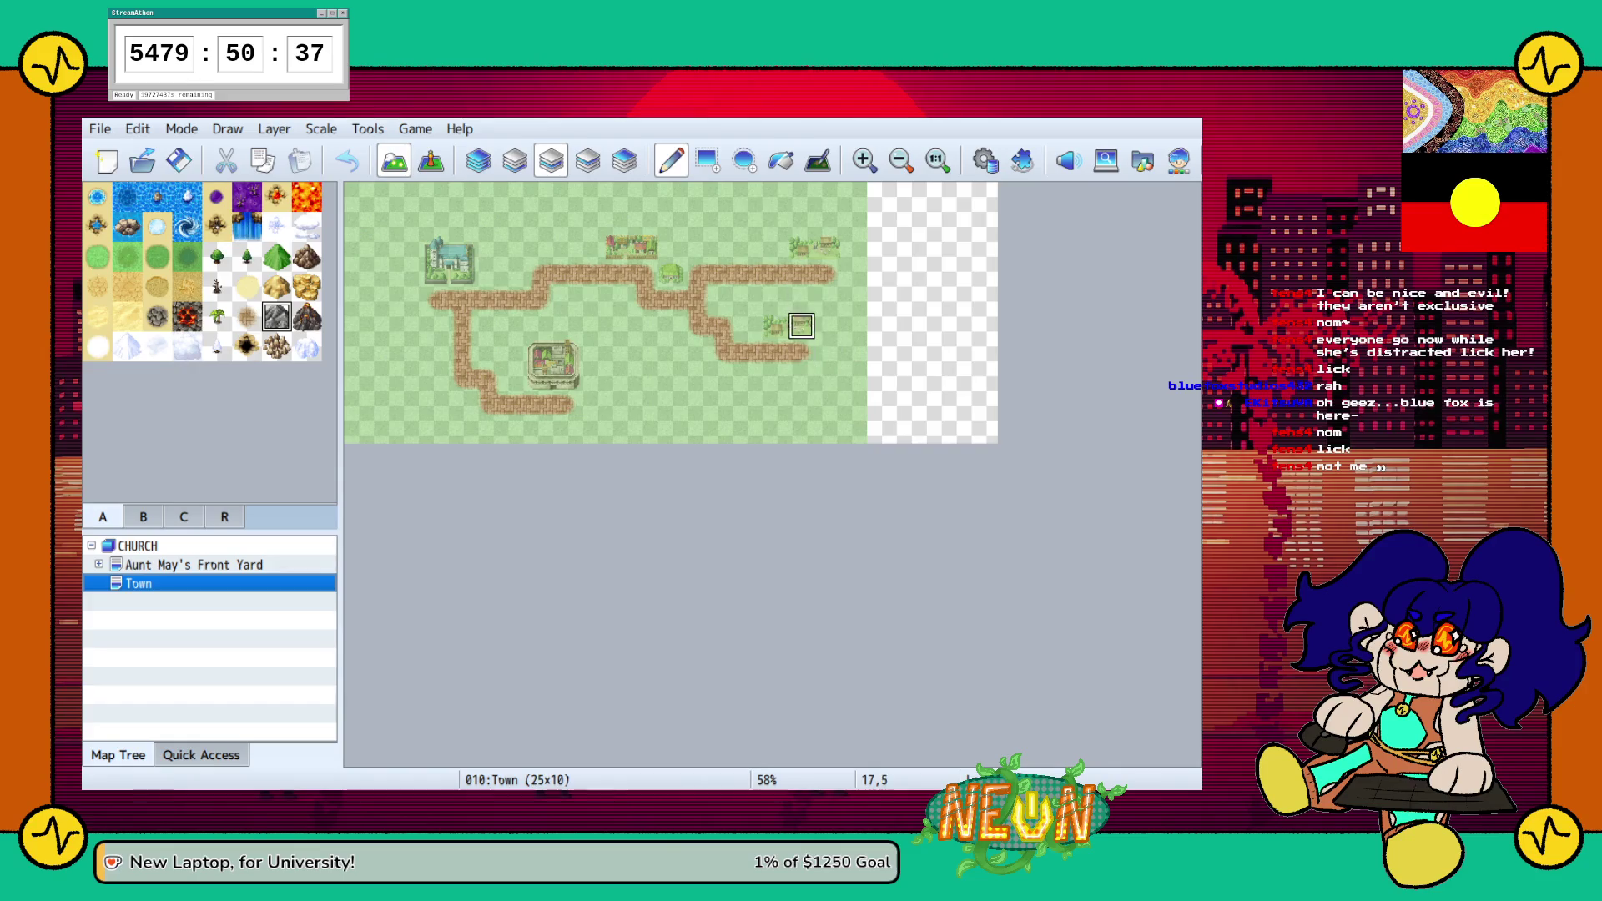
{"action": "left_click", "coordinate": [515, 160]}
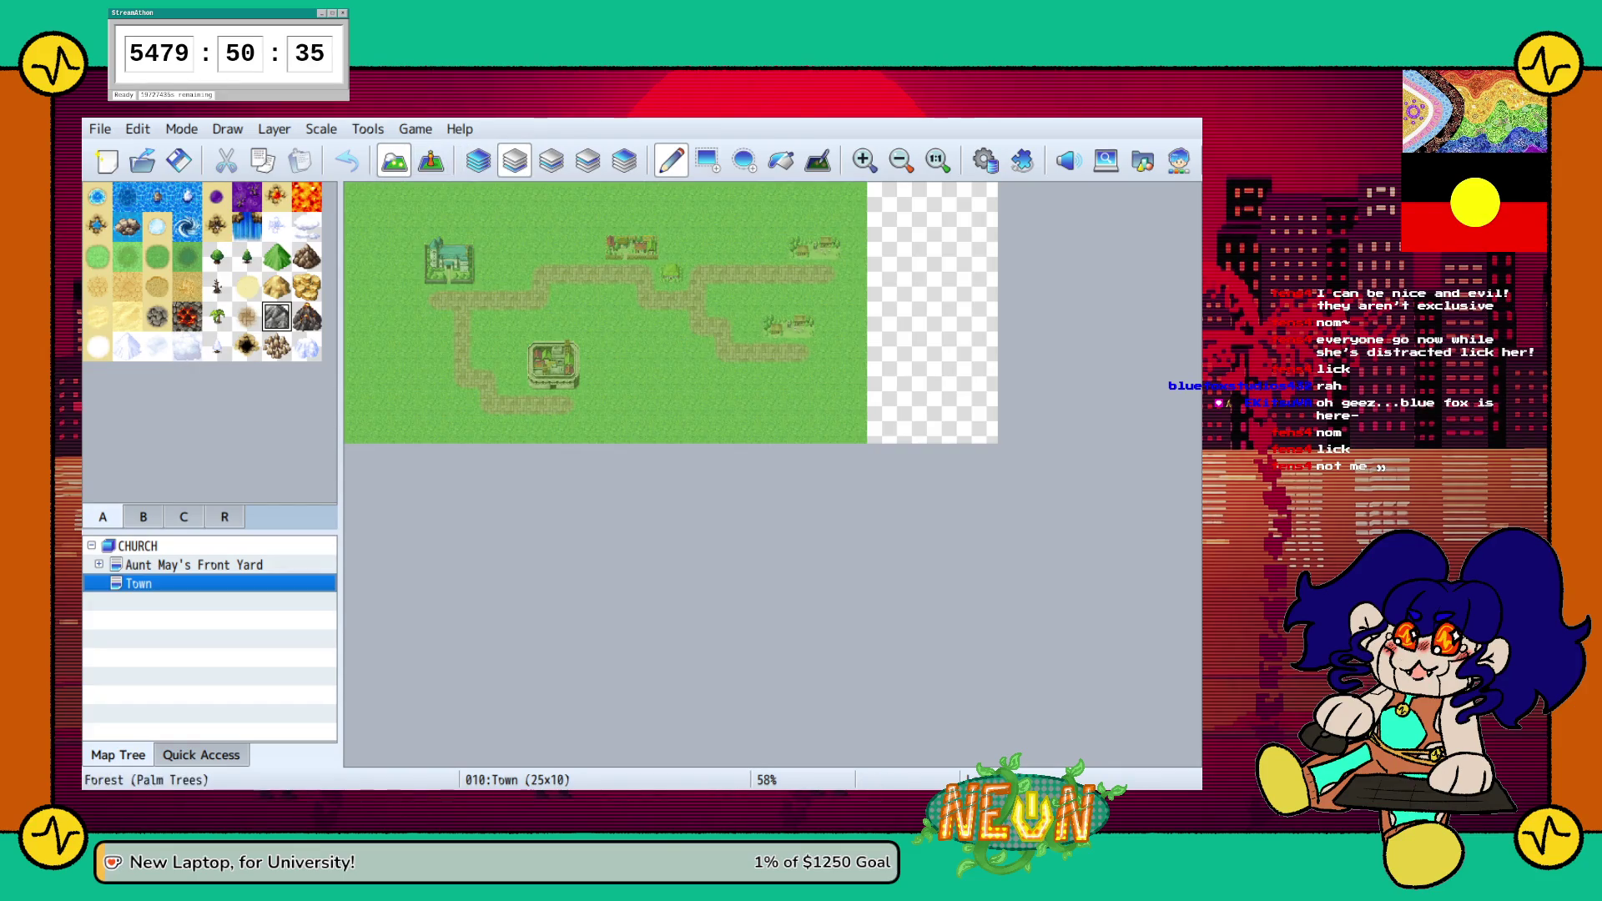
{"action": "left_click", "coordinate": [127, 257]}
{"action": "left_click", "coordinate": [706, 160]}
{"action": "left_click_drag", "start_coordinate": [878, 195], "coordinate": [984, 430]}
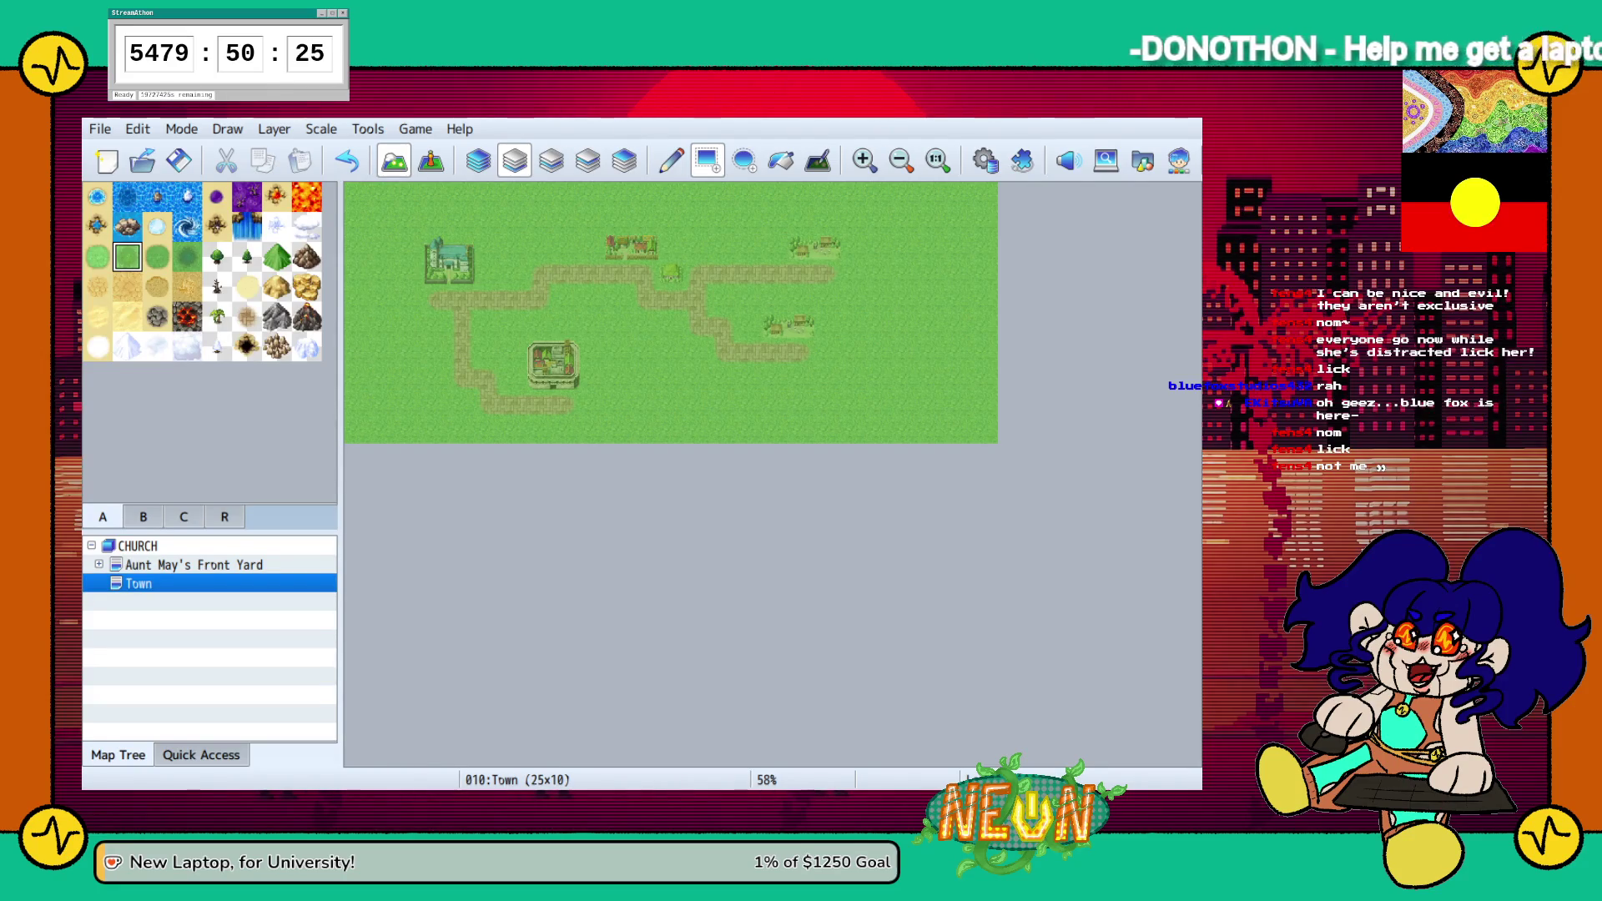
Apply the final 22x10 map size and switch to event editing mode
{"action": "key", "text": "Return"}
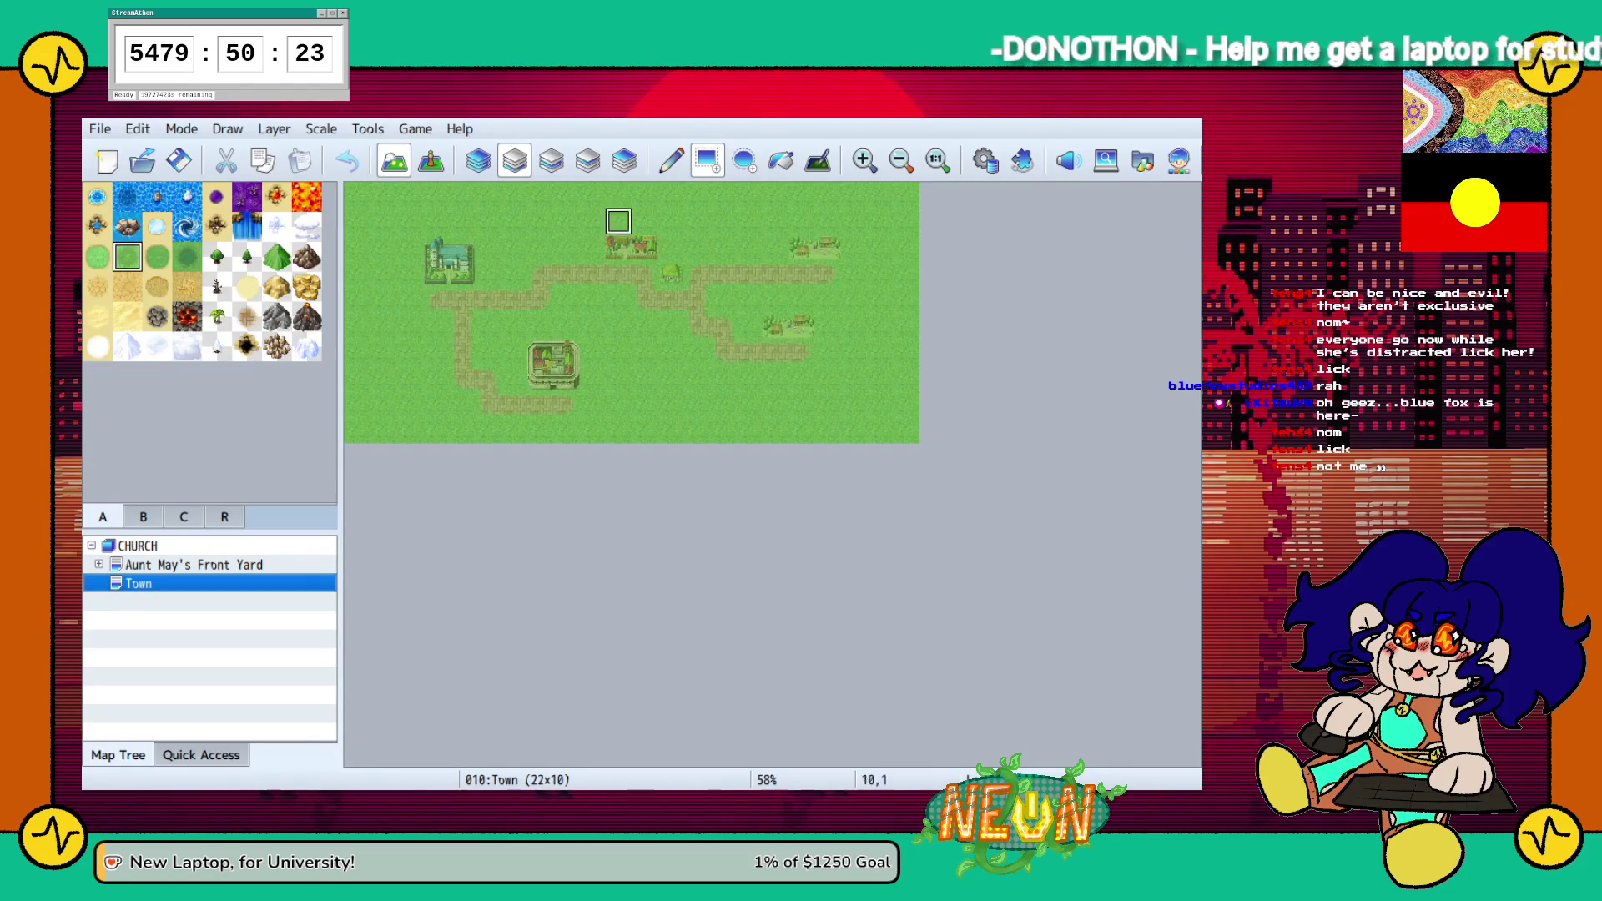
{"action": "left_click", "coordinate": [551, 160]}
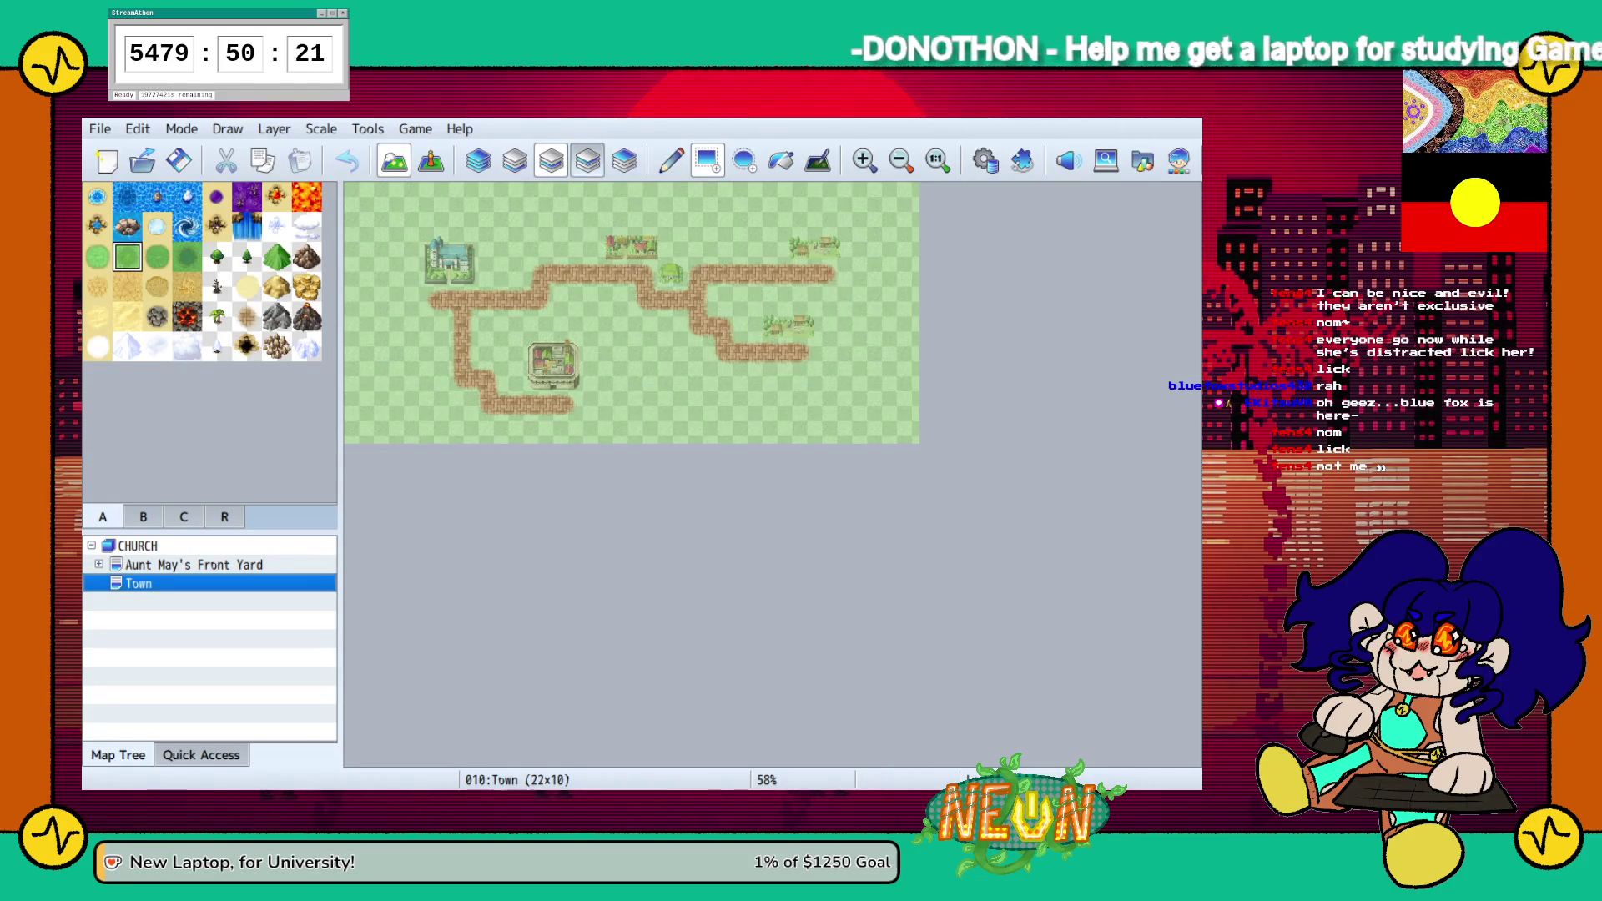
{"action": "left_click", "coordinate": [587, 160]}
{"action": "left_click", "coordinate": [477, 160]}
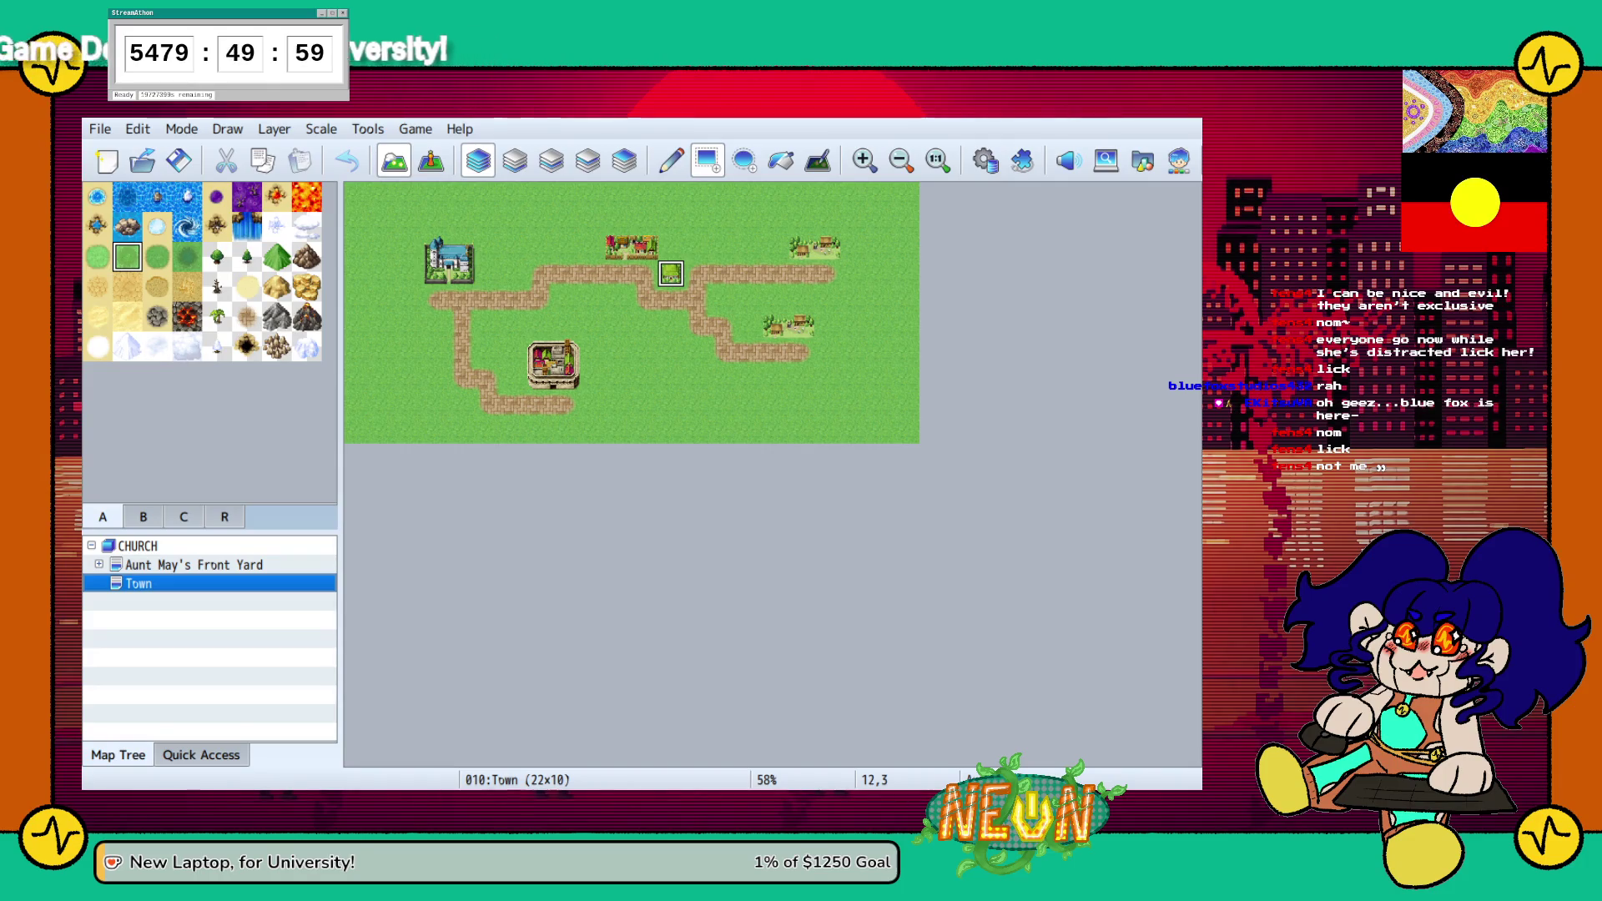
{"action": "left_click", "coordinate": [430, 160]}
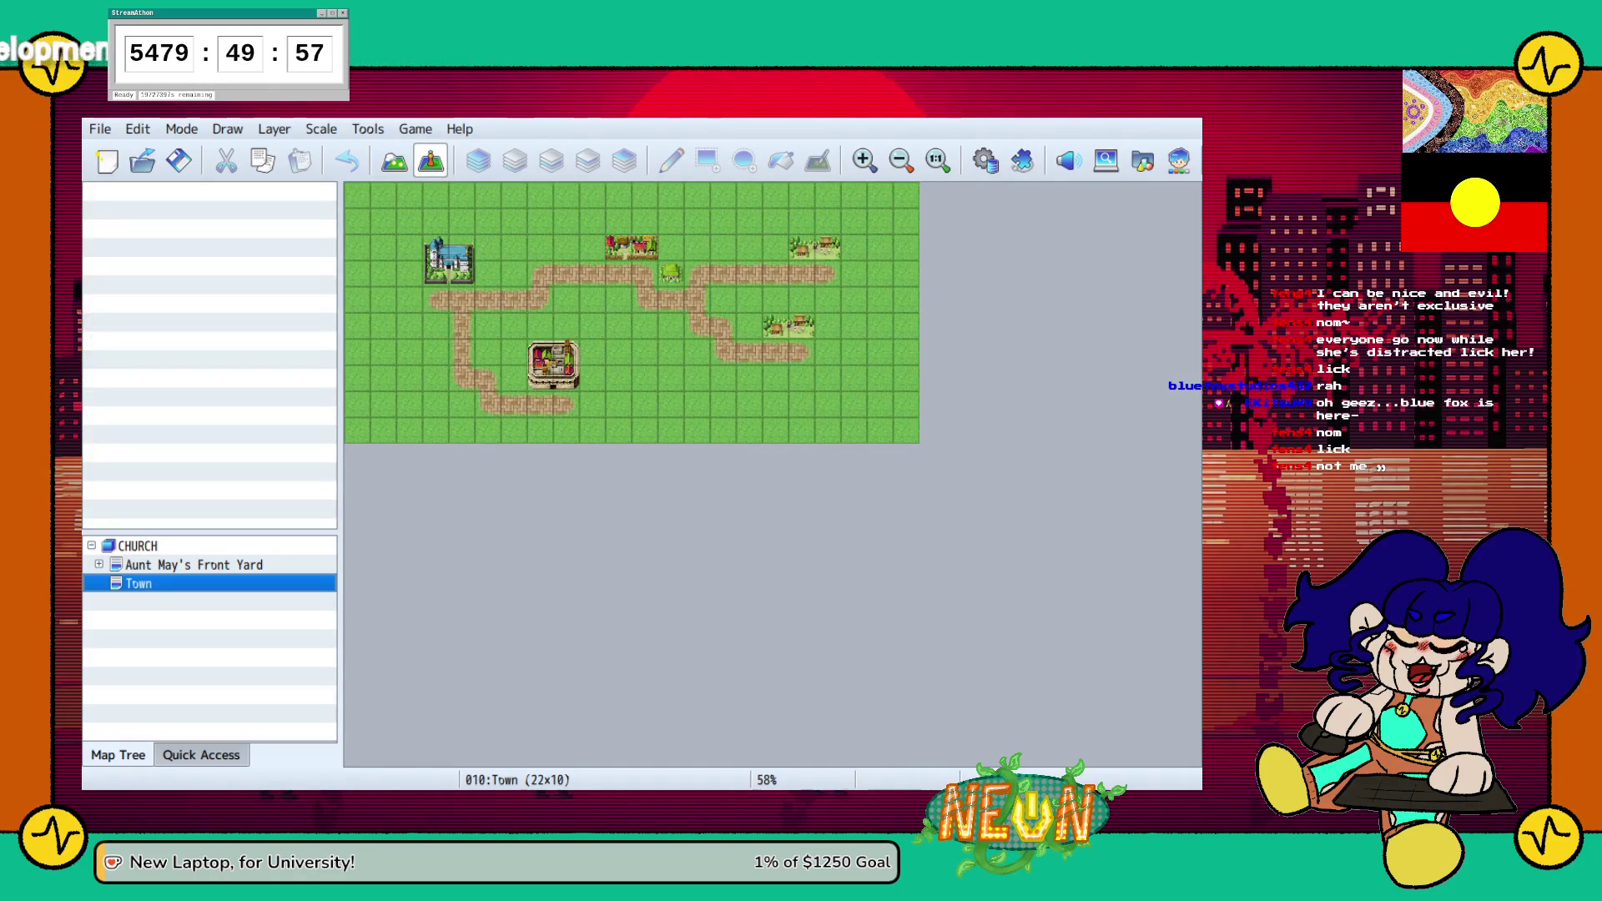
Create event EV001 at tile 12,3 showing the text 'This is Aunt May's house.'
{"action": "double_click", "coordinate": [670, 273]}
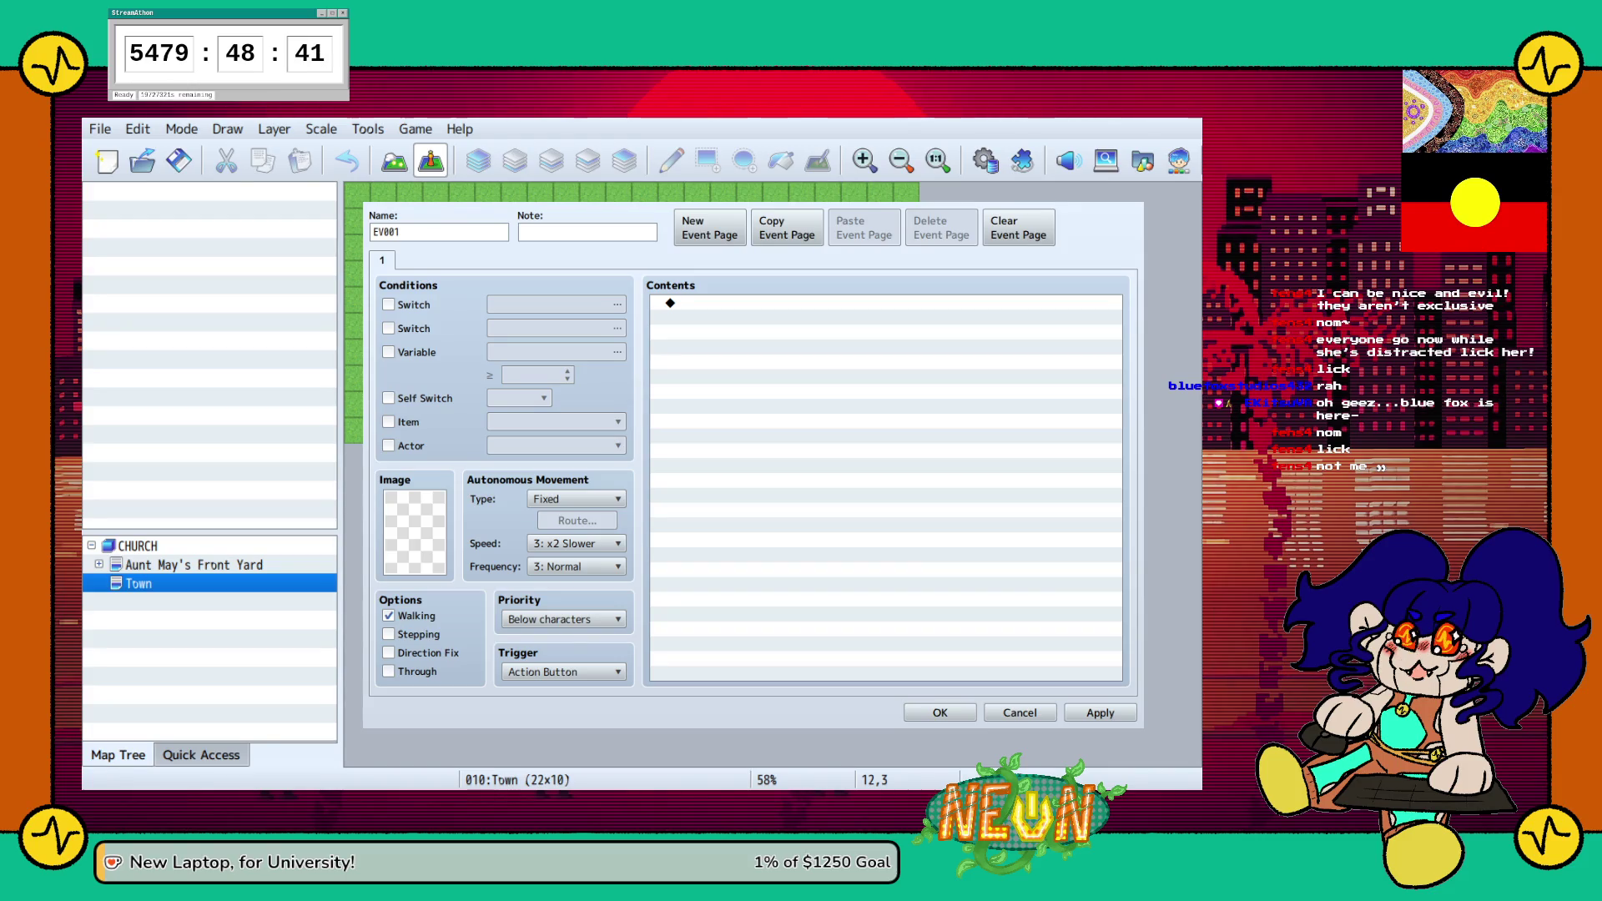
{"action": "key", "text": "ctrl+v"}
{"action": "left_click", "coordinate": [751, 303]}
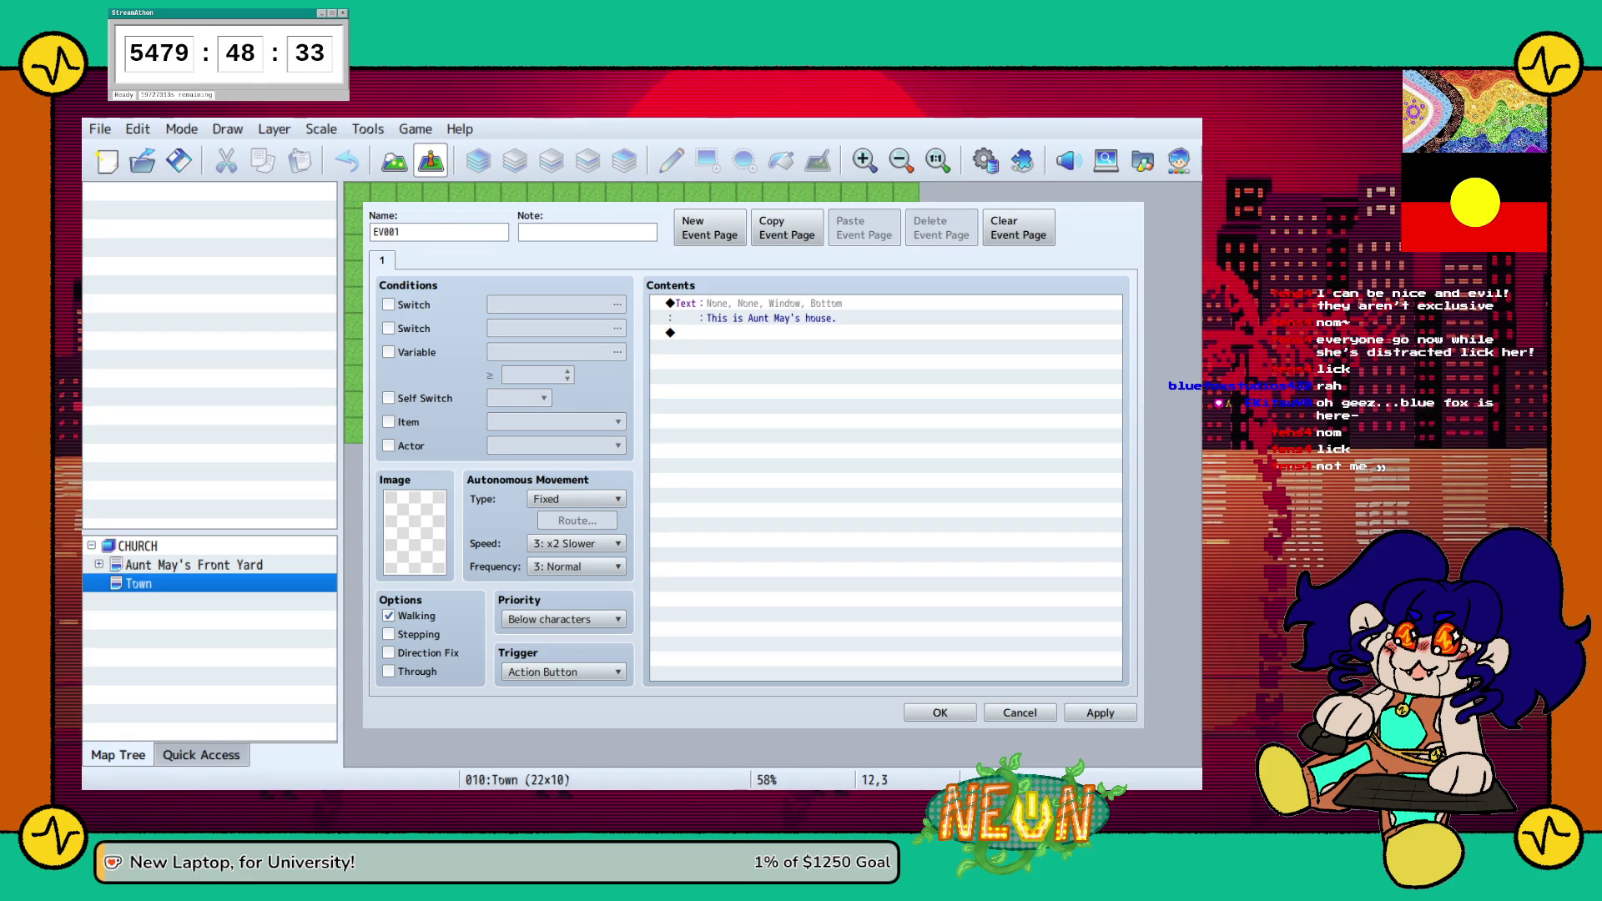
Display the 'This is Aunt May's house.' message with the MC(0) face image
{"action": "key", "text": "Return"}
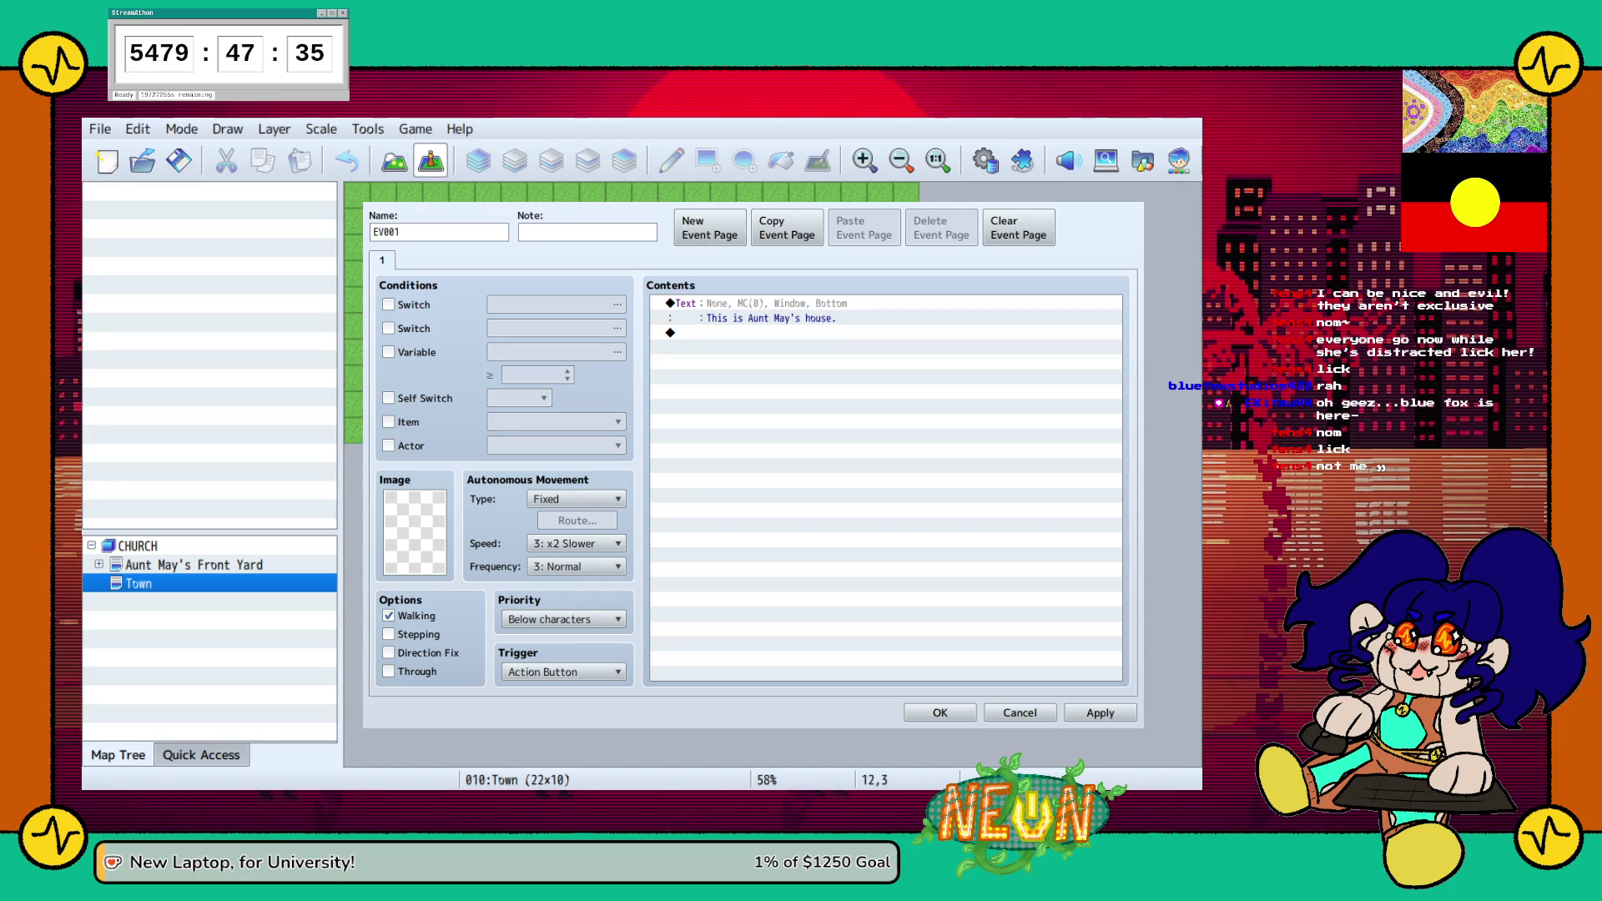
{"action": "key", "text": "Return"}
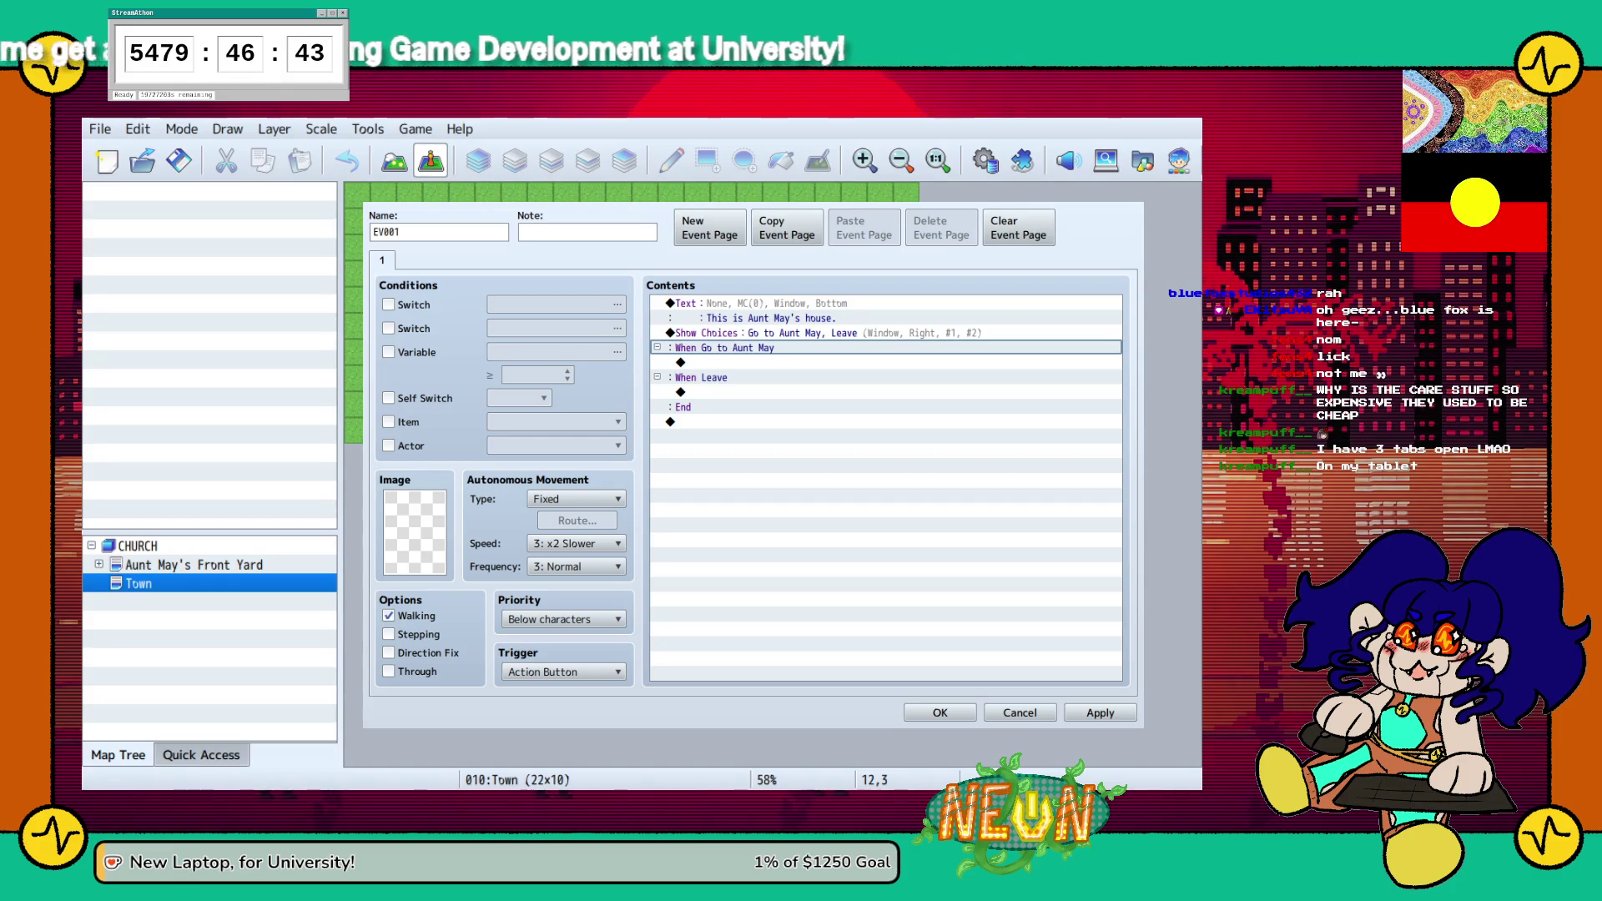
Add 'Go to Aunt May' and 'Leave' choices, name the event Aunt May's House, and confirm
{"action": "left_click", "coordinate": [680, 362]}
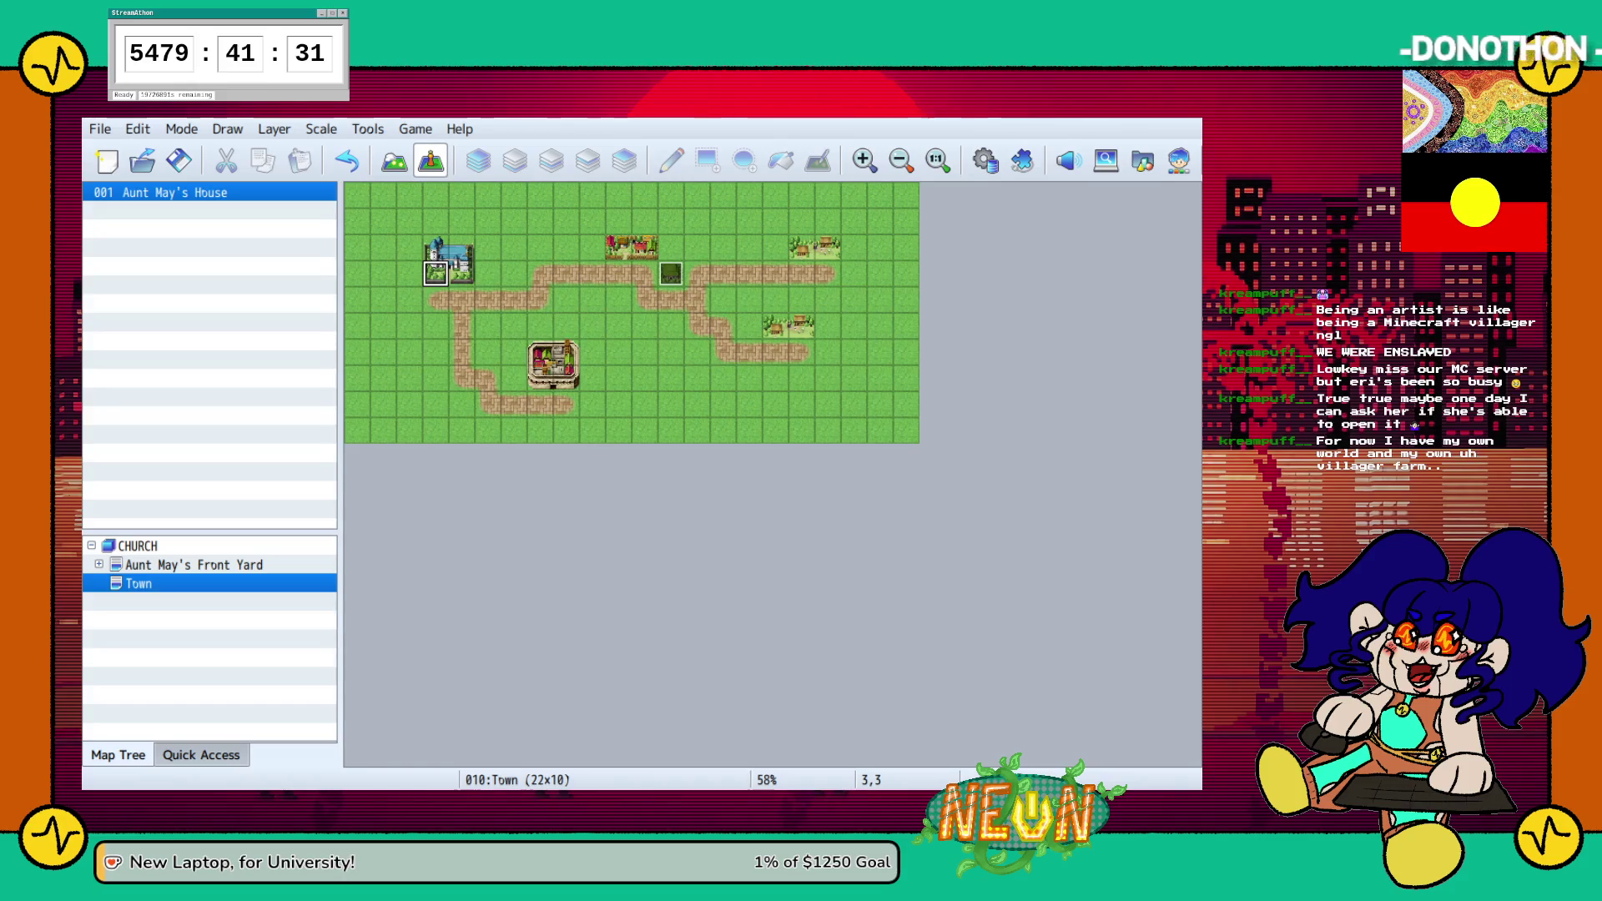
Save the new Church event, then open the Aunt May's Front Yard map
{"action": "key", "text": "Return"}
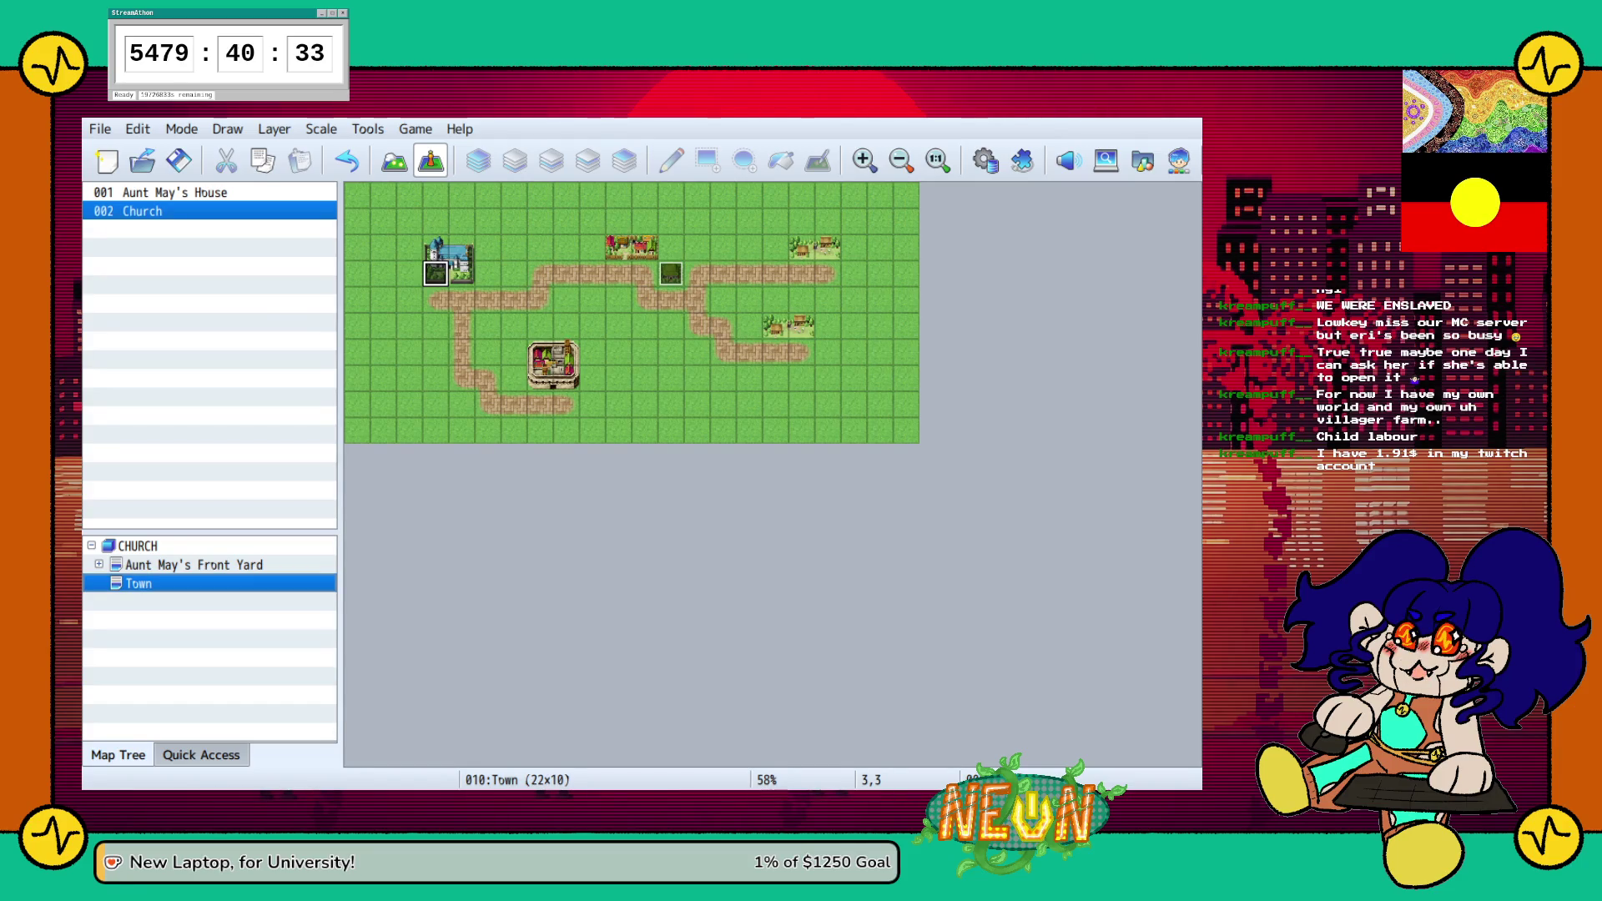
{"action": "left_click", "coordinate": [193, 564]}
Nest Aunt May's Front Yard under Town in the map tree, then open the Town map
{"action": "left_click_drag", "start_coordinate": [194, 564], "coordinate": [139, 583]}
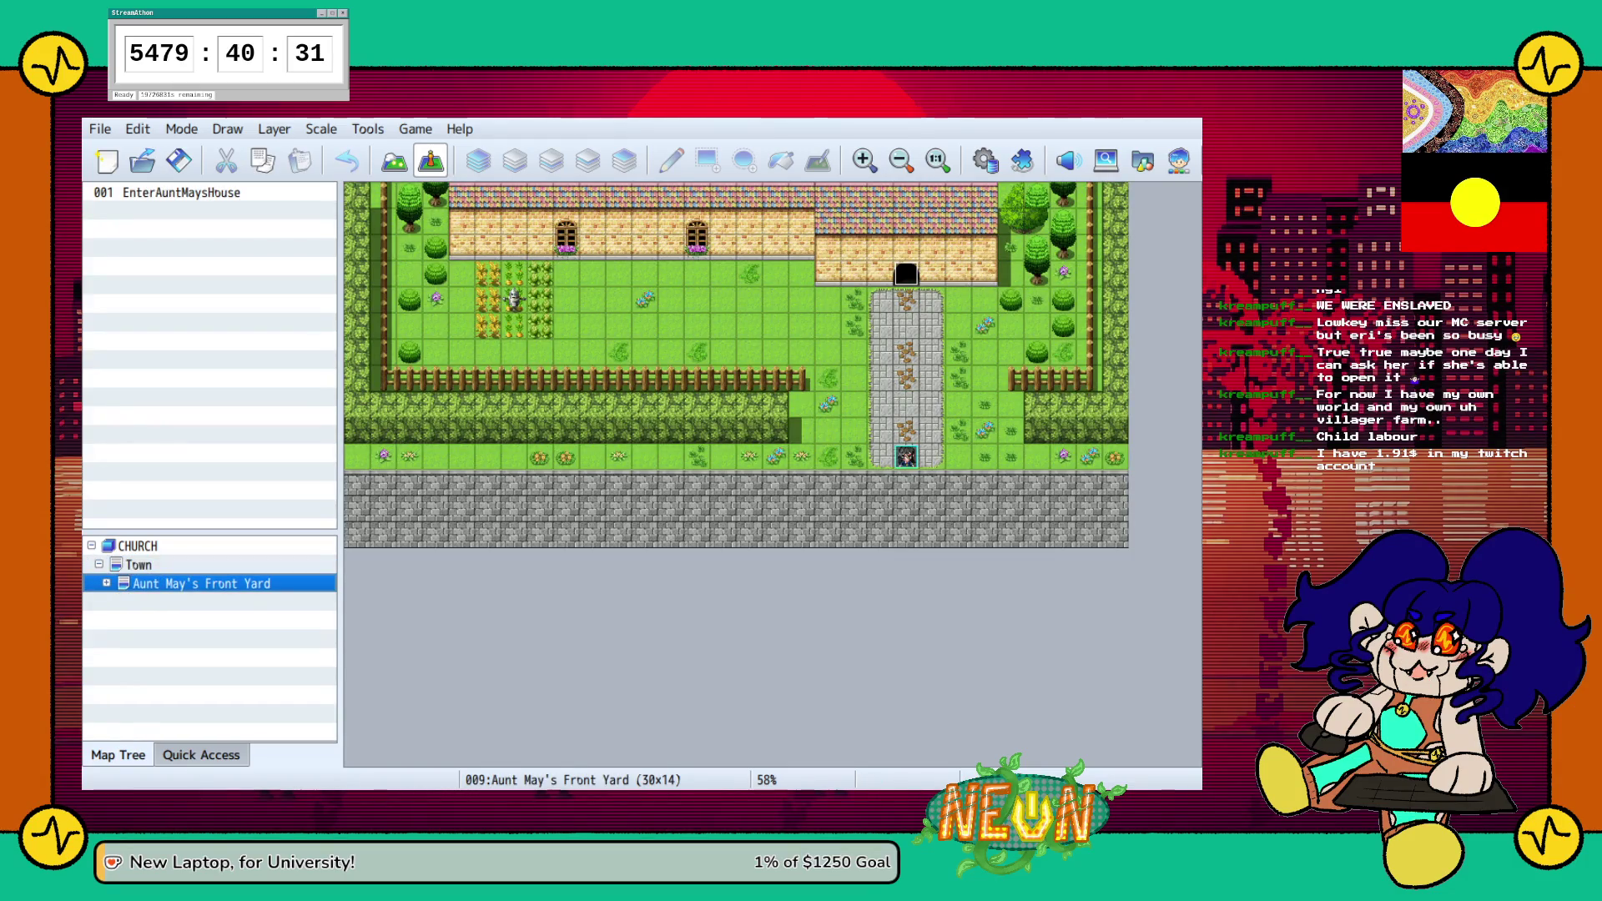
{"action": "left_click", "coordinate": [137, 545]}
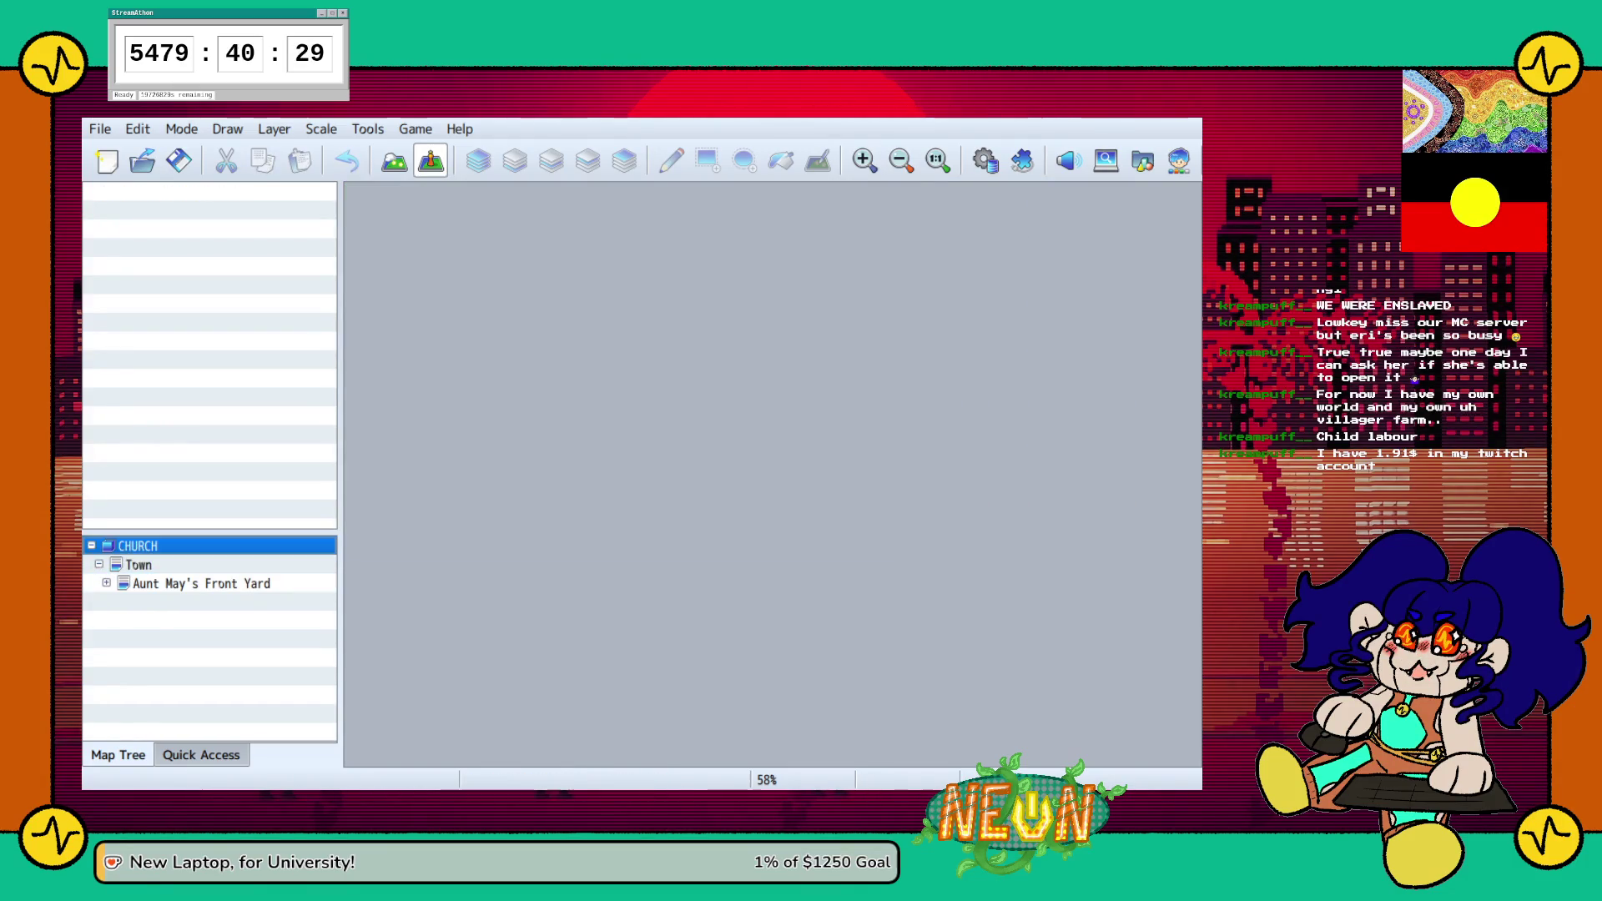
{"action": "left_click", "coordinate": [138, 565]}
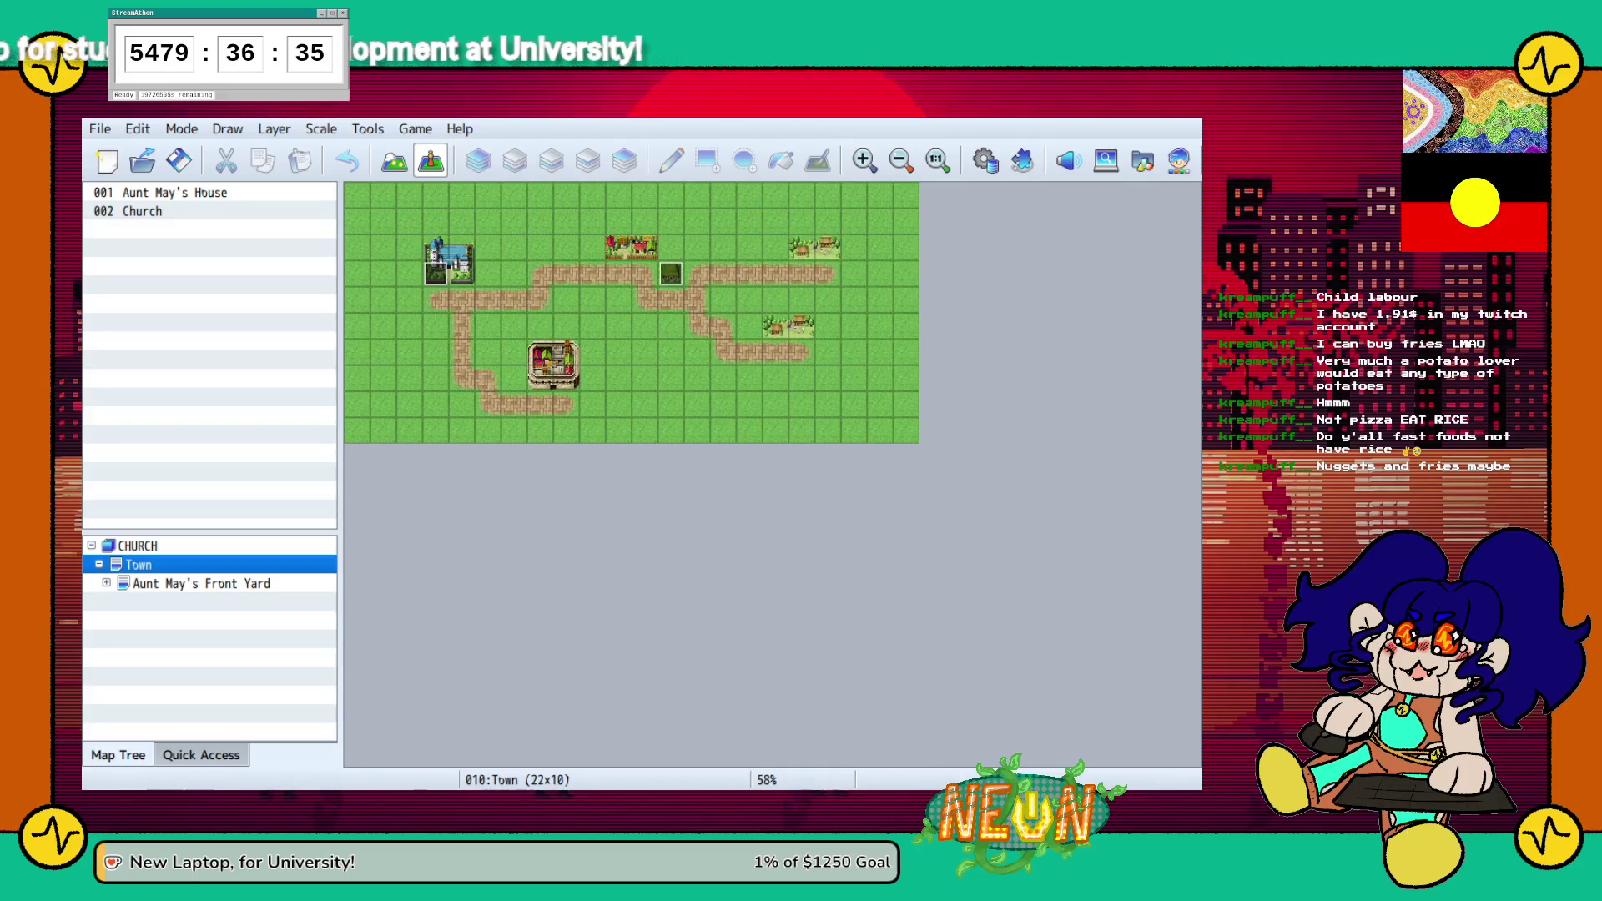
Confirm creation of the 30×14 Church map under Town
{"action": "key", "text": "Return"}
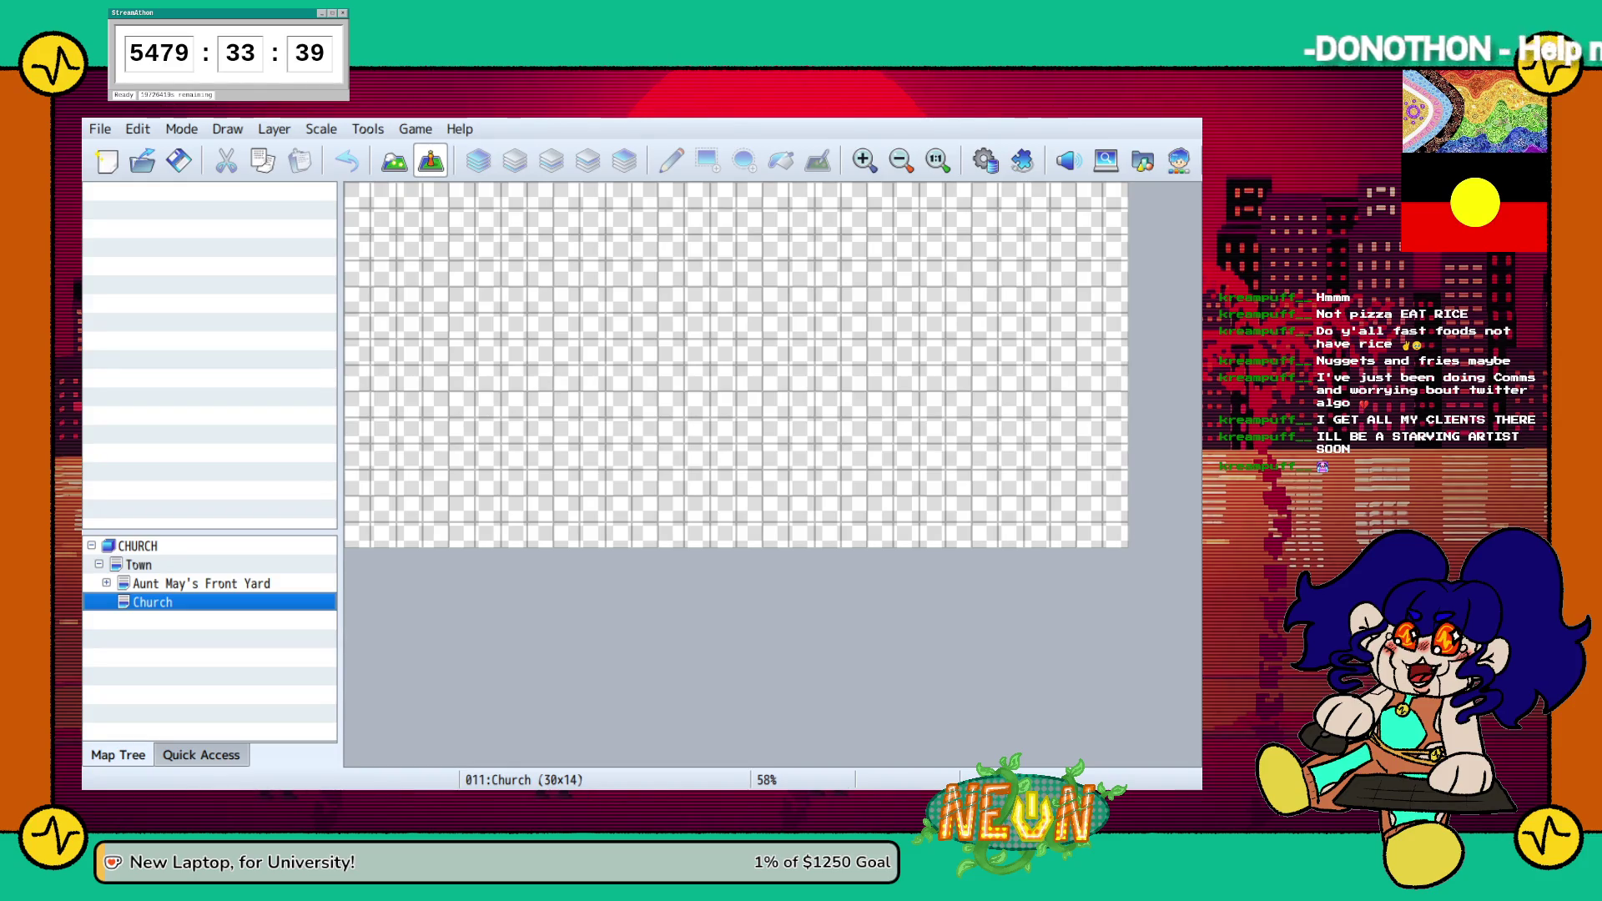
Flood-fill the whole 30×14 Church map with the green grass tile from tab A
{"action": "left_click", "coordinate": [393, 160]}
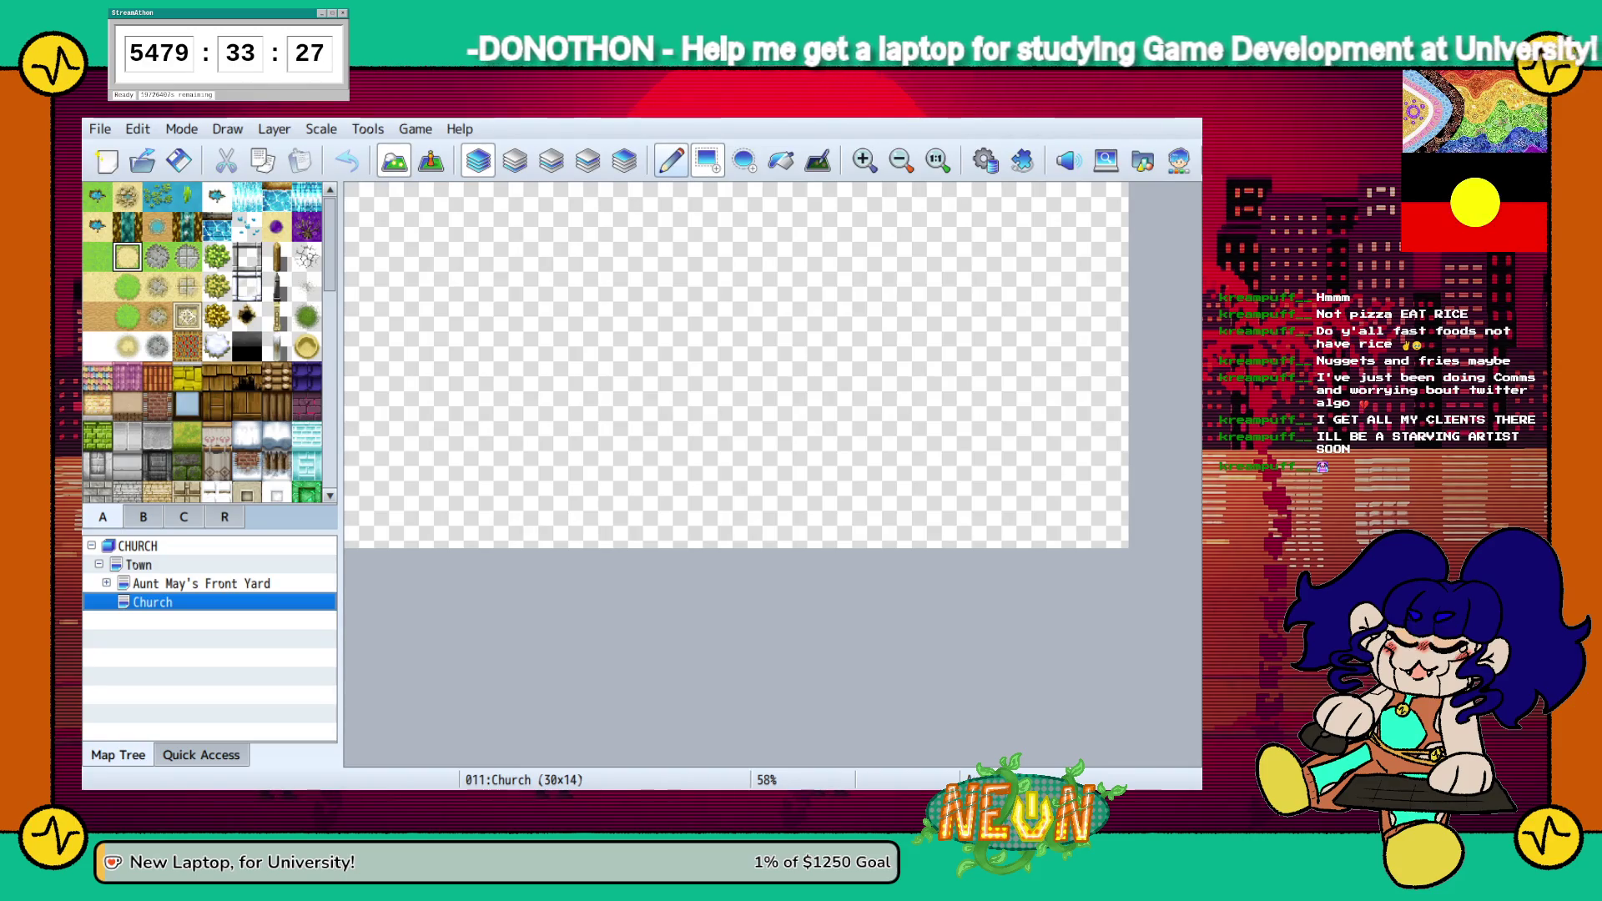
{"action": "left_click", "coordinate": [781, 159]}
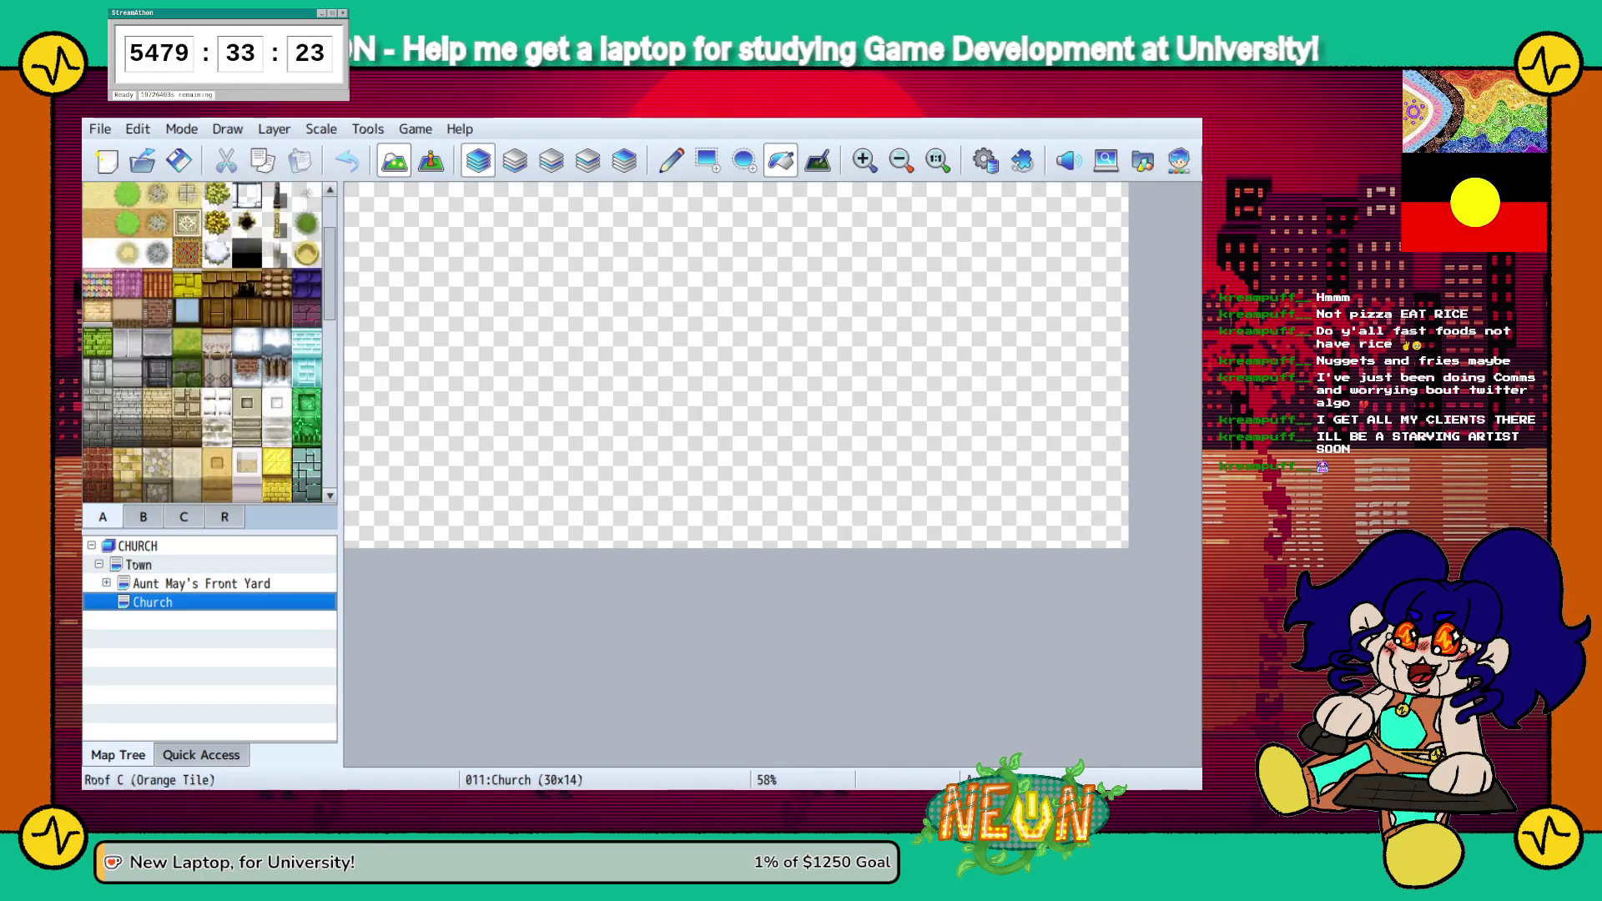
{"action": "left_click", "coordinate": [98, 256]}
{"action": "left_click", "coordinate": [590, 376]}
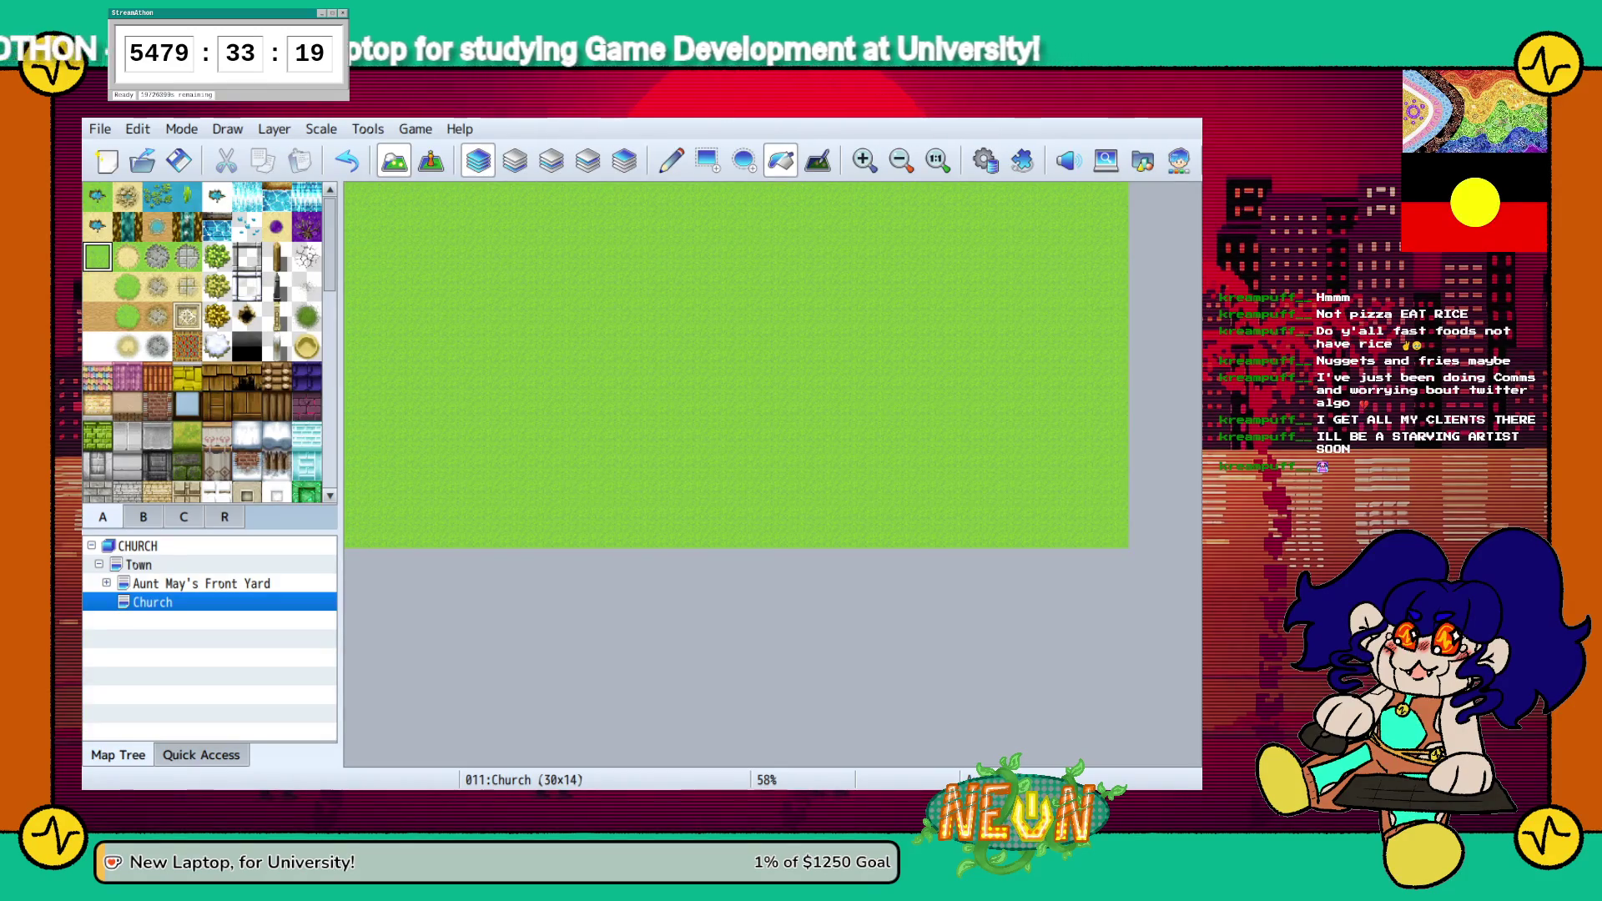
{"action": "left_click", "coordinate": [707, 160]}
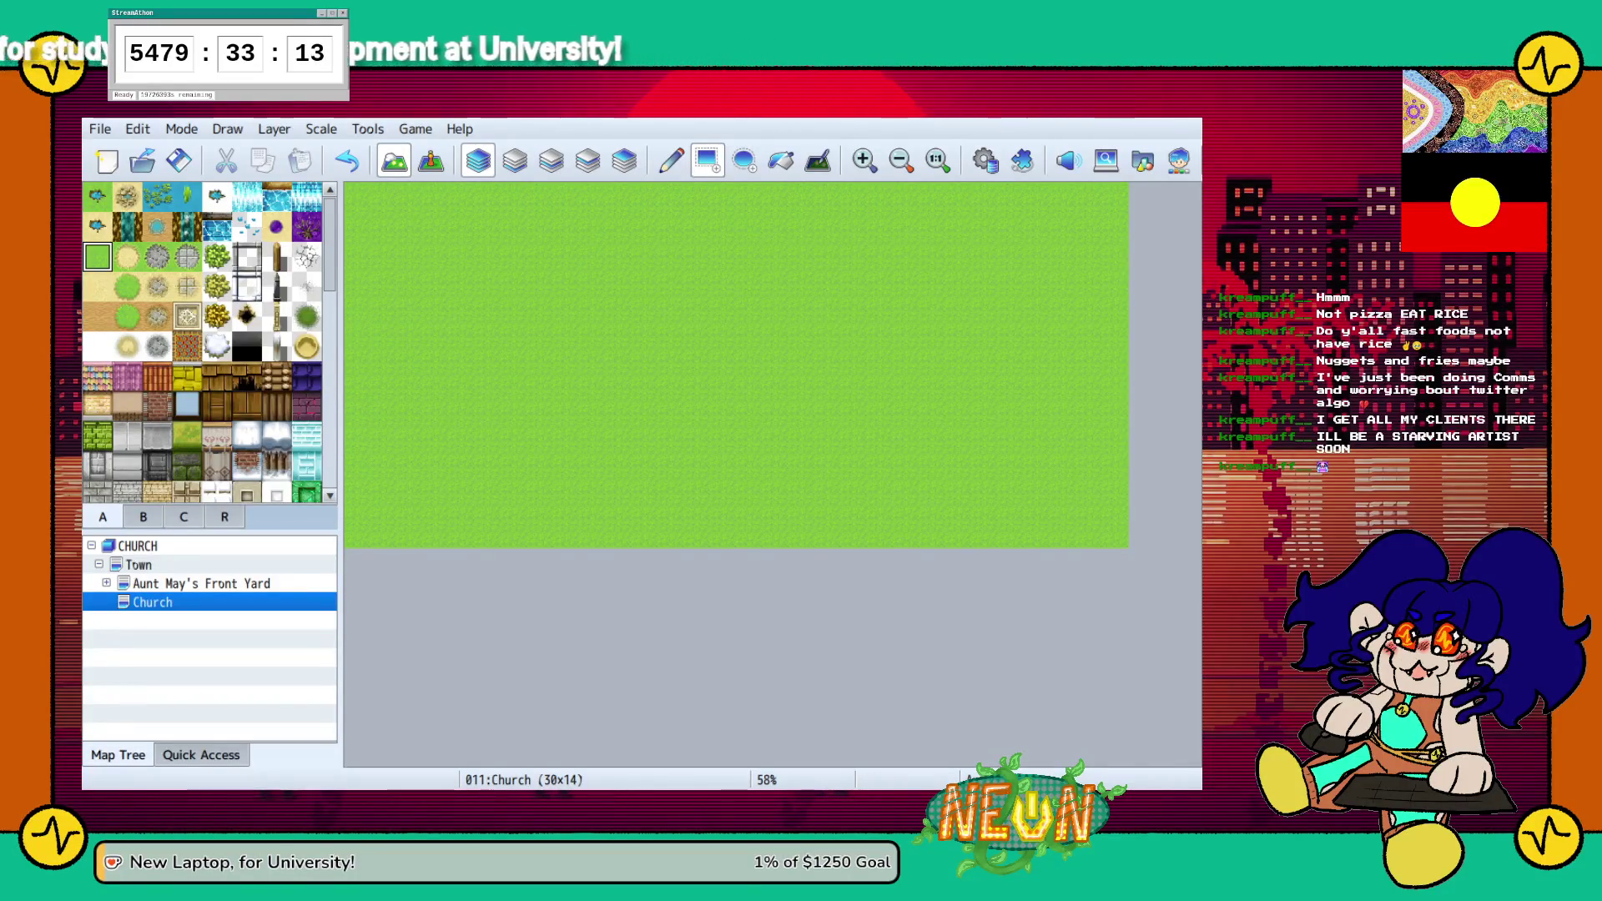
Scroll the tileset down to the ruins tiles and select the grey striped stone stair tile
{"action": "scroll", "coordinate": [307, 338], "scroll_direction": "down", "scroll_amount": 1}
{"action": "scroll", "coordinate": [210, 343], "scroll_direction": "down", "scroll_amount": 6}
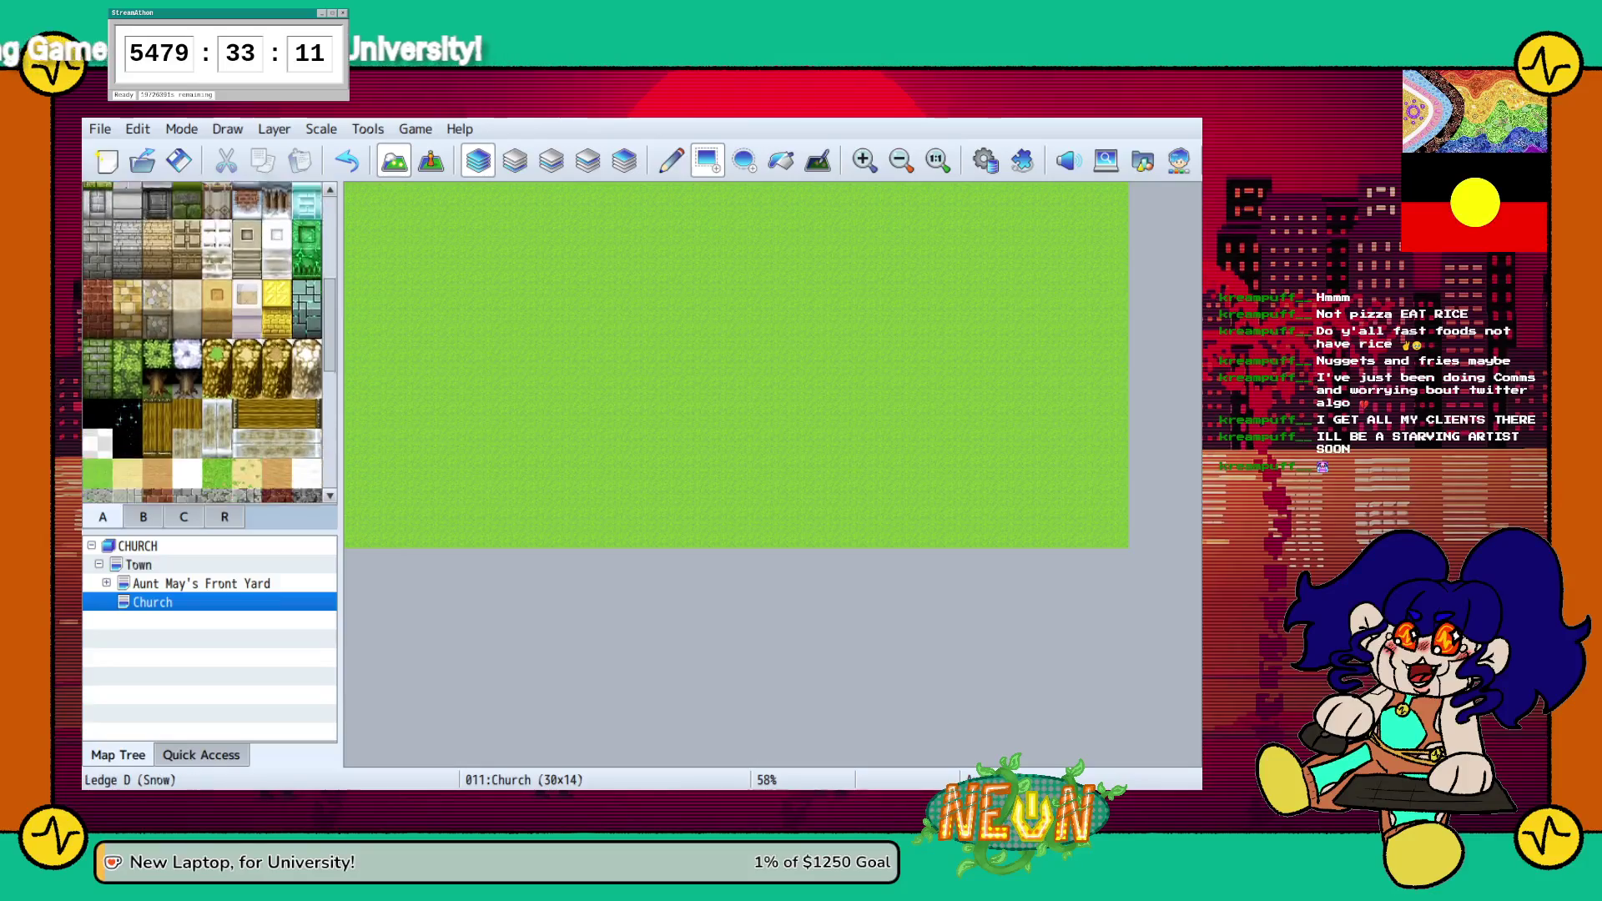
{"action": "scroll", "coordinate": [209, 342], "scroll_direction": "down", "scroll_amount": 1}
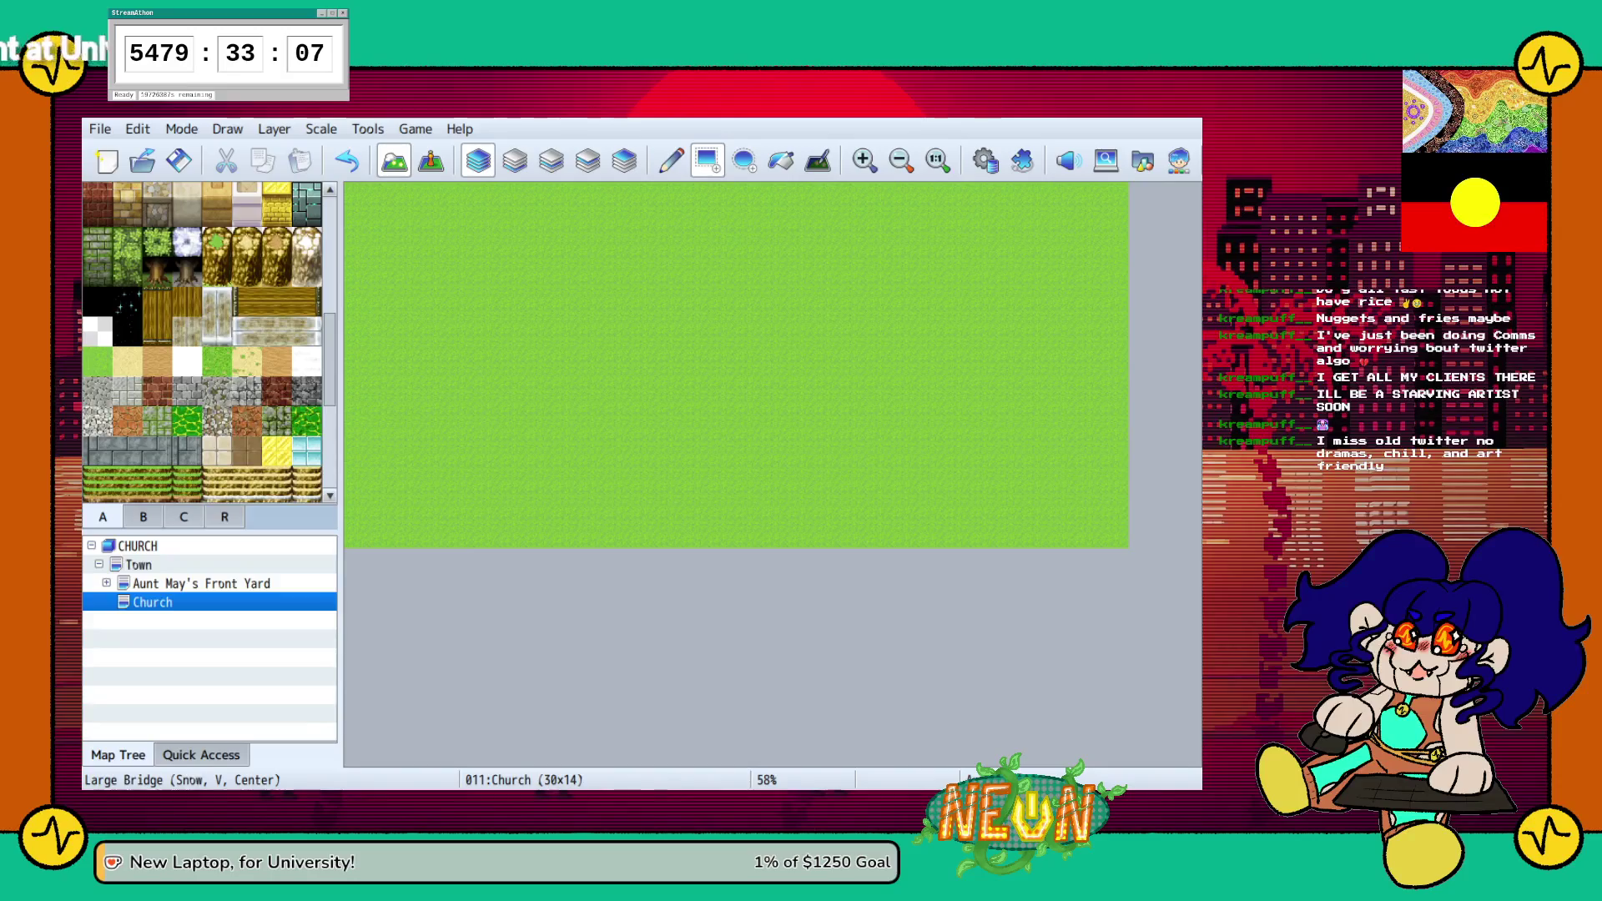
{"action": "scroll", "coordinate": [211, 342], "scroll_direction": "down", "scroll_amount": 3}
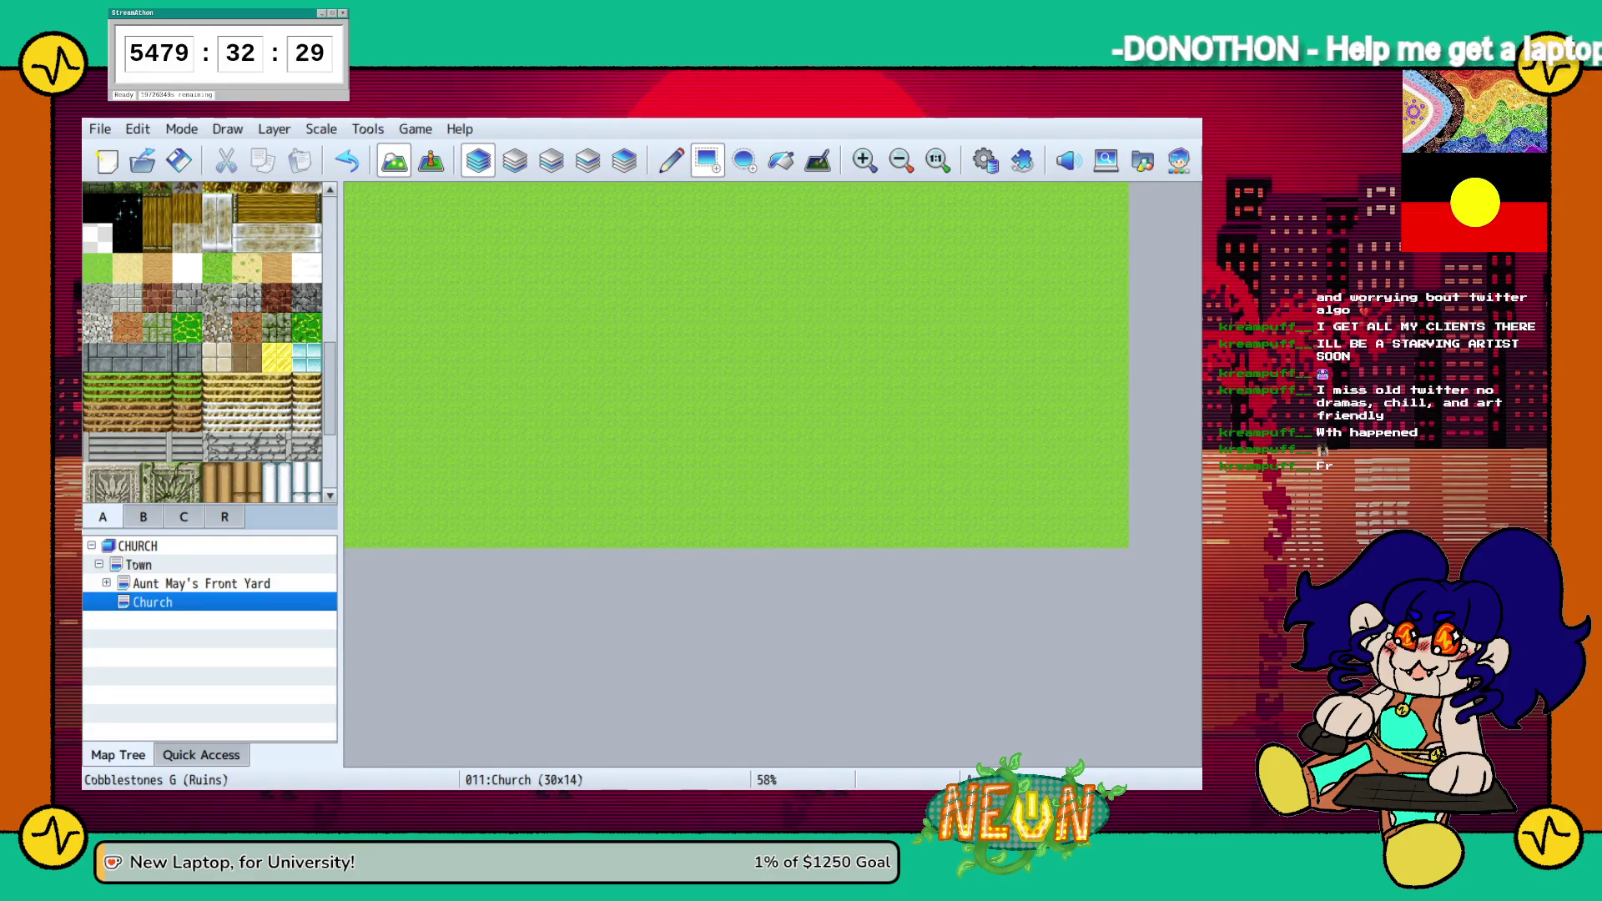
{"action": "left_click", "coordinate": [97, 447]}
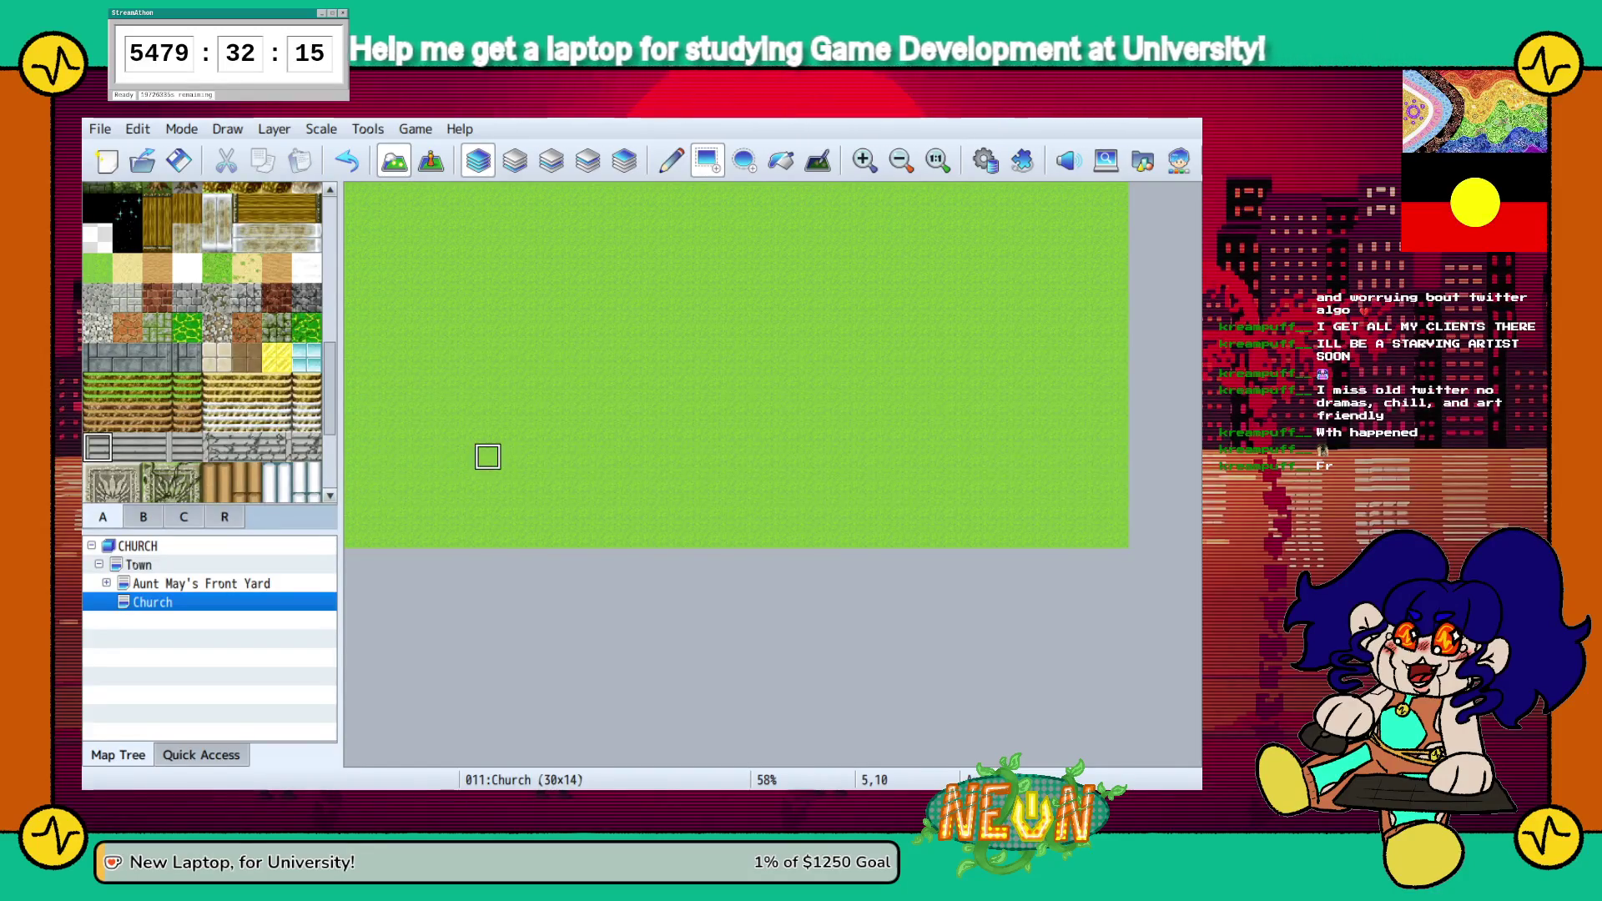
Paint a horizontal row of grey striped stair tiles, using edge variants at both ends
{"action": "left_click", "coordinate": [593, 456]}
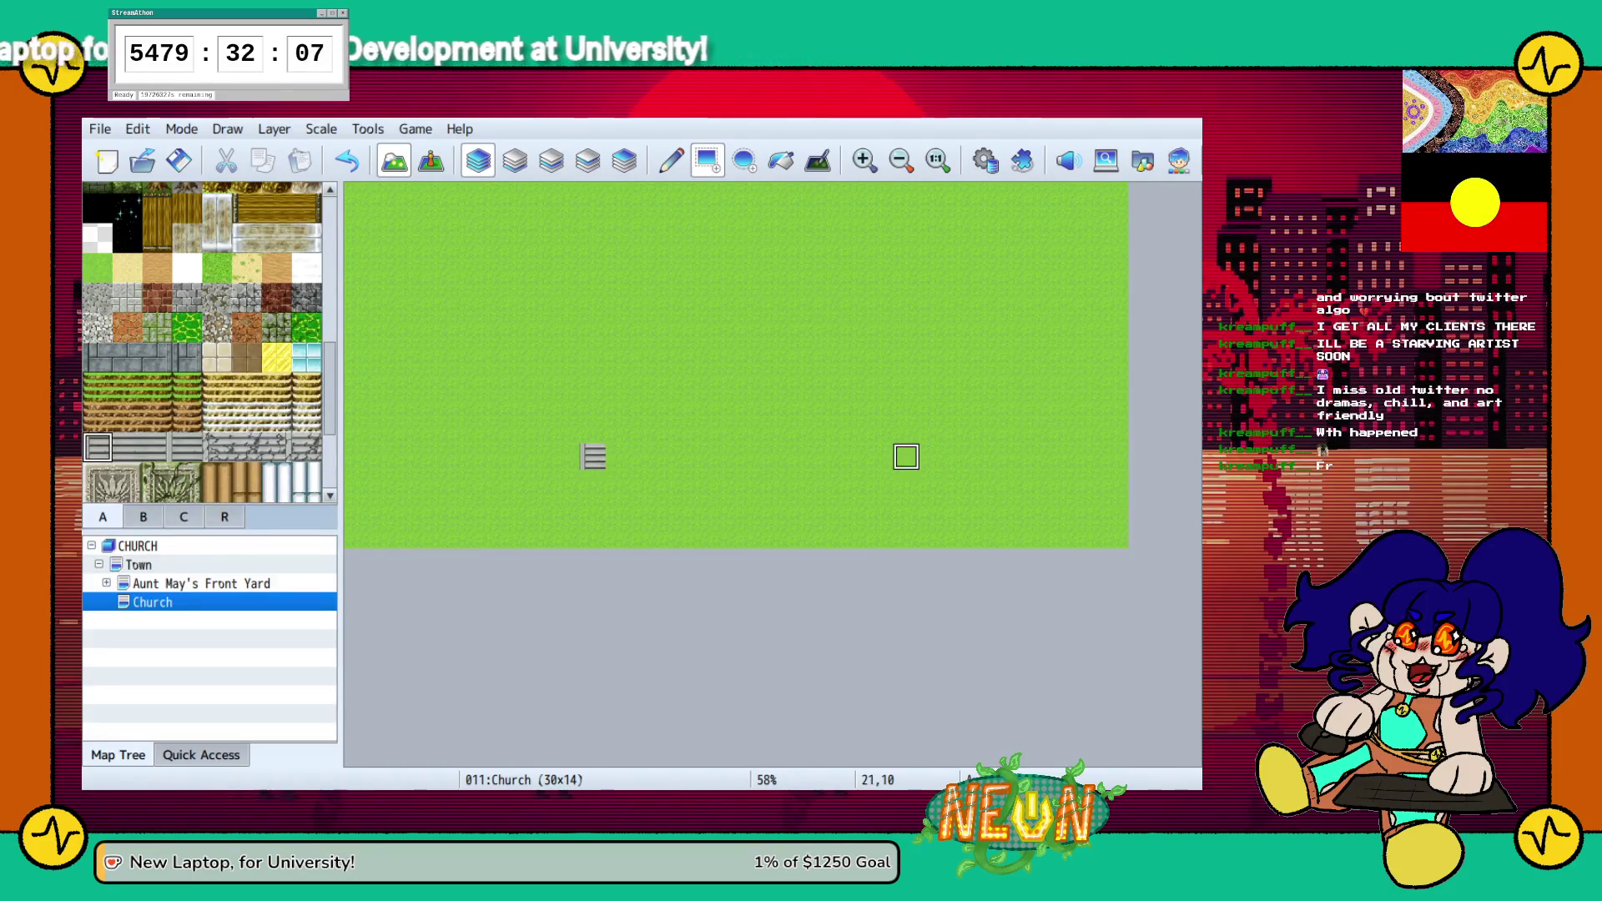
{"action": "left_click", "coordinate": [880, 456]}
{"action": "left_click", "coordinate": [157, 447]}
{"action": "left_click", "coordinate": [880, 457]}
{"action": "left_click", "coordinate": [126, 447]}
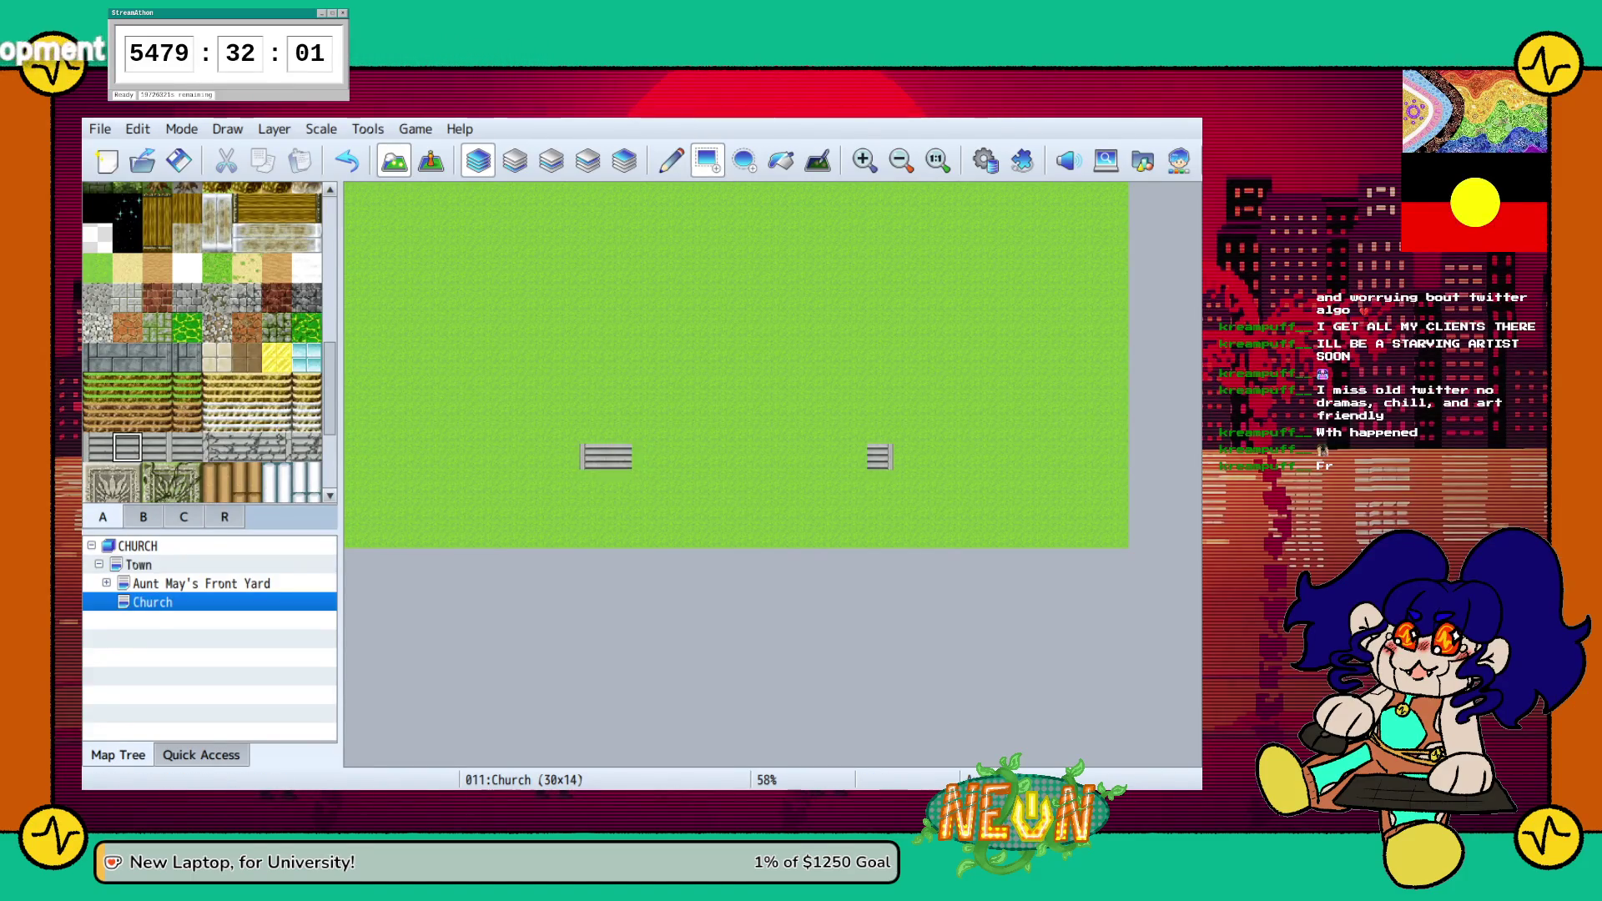
{"action": "left_click_drag", "start_coordinate": [671, 457], "coordinate": [829, 456]}
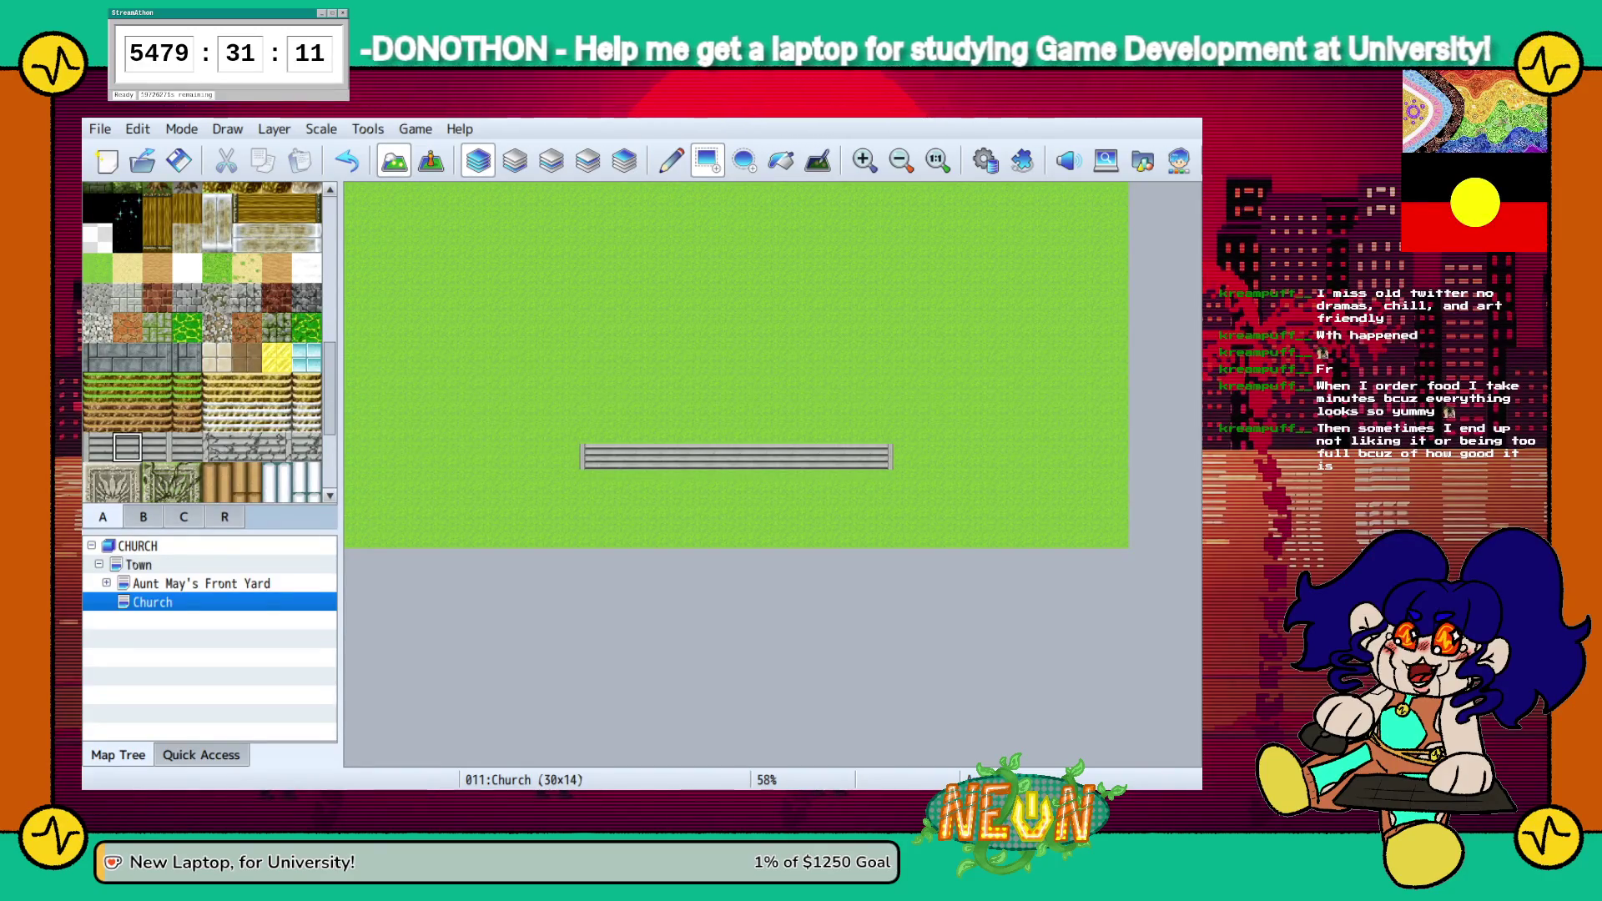
Raise striped edge columns above both row ends and fill the interior with the middle stair tile
{"action": "left_click", "coordinate": [156, 447]}
{"action": "left_click", "coordinate": [879, 430]}
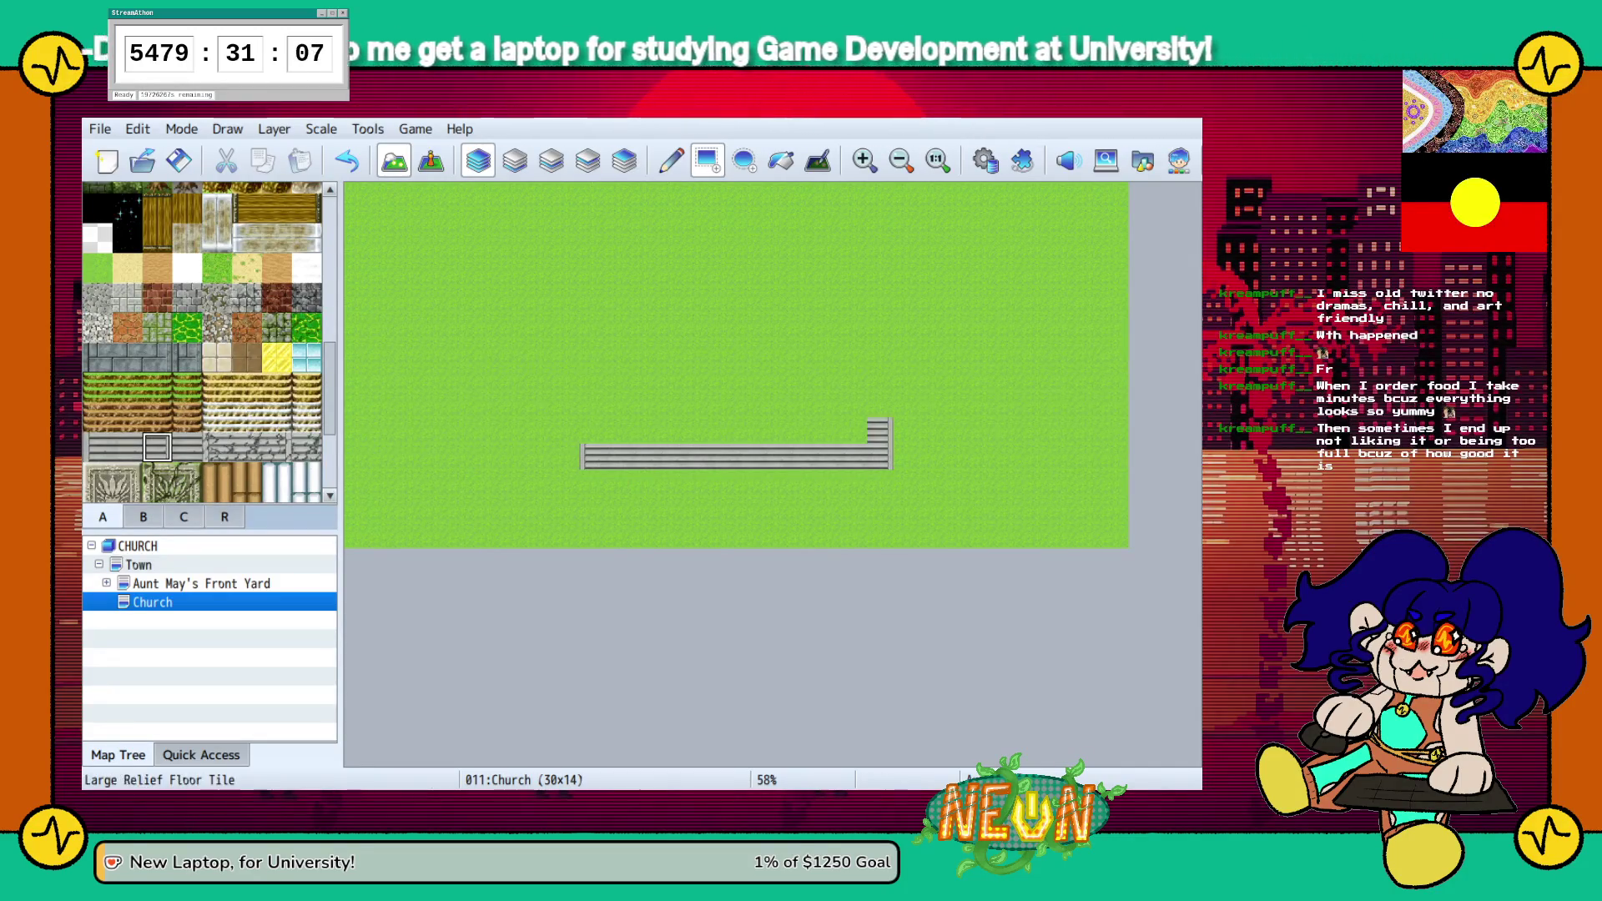
{"action": "left_click", "coordinate": [98, 447]}
{"action": "left_click_drag", "start_coordinate": [594, 432], "coordinate": [593, 377]}
{"action": "left_click", "coordinate": [157, 447]}
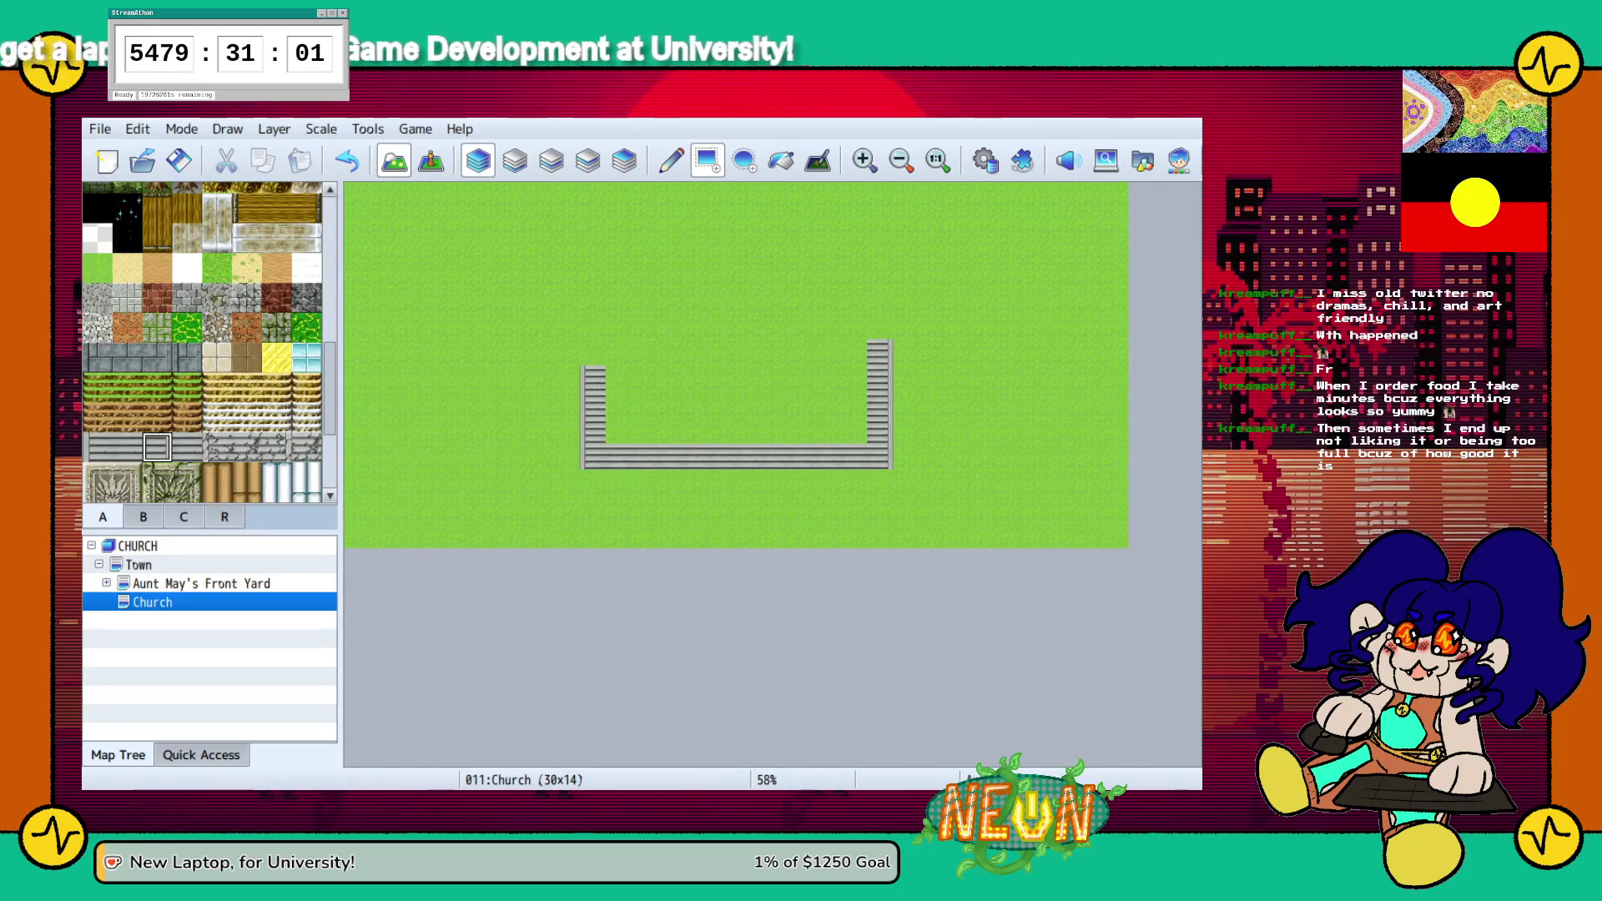
{"action": "left_click", "coordinate": [127, 448]}
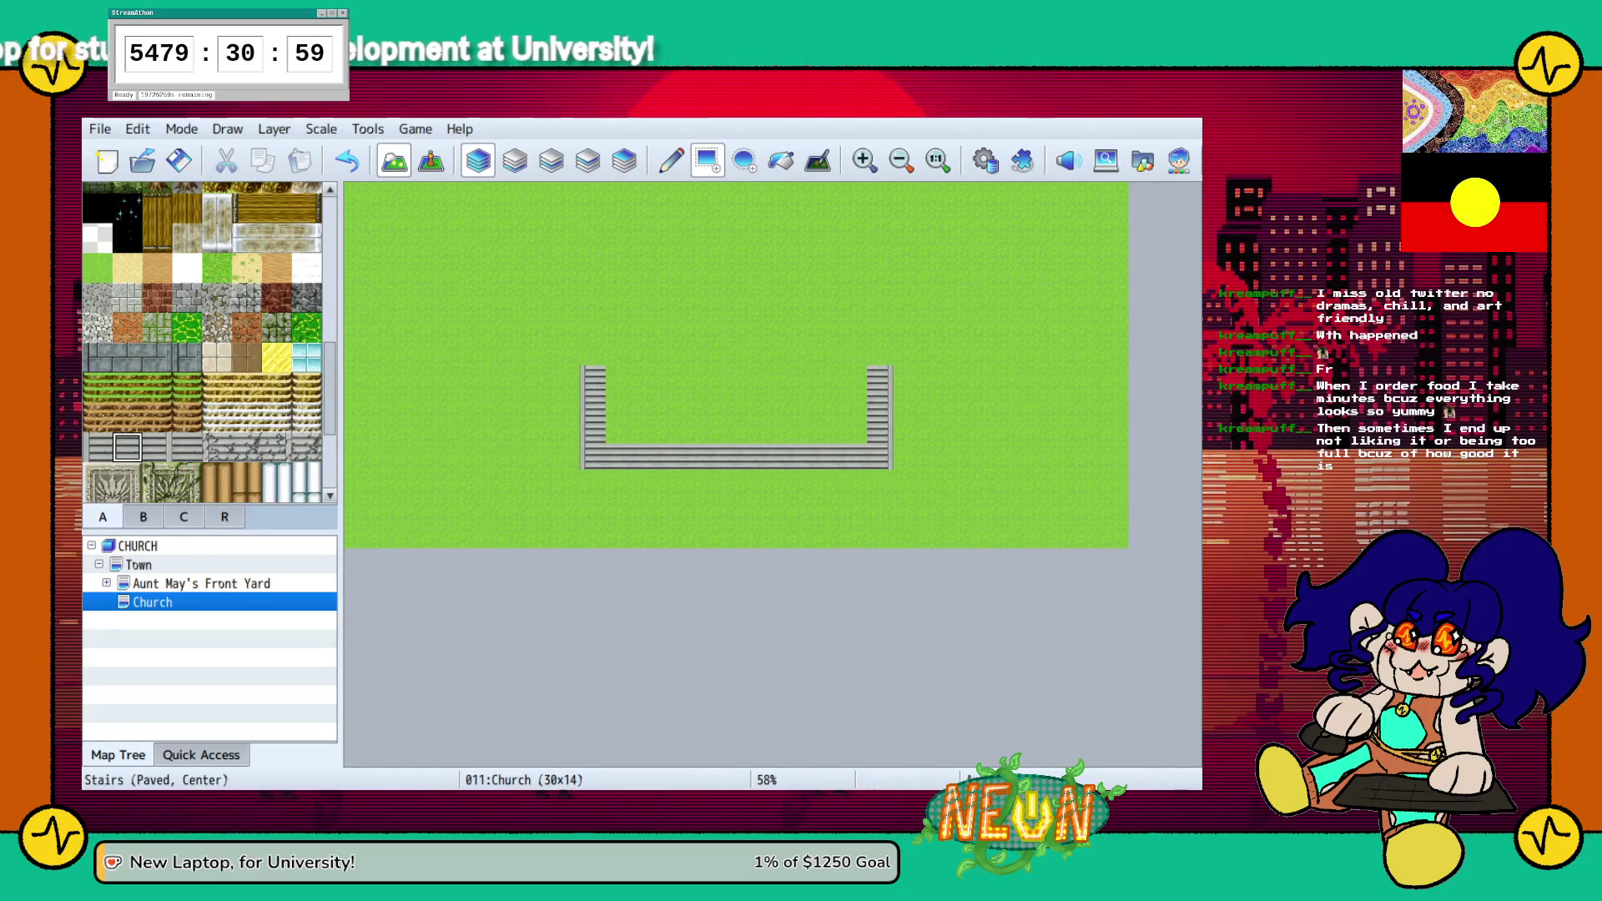
{"action": "left_click_drag", "start_coordinate": [618, 378], "coordinate": [853, 430]}
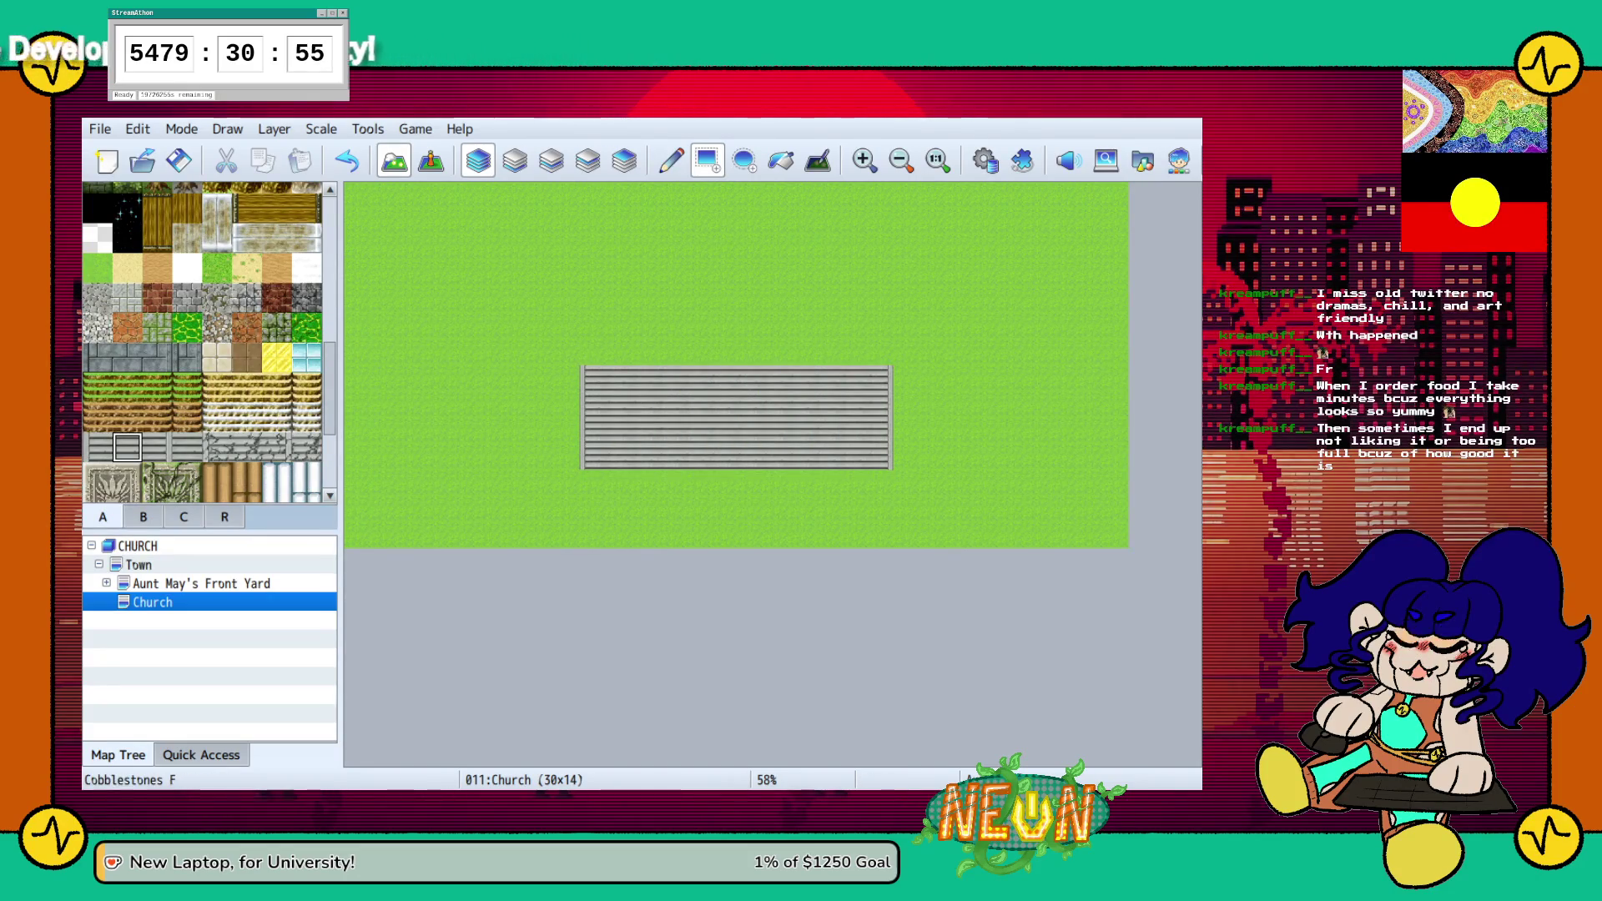
{"action": "scroll", "coordinate": [204, 343], "scroll_direction": "up", "scroll_amount": 5}
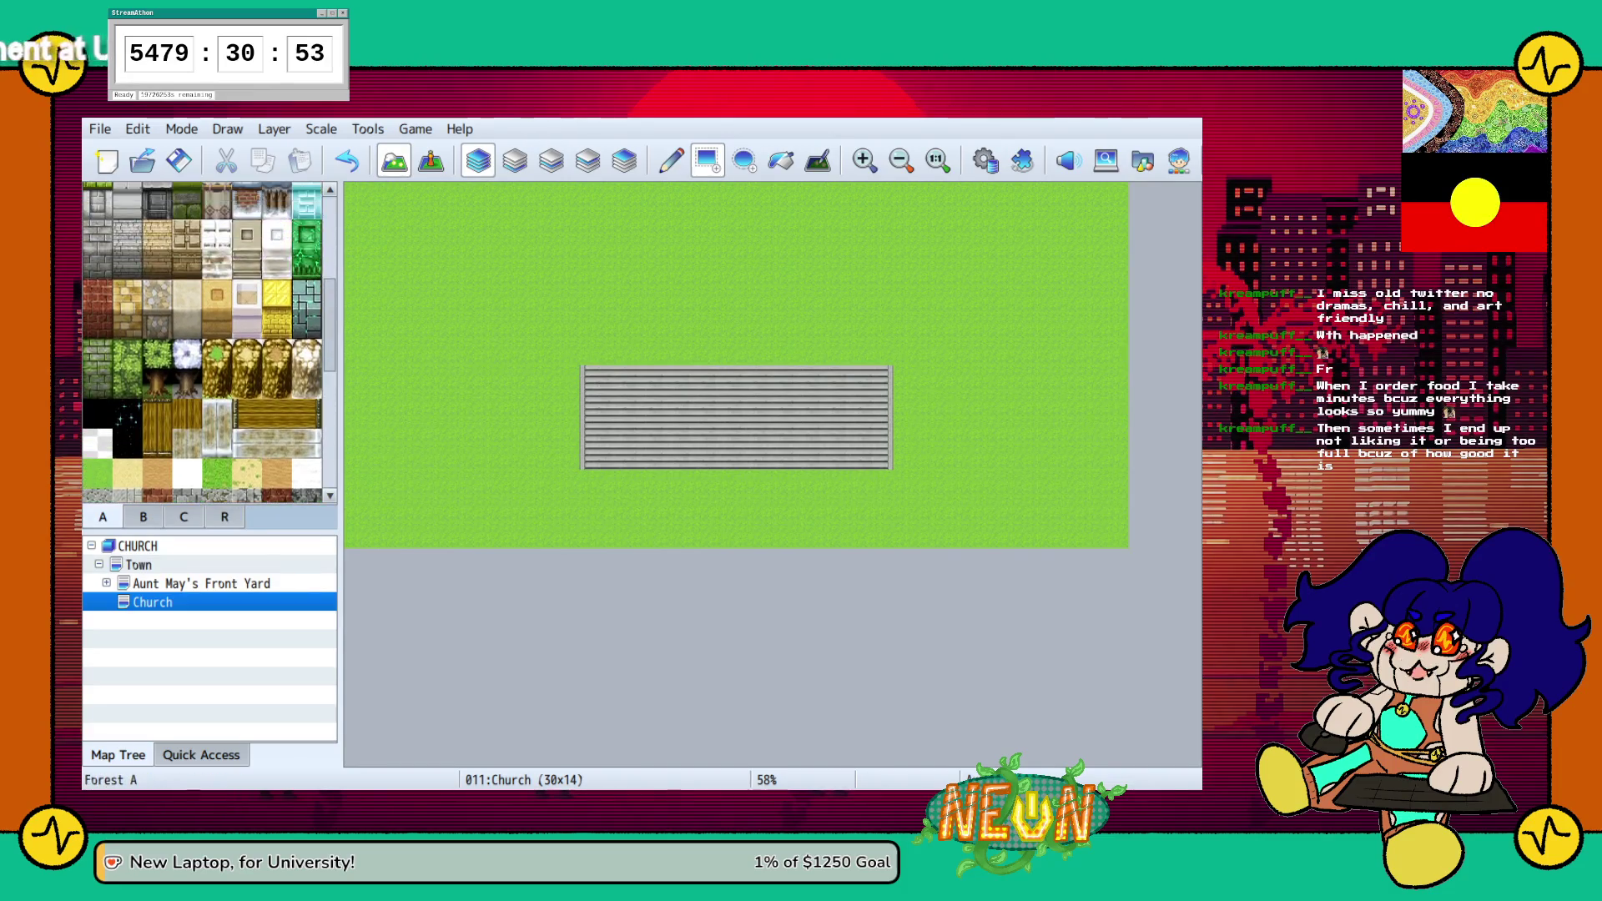
{"action": "scroll", "coordinate": [204, 342], "scroll_direction": "up", "scroll_amount": 1}
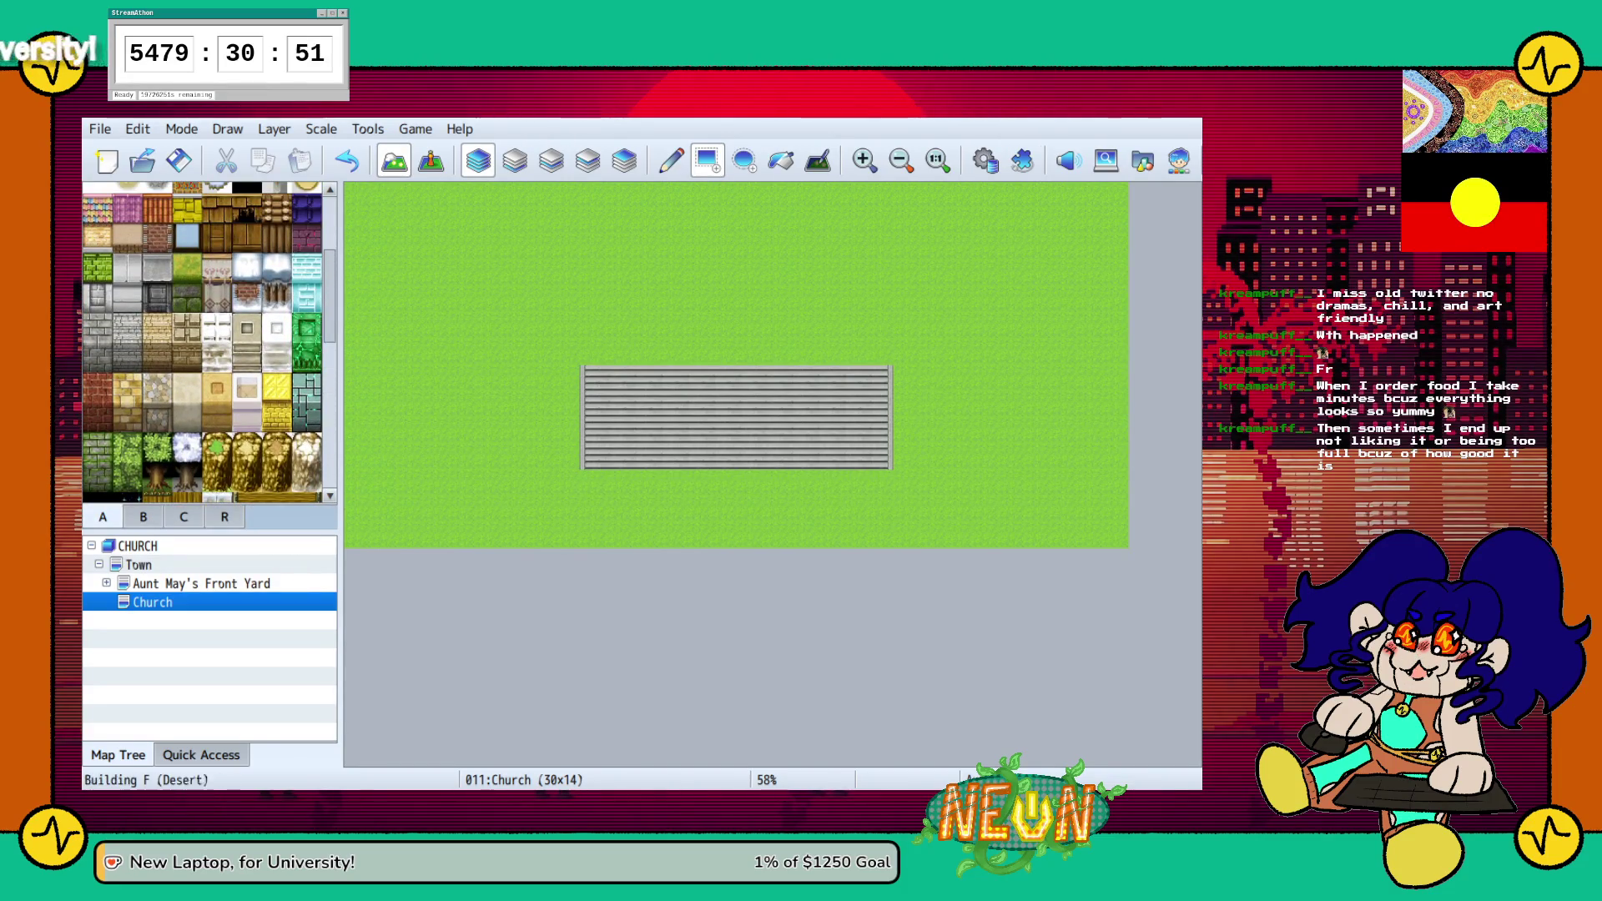
{"action": "scroll", "coordinate": [204, 342], "scroll_direction": "up", "scroll_amount": 3}
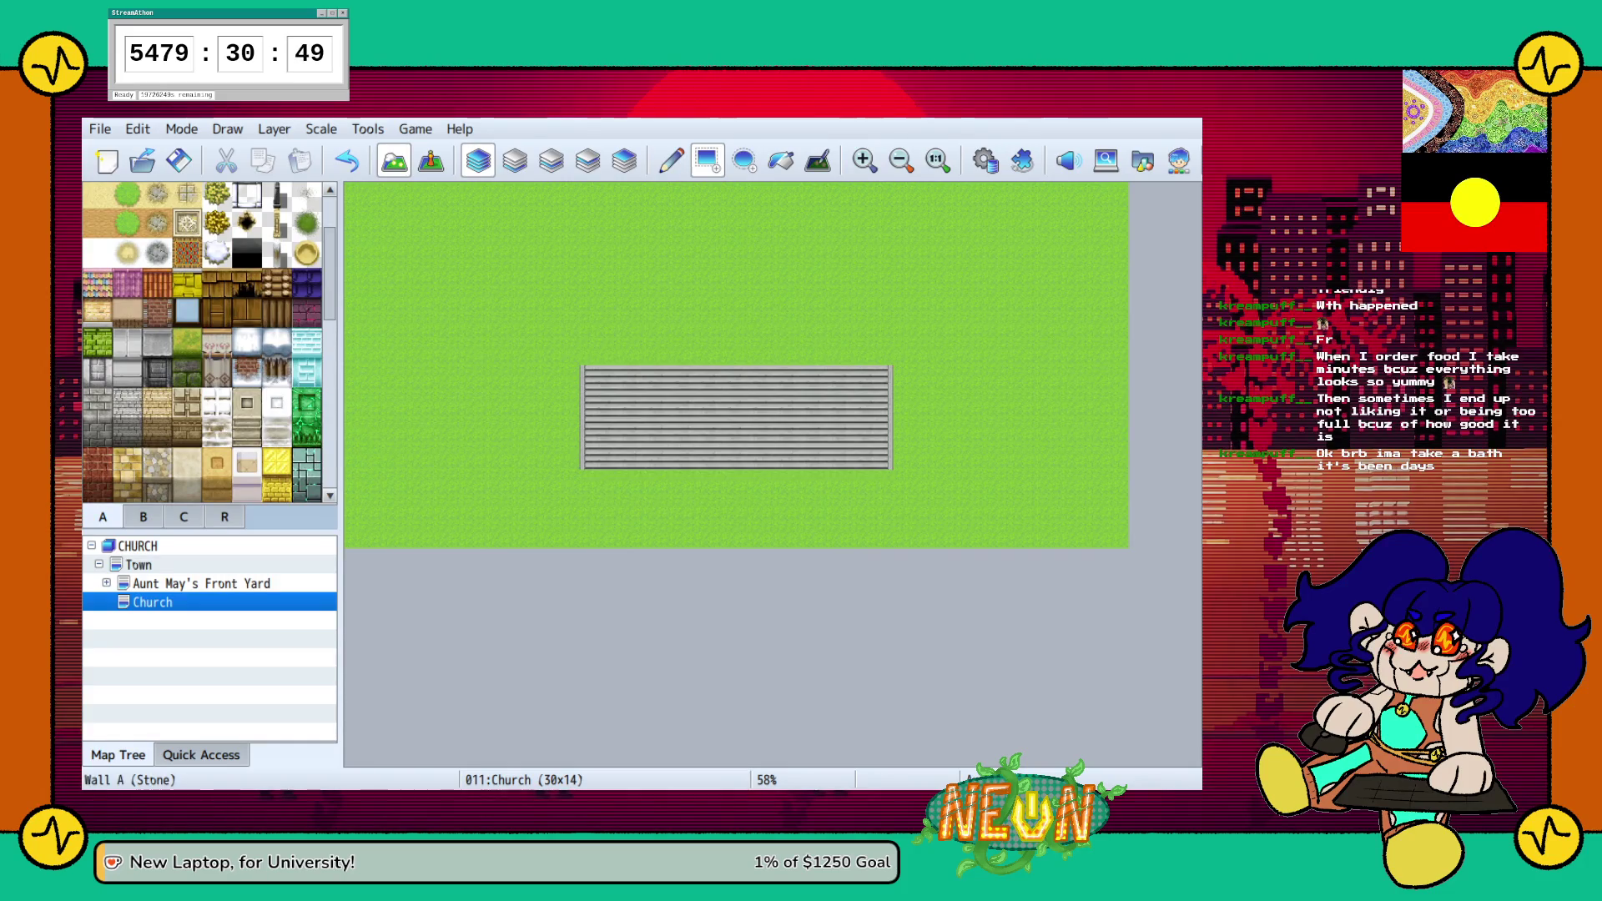
Build a stone wall column left of the steps from dark and light Outer Wall tiles
{"action": "left_click", "coordinate": [98, 432]}
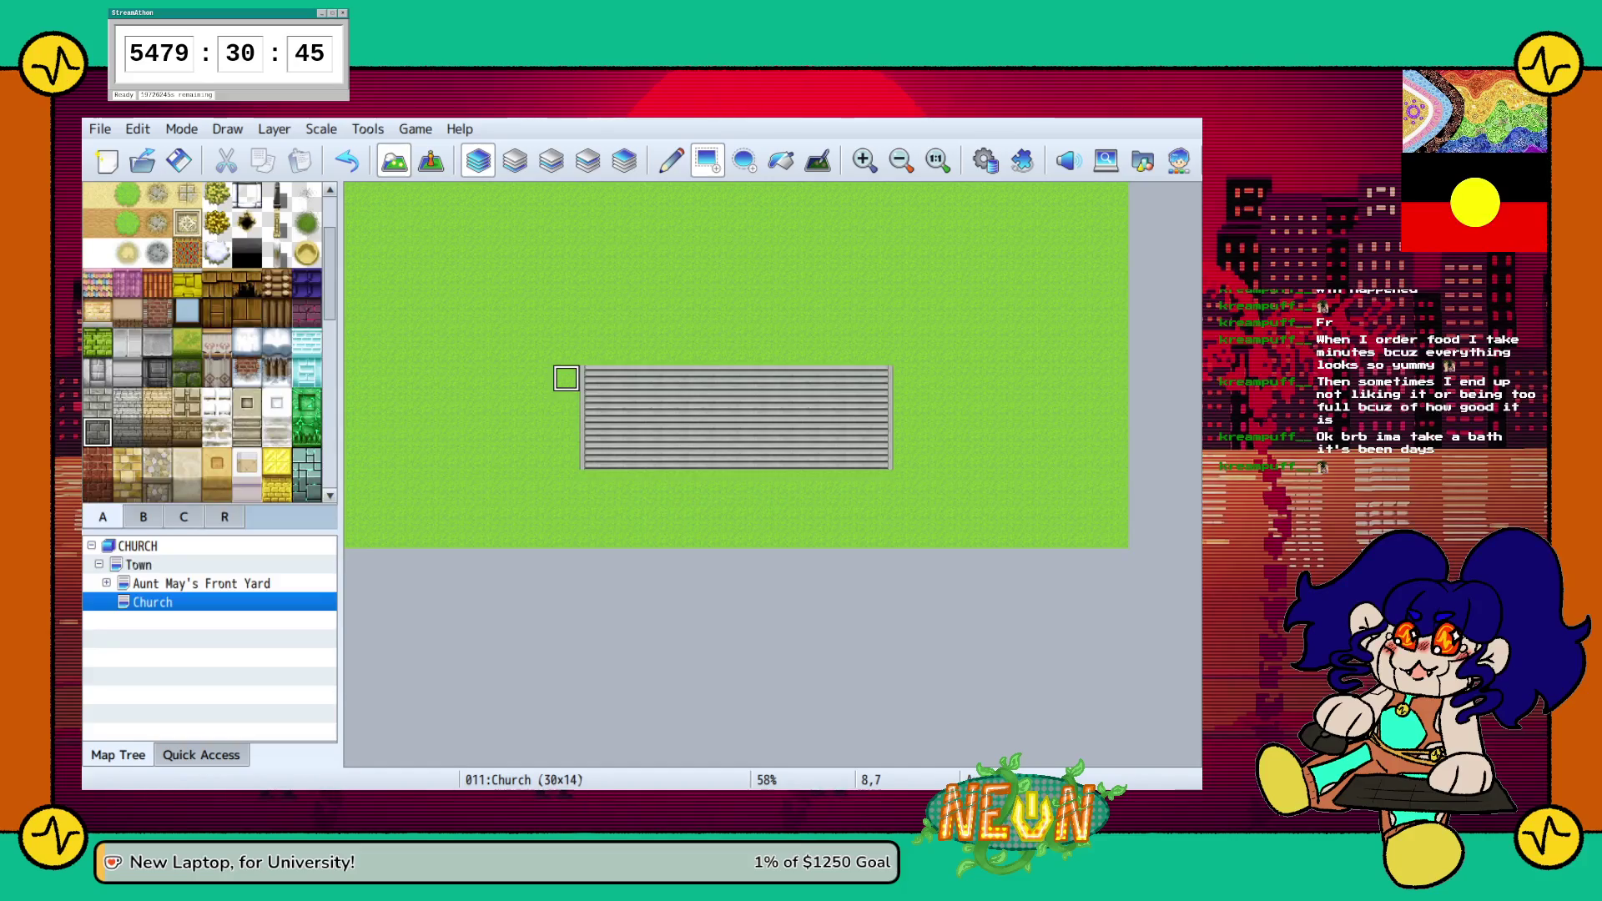
{"action": "left_click", "coordinate": [566, 430]}
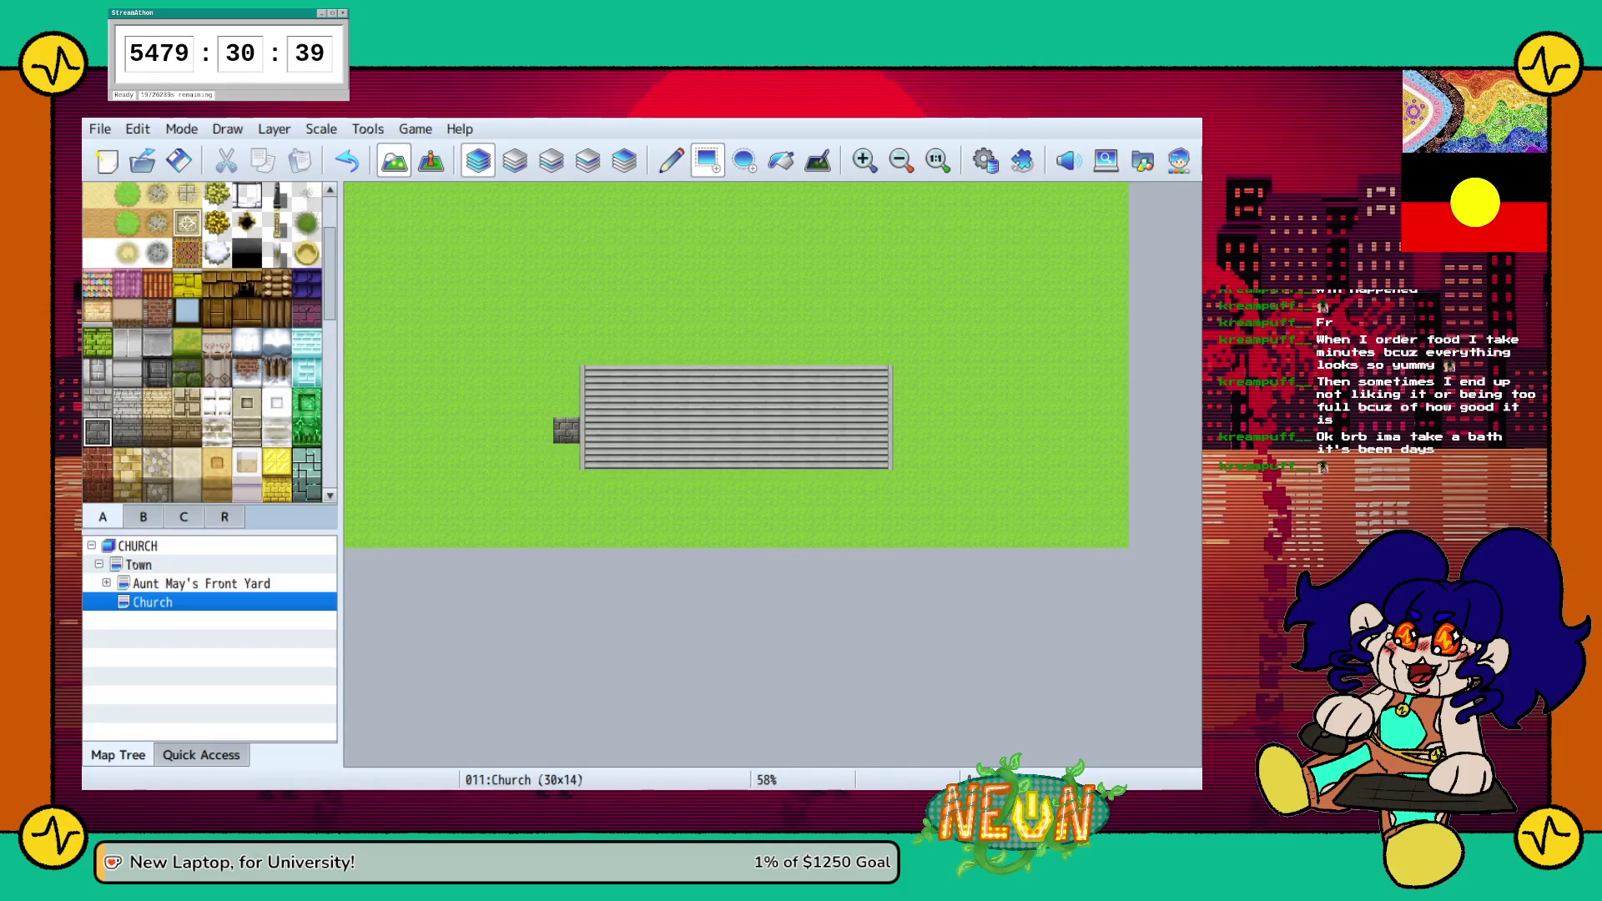
{"action": "left_click", "coordinate": [98, 402]}
{"action": "left_click", "coordinate": [566, 404]}
{"action": "left_click", "coordinate": [565, 352]}
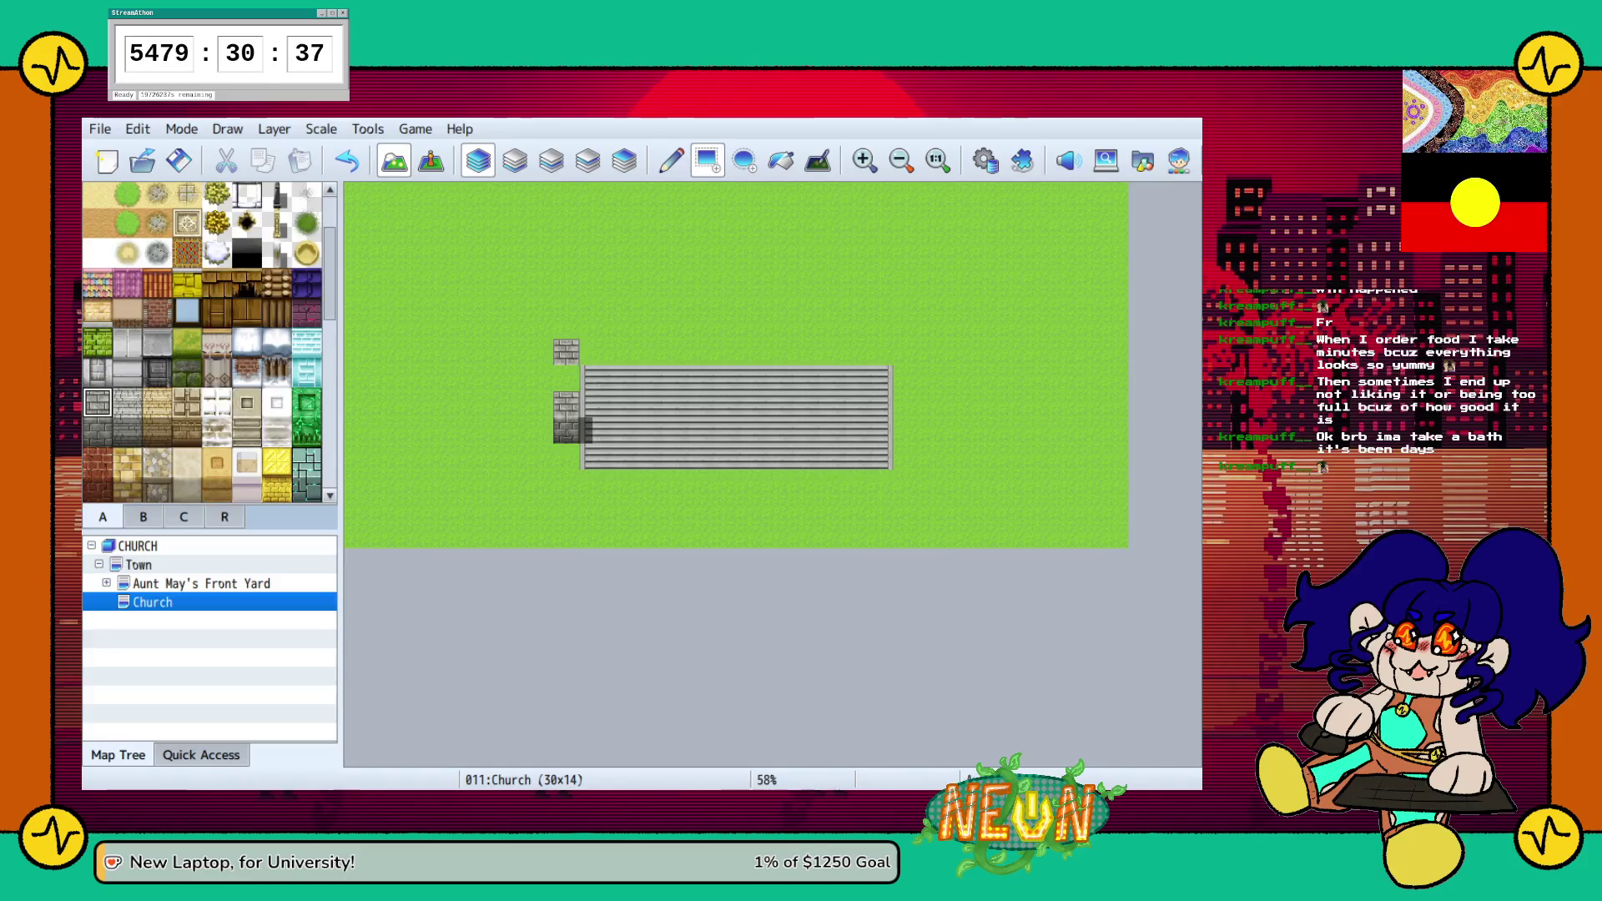
{"action": "left_click", "coordinate": [97, 431]}
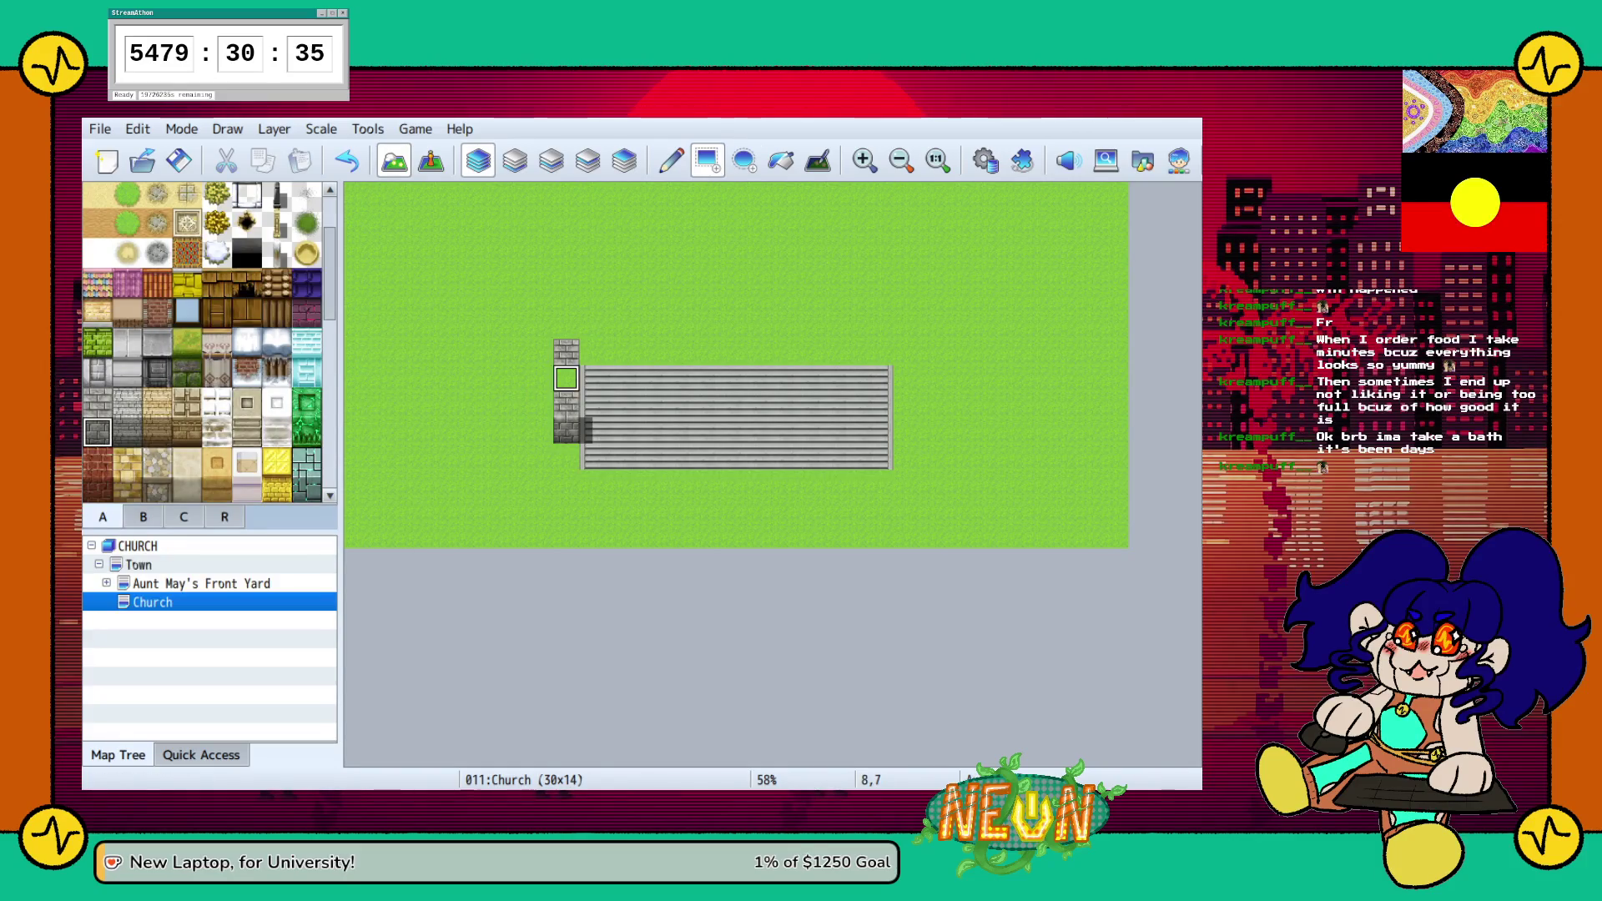
{"action": "left_click", "coordinate": [566, 378]}
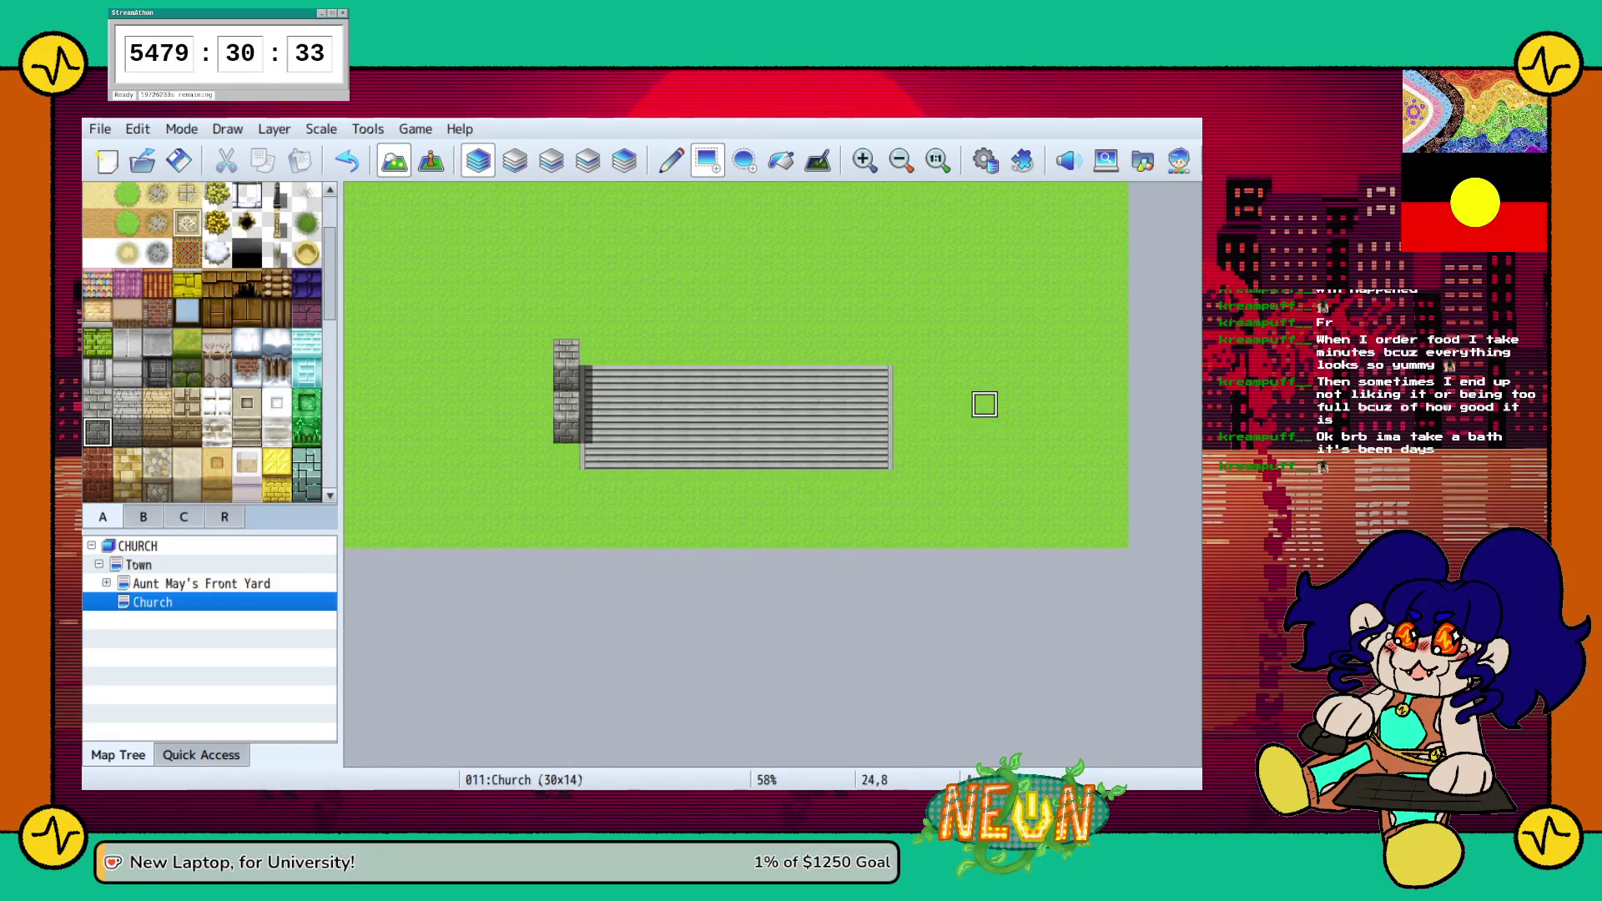
Build a matching Outer Wall stone column on the right side of the steps
{"action": "left_click", "coordinate": [906, 430]}
{"action": "left_click", "coordinate": [906, 377]}
{"action": "left_click", "coordinate": [97, 402]}
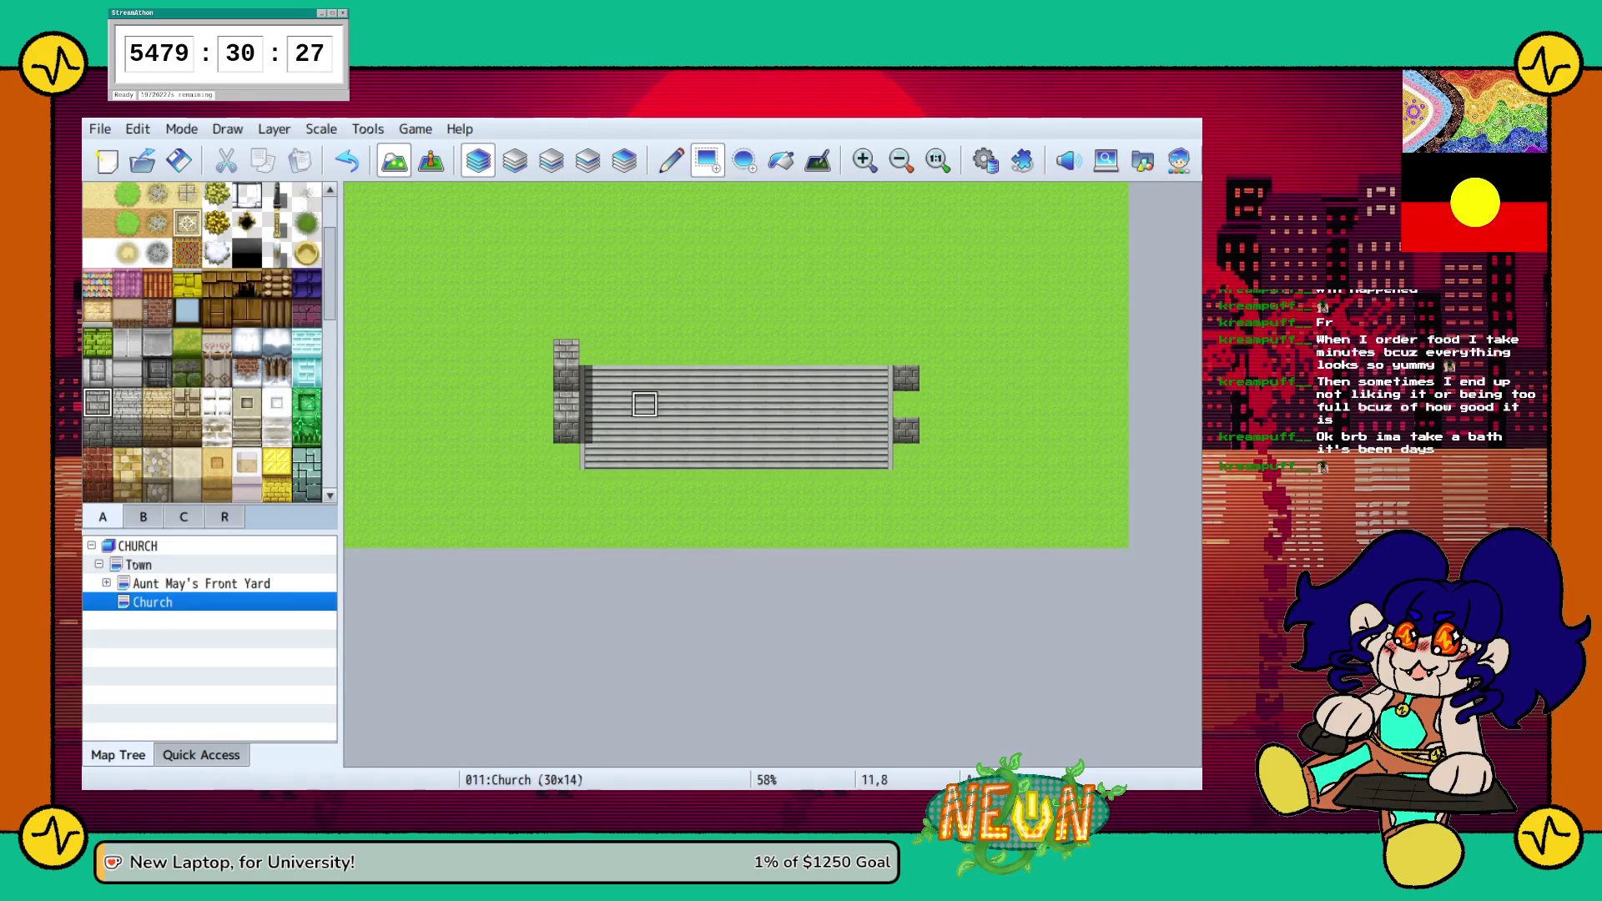
{"action": "left_click", "coordinate": [906, 351]}
{"action": "left_click", "coordinate": [906, 404]}
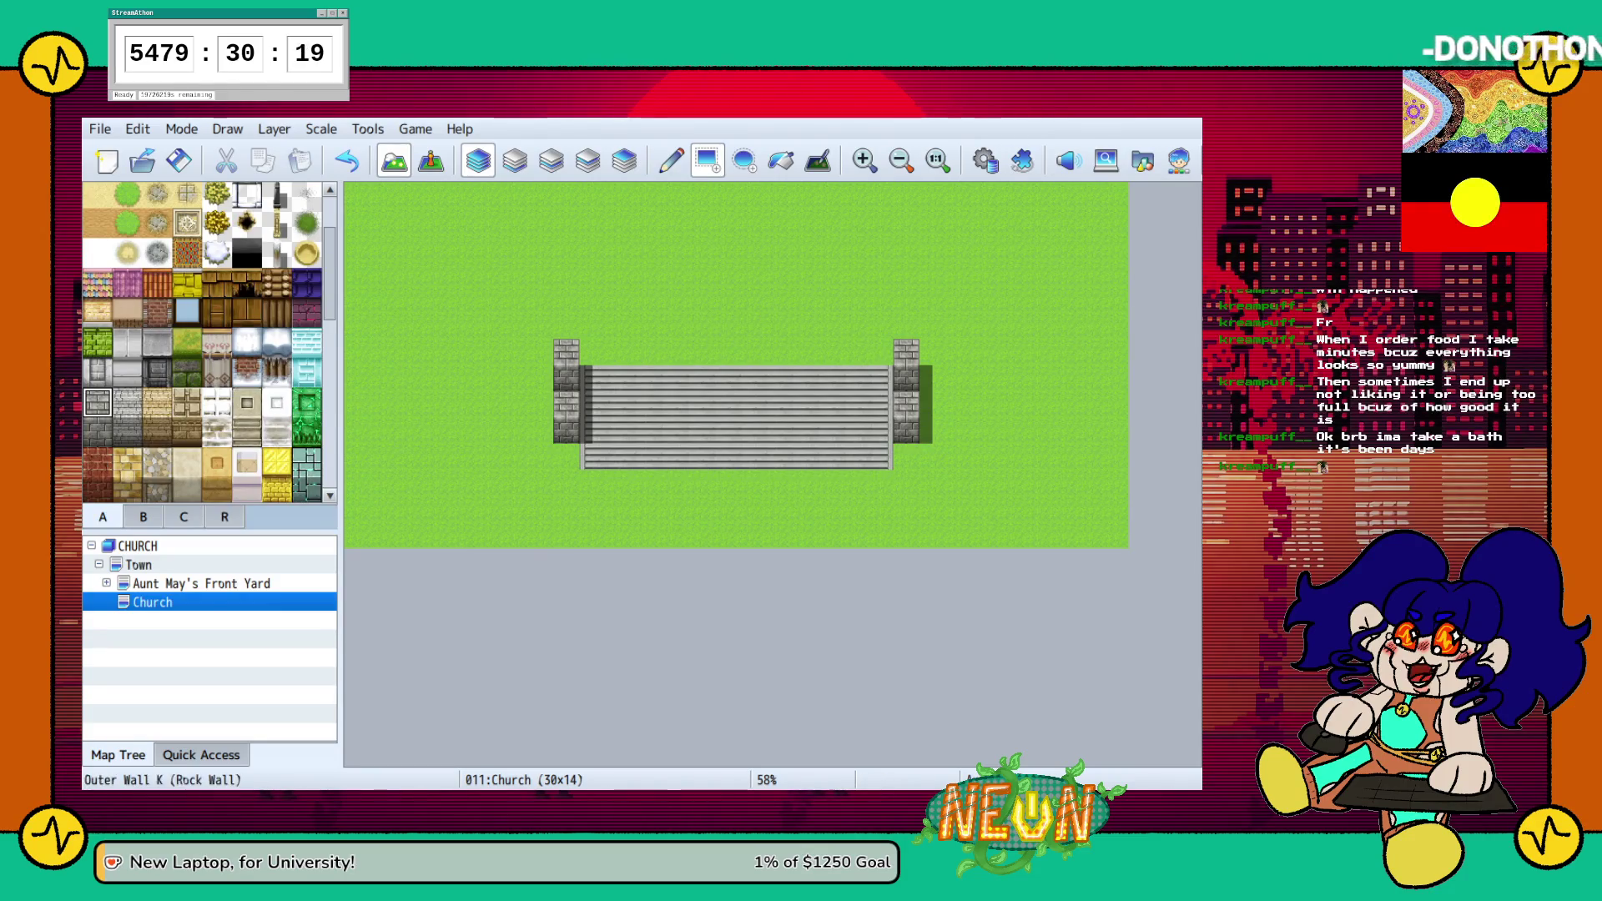
Join both walls with a top row repainted in Cobblestones F, and check the tile layers
{"action": "left_click", "coordinate": [126, 402]}
{"action": "left_click_drag", "start_coordinate": [592, 351], "coordinate": [880, 351]}
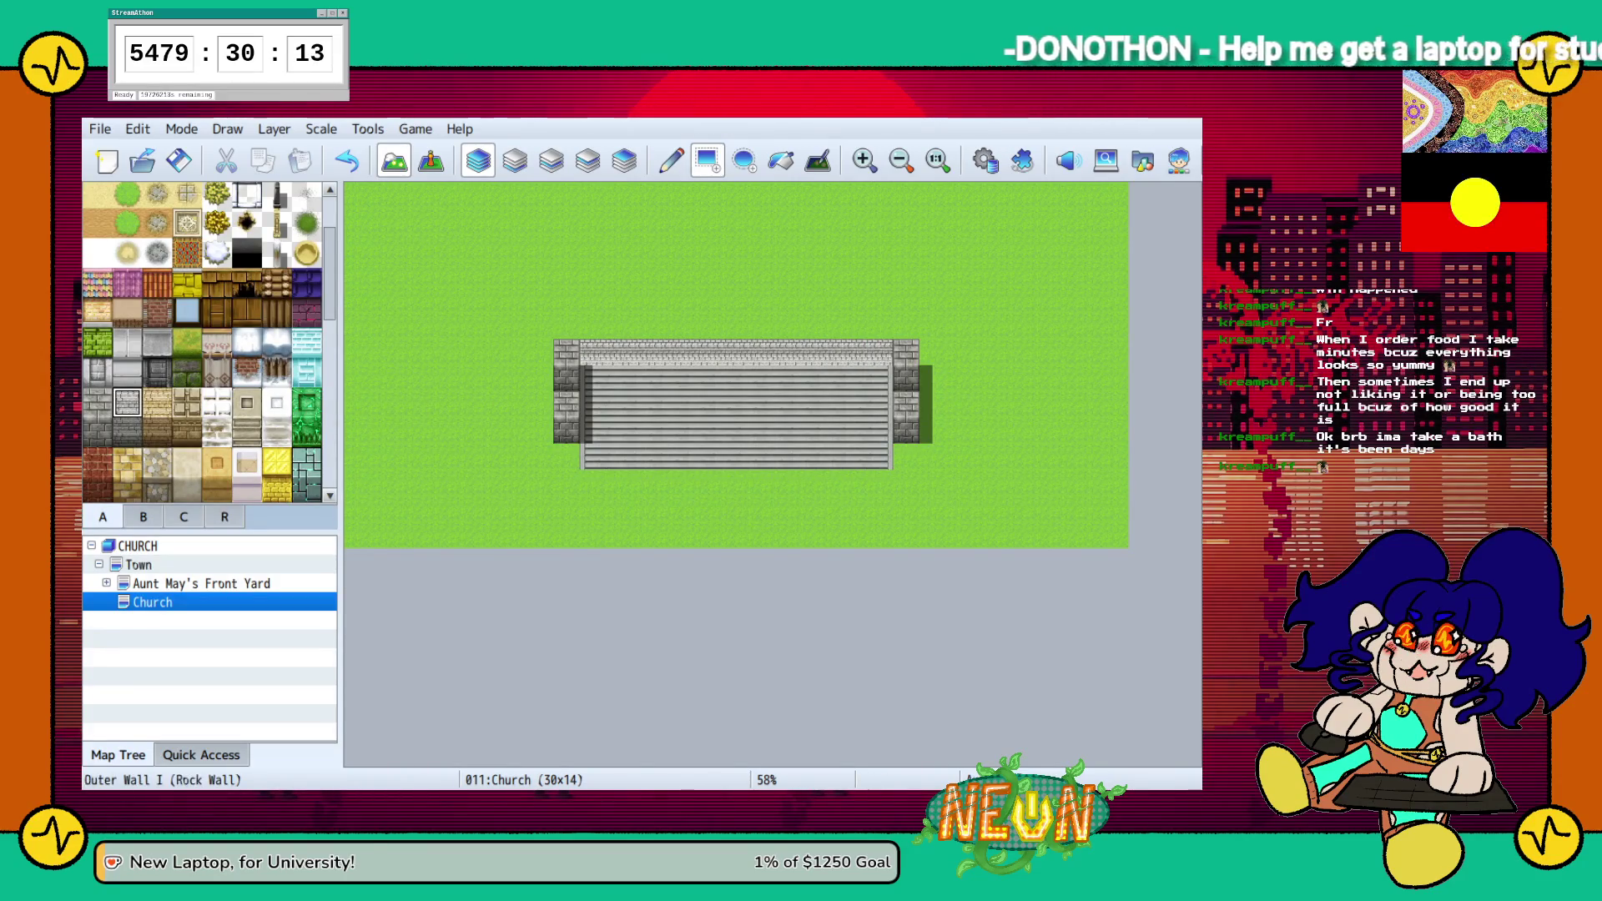
{"action": "scroll", "coordinate": [204, 342], "scroll_direction": "down", "scroll_amount": 10}
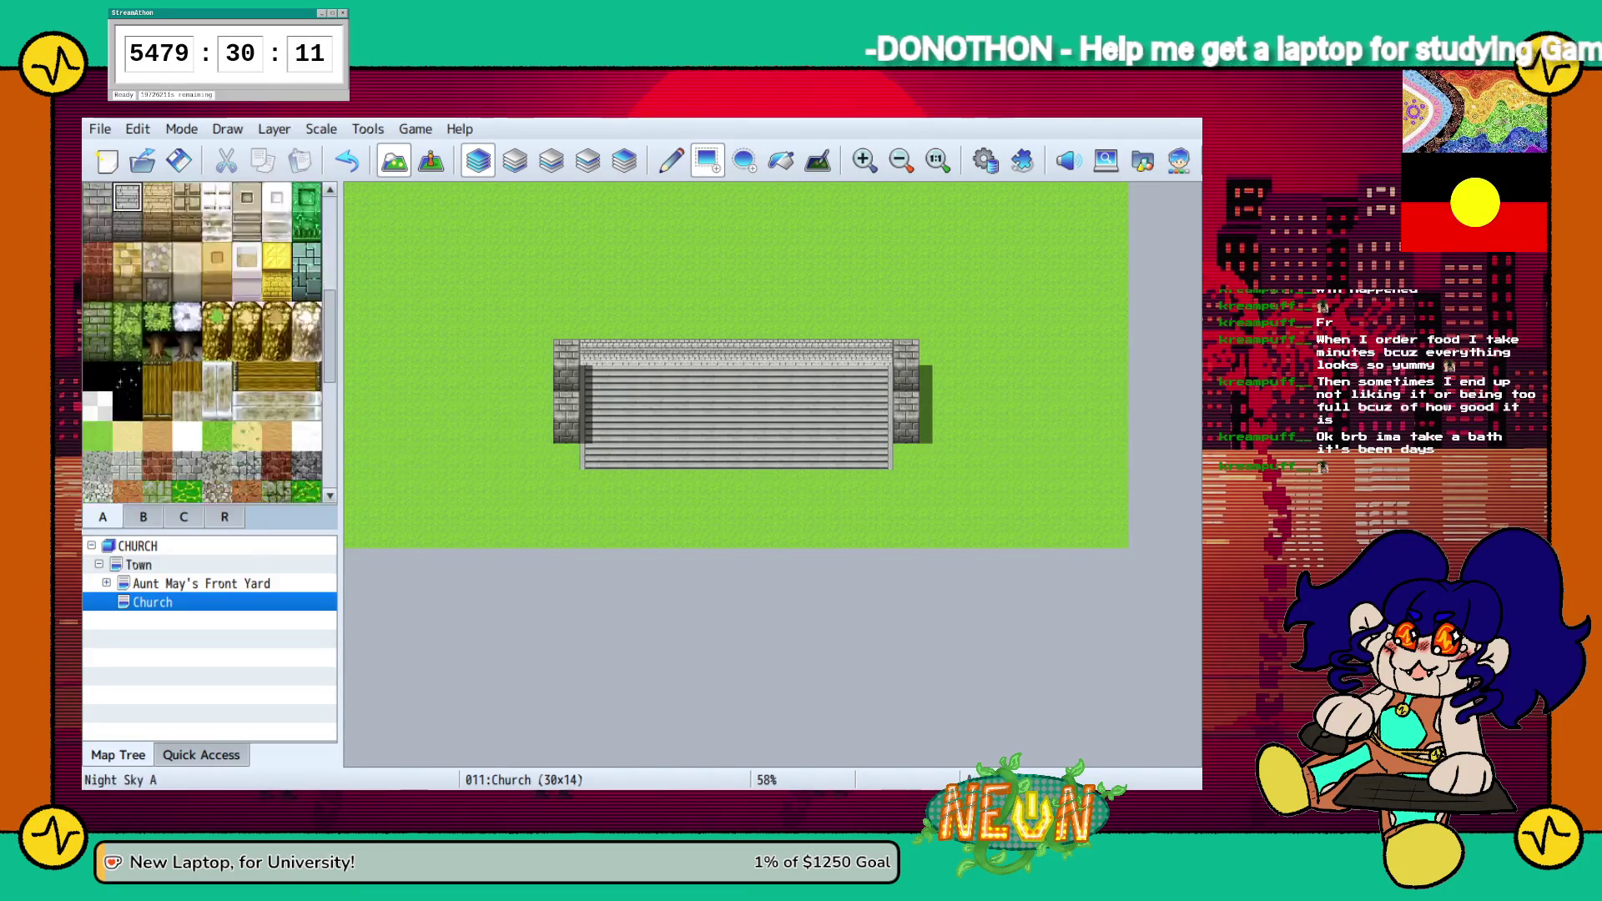
{"action": "left_click_drag", "start_coordinate": [592, 351], "coordinate": [799, 351]}
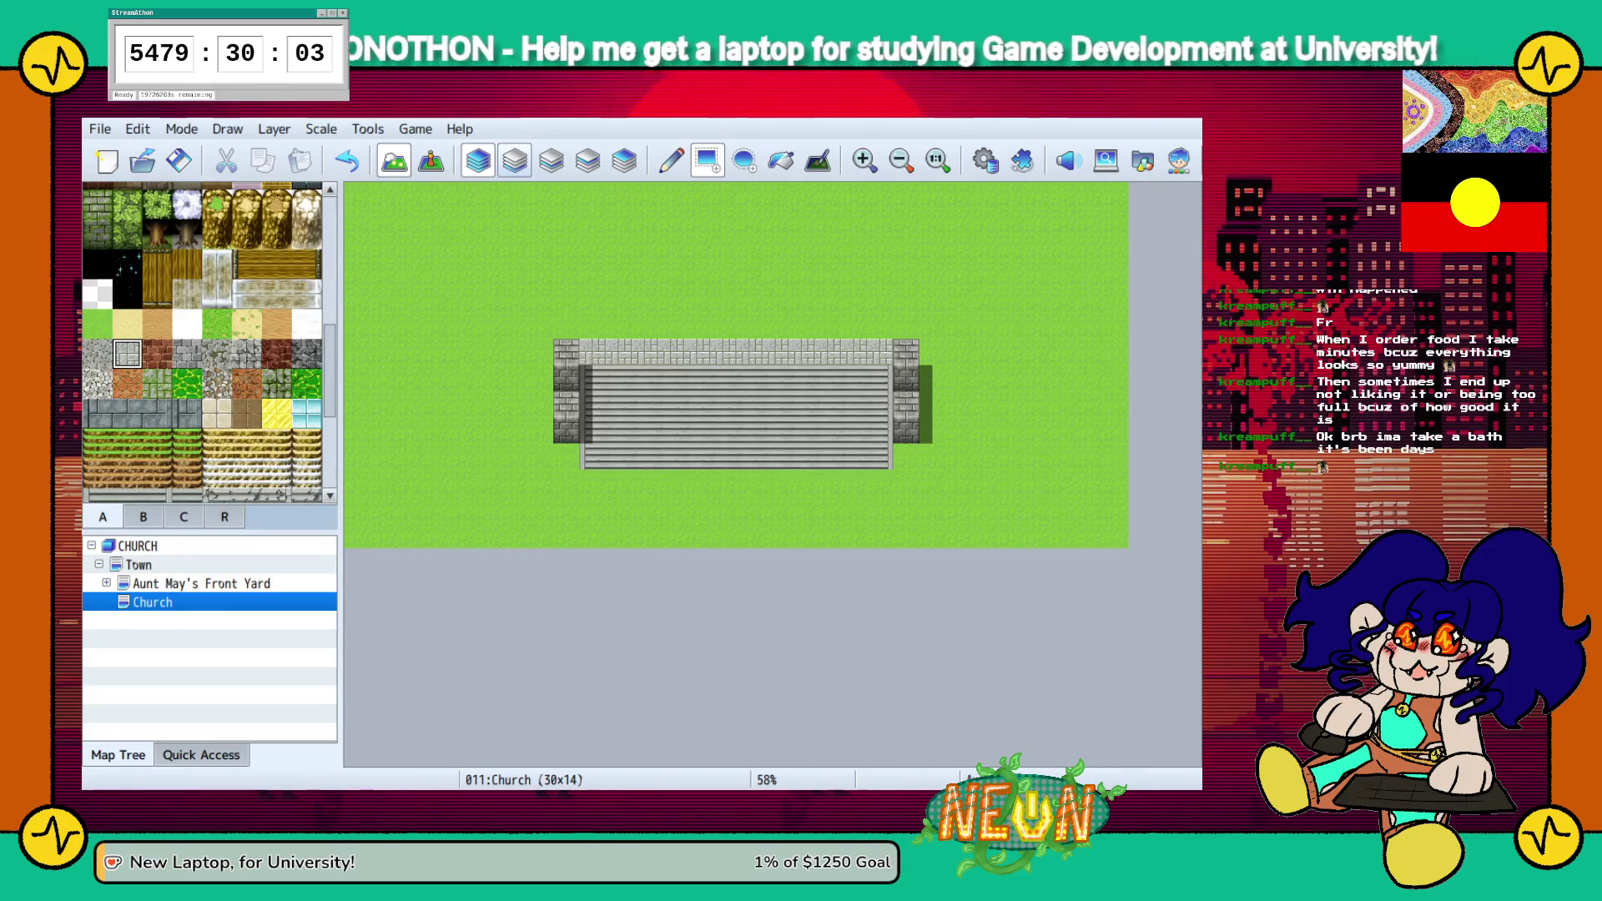
{"action": "left_click", "coordinate": [551, 160]}
{"action": "left_click", "coordinate": [514, 160]}
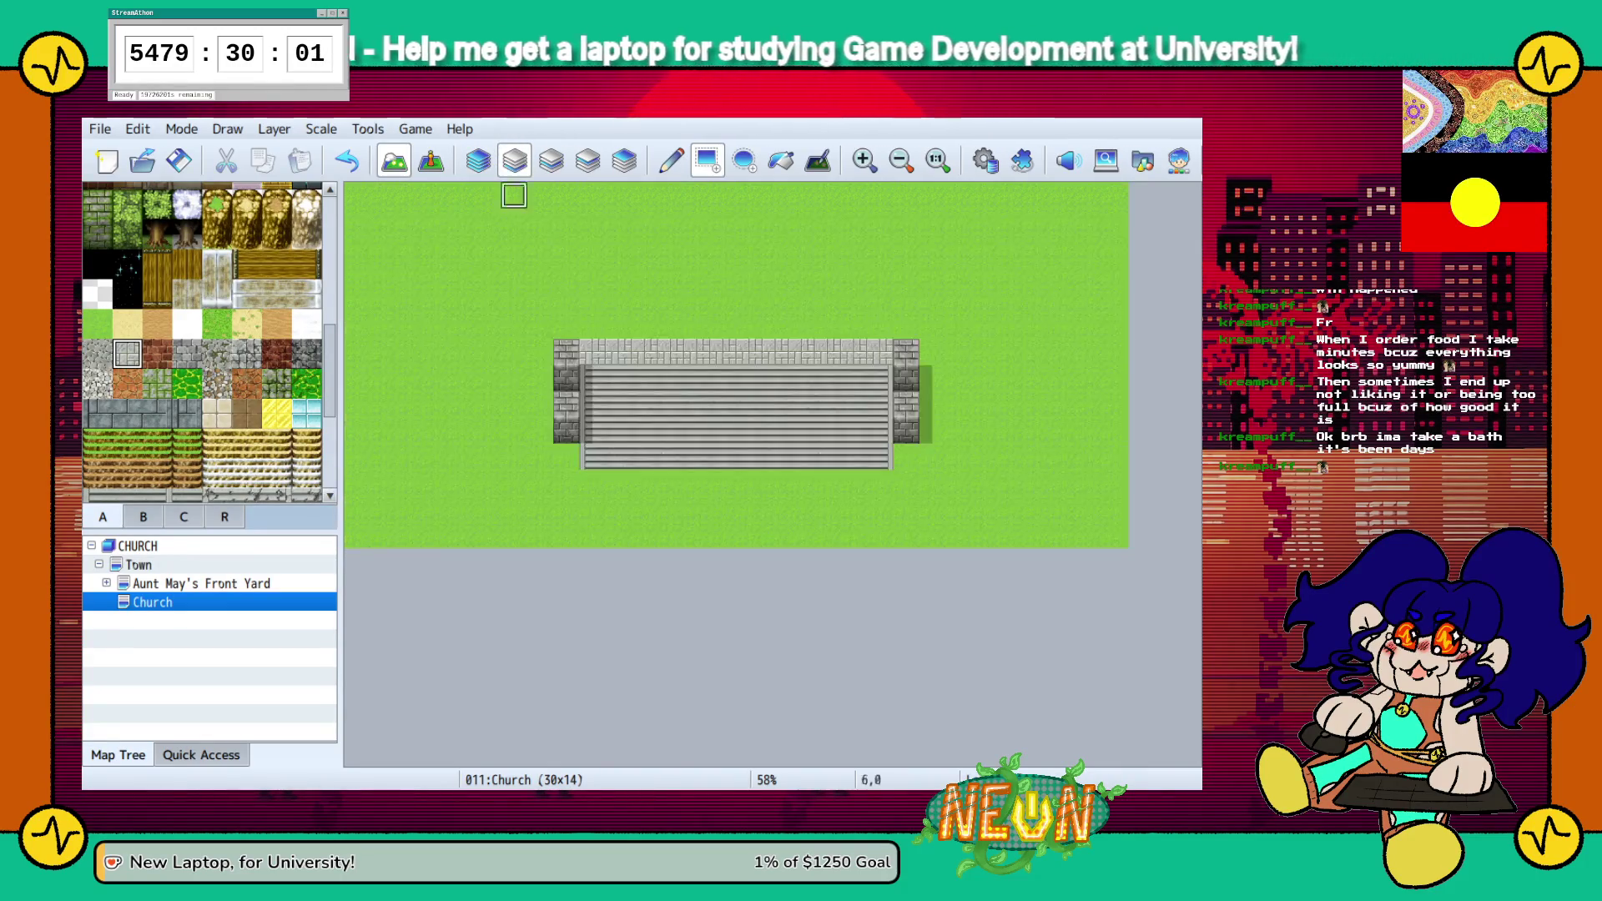
{"action": "left_click", "coordinate": [478, 160]}
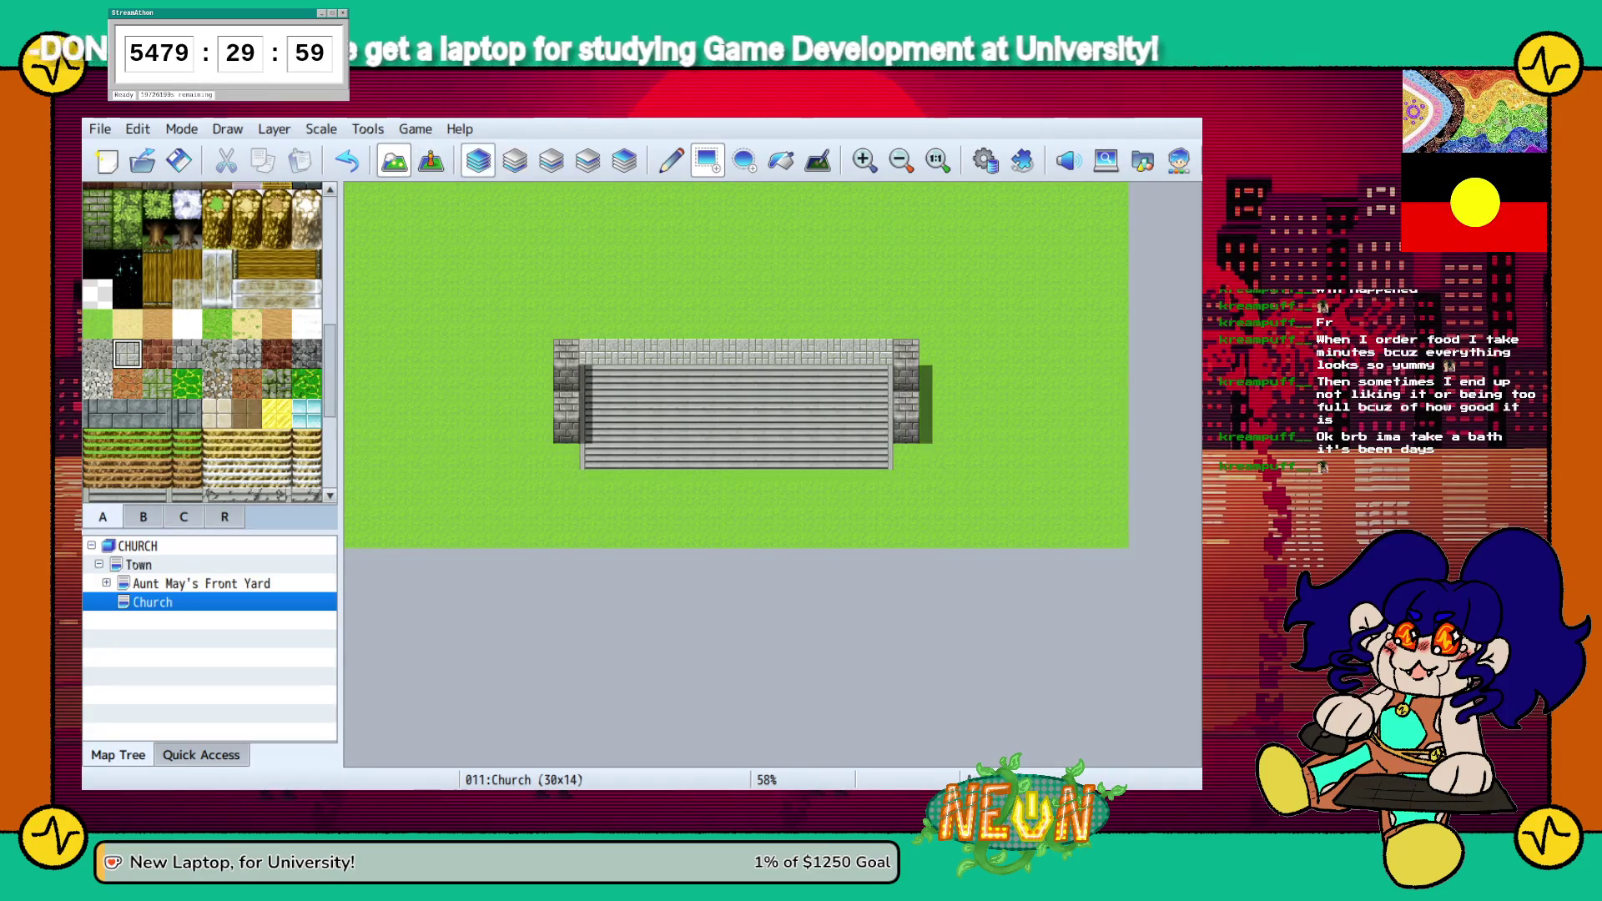
{"action": "left_click", "coordinate": [514, 160]}
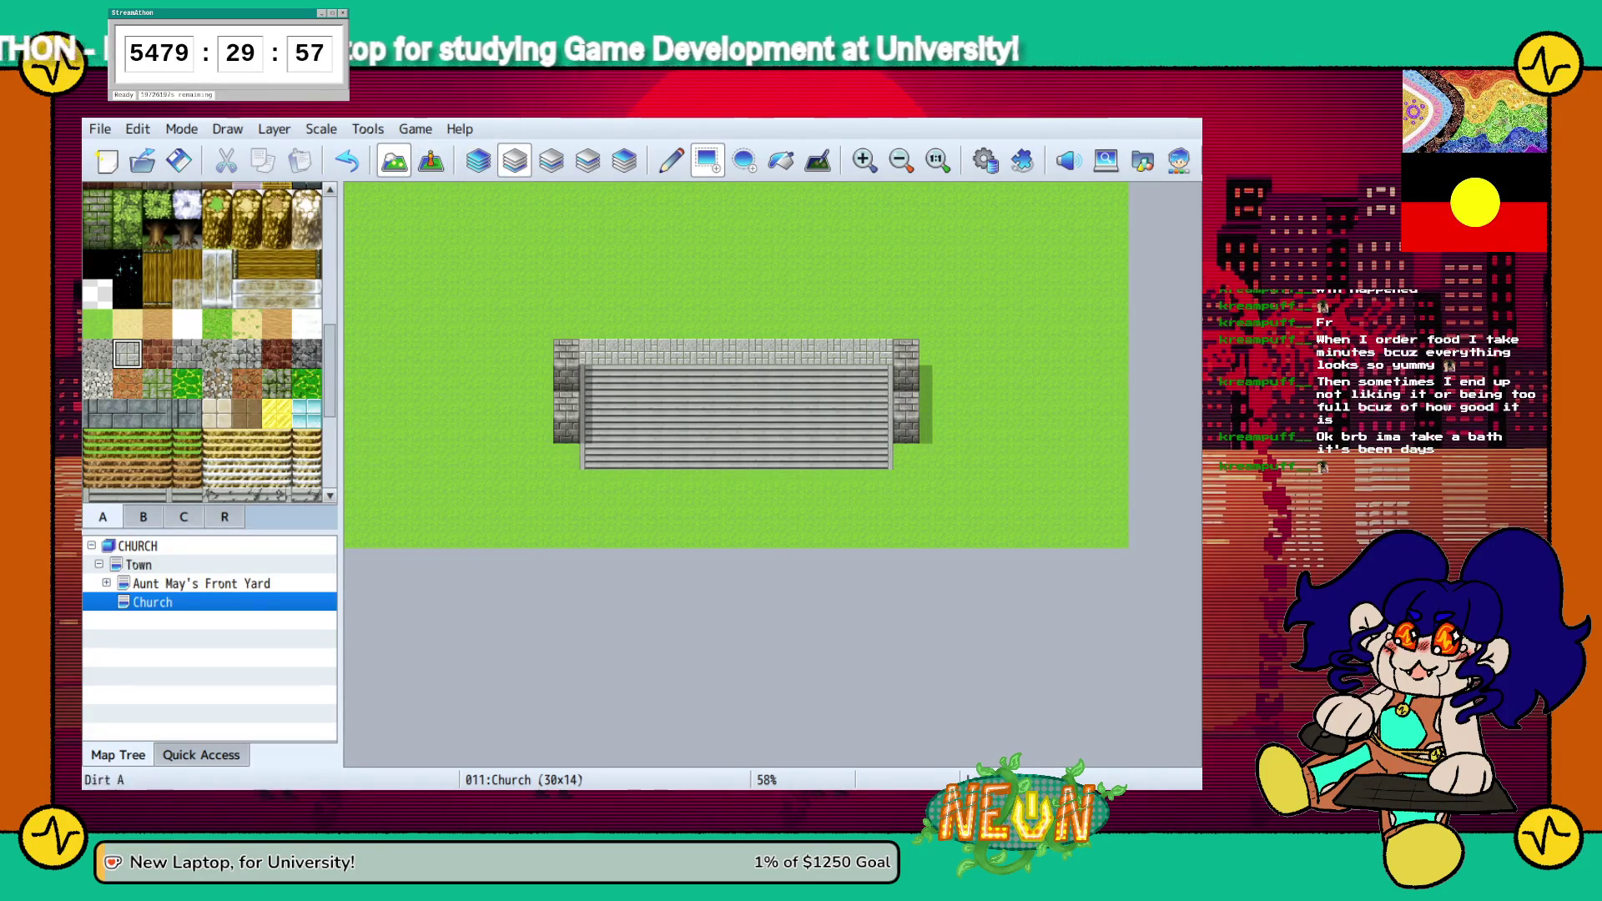
{"action": "left_click", "coordinate": [97, 324]}
Paint grass over the old church and lay a wide three-row band of Stairs (Paved)
{"action": "left_click_drag", "start_coordinate": [567, 326], "coordinate": [919, 457]}
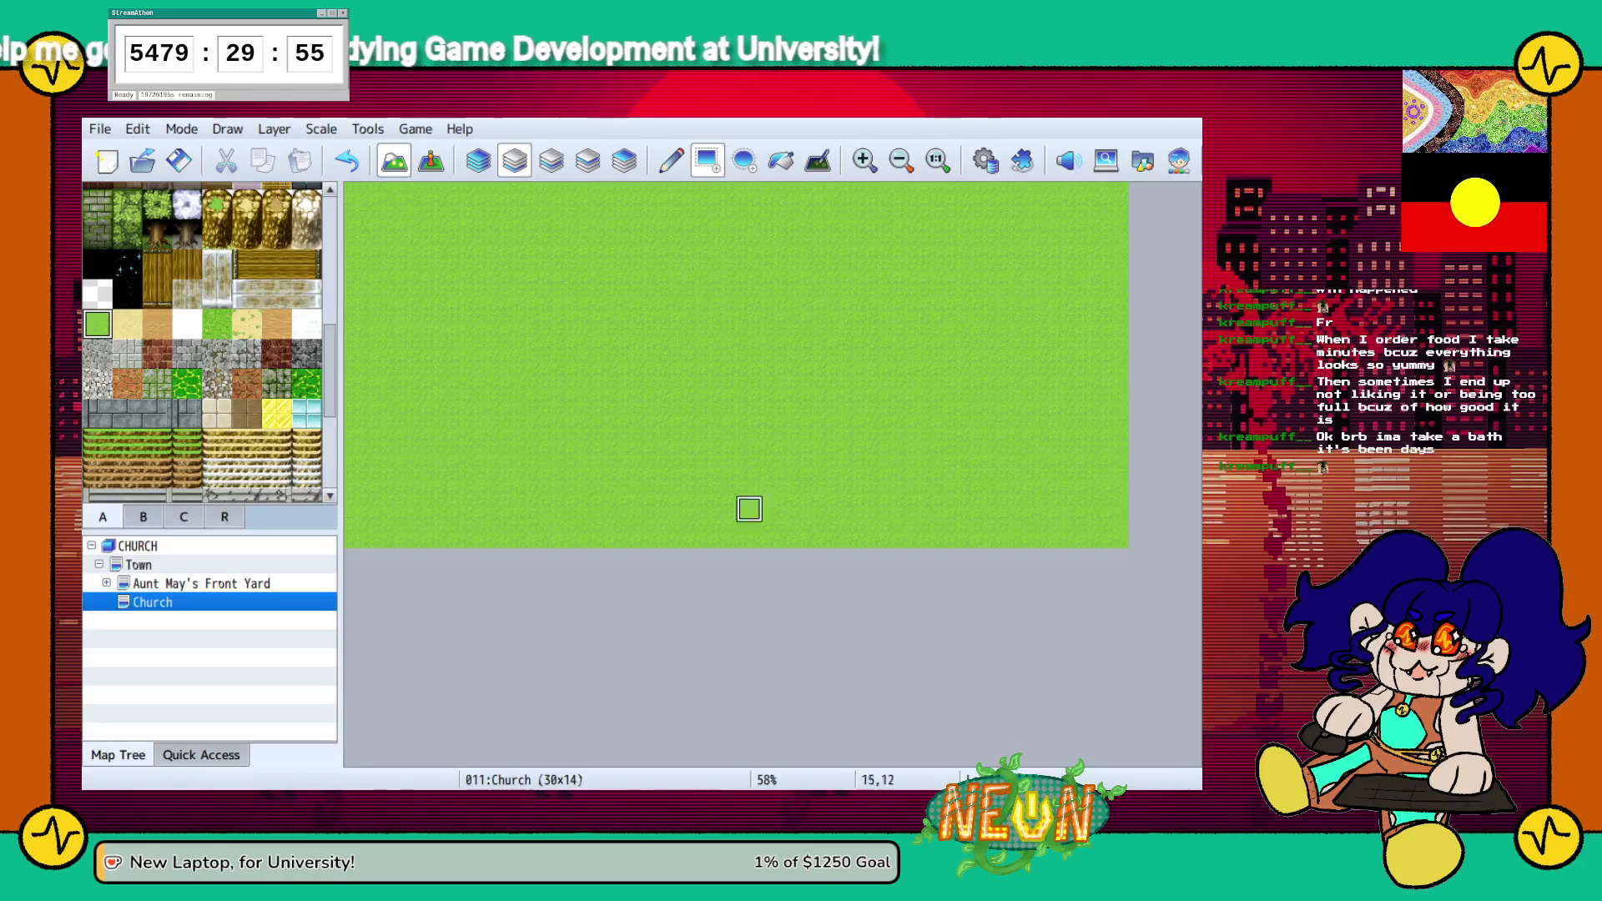
{"action": "scroll", "coordinate": [209, 342], "scroll_direction": "down", "scroll_amount": 3}
{"action": "left_click", "coordinate": [127, 297]}
{"action": "mouse_move", "coordinate": [539, 483]}
{"action": "left_mouse_down"}
{"action": "mouse_move", "coordinate": [726, 430]}
{"action": "mouse_move", "coordinate": [932, 430]}
{"action": "left_mouse_up"}
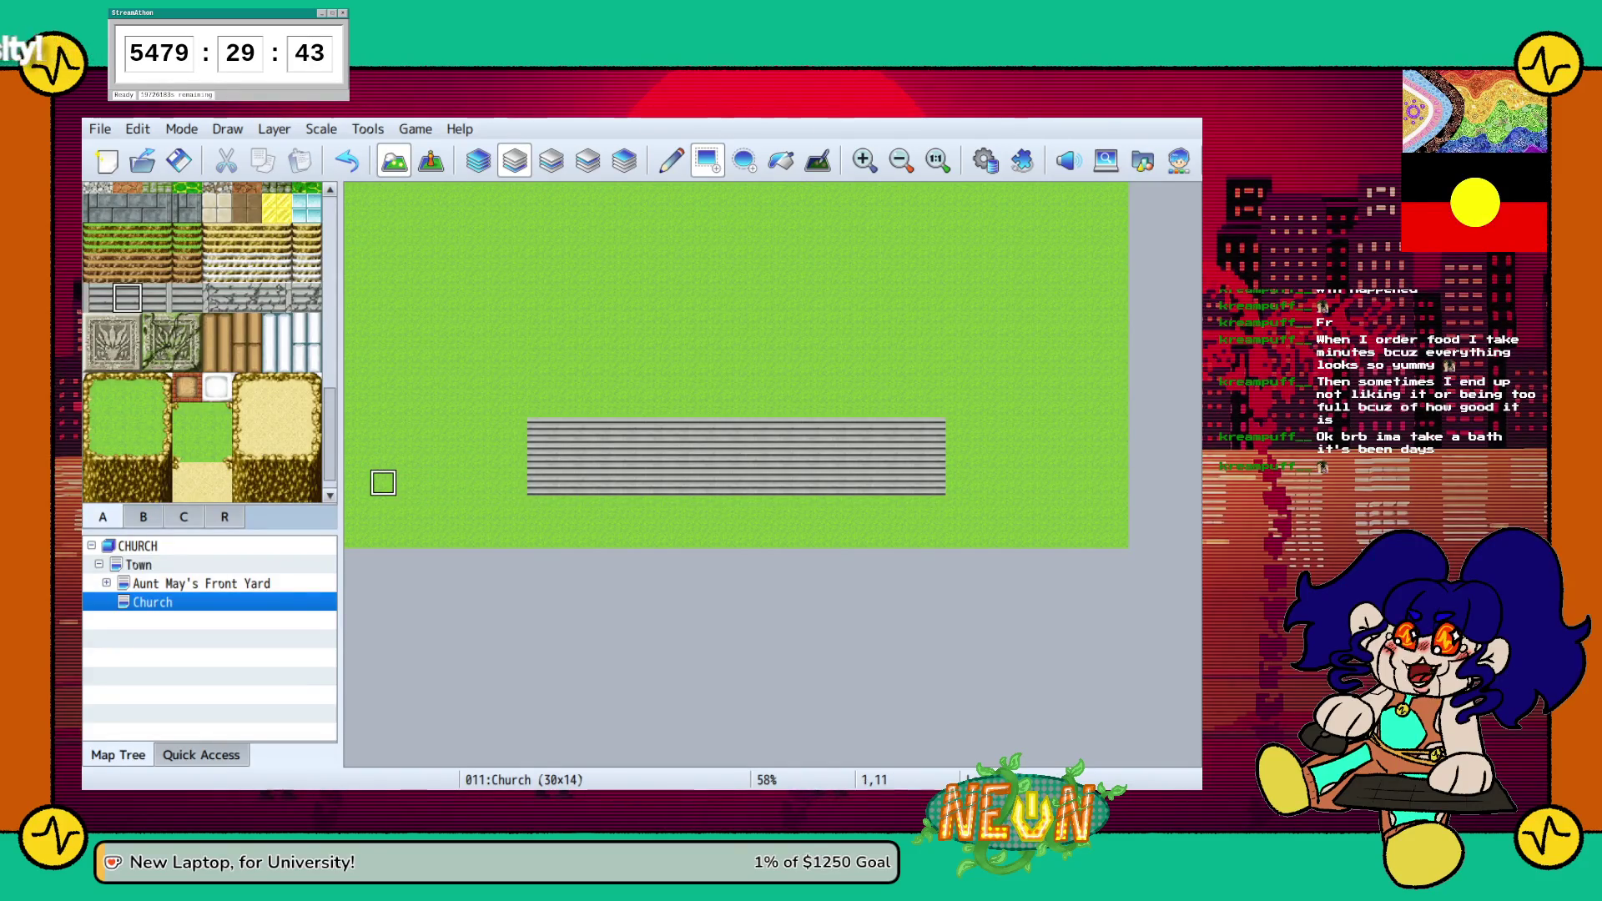
Try the stair edge variants and repaint two interior columns of the stair band
{"action": "left_click", "coordinate": [97, 297]}
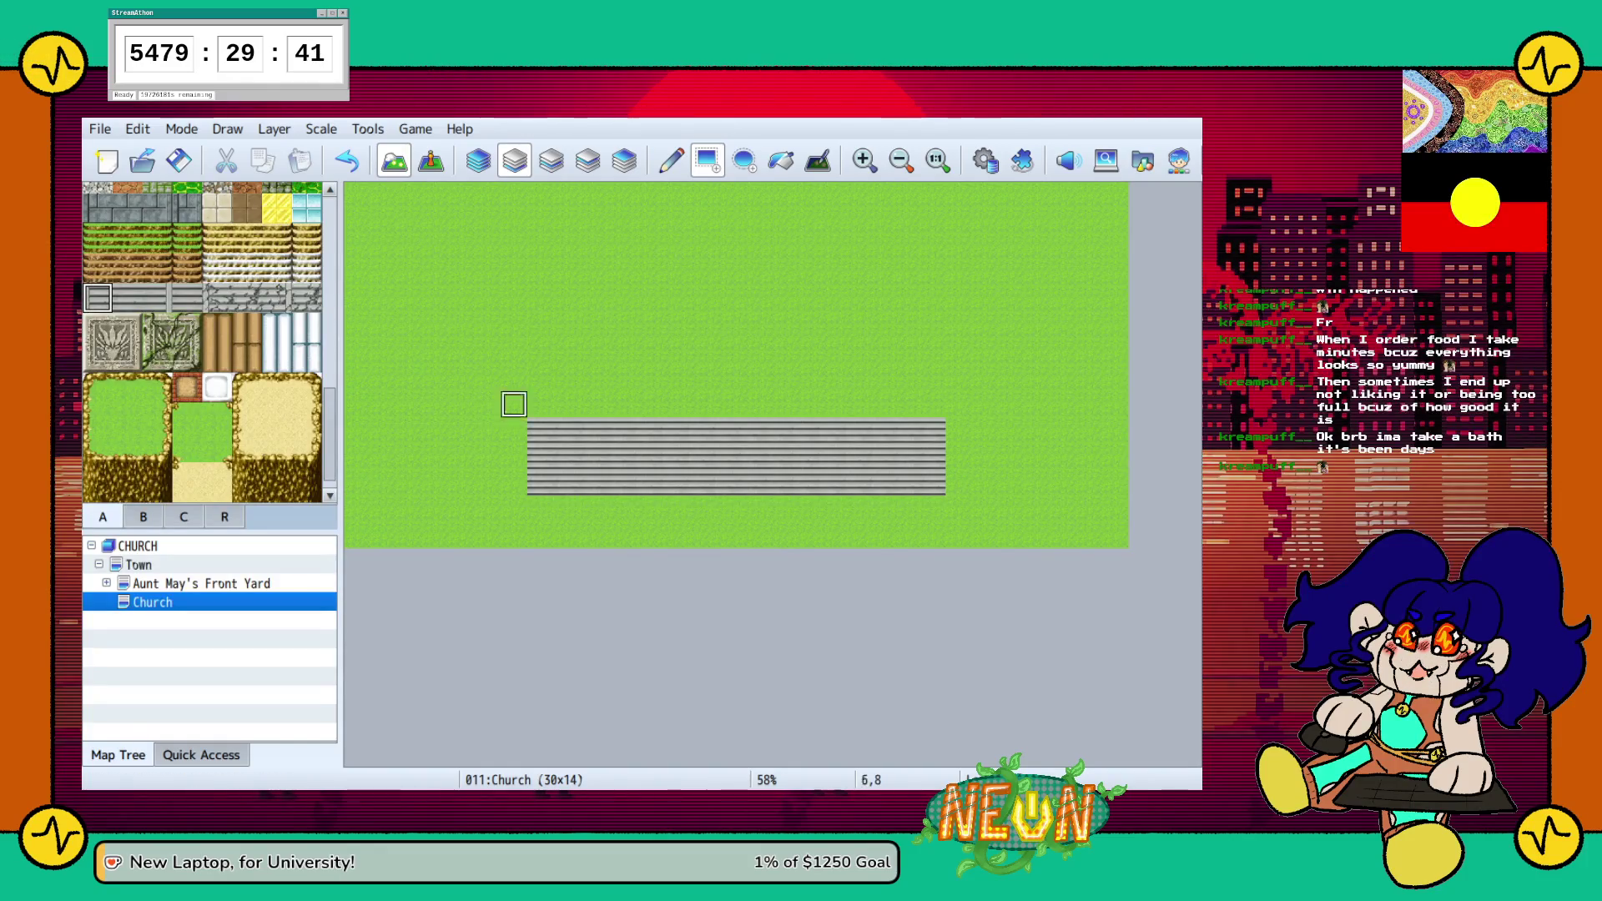
{"action": "left_click", "coordinate": [157, 297]}
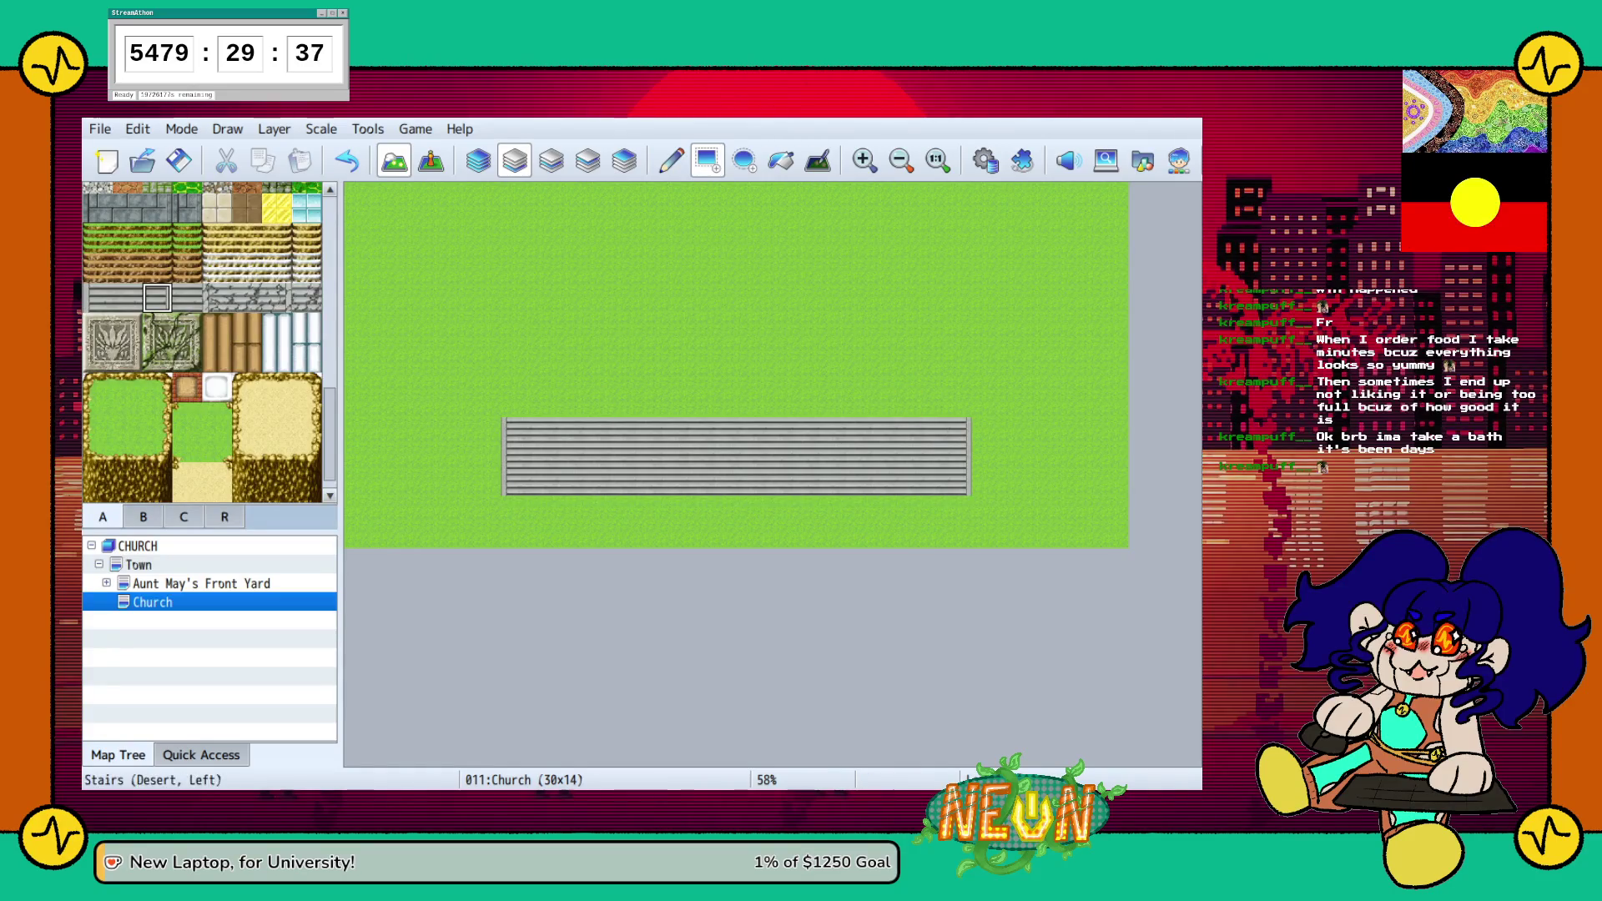
{"action": "left_click", "coordinate": [187, 297]}
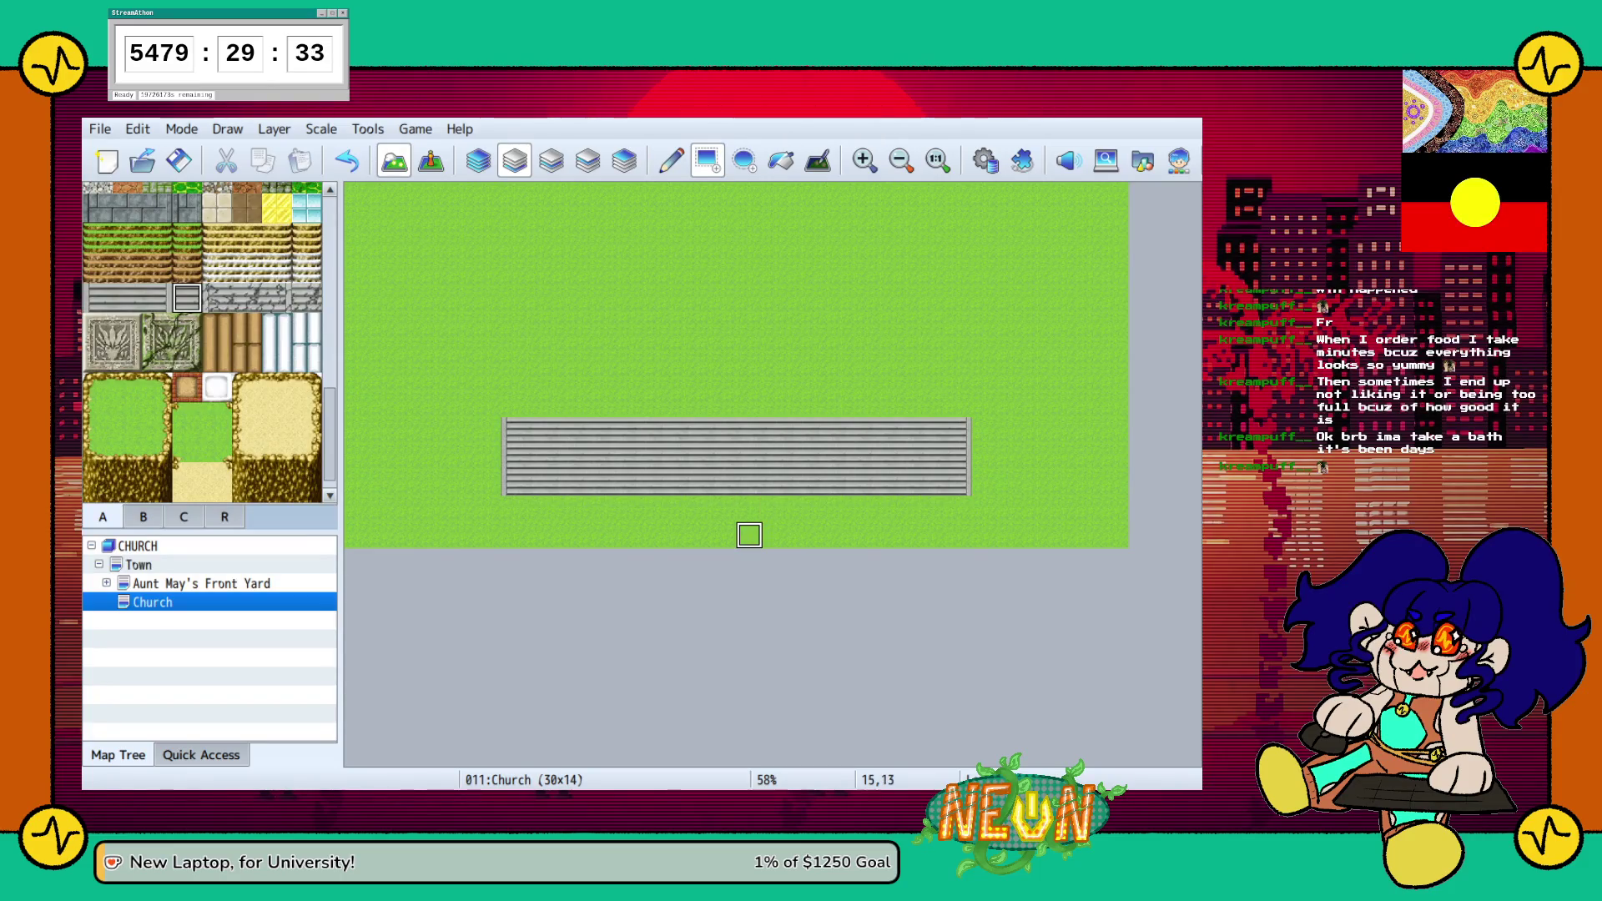
{"action": "left_click", "coordinate": [157, 297]}
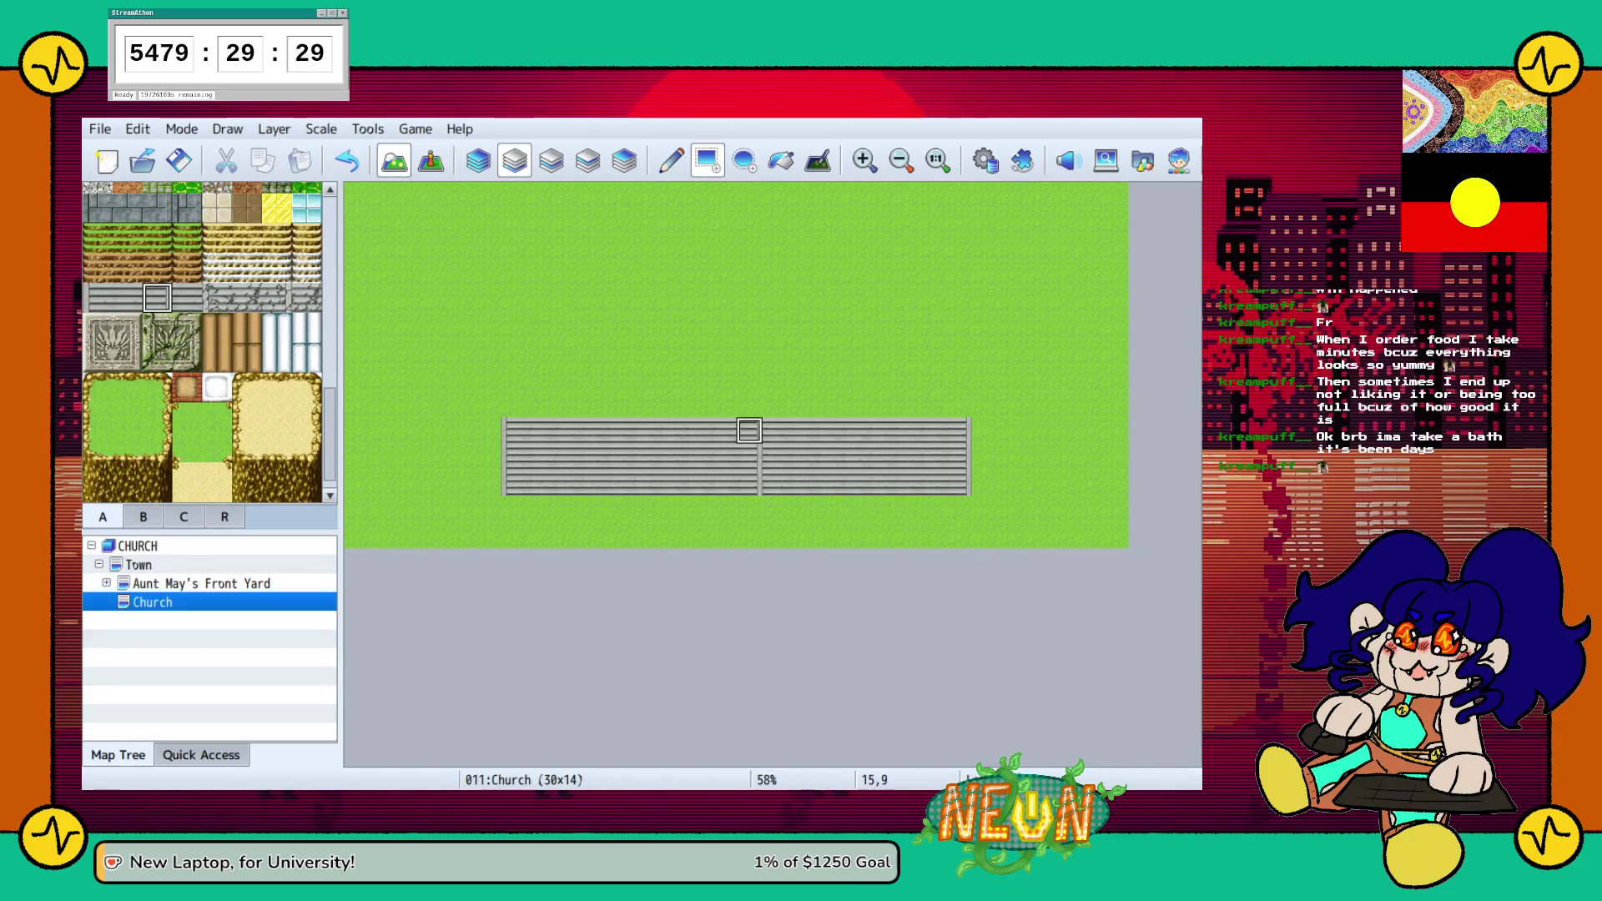
{"action": "left_click", "coordinate": [722, 472]}
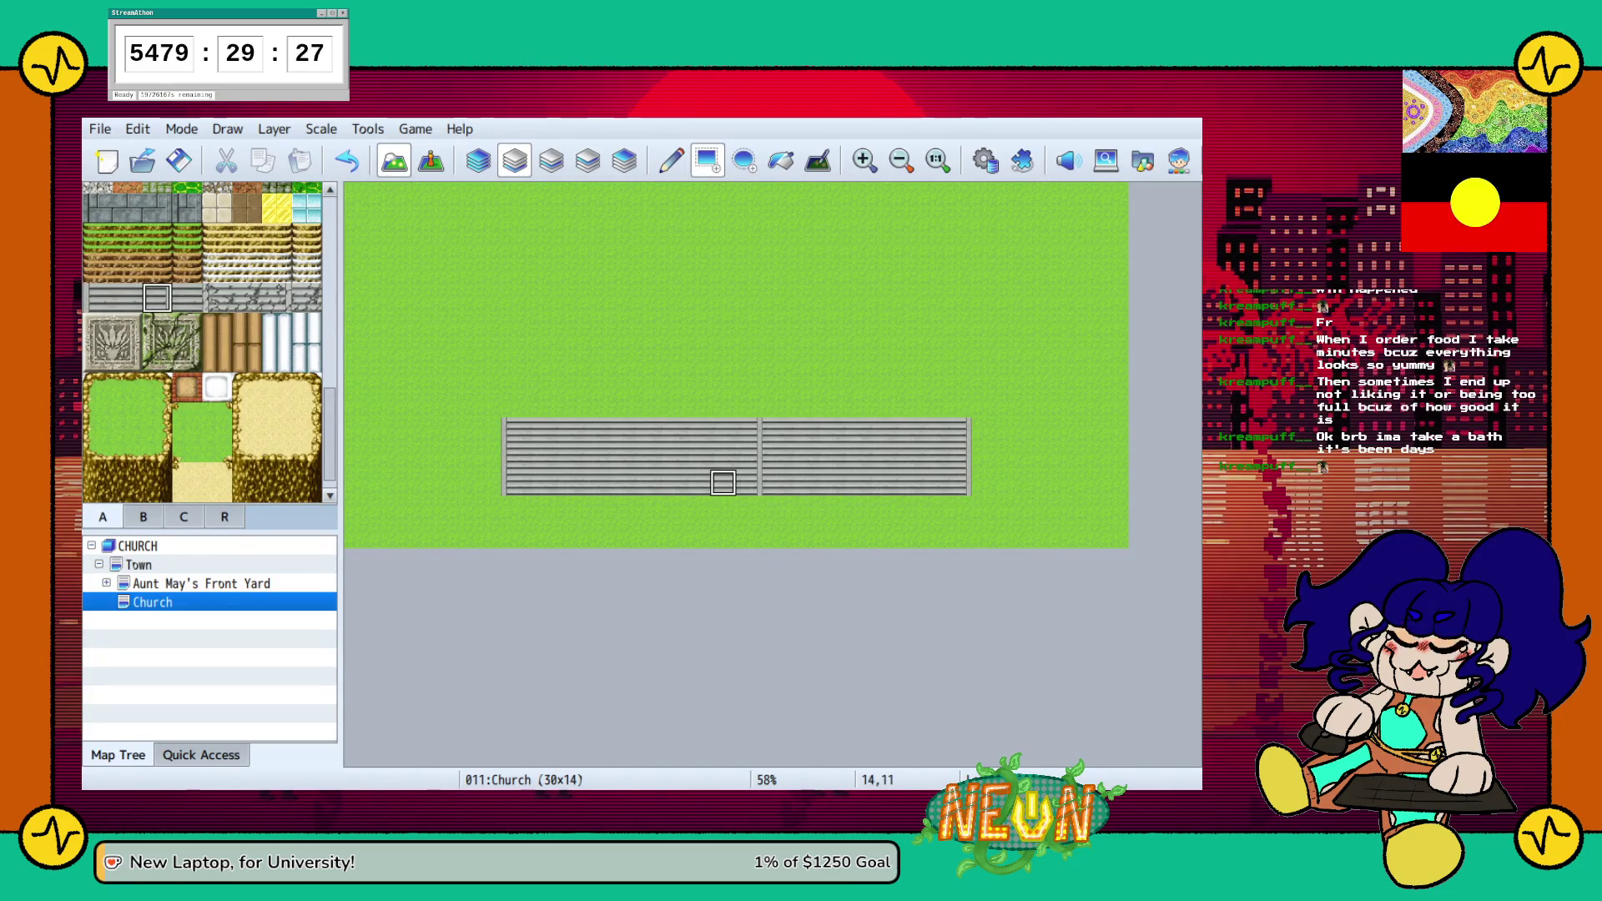
{"action": "left_click", "coordinate": [98, 297]}
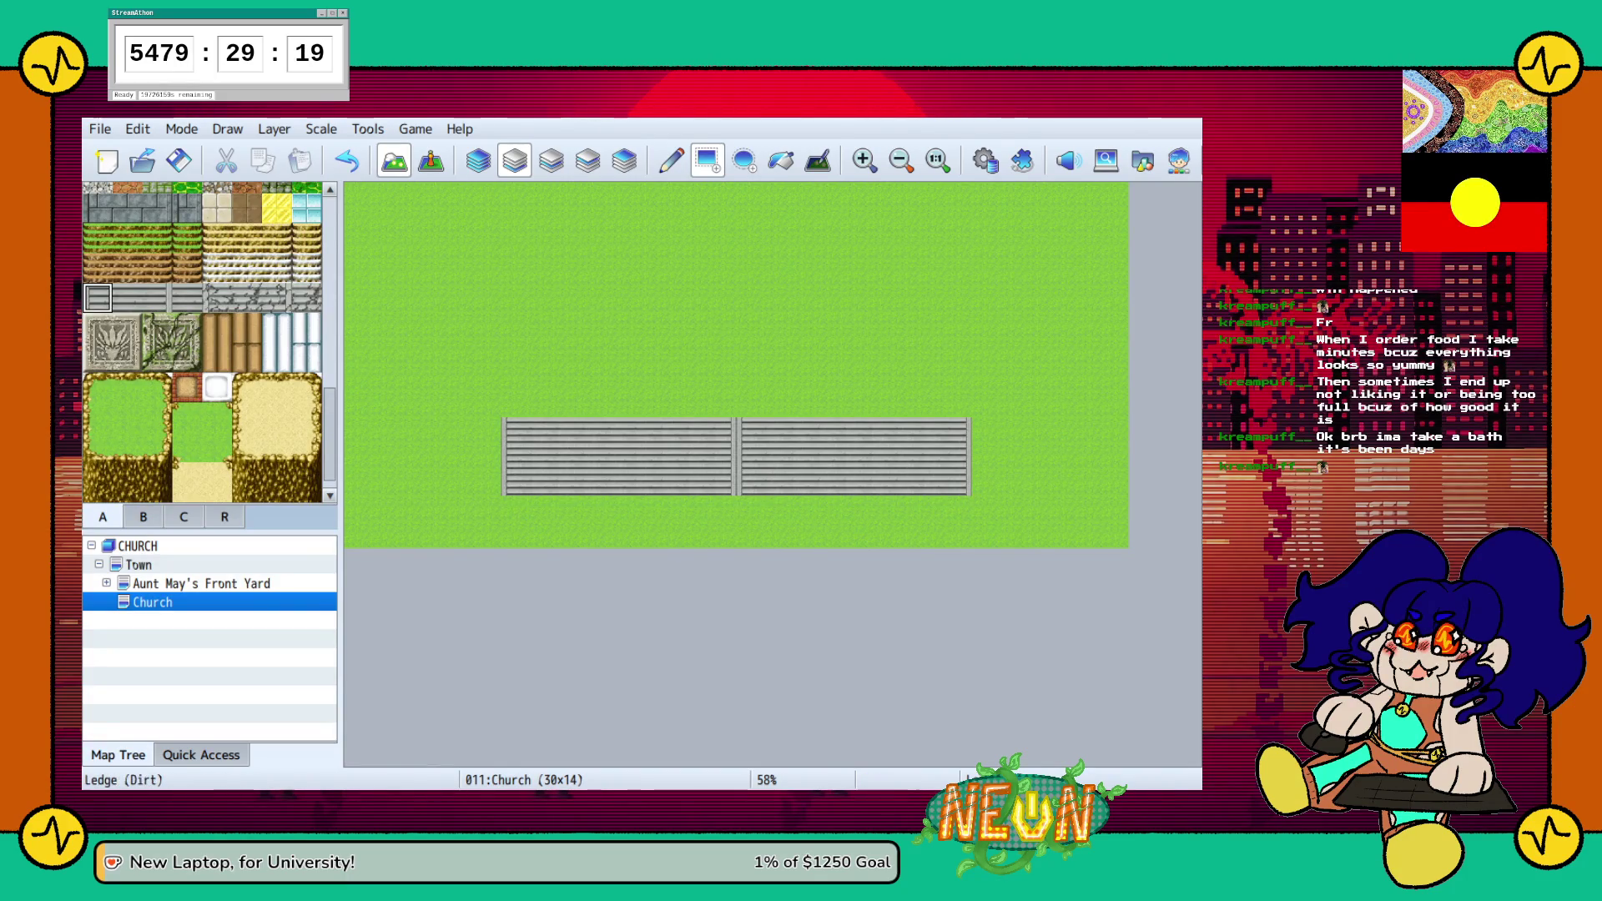
{"action": "left_click", "coordinate": [749, 456]}
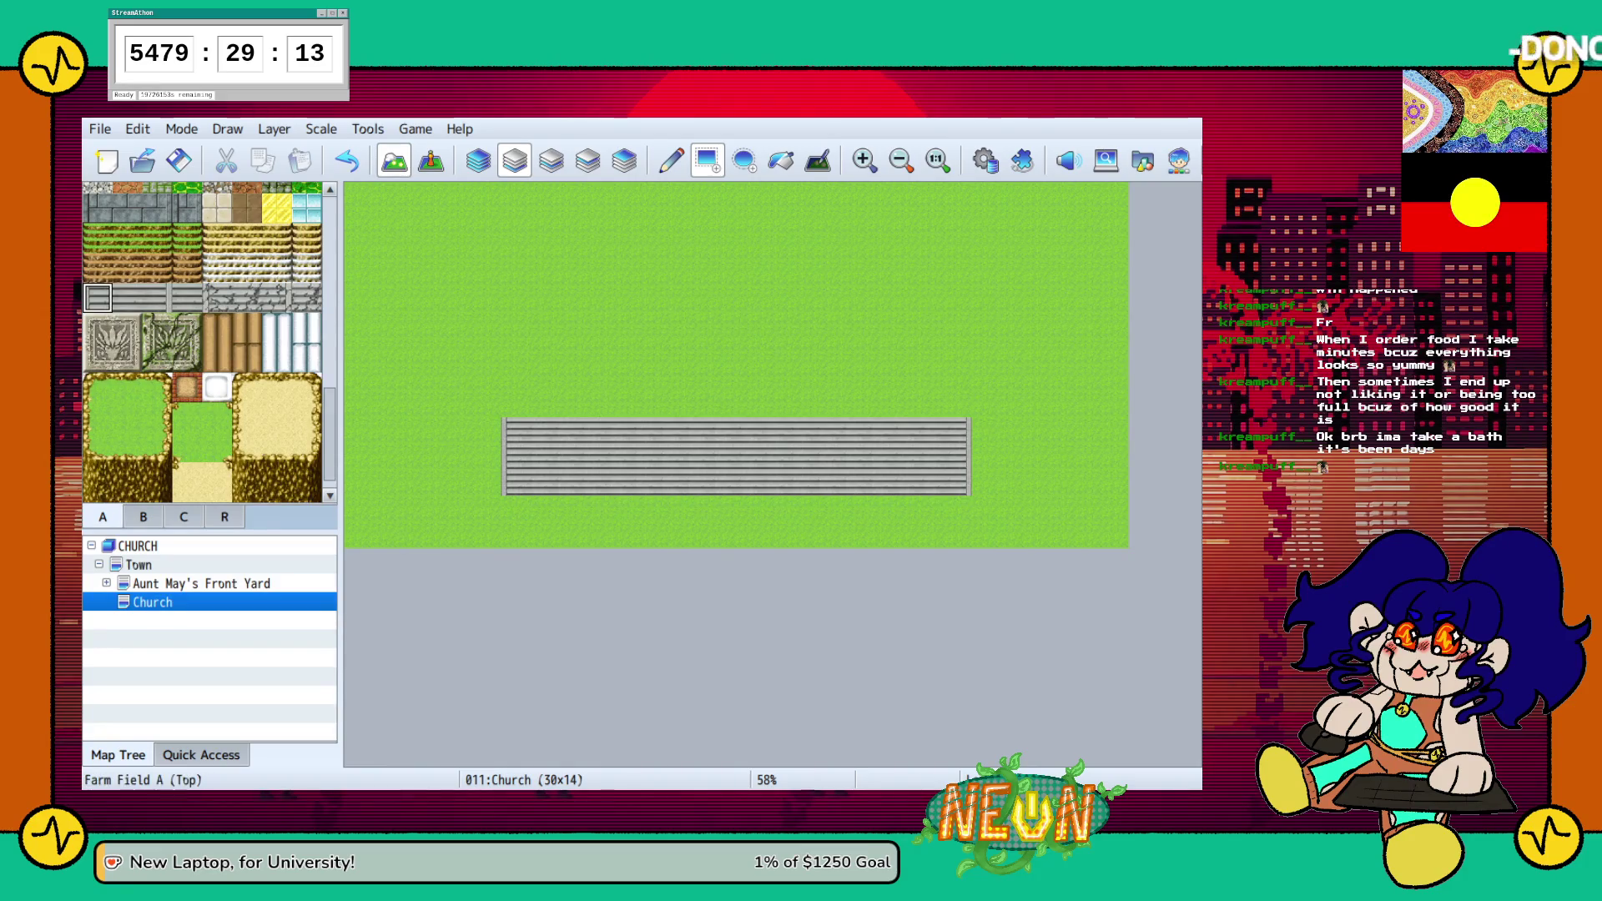
{"action": "scroll", "coordinate": [202, 342], "scroll_direction": "up", "scroll_amount": 1}
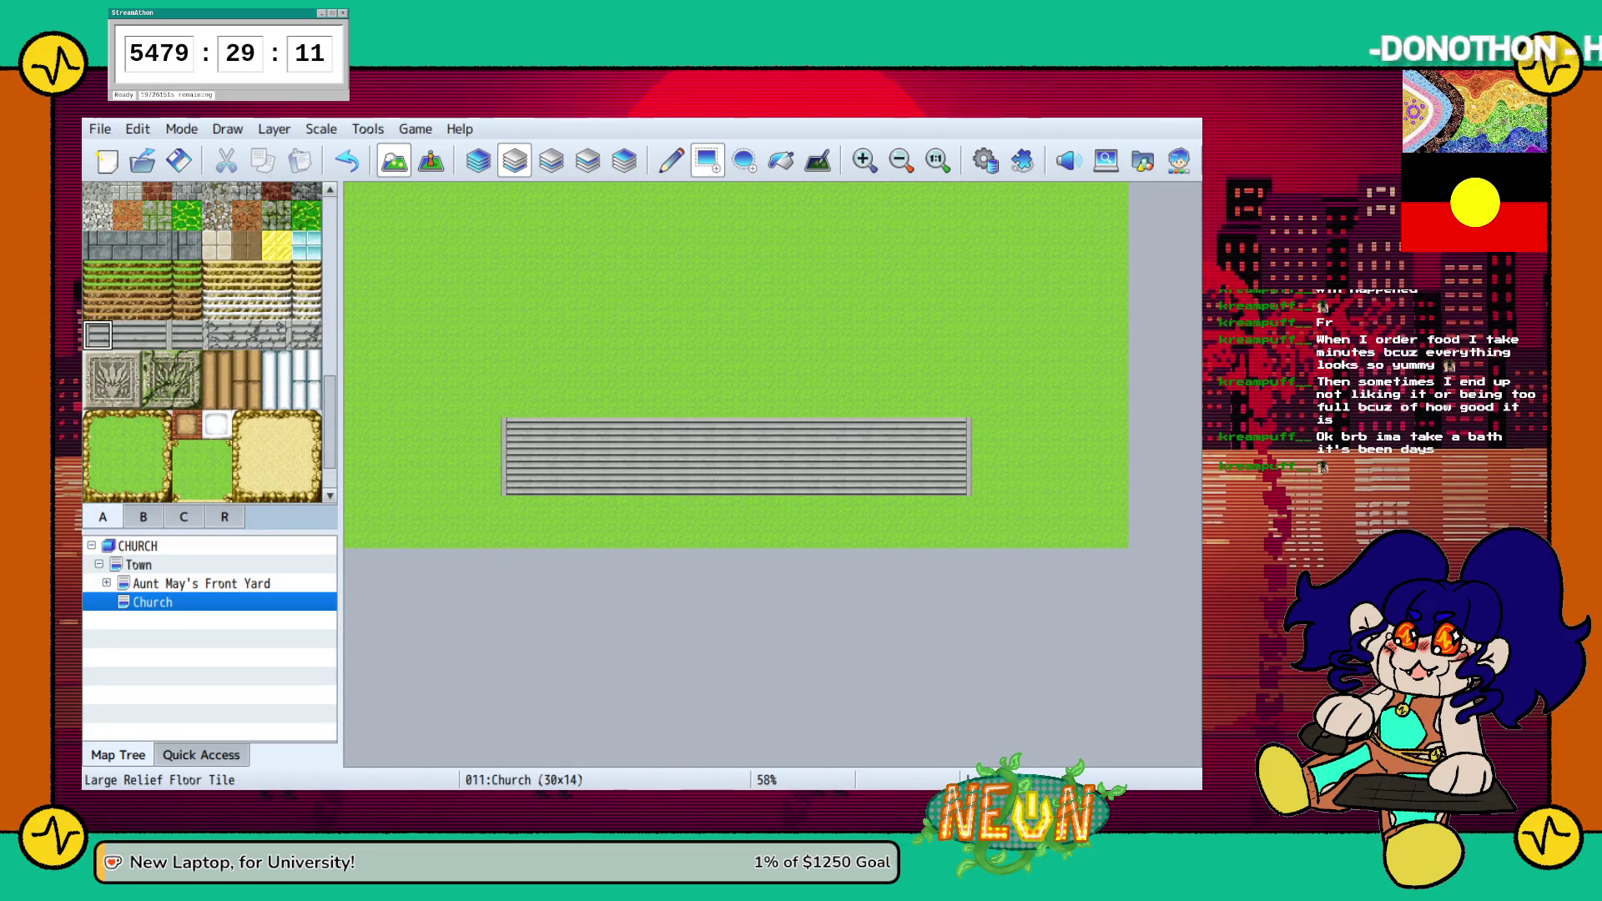
Place a row of eight ornate relief tiles directly above the stairs
{"action": "left_click", "coordinate": [515, 404]}
{"action": "left_click", "coordinate": [566, 403]}
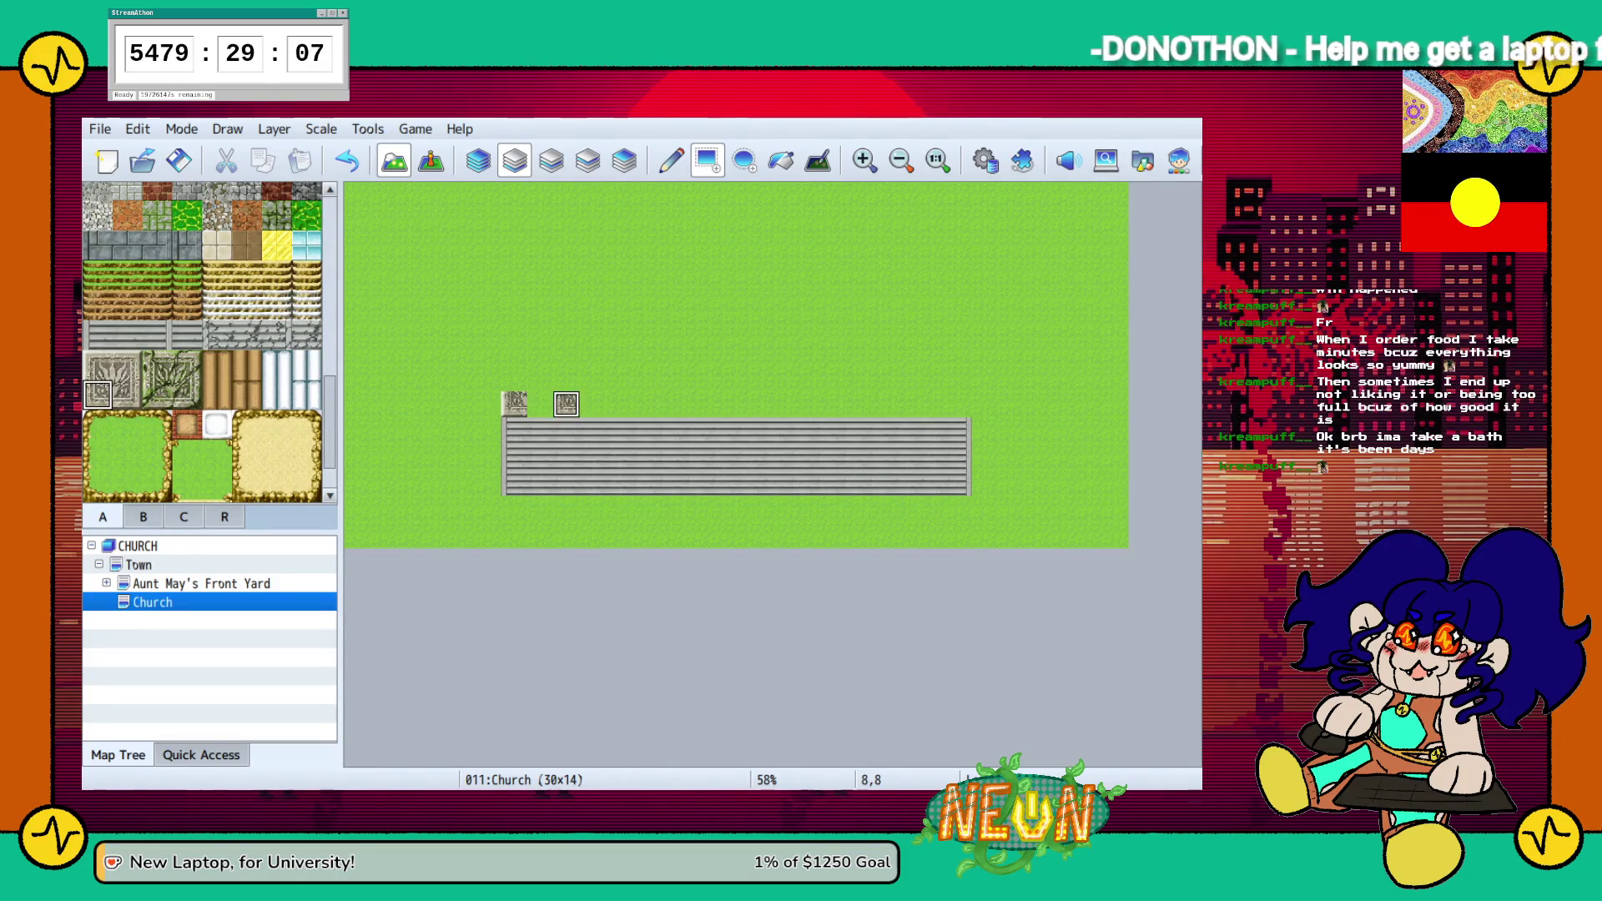
{"action": "left_click", "coordinate": [618, 403]}
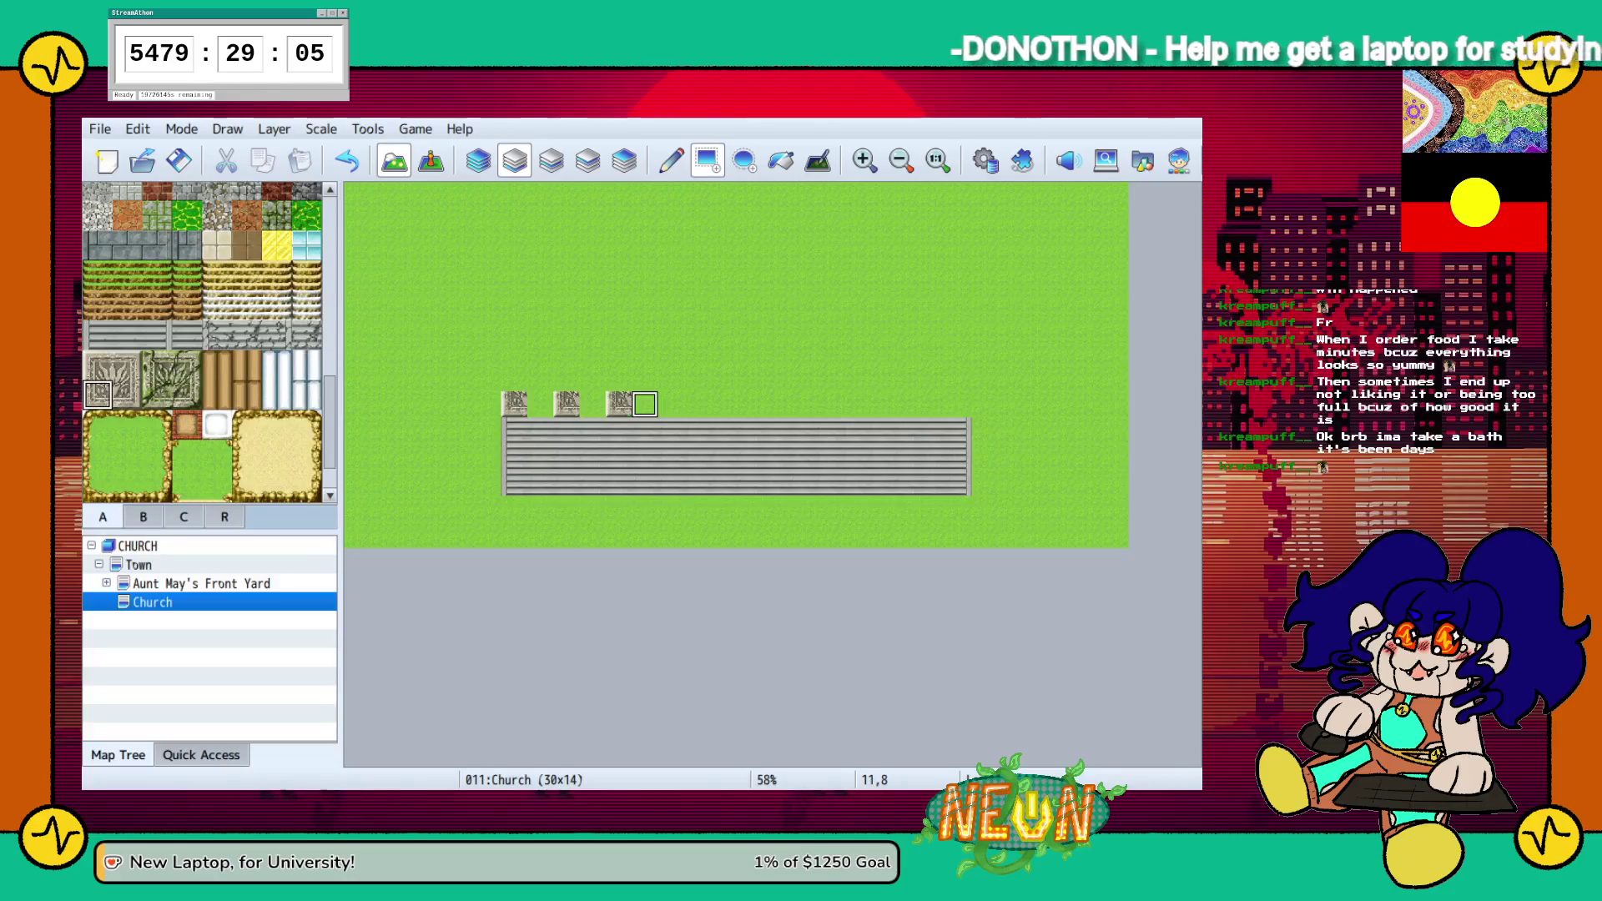
{"action": "left_click", "coordinate": [671, 404]}
{"action": "left_click", "coordinate": [724, 404]}
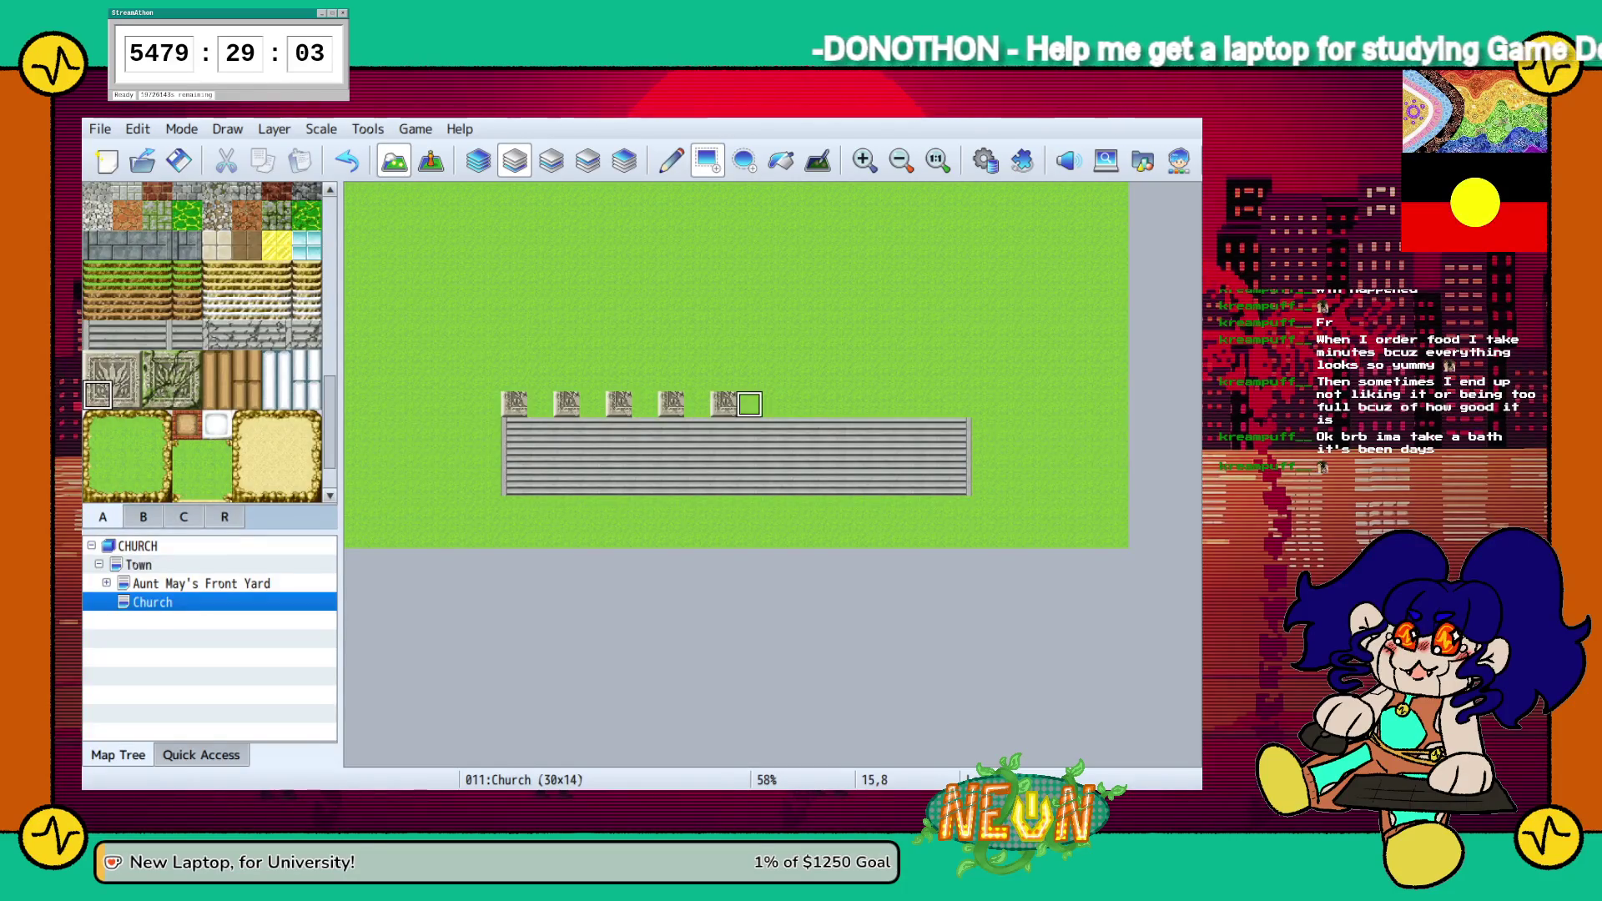
{"action": "left_click", "coordinate": [775, 404]}
{"action": "left_click", "coordinate": [828, 404]}
{"action": "left_click", "coordinate": [880, 403]}
Paint the wall-top rows above the panels with relief wall tiles
{"action": "left_click", "coordinate": [126, 394]}
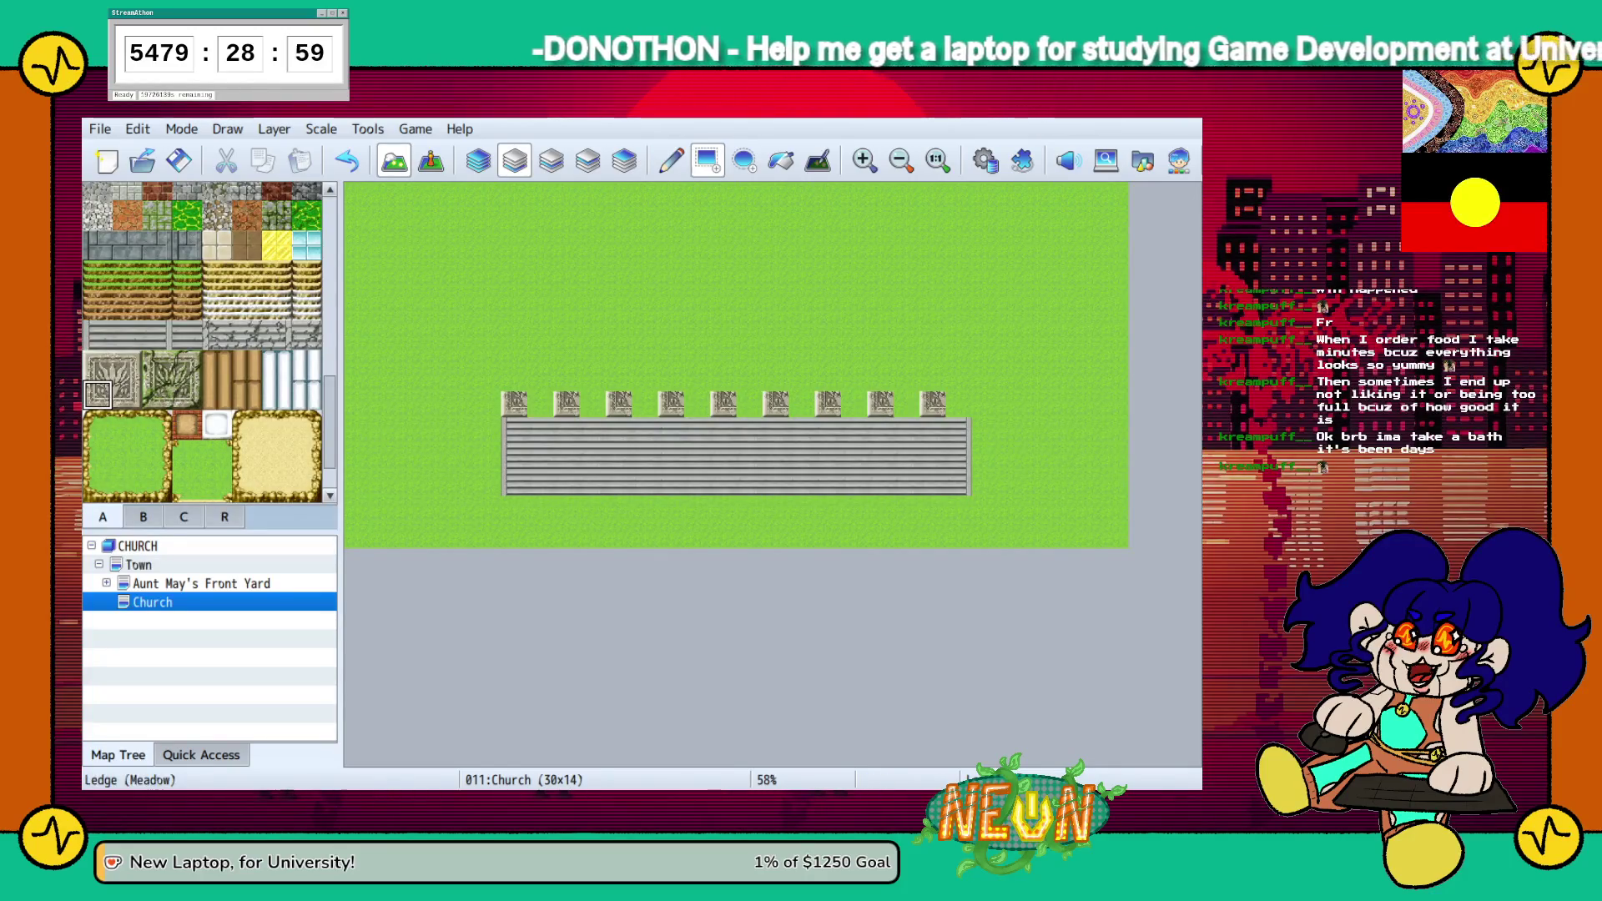
{"action": "mouse_move", "coordinate": [957, 404]}
{"action": "left_mouse_down"}
{"action": "mouse_move", "coordinate": [527, 403]}
{"action": "mouse_move", "coordinate": [775, 407]}
{"action": "left_mouse_up"}
{"action": "left_click", "coordinate": [98, 365]}
{"action": "left_click_drag", "start_coordinate": [514, 380], "coordinate": [957, 380]}
{"action": "left_click", "coordinate": [127, 364]}
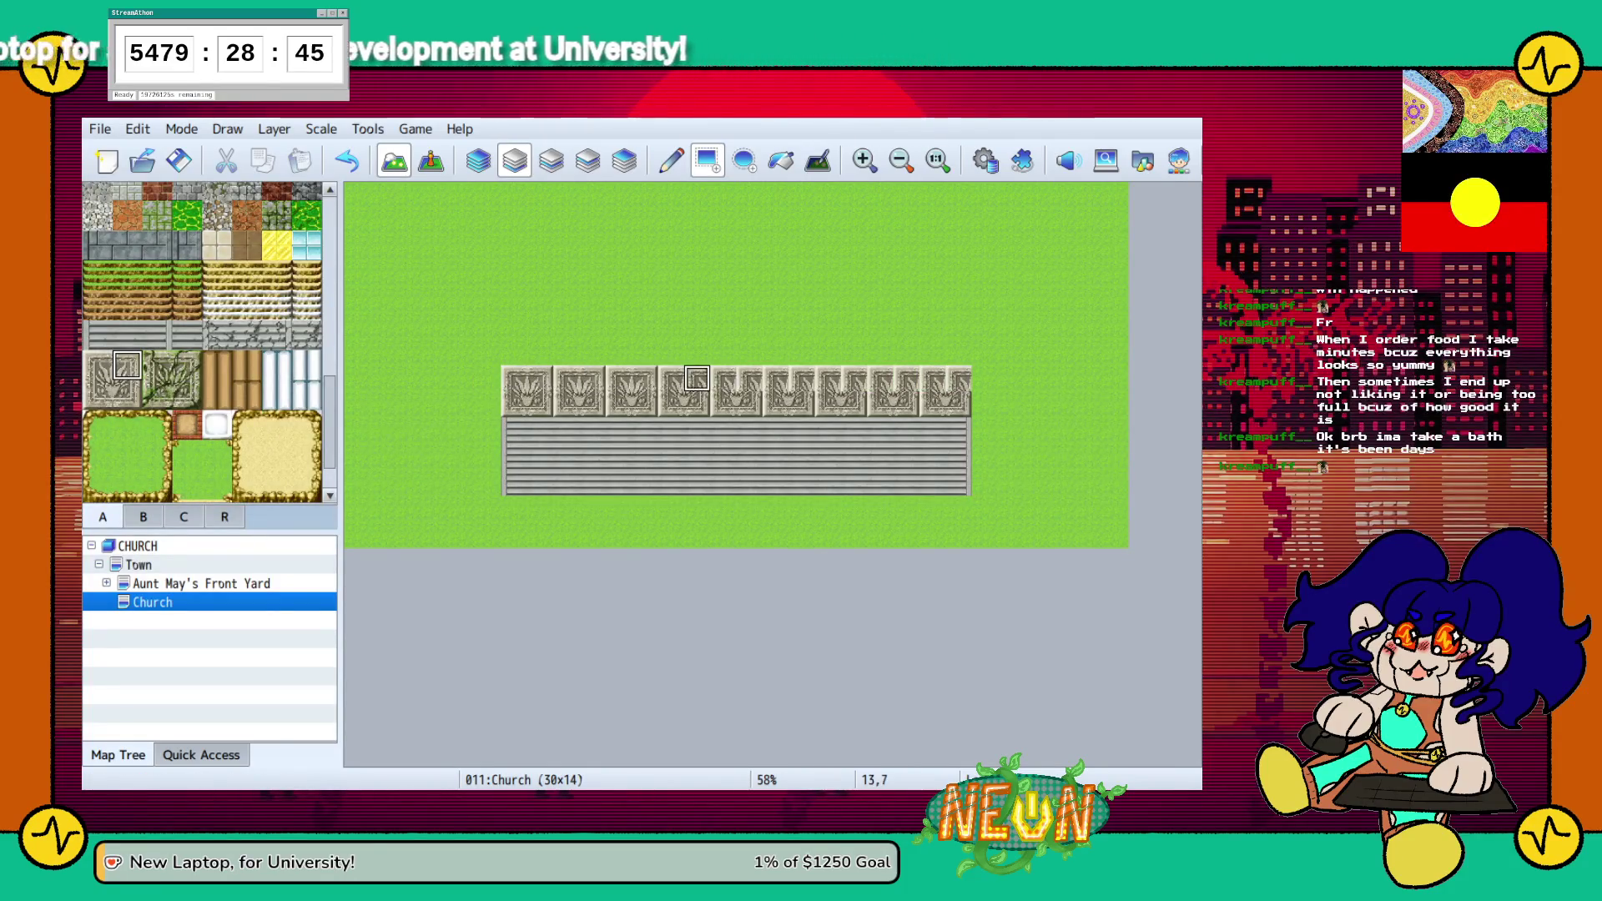
{"action": "left_click_drag", "start_coordinate": [826, 380], "coordinate": [905, 378]}
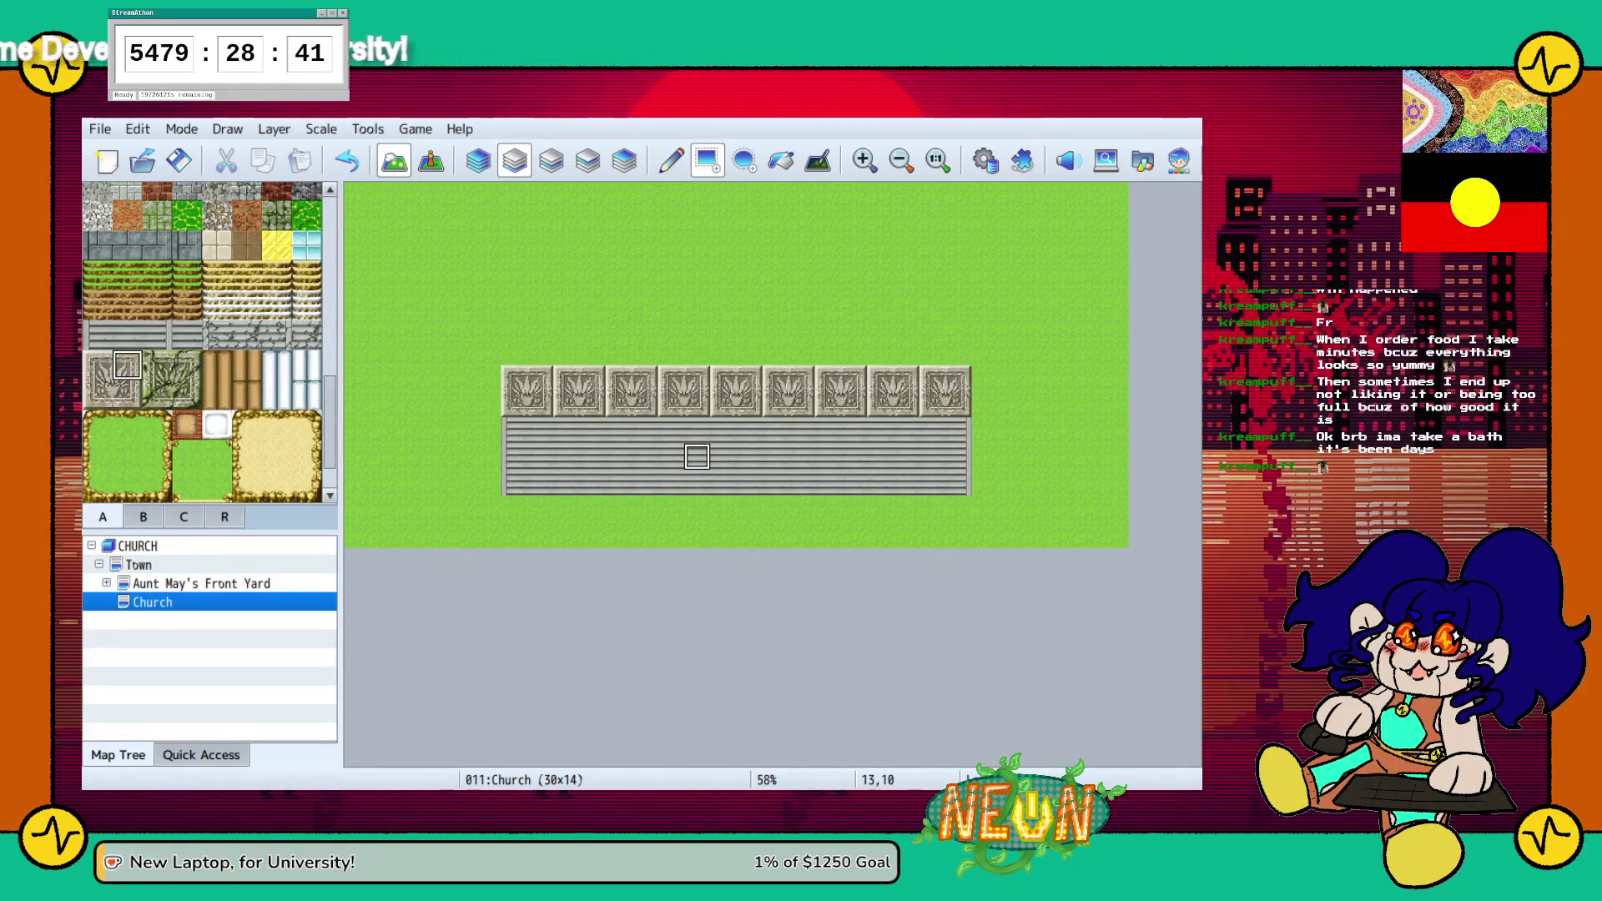
{"action": "scroll", "coordinate": [208, 342], "scroll_direction": "up", "scroll_amount": 5}
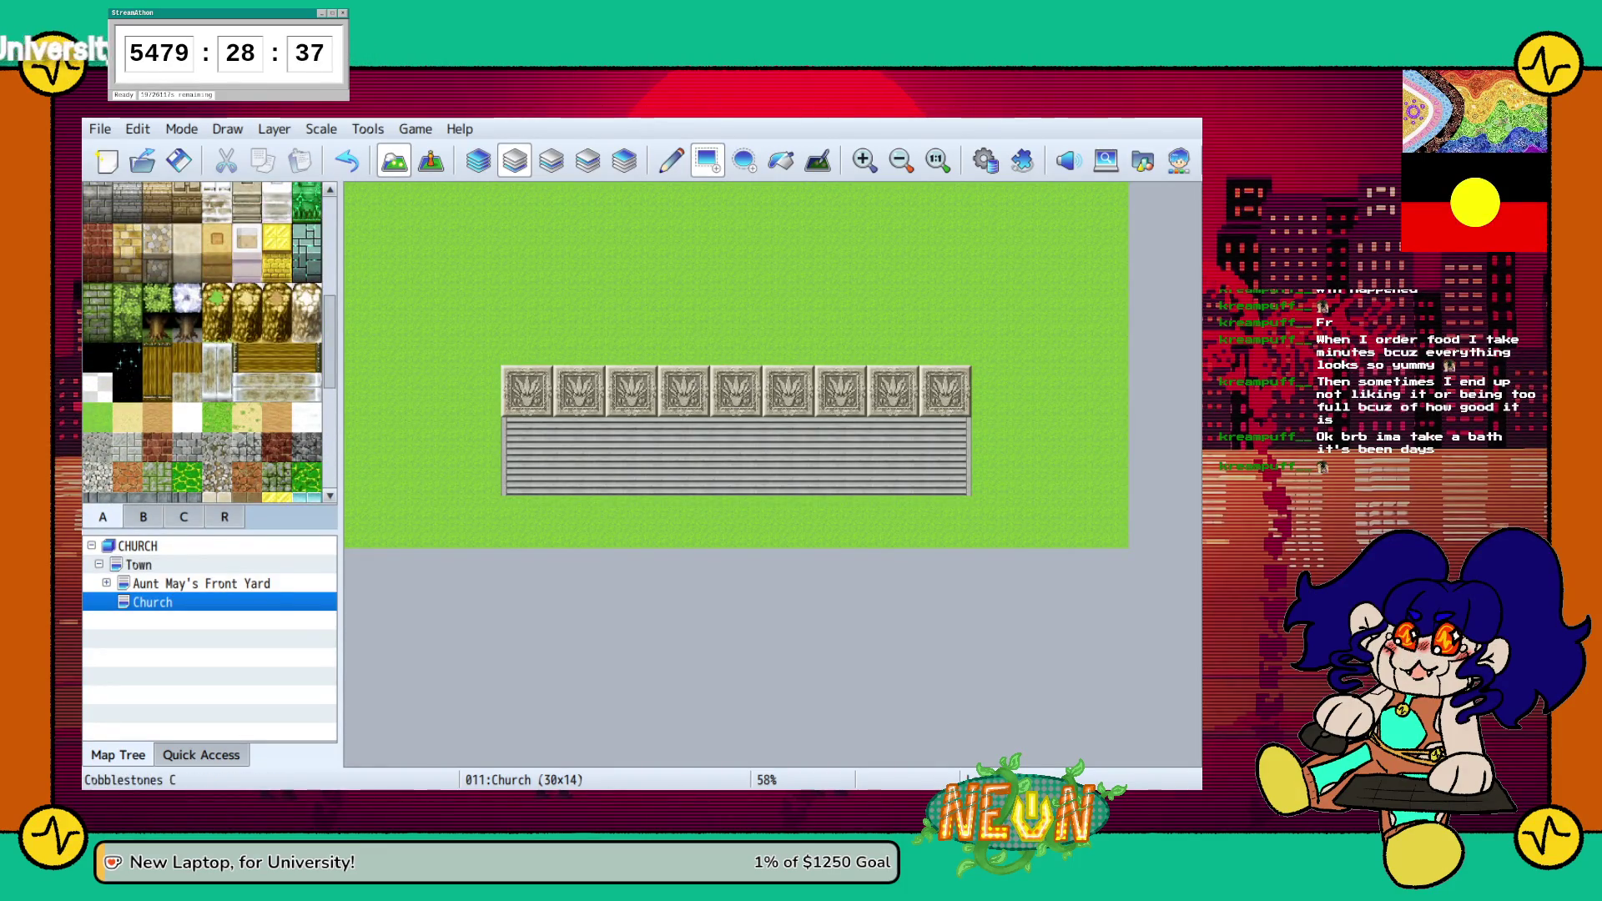
Paint a wide band of Cobblestones over and around the ornate panel row, extending left and right
{"action": "left_click", "coordinate": [247, 447]}
{"action": "mouse_move", "coordinate": [513, 351]}
{"action": "left_mouse_down"}
{"action": "mouse_move", "coordinate": [724, 380]}
{"action": "mouse_move", "coordinate": [957, 351]}
{"action": "left_mouse_up"}
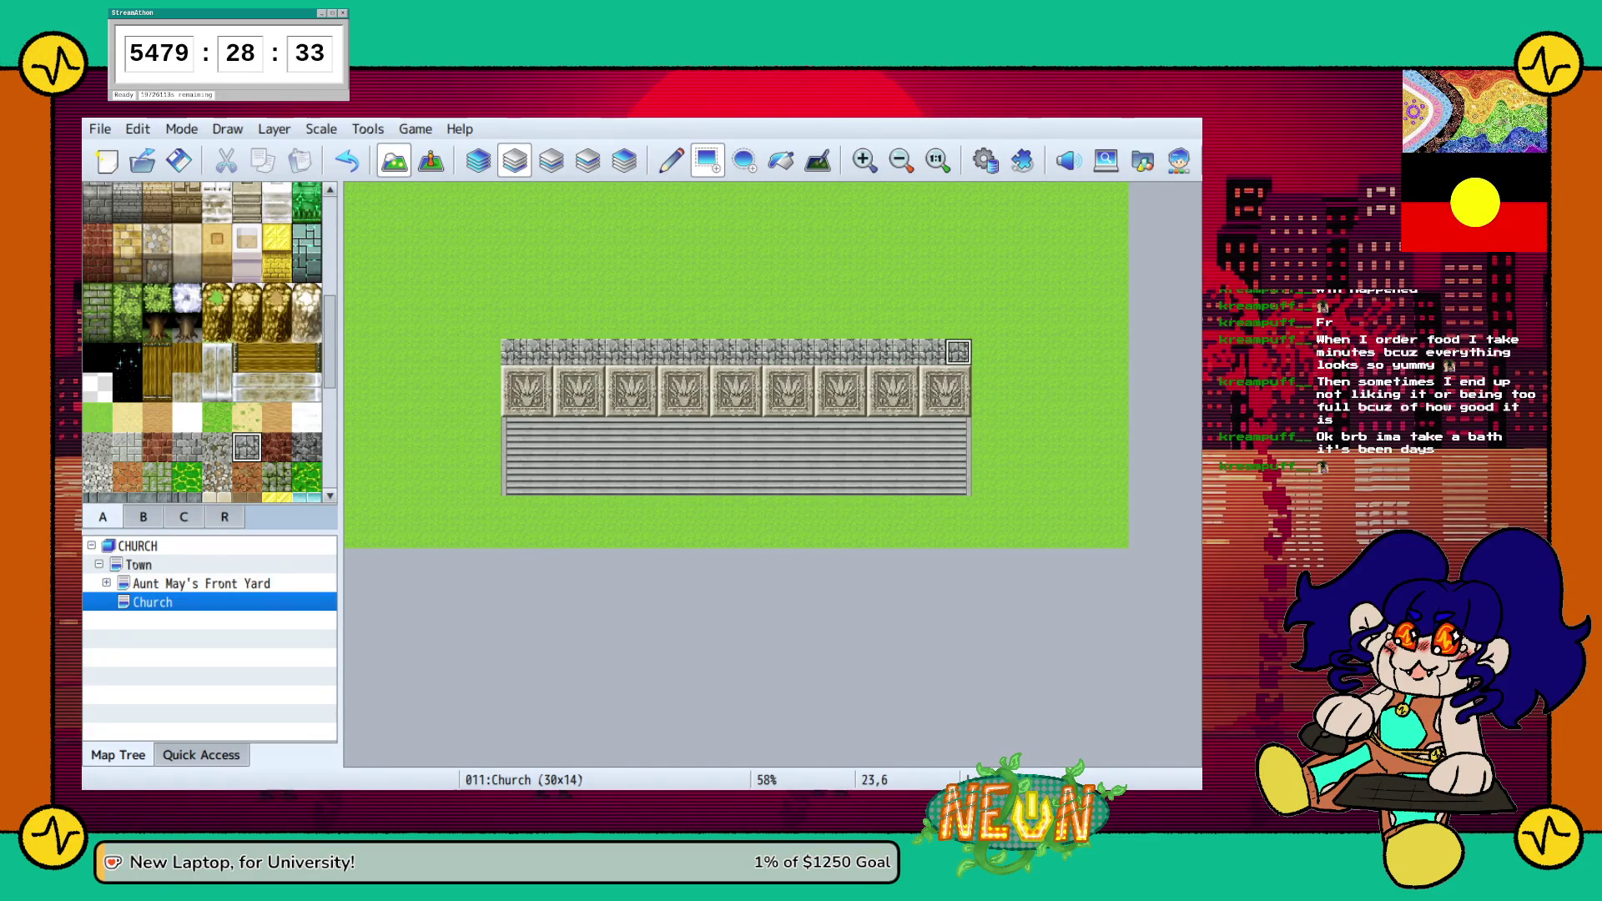
{"action": "mouse_move", "coordinate": [932, 404]}
{"action": "left_mouse_down"}
{"action": "mouse_move", "coordinate": [1011, 350]}
{"action": "mouse_move", "coordinate": [1037, 404]}
{"action": "left_mouse_up"}
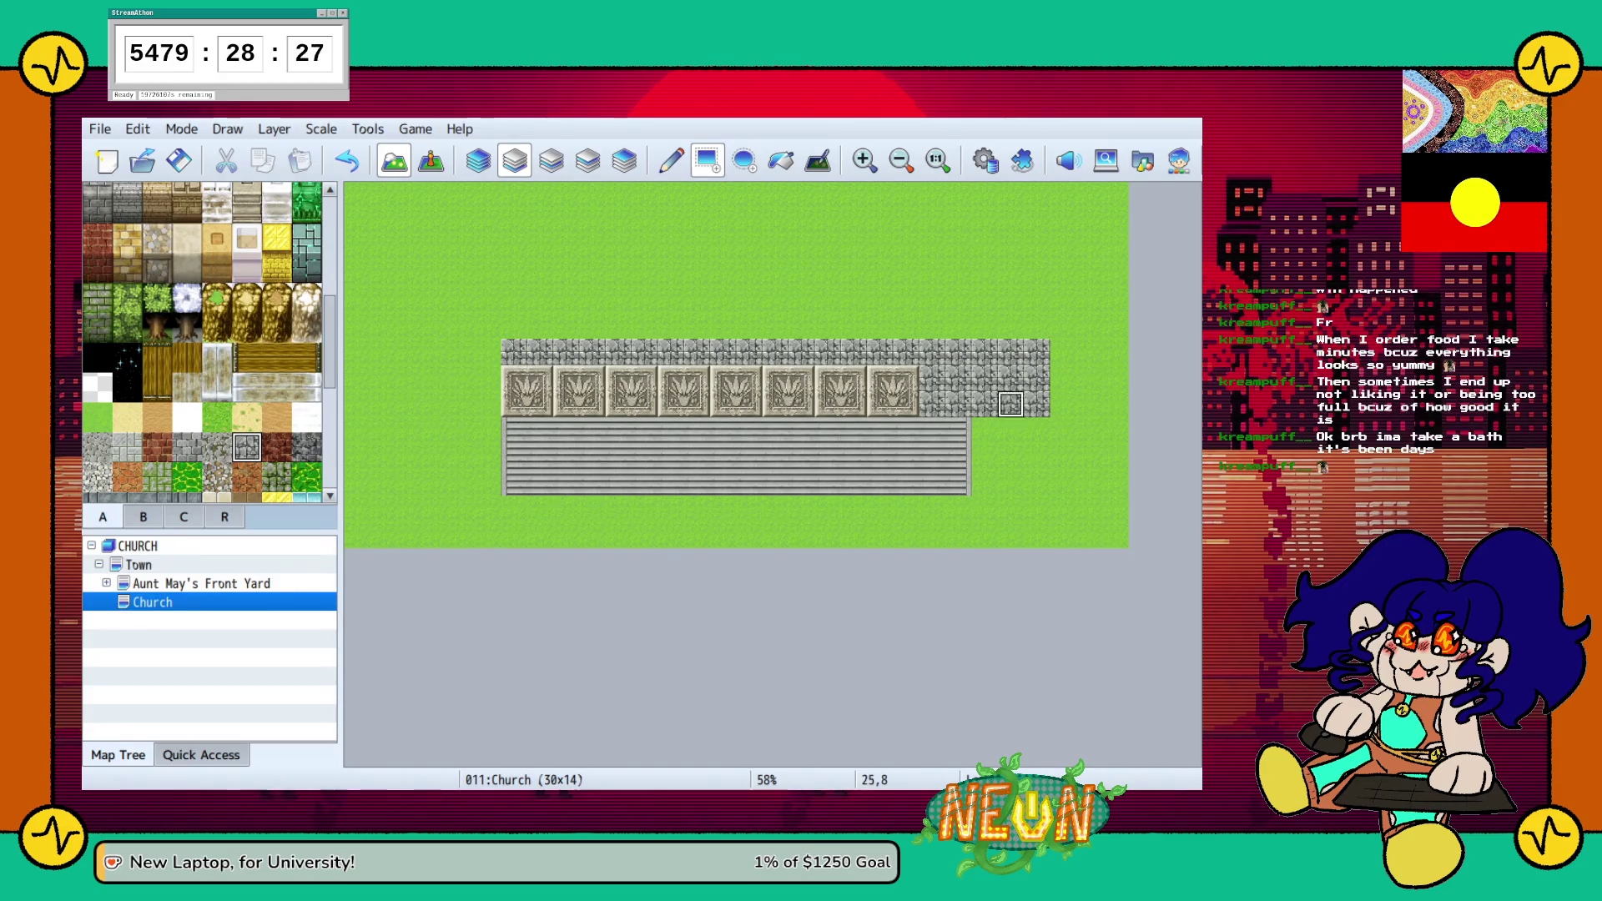
{"action": "left_click", "coordinate": [488, 403]}
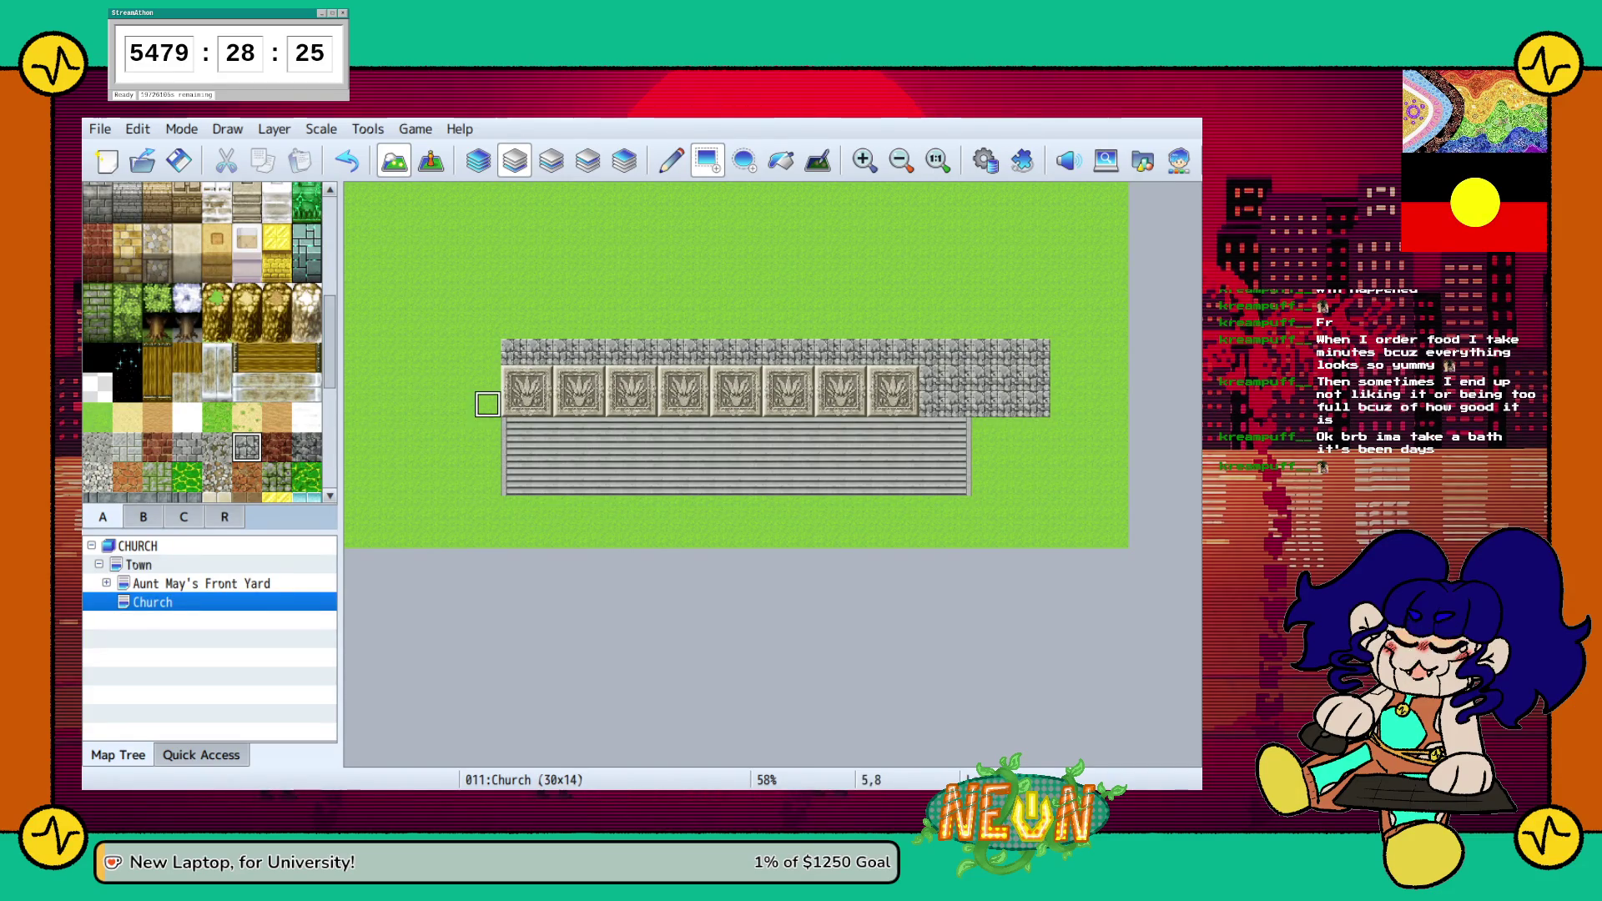
{"action": "left_click", "coordinate": [462, 403]}
{"action": "mouse_move", "coordinate": [488, 404]}
{"action": "left_mouse_down"}
{"action": "mouse_move", "coordinate": [436, 377]}
{"action": "mouse_move", "coordinate": [435, 351]}
{"action": "left_mouse_up"}
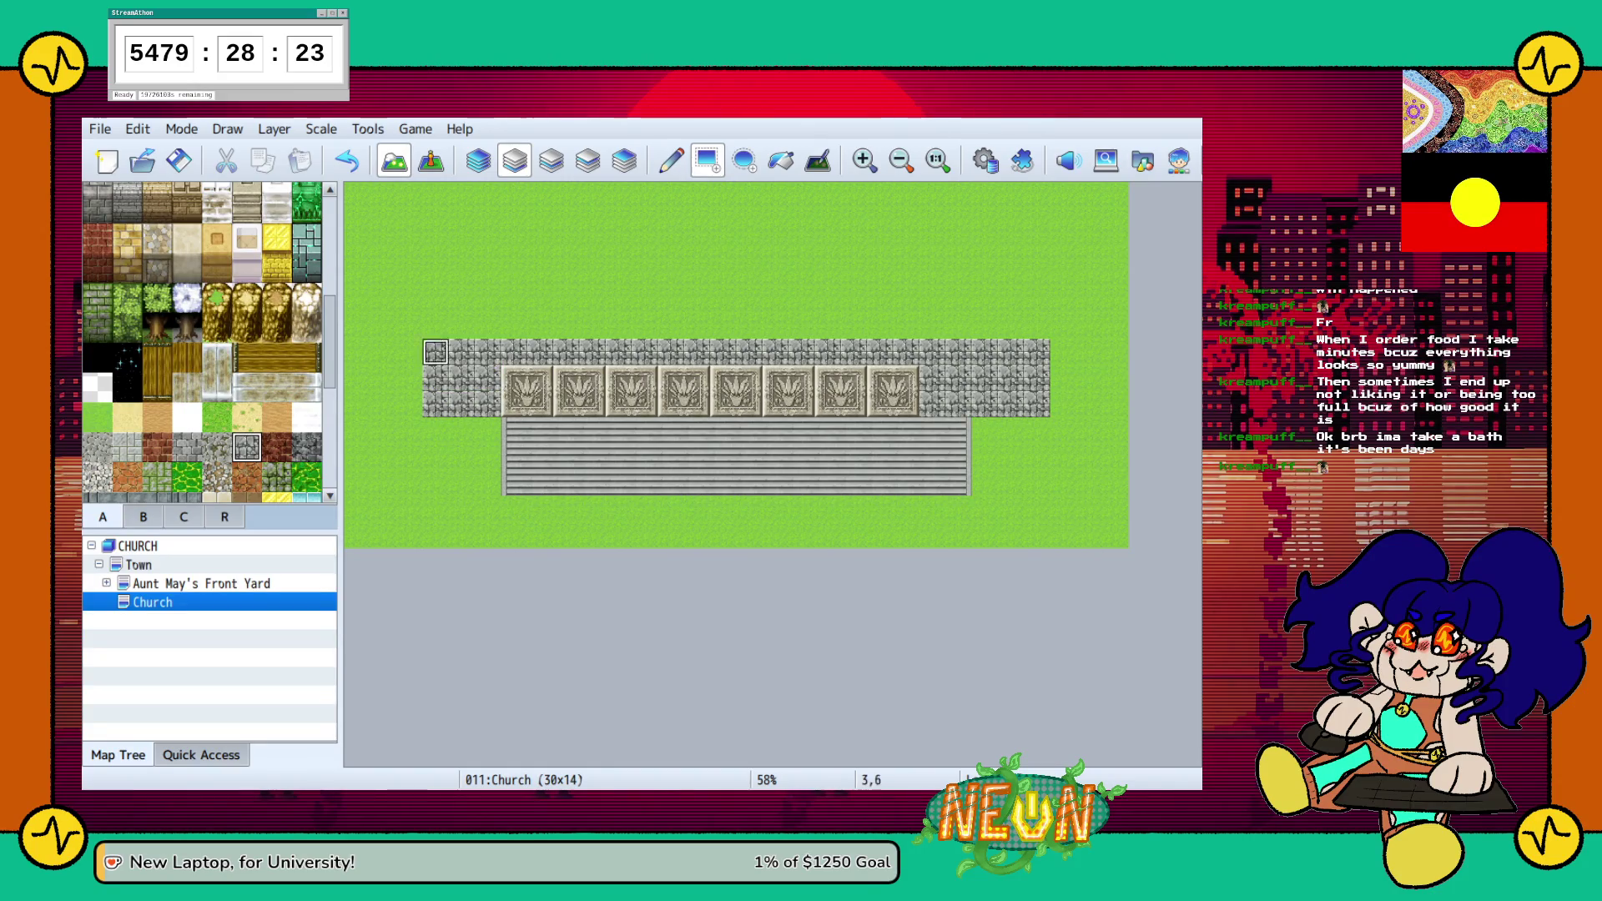
Cover four unwanted ornate panels, including the leftmost and rightmost, with plain cobblestone
{"action": "left_click", "coordinate": [527, 391]}
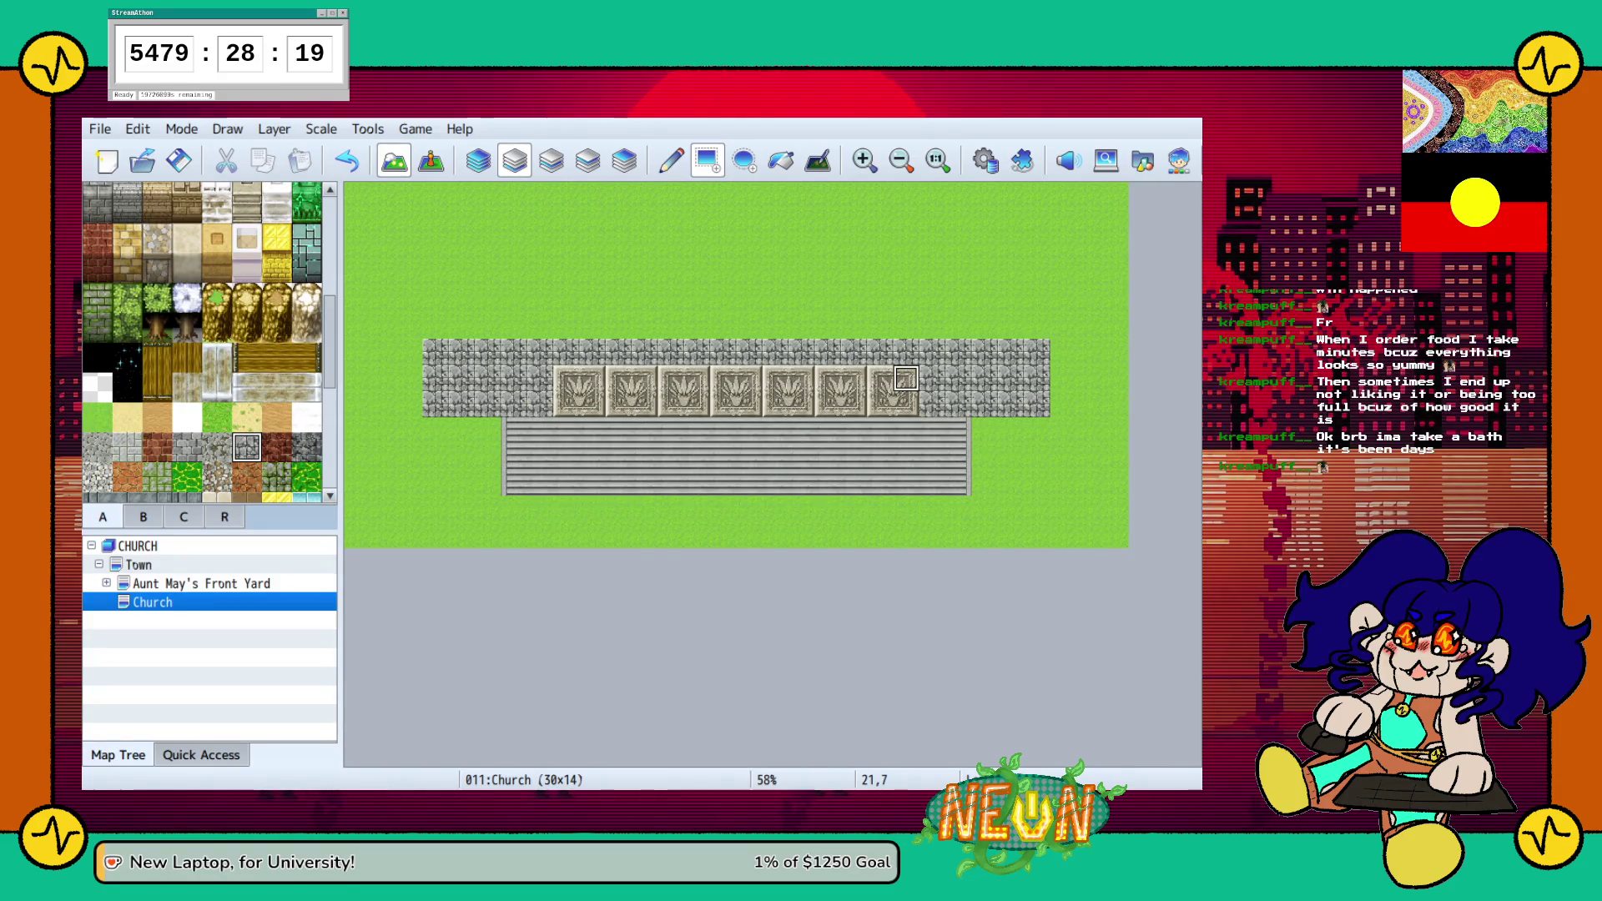
{"action": "left_click", "coordinate": [880, 405]}
{"action": "left_click", "coordinate": [775, 404]}
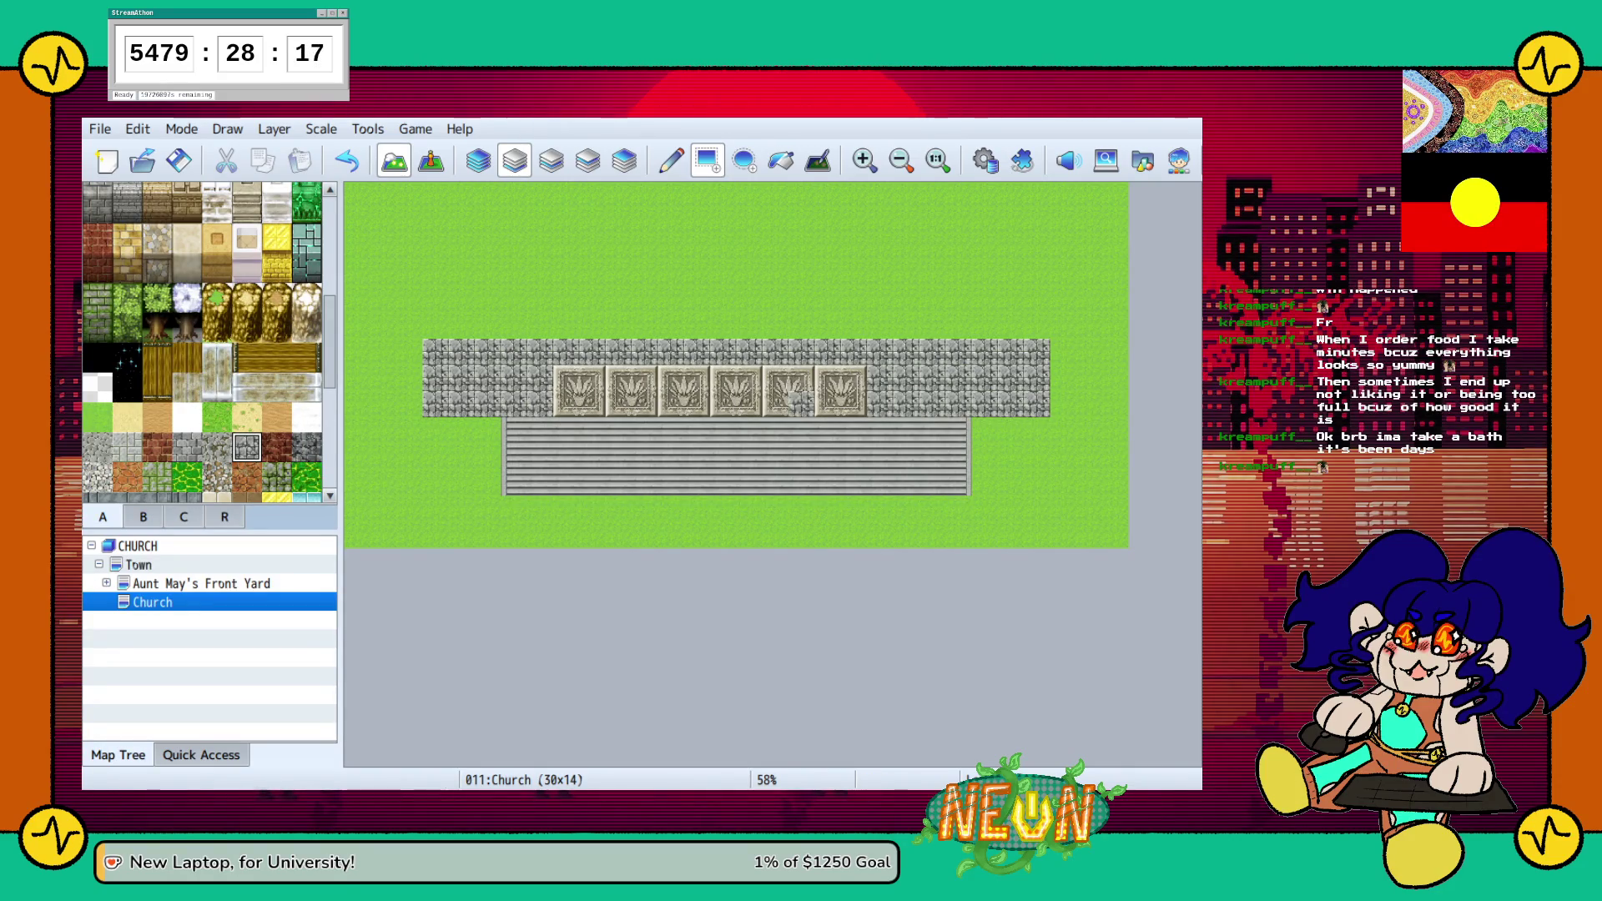
{"action": "left_click", "coordinate": [580, 392]}
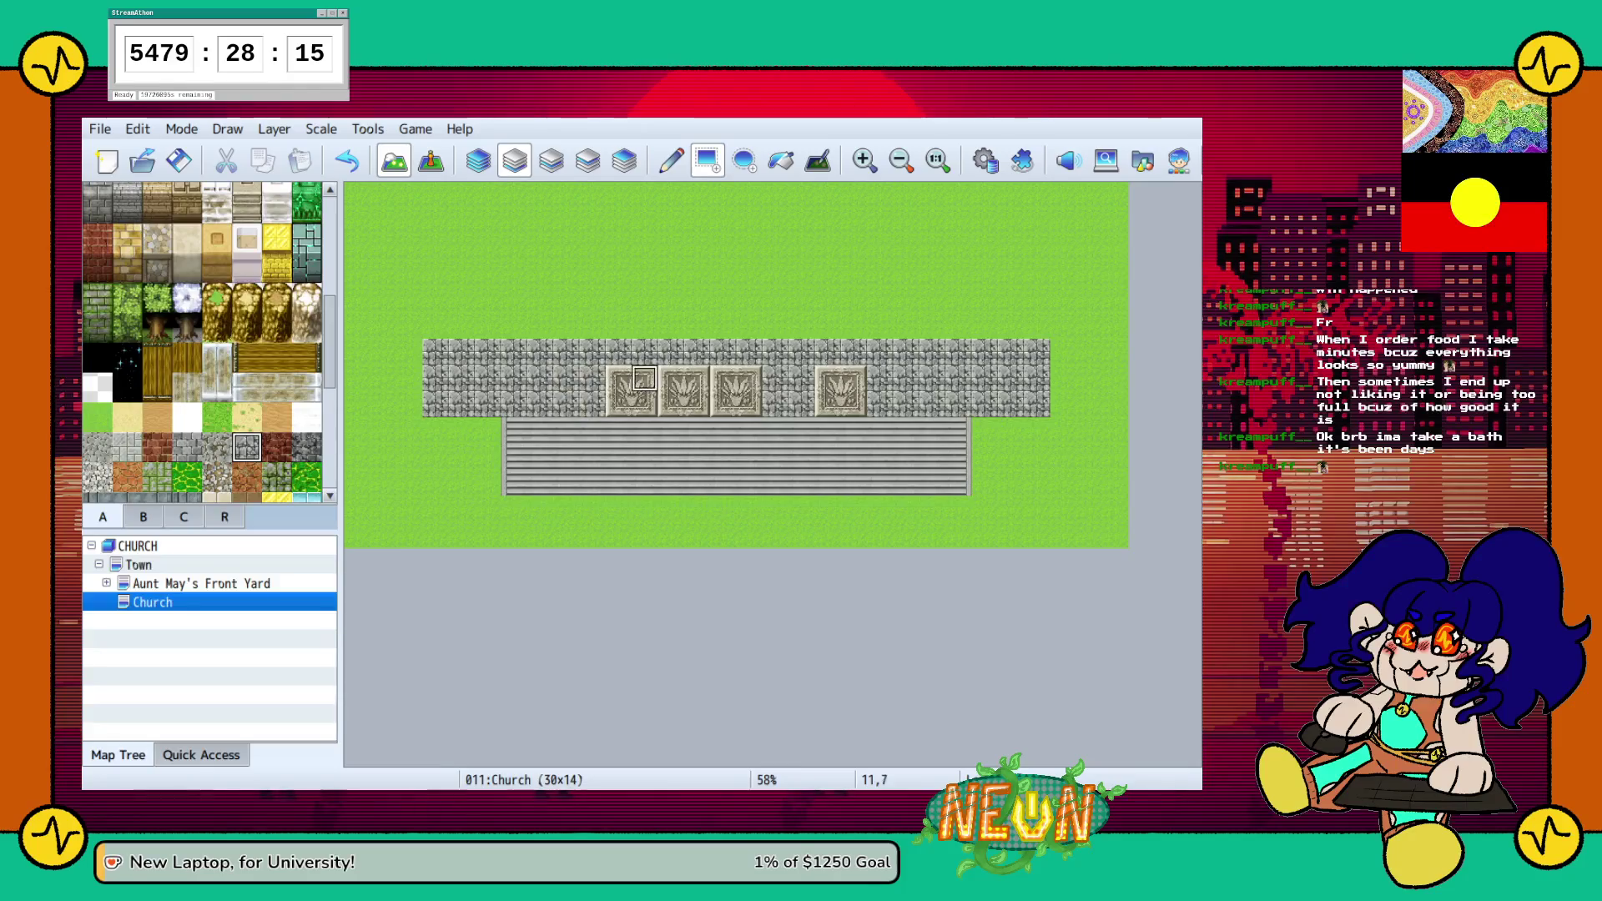
Cover the panel at tile 12,7 with cobblestone and place a Large Relief Floor Tile piece at 8,8
{"action": "left_click", "coordinate": [671, 379]}
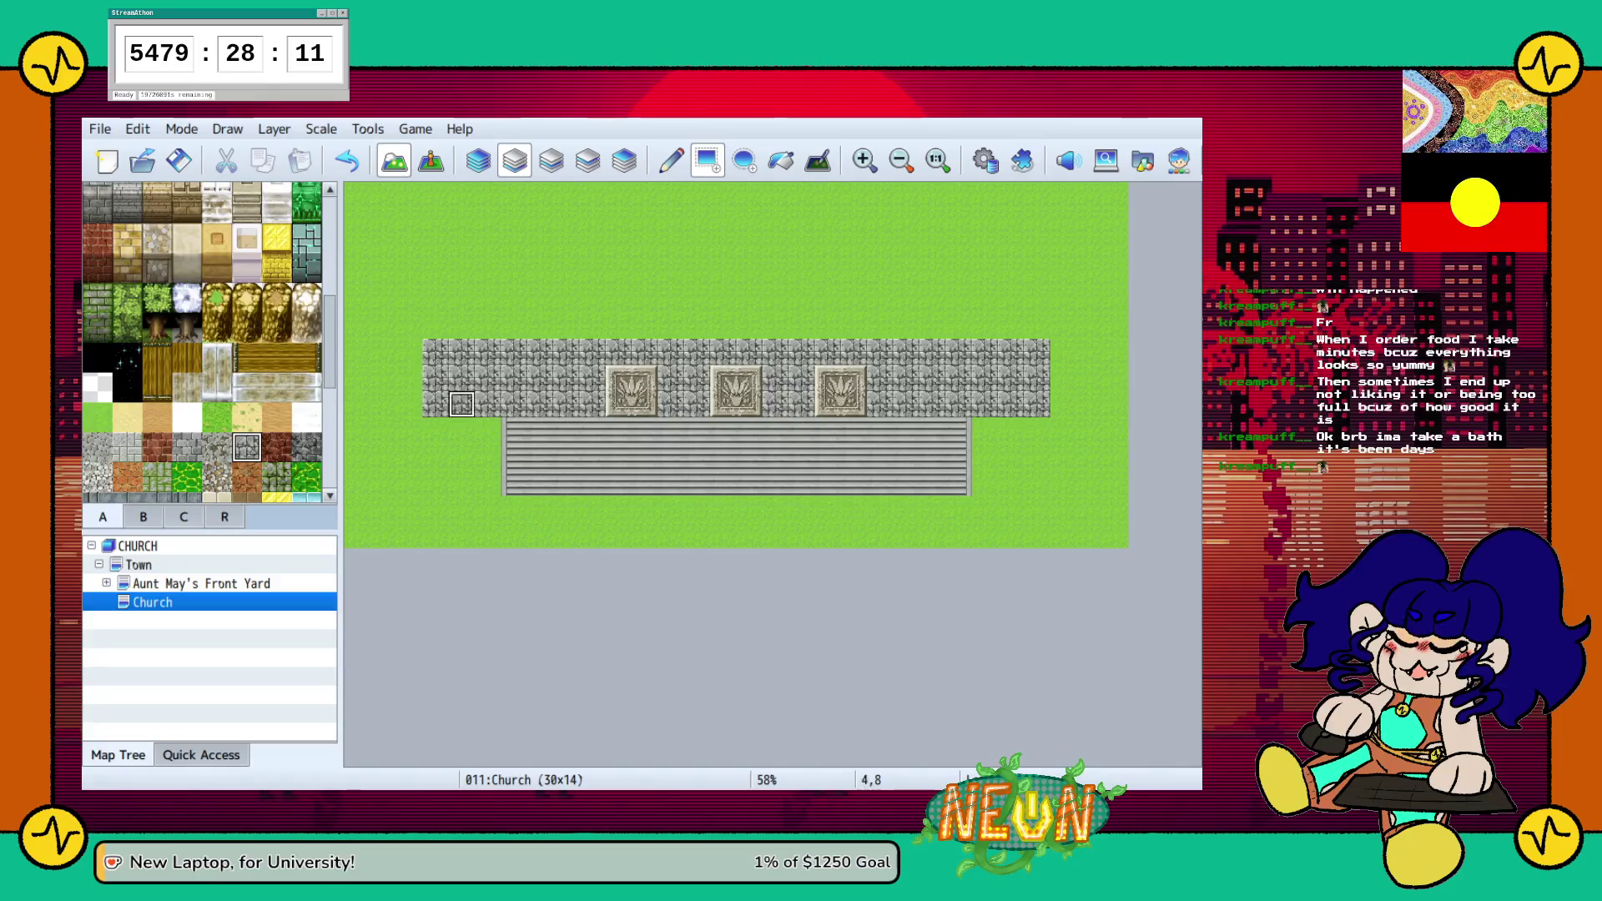
{"action": "scroll", "coordinate": [112, 417], "scroll_direction": "down", "scroll_amount": 3}
{"action": "scroll", "coordinate": [127, 431], "scroll_direction": "down", "scroll_amount": 1}
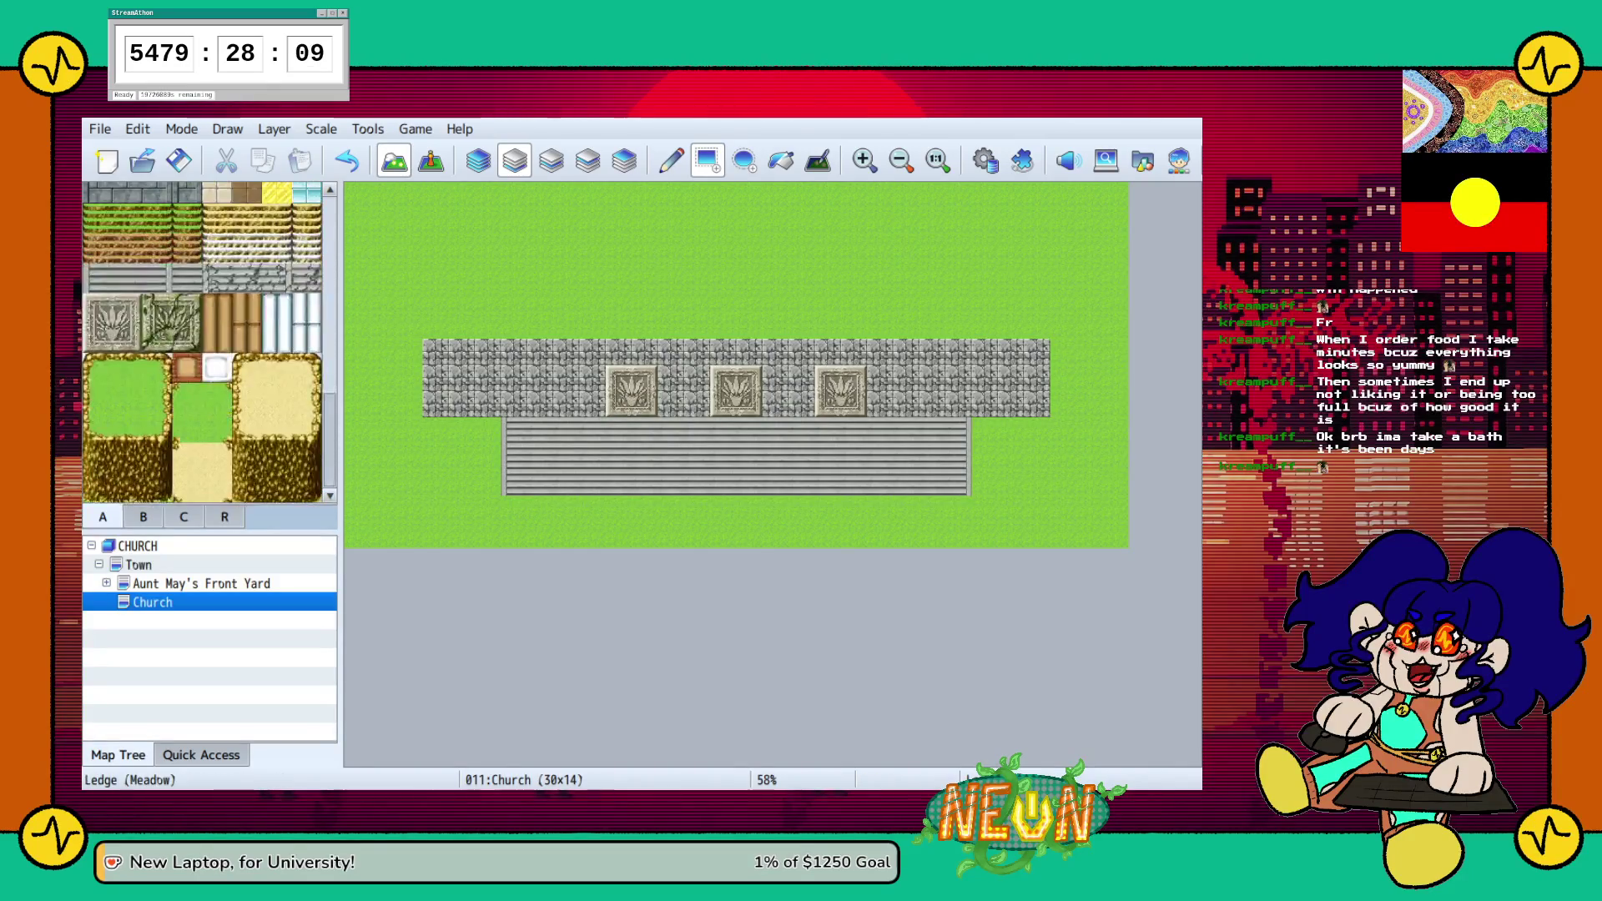
{"action": "left_click", "coordinate": [127, 337]}
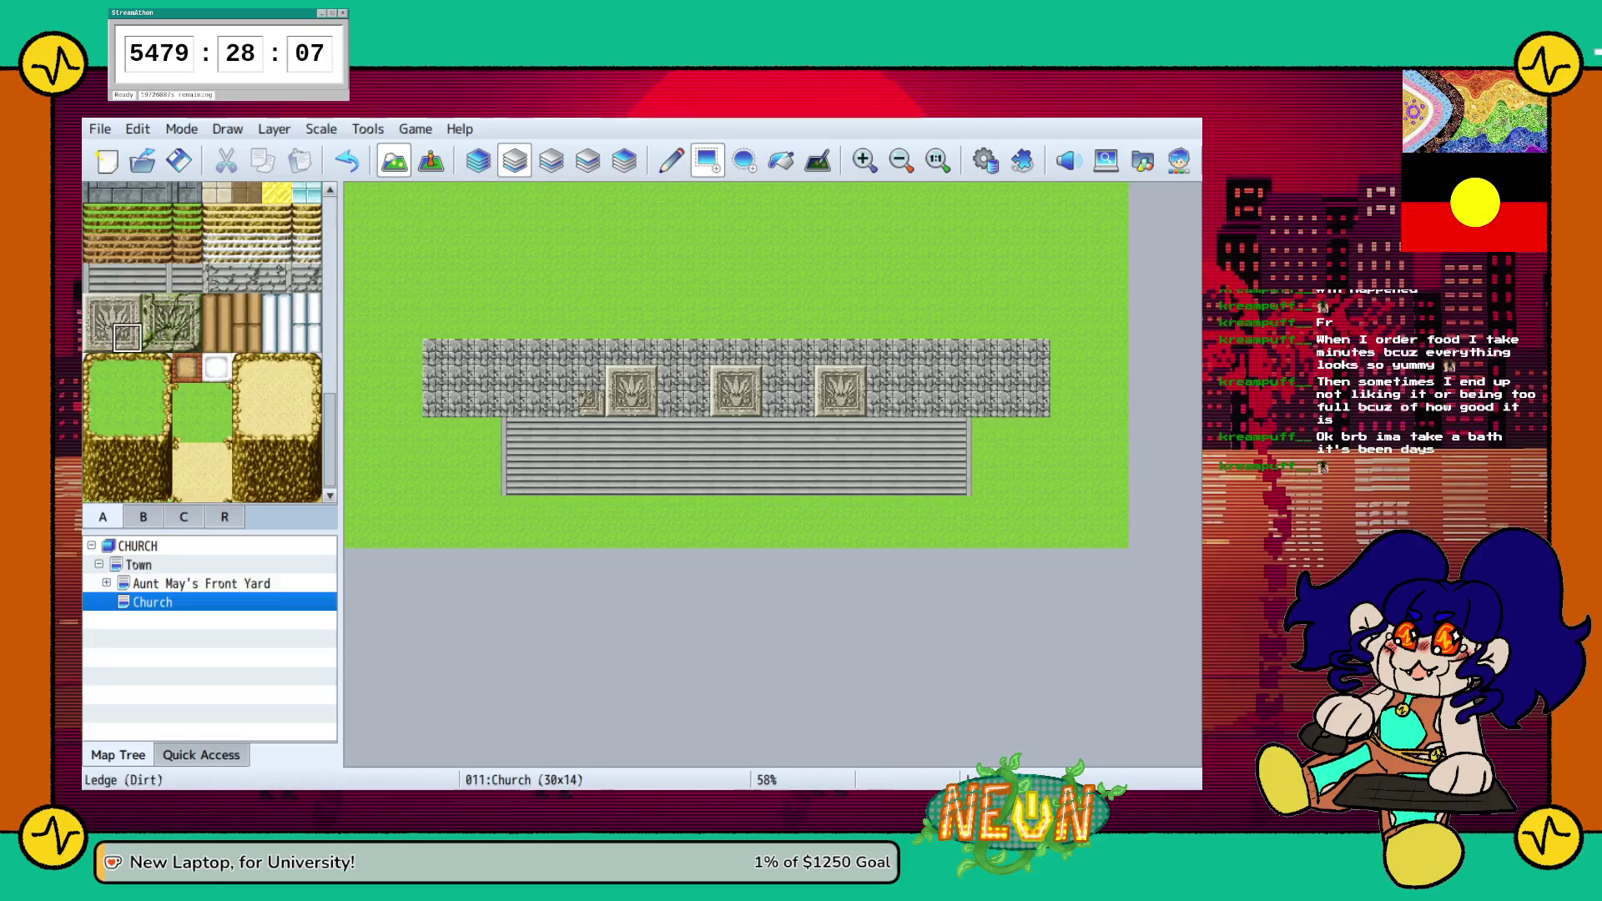
{"action": "left_click", "coordinate": [98, 336]}
{"action": "left_click", "coordinate": [566, 403]}
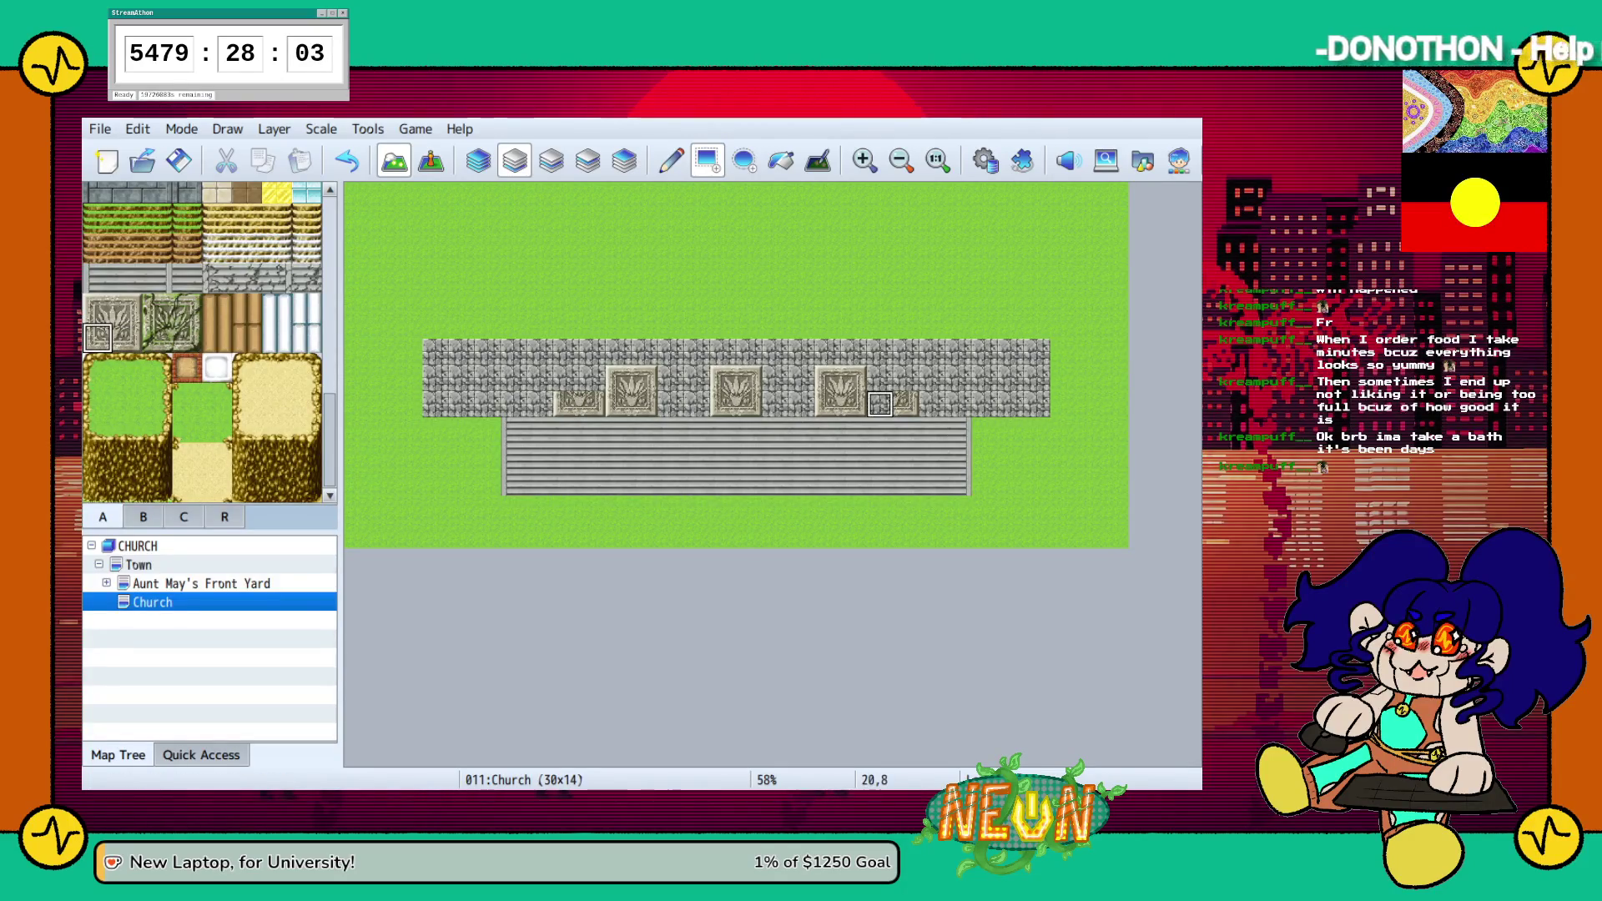
Paint the upper relief pieces at tiles 20,7 and 21,7
{"action": "left_click", "coordinate": [97, 308]}
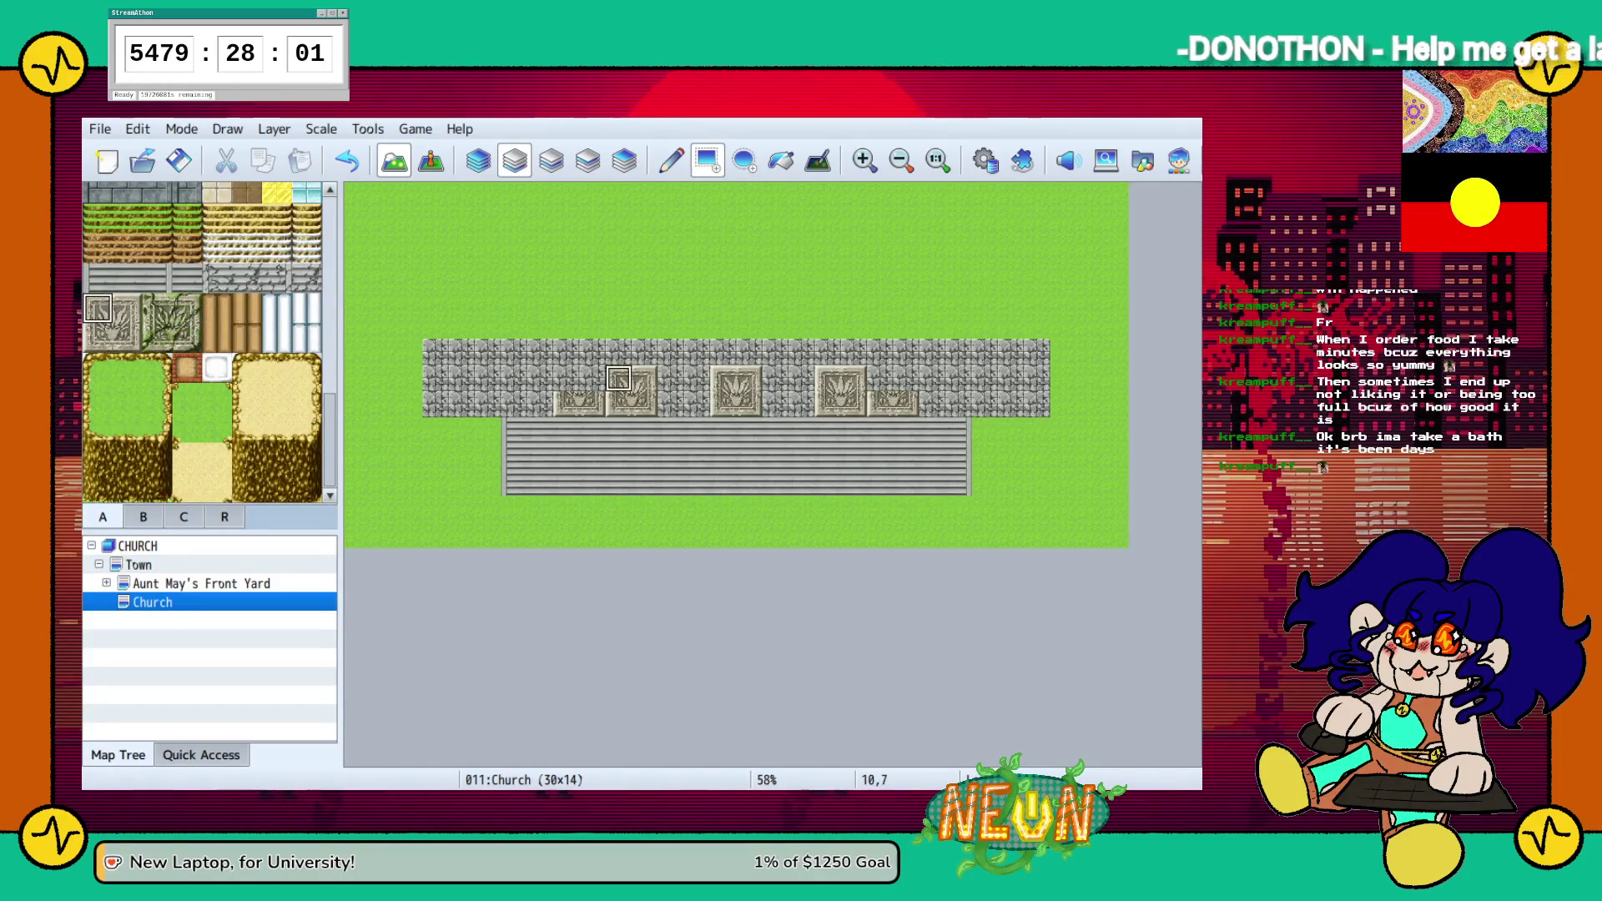
{"action": "left_click", "coordinate": [880, 378]}
{"action": "left_click", "coordinate": [126, 307]}
{"action": "left_click", "coordinate": [906, 378]}
Turn the second relief and a right-side relief back into plain cobblestone
{"action": "scroll", "coordinate": [202, 342], "scroll_direction": "up", "scroll_amount": 5}
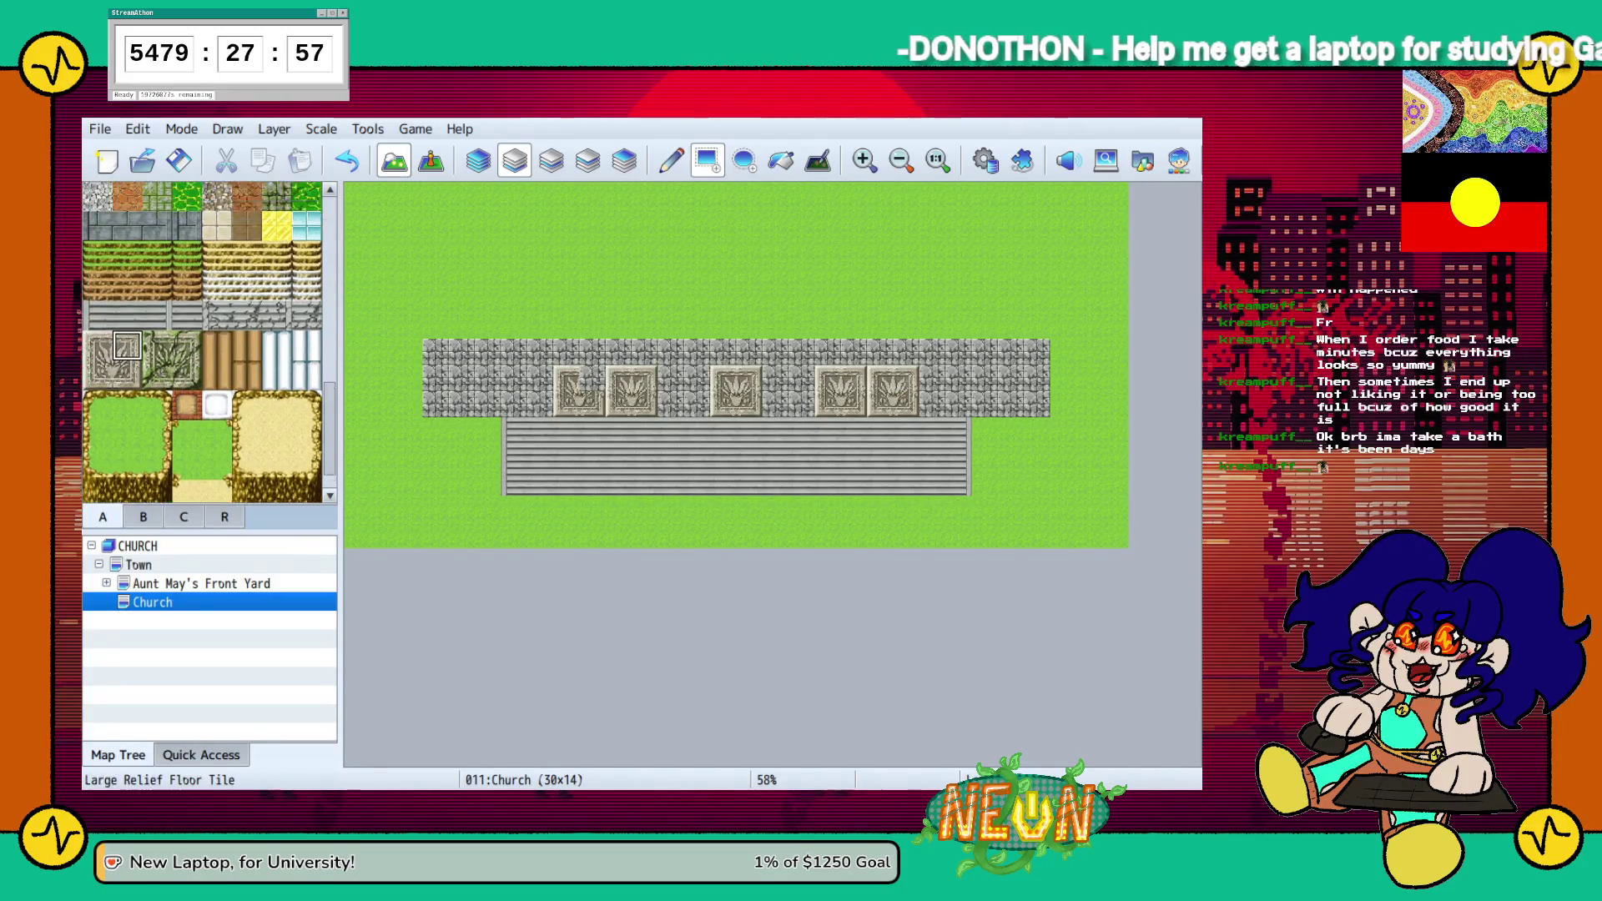
{"action": "scroll", "coordinate": [202, 342], "scroll_direction": "down", "scroll_amount": 4}
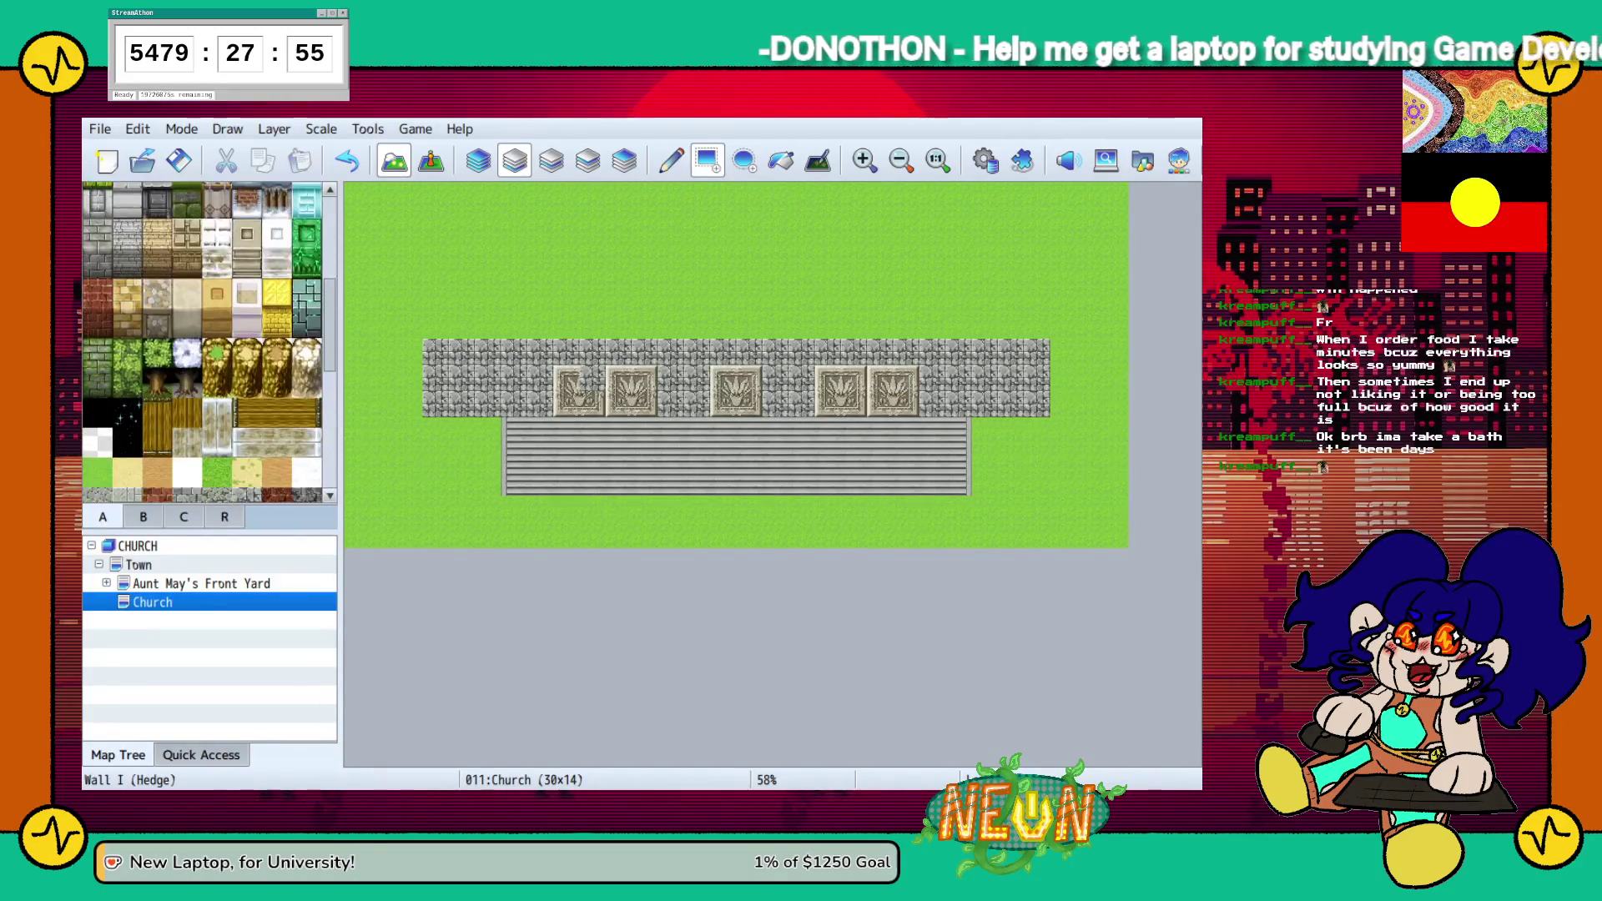
{"action": "left_click", "coordinate": [246, 389]}
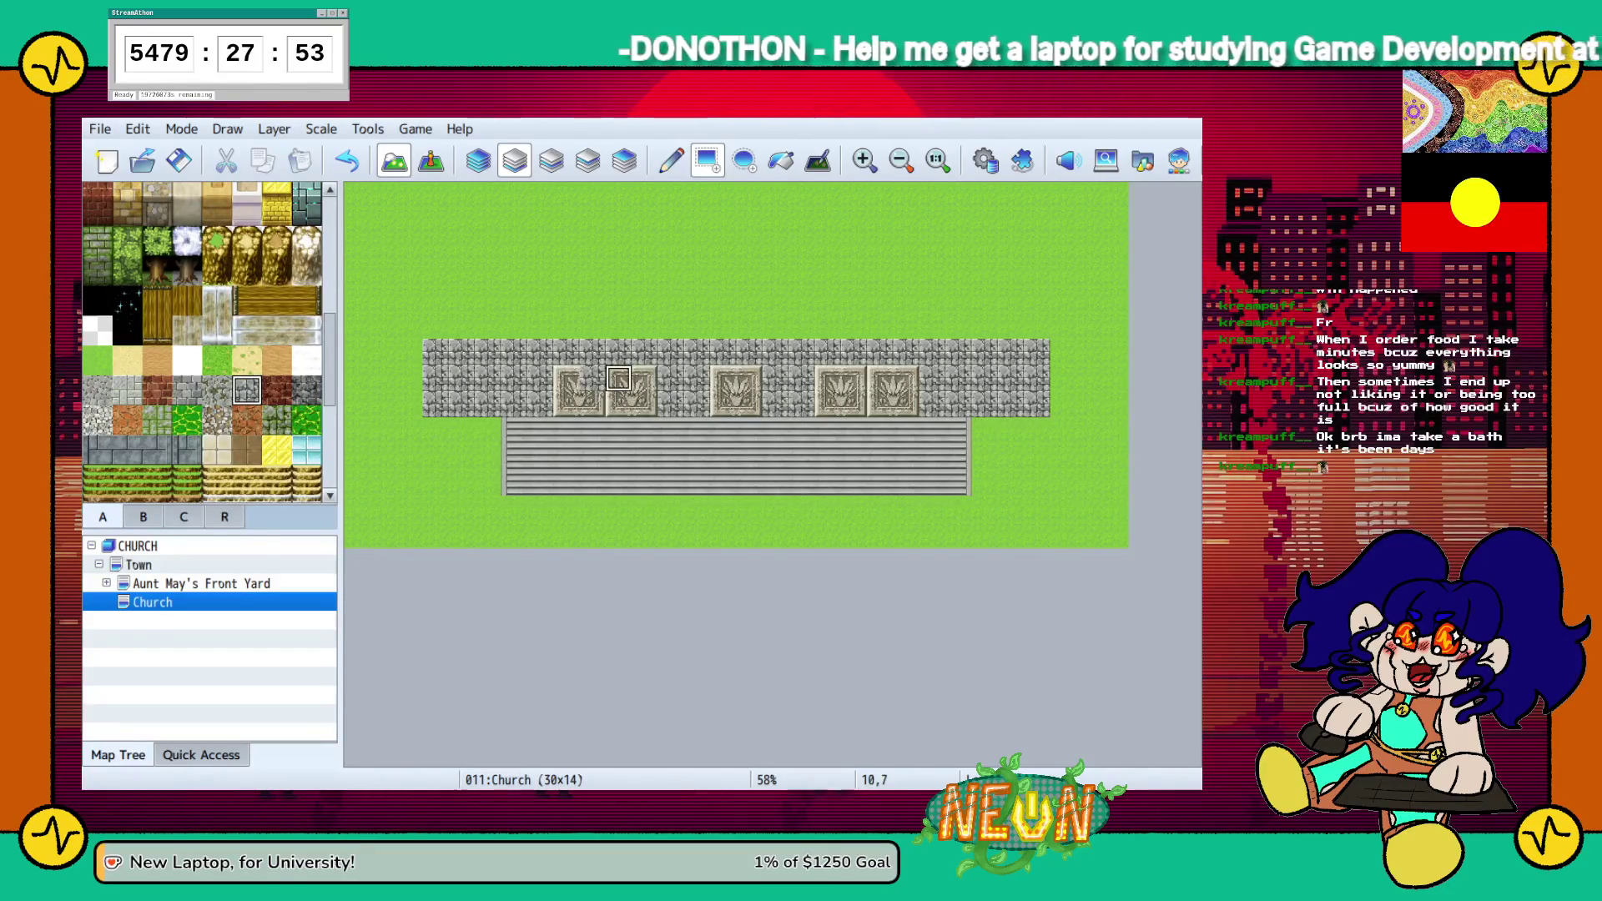
{"action": "left_click", "coordinate": [631, 391]}
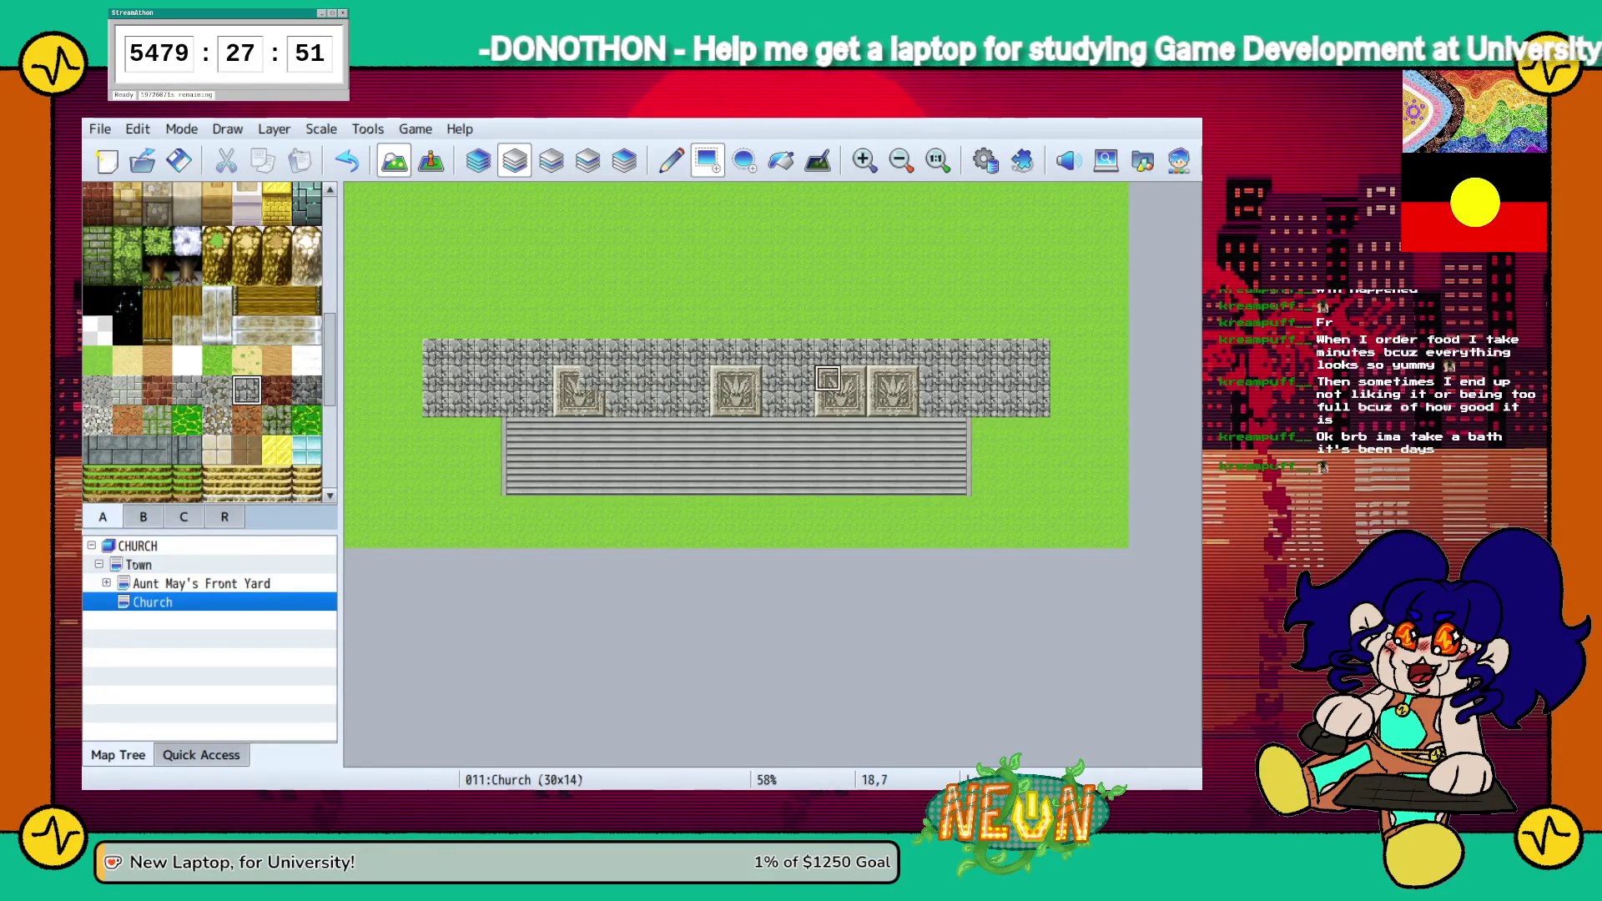
{"action": "left_click", "coordinate": [840, 390]}
Repaint the left relief panel on the wall with an ornate relief tile
{"action": "scroll", "coordinate": [203, 342], "scroll_direction": "down", "scroll_amount": 6}
{"action": "left_click", "coordinate": [126, 326]}
{"action": "left_click", "coordinate": [578, 367]}
{"action": "scroll", "coordinate": [203, 342], "scroll_direction": "up", "scroll_amount": 8}
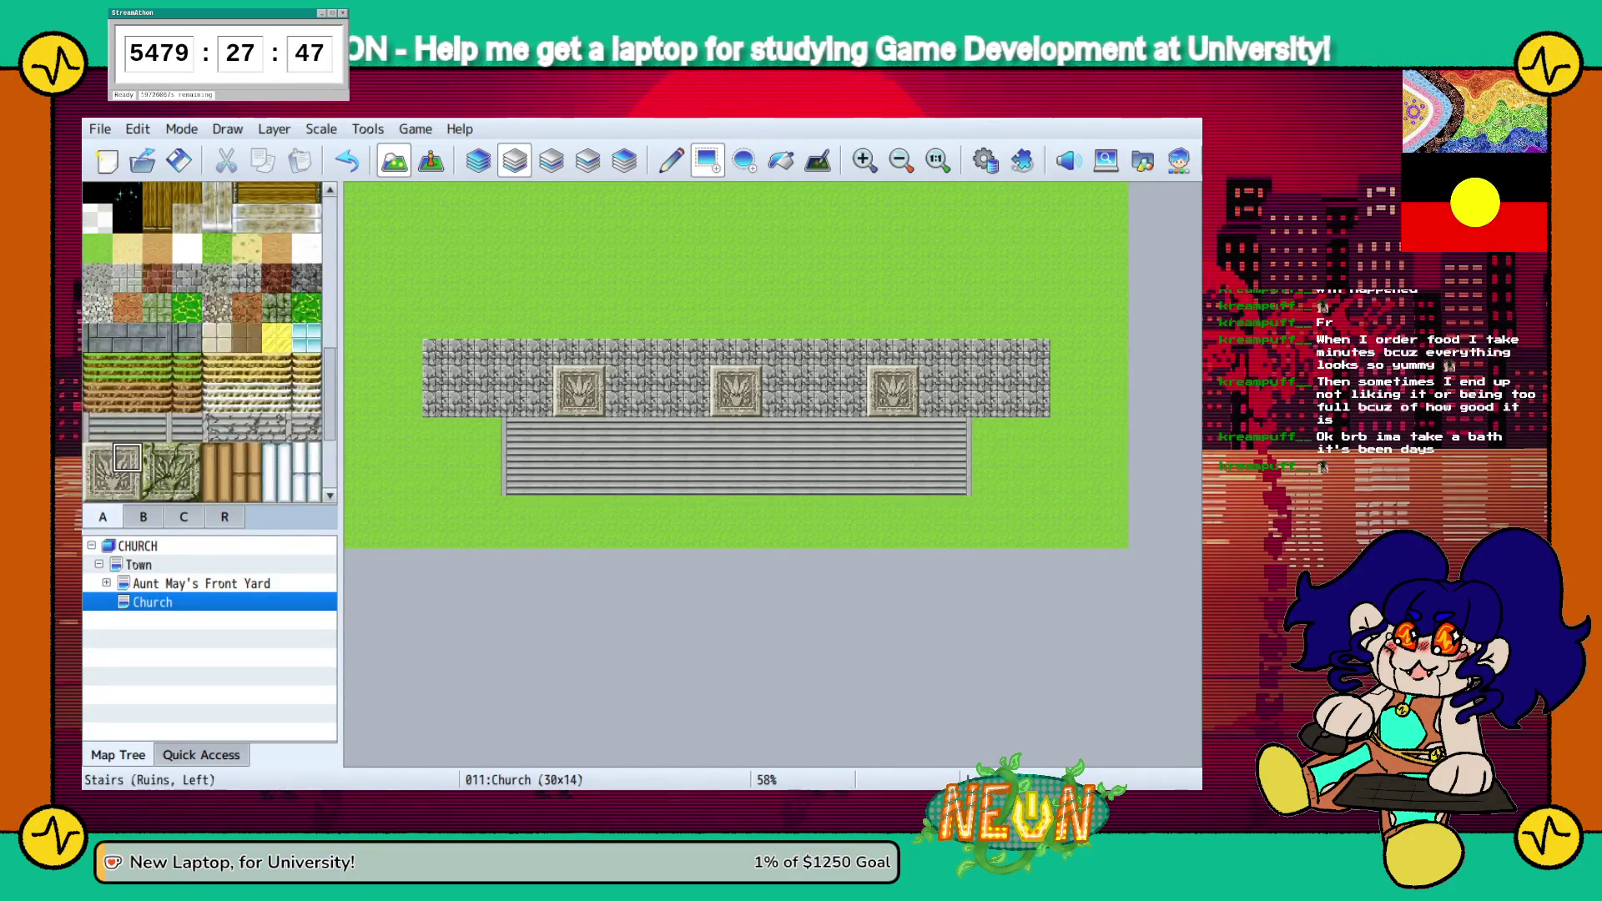
{"action": "scroll", "coordinate": [203, 342], "scroll_direction": "up", "scroll_amount": 2}
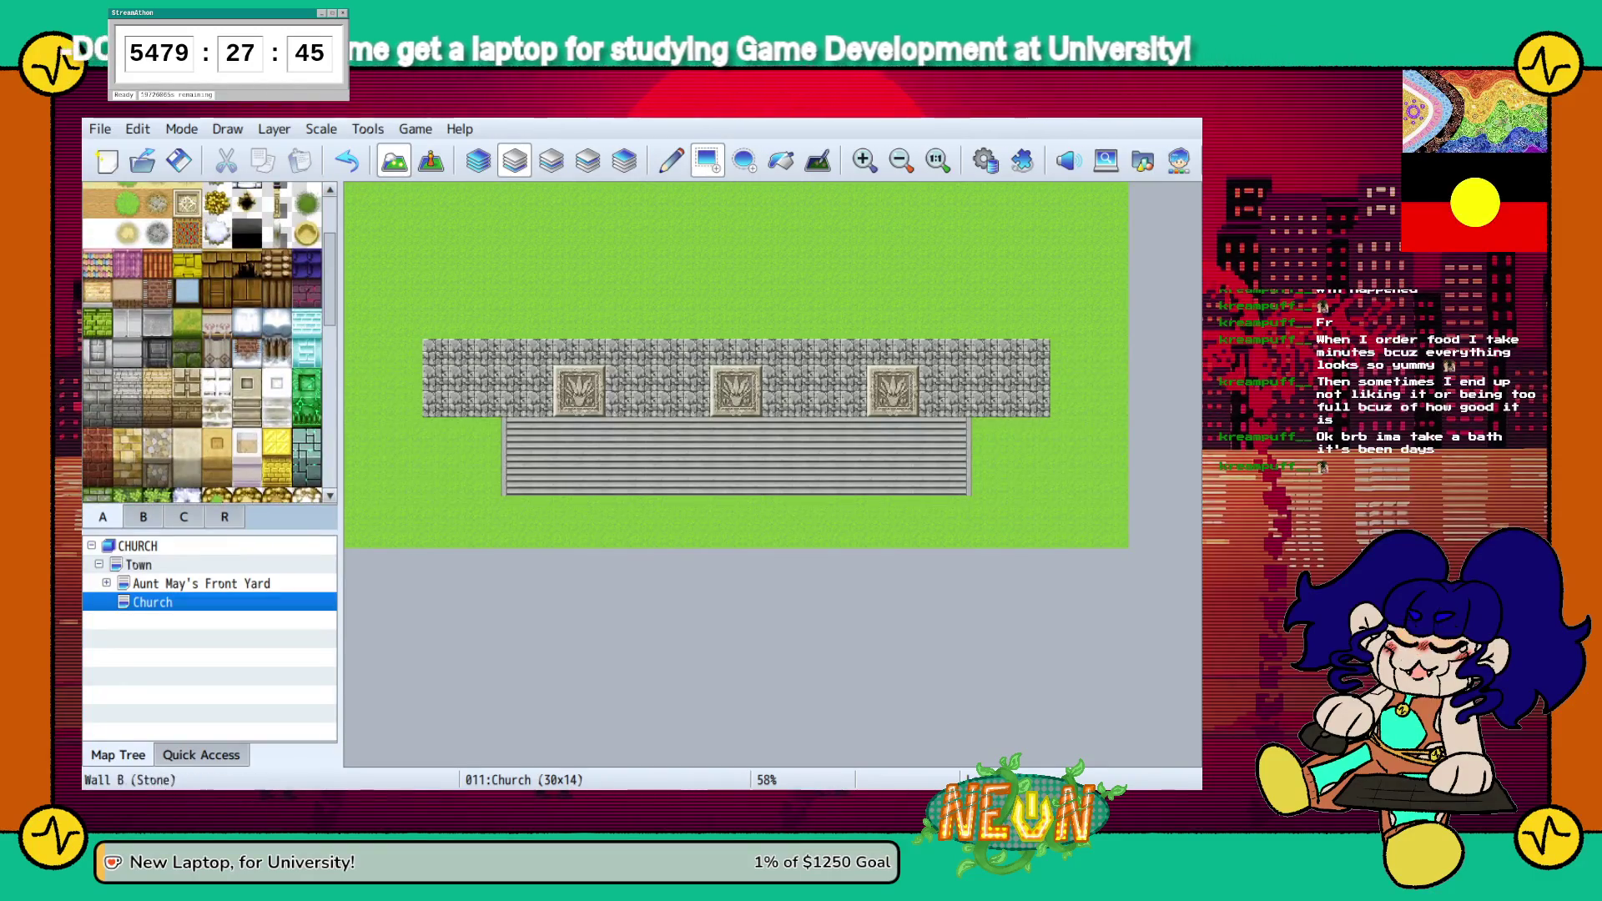
{"action": "left_click", "coordinate": [97, 412]}
Paint Wall A (Stone) blocks to the left and right of the stairs
{"action": "mouse_move", "coordinate": [488, 429]}
{"action": "left_mouse_down"}
{"action": "mouse_move", "coordinate": [434, 429]}
{"action": "mouse_move", "coordinate": [435, 457]}
{"action": "mouse_move", "coordinate": [488, 456]}
{"action": "left_mouse_up"}
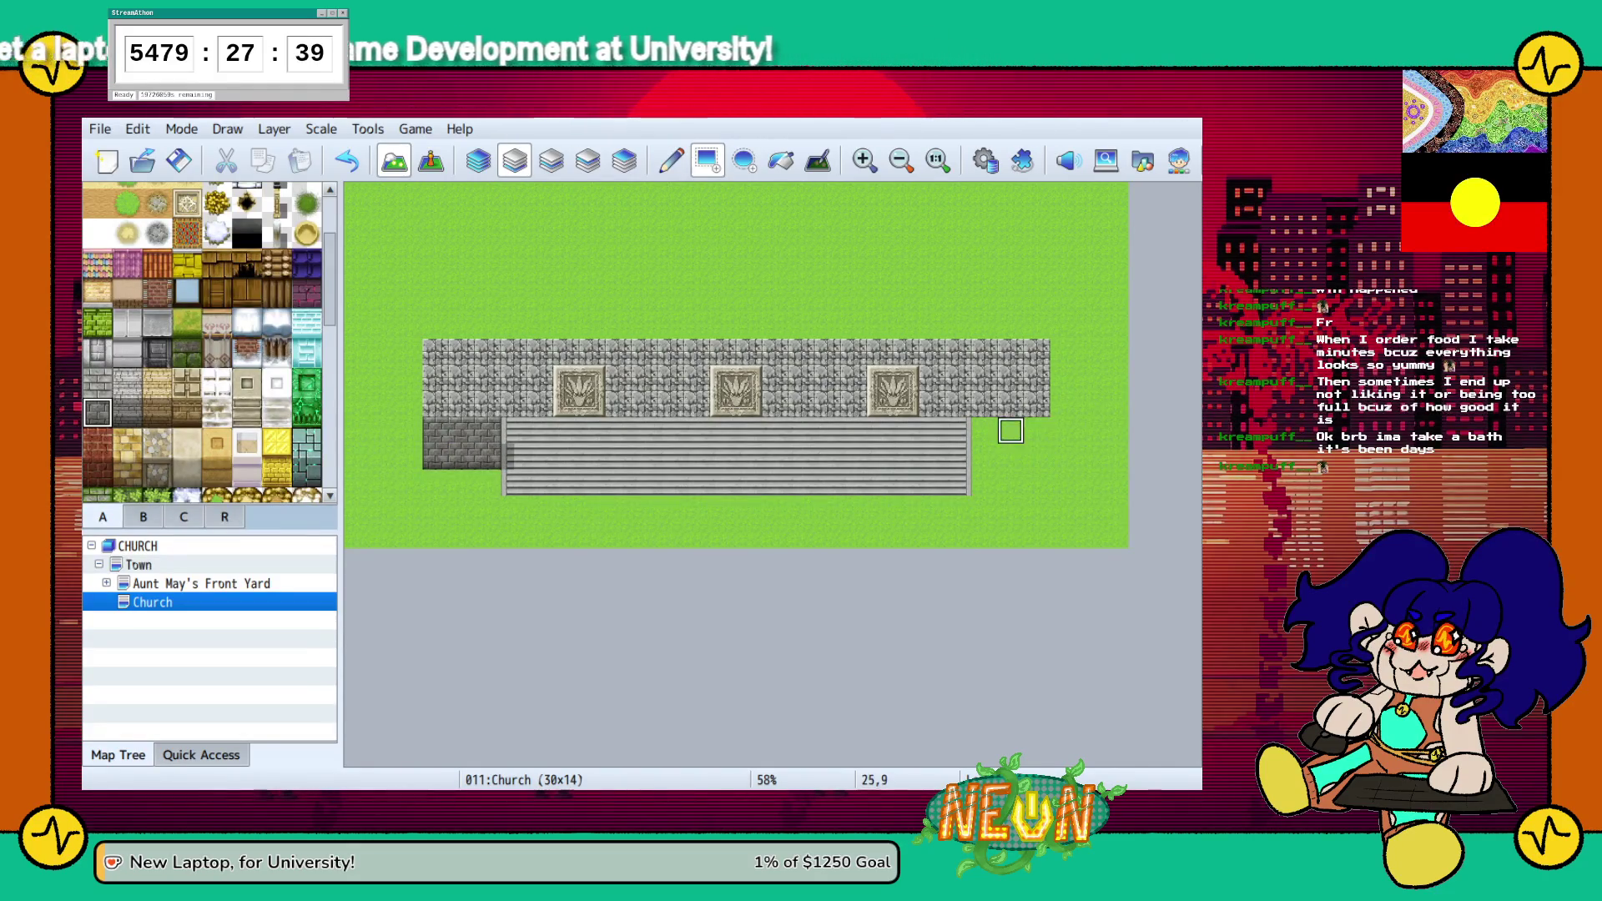
{"action": "left_click_drag", "start_coordinate": [984, 456], "coordinate": [1036, 431]}
{"action": "left_click_drag", "start_coordinate": [984, 483], "coordinate": [1037, 482]}
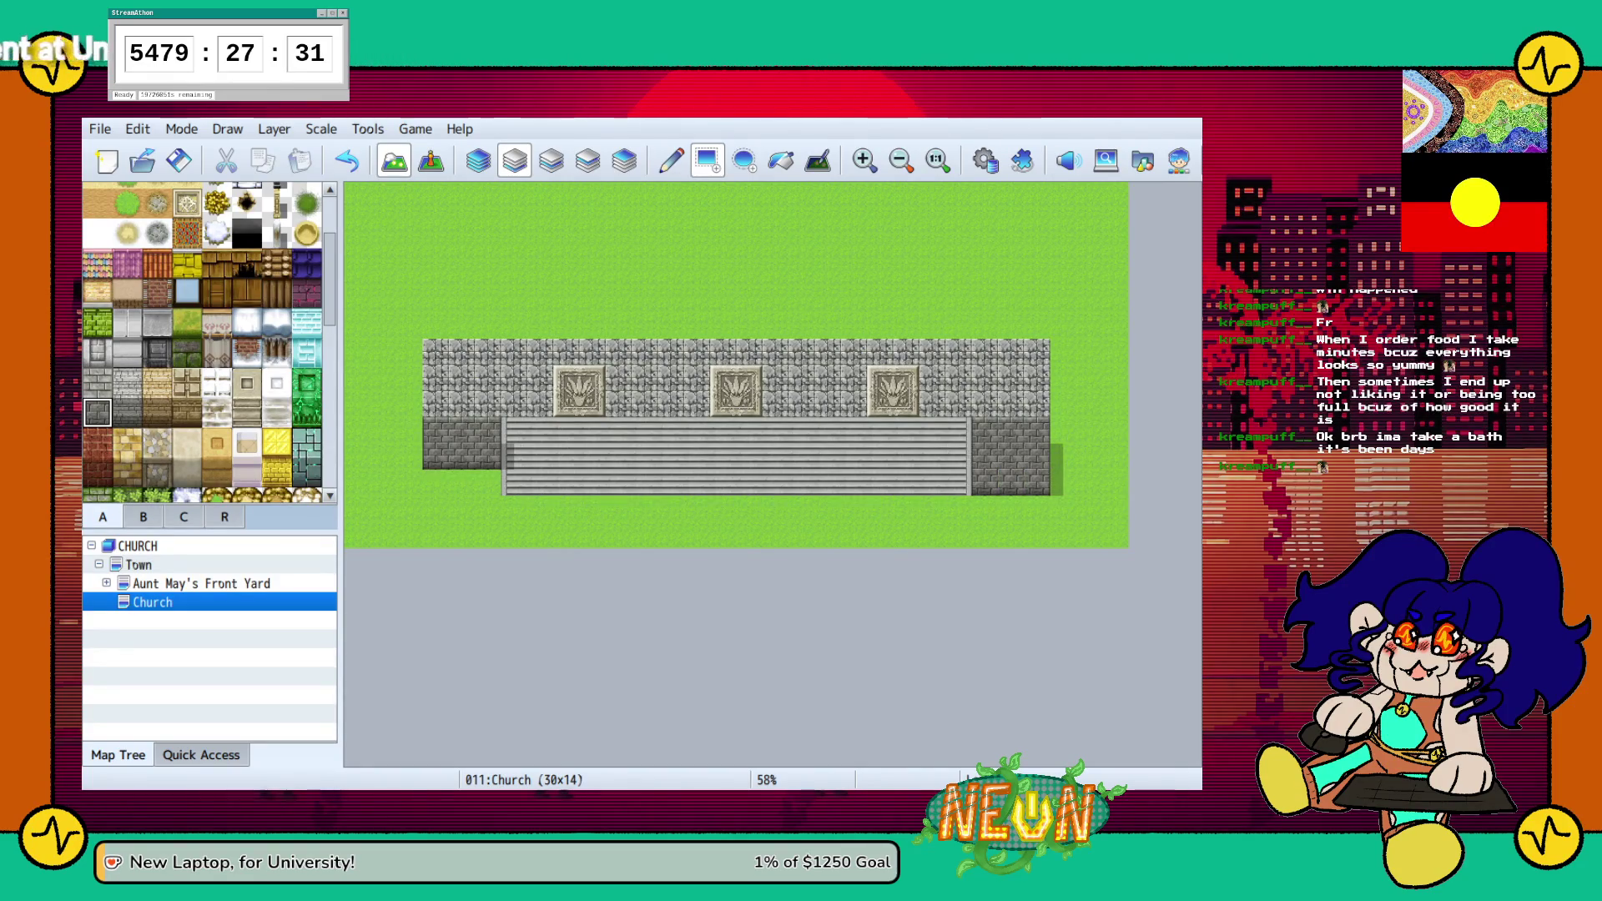
{"action": "left_click_drag", "start_coordinate": [490, 482], "coordinate": [436, 483]}
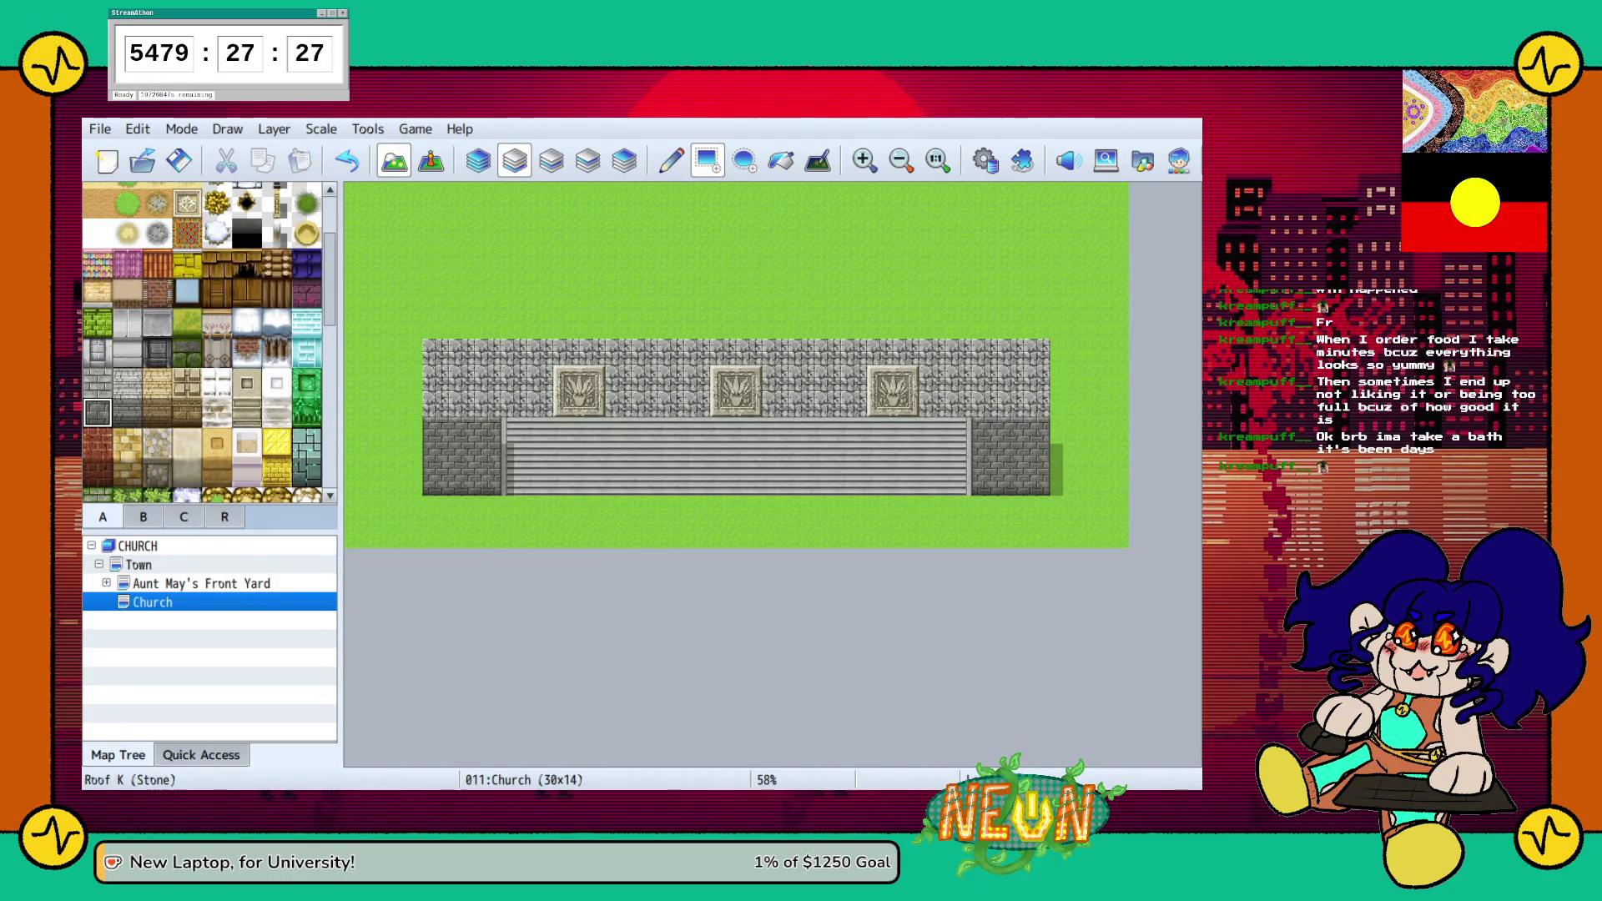
Cap both side wall blocks with a row of lighter brick
{"action": "left_click", "coordinate": [97, 382]}
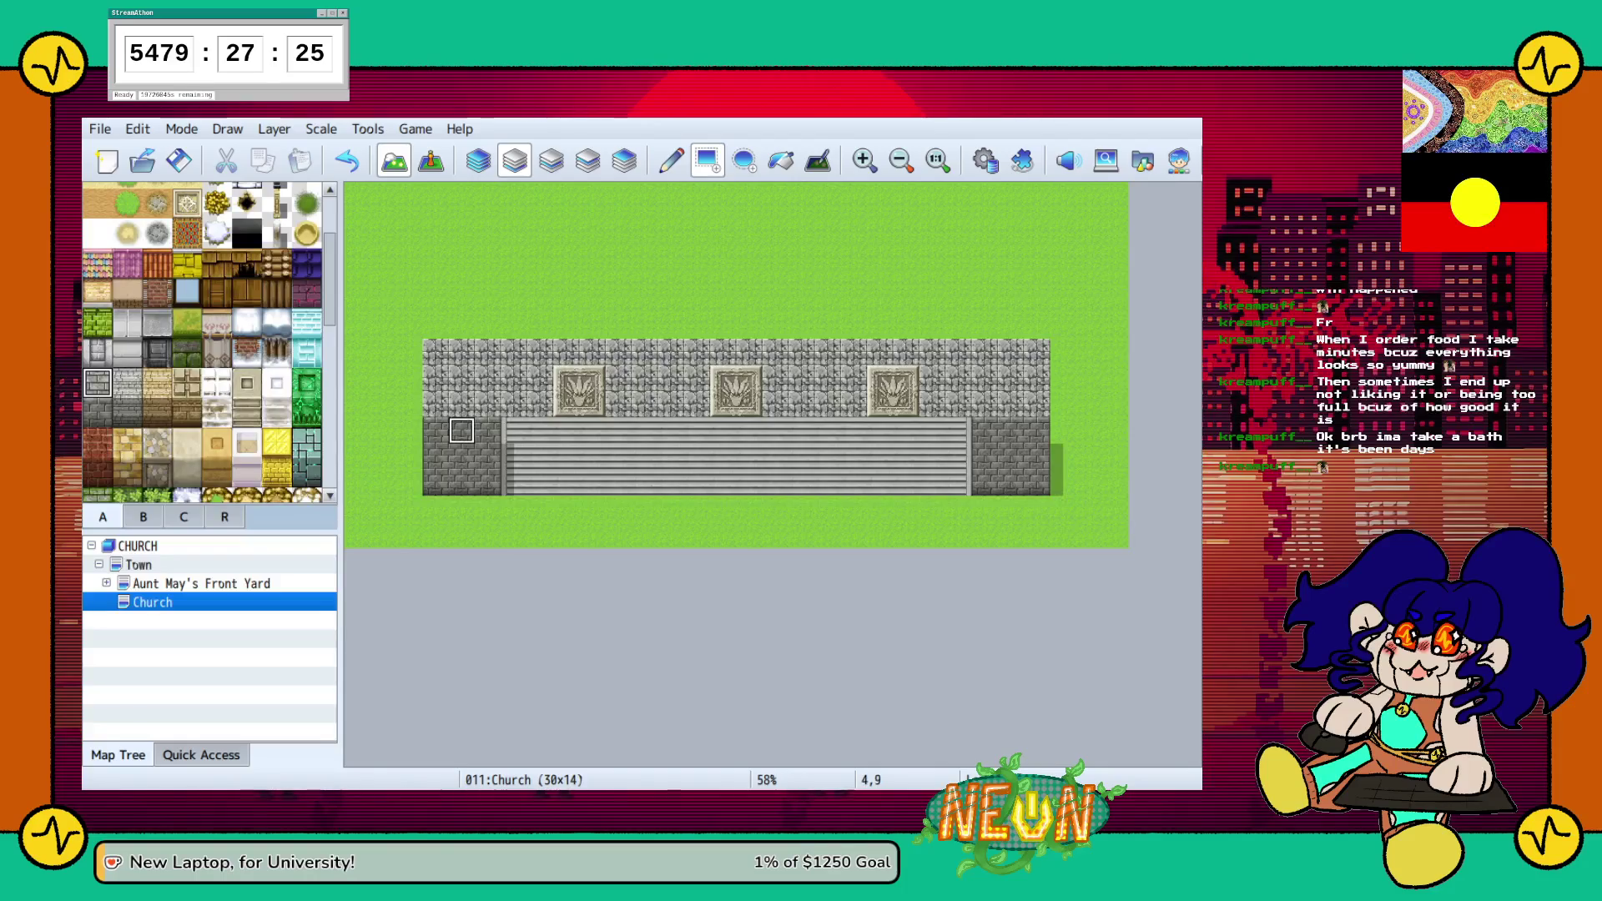
{"action": "left_click_drag", "start_coordinate": [461, 431], "coordinate": [489, 430]}
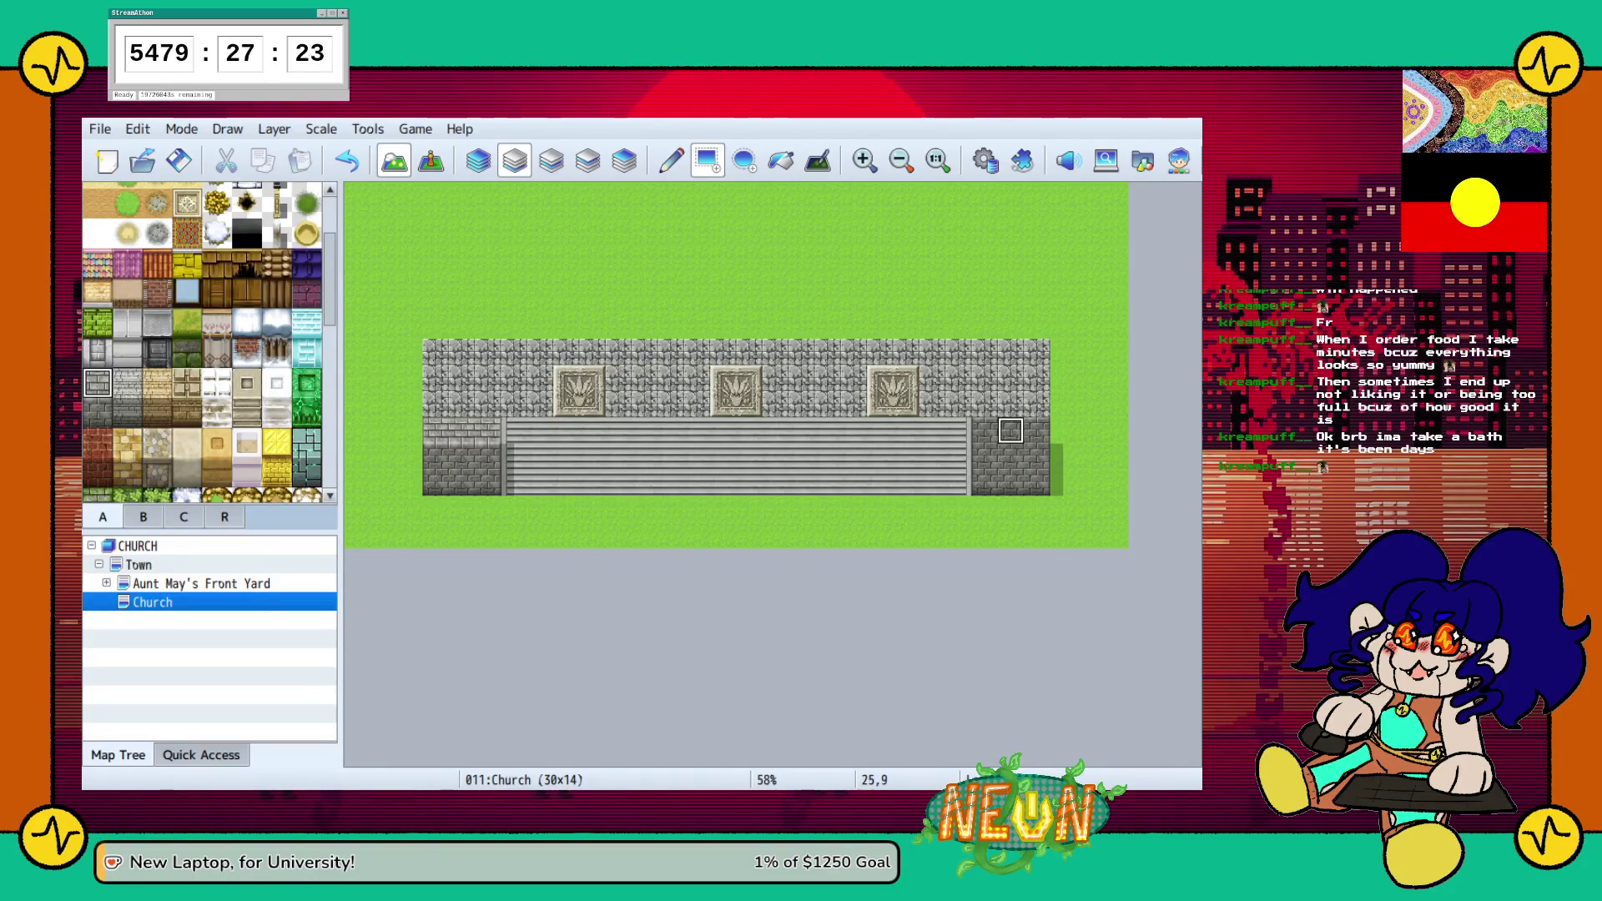
{"action": "left_click_drag", "start_coordinate": [985, 431], "coordinate": [1037, 430]}
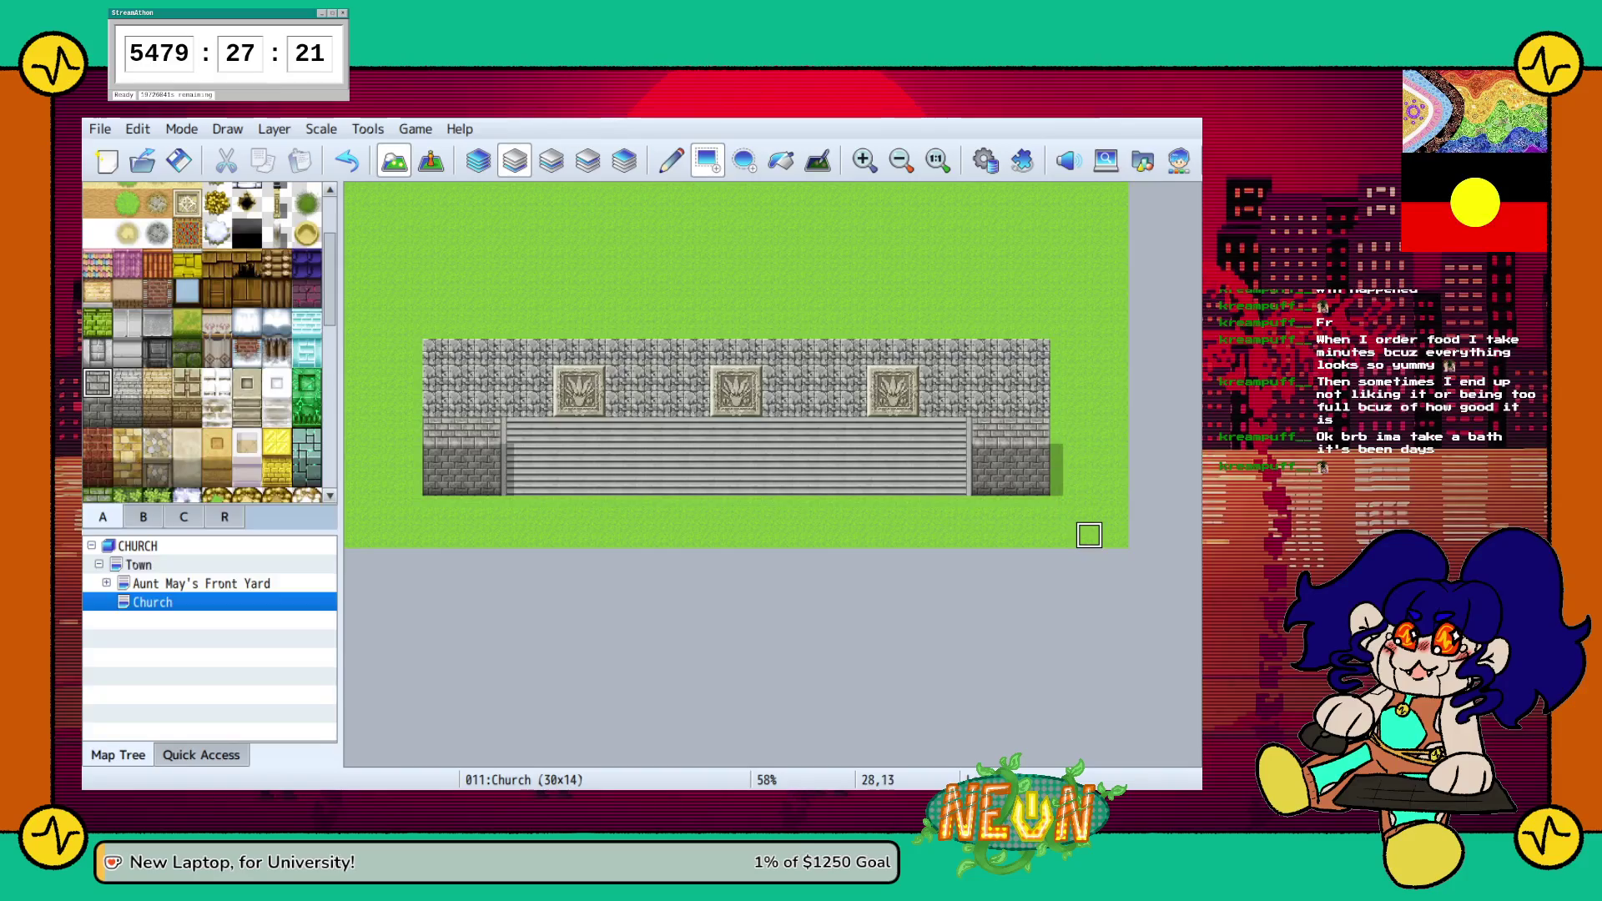
Undo earlier wall painting and paint a light brick block at the wall's right end
{"action": "key", "text": "ctrl+z"}
{"action": "key", "text": "ctrl+z"}
{"action": "key", "text": "ctrl+z"}
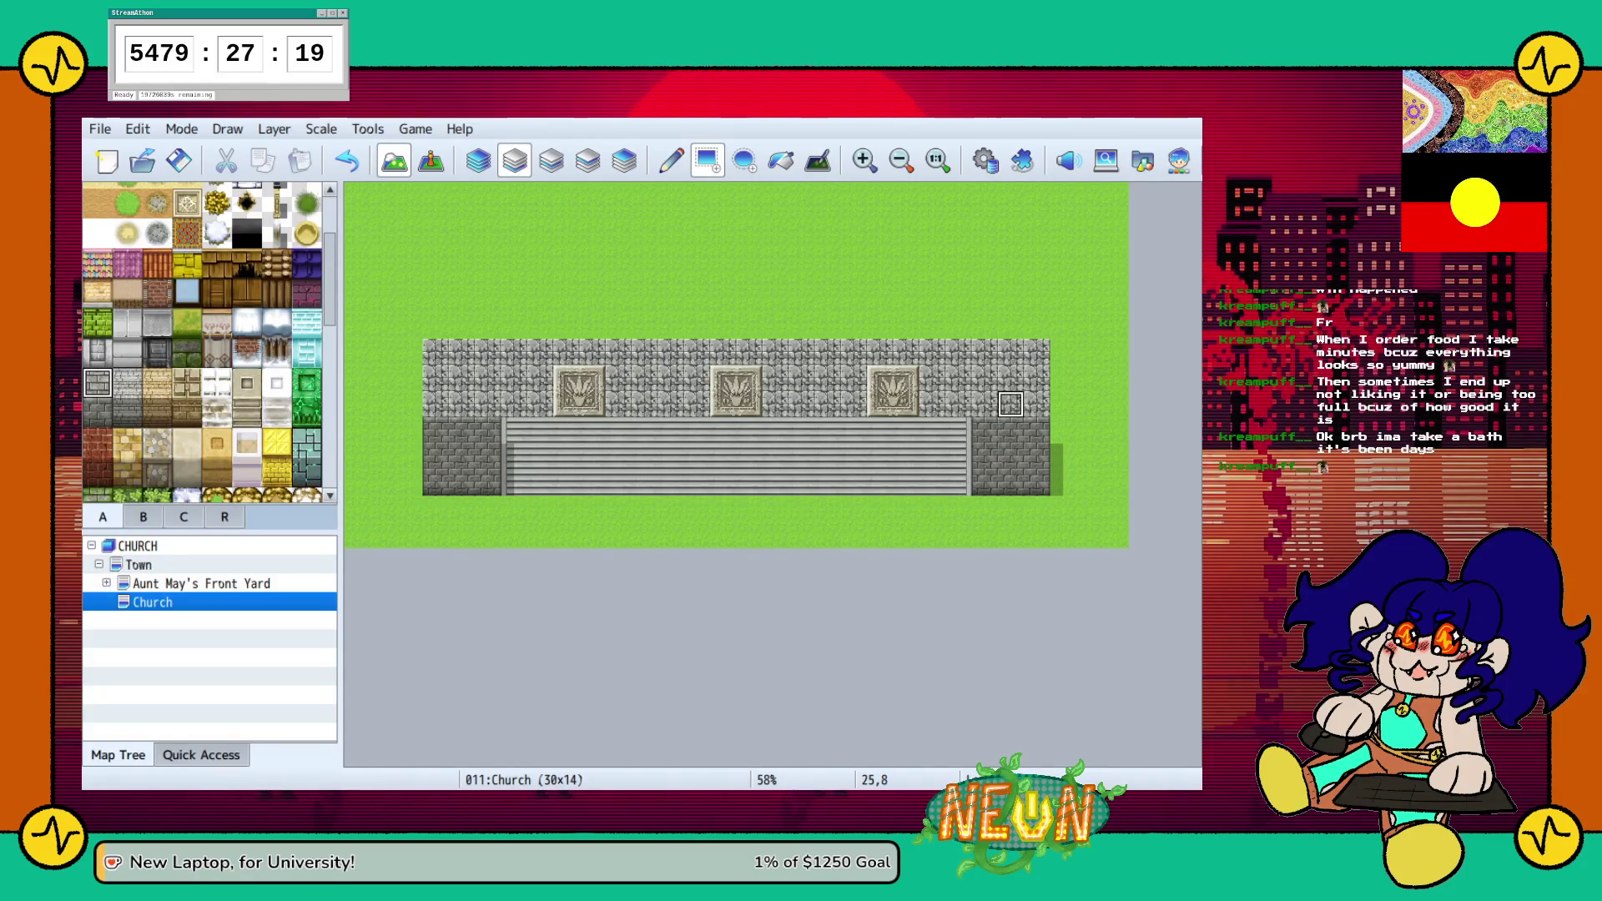
{"action": "key", "text": "ctrl+z"}
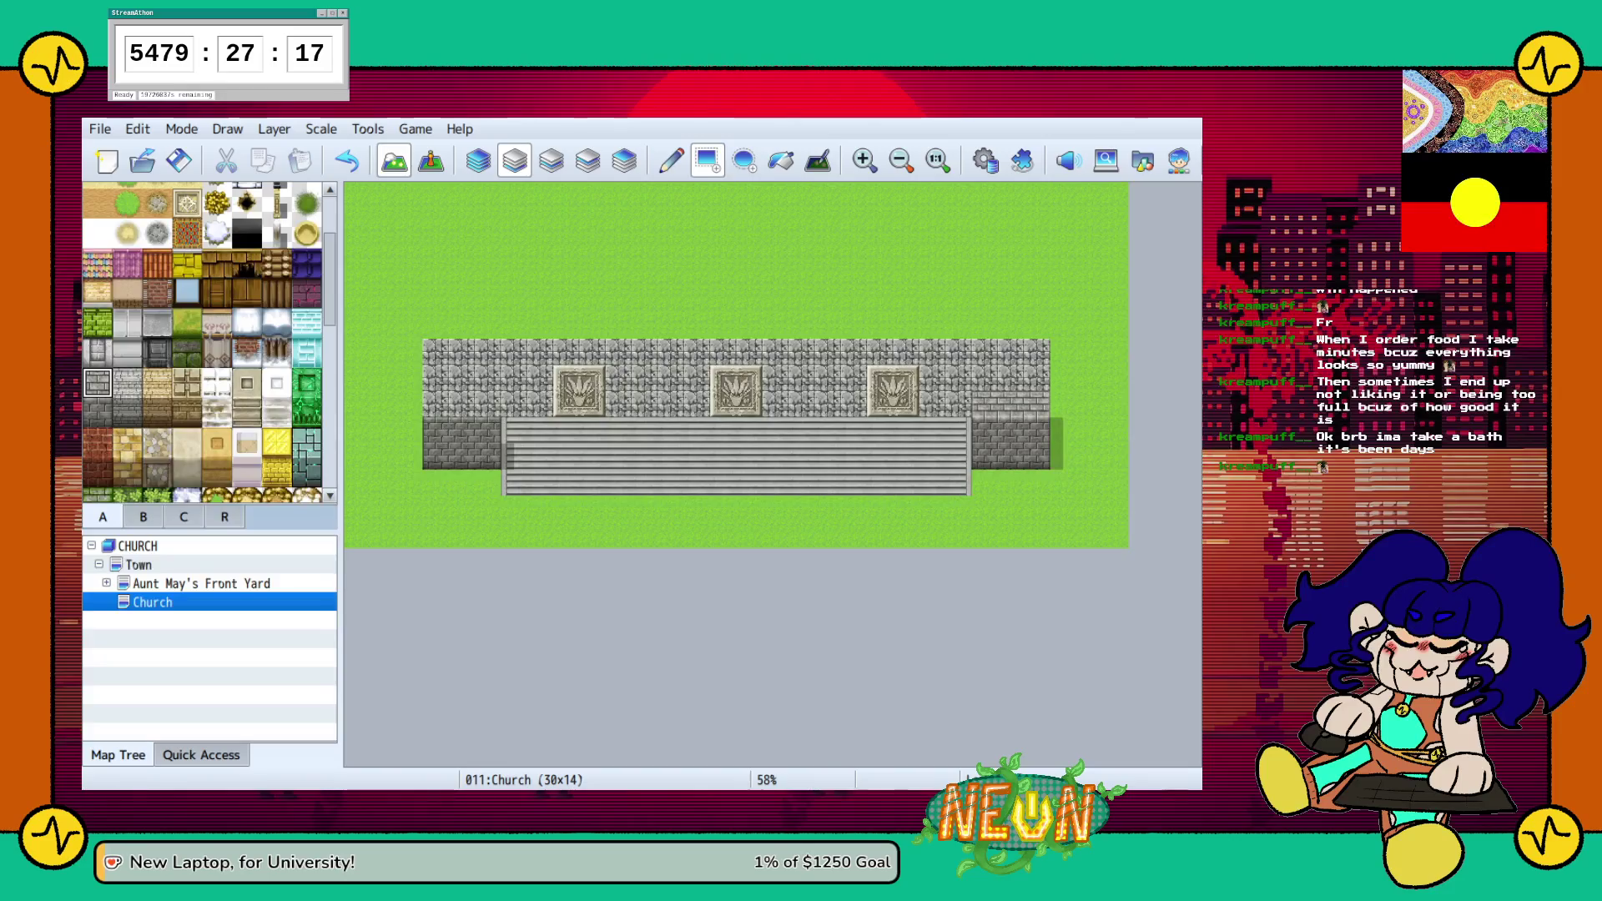
{"action": "key", "text": "ctrl+z"}
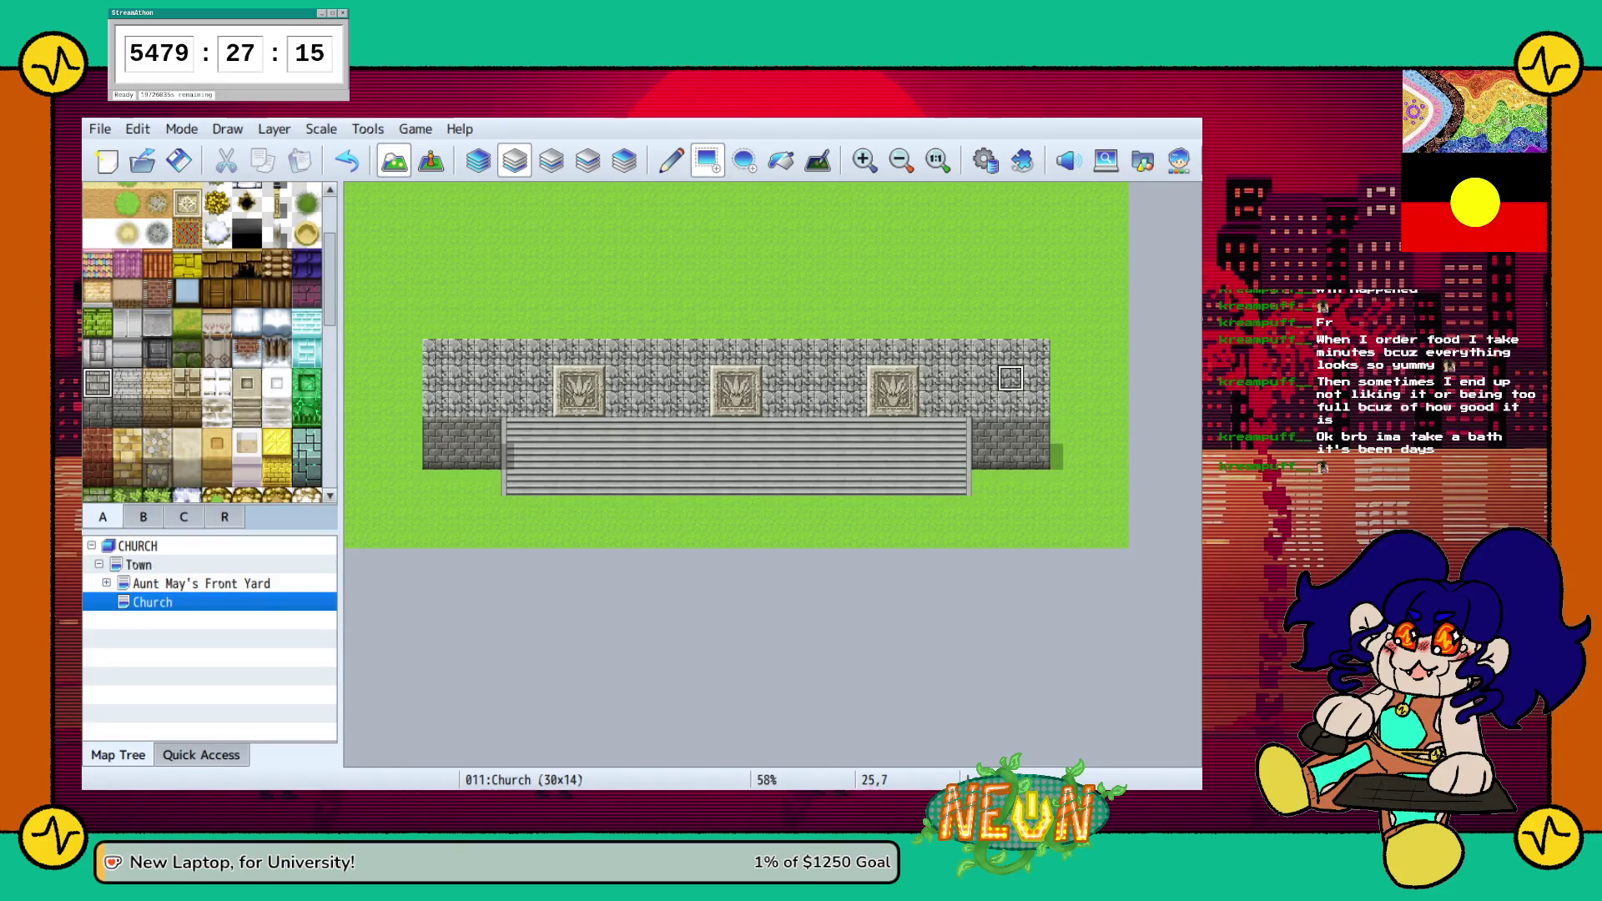
{"action": "left_click", "coordinate": [984, 351]}
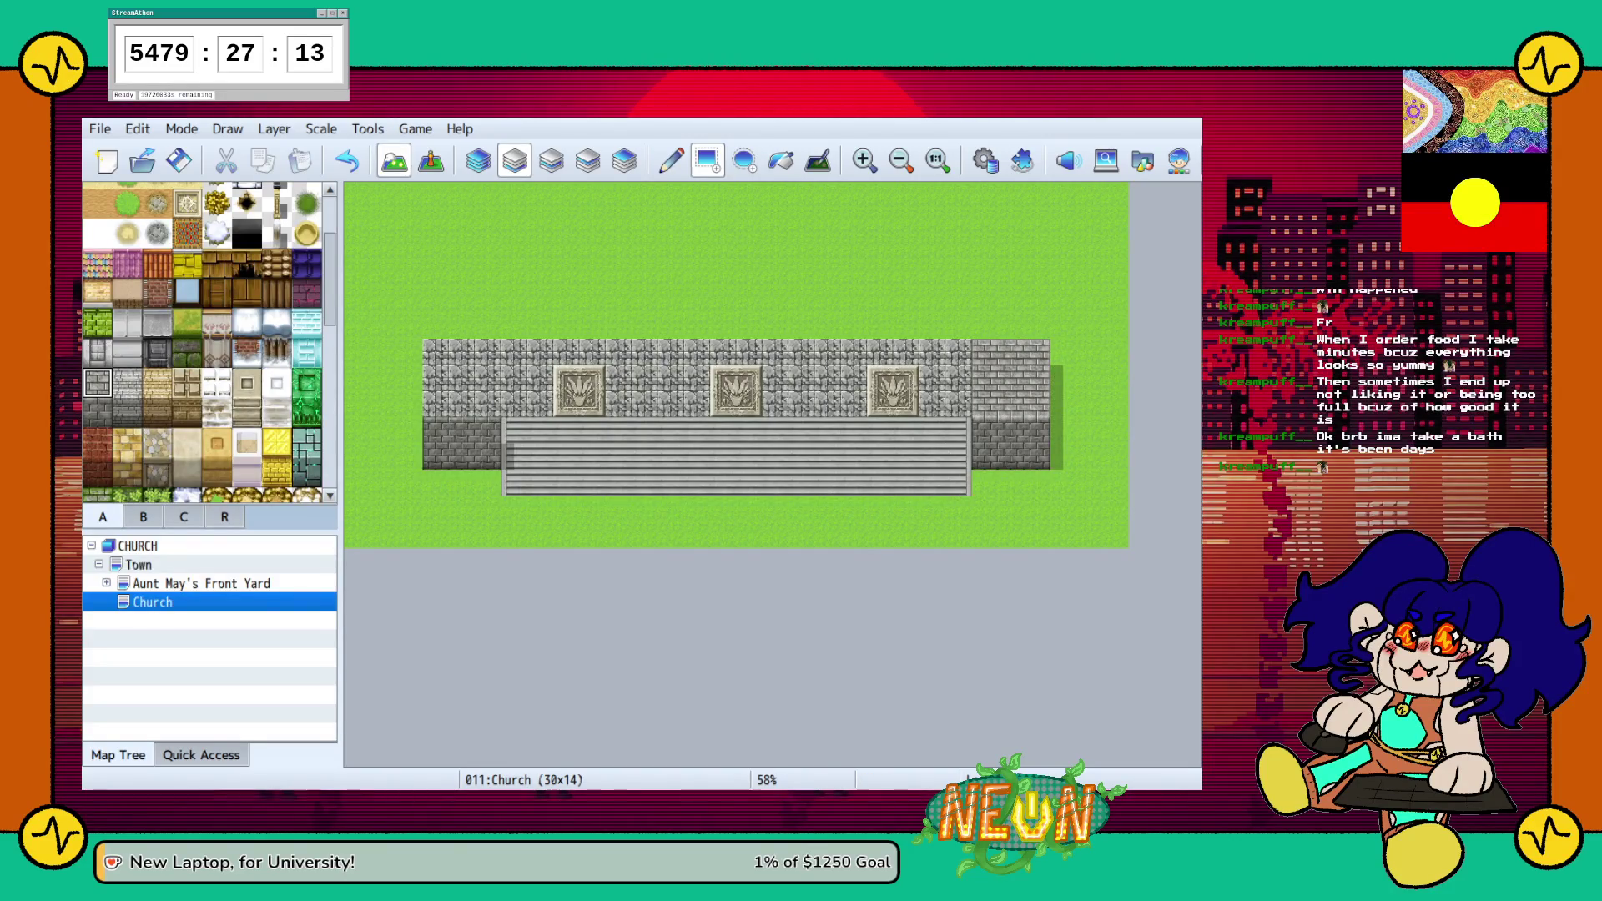
{"action": "key", "text": "ctrl+z"}
{"action": "left_click", "coordinate": [984, 364]}
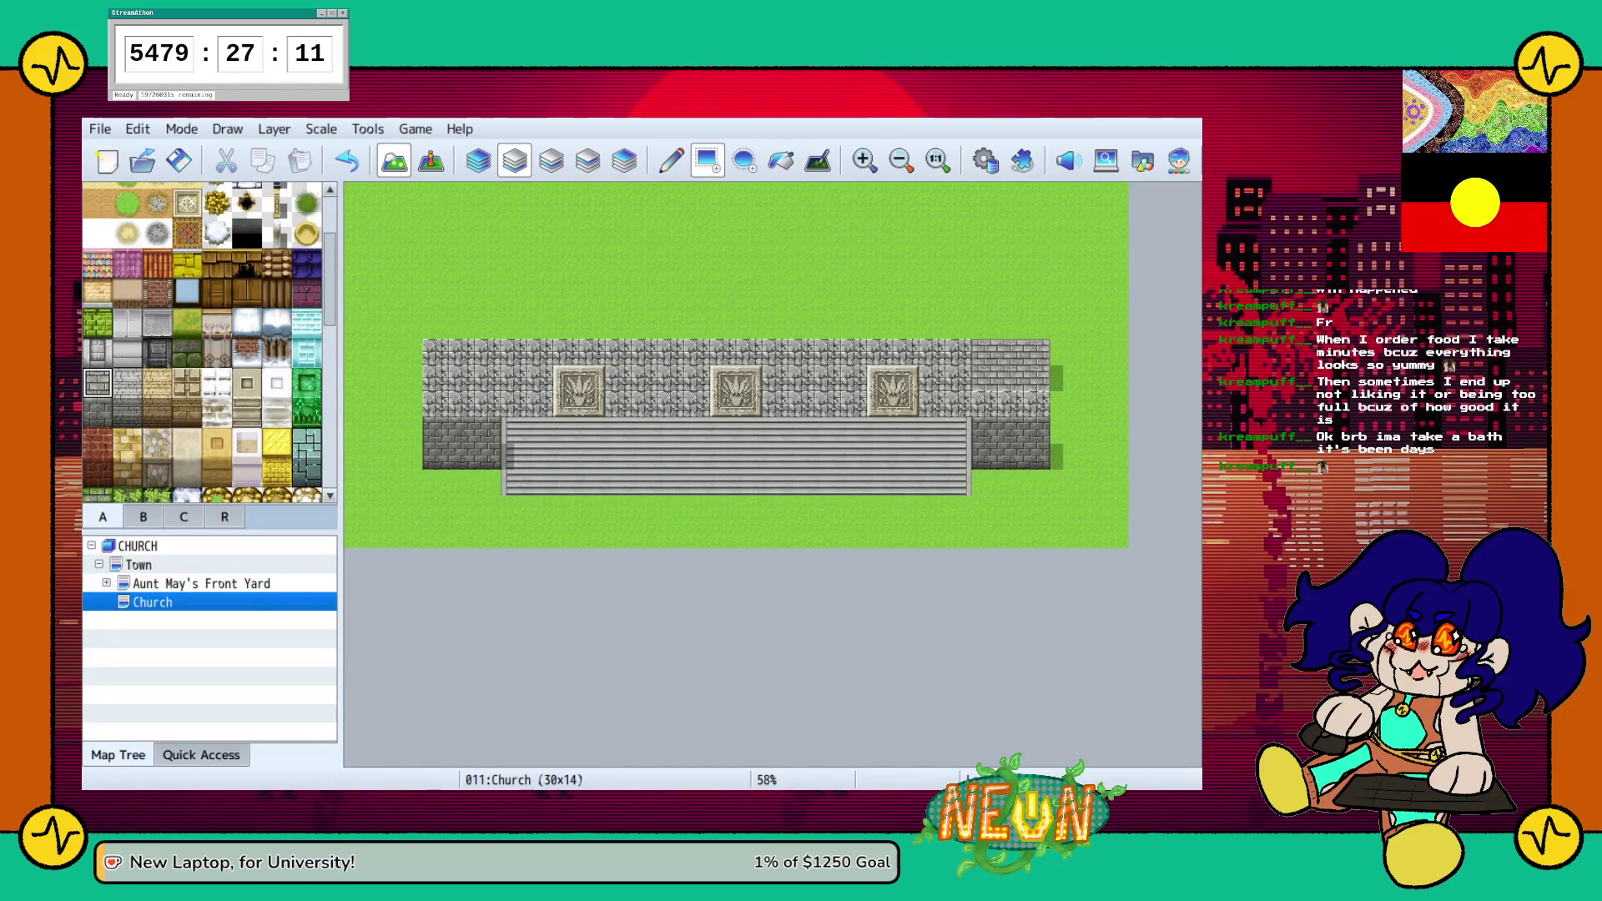
Repaint the left and right wall ends in dark stone, undoing a trial light brick row
{"action": "left_click", "coordinate": [446, 367]}
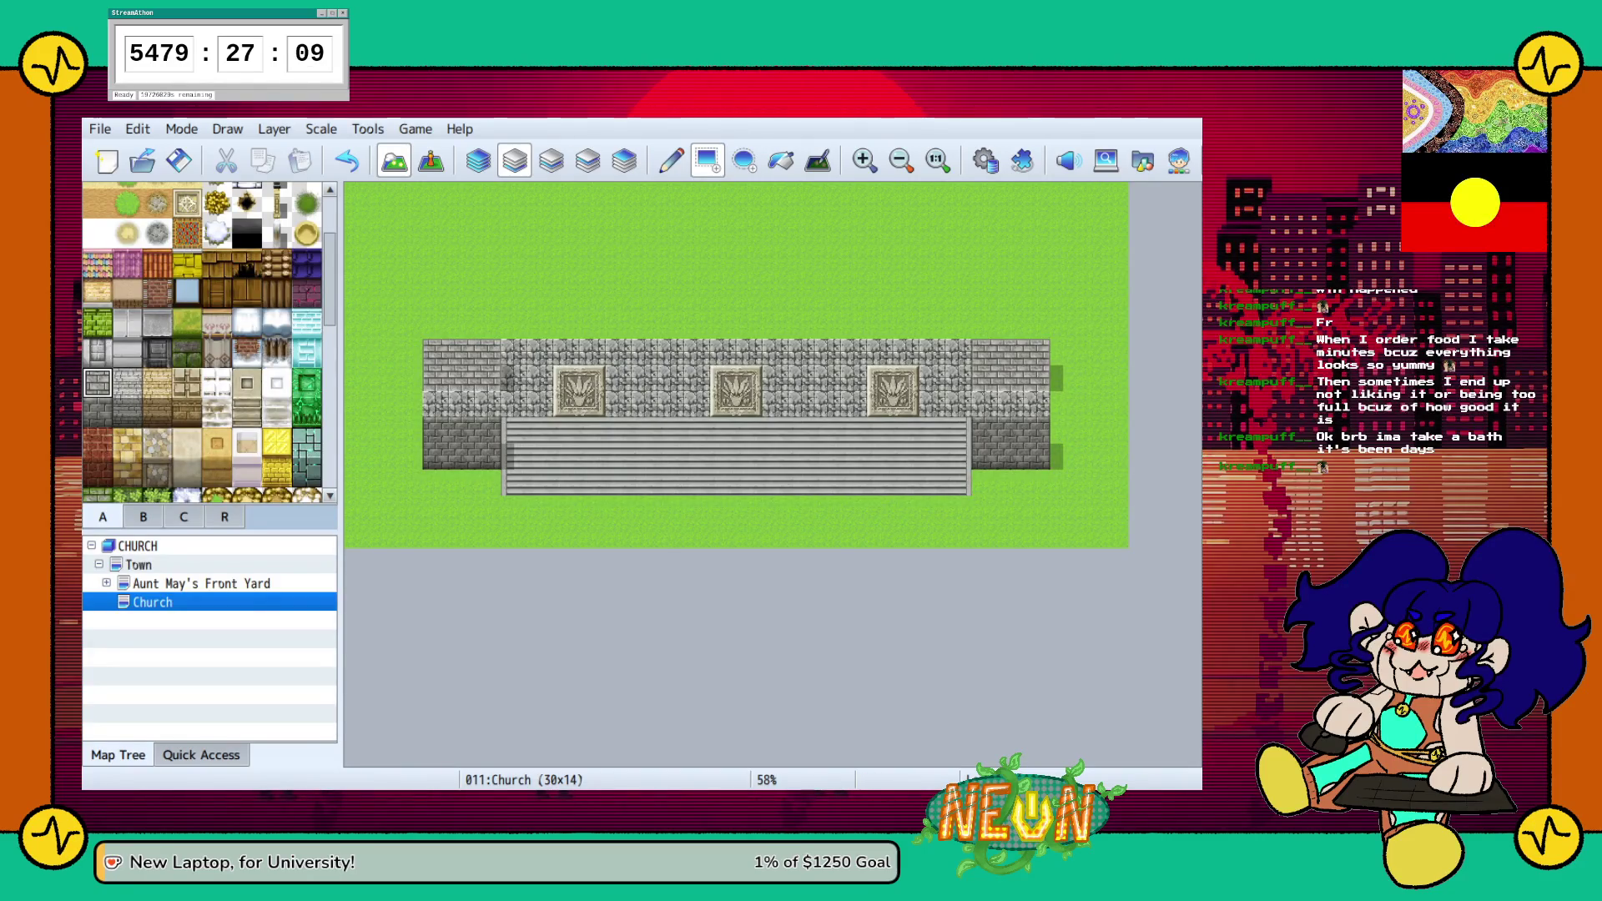
{"action": "mouse_move", "coordinate": [436, 404]}
{"action": "left_mouse_down"}
{"action": "mouse_move", "coordinate": [468, 417]}
{"action": "mouse_move", "coordinate": [488, 380]}
{"action": "left_mouse_up"}
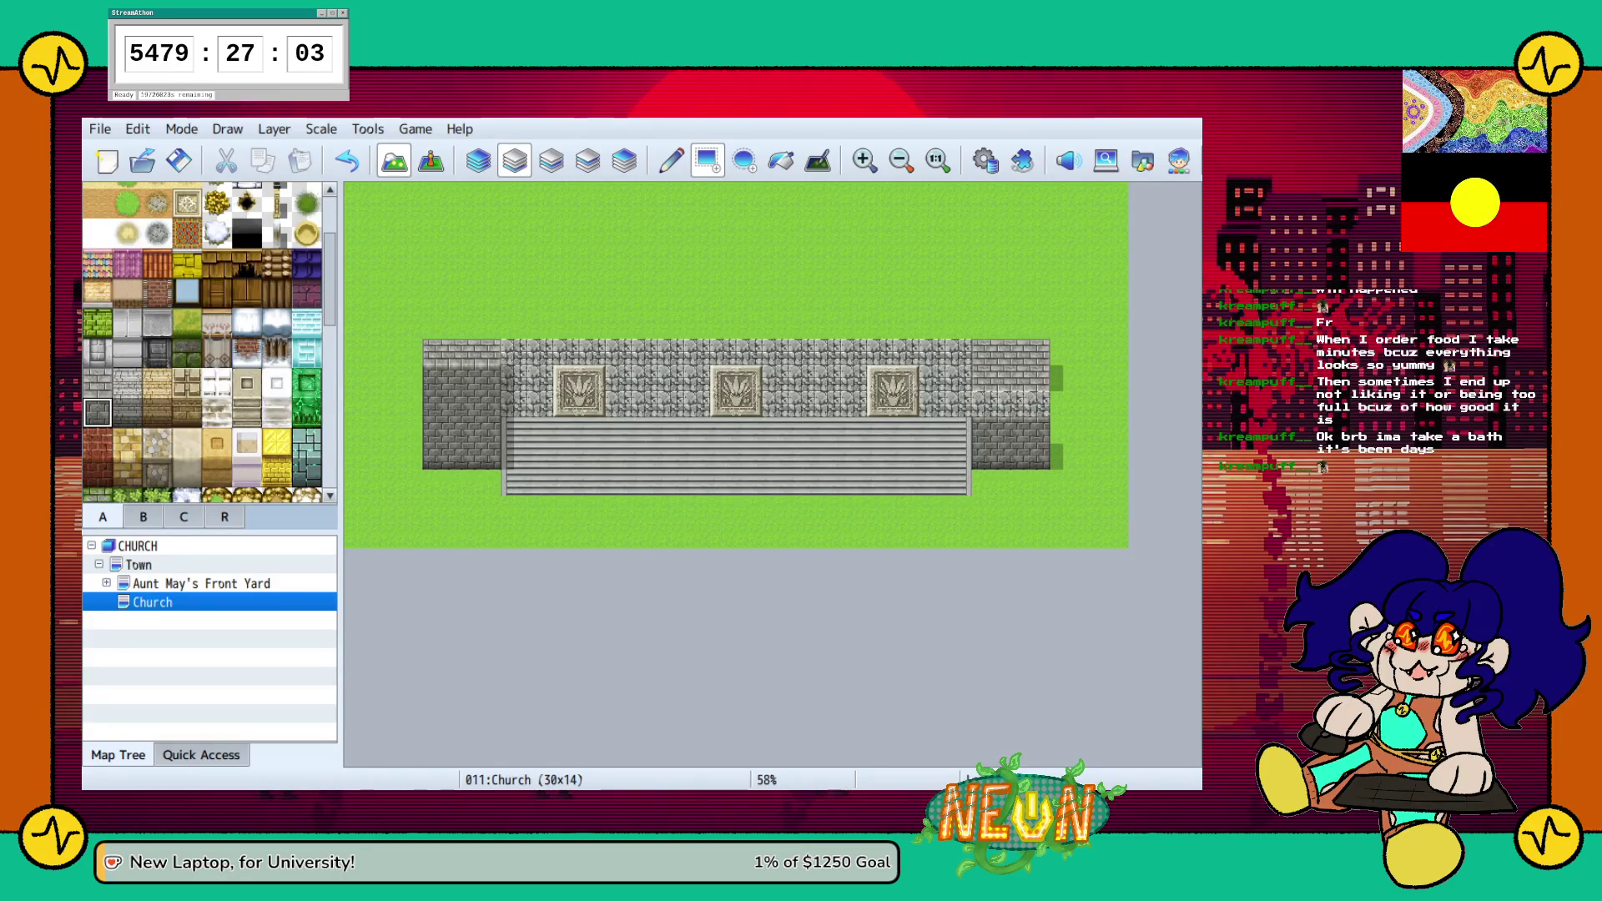
{"action": "left_click_drag", "start_coordinate": [434, 379], "coordinate": [488, 380]}
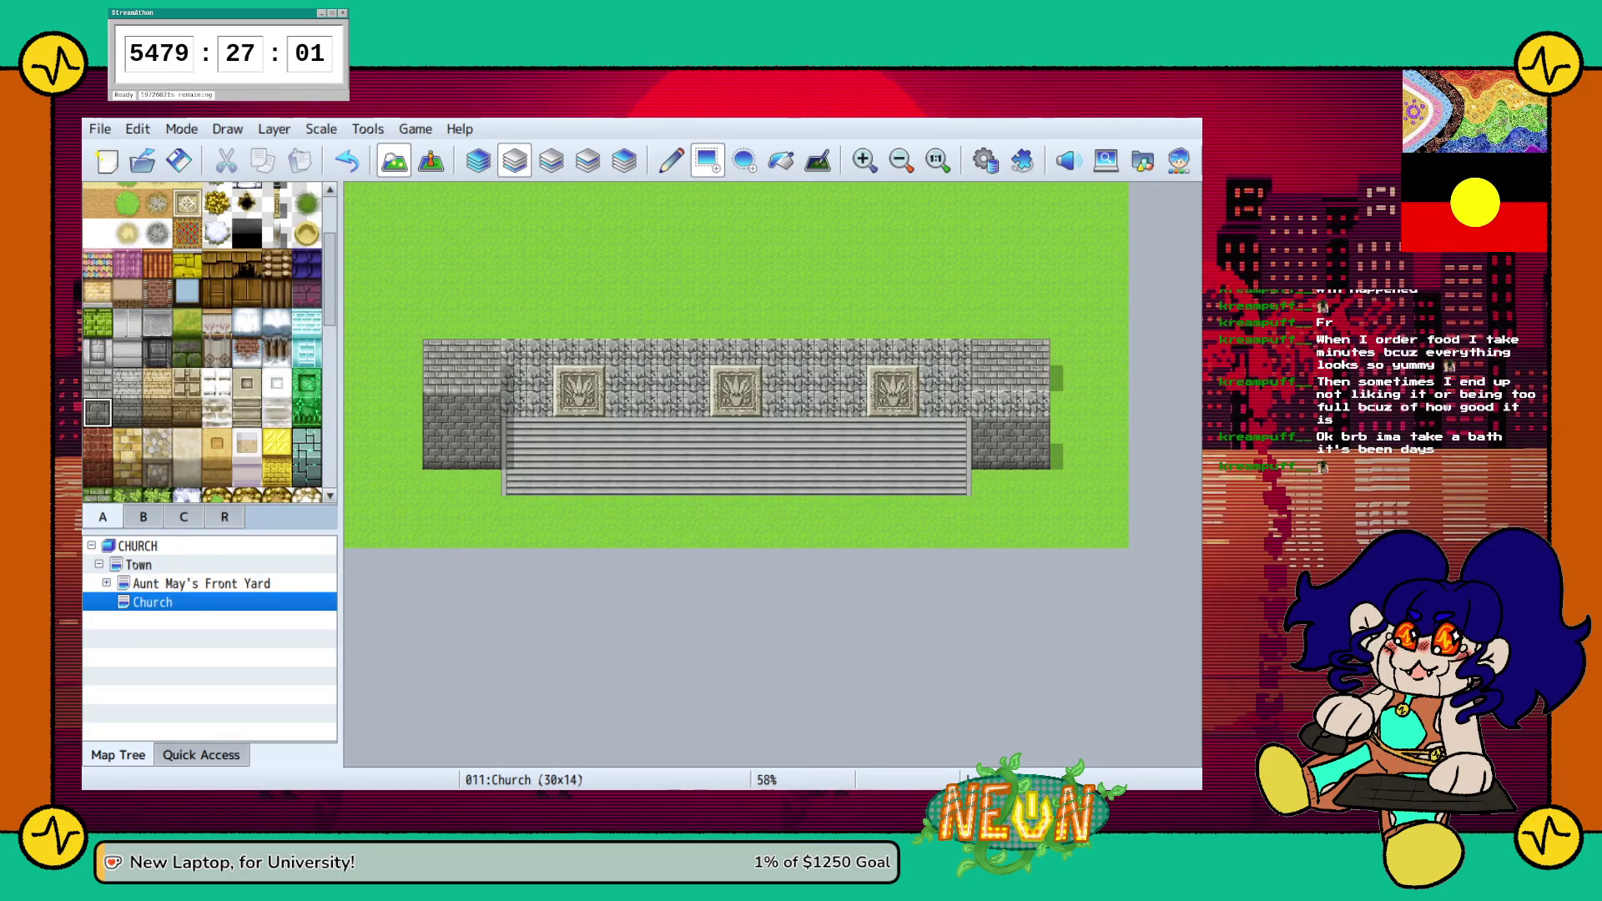
{"action": "key", "text": "ctrl+z"}
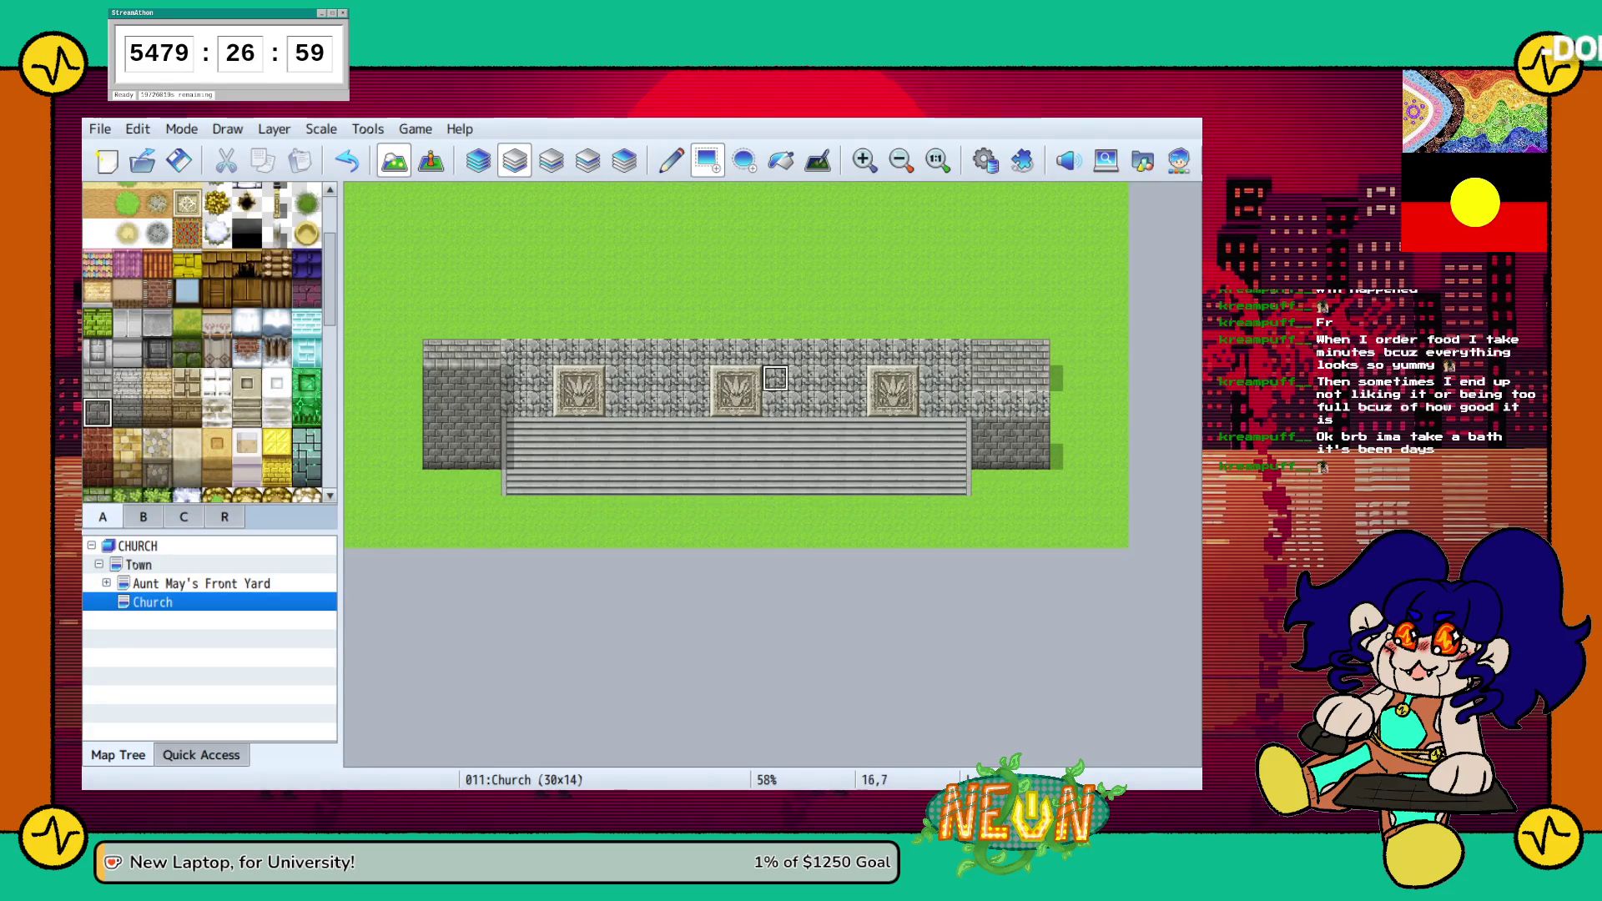
{"action": "mouse_move", "coordinate": [985, 405]}
{"action": "left_mouse_down"}
{"action": "mouse_move", "coordinate": [1024, 417]}
{"action": "mouse_move", "coordinate": [1037, 378]}
{"action": "left_mouse_up"}
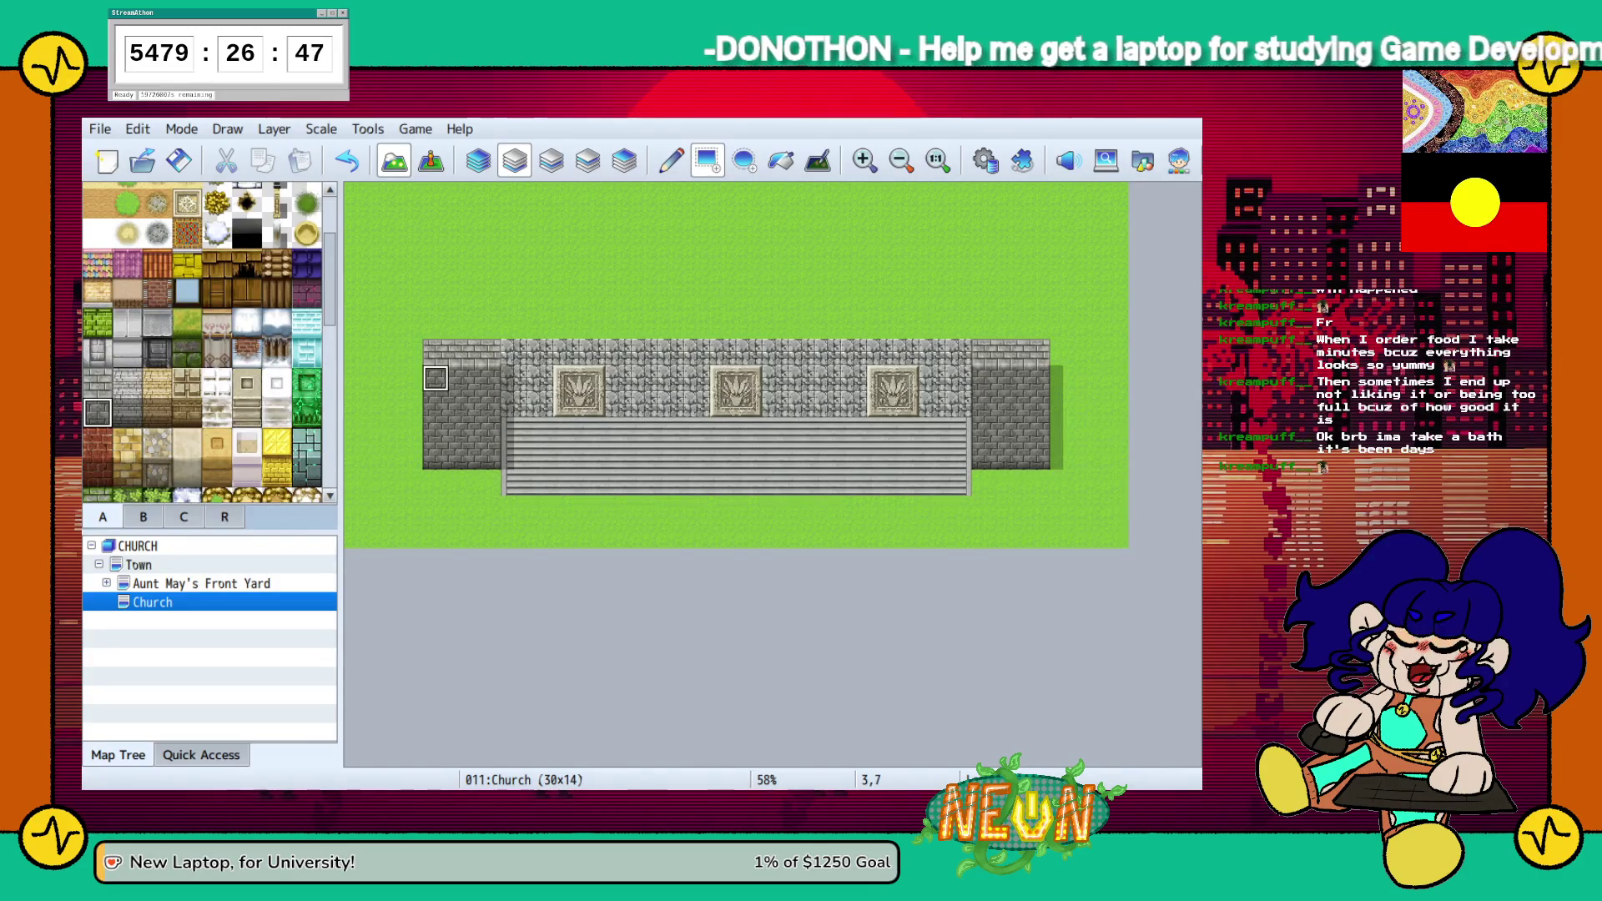
{"action": "key", "text": "ctrl+z"}
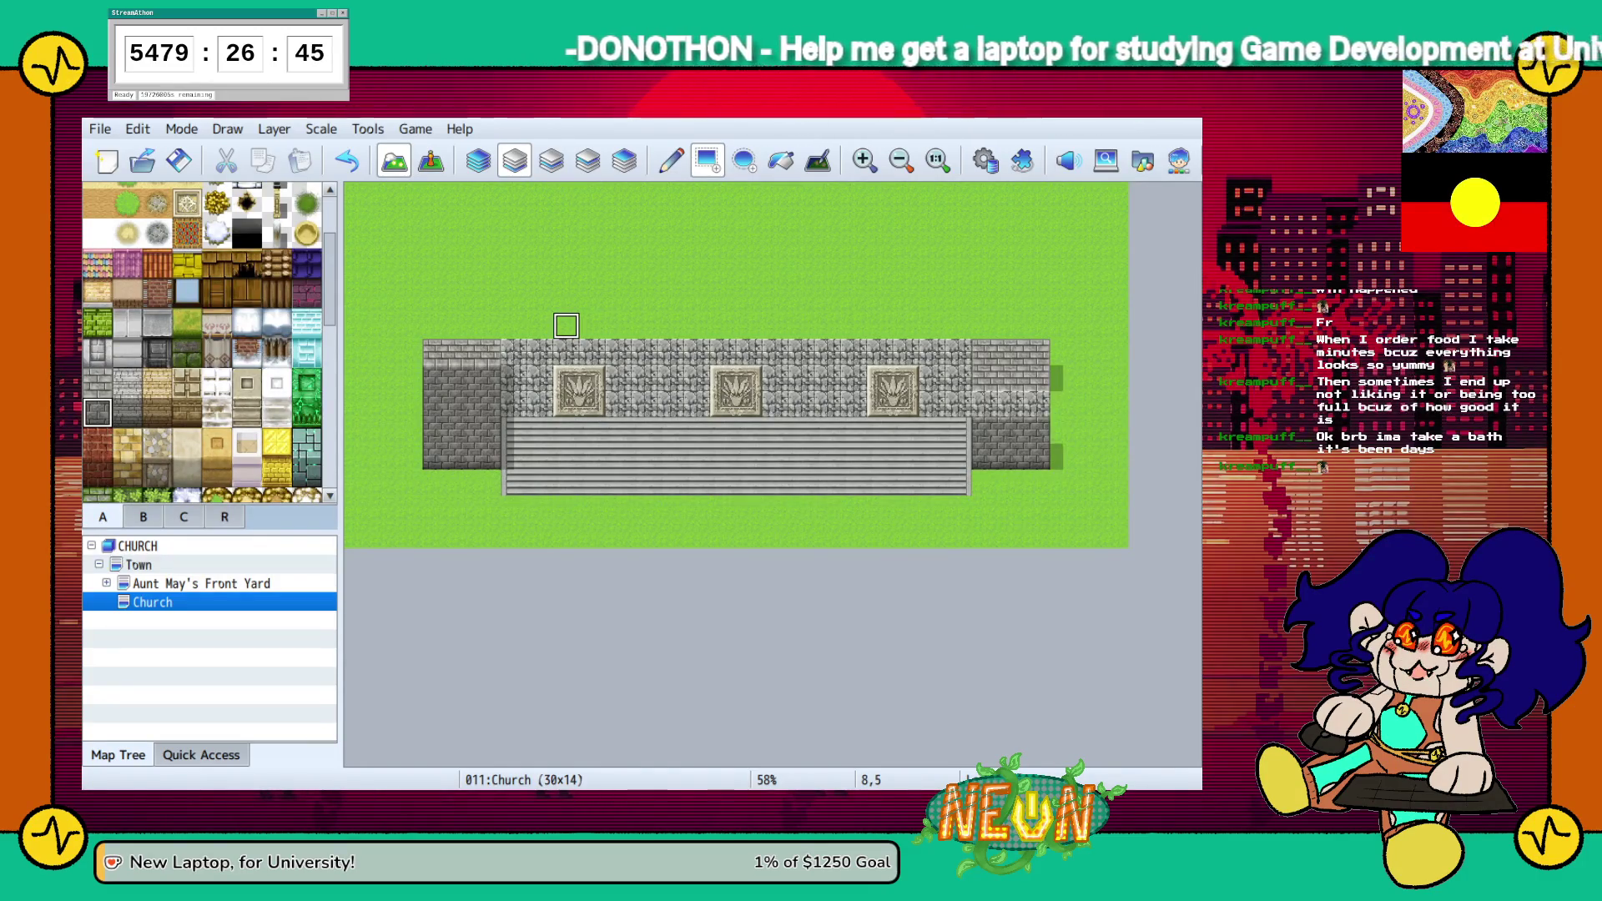
Undo the leftover pillar and paint dark brick walls on both sides of the steps
{"action": "key", "text": "ctrl+z"}
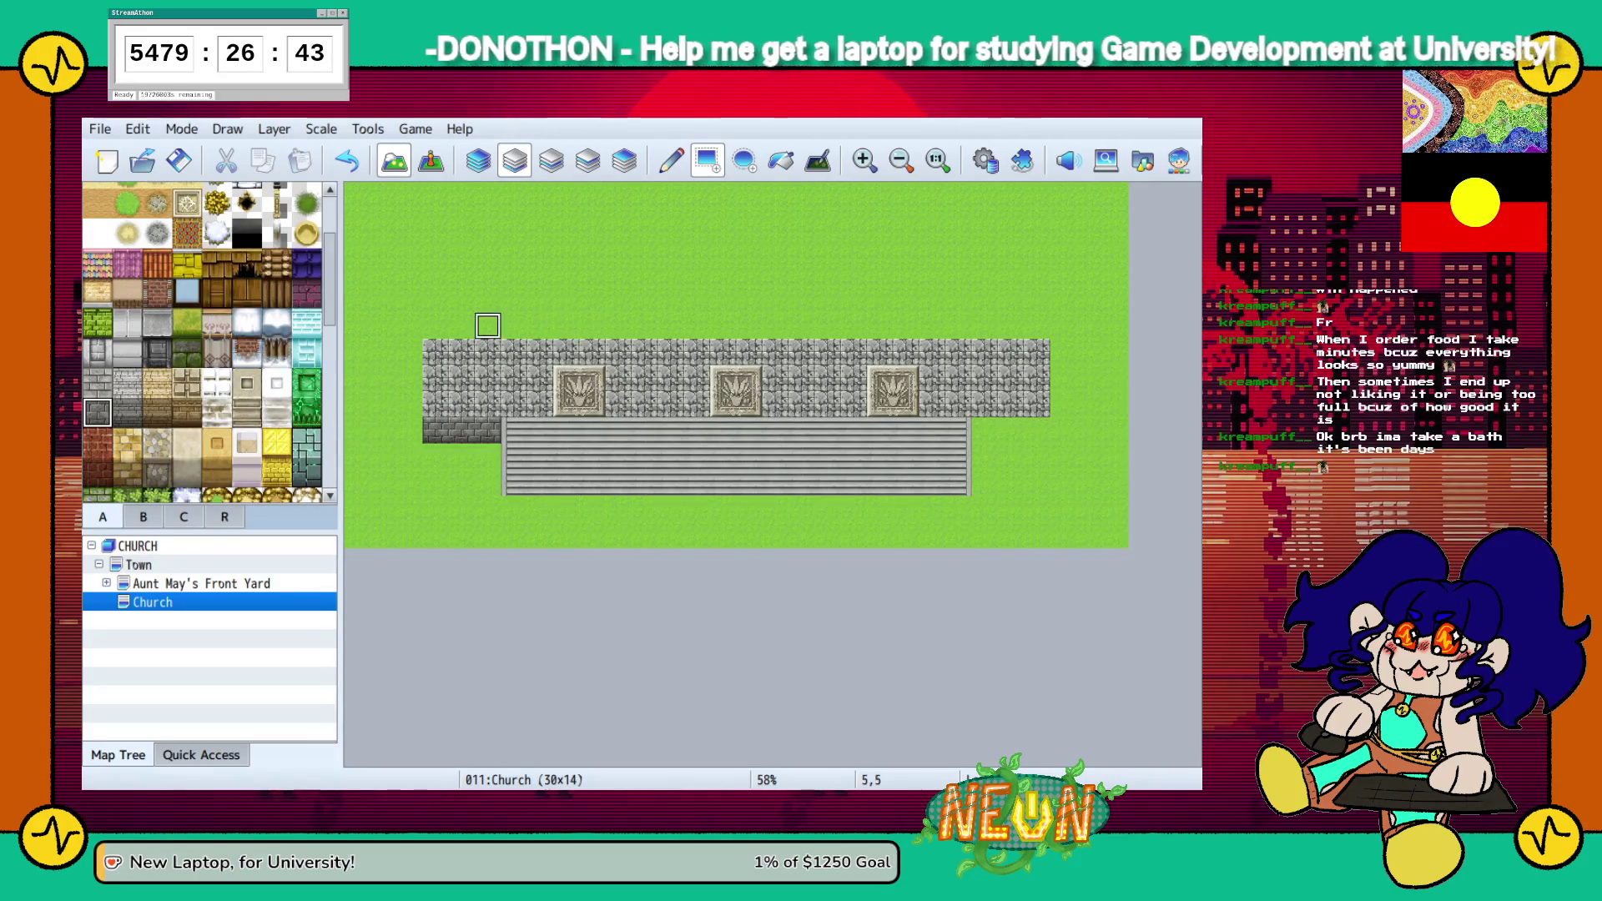
{"action": "mouse_move", "coordinate": [435, 430]}
{"action": "left_mouse_down"}
{"action": "mouse_move", "coordinate": [448, 457]}
{"action": "mouse_move", "coordinate": [488, 457]}
{"action": "left_mouse_up"}
{"action": "mouse_move", "coordinate": [984, 430]}
{"action": "left_mouse_down"}
{"action": "mouse_move", "coordinate": [1036, 457]}
{"action": "mouse_move", "coordinate": [1062, 430]}
{"action": "left_mouse_up"}
{"action": "left_click_drag", "start_coordinate": [410, 457], "coordinate": [410, 351]}
{"action": "key", "text": "ctrl+z"}
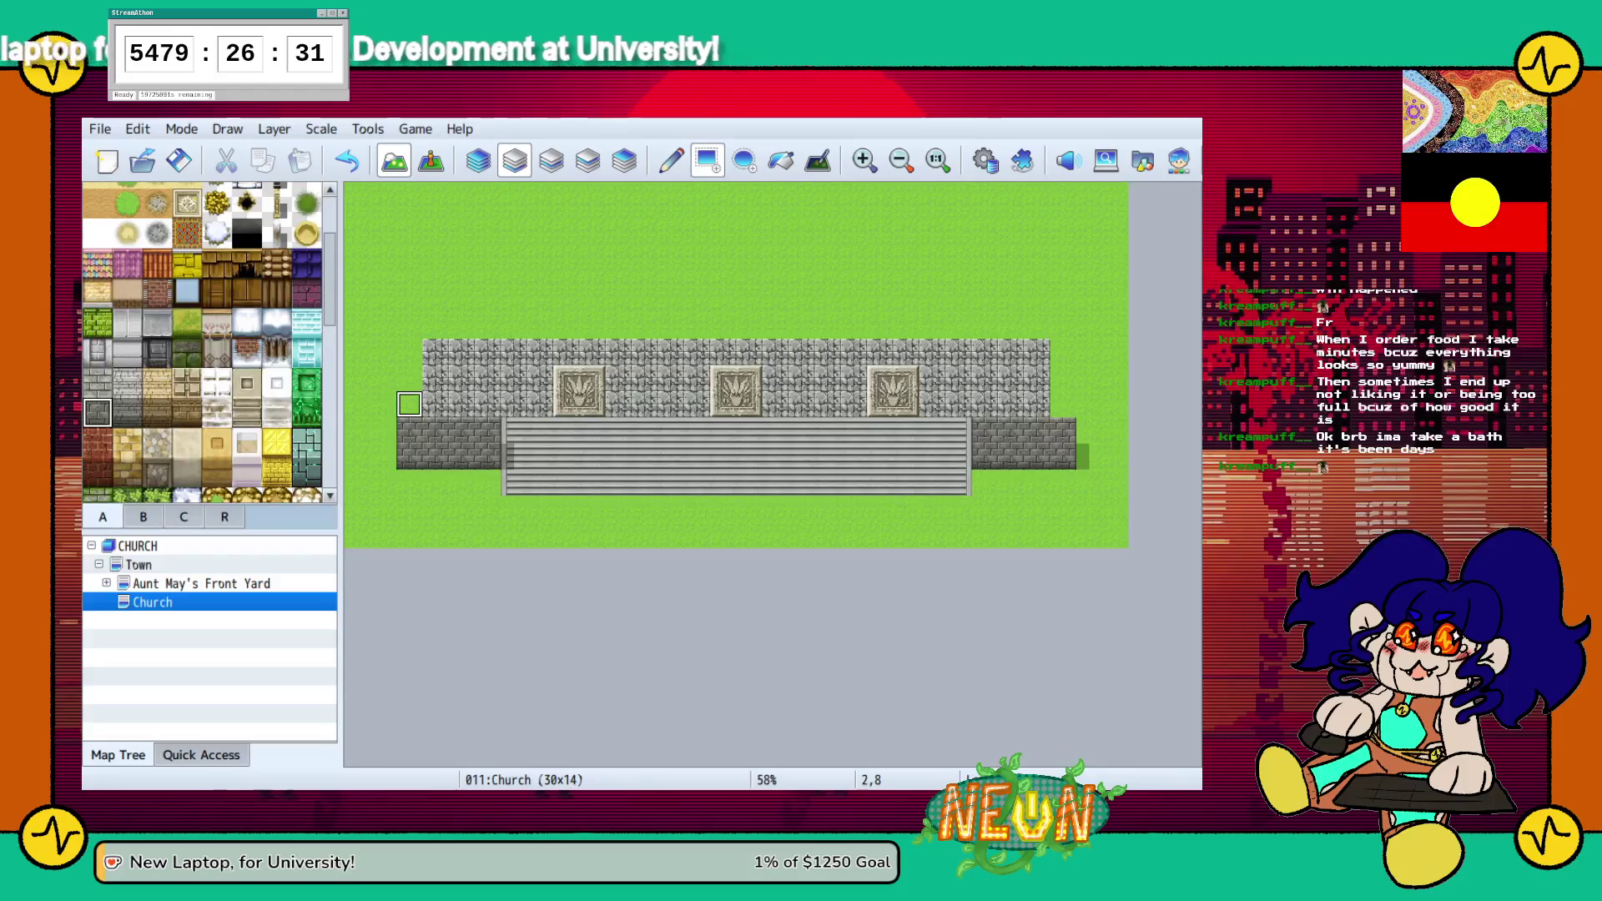
{"action": "left_click", "coordinate": [1063, 403]}
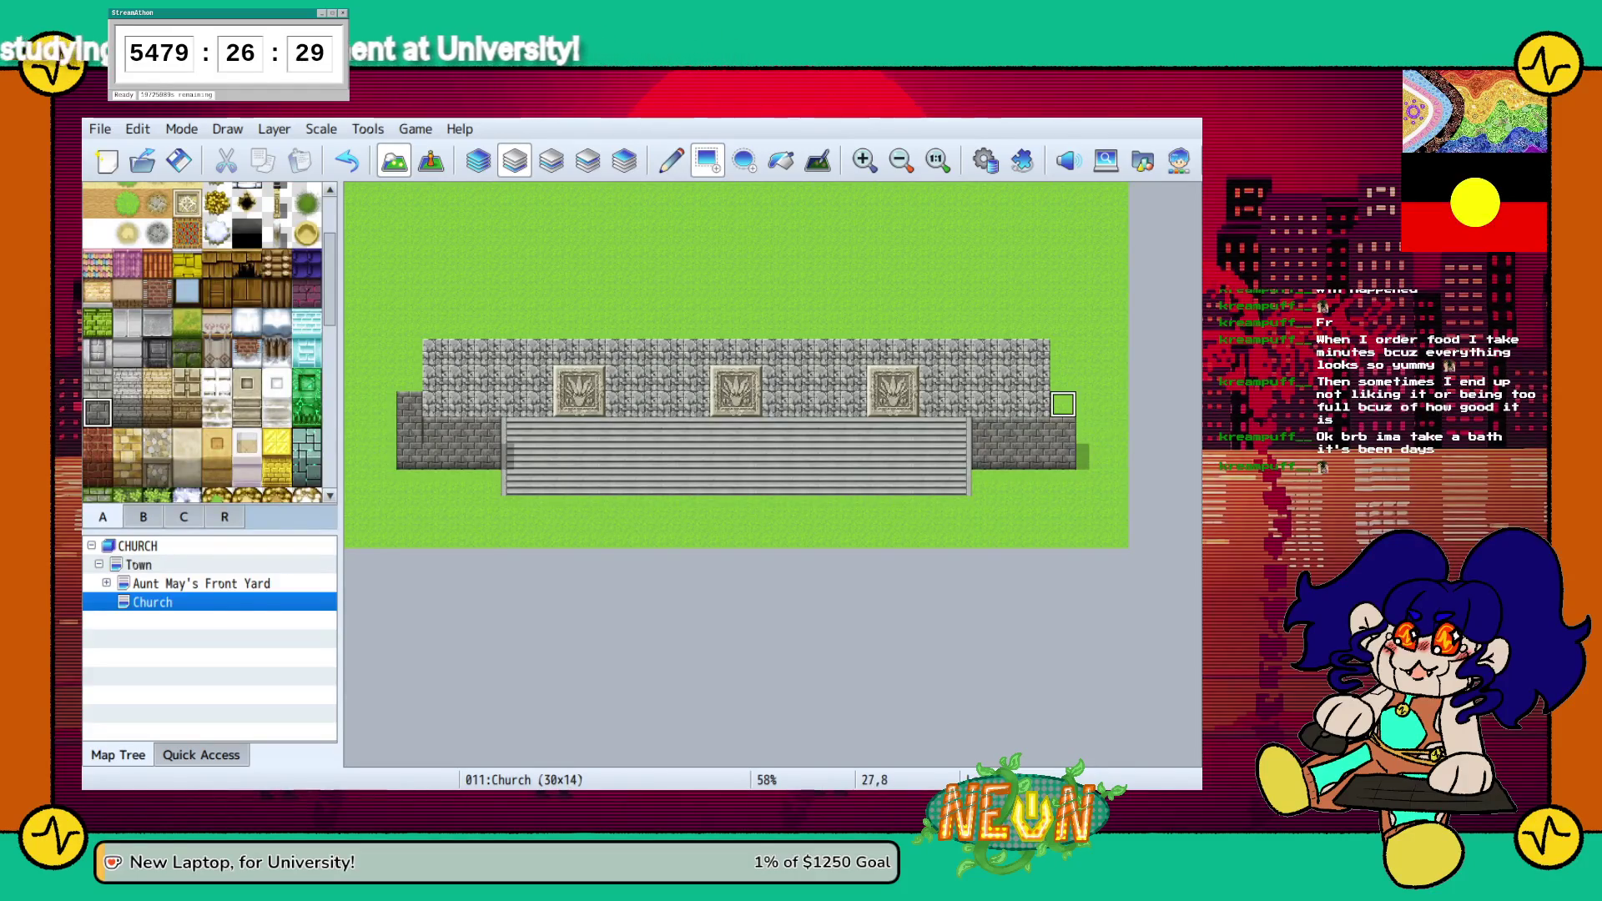
Undo extra brick tiles on both walls and fill a dark brick row under the right wall
{"action": "key", "text": "ctrl+z"}
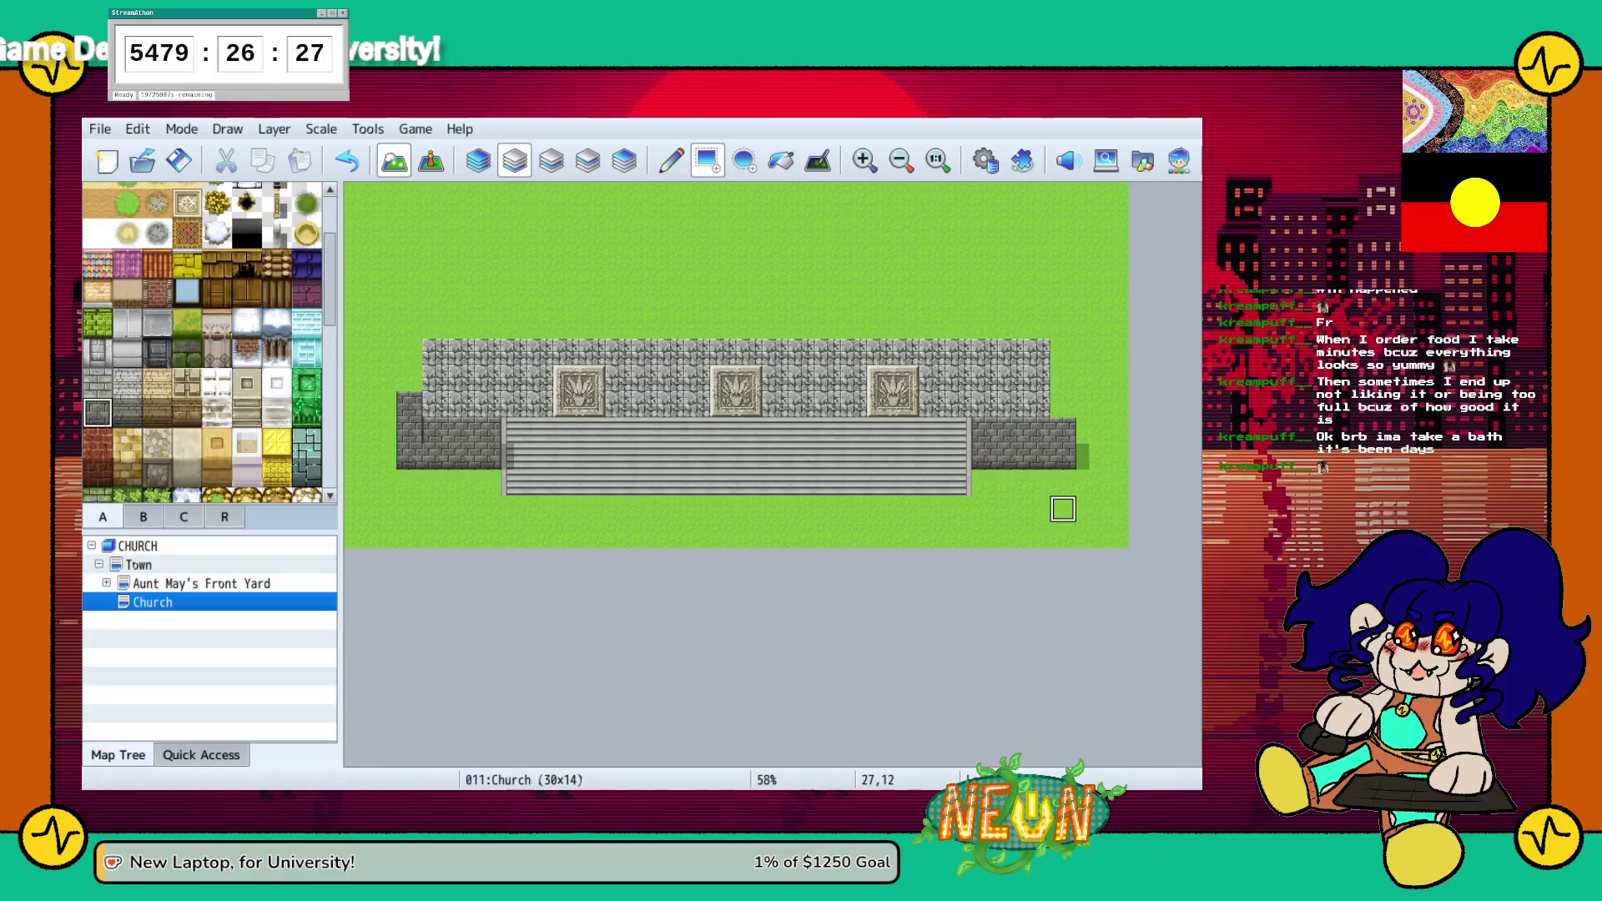
{"action": "key", "text": "ctrl+z"}
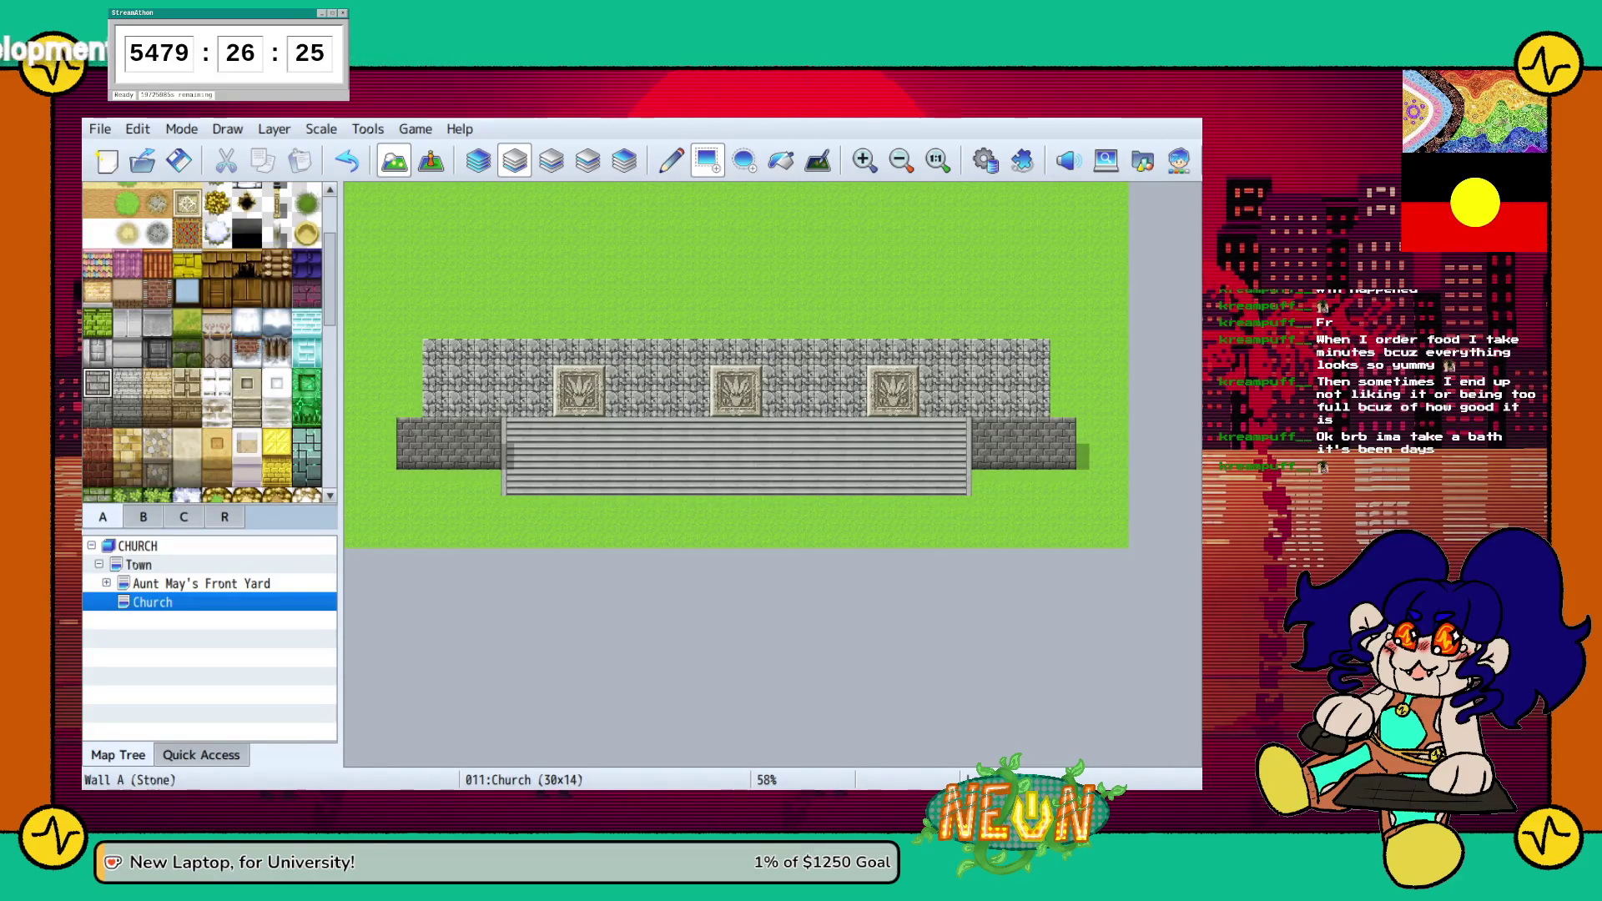
{"action": "key", "text": "ctrl+z"}
{"action": "key", "text": "ctrl+z"}
{"action": "key", "text": "ctrl+z"}
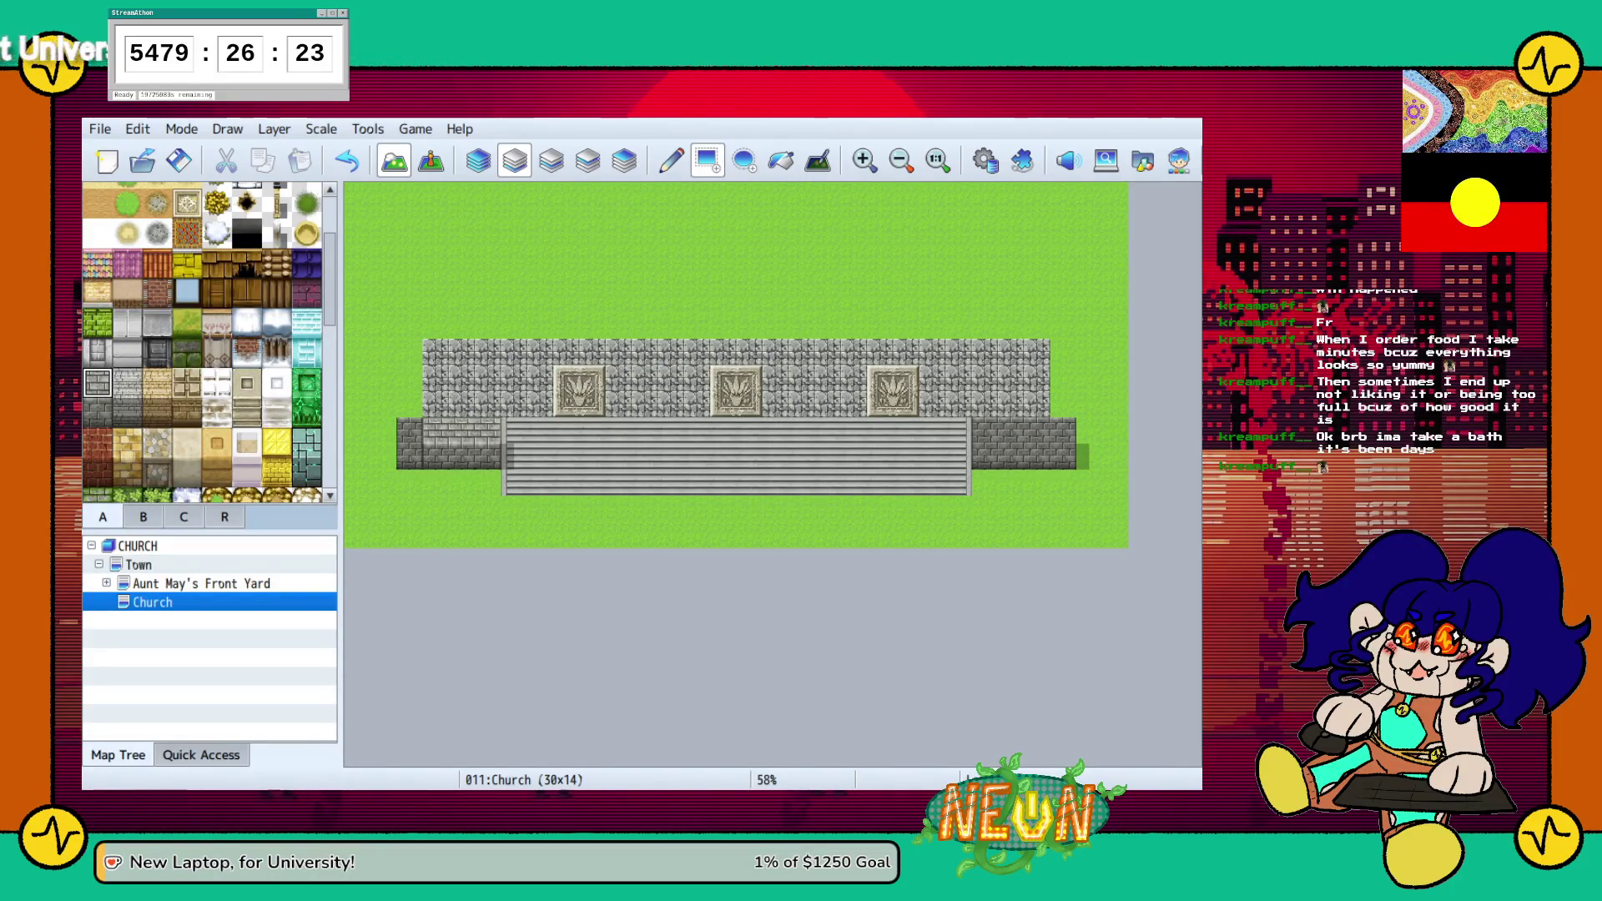
{"action": "key", "text": "ctrl+z"}
{"action": "key", "text": "ctrl+z"}
{"action": "key", "text": "ctrl+z"}
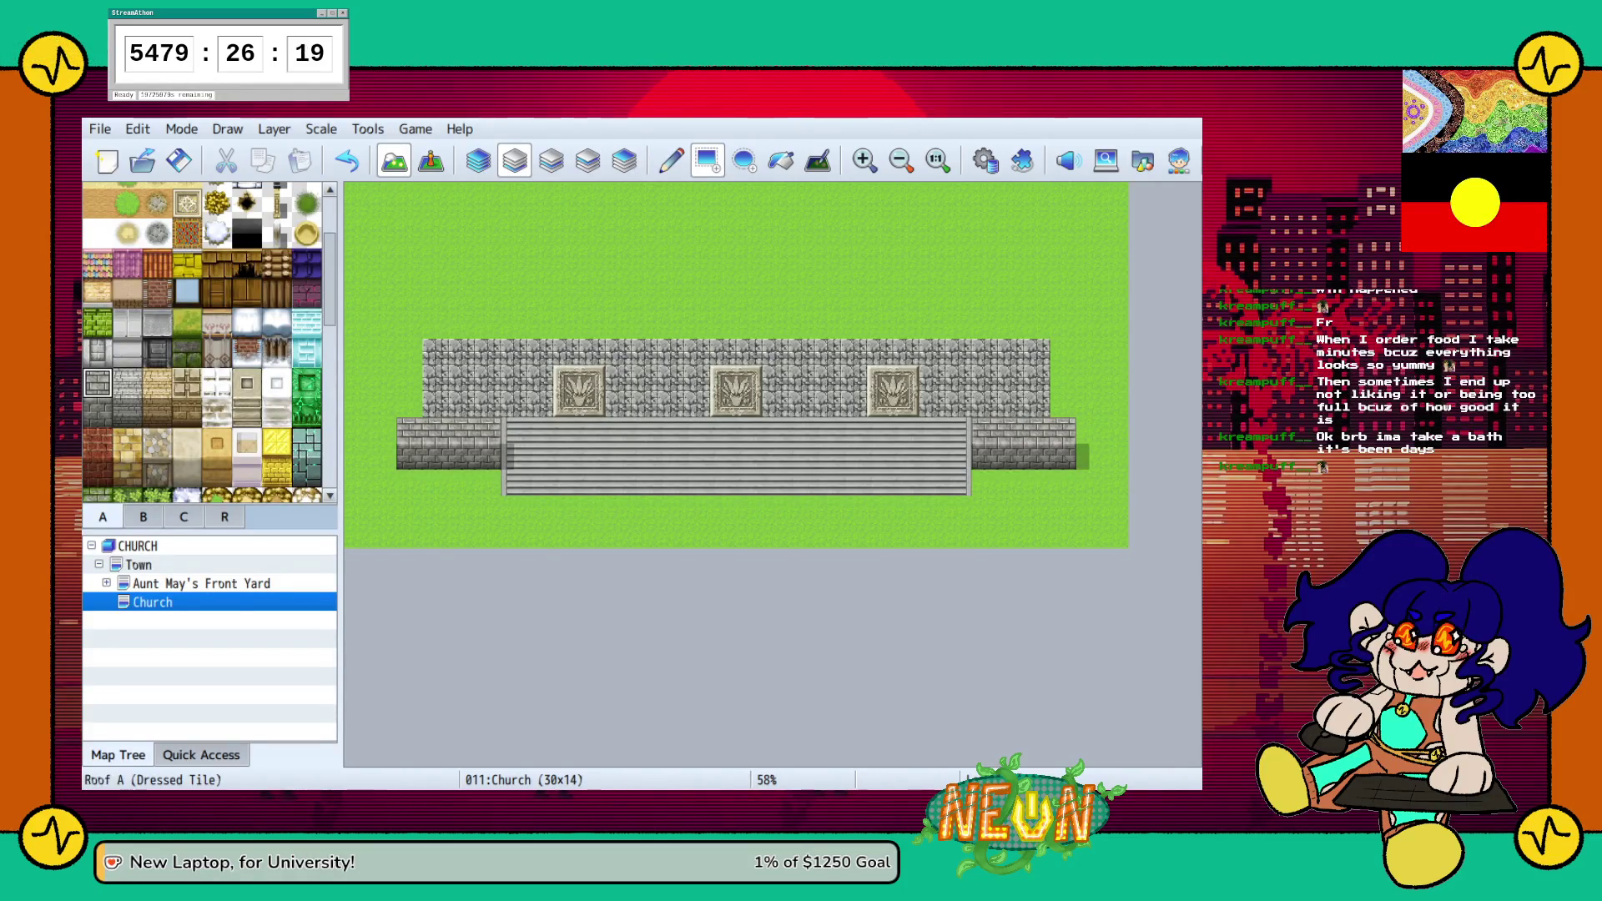
{"action": "key", "text": "ctrl+z"}
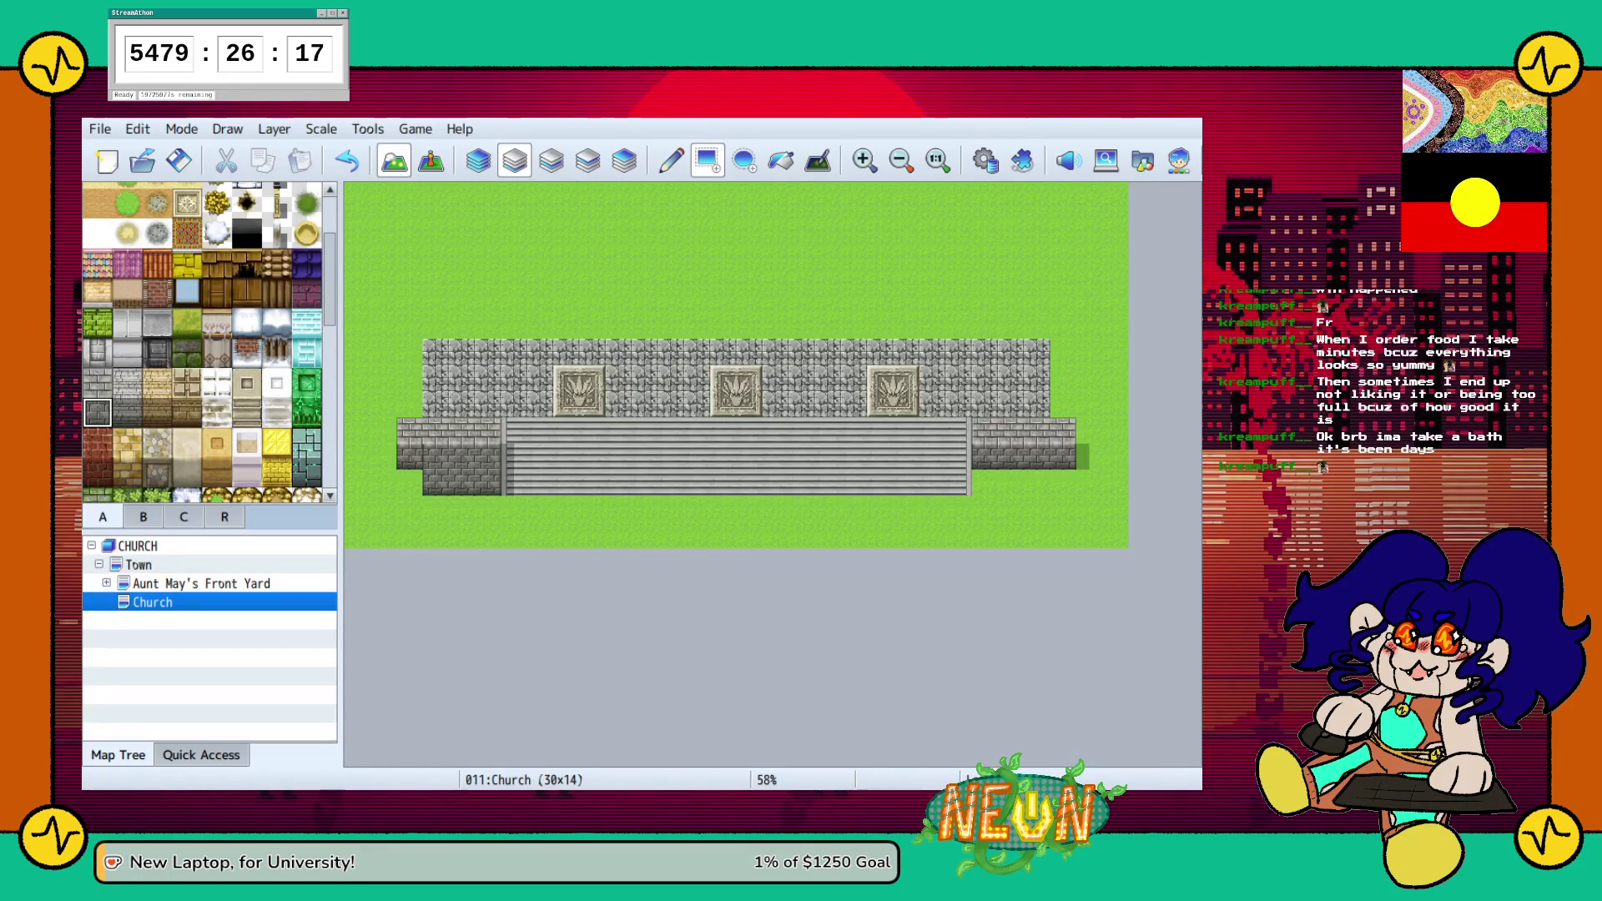
{"action": "left_click_drag", "start_coordinate": [984, 482], "coordinate": [1068, 482]}
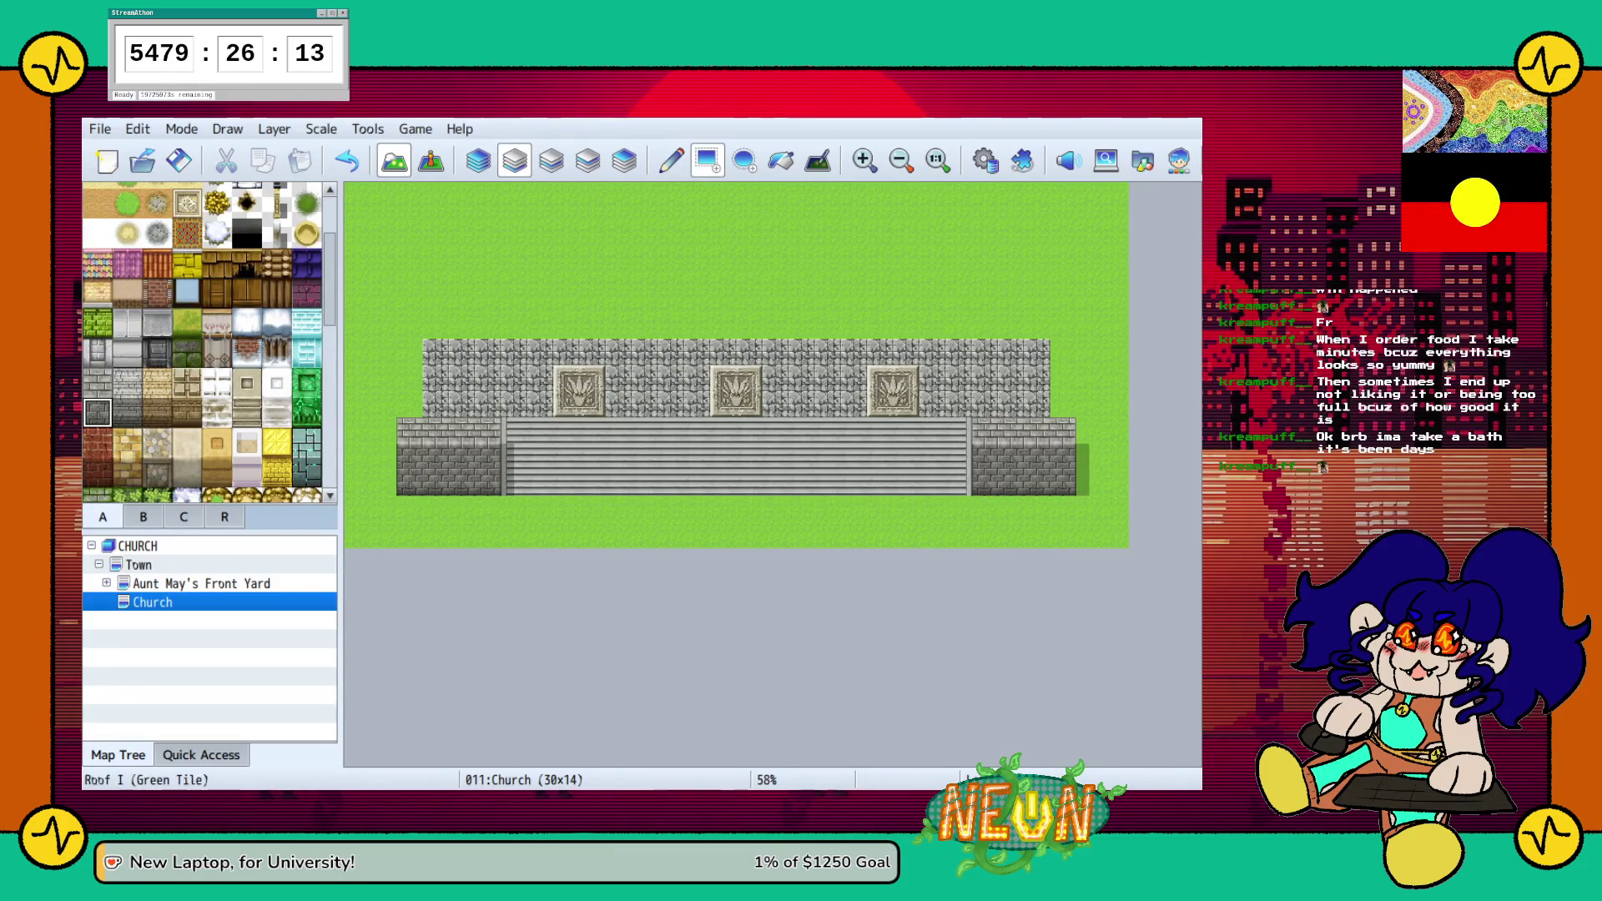
Raise light stone wall columns at both façade ends up to the map's top edge
{"action": "left_click", "coordinate": [97, 382]}
{"action": "left_click_drag", "start_coordinate": [408, 405], "coordinate": [409, 190]}
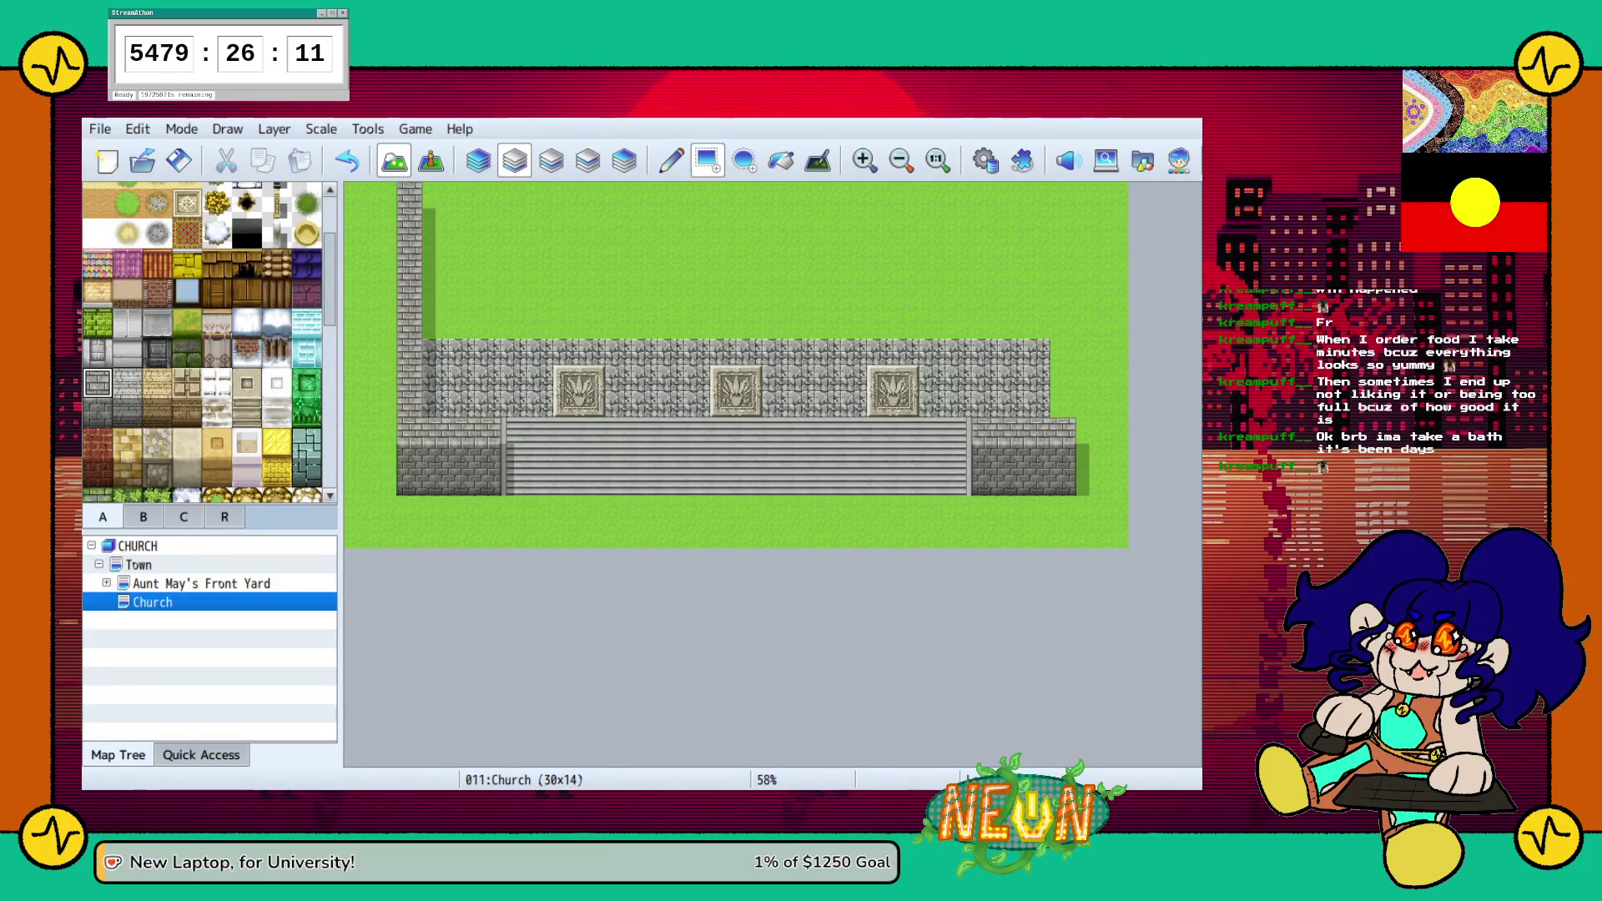
{"action": "left_click_drag", "start_coordinate": [1062, 404], "coordinate": [1062, 191]}
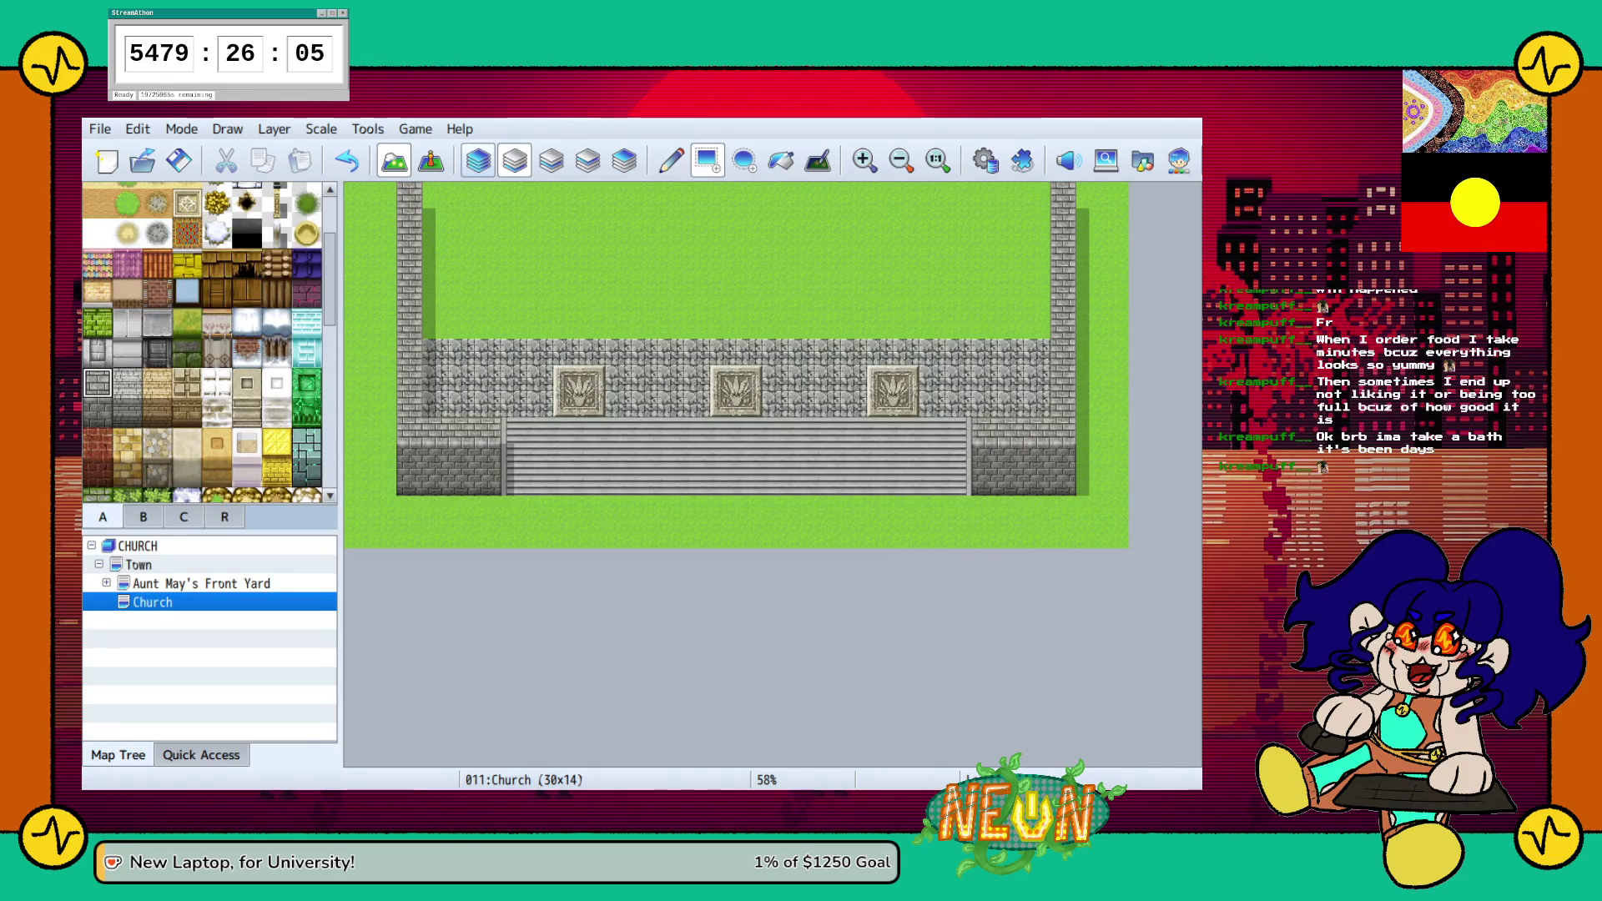
Stay on the lower layer and select the light Cobblestones D (Ruins) tile
{"action": "key", "text": "F7"}
{"action": "key", "text": "F6"}
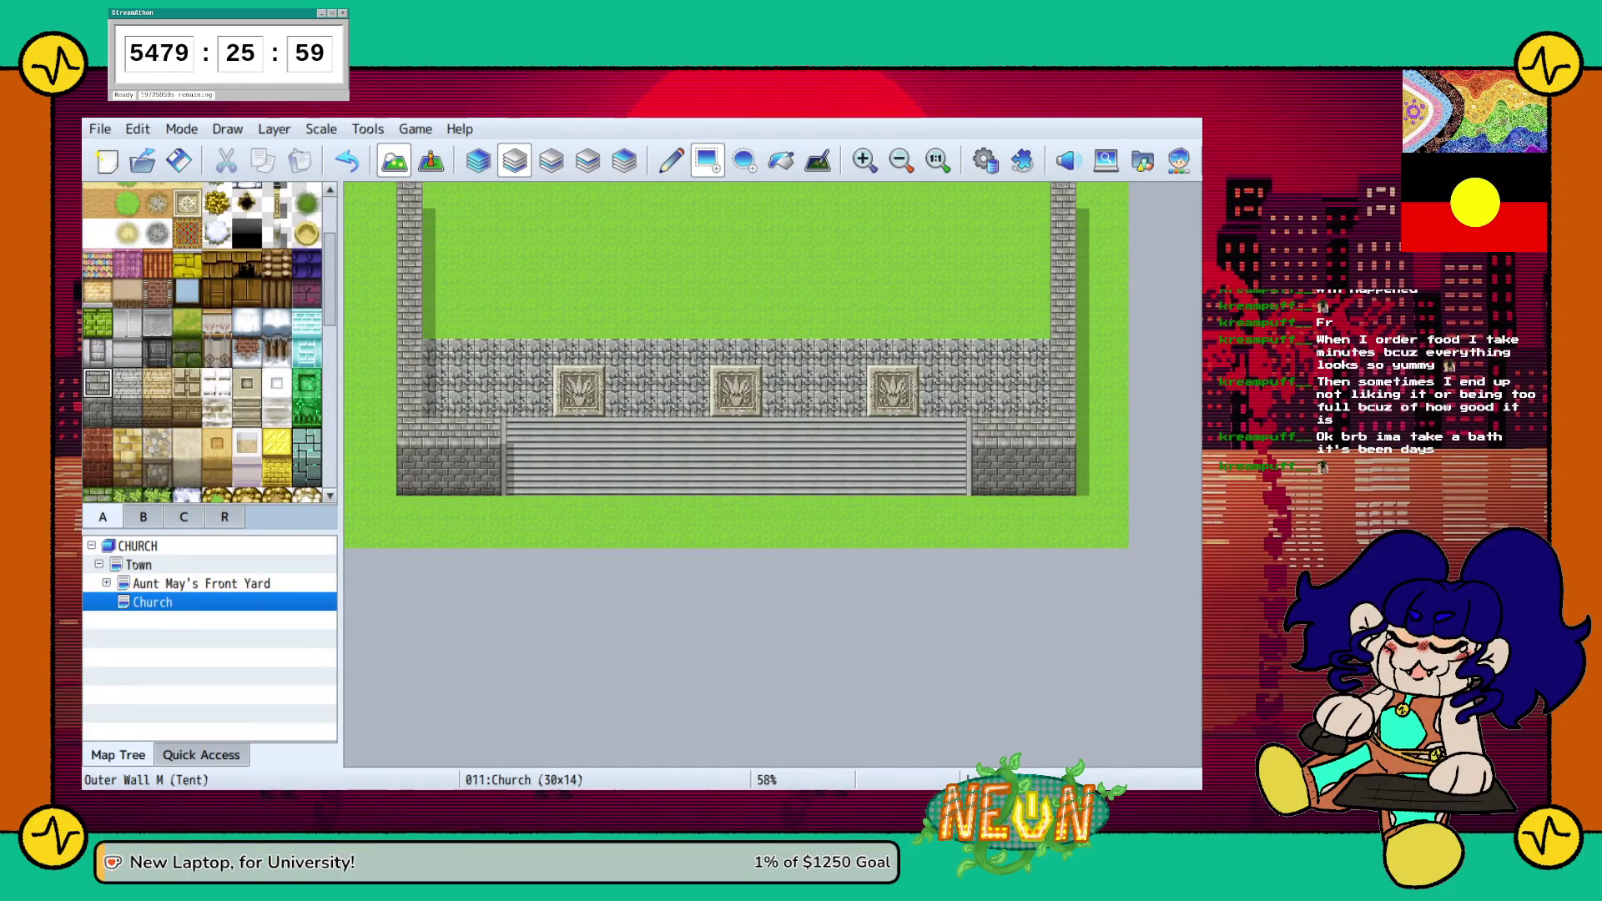
{"action": "scroll", "coordinate": [209, 342], "scroll_direction": "down", "scroll_amount": 2}
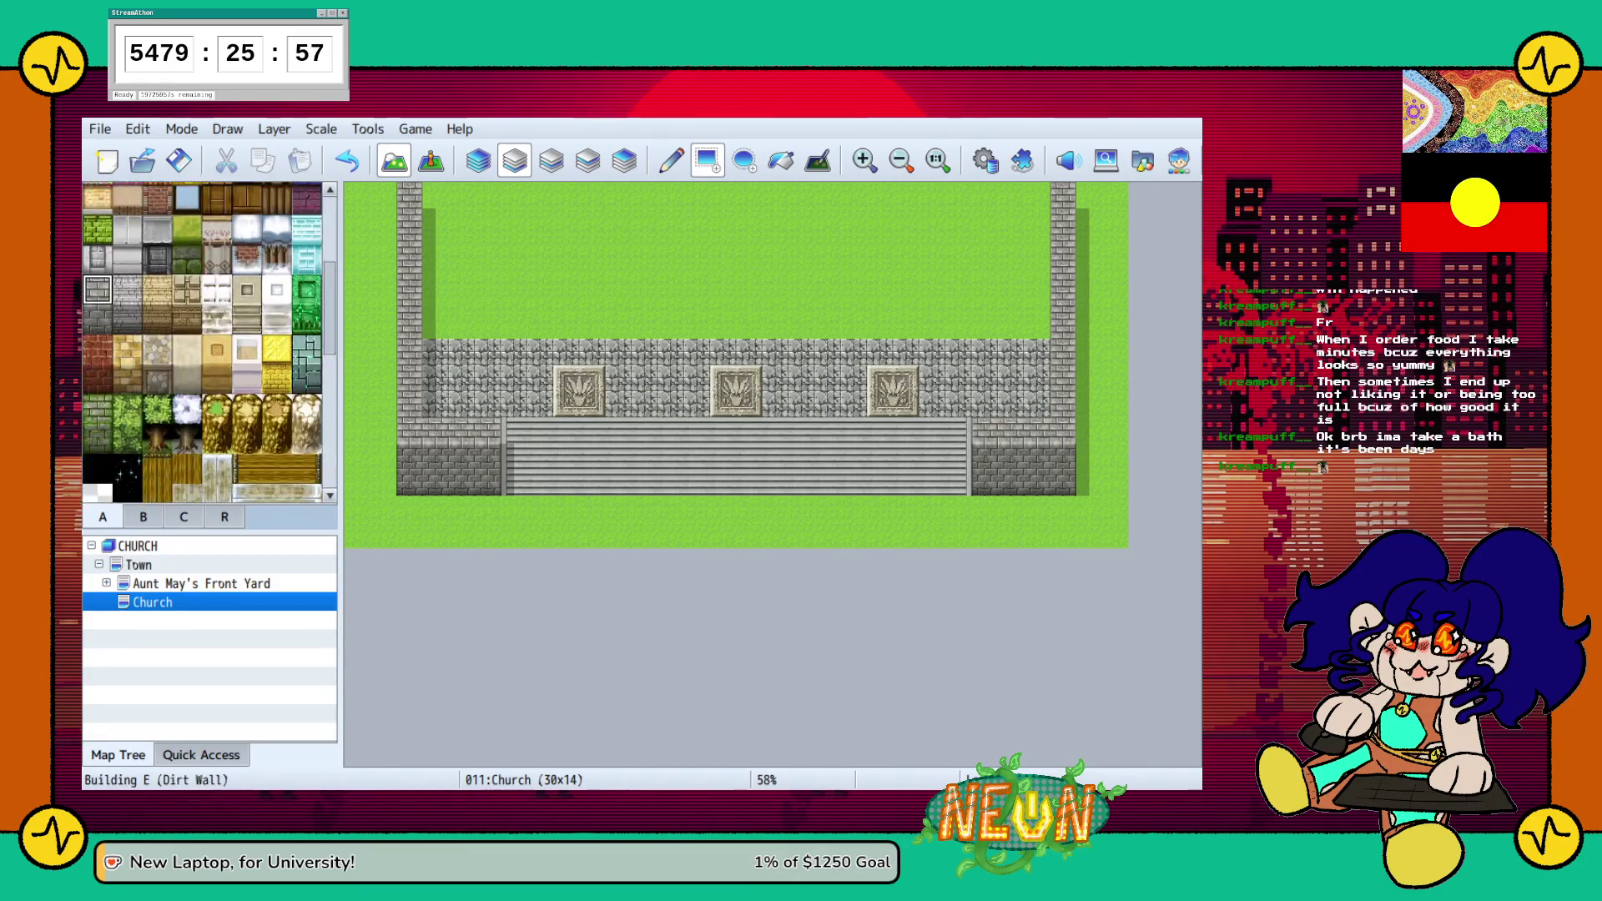
{"action": "scroll", "coordinate": [202, 342], "scroll_direction": "up", "scroll_amount": 3}
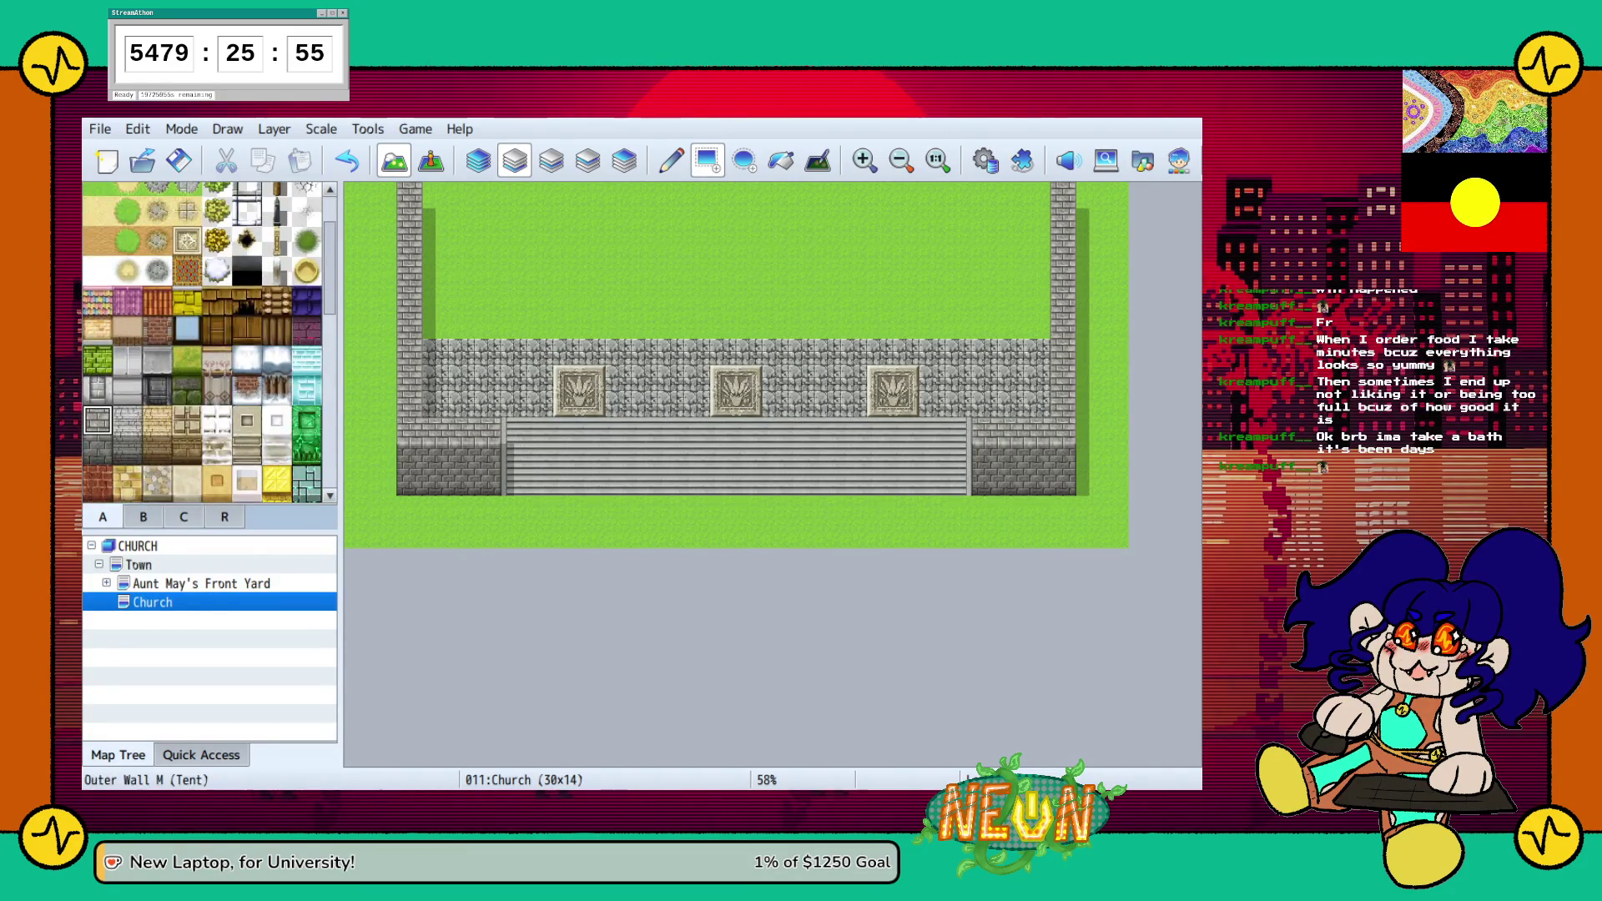
{"action": "scroll", "coordinate": [202, 342], "scroll_direction": "up", "scroll_amount": 3}
{"action": "scroll", "coordinate": [202, 342], "scroll_direction": "down", "scroll_amount": 9}
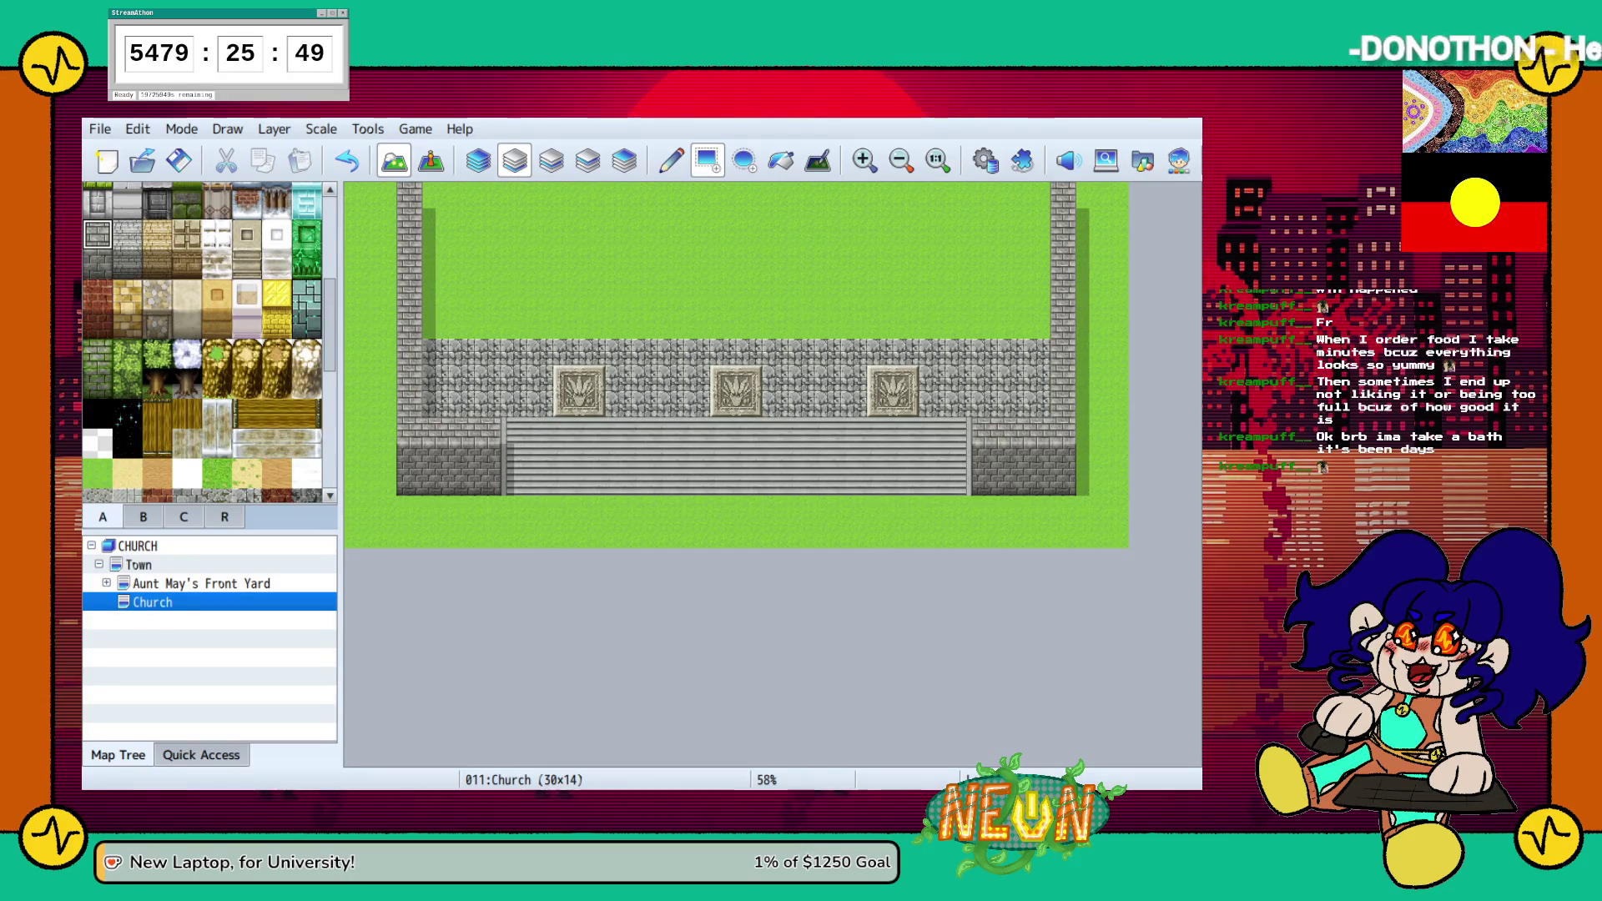
{"action": "scroll", "coordinate": [202, 342], "scroll_direction": "down", "scroll_amount": 3}
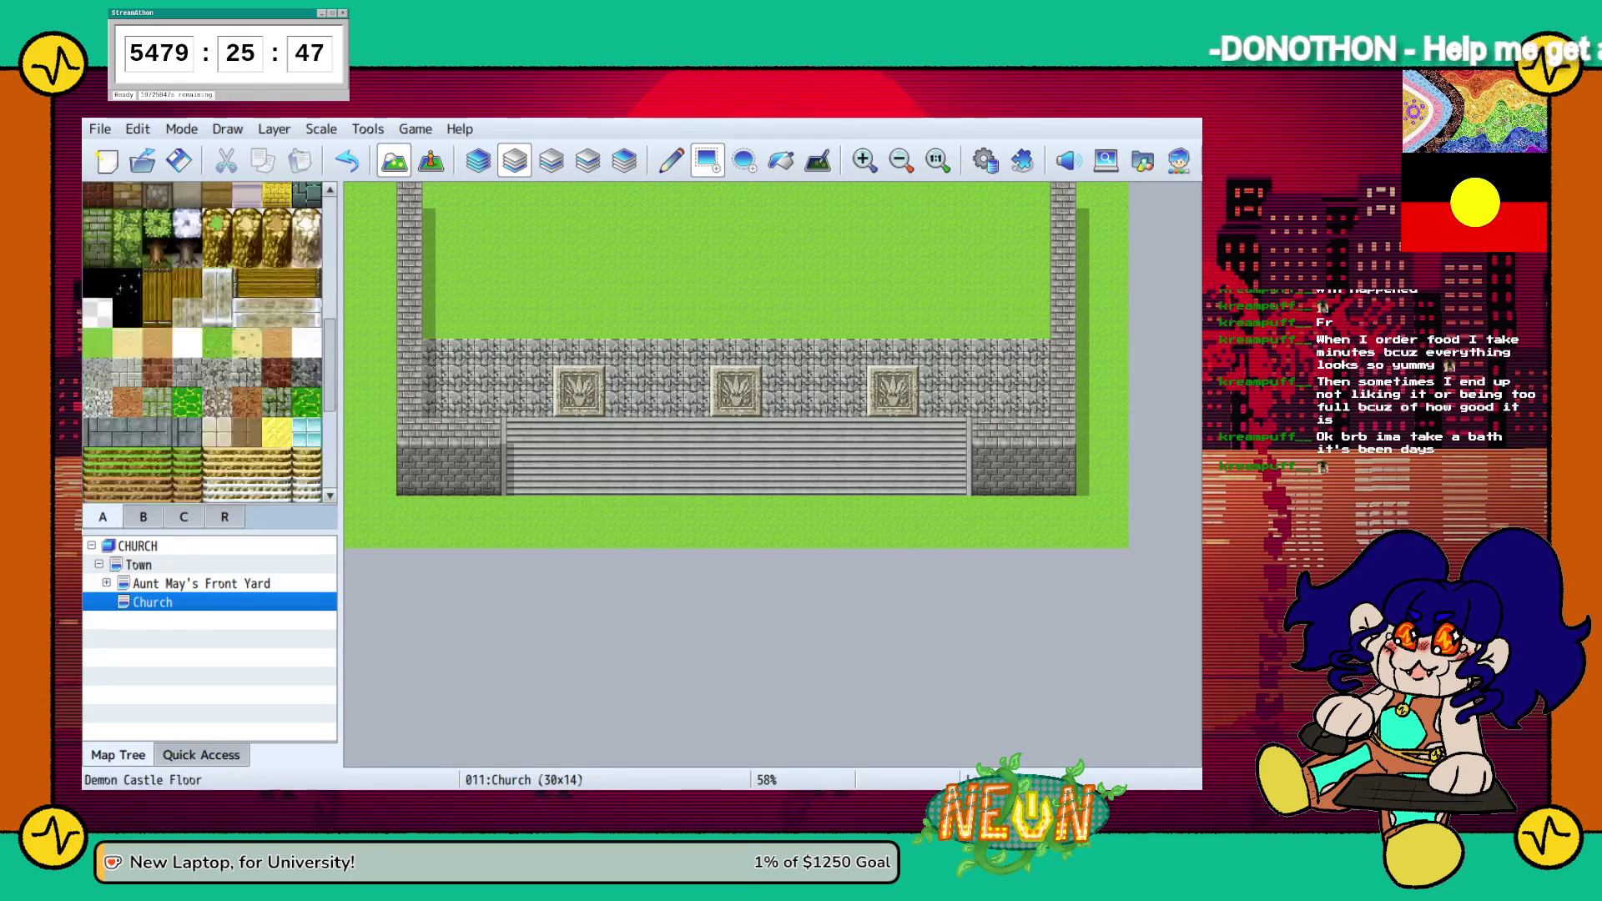
{"action": "scroll", "coordinate": [202, 342], "scroll_direction": "down", "scroll_amount": 3}
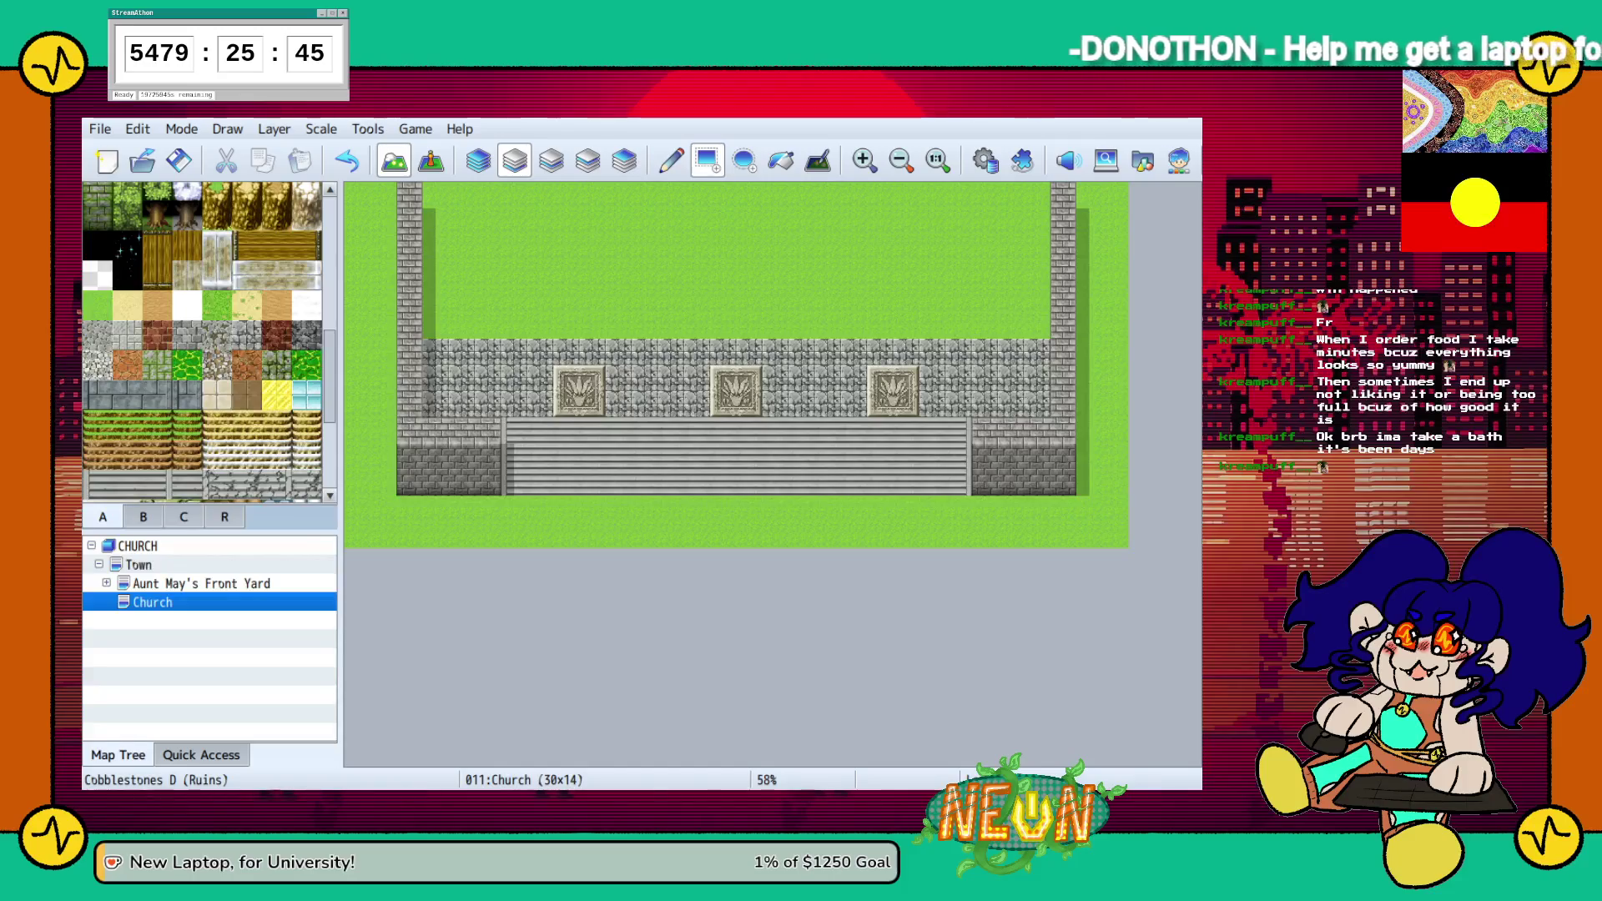
{"action": "left_click", "coordinate": [97, 364]}
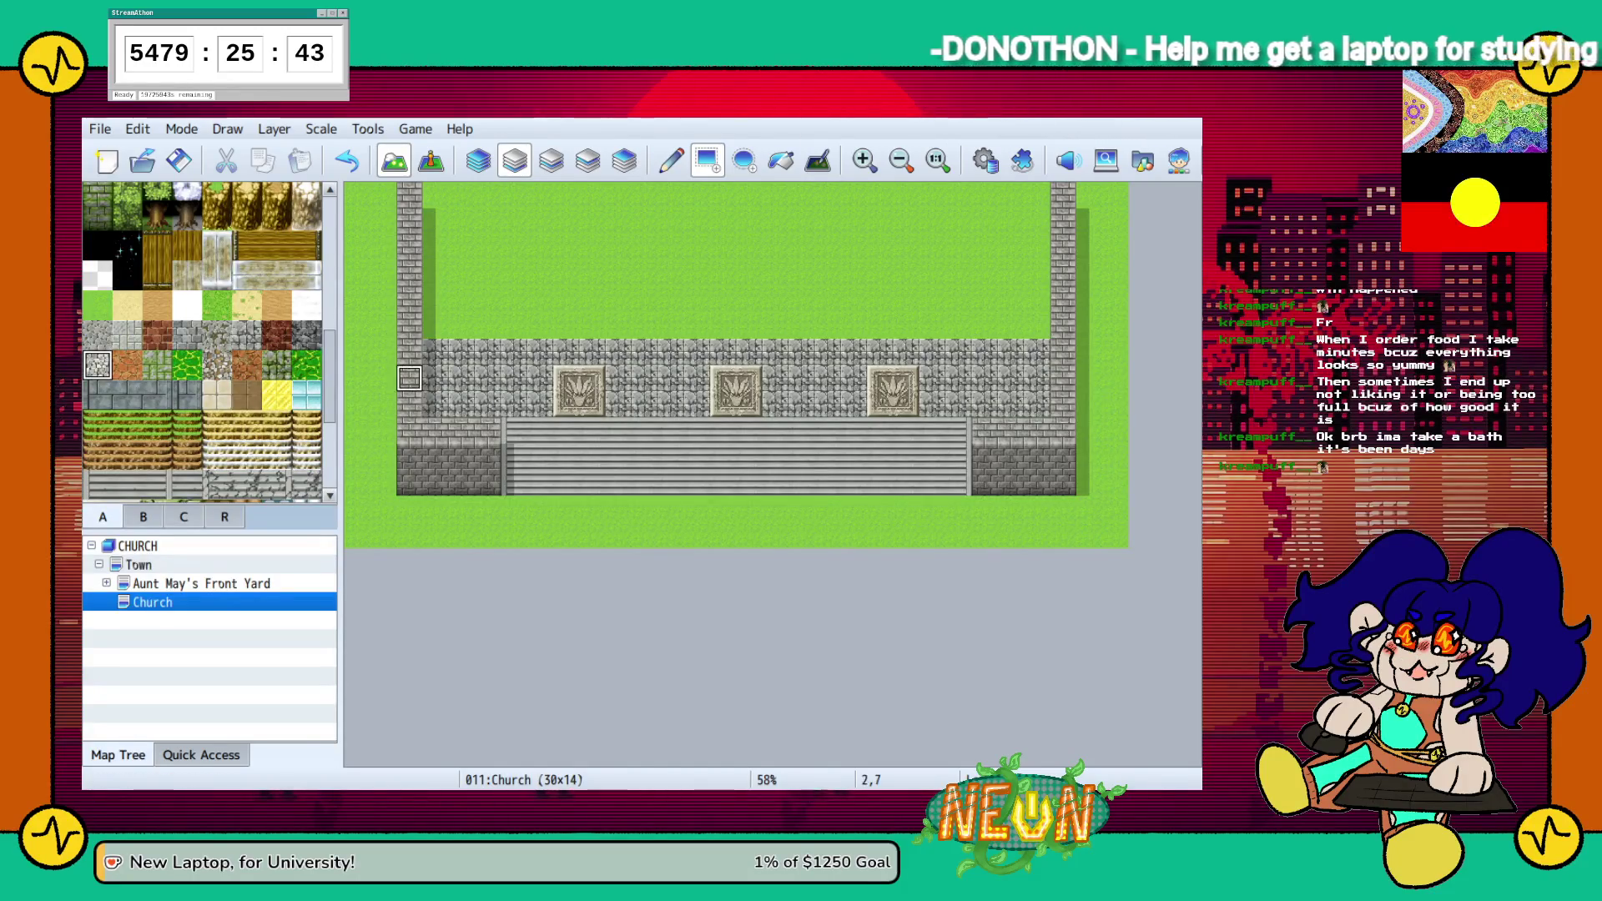
Floor the whole church interior with light cobblestone
{"action": "left_click_drag", "start_coordinate": [434, 350], "coordinate": [517, 405]}
{"action": "left_click_drag", "start_coordinate": [517, 350], "coordinate": [542, 405]}
{"action": "mouse_move", "coordinate": [684, 380]}
{"action": "left_mouse_down"}
{"action": "mouse_move", "coordinate": [775, 404]}
{"action": "mouse_move", "coordinate": [855, 380]}
{"action": "left_mouse_up"}
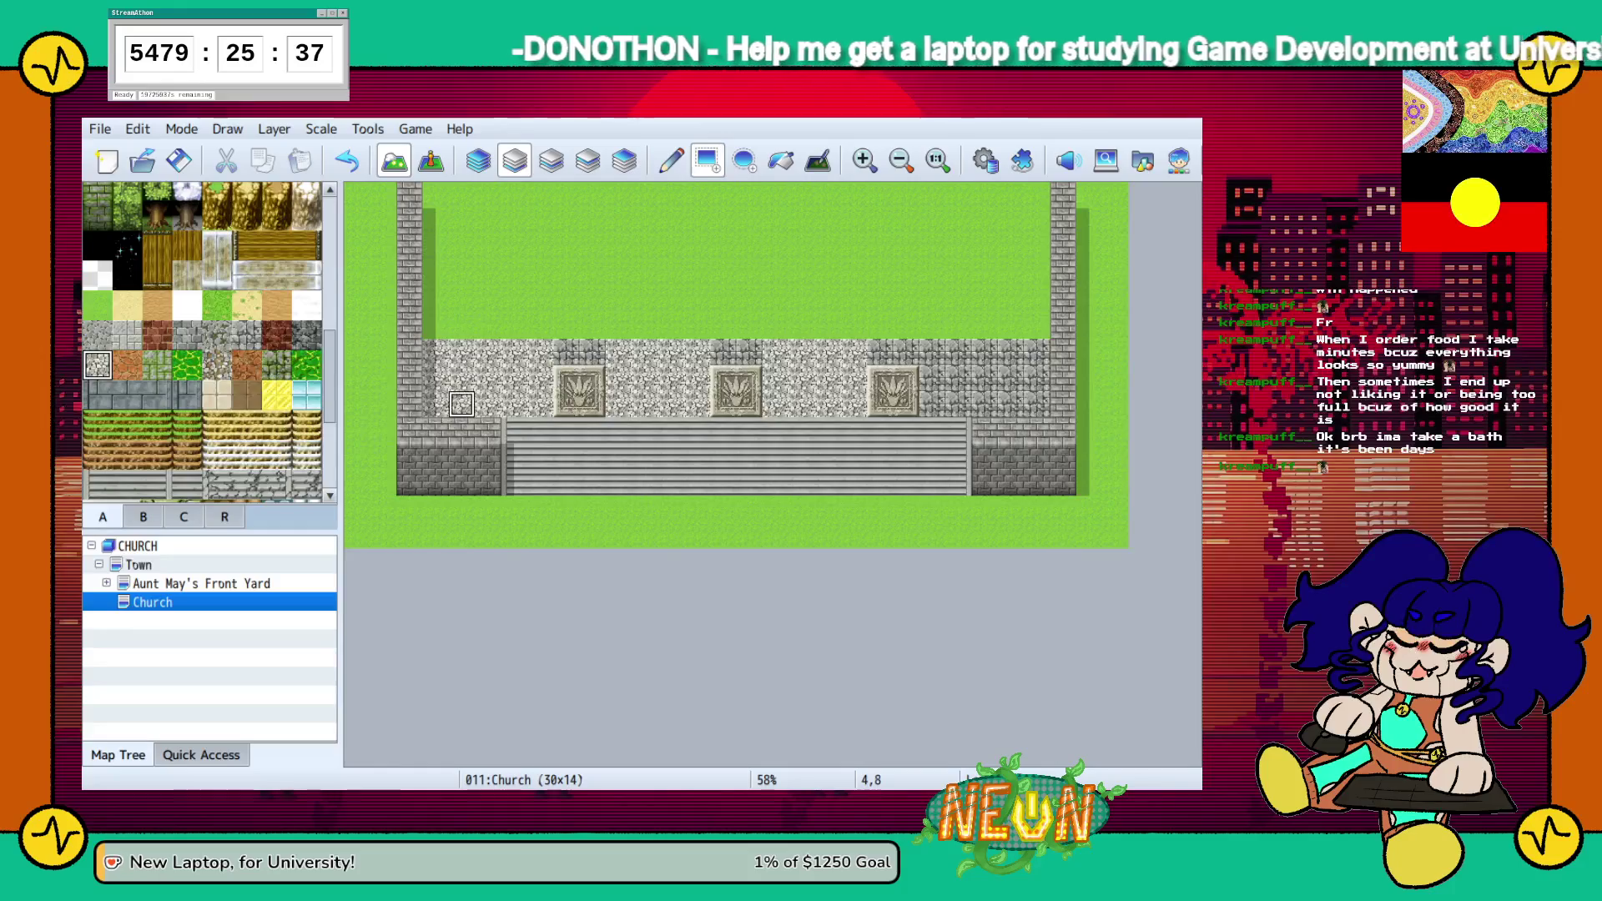
{"action": "mouse_move", "coordinate": [435, 404]}
{"action": "left_mouse_down"}
{"action": "mouse_move", "coordinate": [1014, 298]}
{"action": "mouse_move", "coordinate": [1034, 196]}
{"action": "left_mouse_up"}
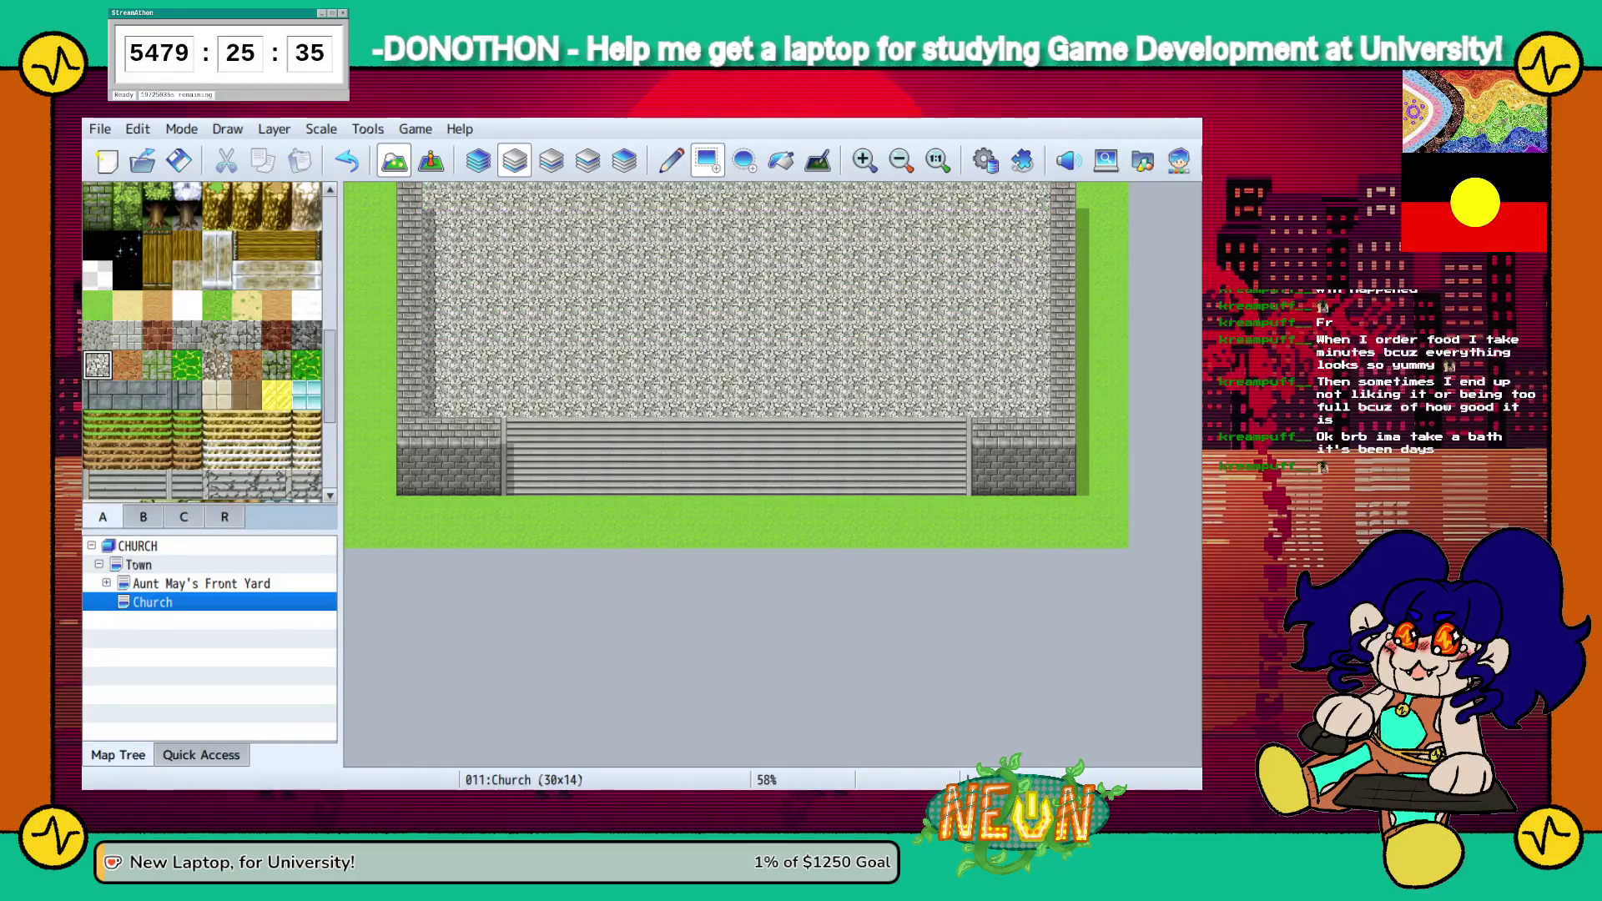
Paint dark stone wall blocks across the top of the church, top-left to top-right
{"action": "scroll", "coordinate": [205, 342], "scroll_direction": "up", "scroll_amount": 4}
{"action": "scroll", "coordinate": [205, 342], "scroll_direction": "up", "scroll_amount": 3}
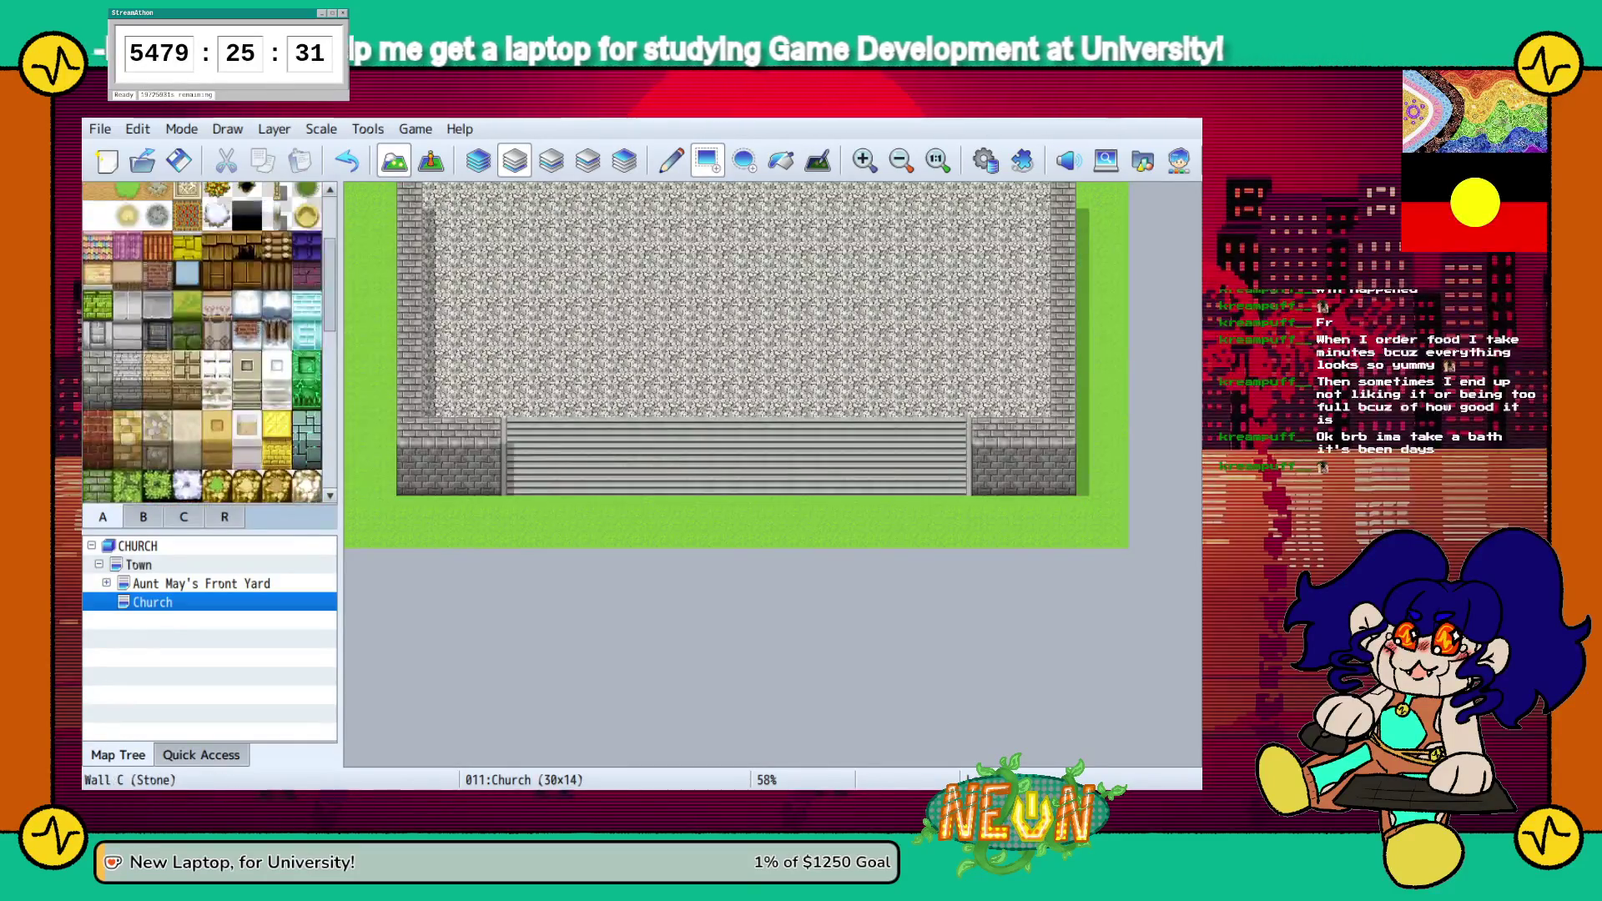
{"action": "left_click", "coordinate": [97, 395]}
{"action": "left_click", "coordinate": [436, 221]}
{"action": "left_click_drag", "start_coordinate": [435, 221], "coordinate": [514, 196]}
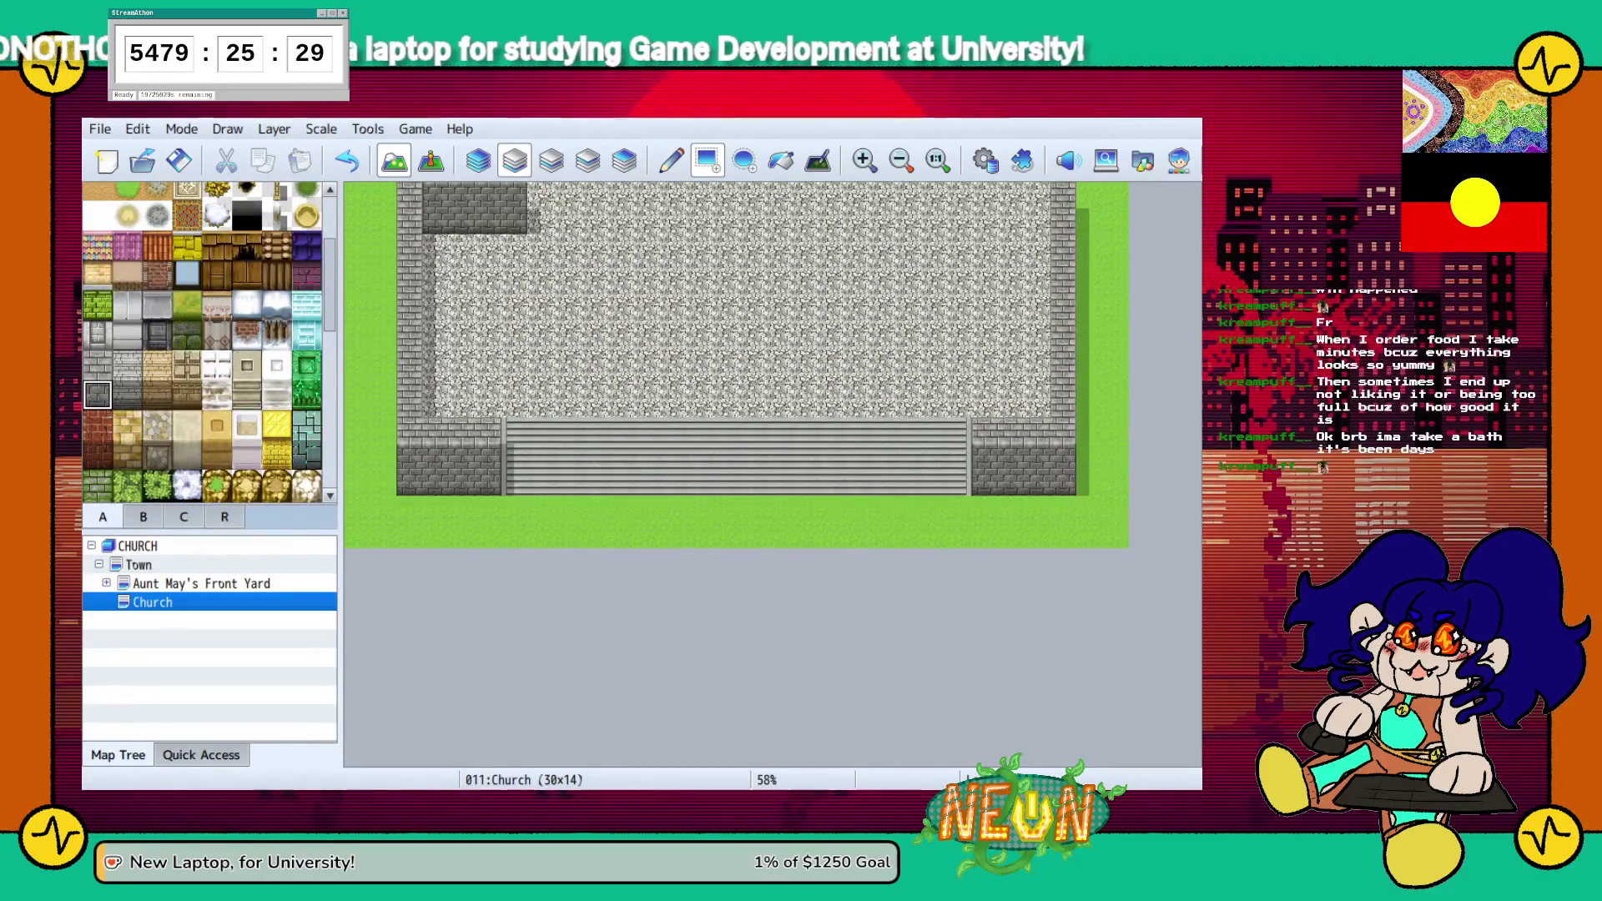
{"action": "left_click_drag", "start_coordinate": [1036, 221], "coordinate": [880, 196]}
{"action": "left_click_drag", "start_coordinate": [539, 221], "coordinate": [855, 221]}
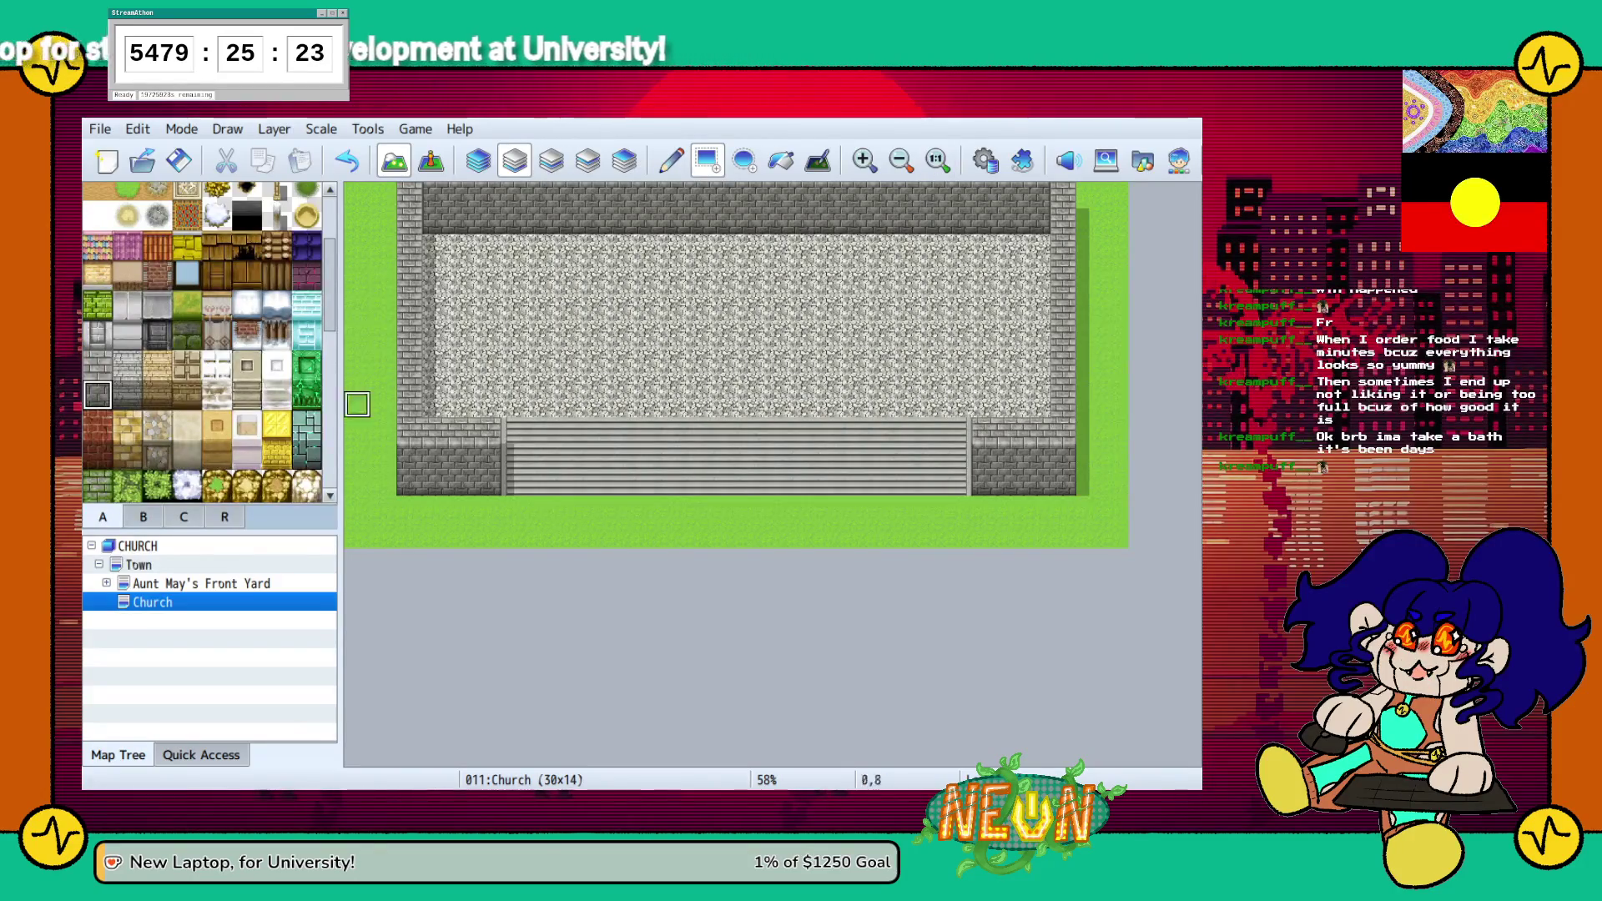
Make the top wall row lighter stone brick with a dark brick row beneath it
{"action": "left_click_drag", "start_coordinate": [421, 209], "coordinate": [1043, 208]}
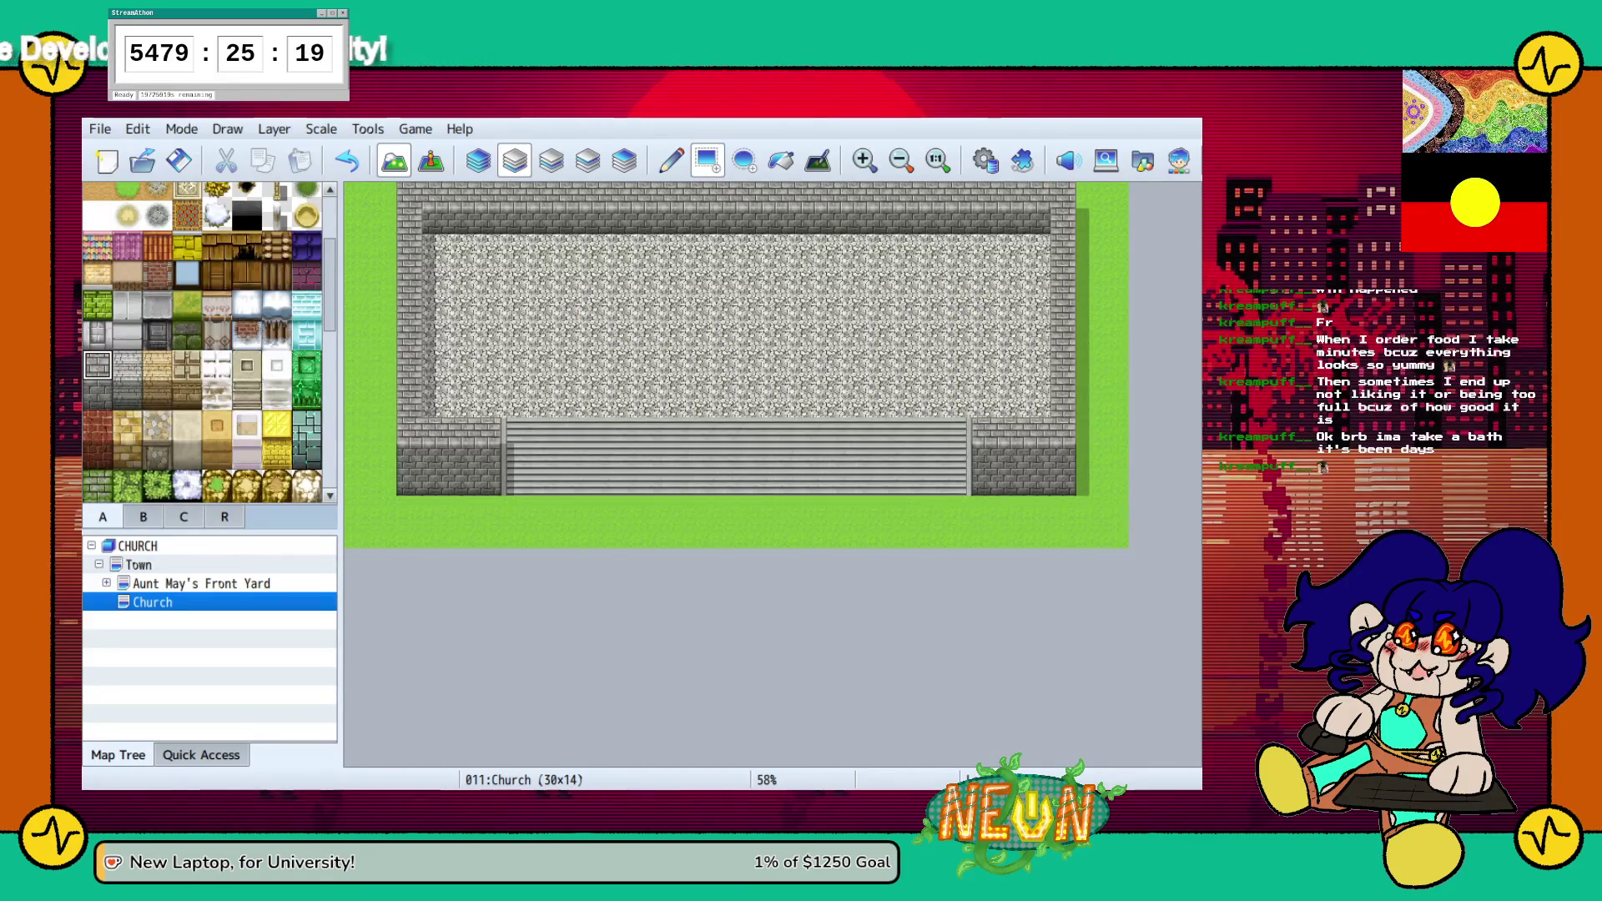
{"action": "left_click", "coordinate": [96, 395]}
{"action": "left_click_drag", "start_coordinate": [426, 247], "coordinate": [1047, 246]}
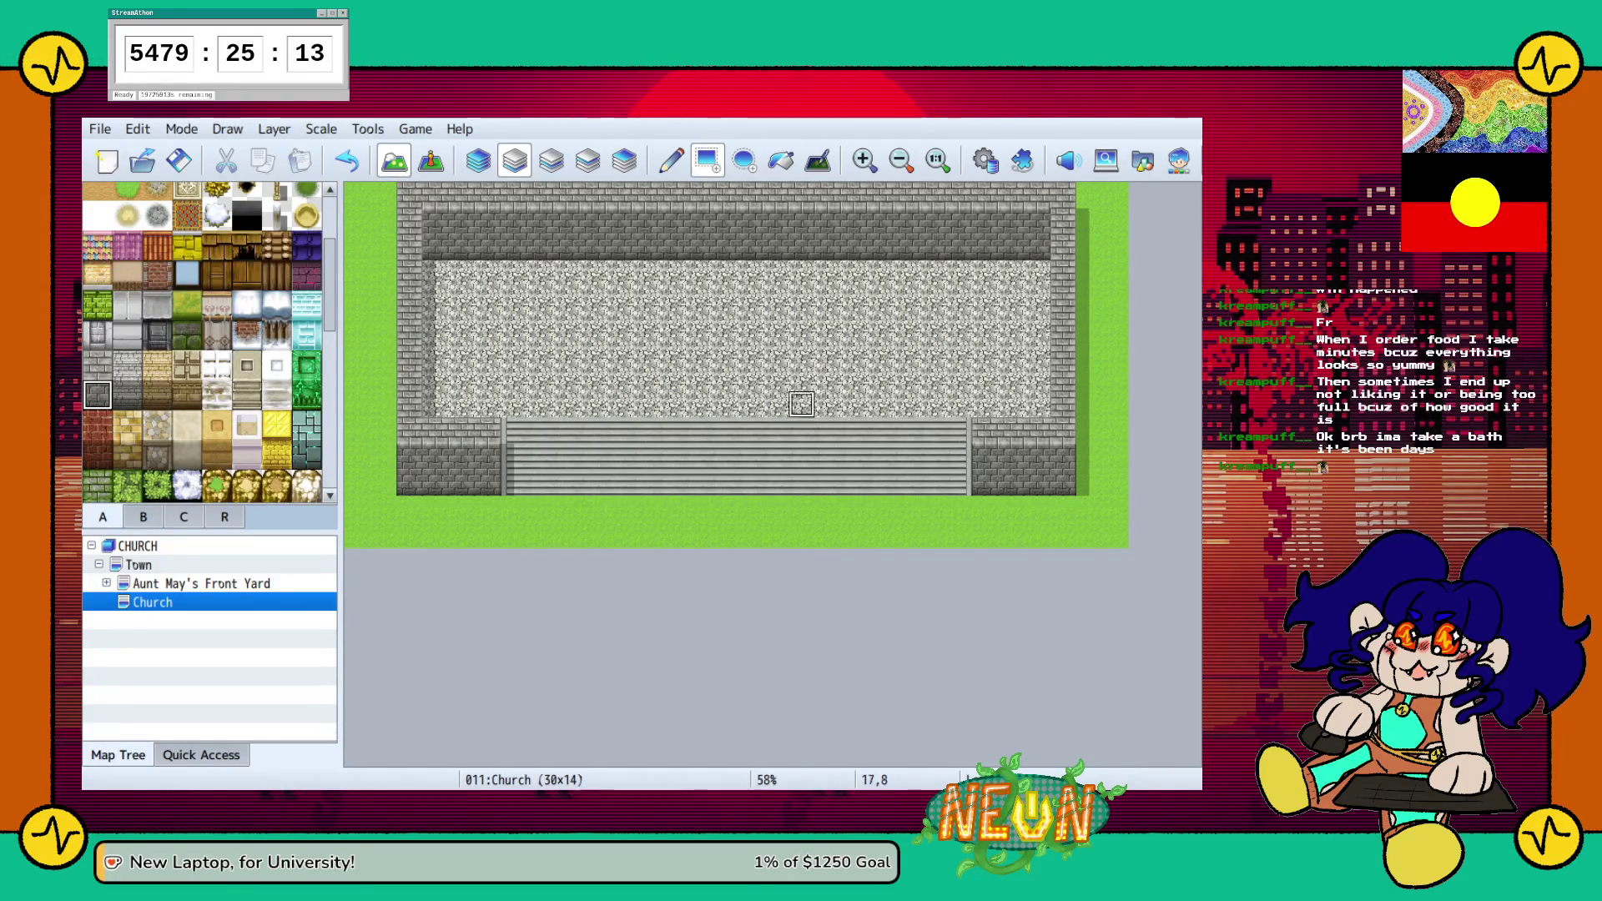
Extend the stone wall over the grass on both sides into the map's top corners
{"action": "left_click", "coordinate": [1088, 247]}
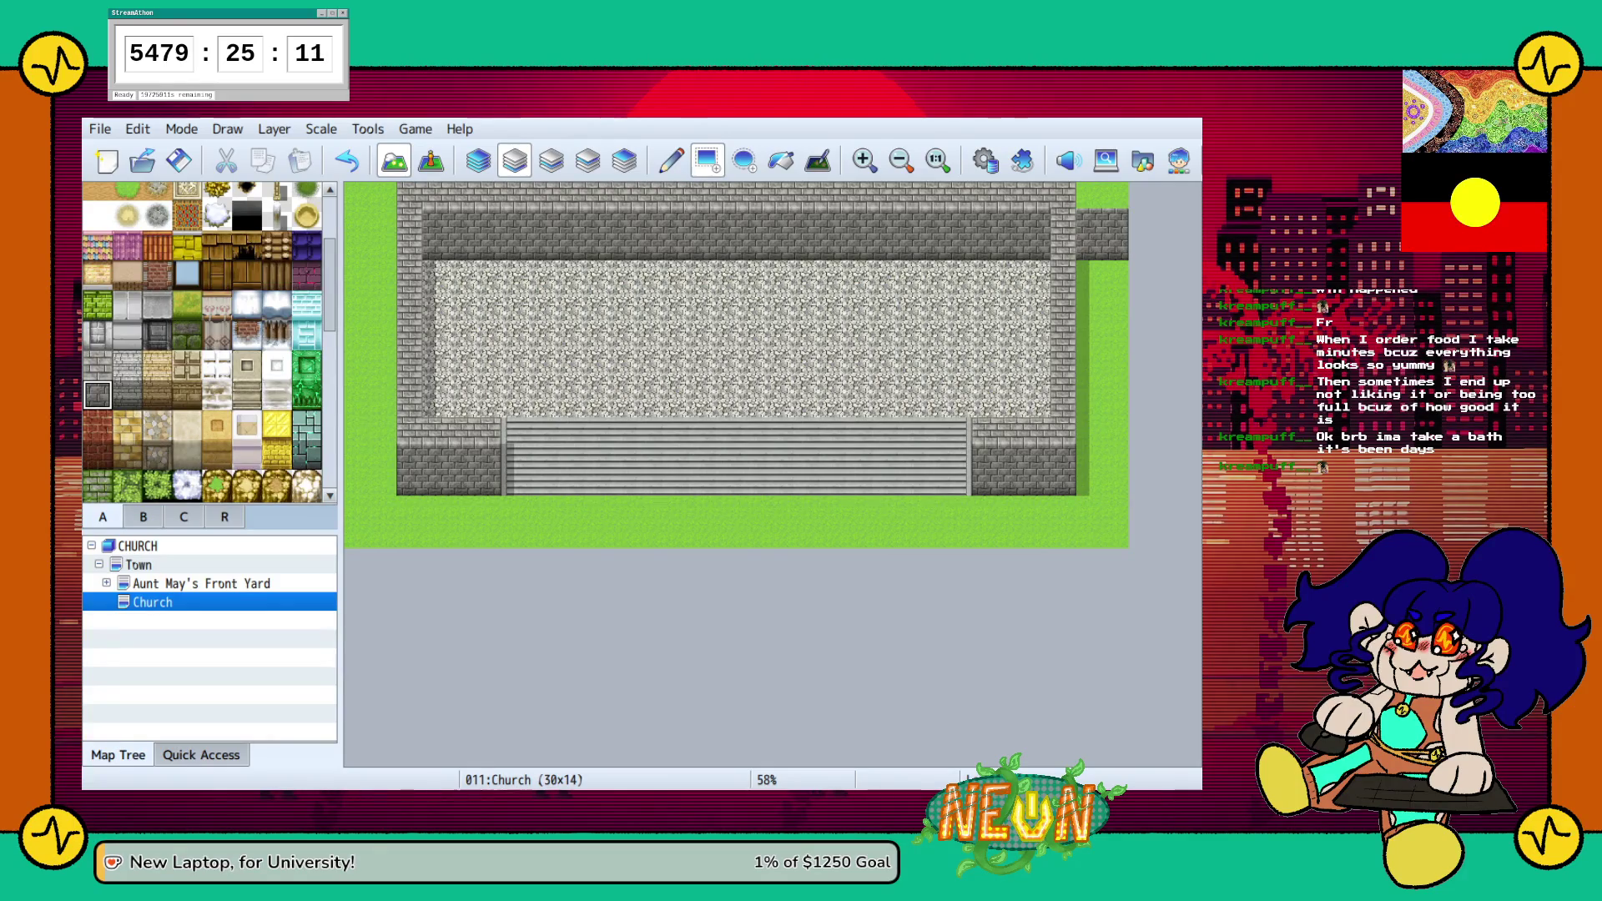
{"action": "mouse_move", "coordinate": [383, 247]}
{"action": "left_mouse_down"}
{"action": "mouse_move", "coordinate": [357, 247]}
{"action": "mouse_move", "coordinate": [357, 195]}
{"action": "left_mouse_up"}
{"action": "left_click", "coordinate": [97, 364]}
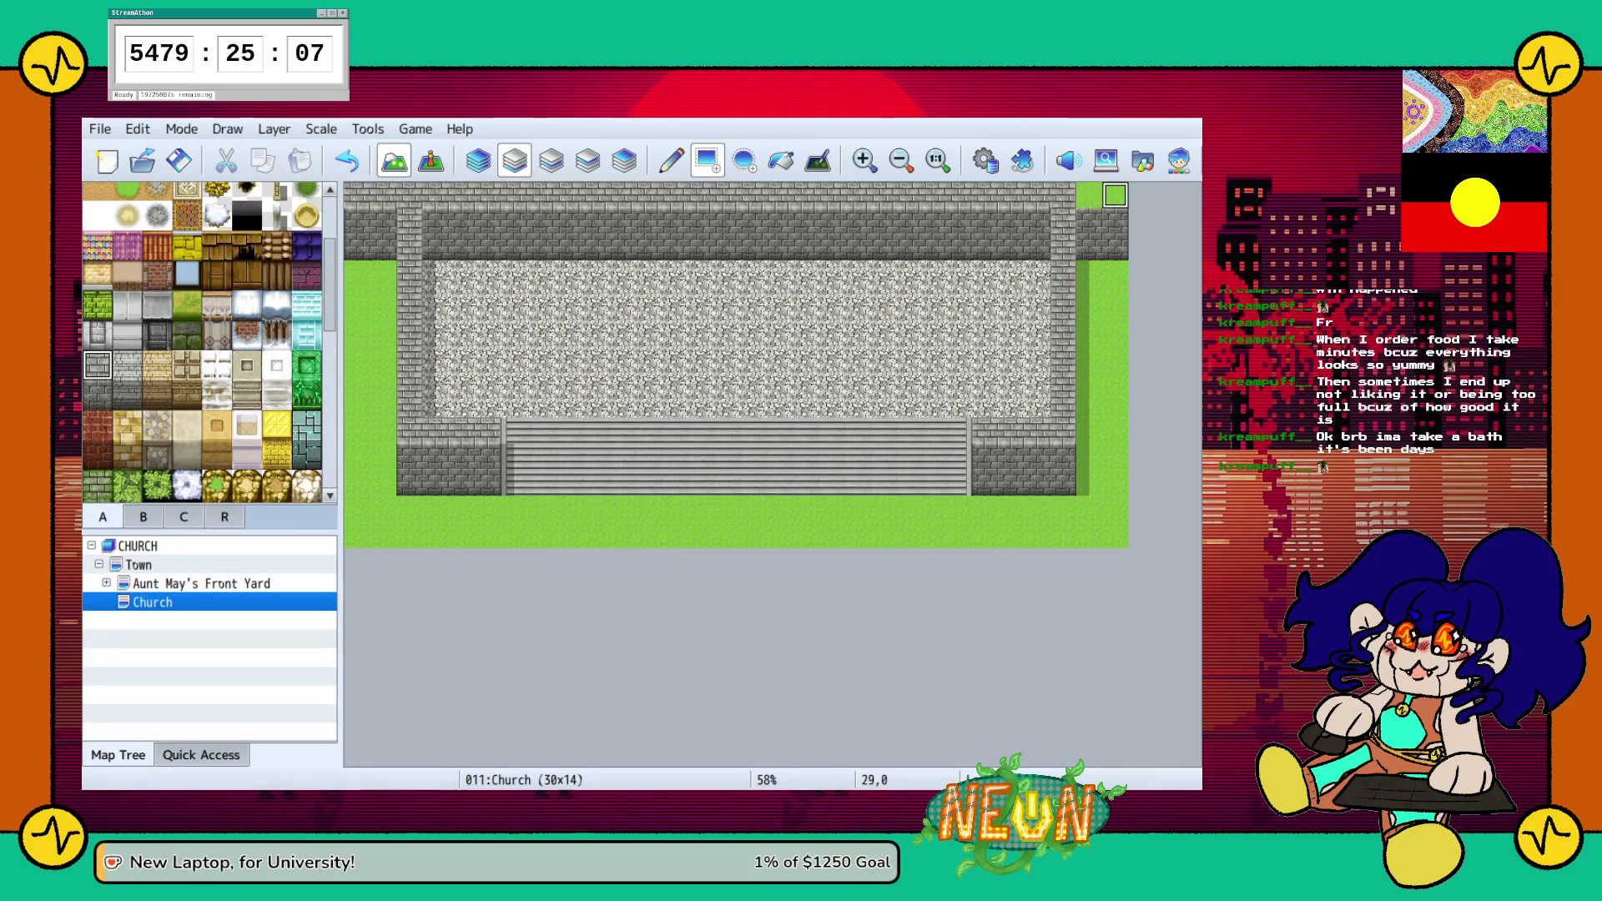
{"action": "left_click", "coordinate": [1114, 196]}
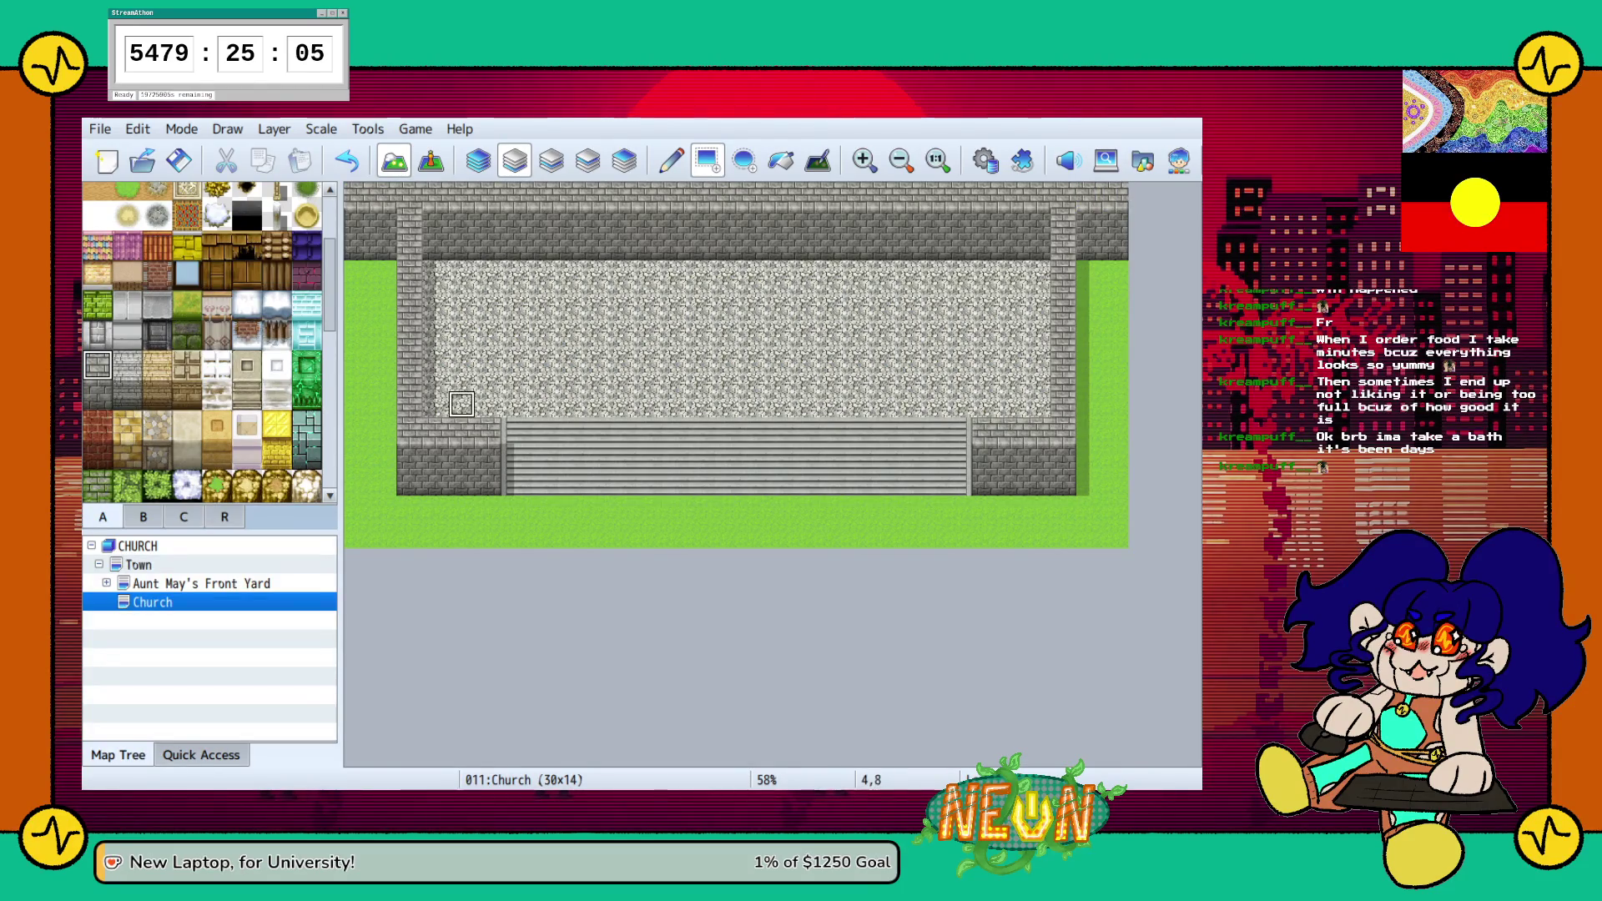
{"action": "scroll", "coordinate": [203, 342], "scroll_direction": "down", "scroll_amount": 5}
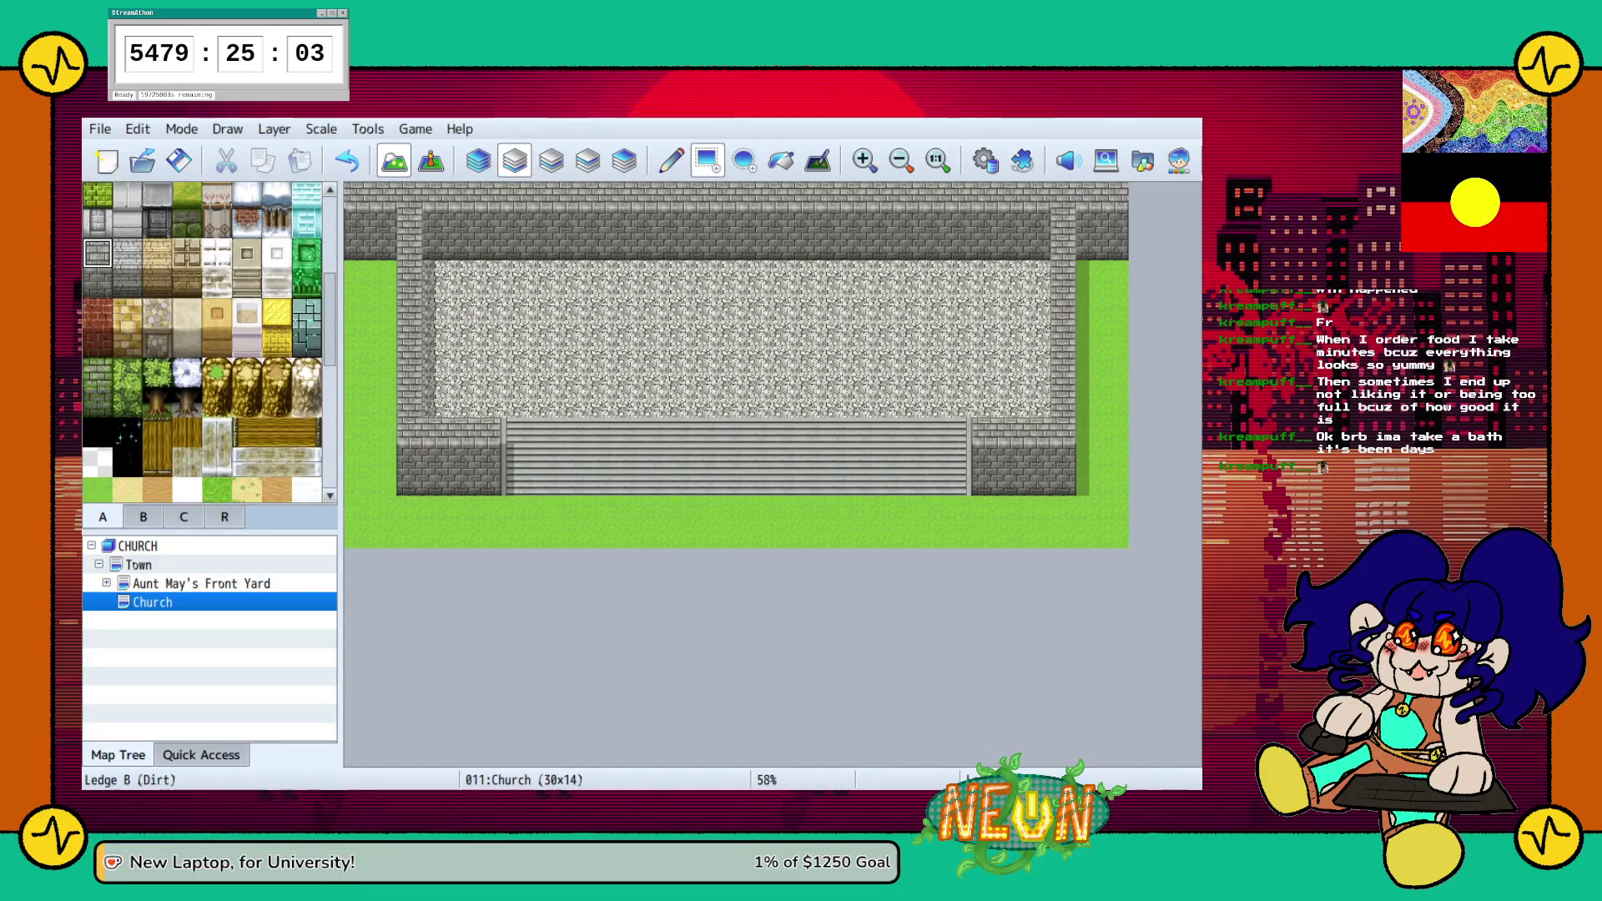
Show tileset B with tents, ladders, vines and streetlights, and activate the upper layer
{"action": "scroll", "coordinate": [202, 342], "scroll_direction": "down", "scroll_amount": 5}
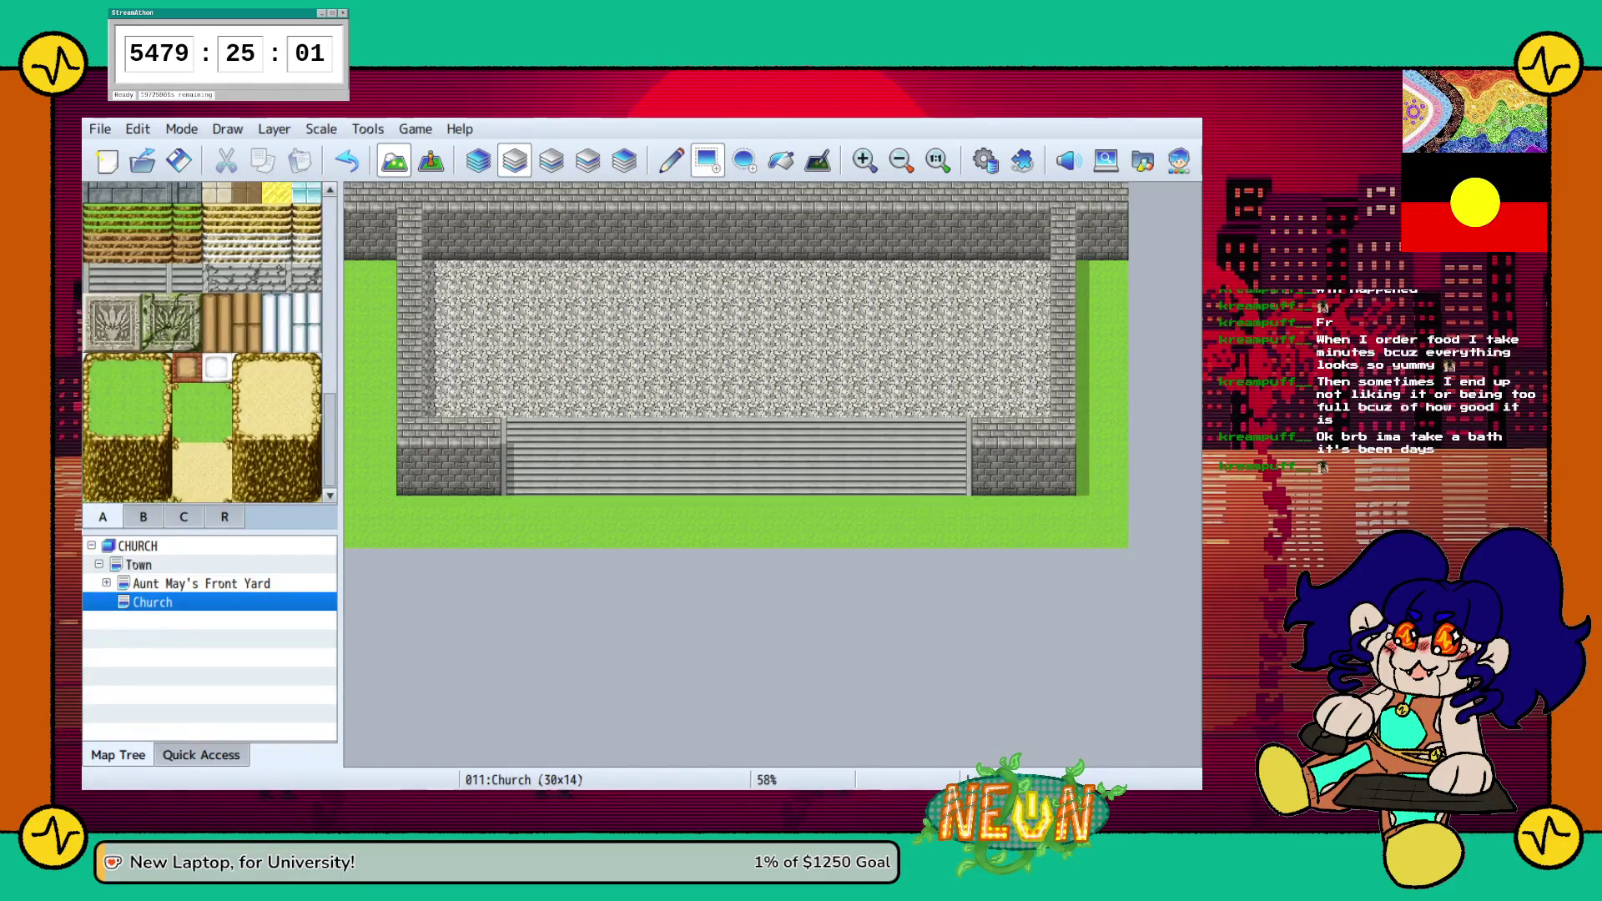
{"action": "left_click", "coordinate": [143, 516]}
{"action": "left_click", "coordinate": [183, 517]}
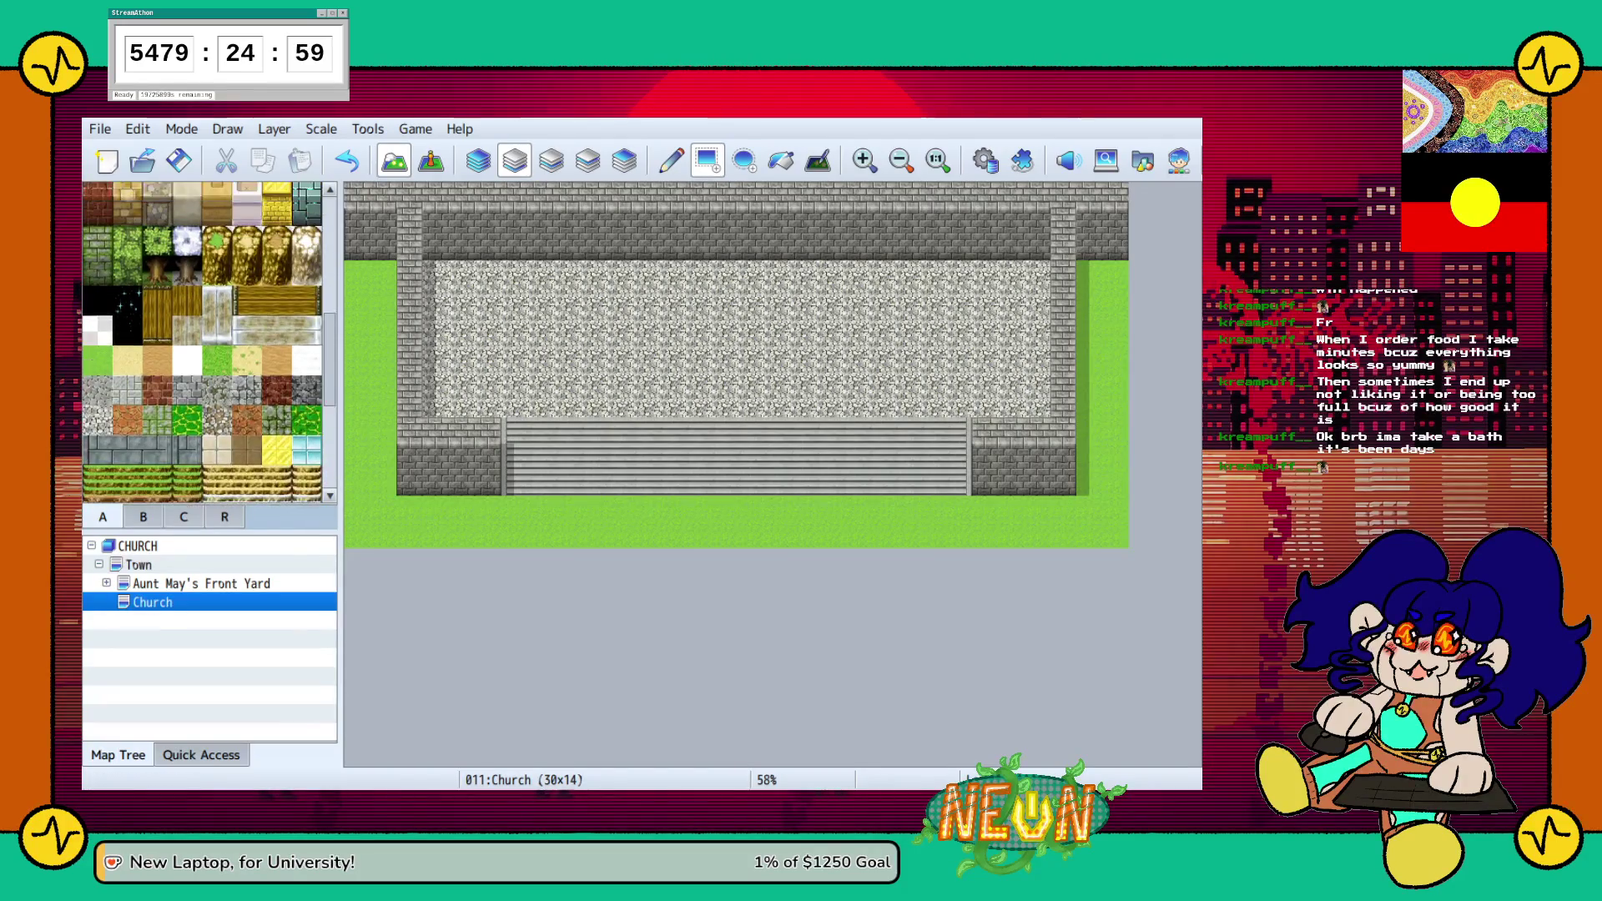
{"action": "left_click", "coordinate": [142, 516]}
{"action": "left_click", "coordinate": [550, 159]}
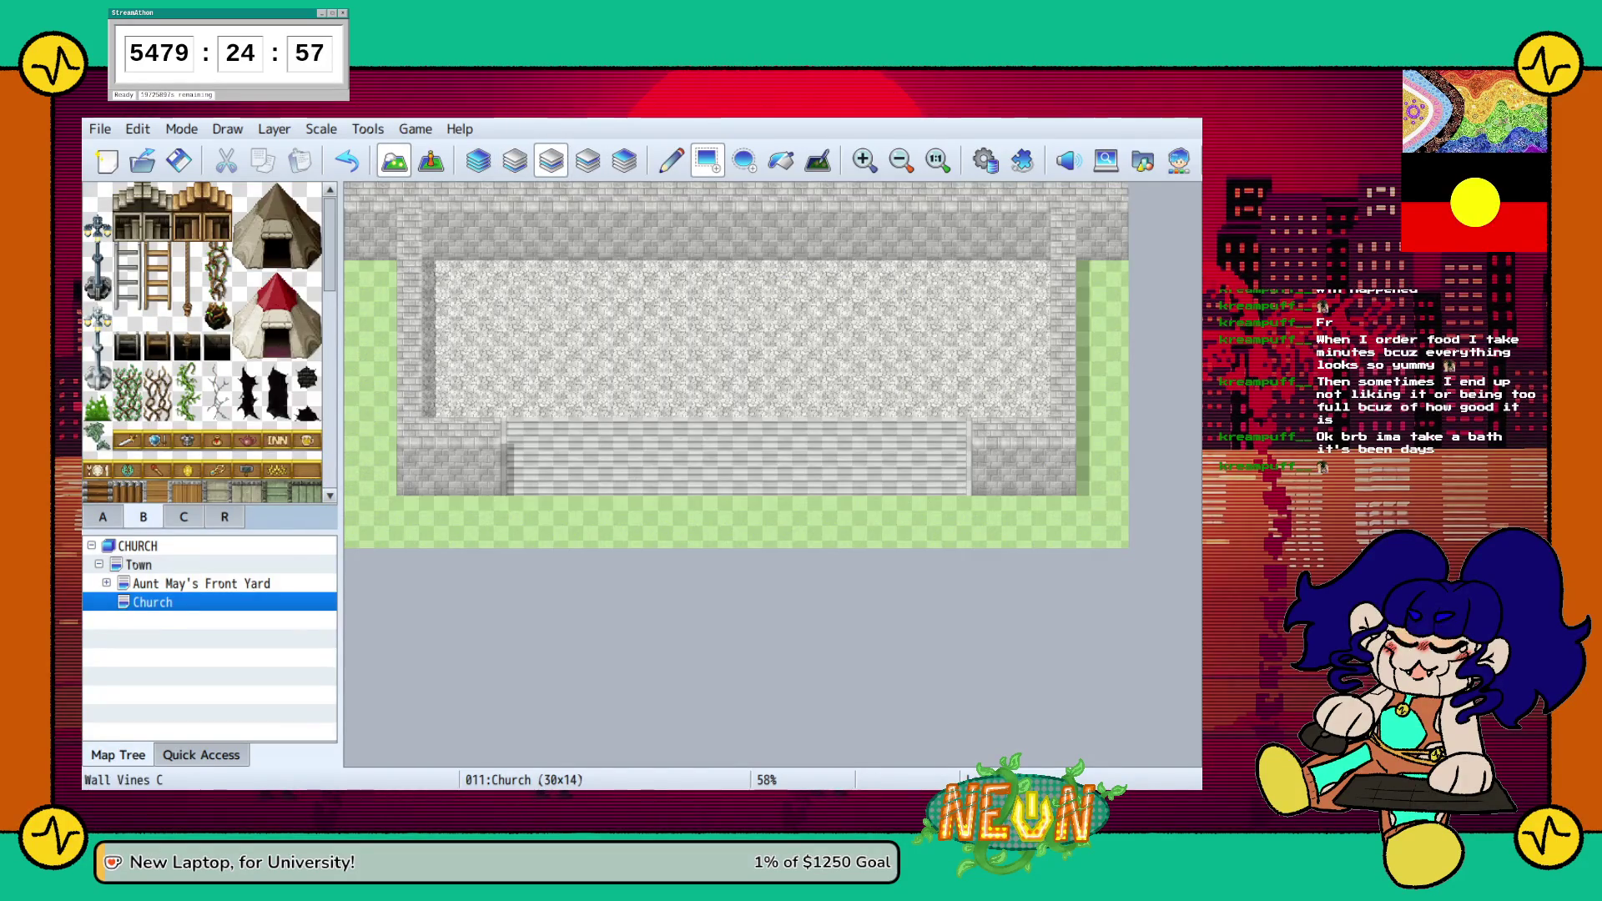
{"action": "scroll", "coordinate": [188, 338], "scroll_direction": "down", "scroll_amount": 10}
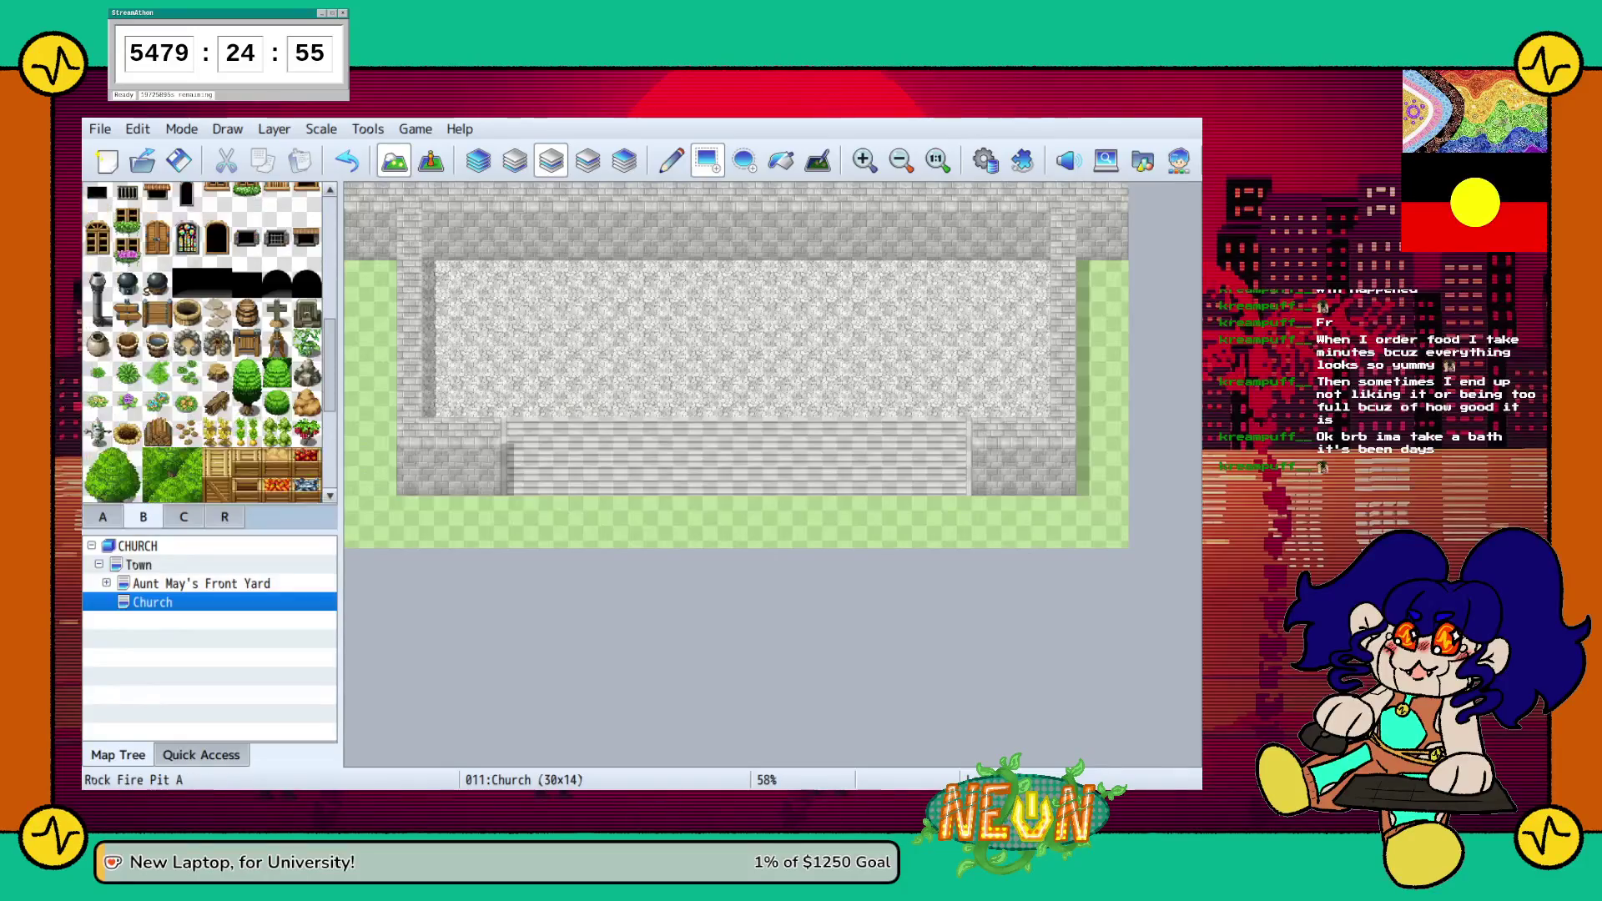
{"action": "scroll", "coordinate": [208, 342], "scroll_direction": "up", "scroll_amount": 10}
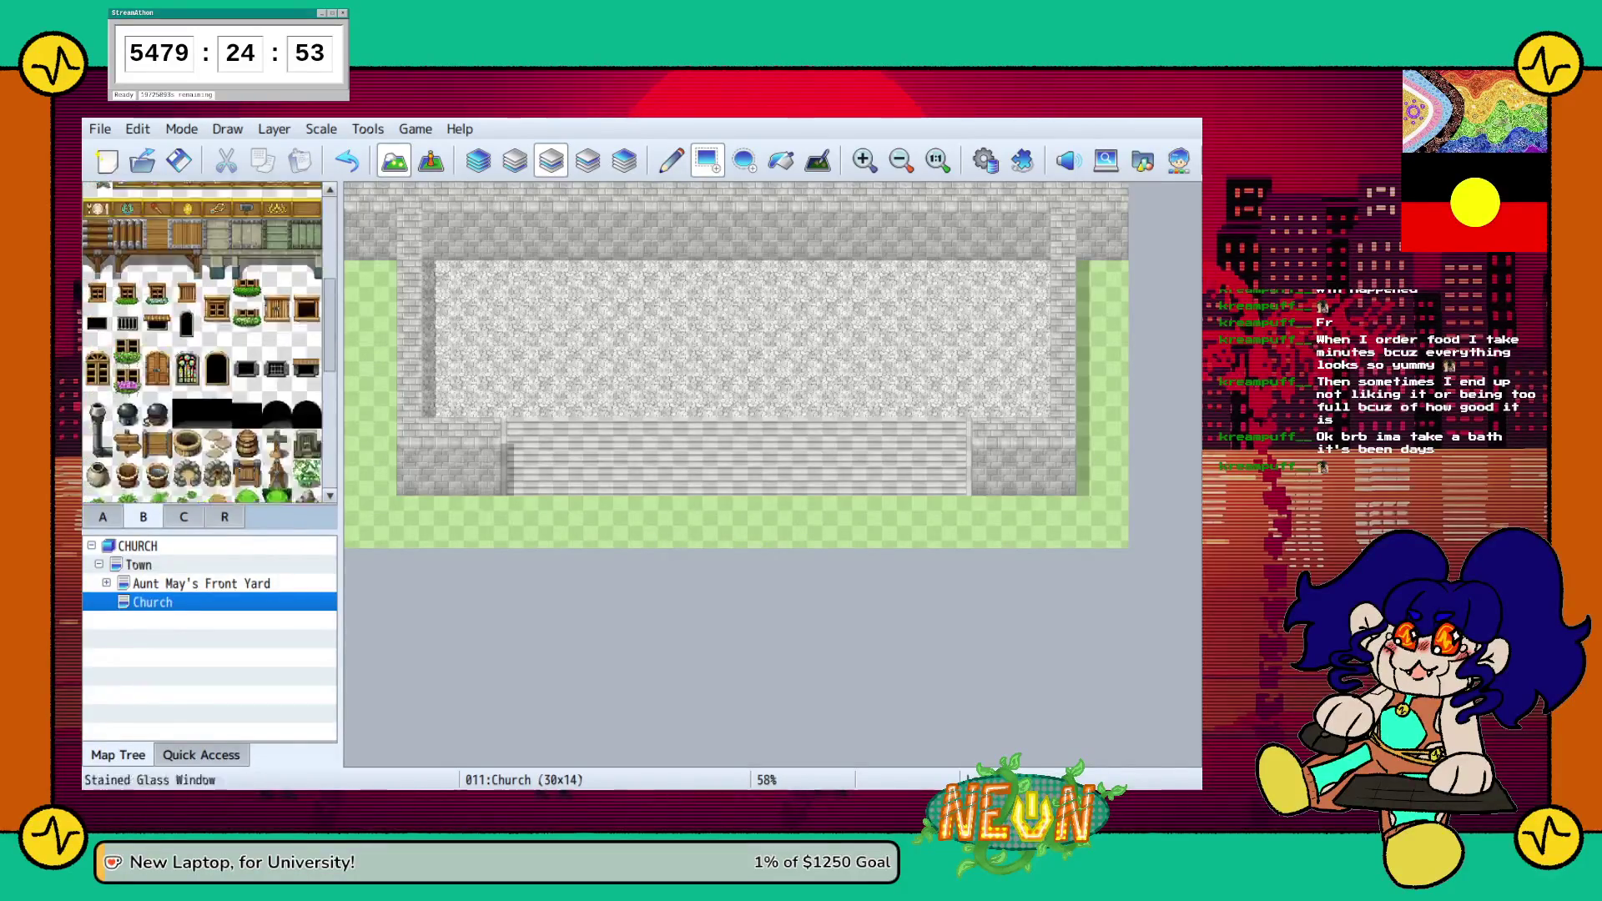